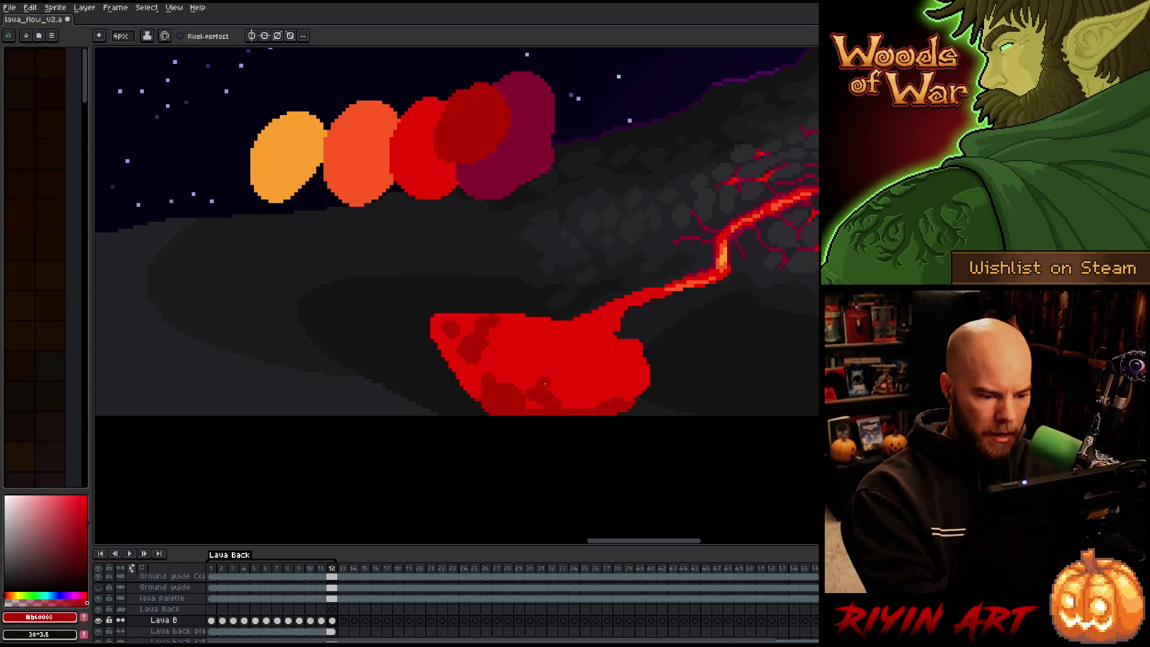
Paint a dark-red spot on frame 12 of the lava blob, checking it against neighbouring frames
key(Right)
key(Left)
click(583, 394)
key(Left)
key(Right)
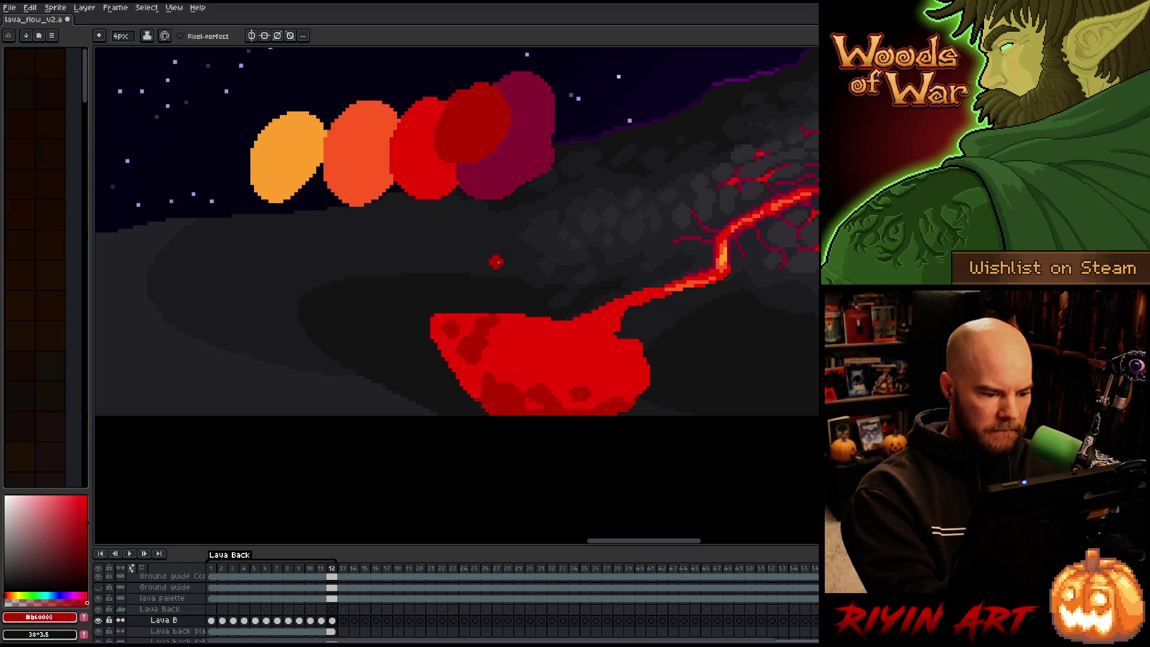
key(Left)
key(Right)
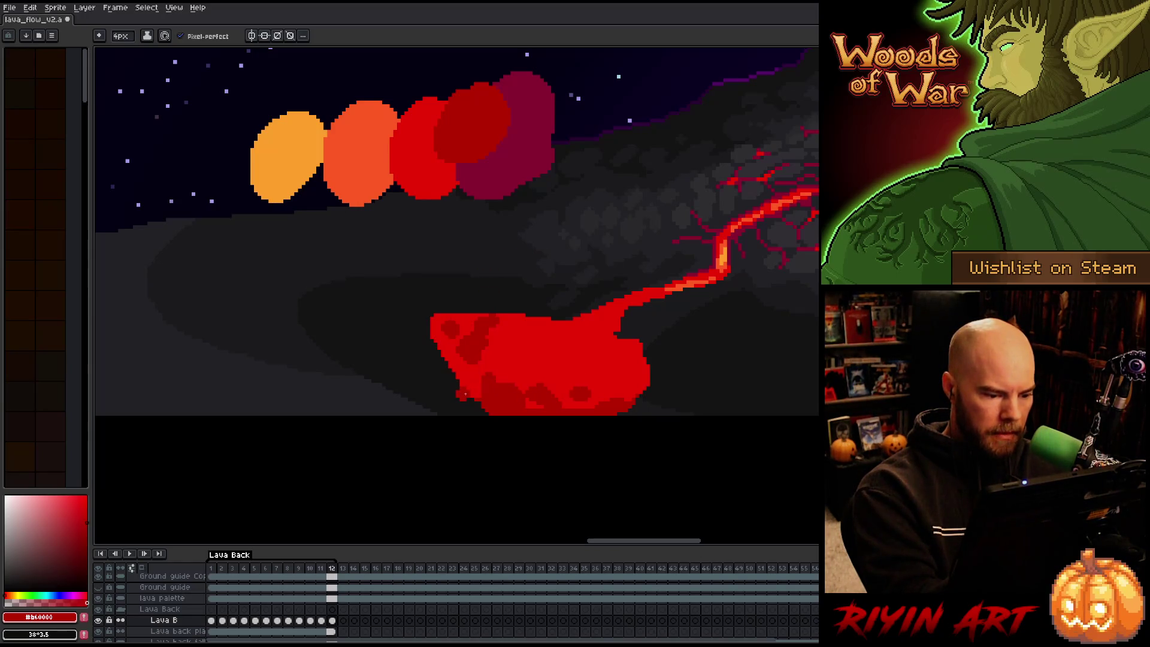
key(b)
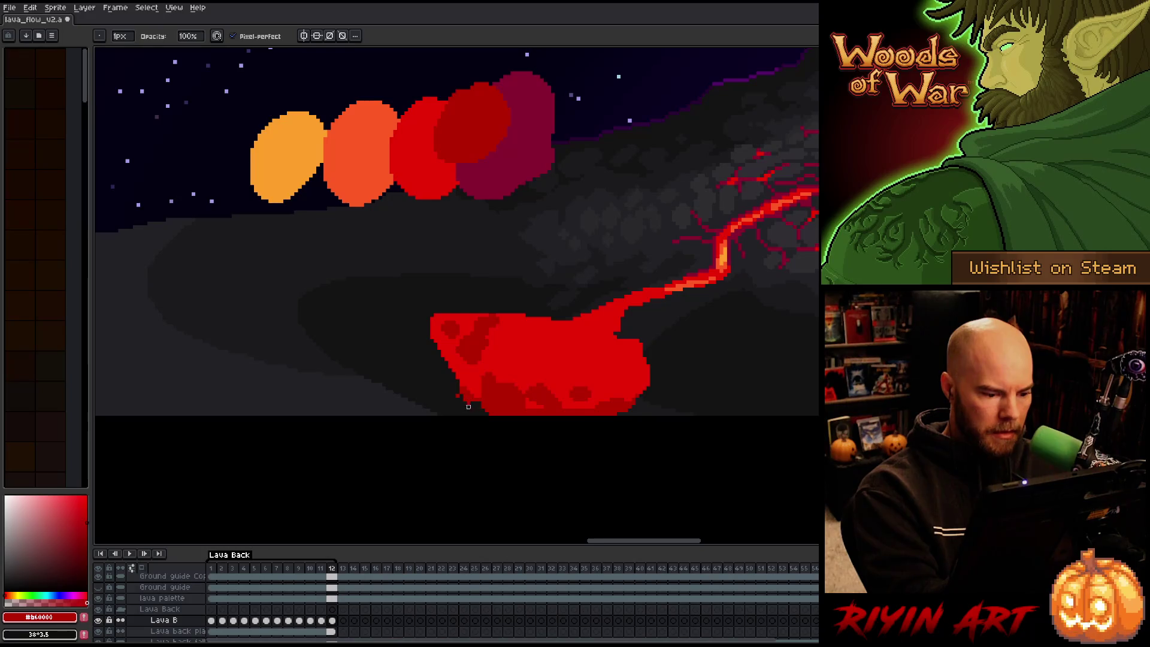
key(e)
key(Left)
key(Right)
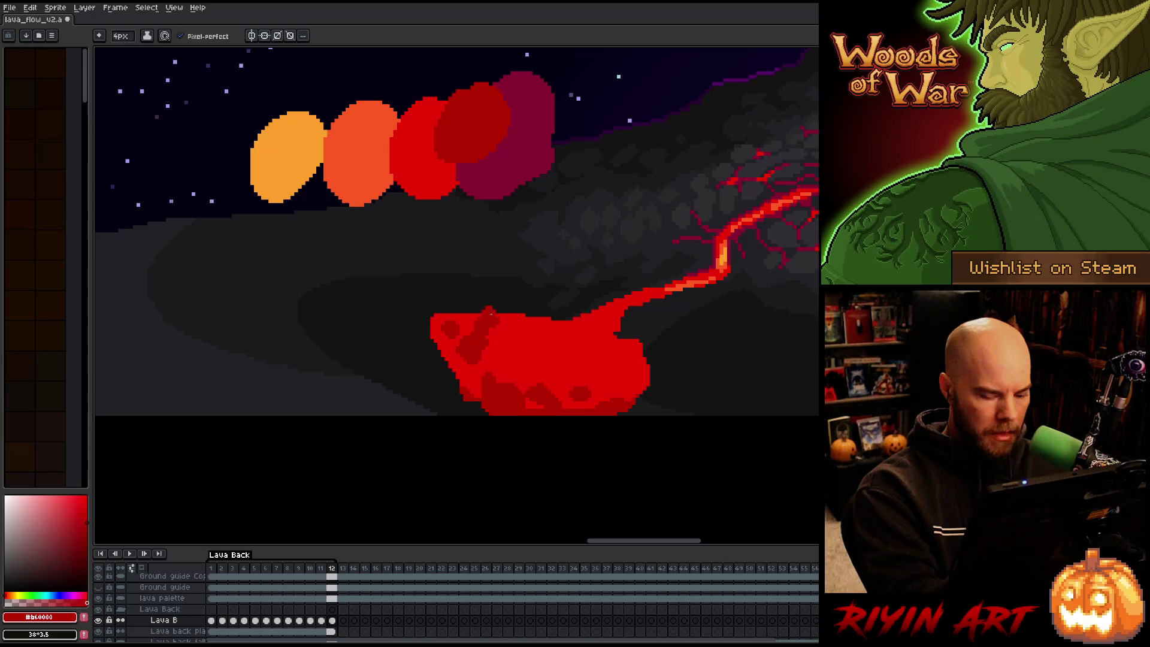
On frame 1, paint a dark spot on the blob, enlarge it and add another below
key(Right)
click(473, 333)
key(Left)
key(Right)
drag(458, 347, 472, 358)
key(Left)
key(Right)
Add dark-red spots at the blob's upper left and lower left on frame 1
drag(446, 320, 437, 336)
key(Left)
key(Right)
key(Left)
key(Right)
drag(487, 387, 487, 402)
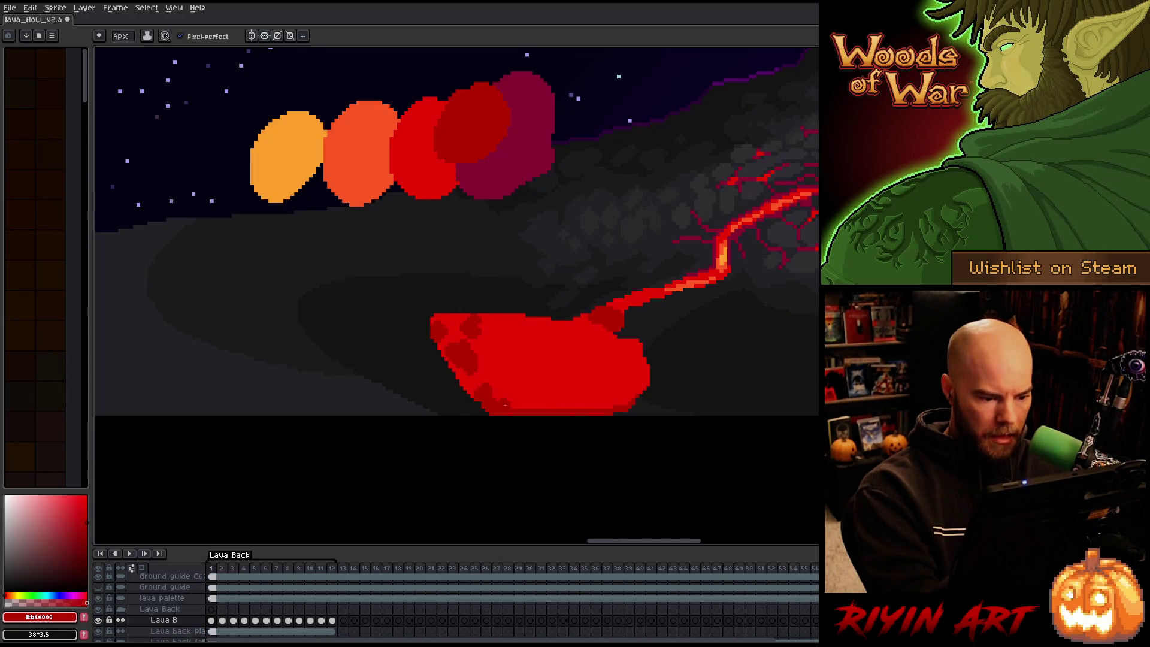
Compare frames 12 and 1, then play the animation to check the spots
key(Left)
key(Right)
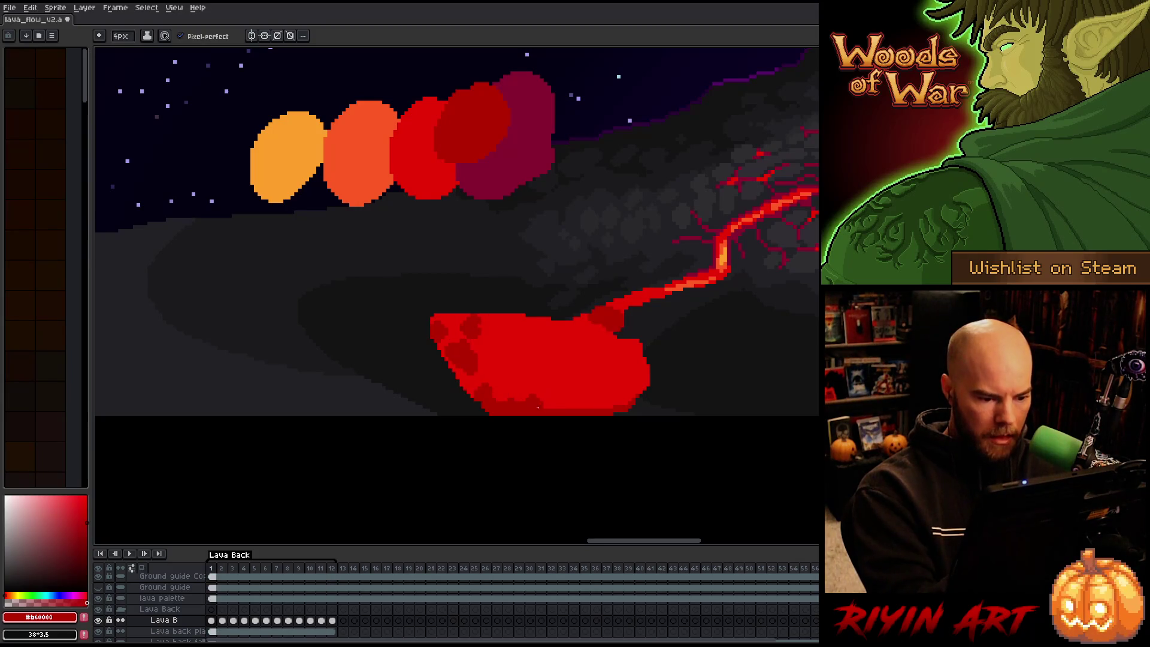
key(Left)
key(Left)
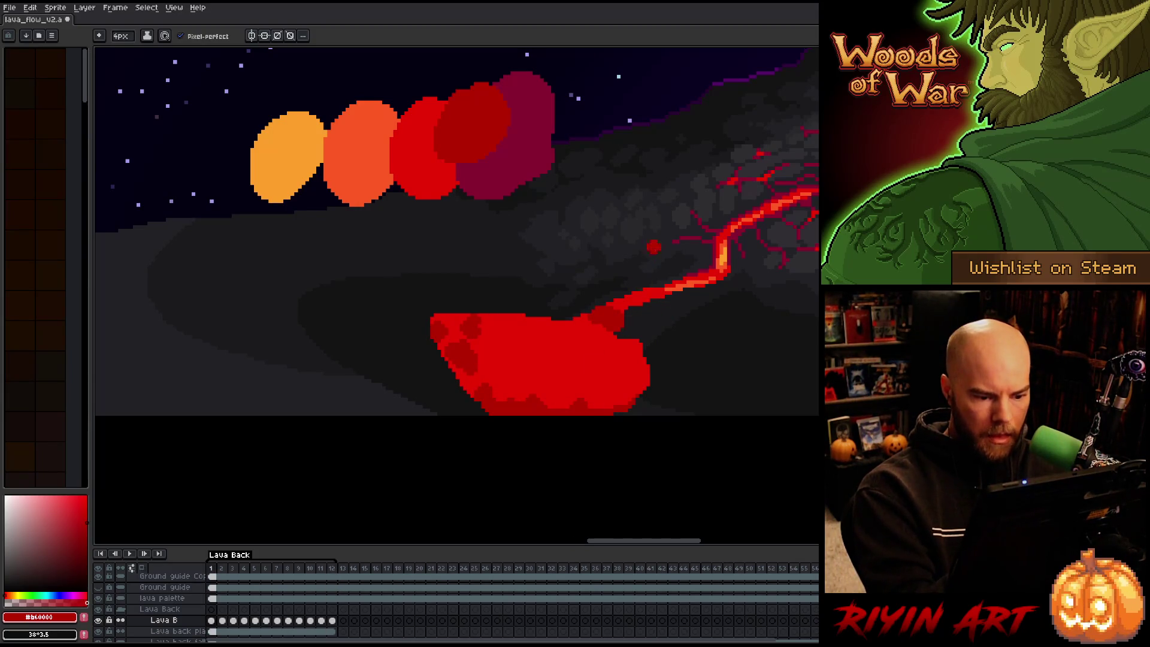
key(Right)
key(Return)
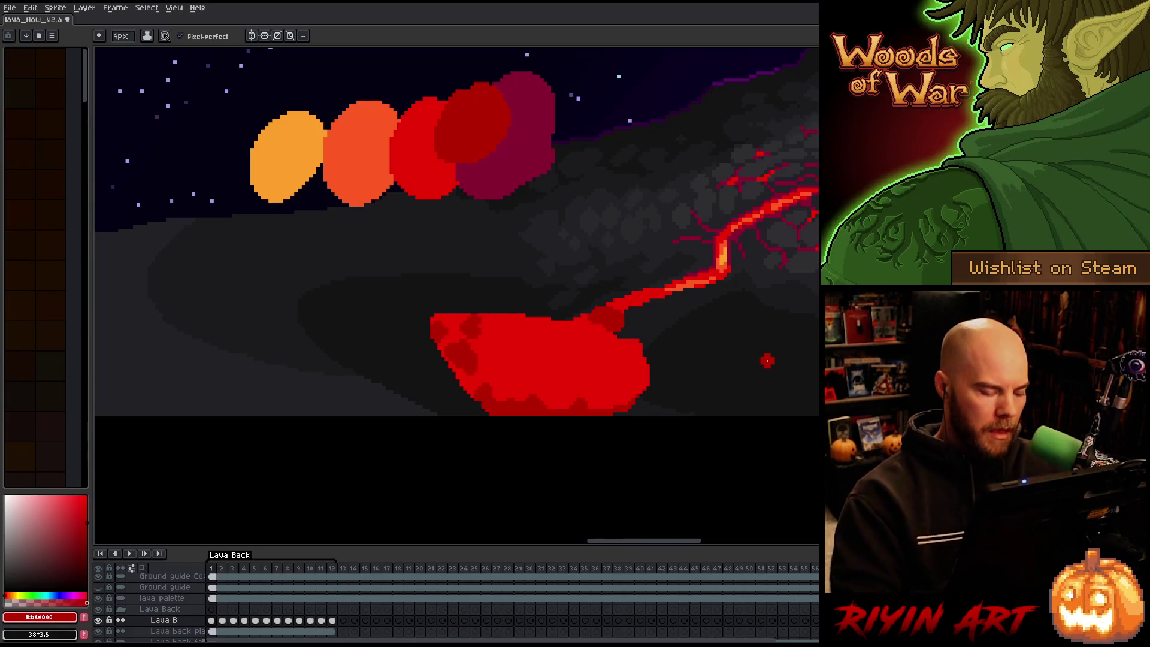
Review frame 2, then darken the blob's left edge with a stroke on frame 3
key(Right)
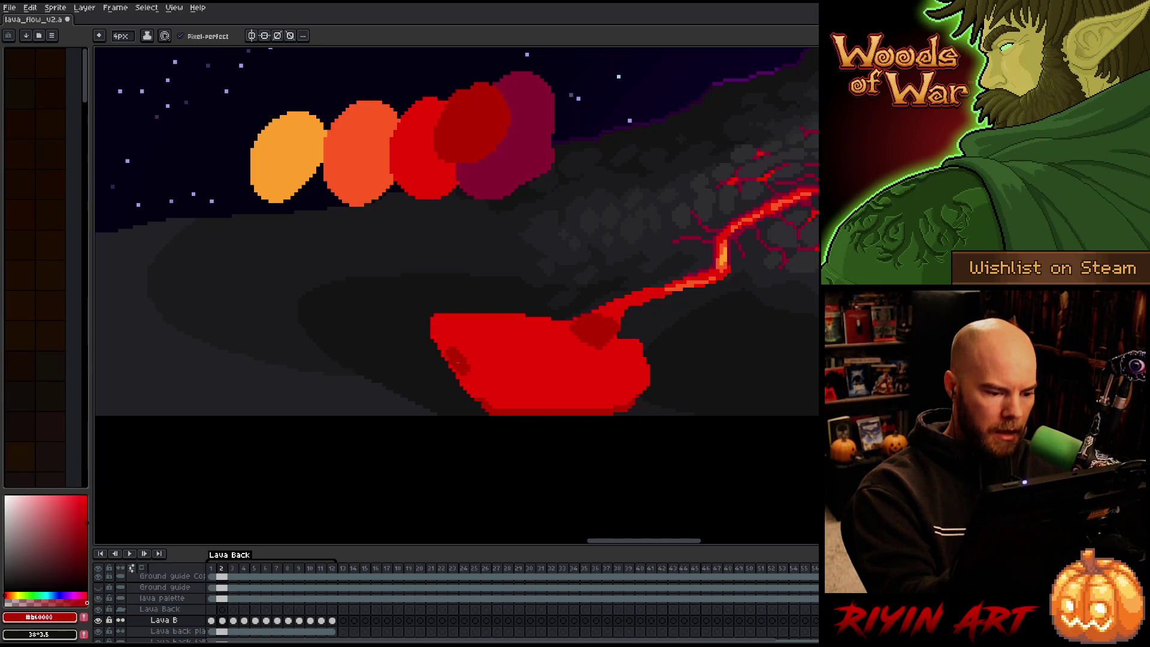
key(Left)
key(Right)
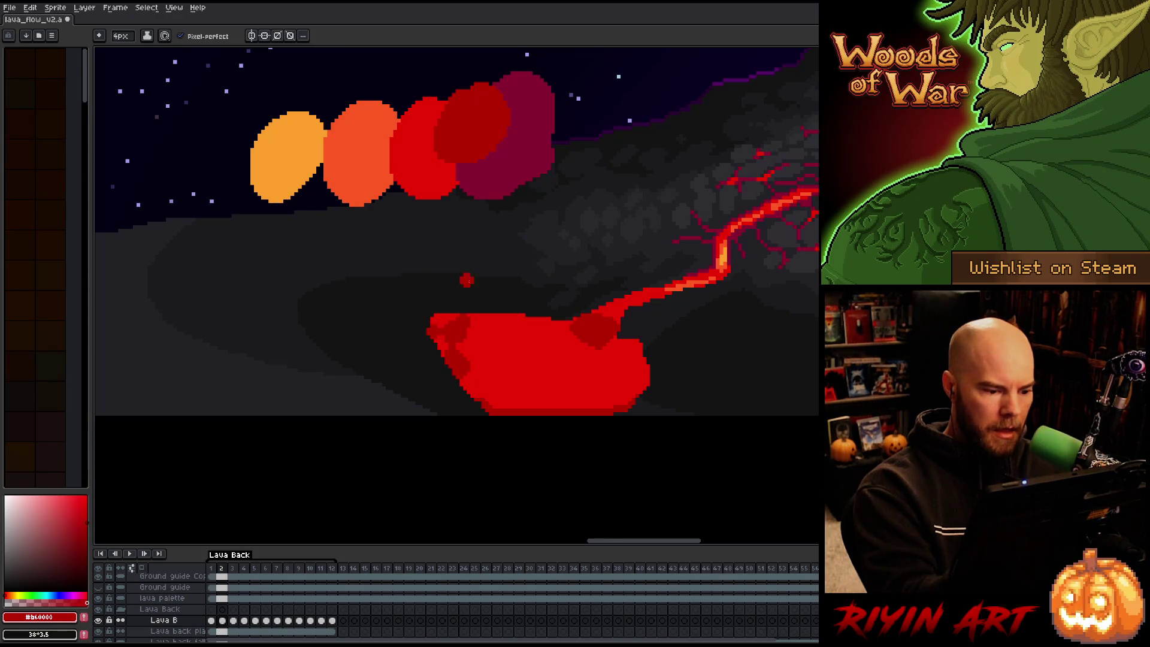
key(Left)
key(Right)
key(Right)
key(Left)
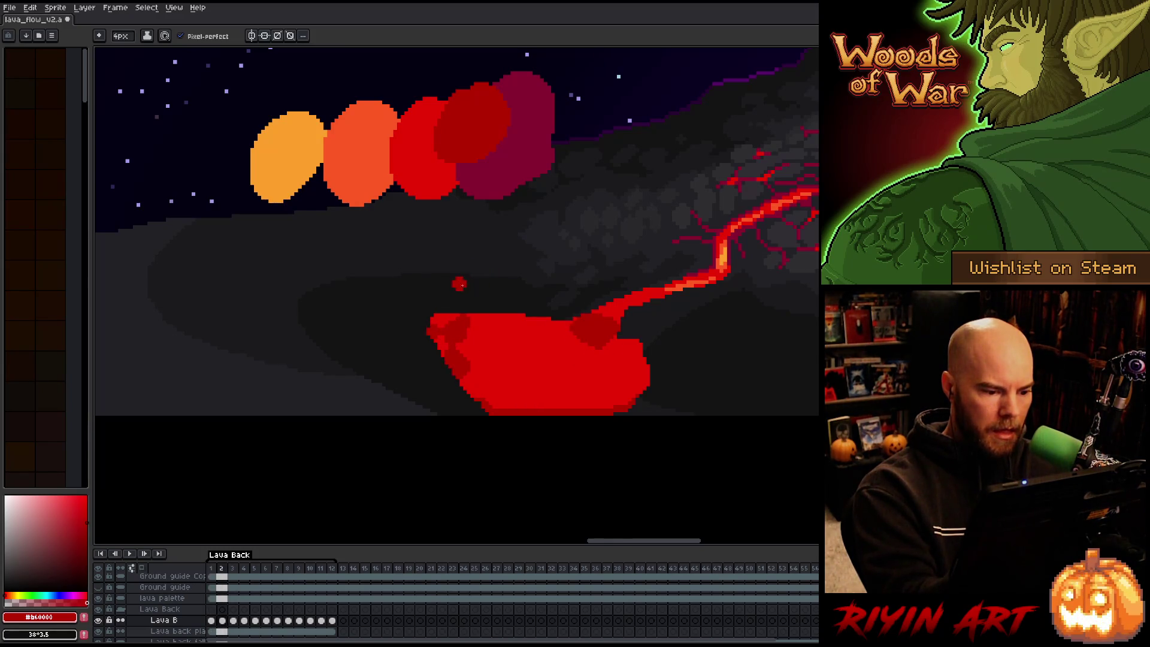
key(Right)
drag(445, 344, 459, 366)
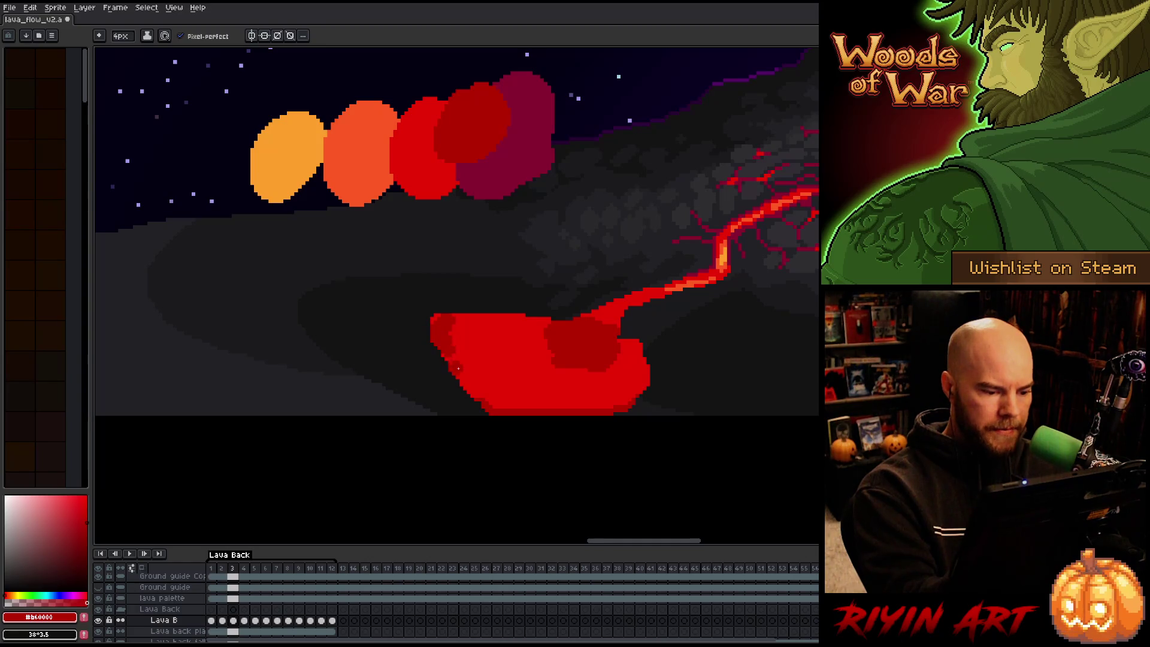
Touch up frame 4, replay the animation and save the file
key(Right)
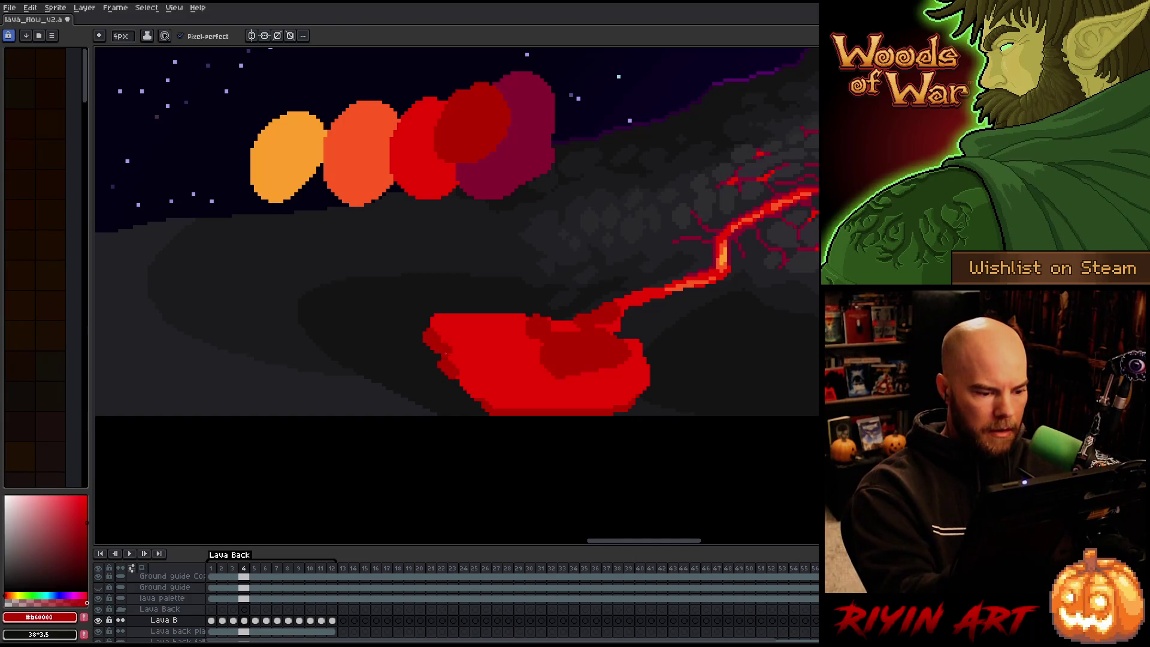
key(b)
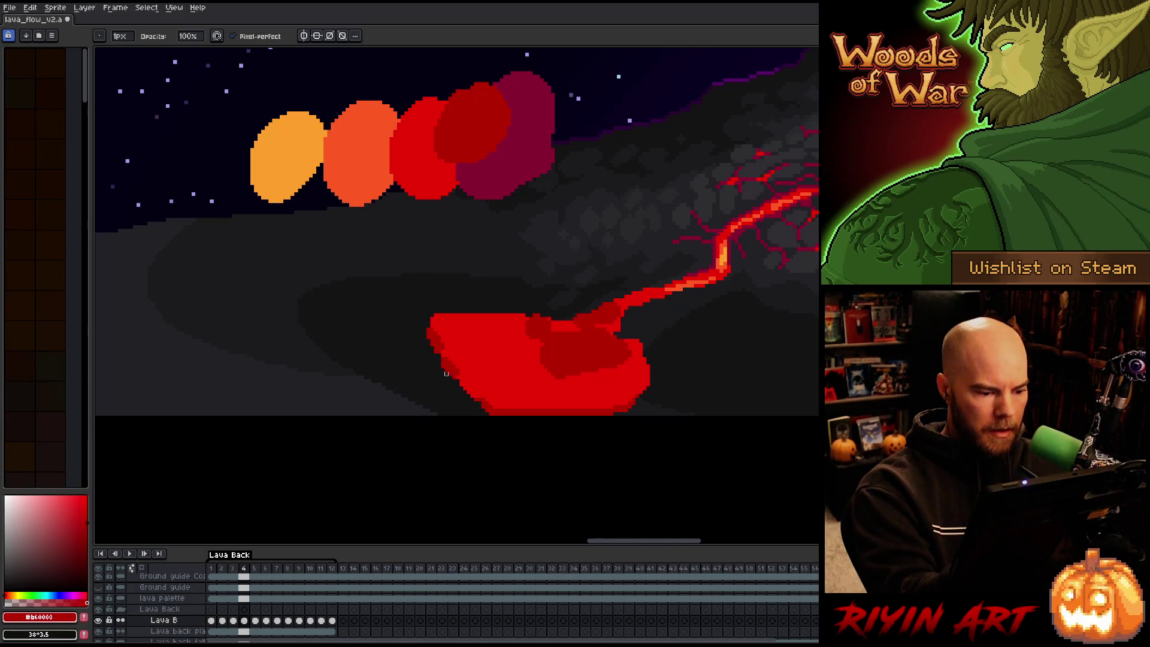
key(e)
key(Return)
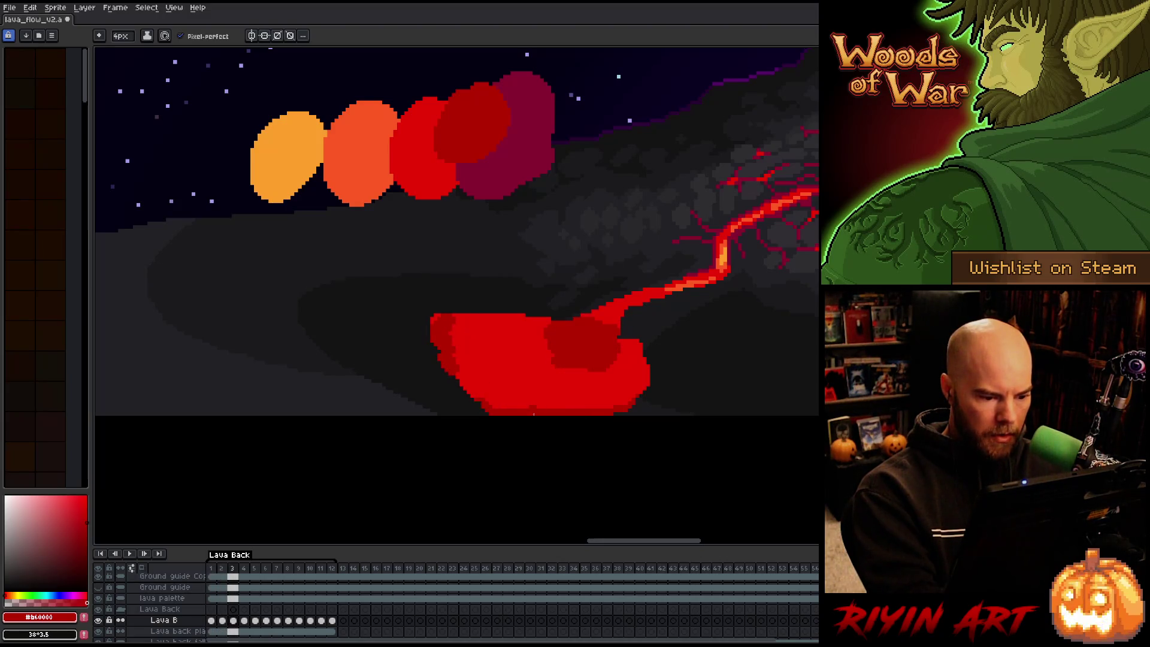
key(Return)
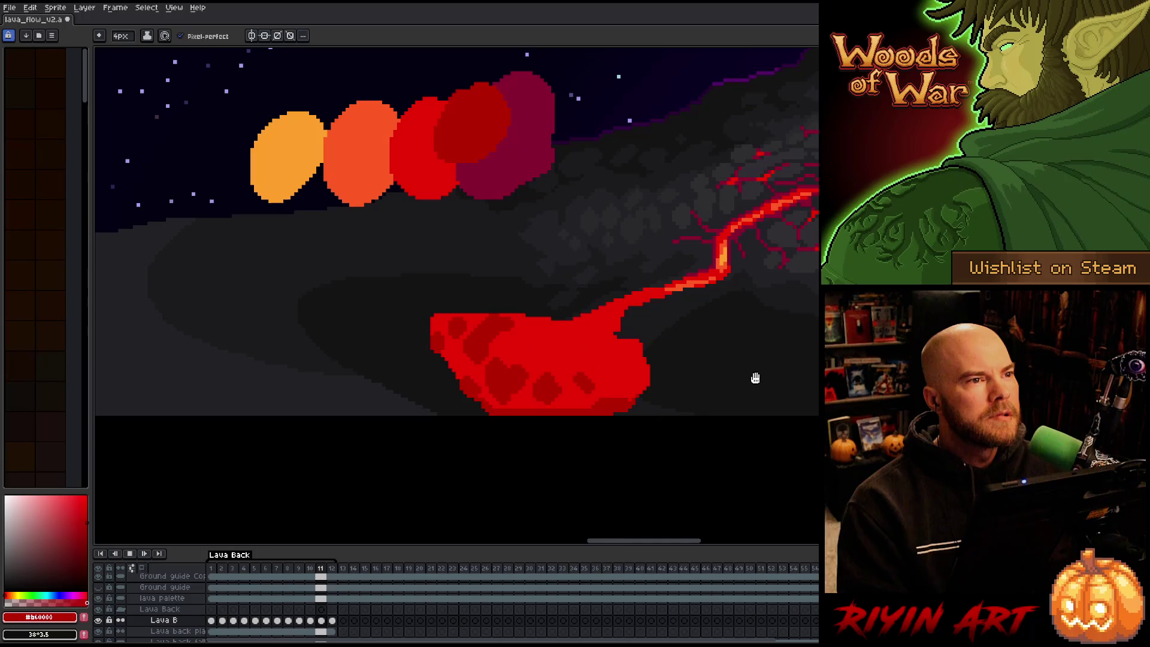
key(ctrl+s)
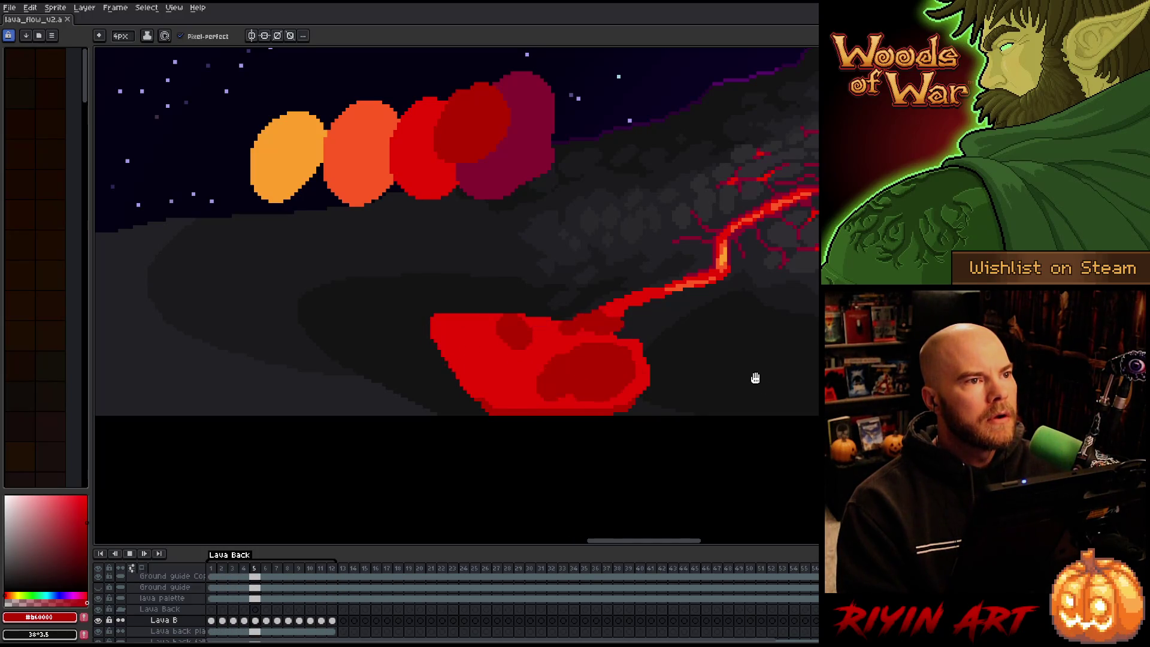
Open a separate live preview window through View > Preview > Preview
click(147, 8)
mouse_move(174, 8)
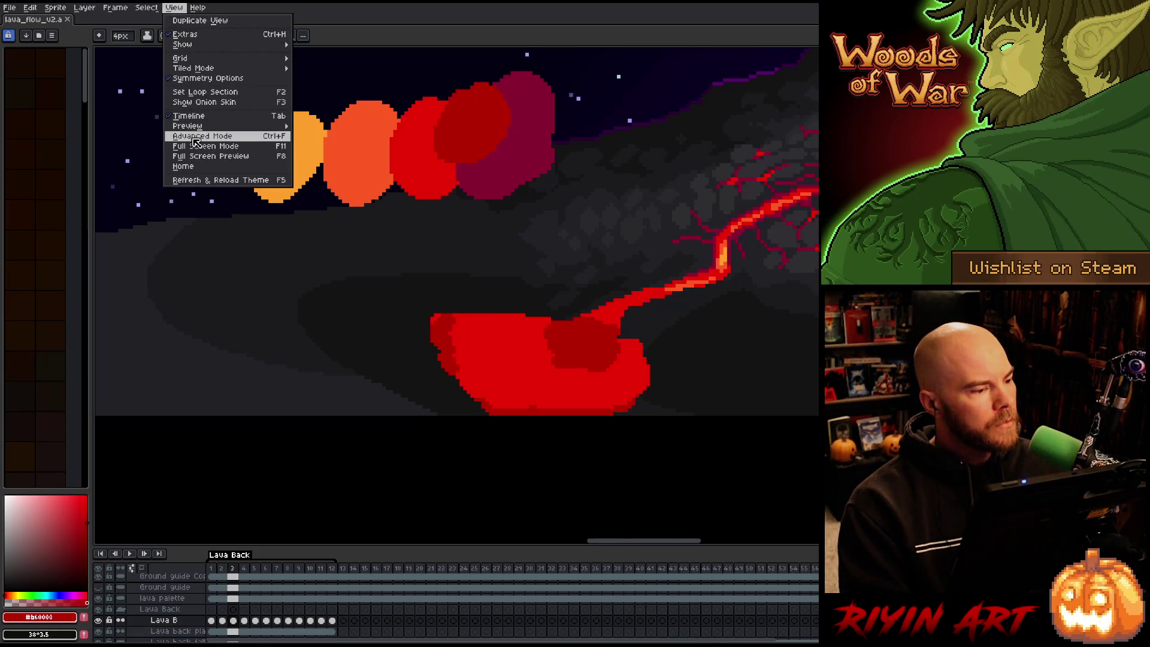
mouse_move(196, 127)
click(327, 123)
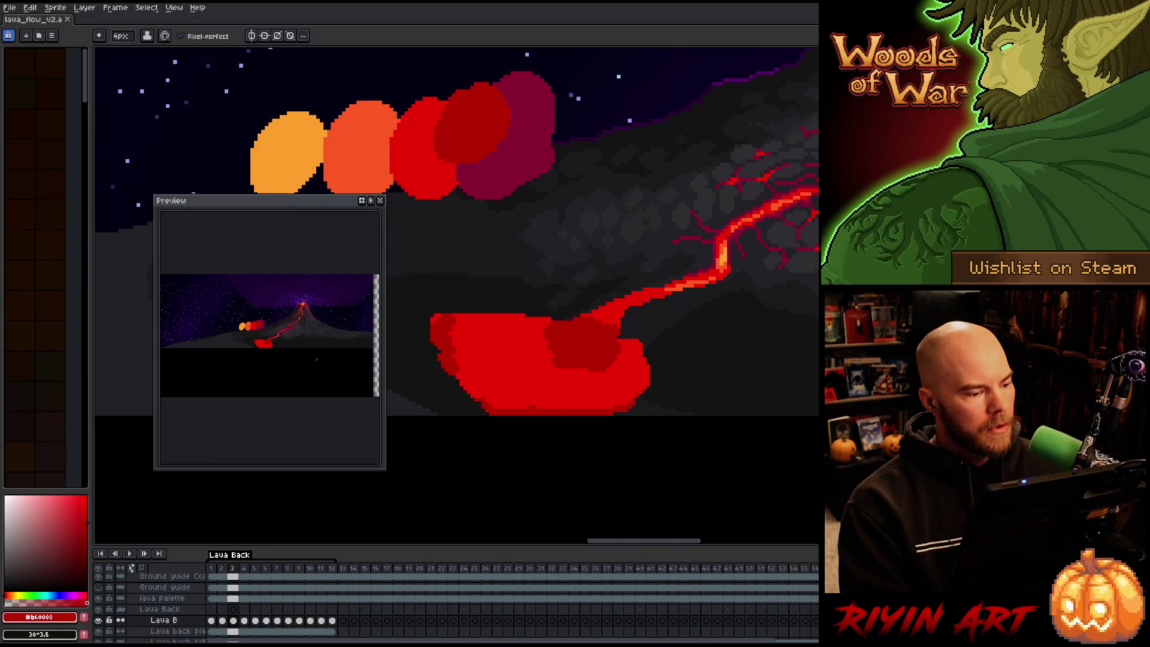
Zoom the preview onto the centred lava blob, make it wider and shorter, and move it top-left
scroll(320, 358, up, 4)
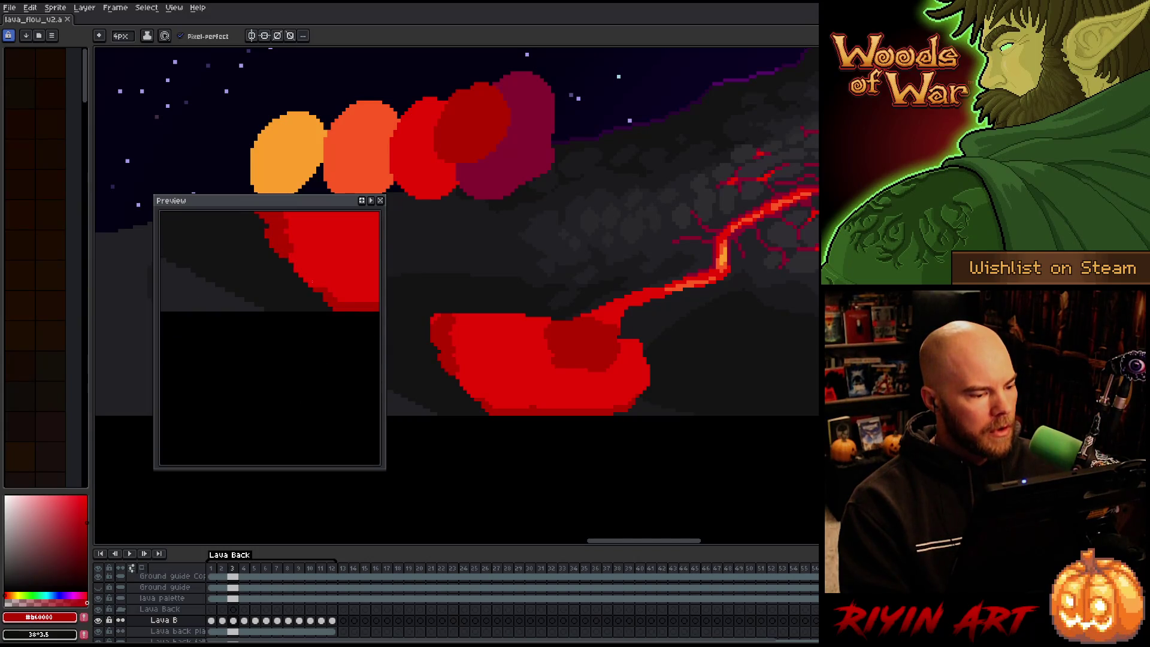
drag(299, 317, 188, 388)
mouse_move(262, 361)
mouse_down()
mouse_move(272, 431)
mouse_move(309, 324)
mouse_up()
mouse_move(385, 474)
mouse_down()
mouse_move(411, 362)
mouse_move(412, 372)
mouse_up()
mouse_move(294, 342)
mouse_down()
mouse_move(312, 312)
mouse_move(291, 323)
mouse_move(298, 313)
mouse_up()
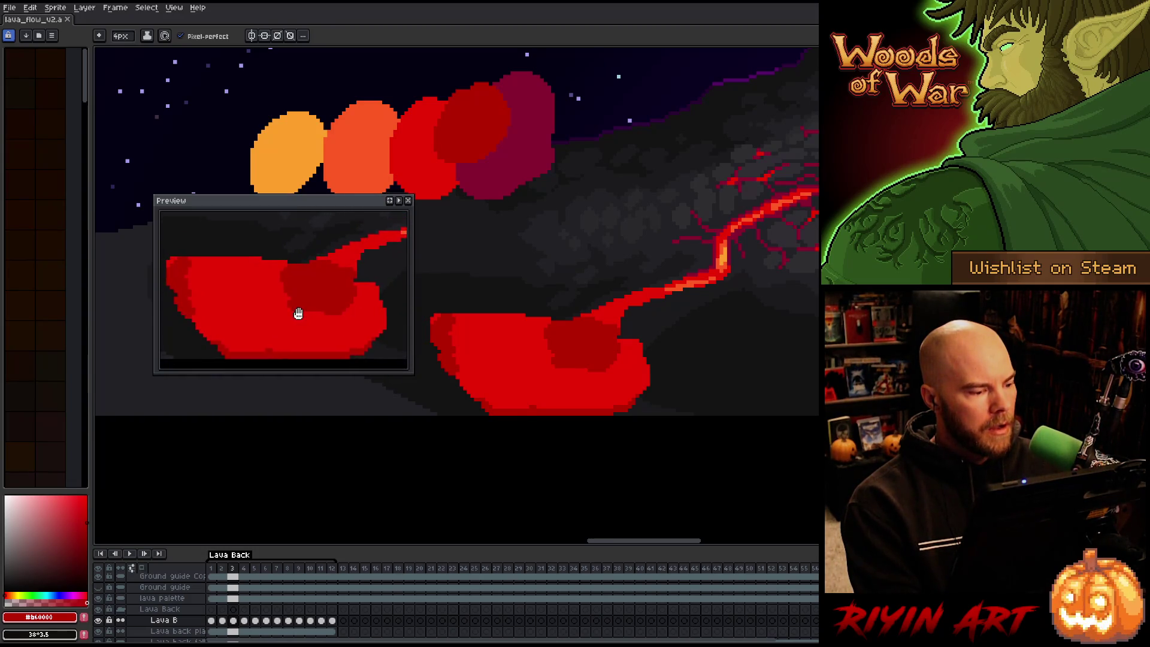
drag(276, 199, 127, 52)
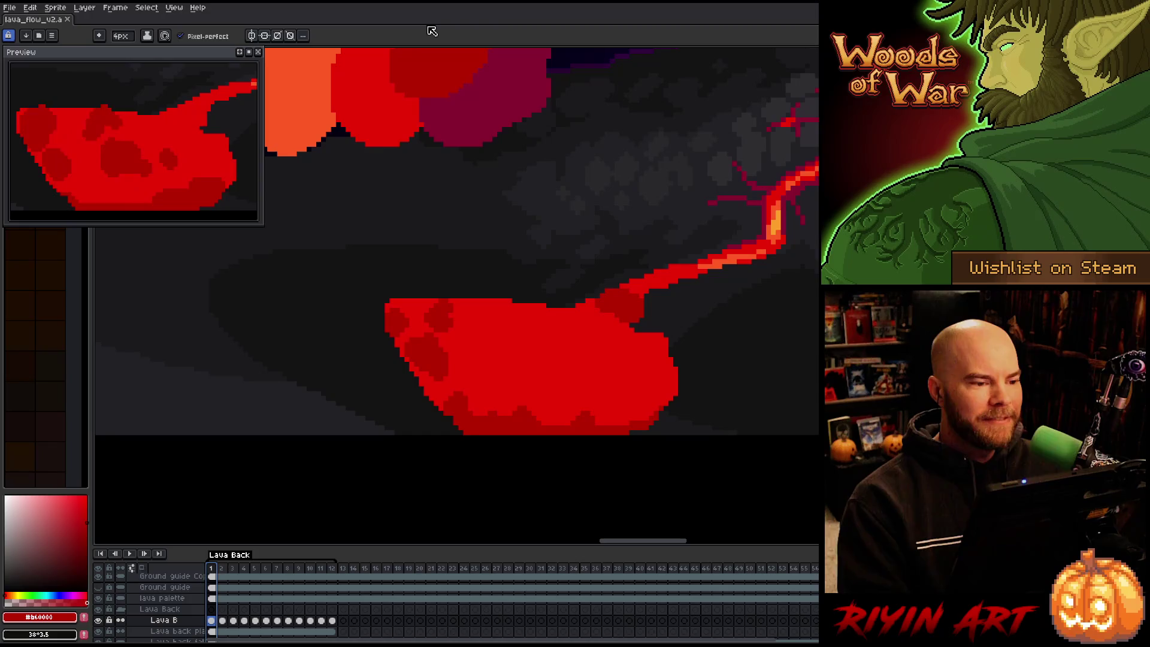
mouse_move(575, 215)
mouse_down()
mouse_move(611, 300)
mouse_move(606, 321)
mouse_up()
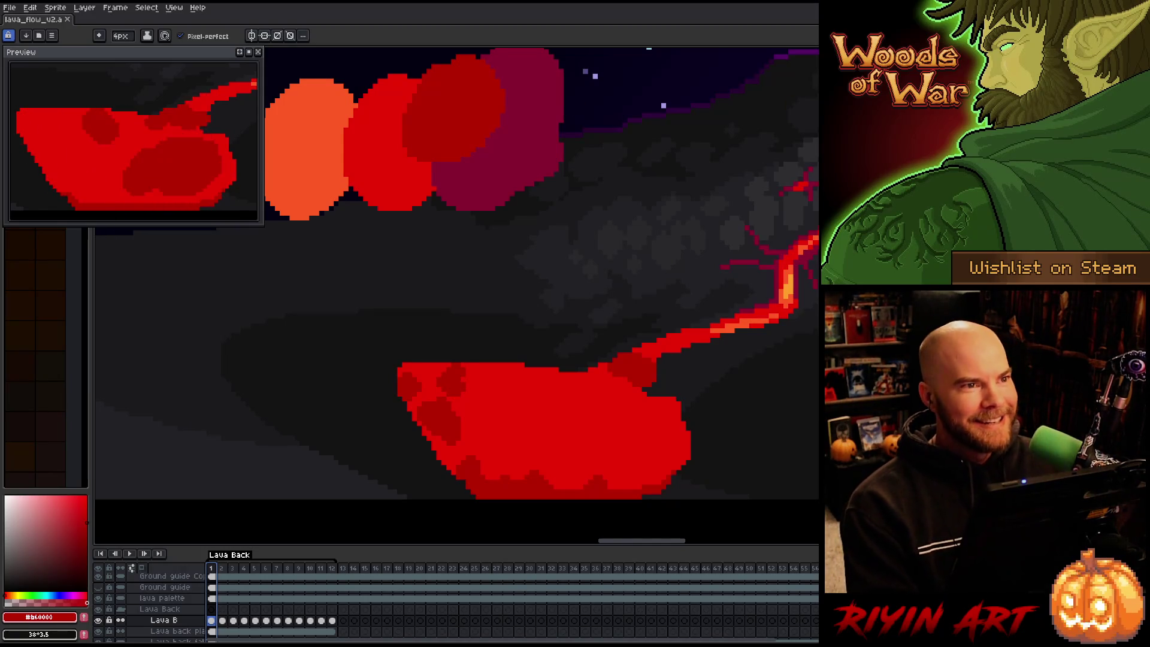
Show the textured lava layer, briefly toggling the rocky ground layer on and off
scroll(508, 375, down, 4)
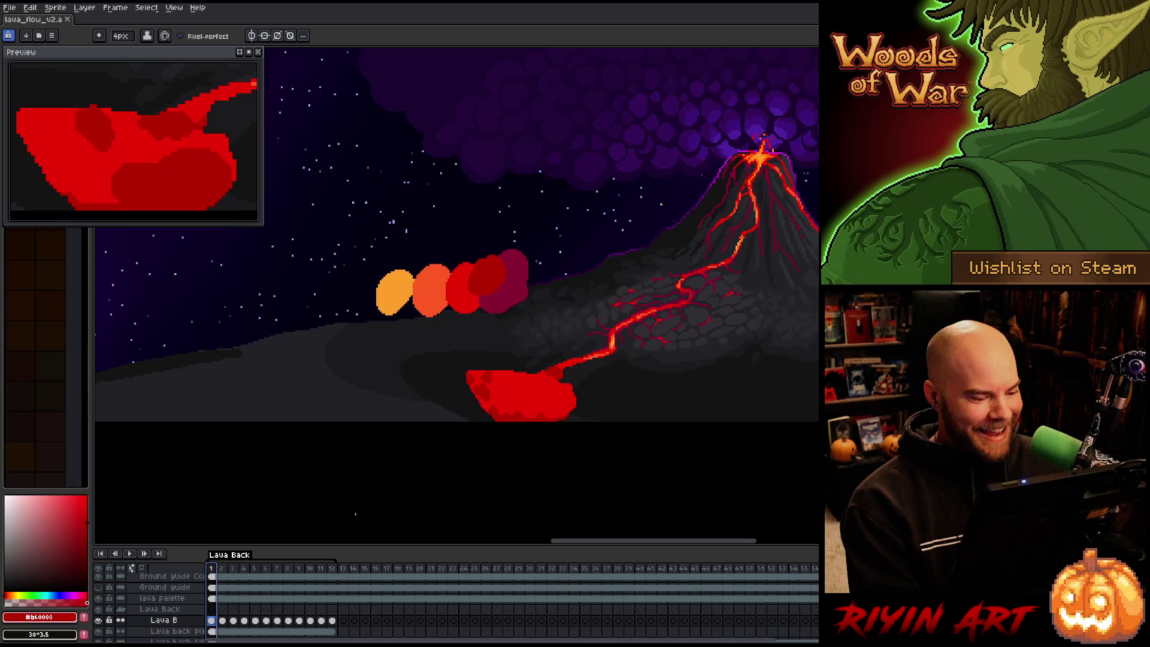
scroll(146, 617, down, 1)
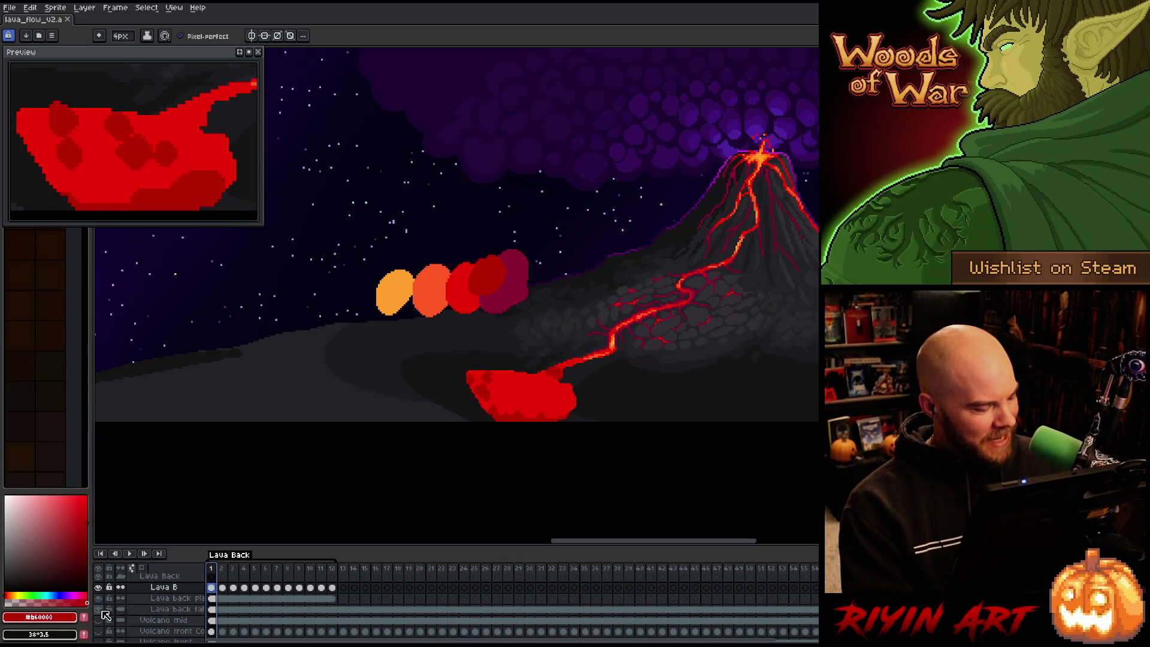
click(98, 637)
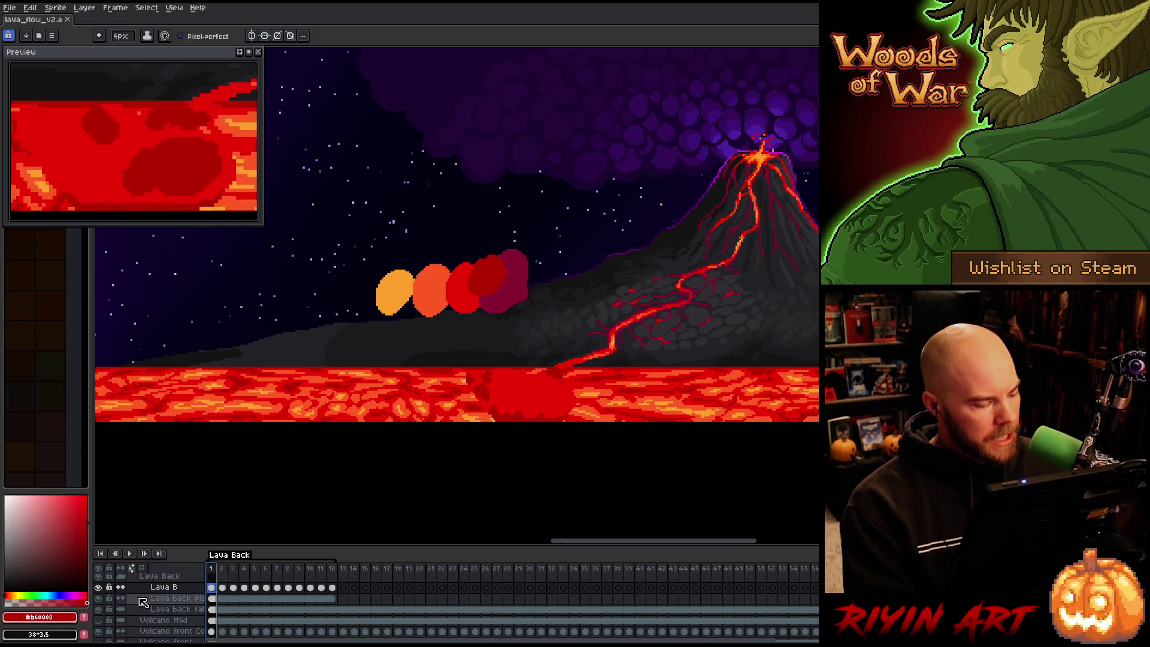
scroll(143, 601, up, 1)
scroll(143, 600, up, 2)
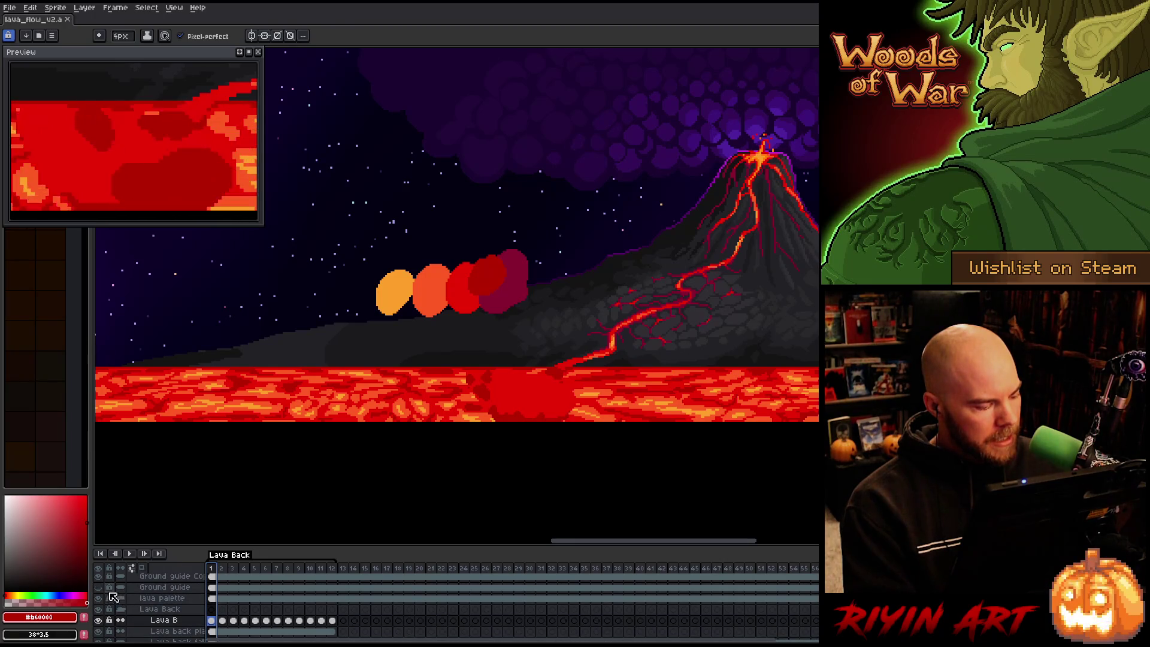
scroll(133, 601, up, 3)
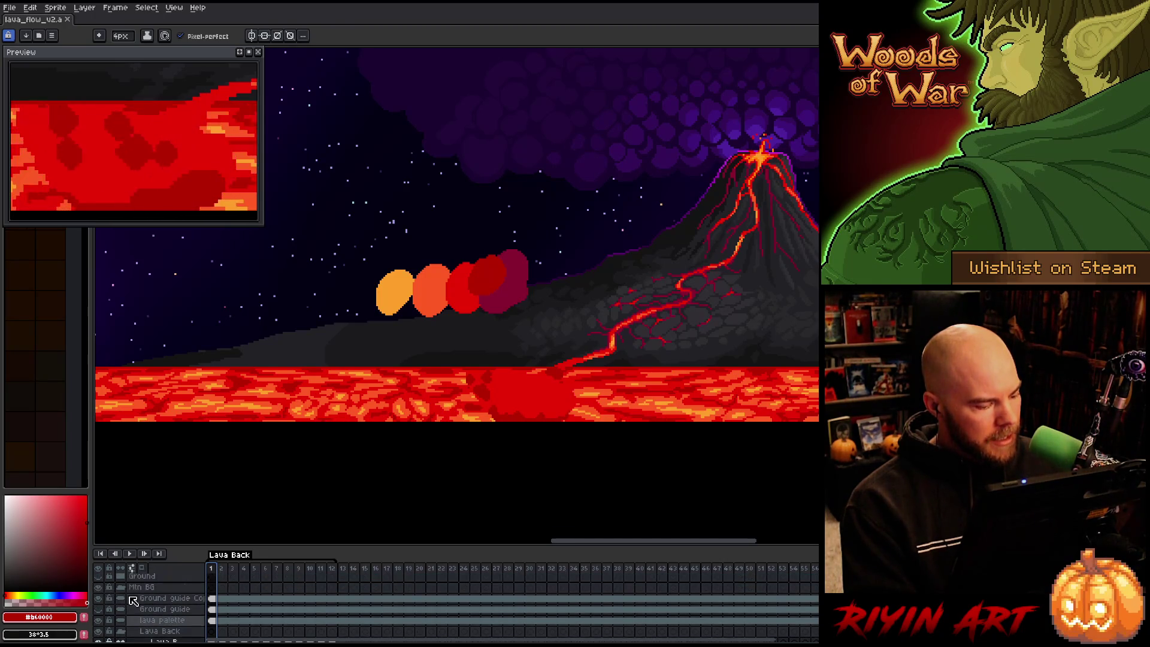
click(100, 588)
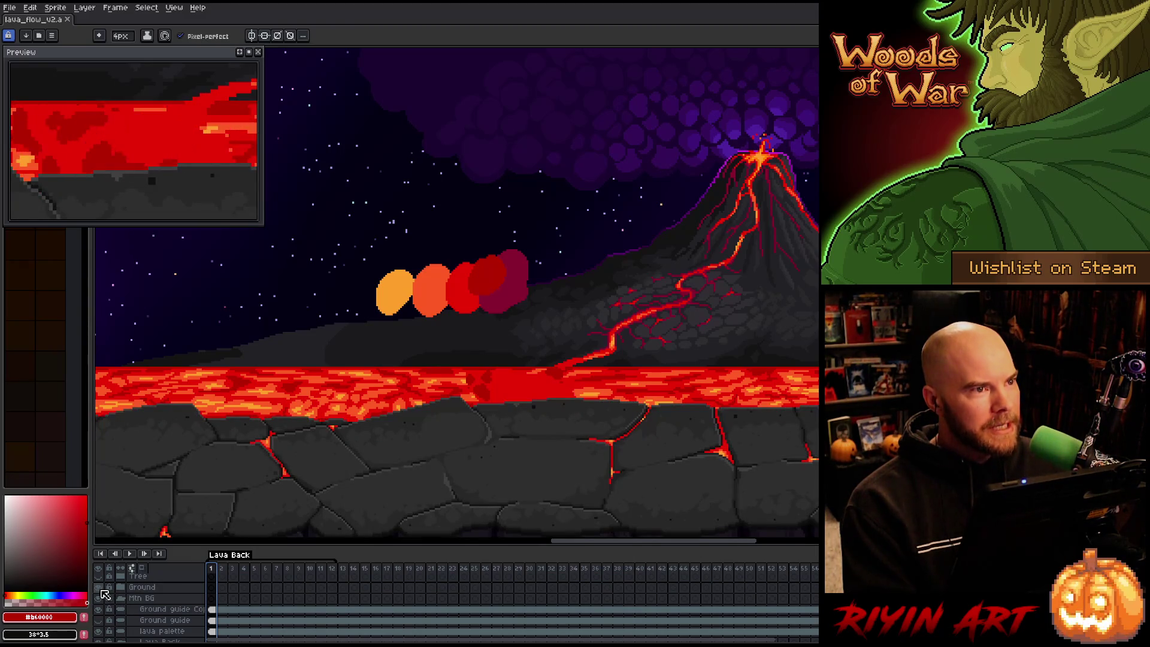
click(99, 587)
Play the lava animation, then stop the playback
scroll(133, 617, down, 5)
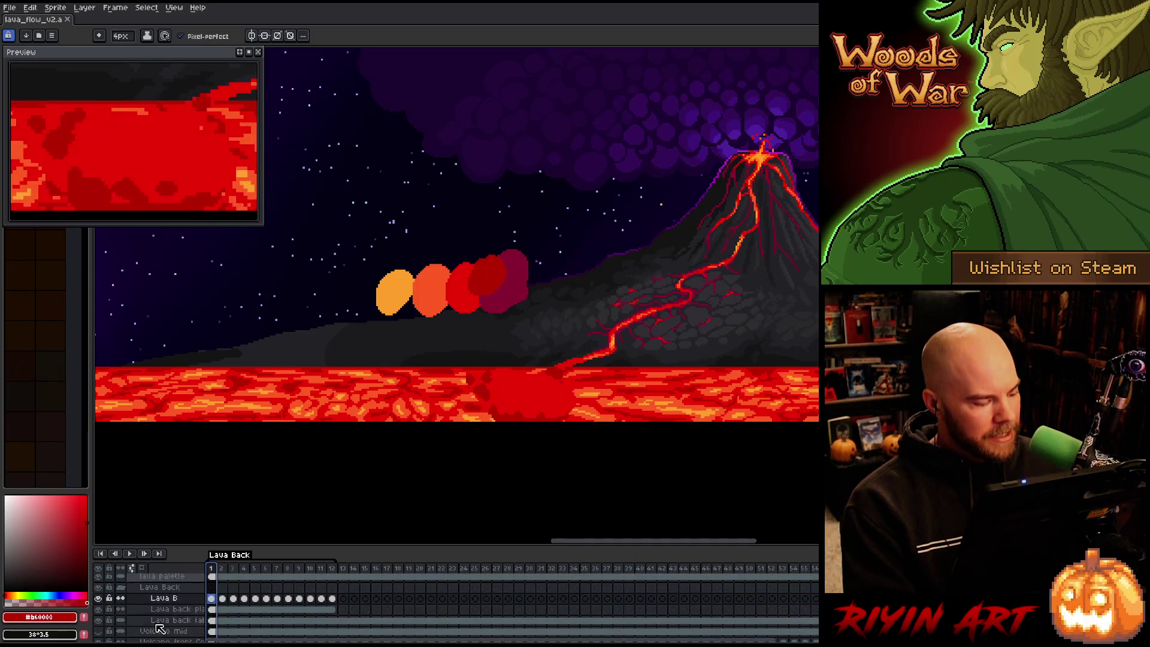
key(Return)
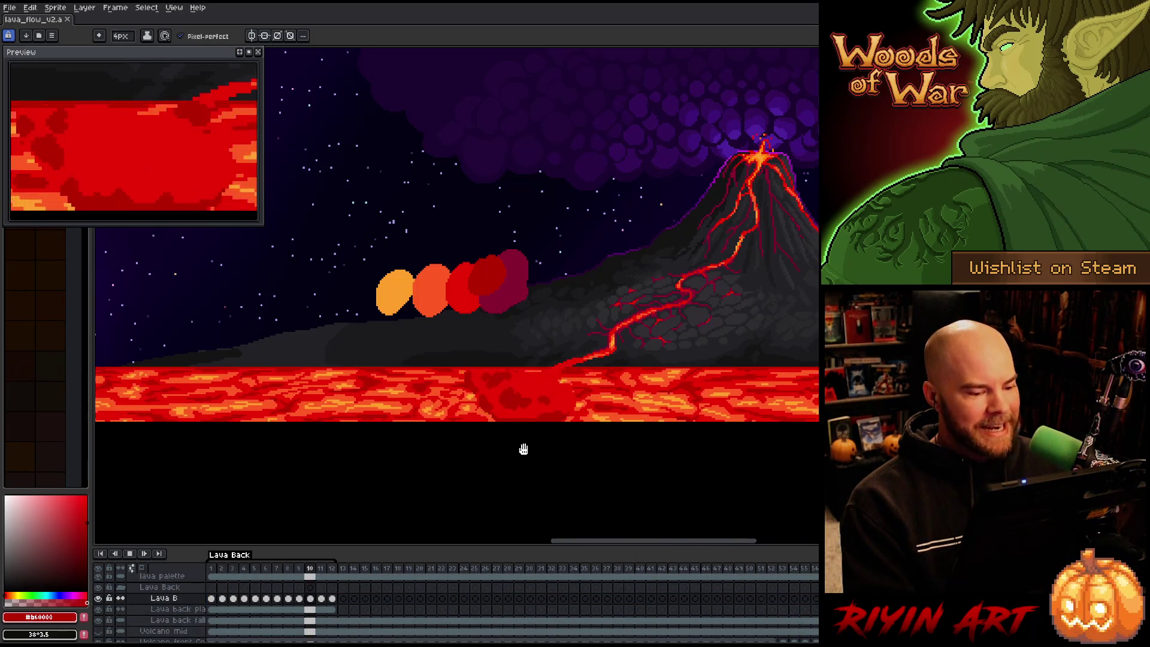
scroll(537, 443, up, 1)
key(Return)
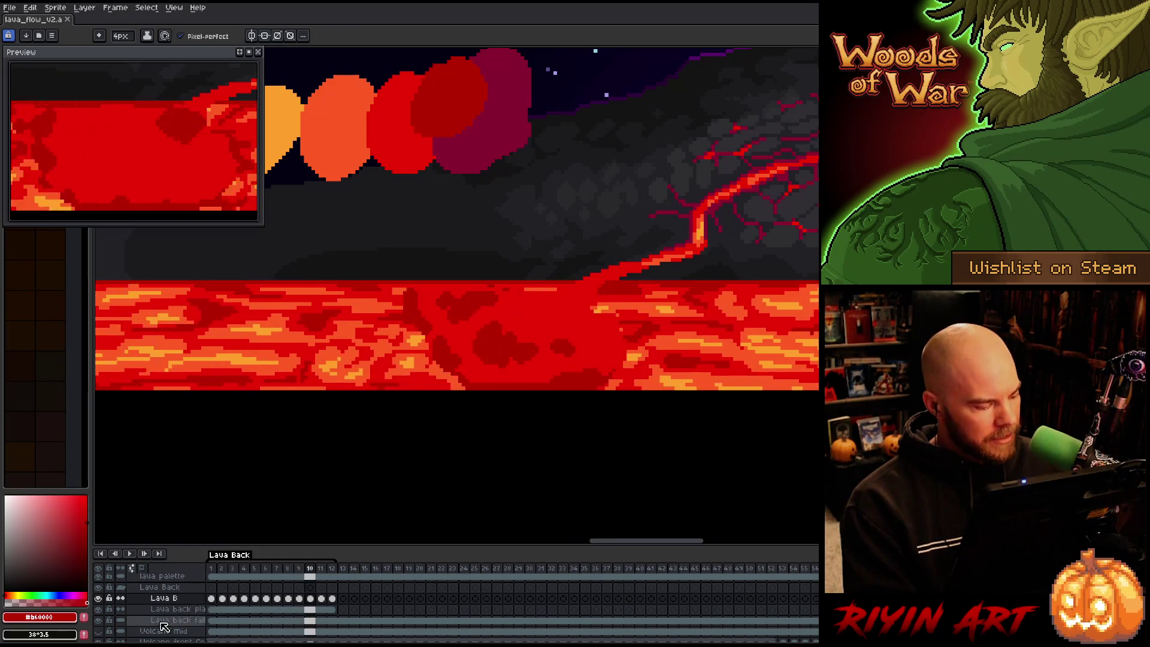
scroll(143, 631, down, 1)
Show the Volcano mid layer over the lava and play the animation
click(98, 621)
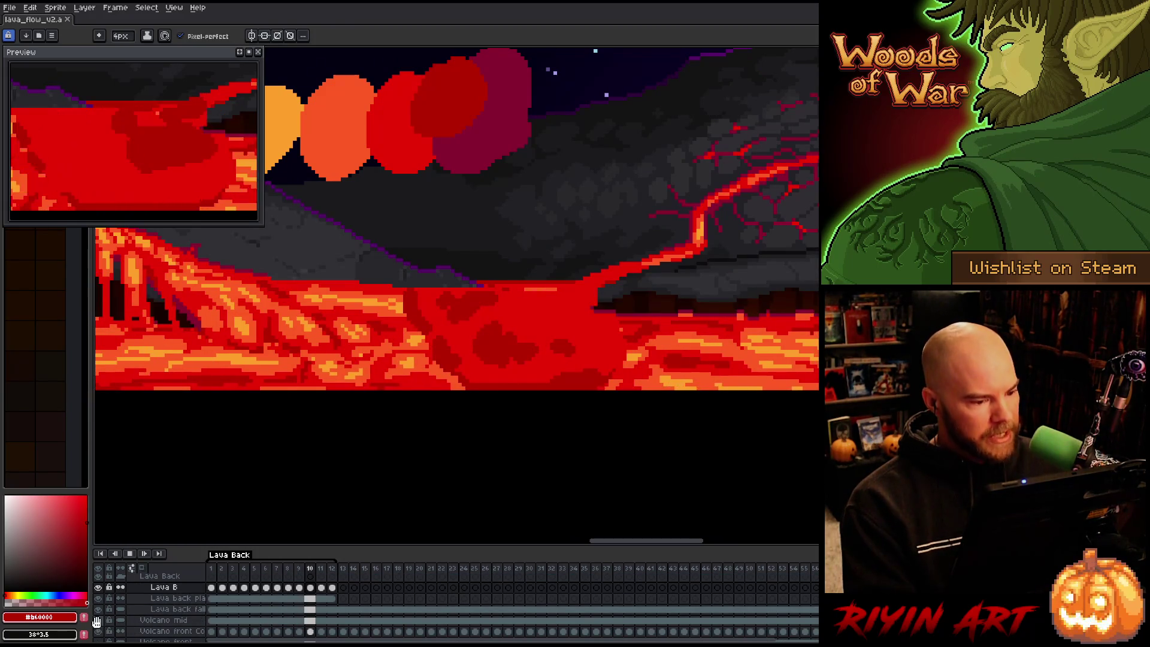
key(Return)
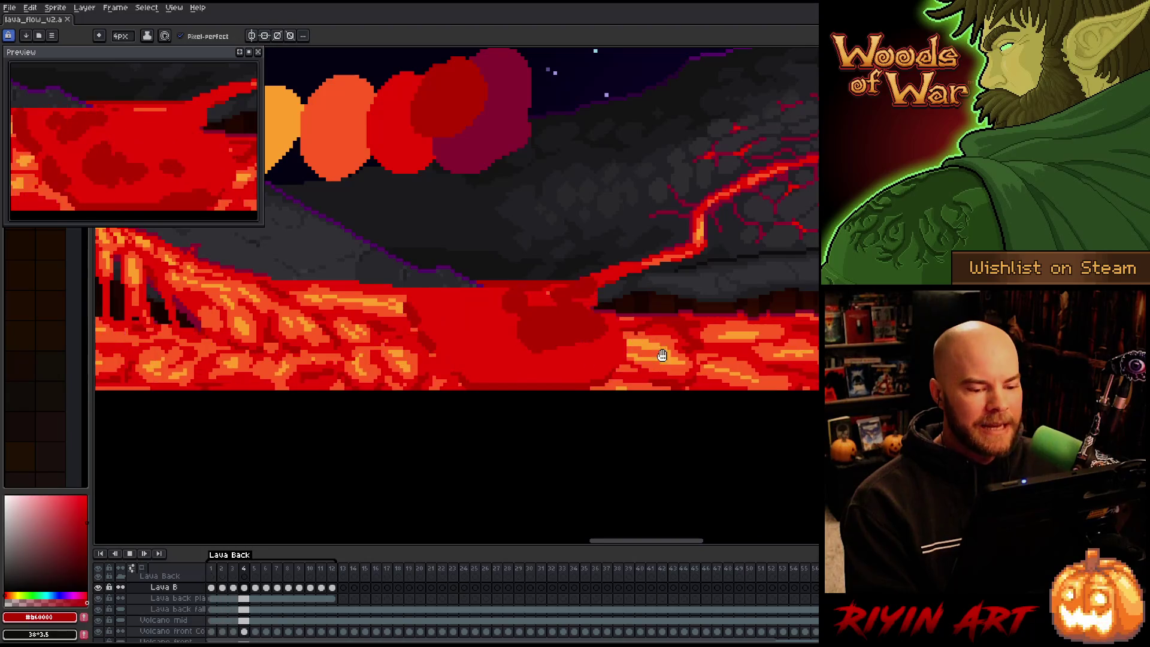
scroll(610, 345, down, 2)
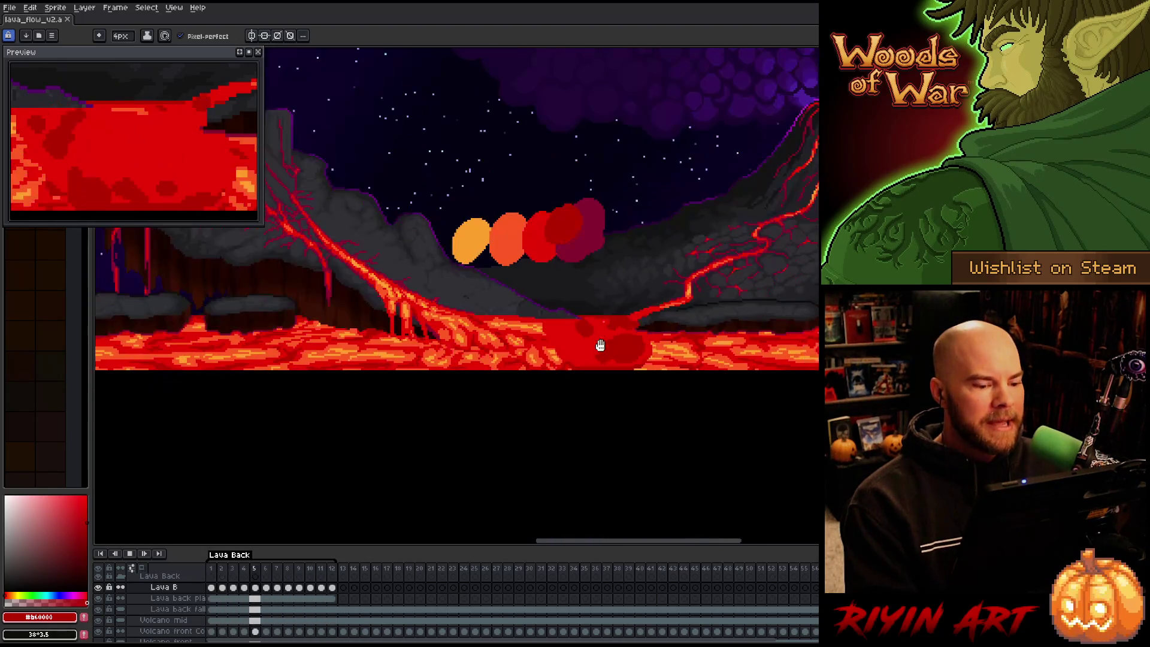
scroll(490, 358, down, 1)
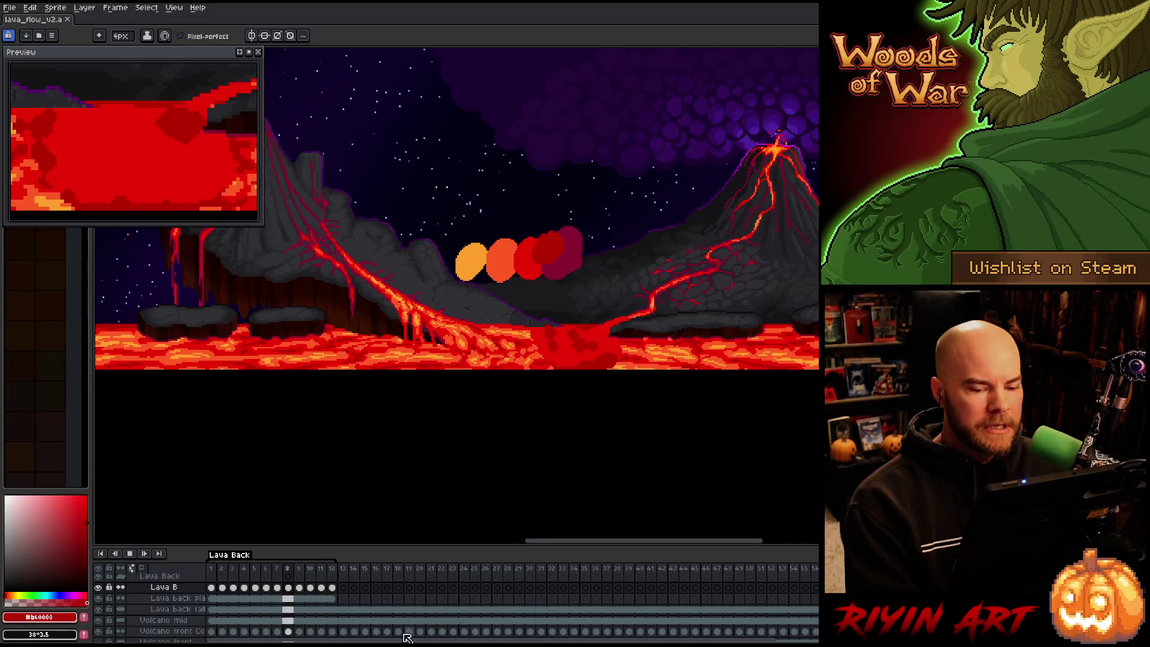
Select all frames, clear the selection, then replay and stop the animation across the scene
drag(218, 575, 815, 573)
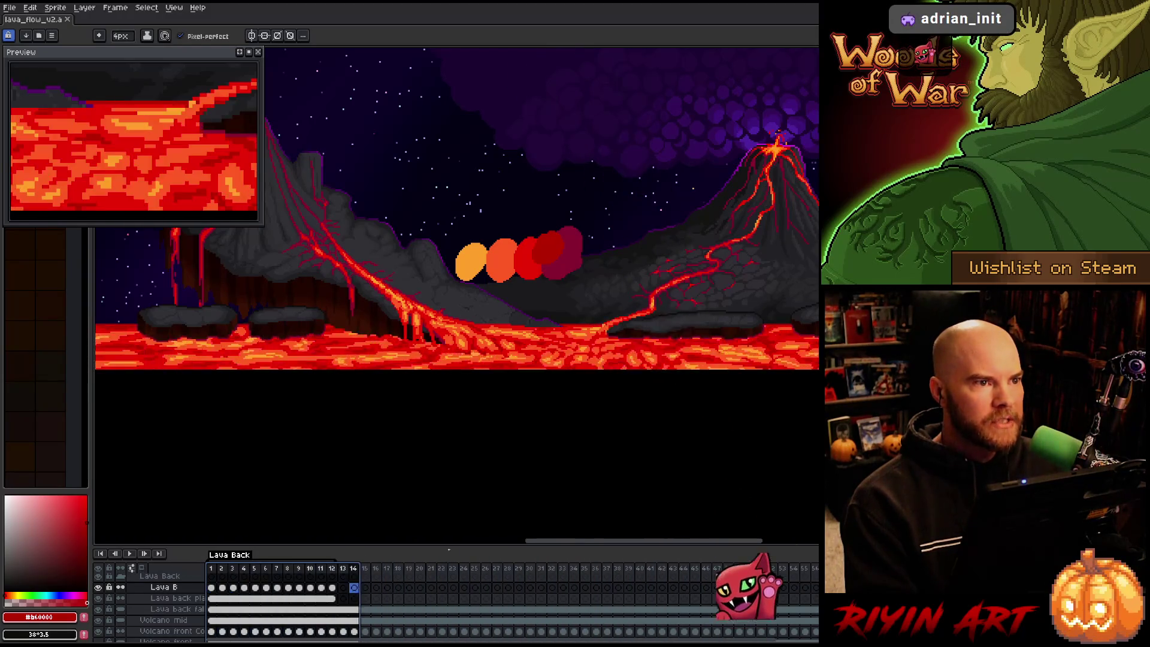
click(249, 573)
key(Return)
scroll(604, 328, up, 2)
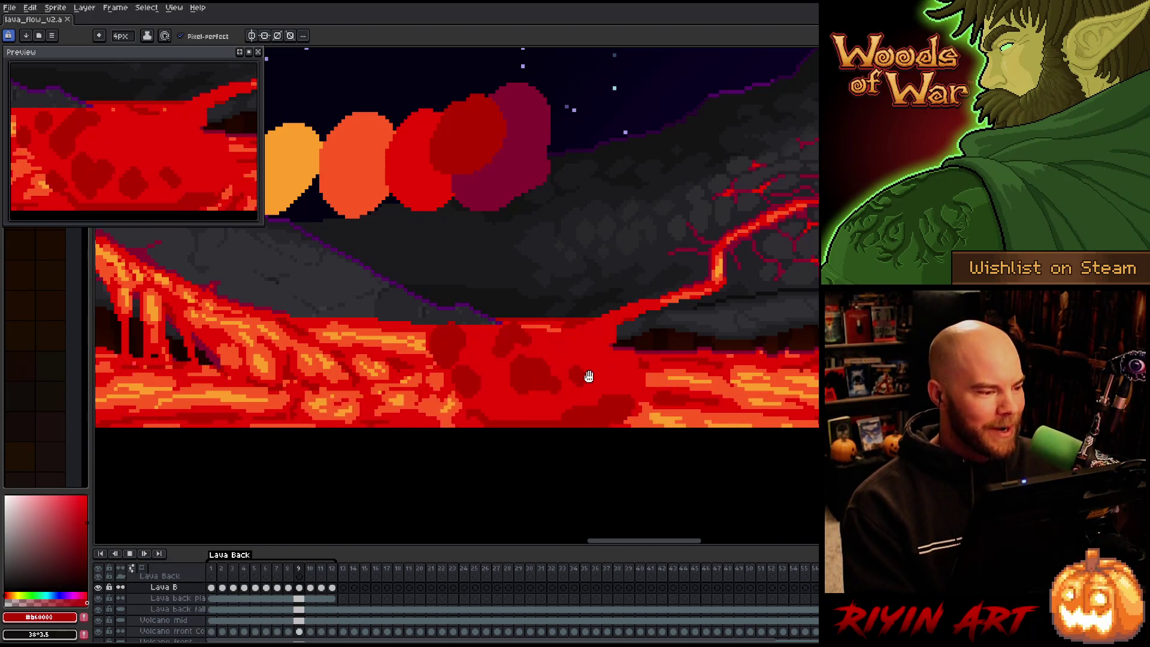
key(Return)
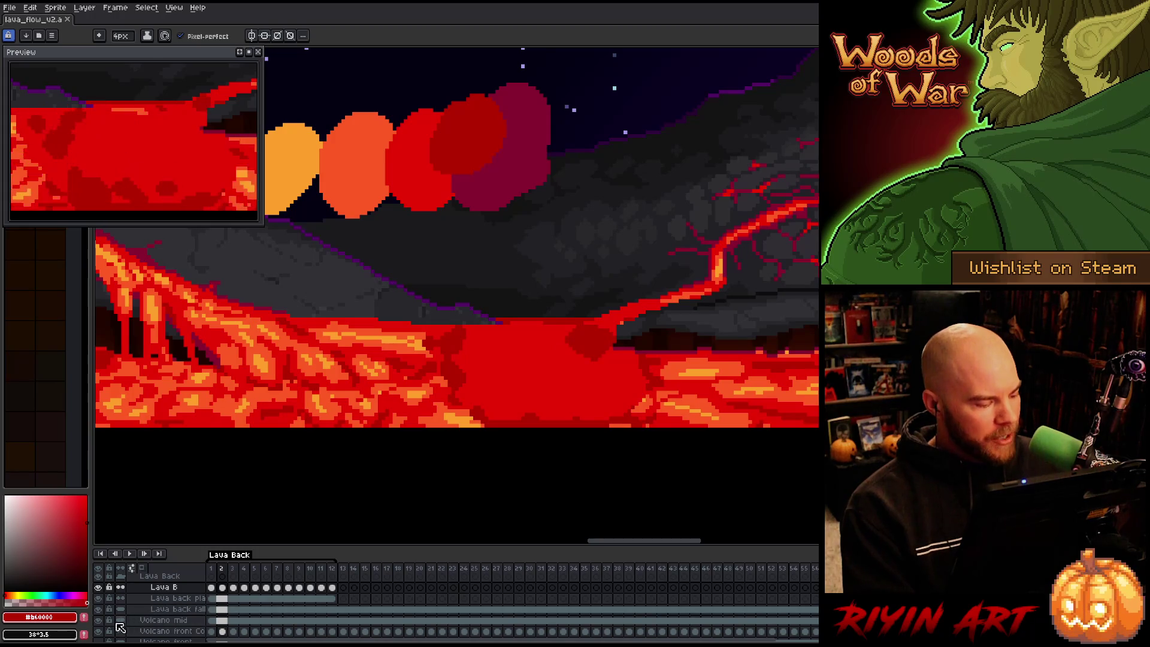
Hide the Volcano mid and Volcano front layers, watch the blob loop, then stop on frame 1
click(99, 621)
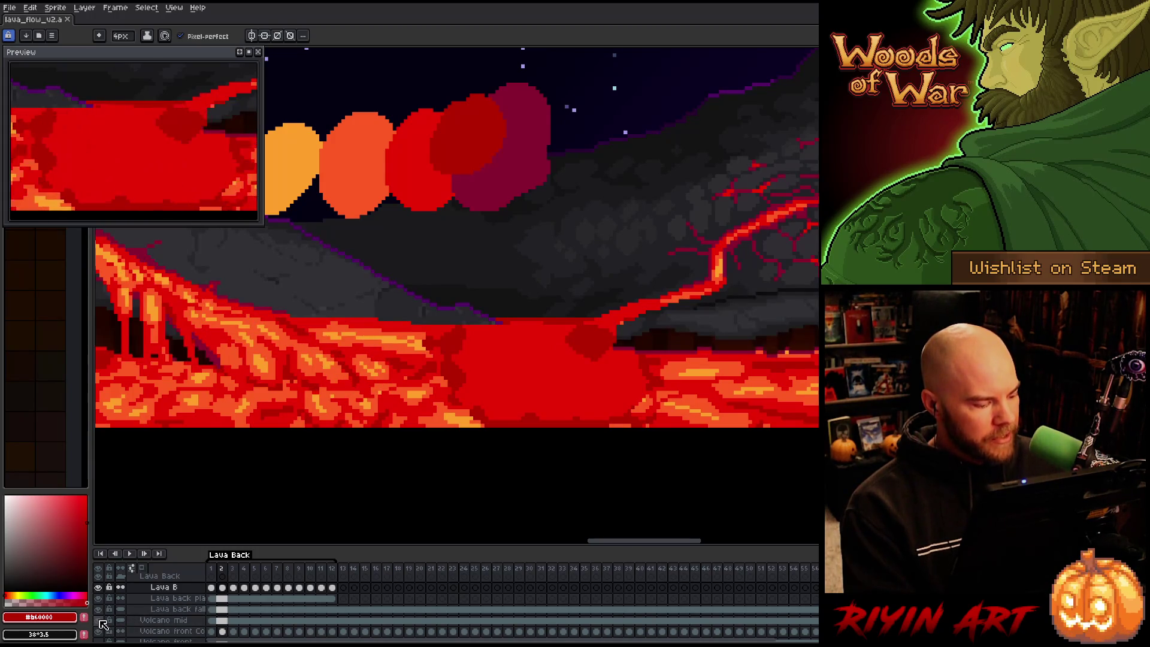
click(100, 622)
click(98, 633)
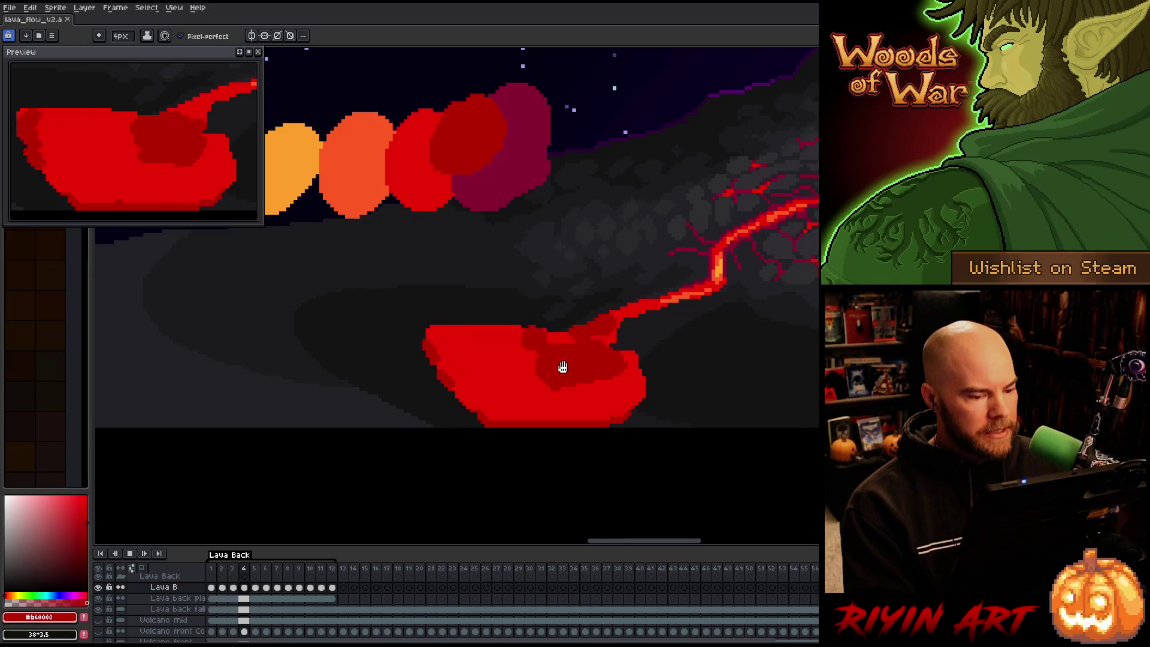
scroll(563, 367, up, 3)
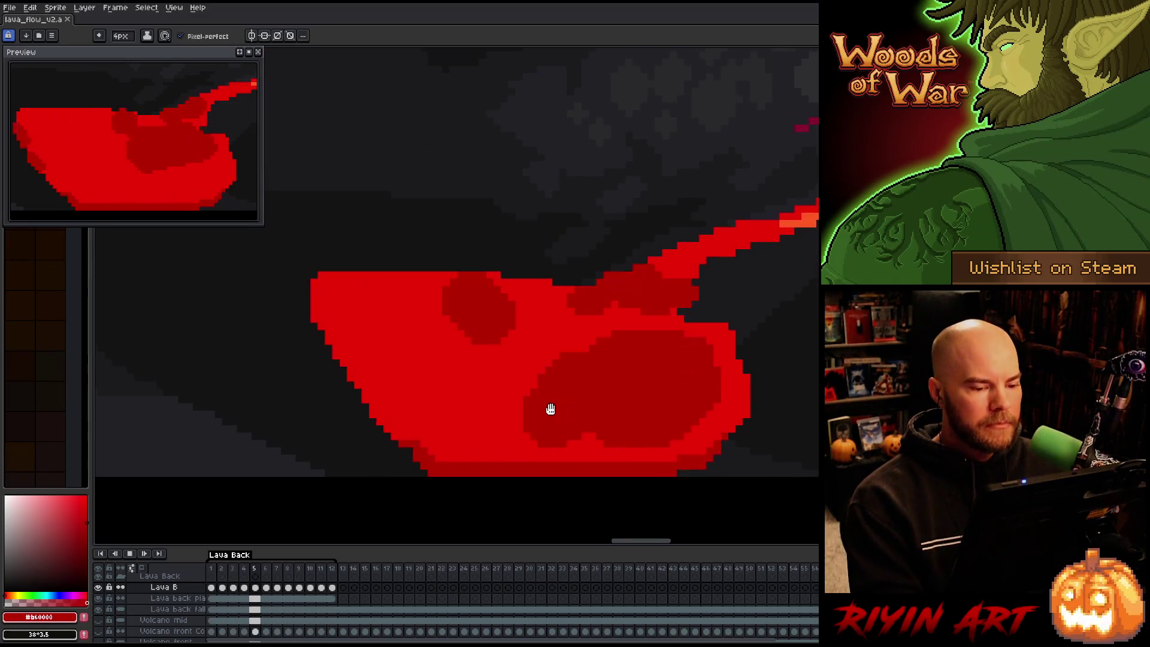
scroll(524, 374, down, 2)
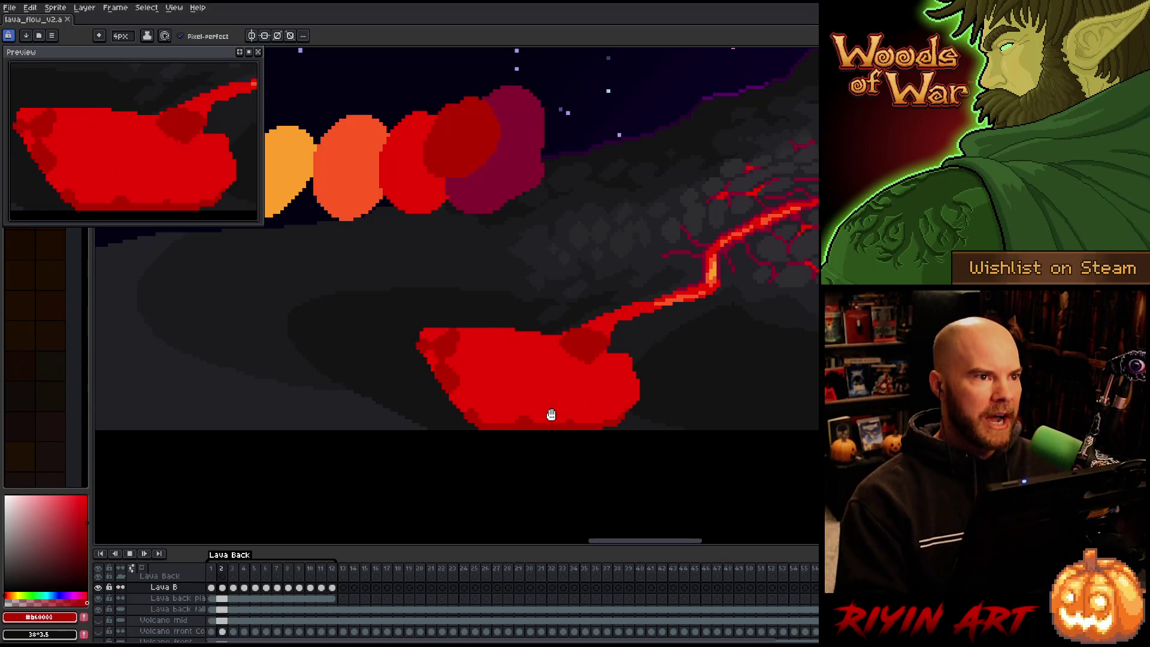
scroll(539, 363, up, 1)
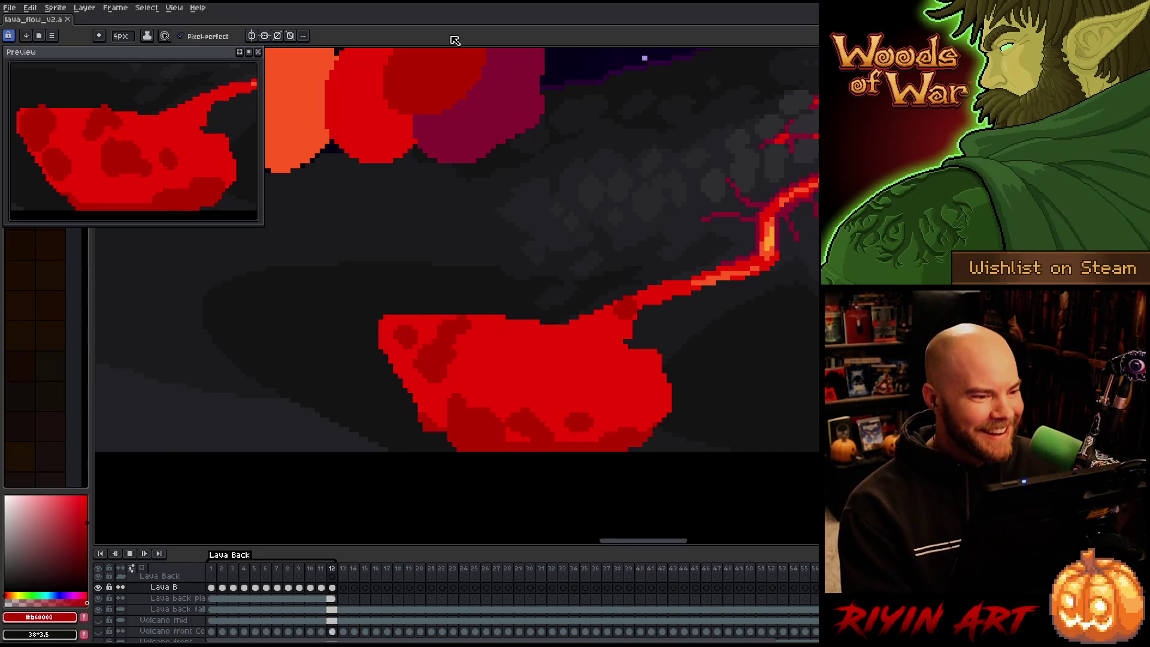
click(210, 588)
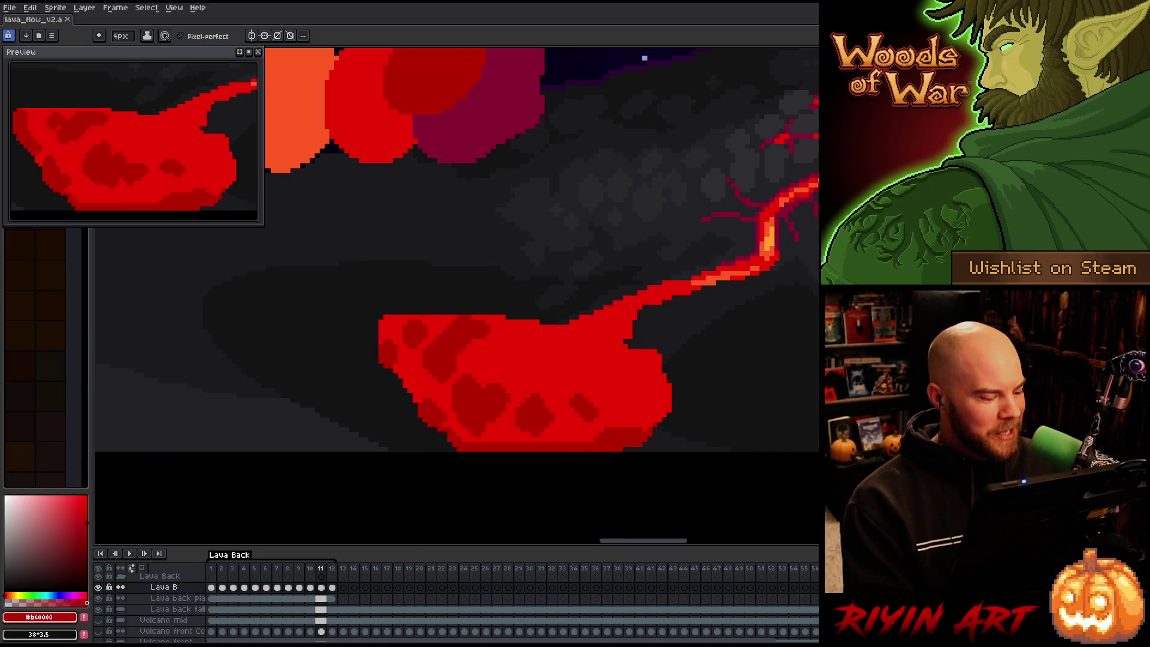
Select frame 2, replay the loop, and dab an extra dark-red spot where the stream joins the pool
scroll(555, 340, up, 1)
scroll(556, 340, down, 1)
scroll(555, 340, up, 1)
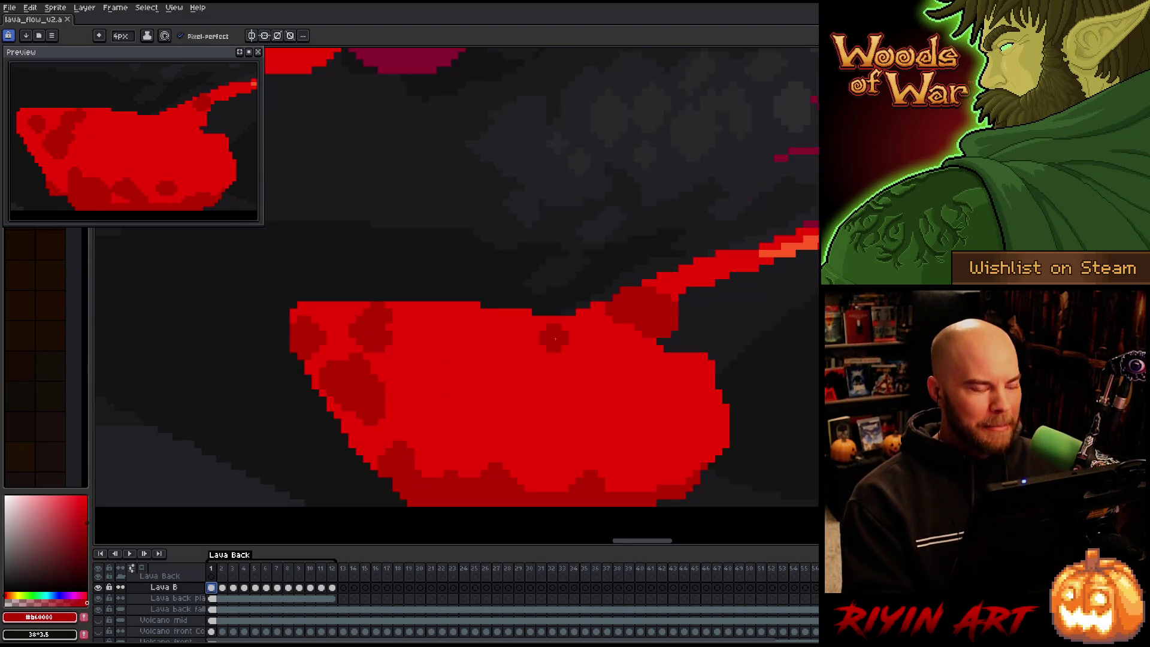
scroll(556, 340, down, 1)
scroll(588, 324, up, 1)
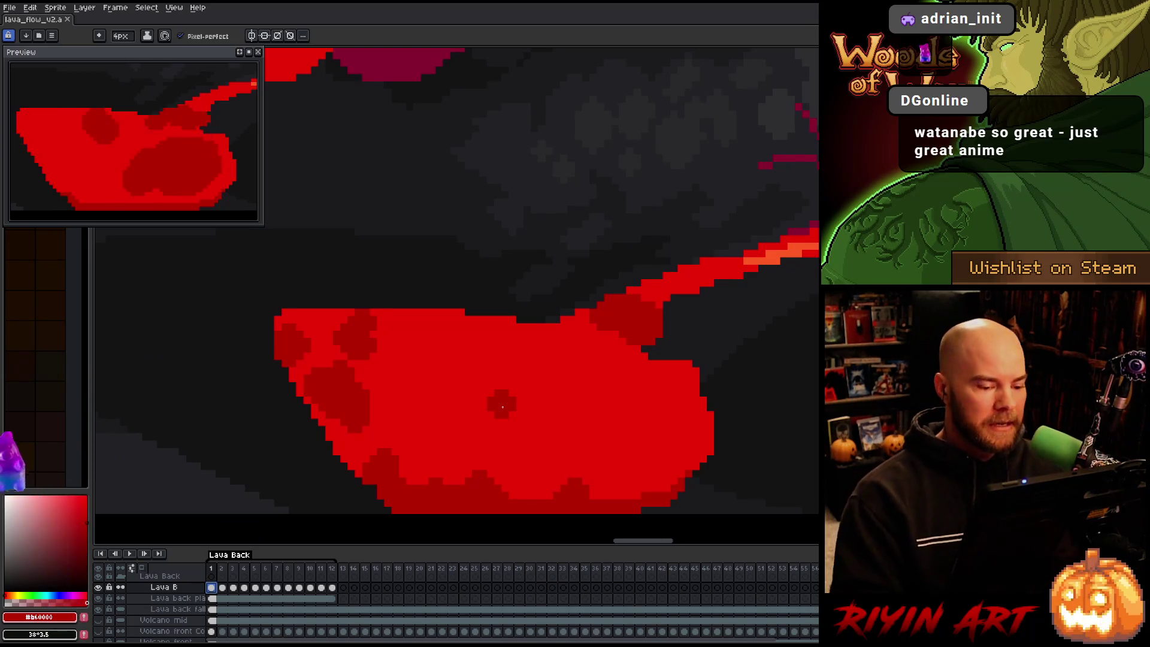
click(222, 588)
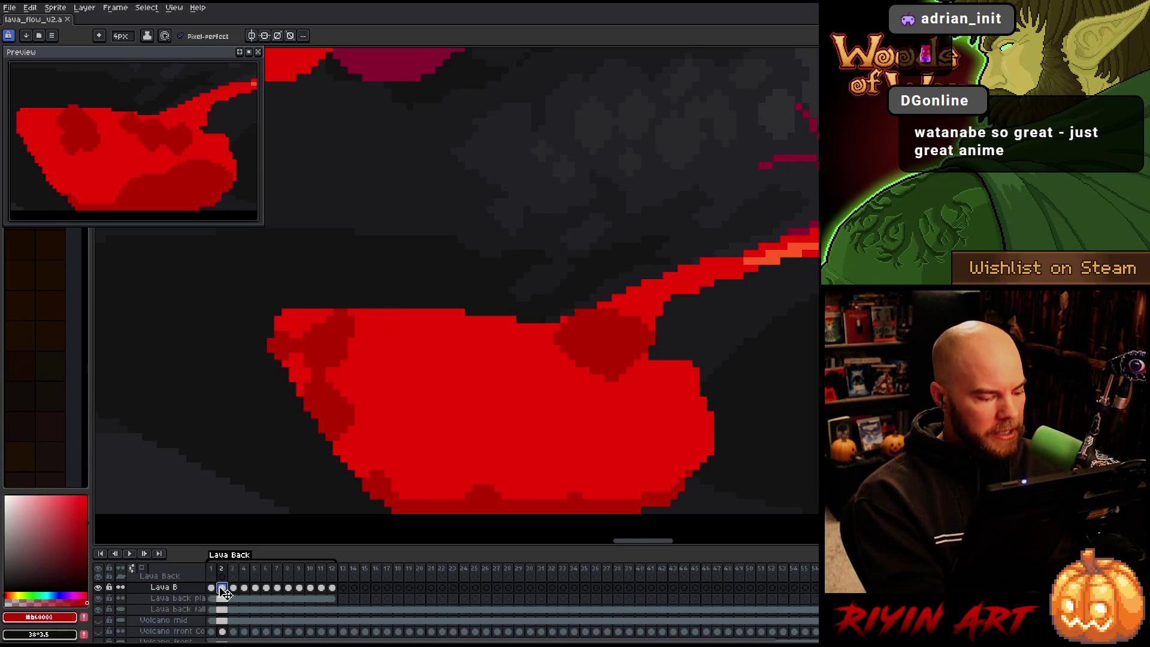
click(211, 587)
click(222, 587)
key(Return)
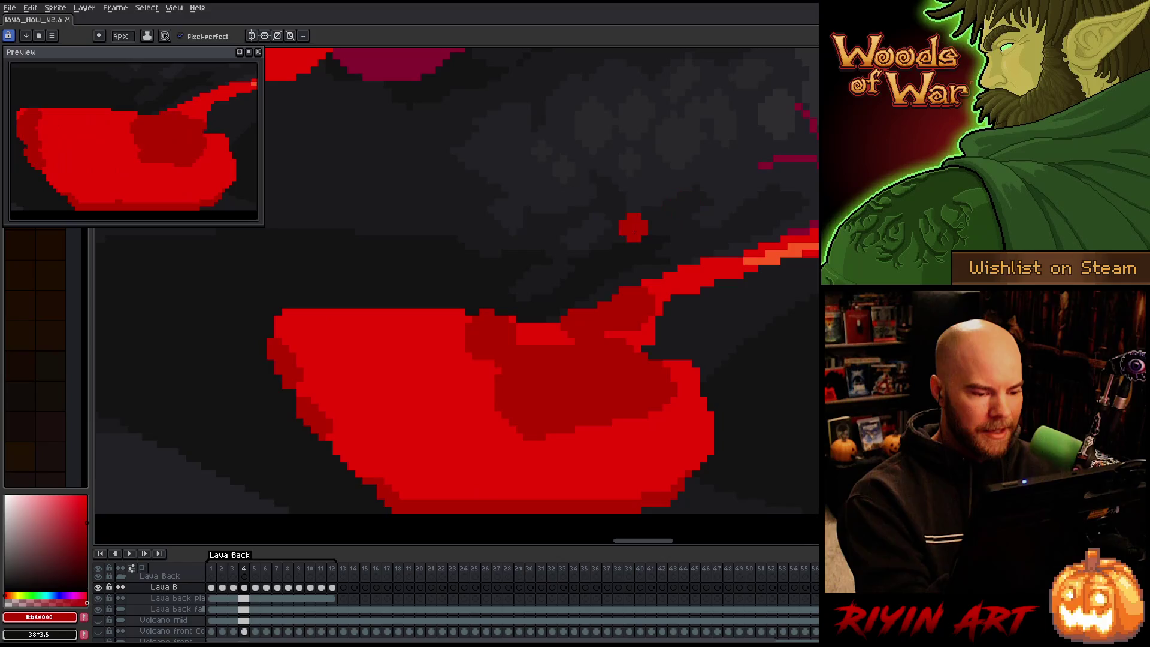
click(637, 280)
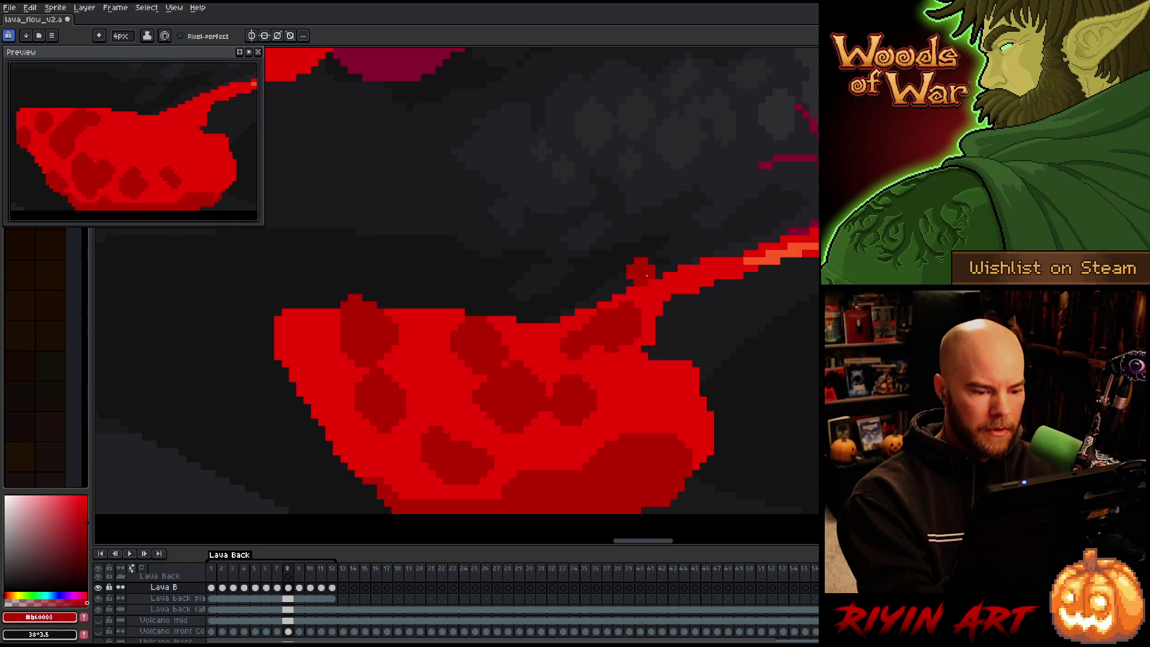
Paint dark-red crust spots on frame 9, comparing them against frames 7 and 8
key(comma)
key(period)
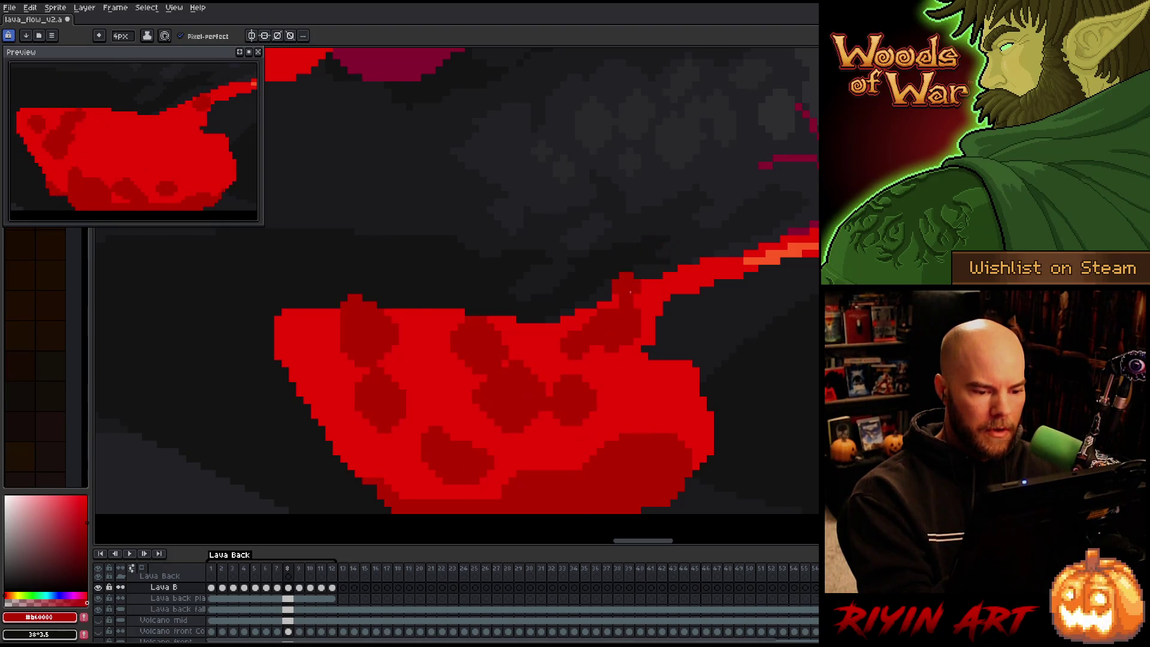
key(b)
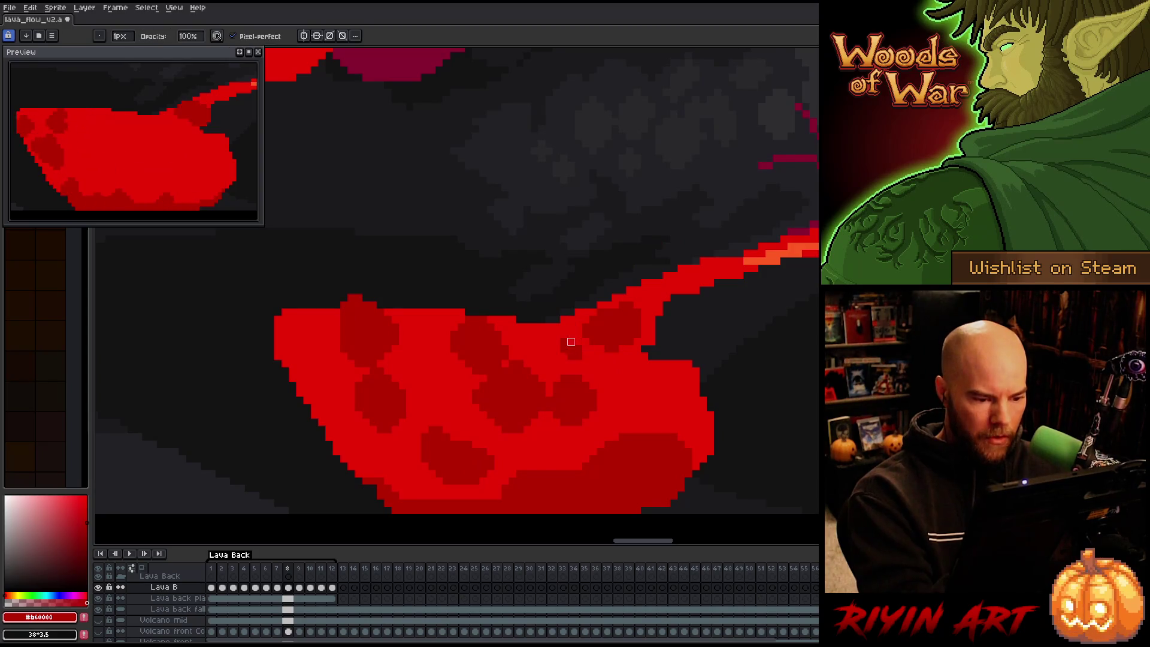
key(comma)
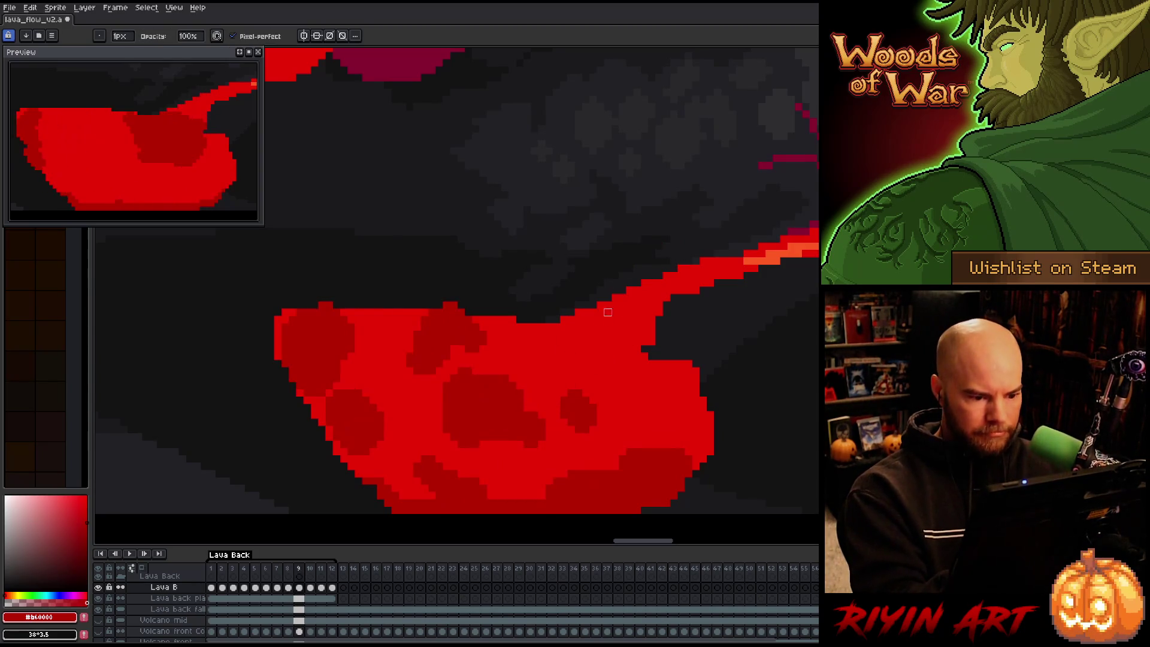
key(e)
key(period)
key(period)
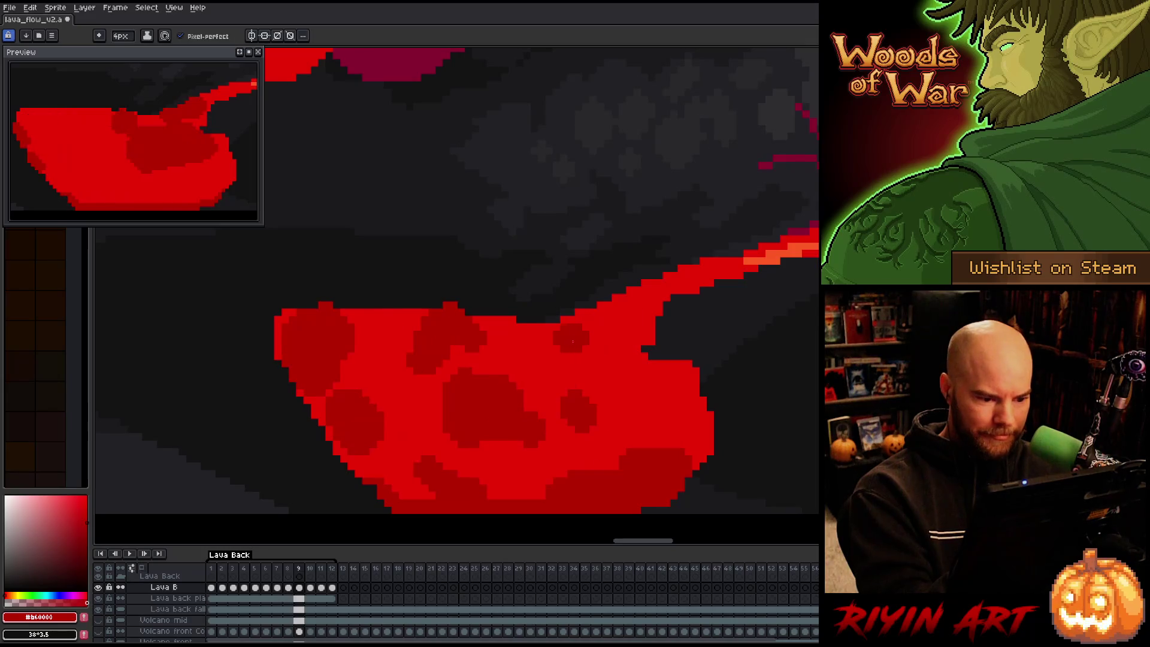
drag(599, 353, 581, 332)
key(comma)
key(comma)
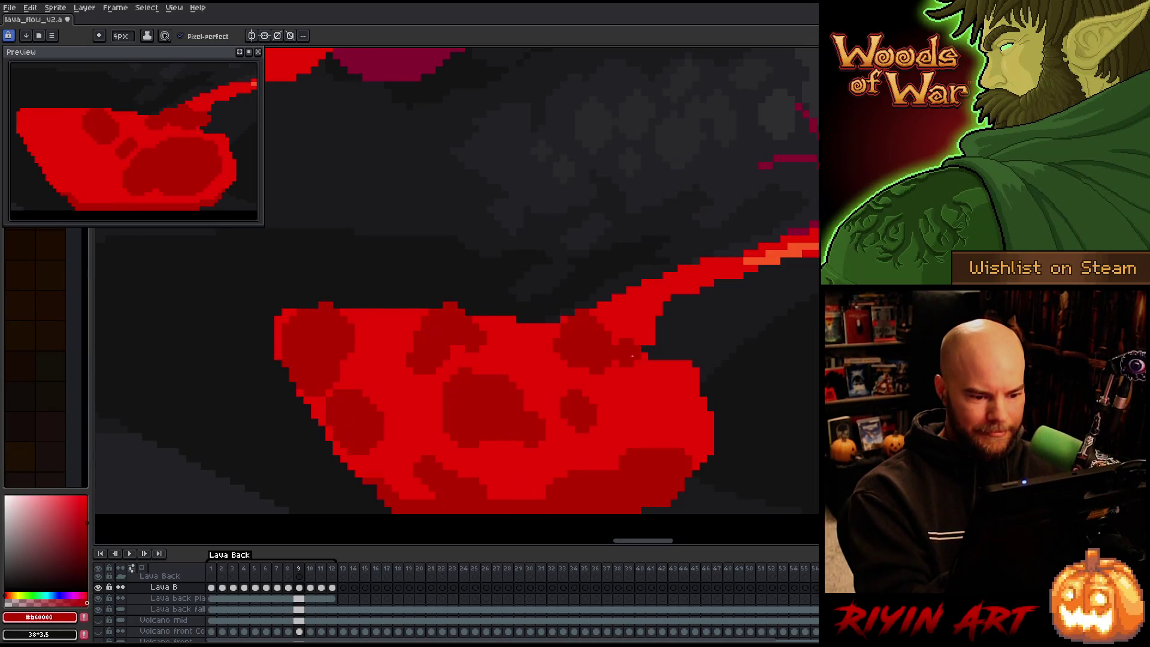
key(period)
key(period)
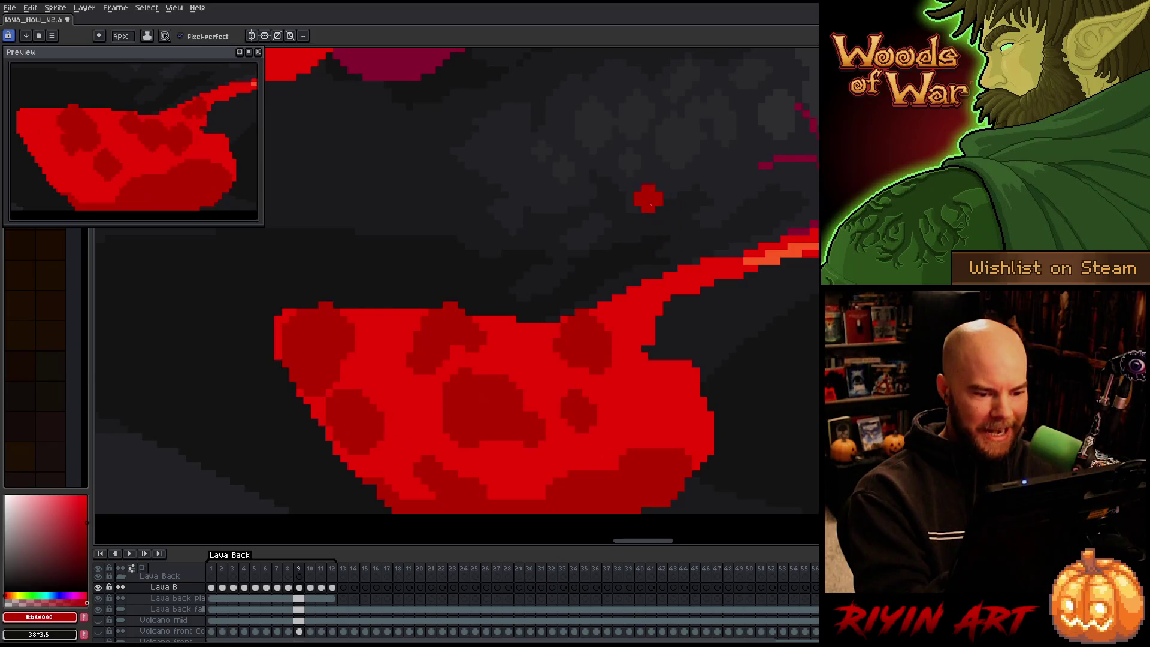
key(comma)
key(period)
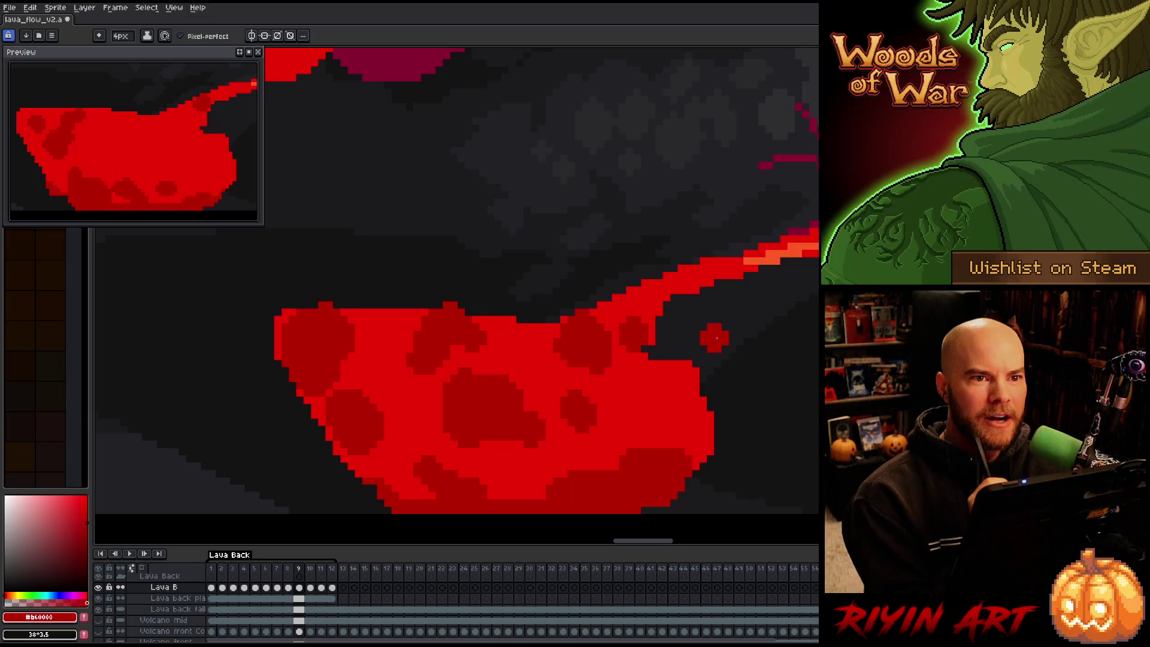
Compare spot positions on frames 7 and 8, then paint dark-red crust spots on frame 10
key(comma)
key(comma)
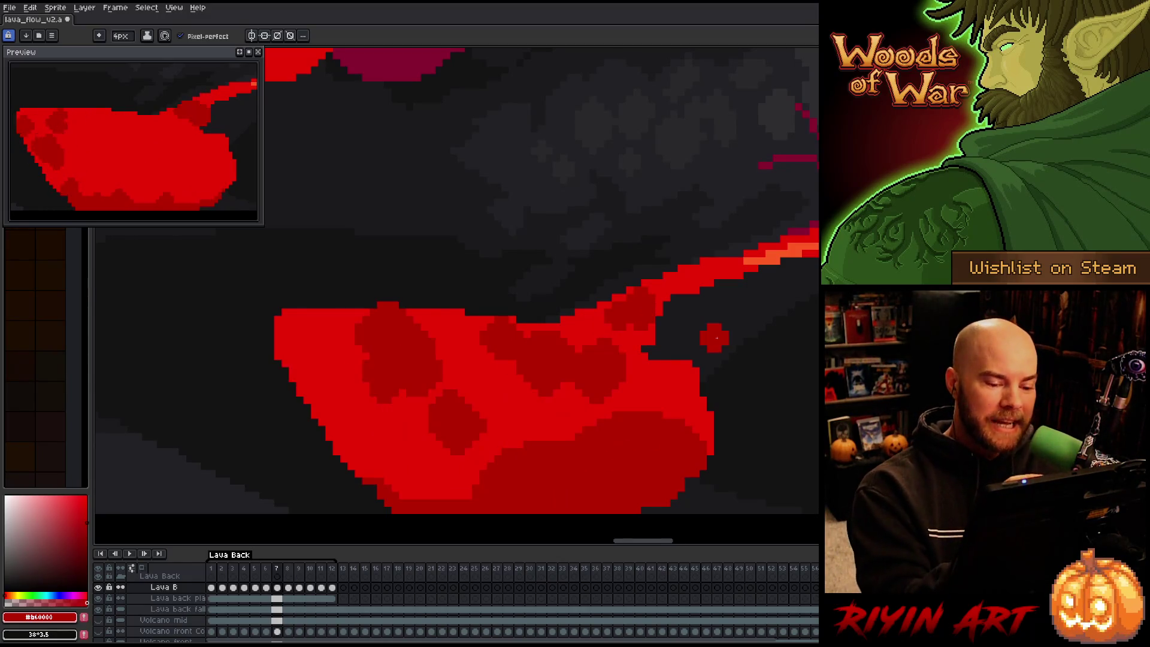
key(period)
key(comma)
key(period)
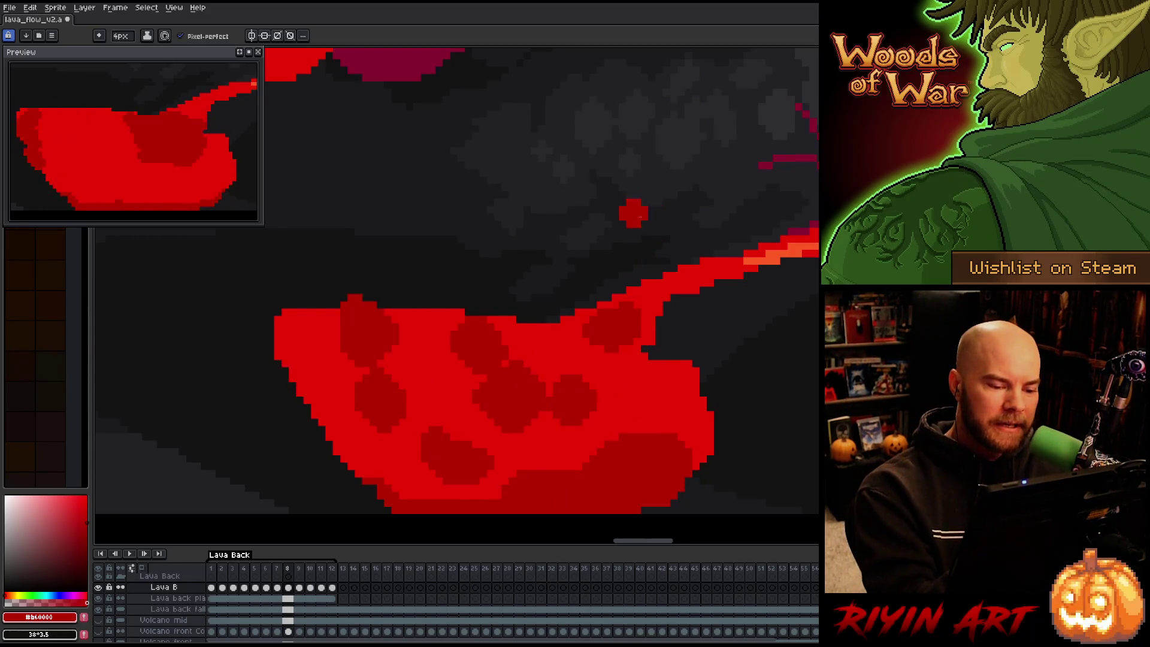
key(comma)
key(period)
key(period)
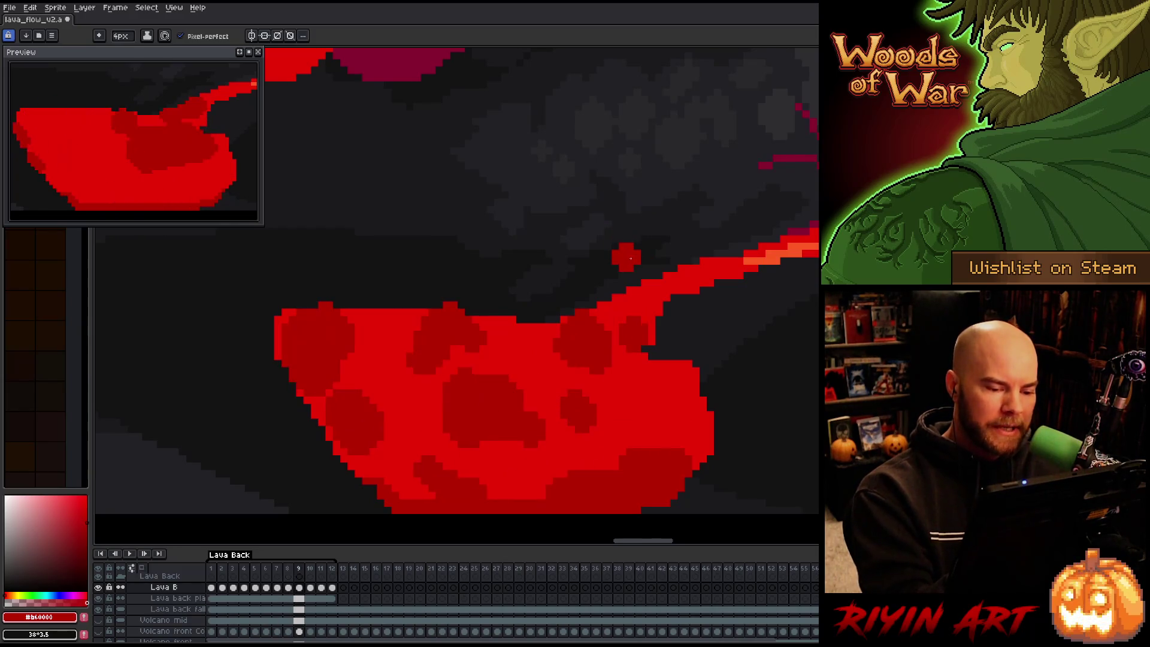
key(period)
key(comma)
Check frame 10 against its neighbours and paint a dark-red crust spot on frame 11
key(period)
drag(560, 355, 628, 385)
key(comma)
key(period)
key(comma)
key(period)
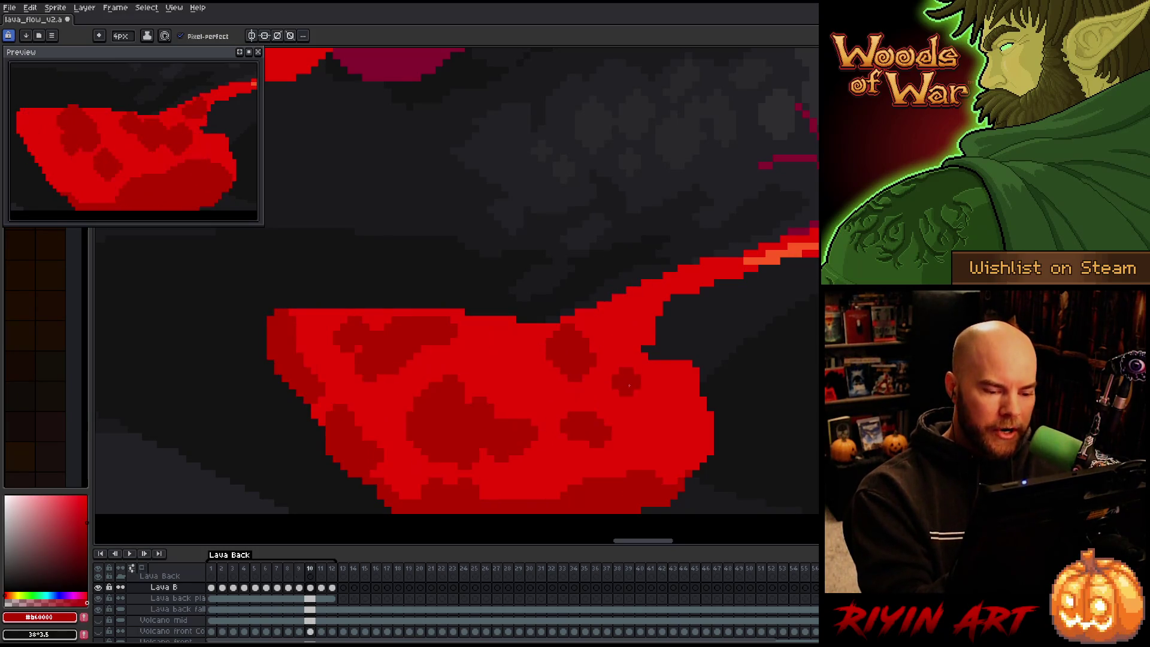
key(comma)
key(period)
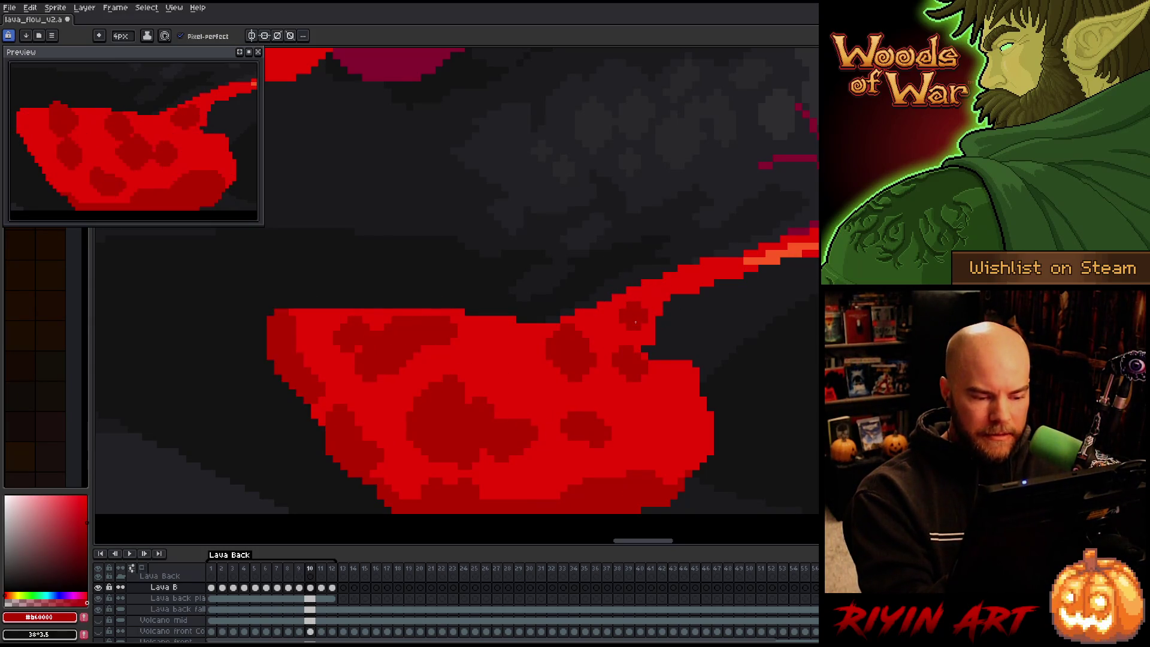
key(comma)
key(period)
key(period)
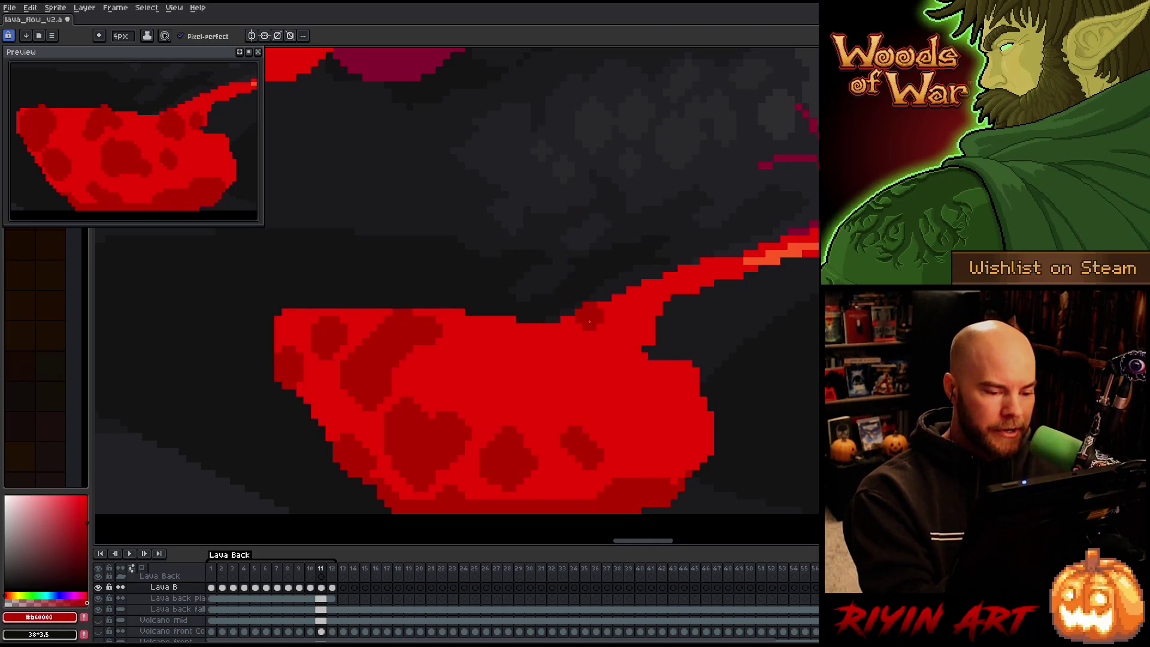
key(comma)
key(period)
key(comma)
key(period)
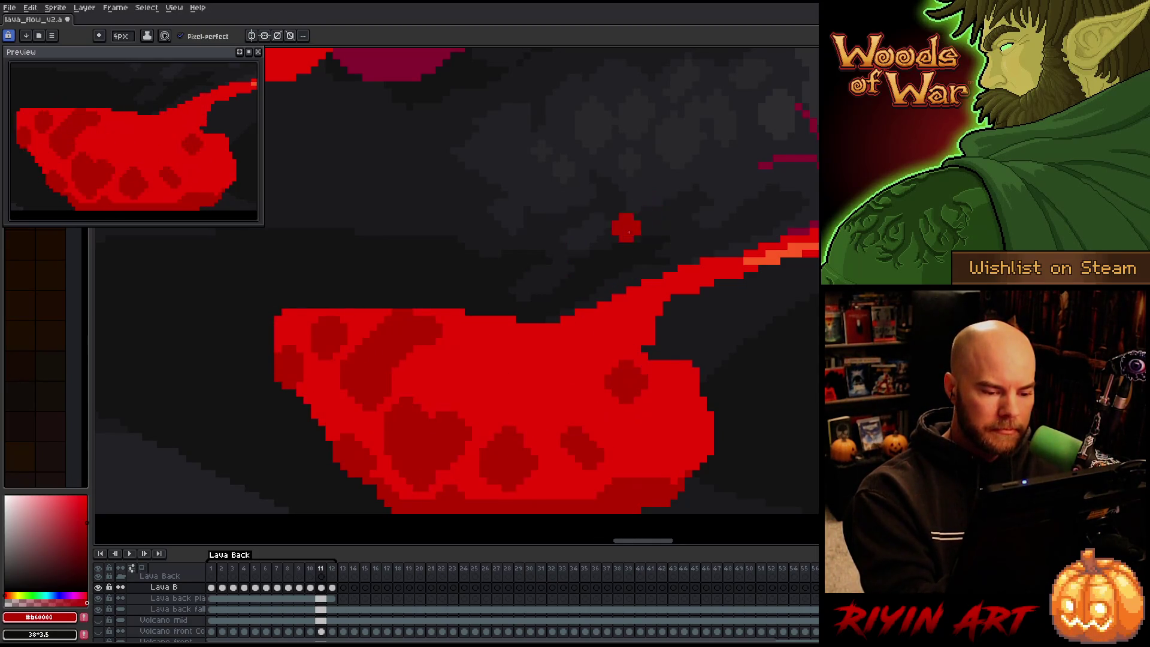
key(comma)
key(period)
drag(542, 335, 546, 383)
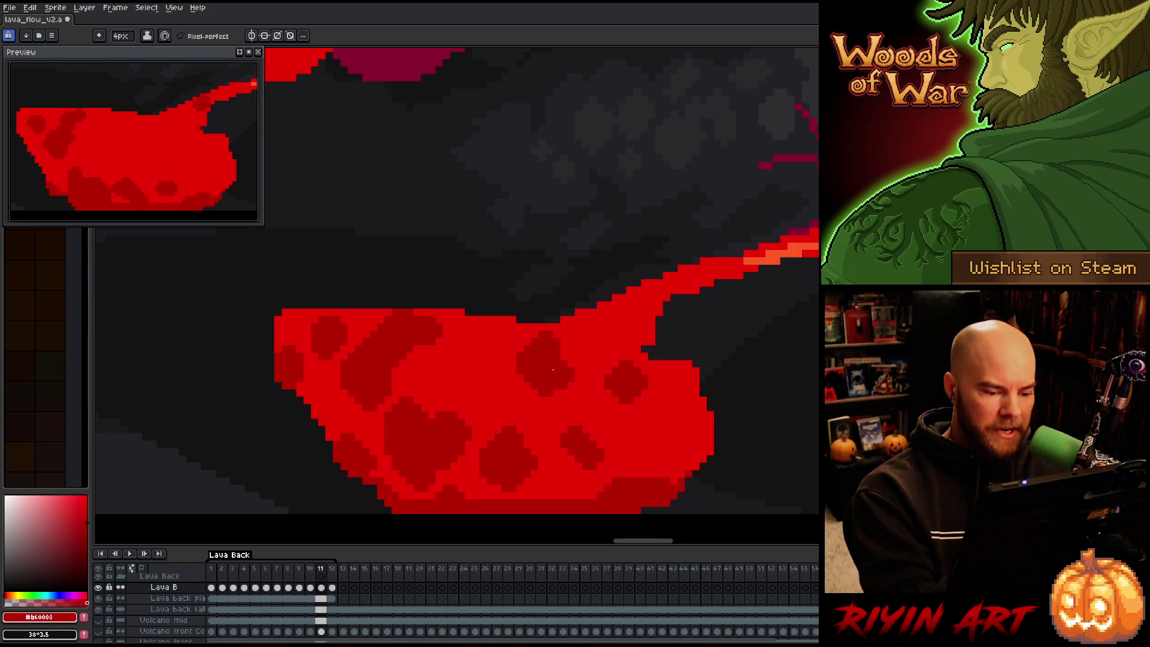
Paint dark-red crust spots on frame 12, undoing one dab and extending another
key(period)
mouse_move(523, 345)
mouse_down()
mouse_move(515, 377)
mouse_move(553, 344)
mouse_up()
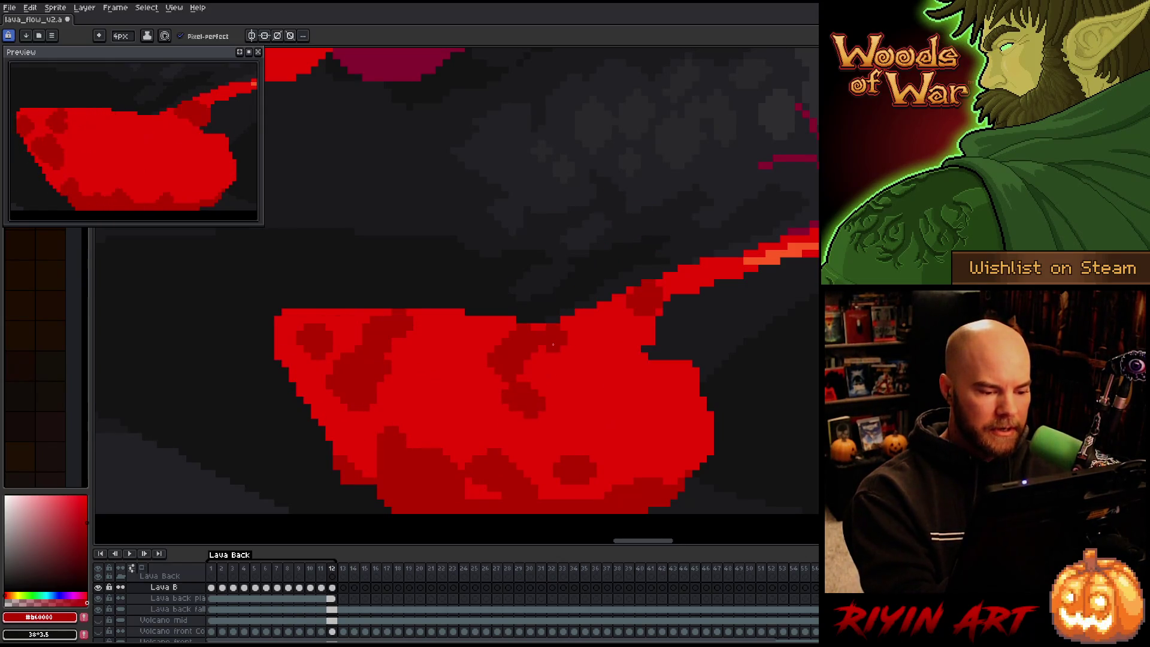
key(ctrl+z)
key(comma)
key(period)
mouse_move(638, 385)
mouse_down()
mouse_move(651, 400)
mouse_move(606, 419)
mouse_up()
key(comma)
key(period)
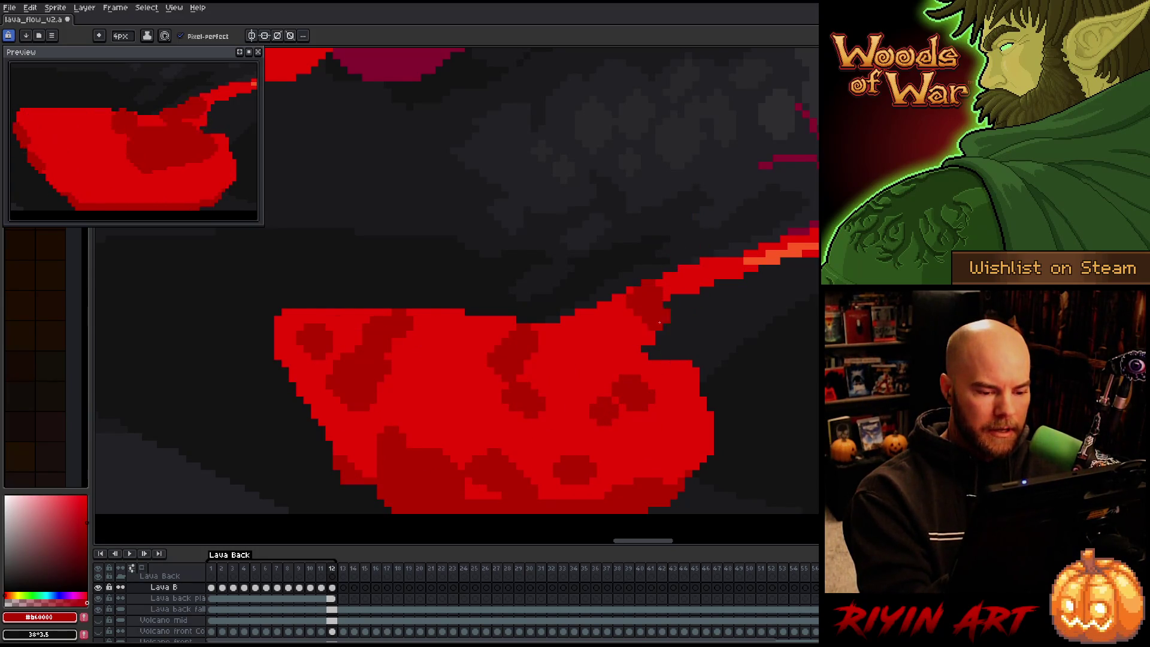
key(comma)
key(period)
key(comma)
key(period)
key(comma)
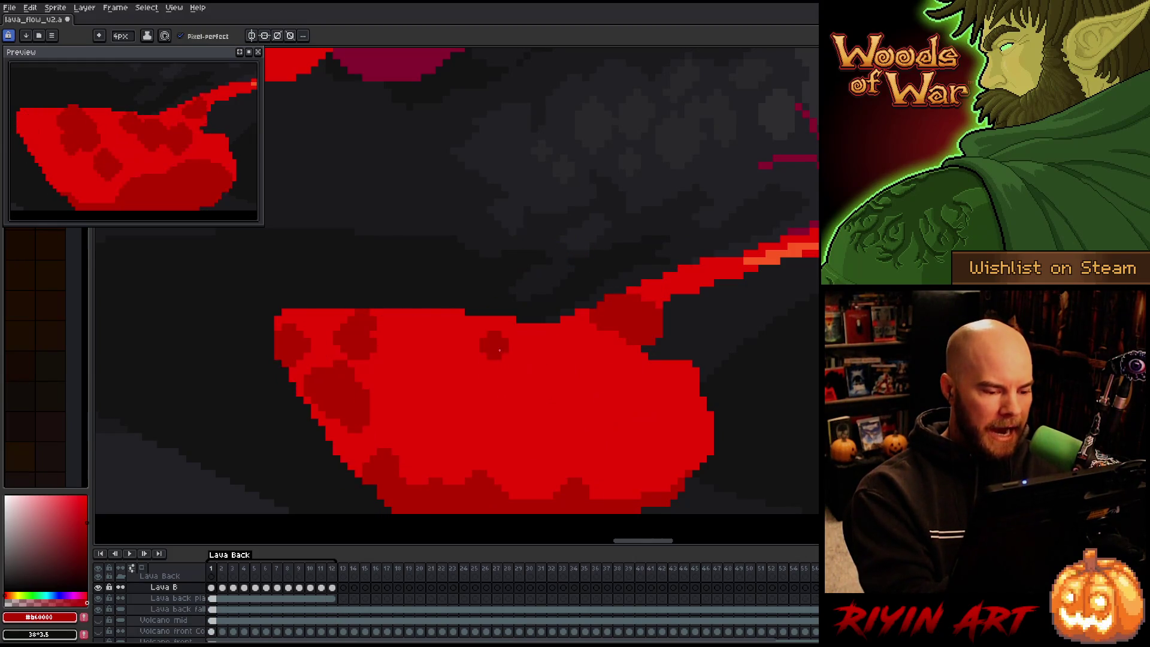
key(period)
drag(539, 379, 550, 385)
Wrap to frame 1, add a dark-red crust spot low on the lava, then settle on frame 2
key(period)
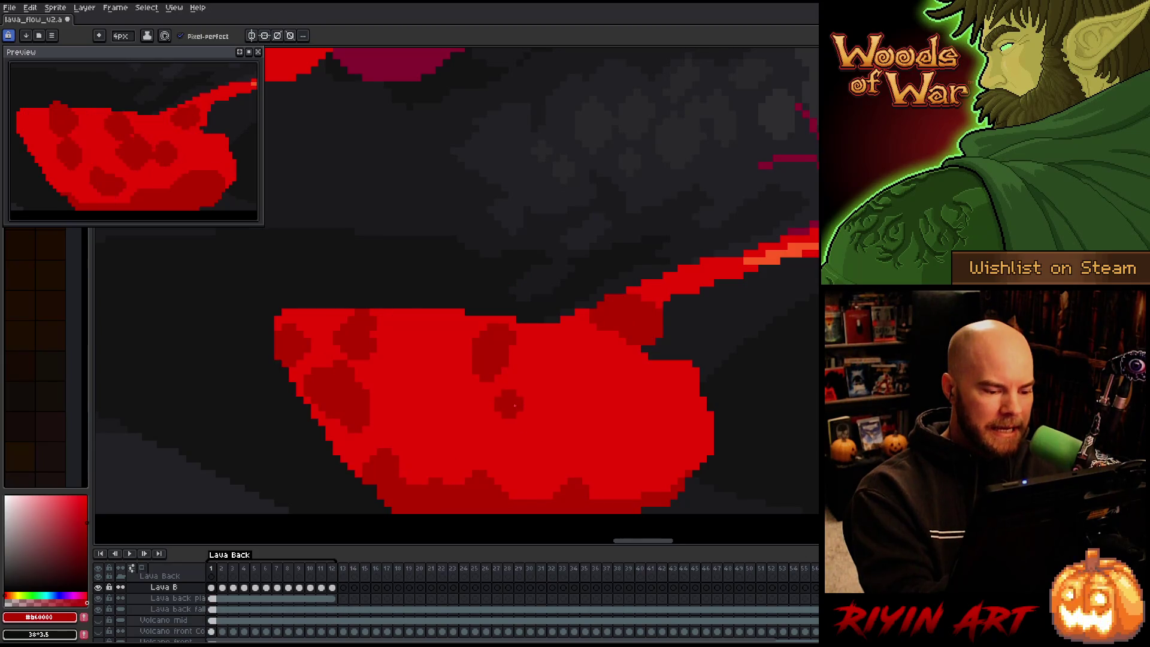
key(comma)
key(period)
key(comma)
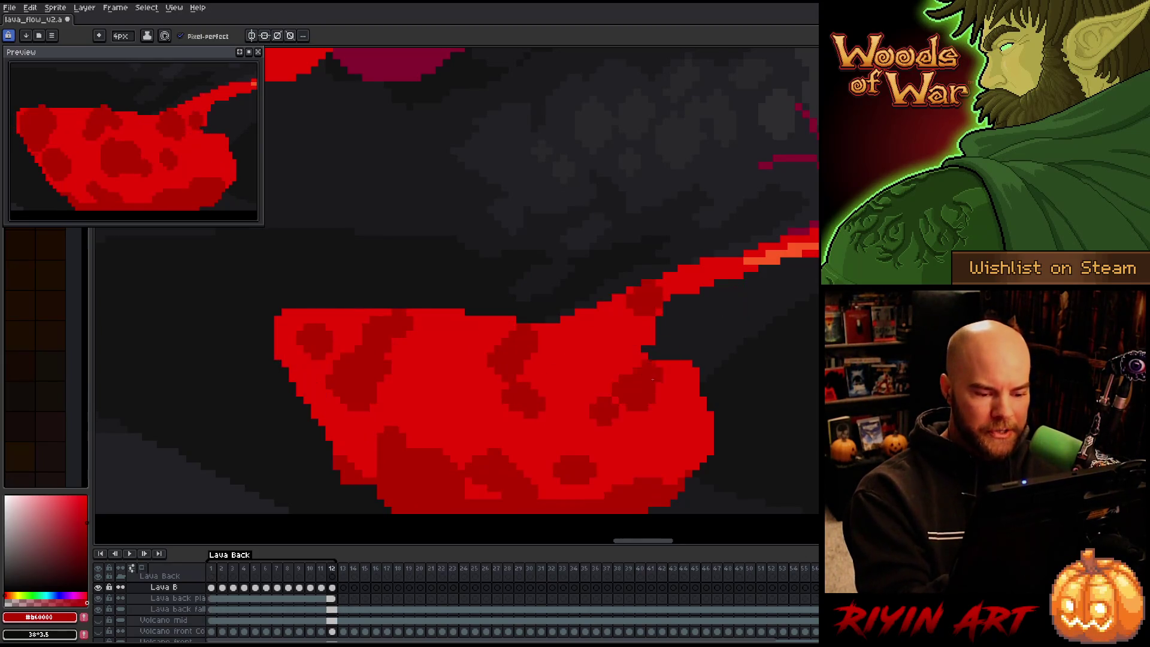
key(period)
drag(604, 436, 589, 421)
key(comma)
key(period)
key(comma)
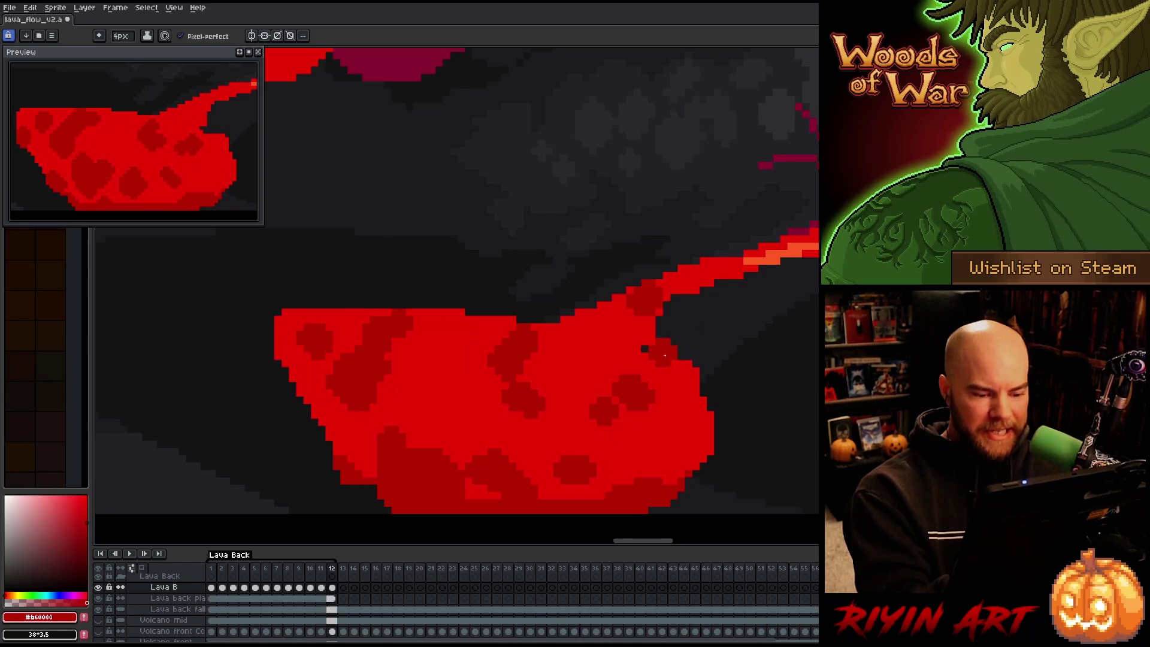
key(period)
key(comma)
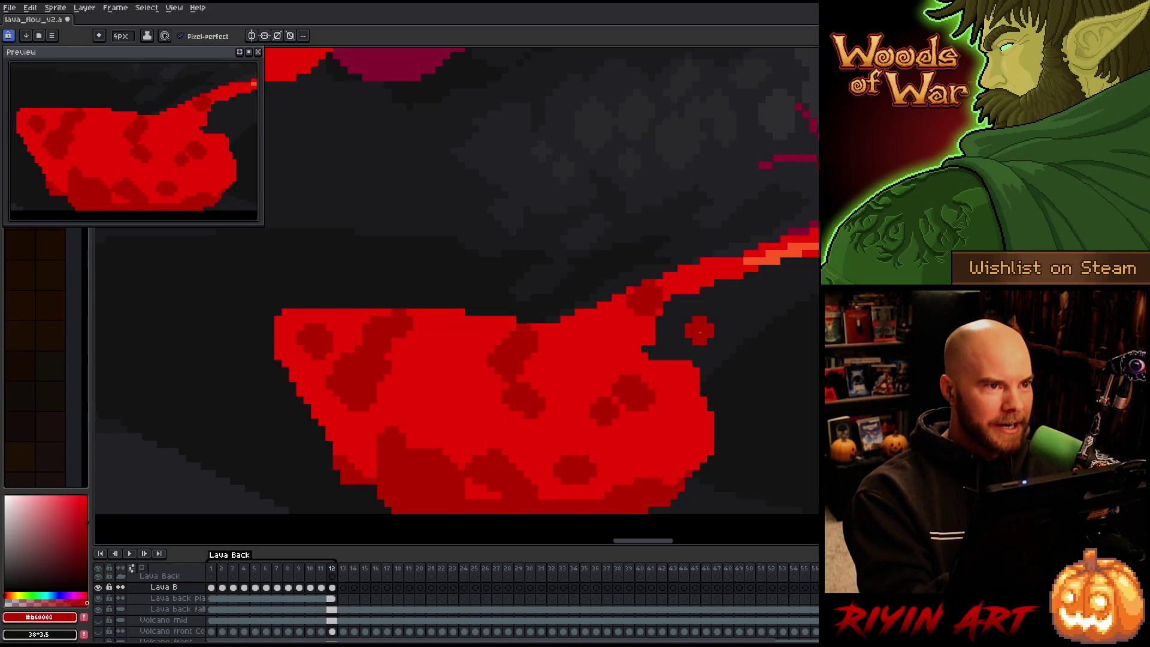
key(period)
key(period)
key(comma)
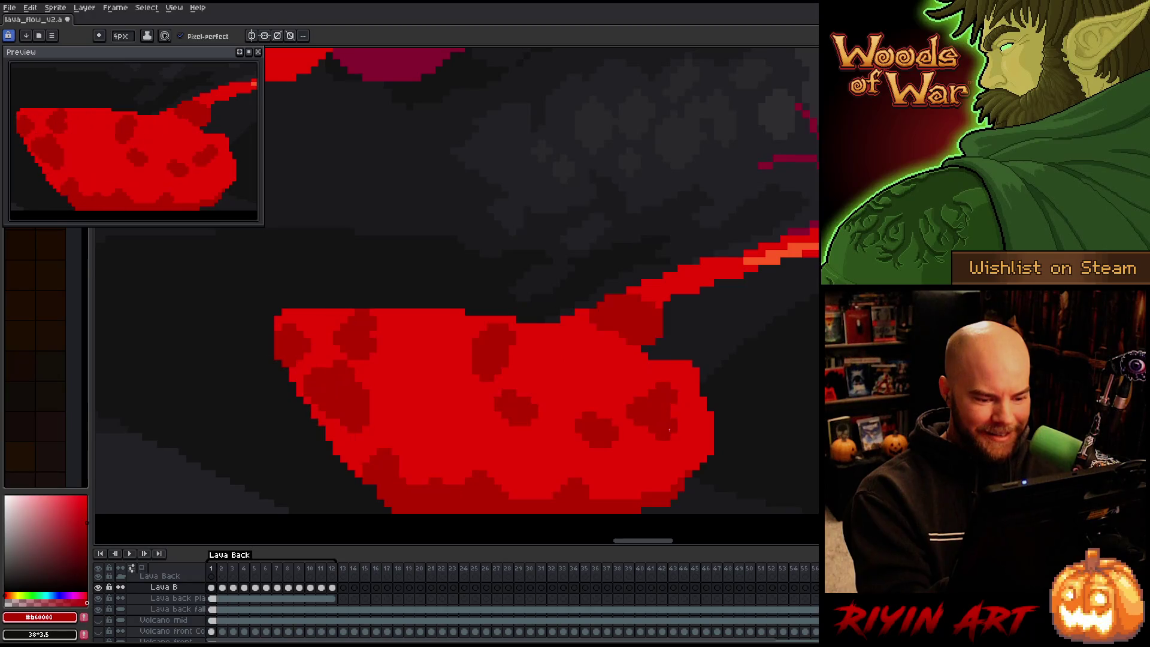
key(period)
Dab four dark-red spots across the lava on frame 2
click(674, 398)
key(comma)
key(period)
click(598, 472)
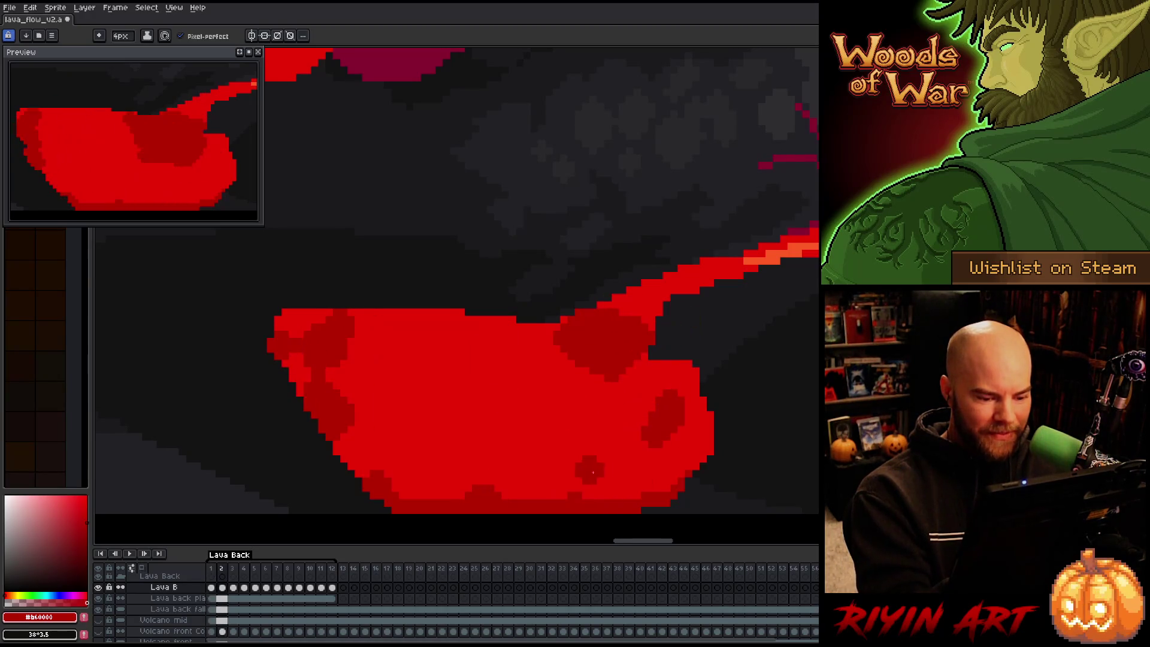
key(comma)
key(period)
click(509, 434)
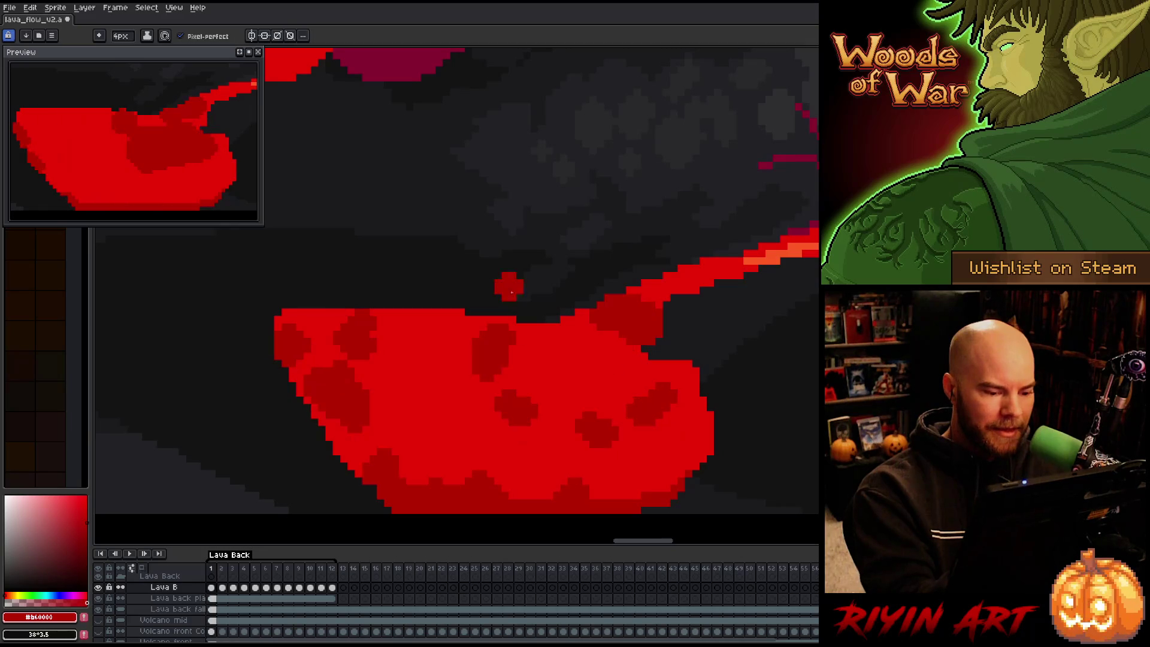
key(comma)
key(period)
click(474, 354)
key(comma)
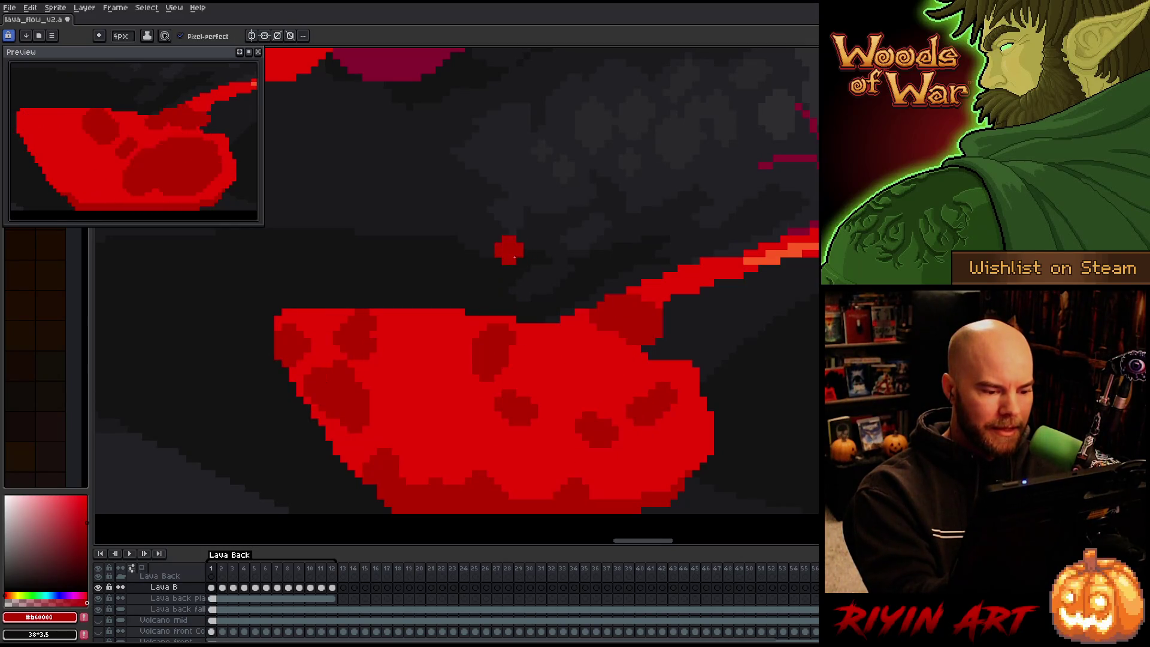
key(period)
key(period)
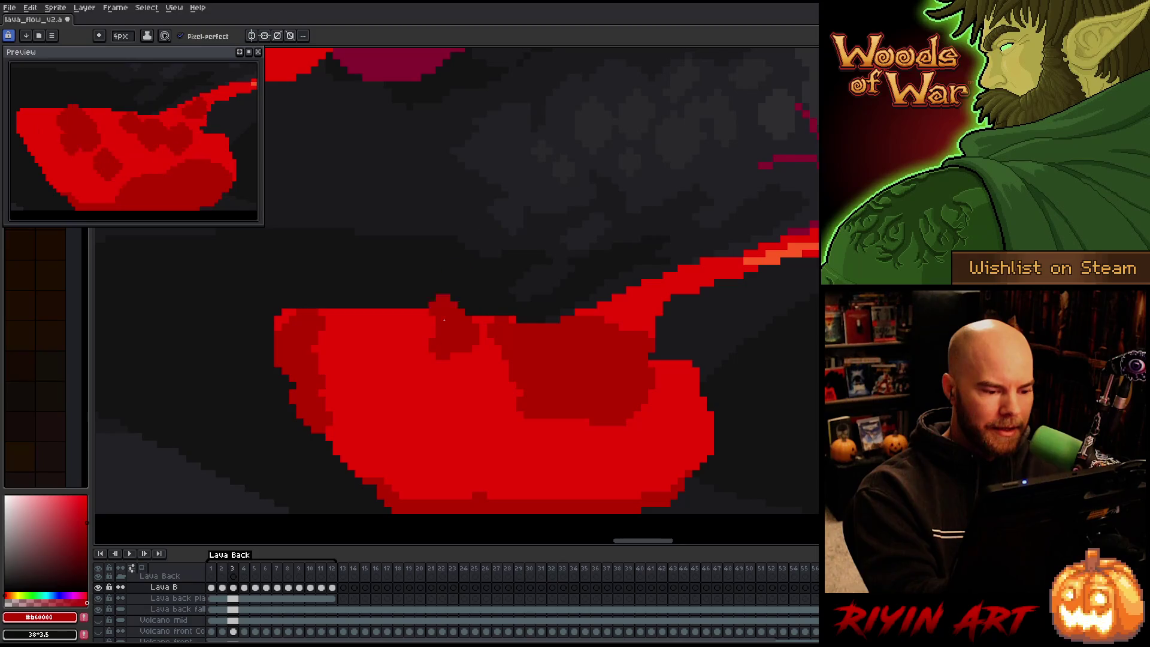
Reposition the dark spots on frame 4, then shift one left and add a new spot on frame 5
key(period)
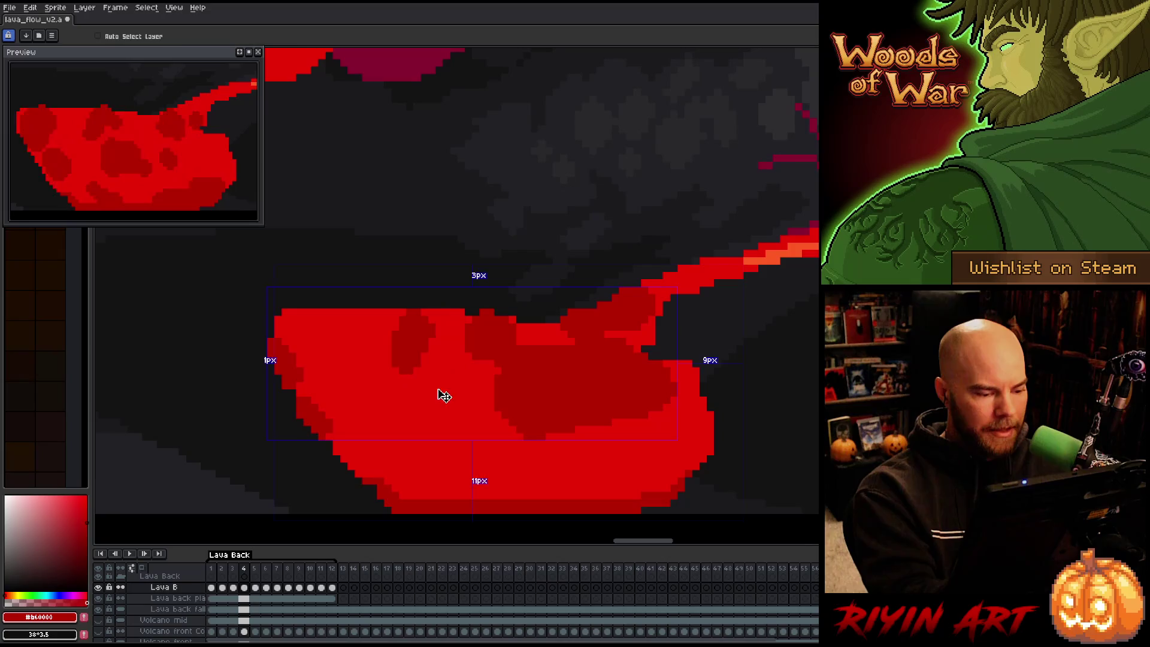
drag(424, 363, 420, 400)
key(period)
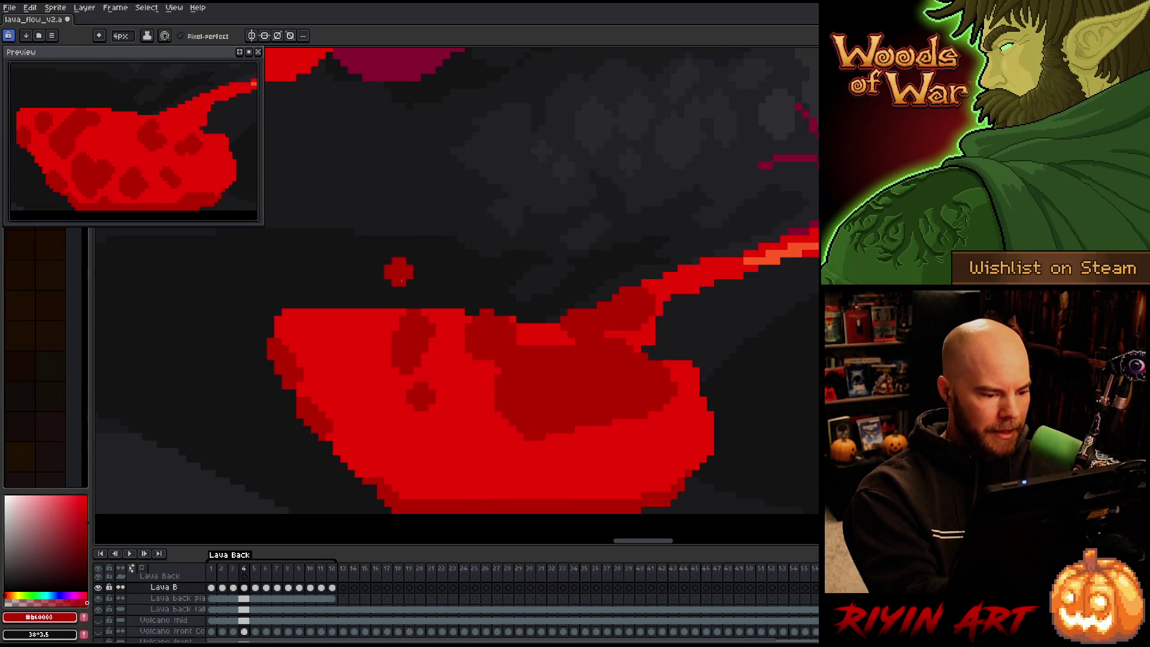
drag(411, 407, 395, 404)
key(comma)
key(period)
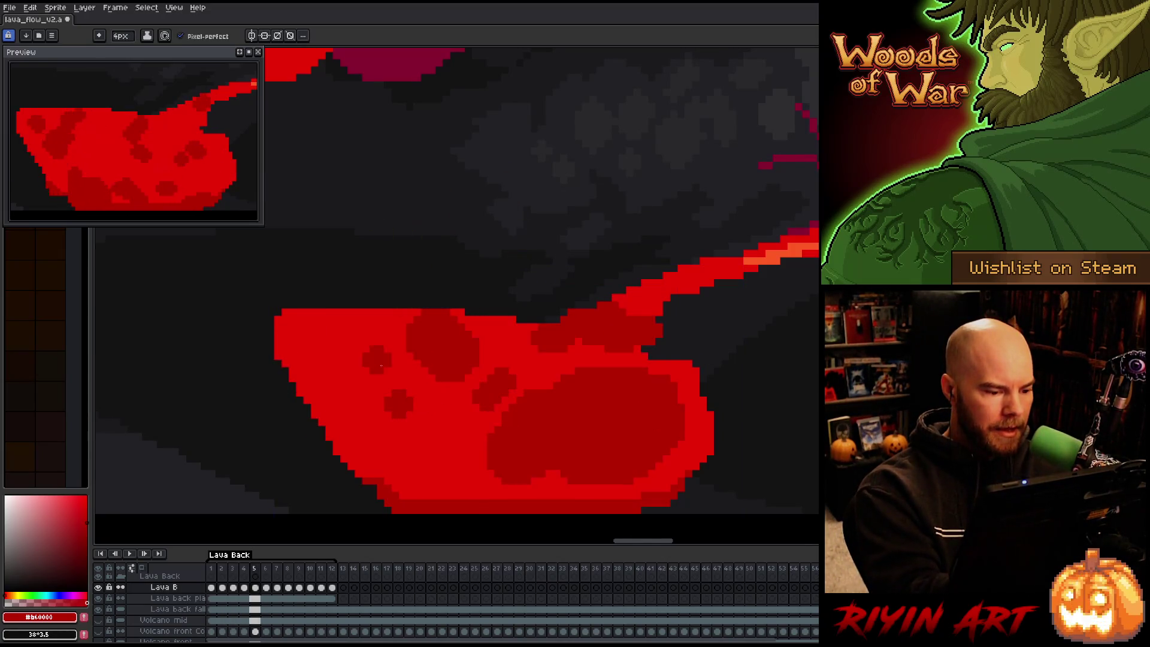
drag(360, 348, 367, 357)
key(comma)
key(period)
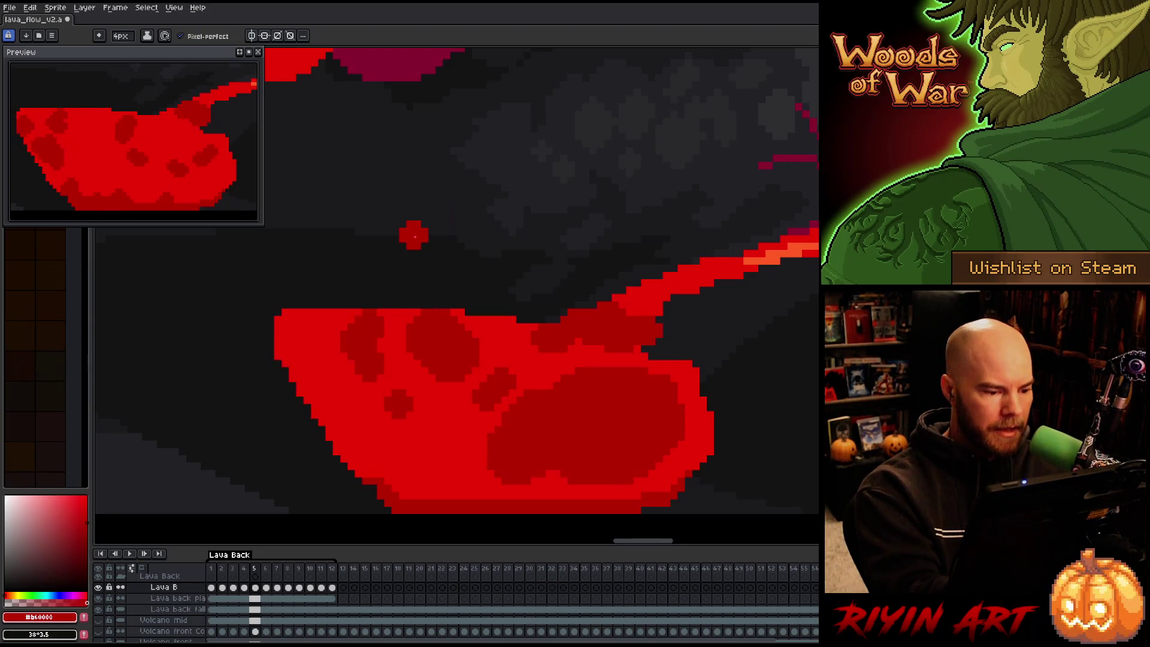
key(comma)
key(period)
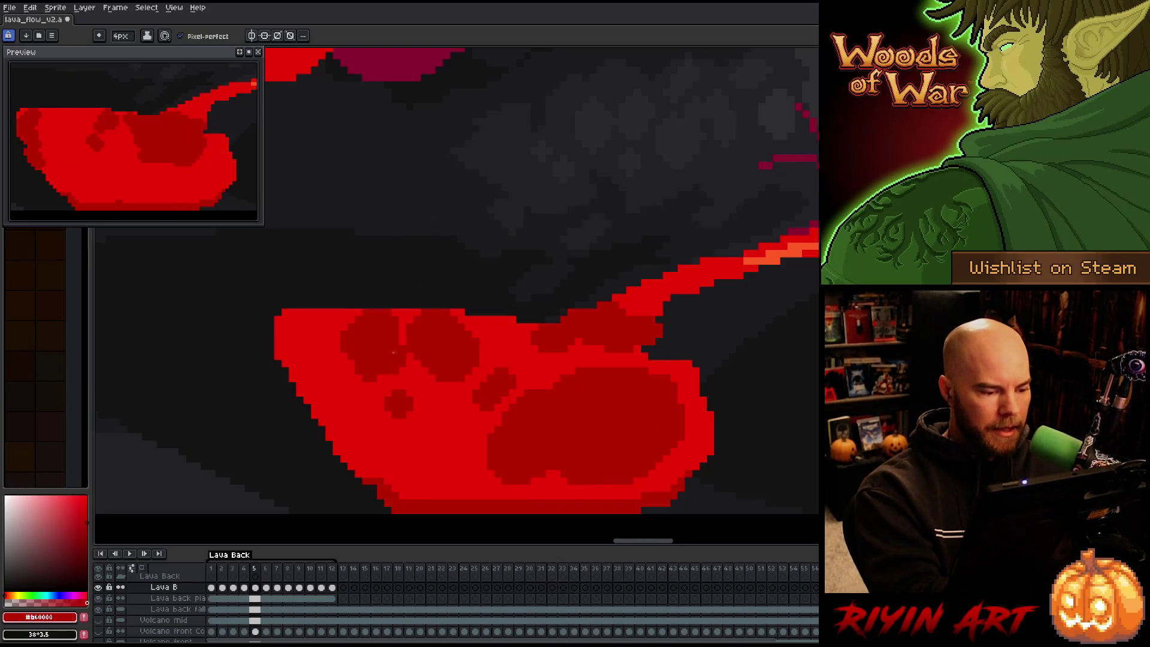
Toggle between single-pixel and 4px brushes and paint a small darker-red spot on frame 7
key(b)
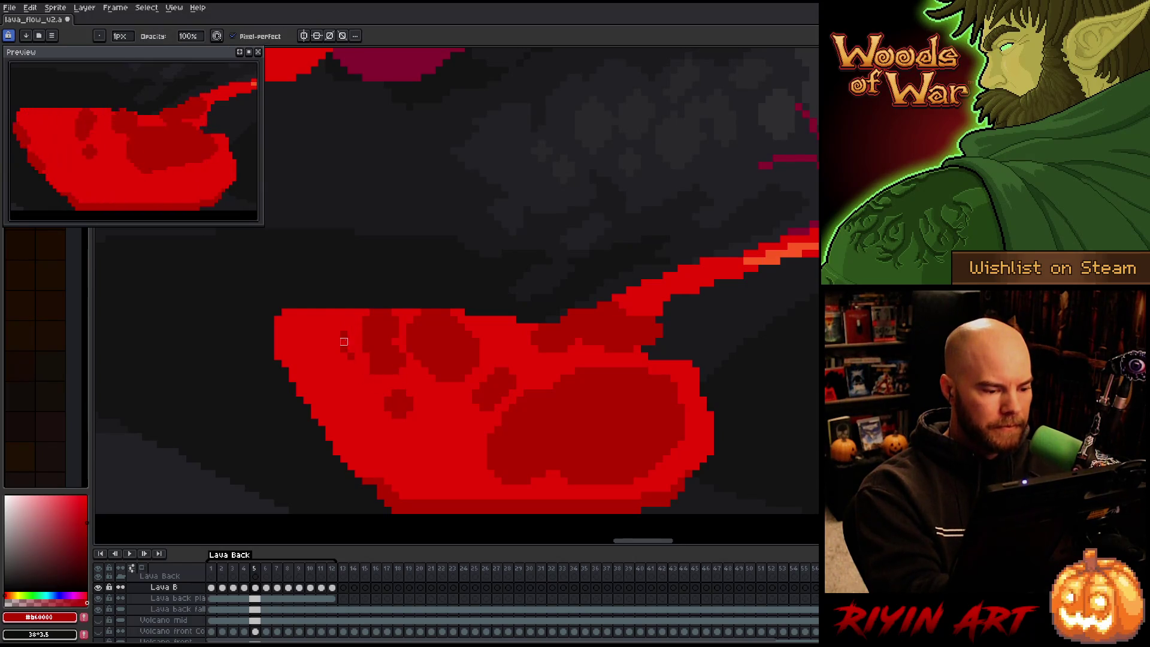
key(comma)
key(e)
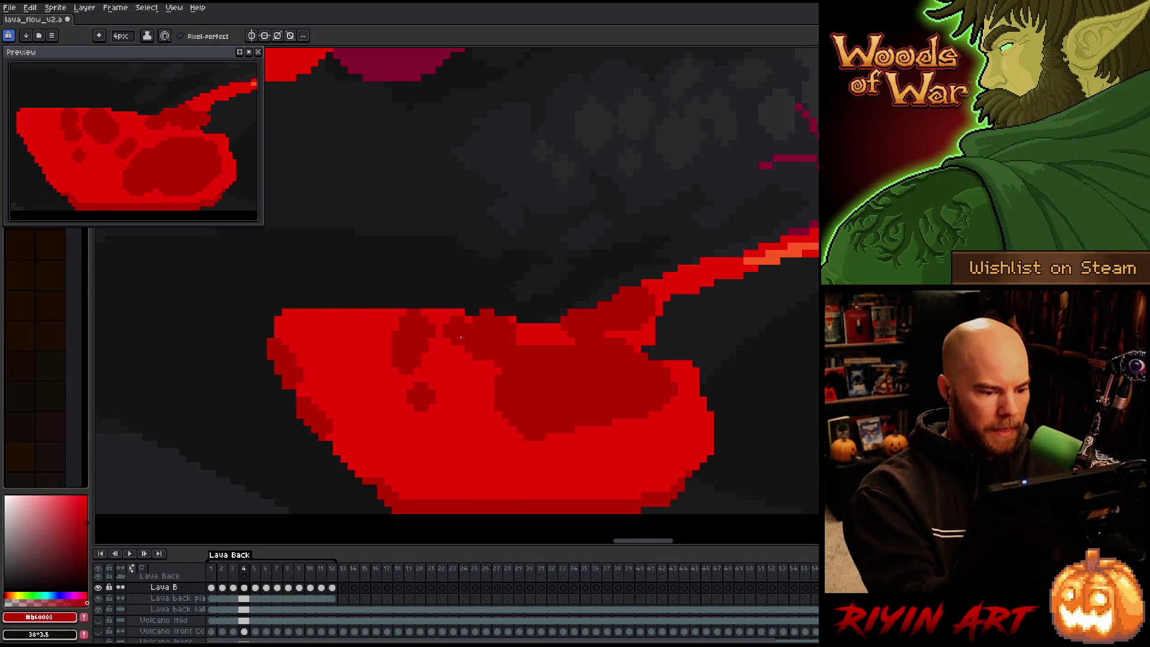
key(period)
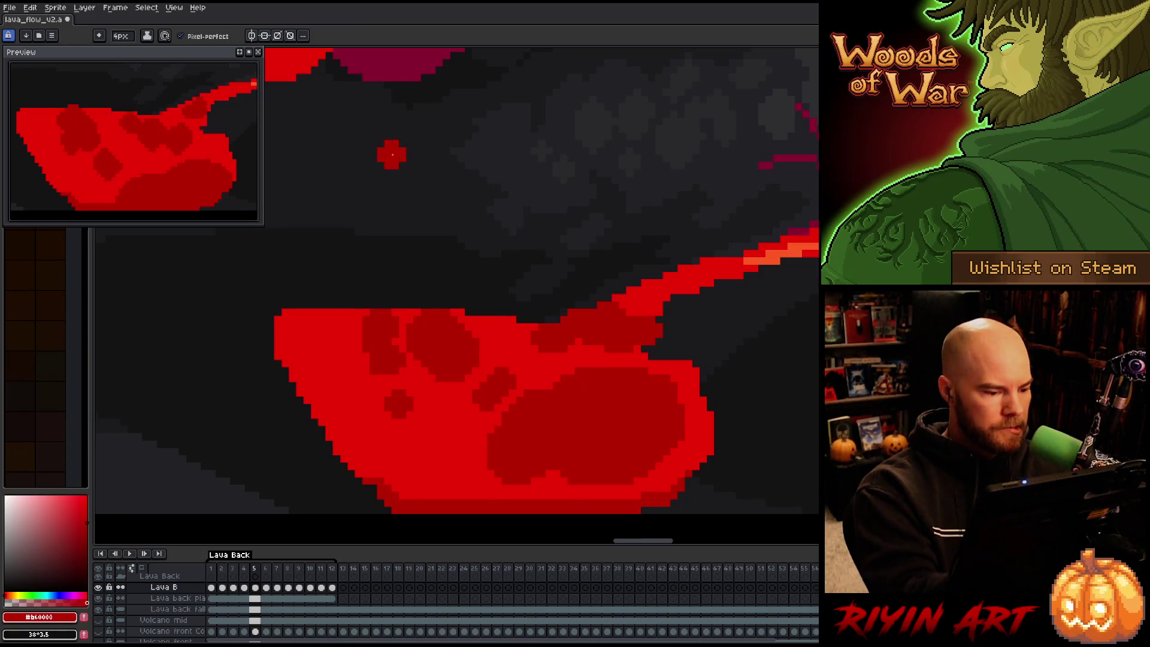
key(period)
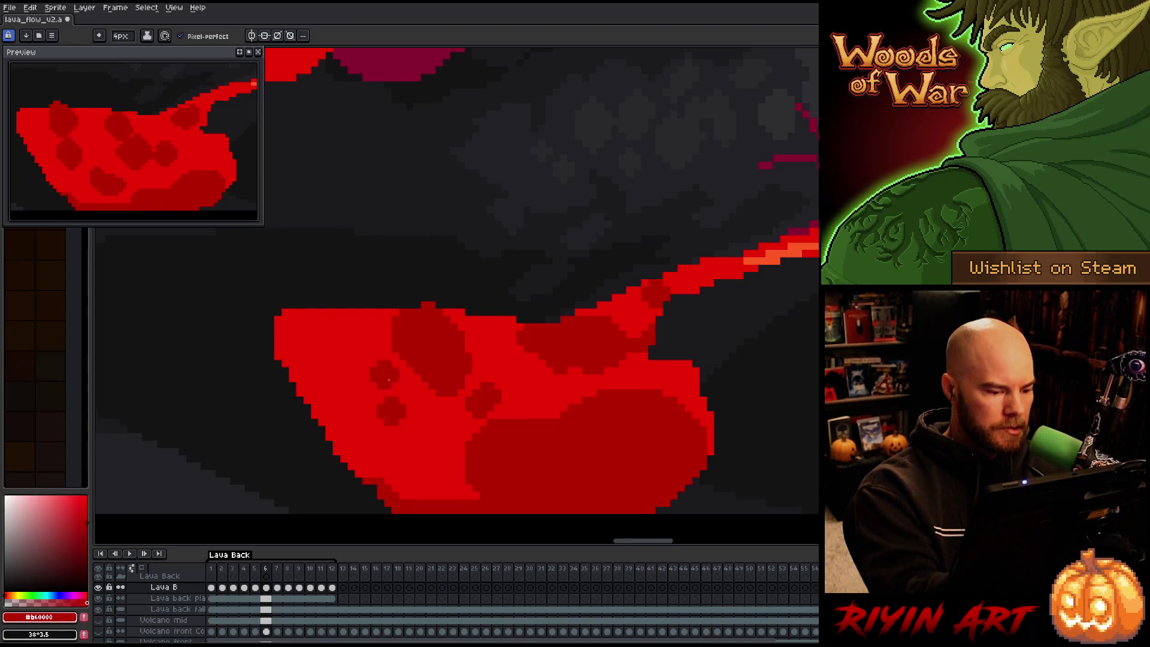
key(period)
key(comma)
key(b)
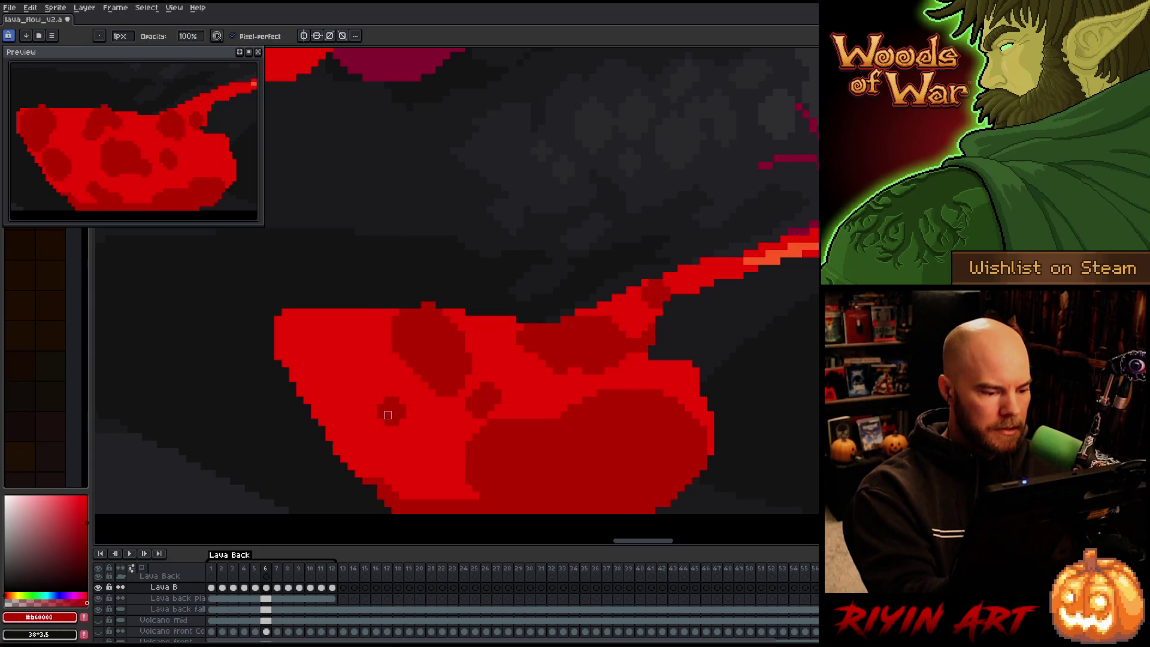
key(period)
drag(388, 430, 381, 420)
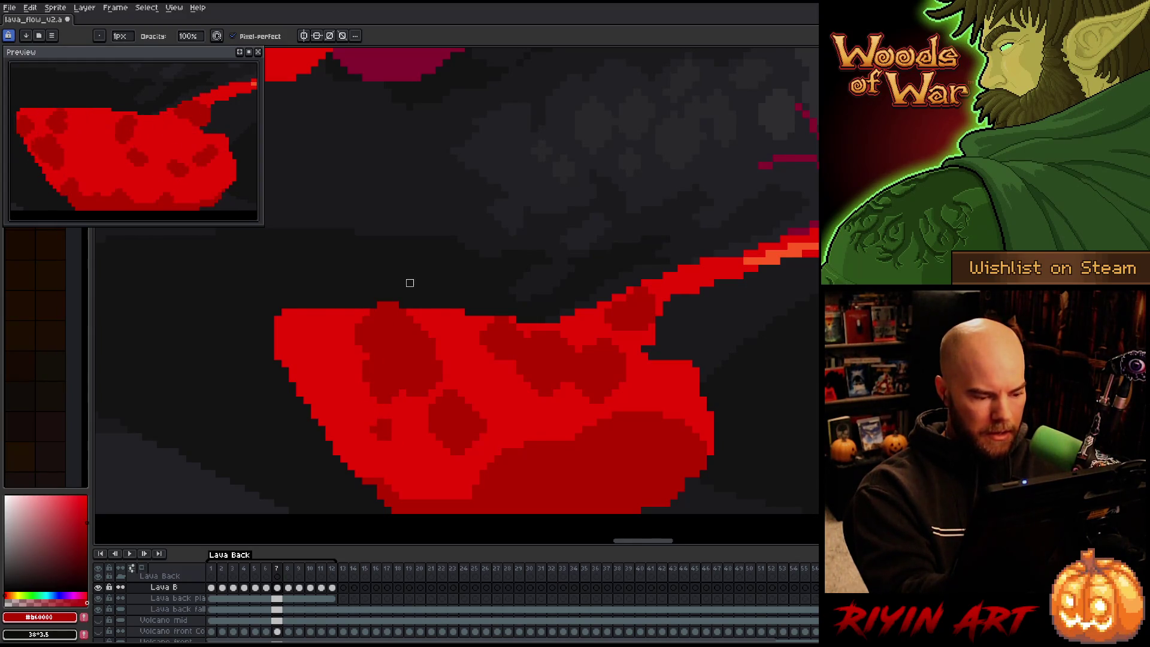
Paint a darker spot at the lava's left side on frame 6
key(e)
key(comma)
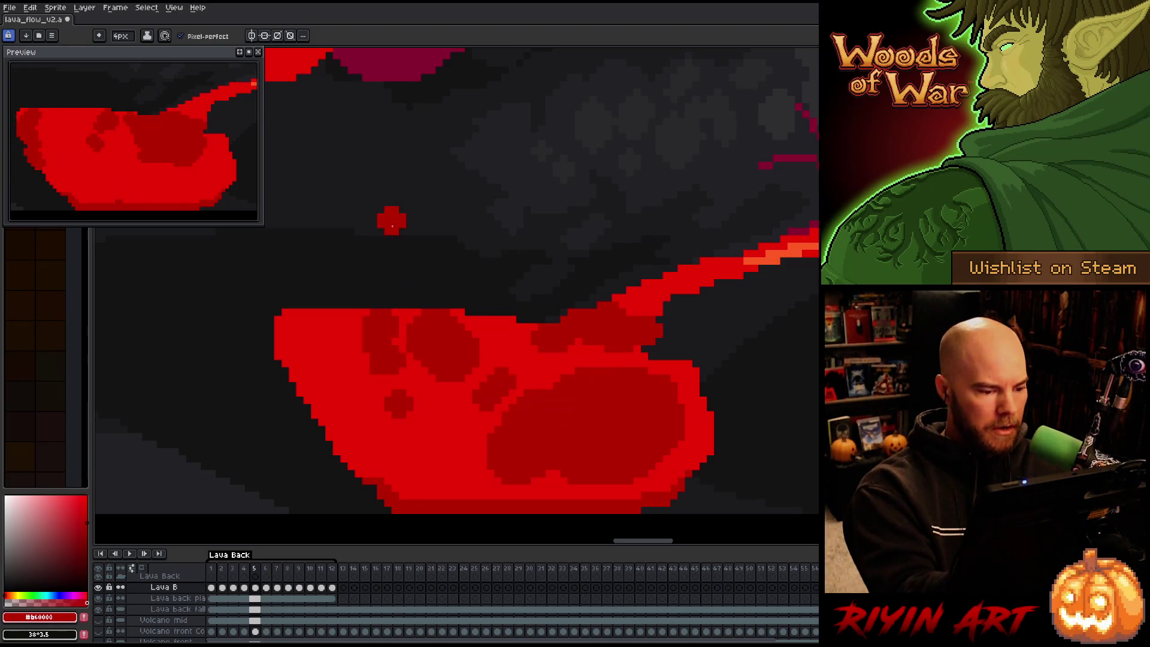
key(period)
key(comma)
mouse_move(355, 339)
mouse_down()
mouse_move(362, 359)
mouse_move(359, 320)
mouse_move(347, 356)
mouse_up()
key(period)
key(comma)
Add a darker spot near the lava's lower left on frame 8
key(period)
key(comma)
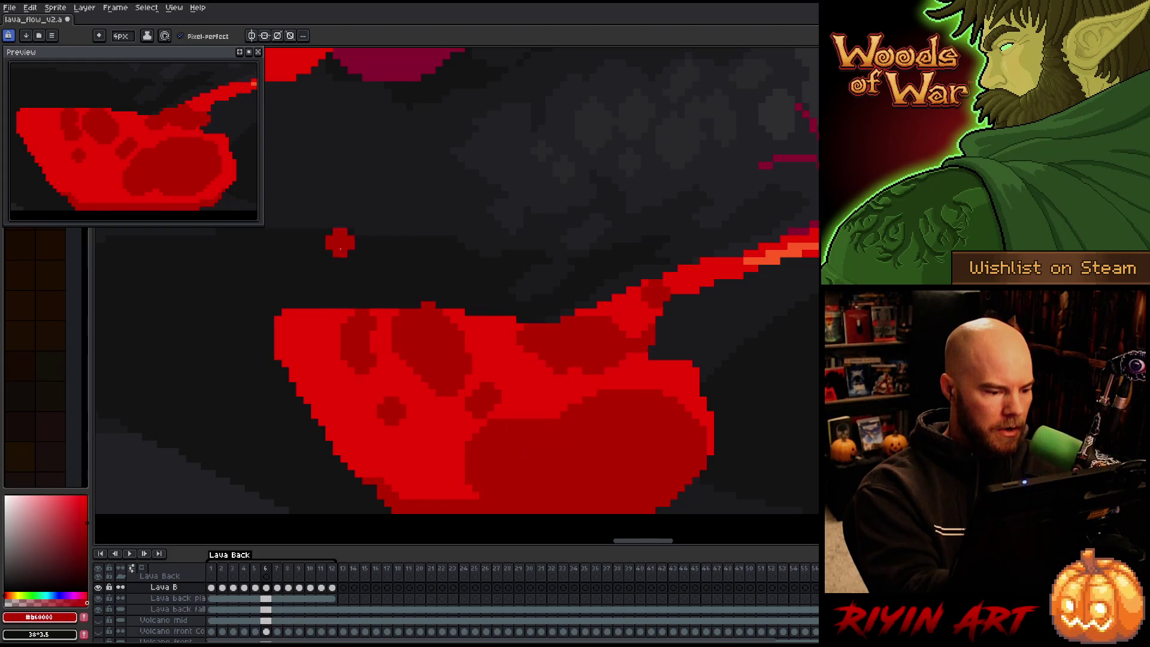
key(period)
key(period)
key(comma)
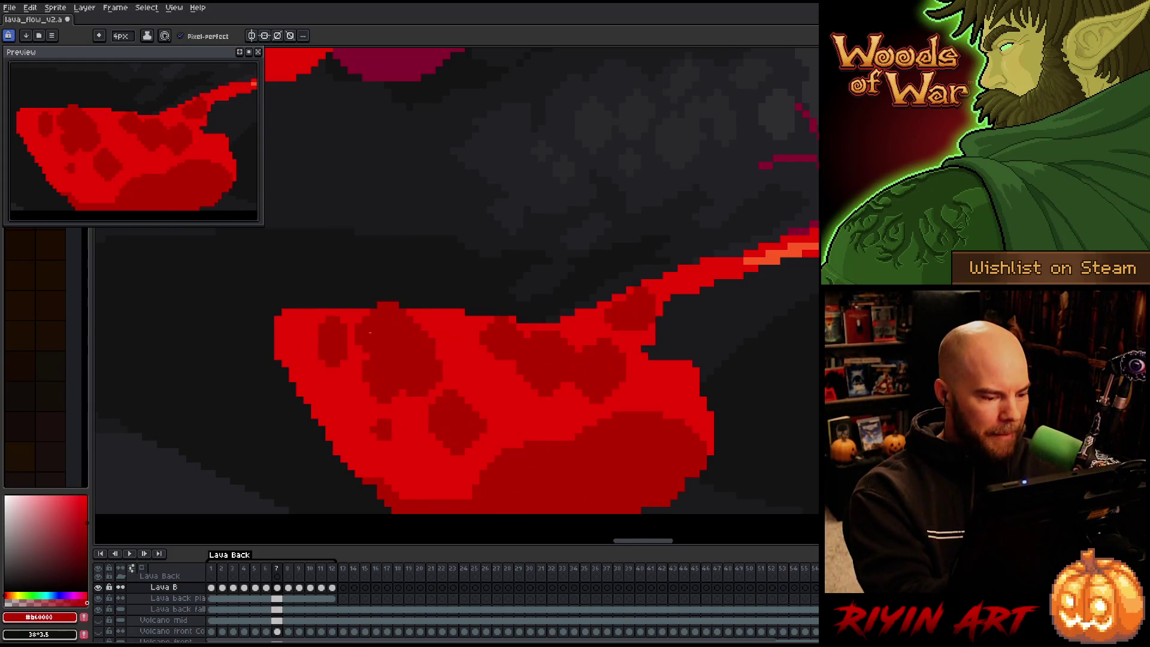
key(period)
key(period)
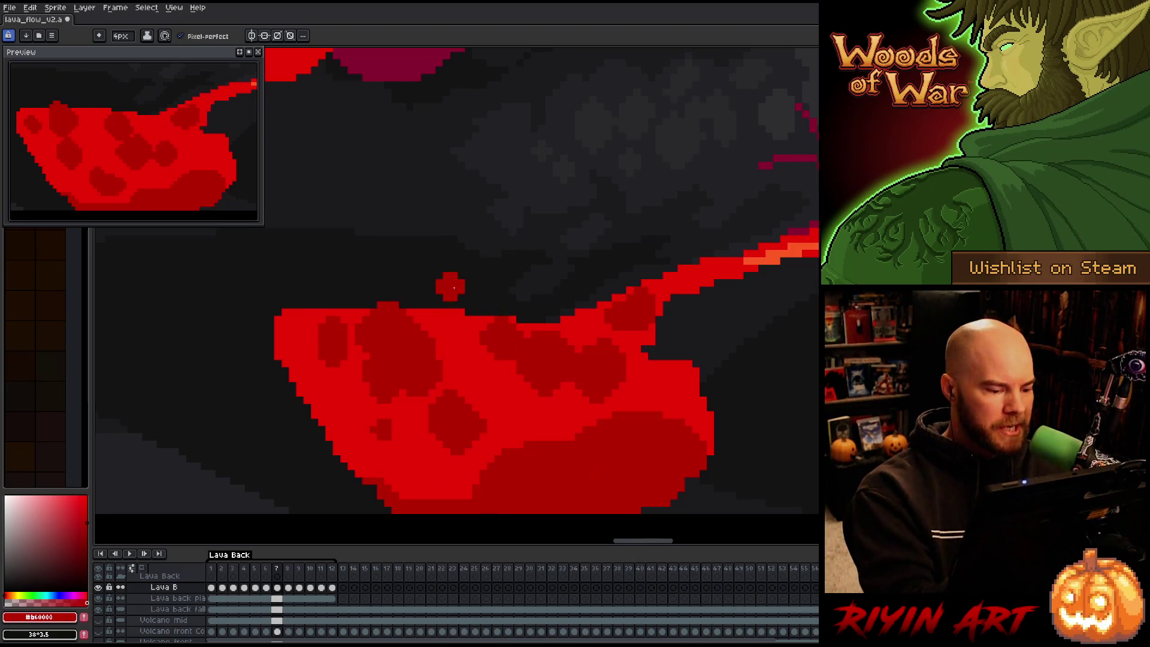
key(comma)
click(382, 457)
key(period)
Step through to frame 9 with the 4px brush and start playback of the lava animation
key(comma)
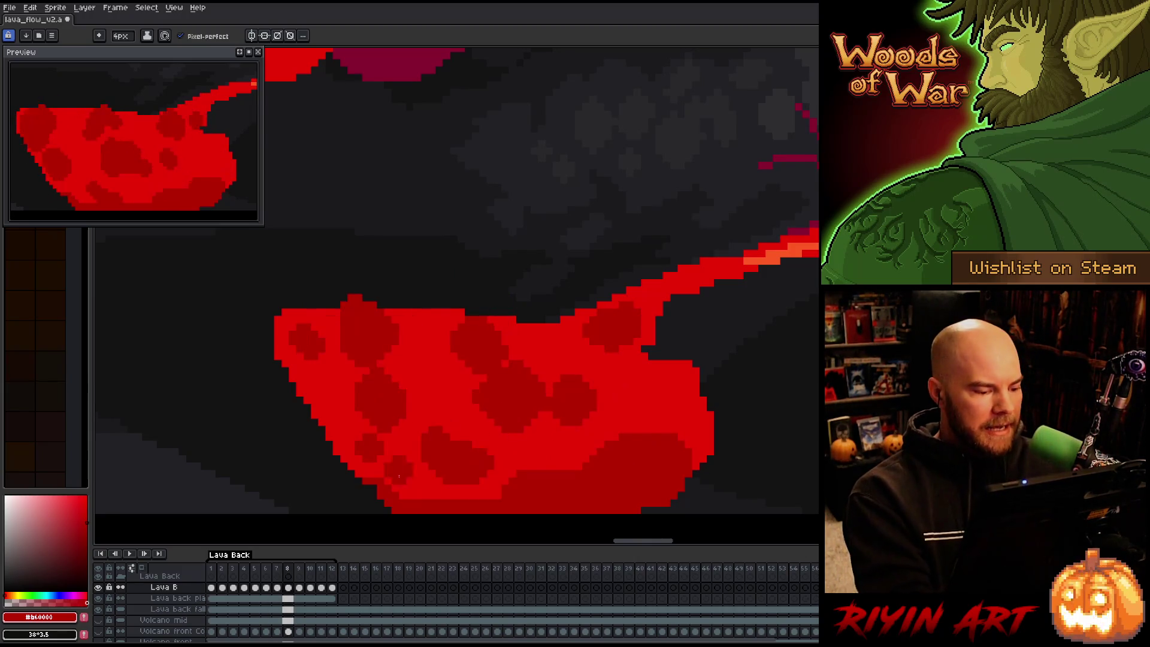
key(b)
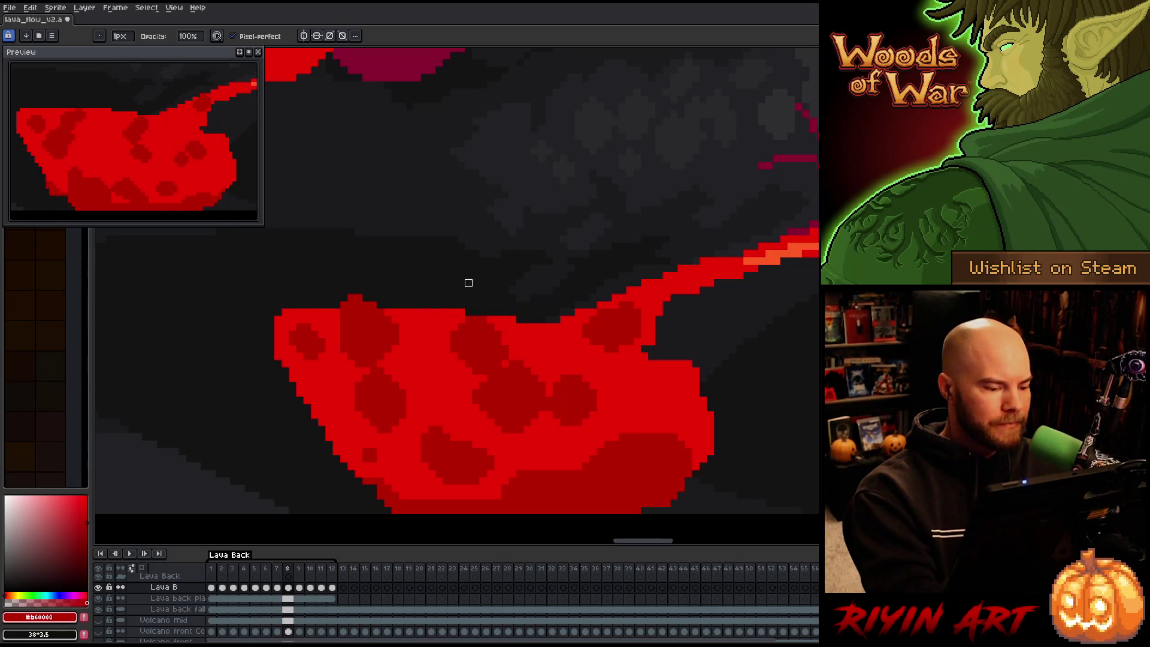
key(b)
key(period)
key(comma)
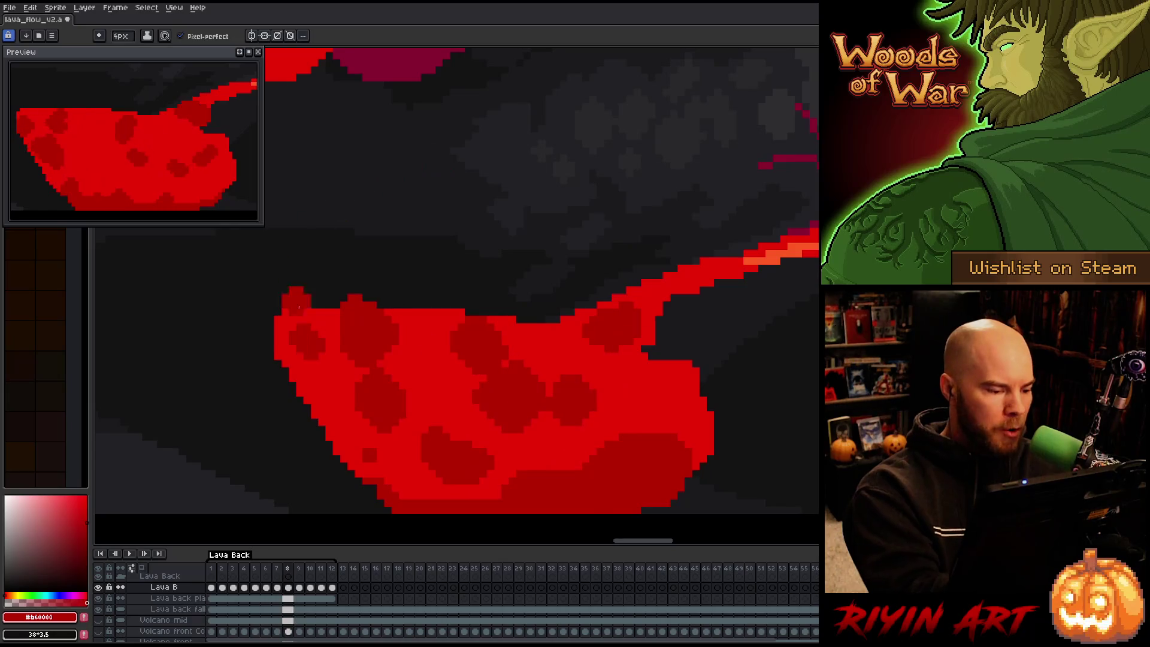
key(period)
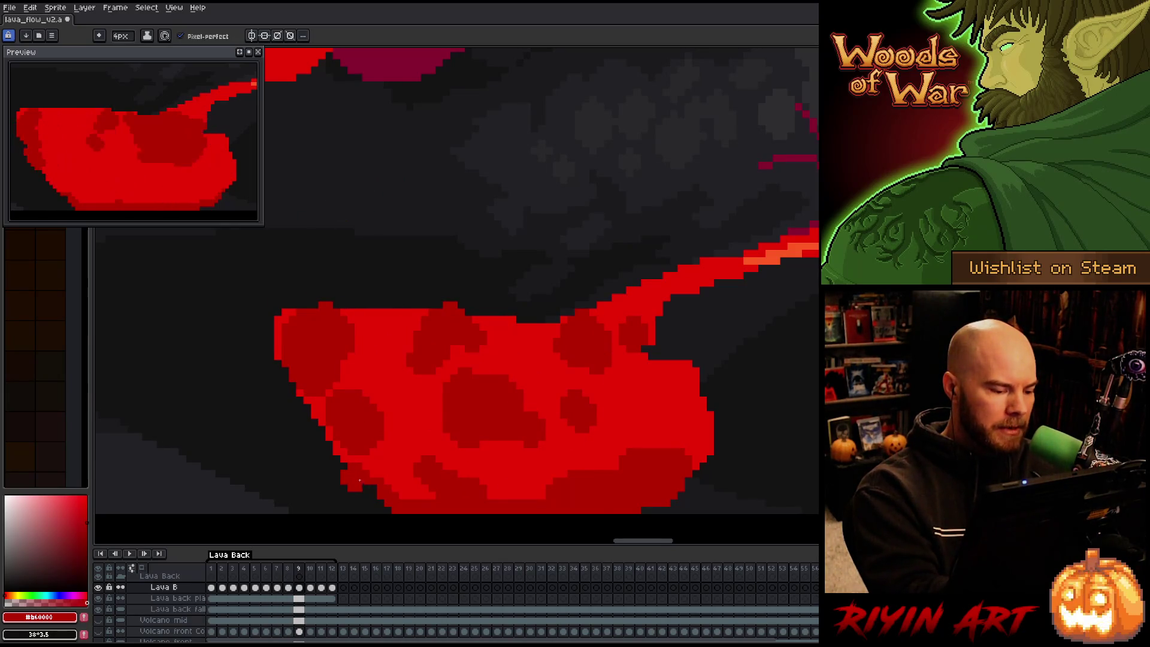
key(b)
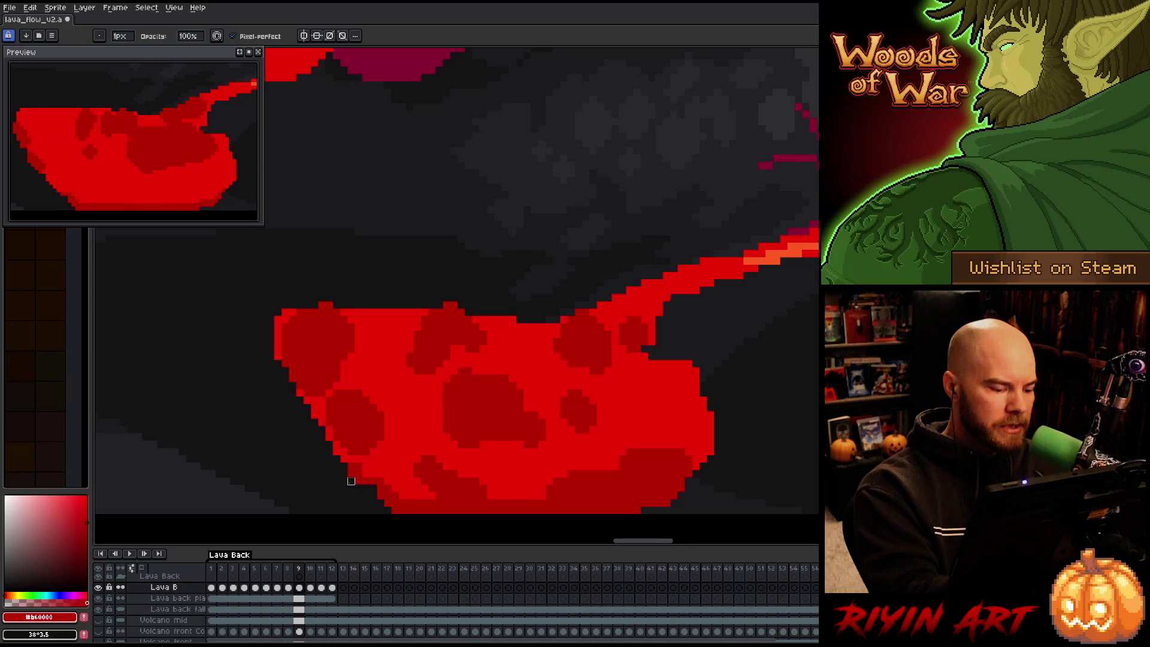
key(b)
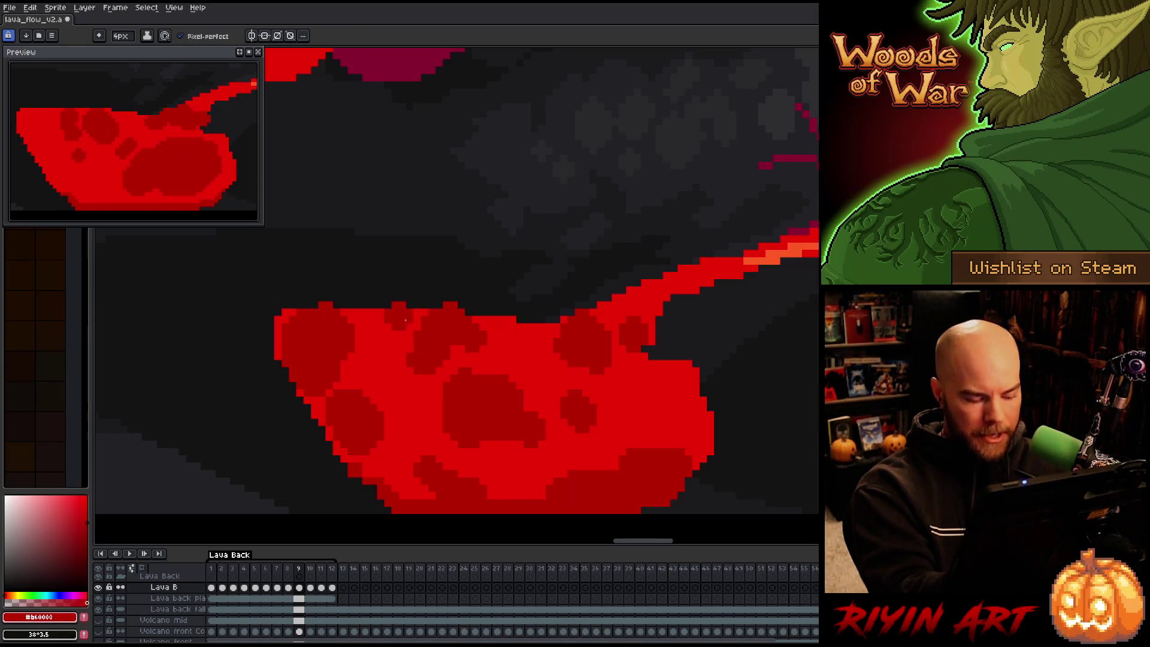
key(Return)
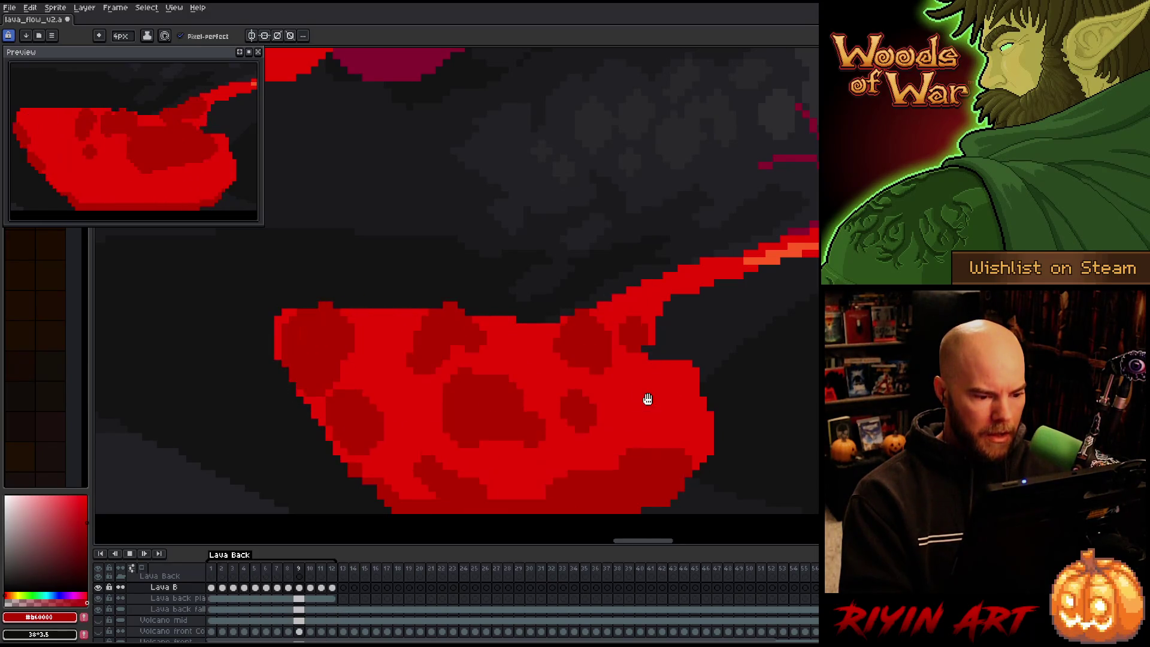
Stop playback, flip through frames 1 to 3 comparing spots, and wrap to frame 12
key(Return)
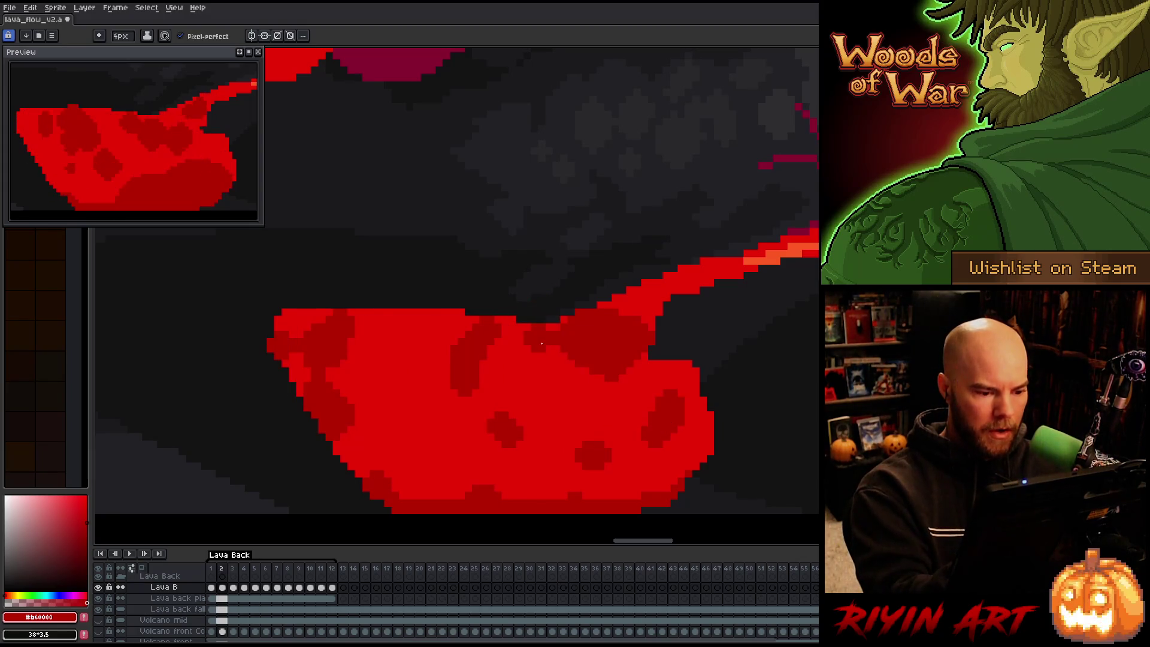
key(Left)
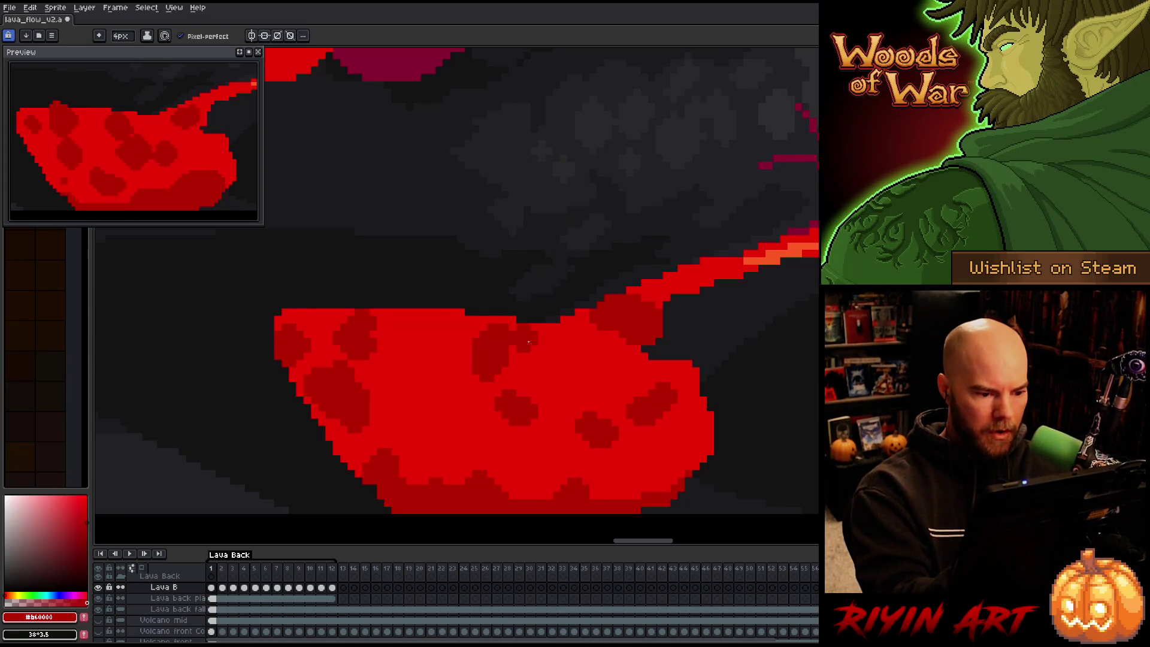
key(Right)
key(Right)
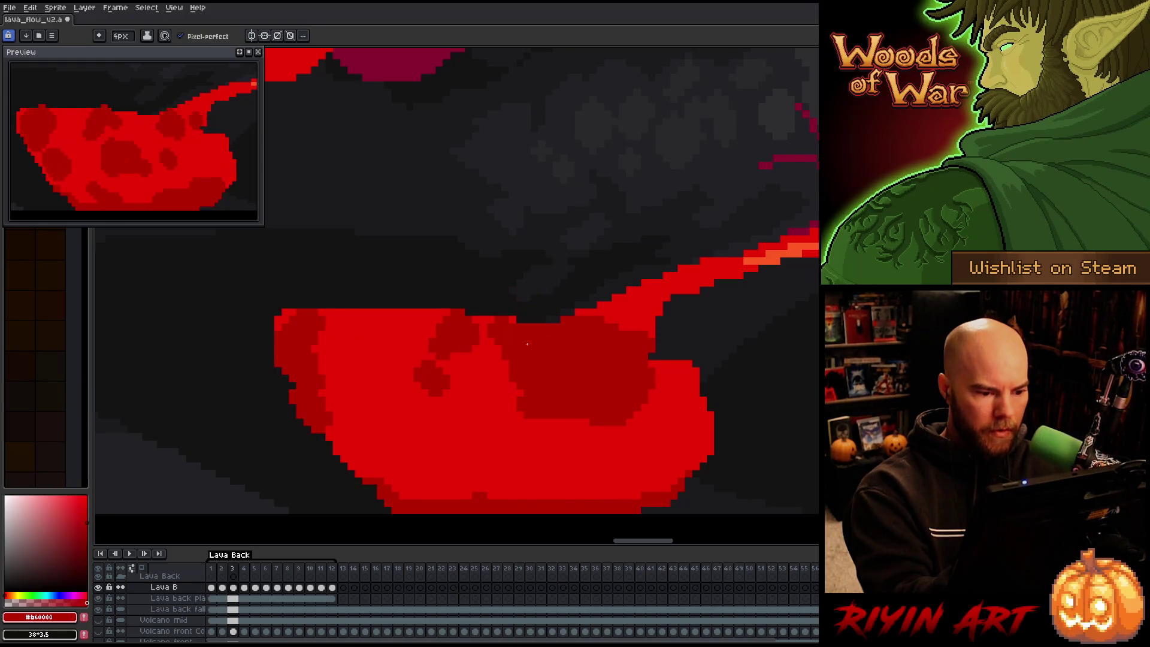
key(Left)
key(Left)
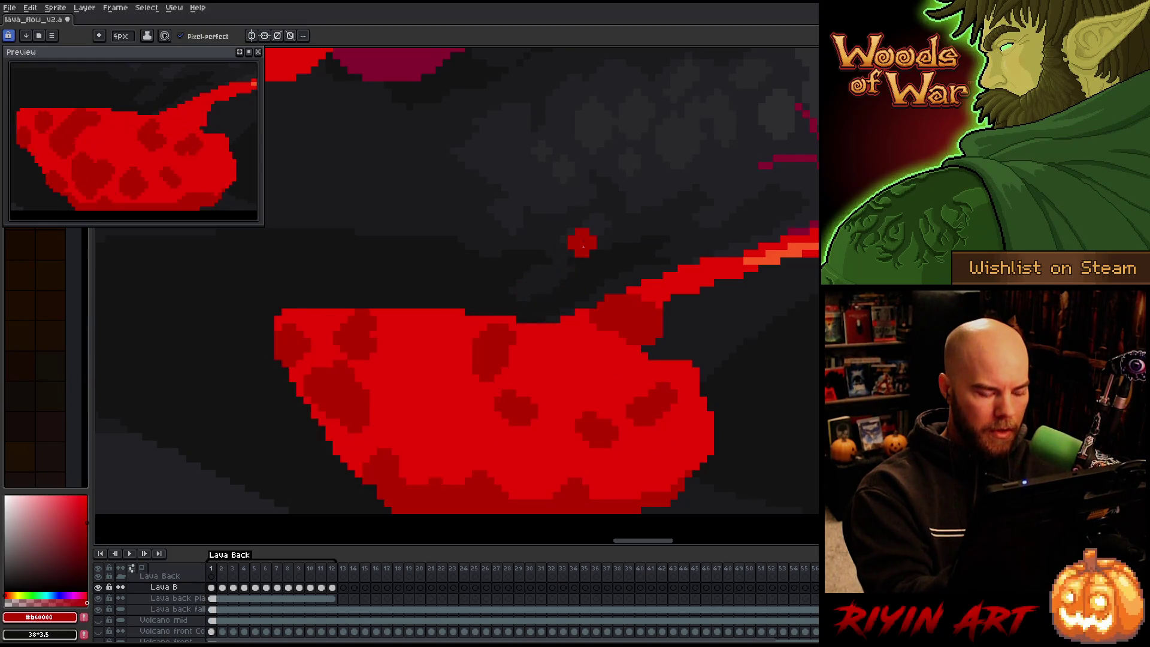
key(Right)
key(Right)
key(Left)
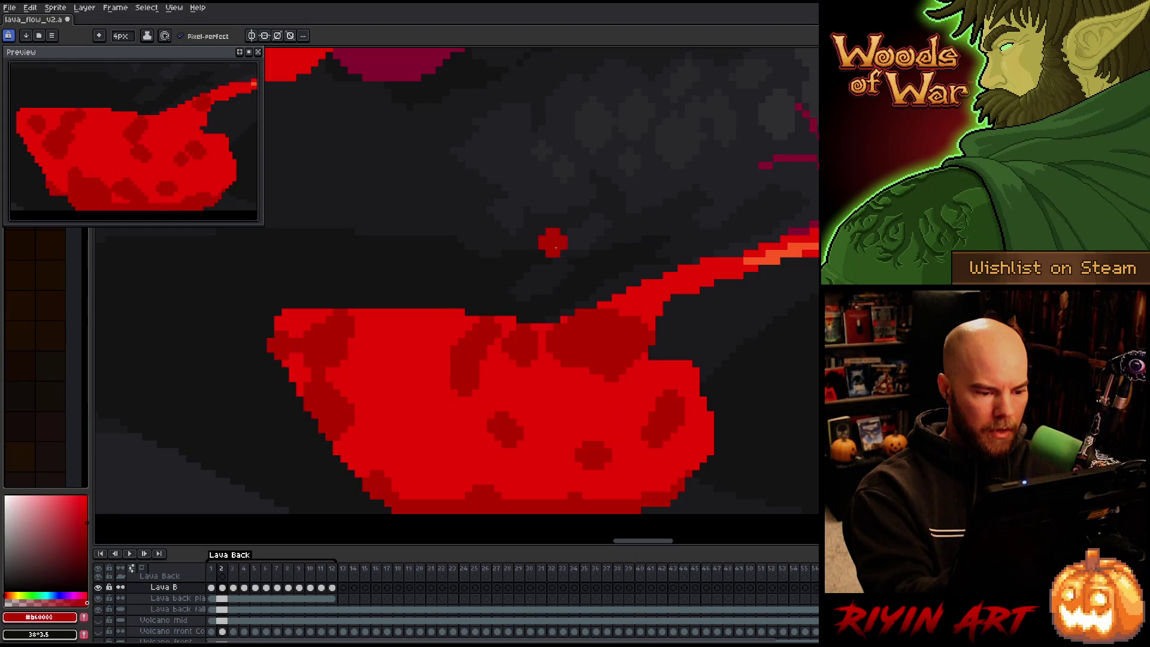
key(Left)
key(Right)
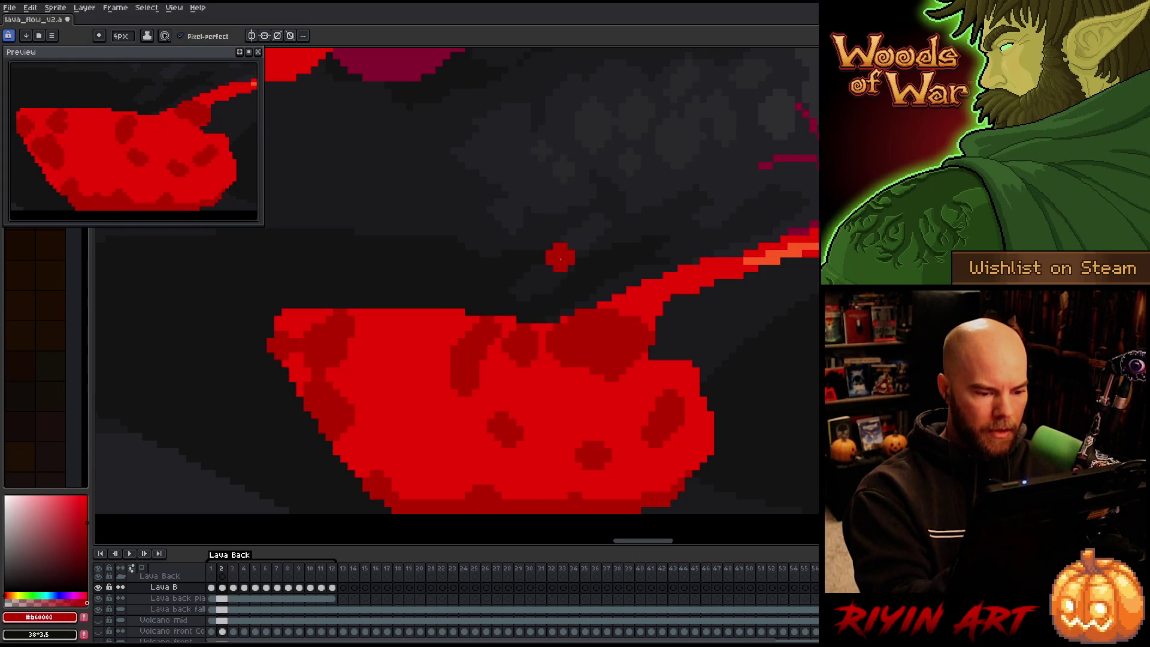
key(Right)
key(Left)
key(Left)
key(Right)
key(Right)
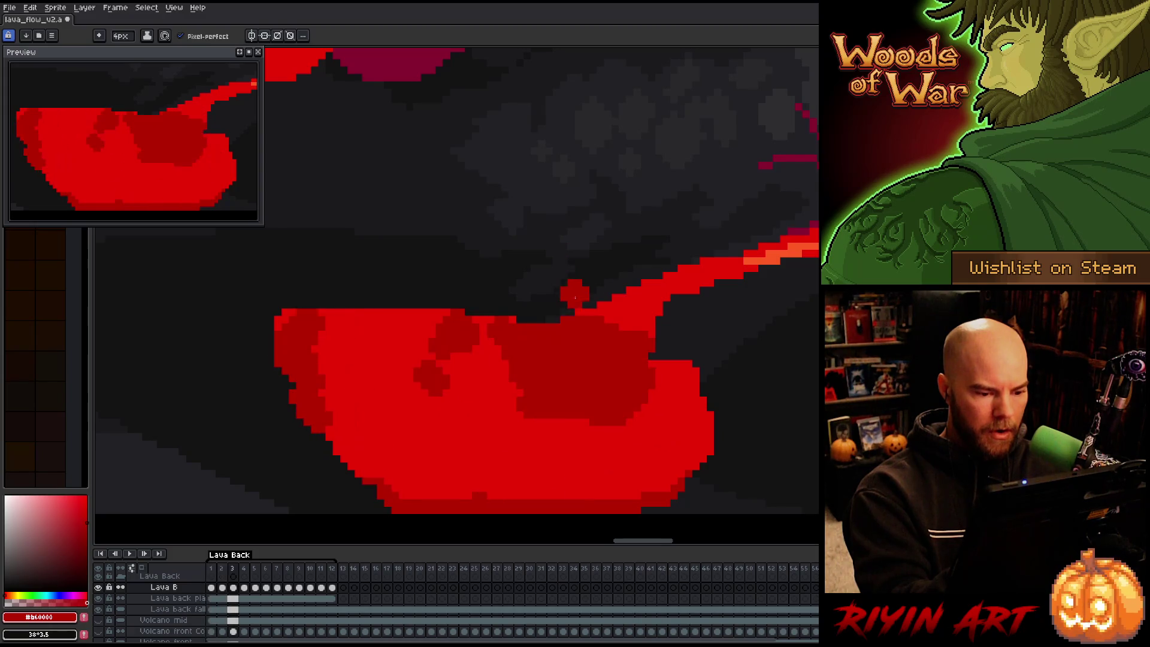
key(Left)
key(Left)
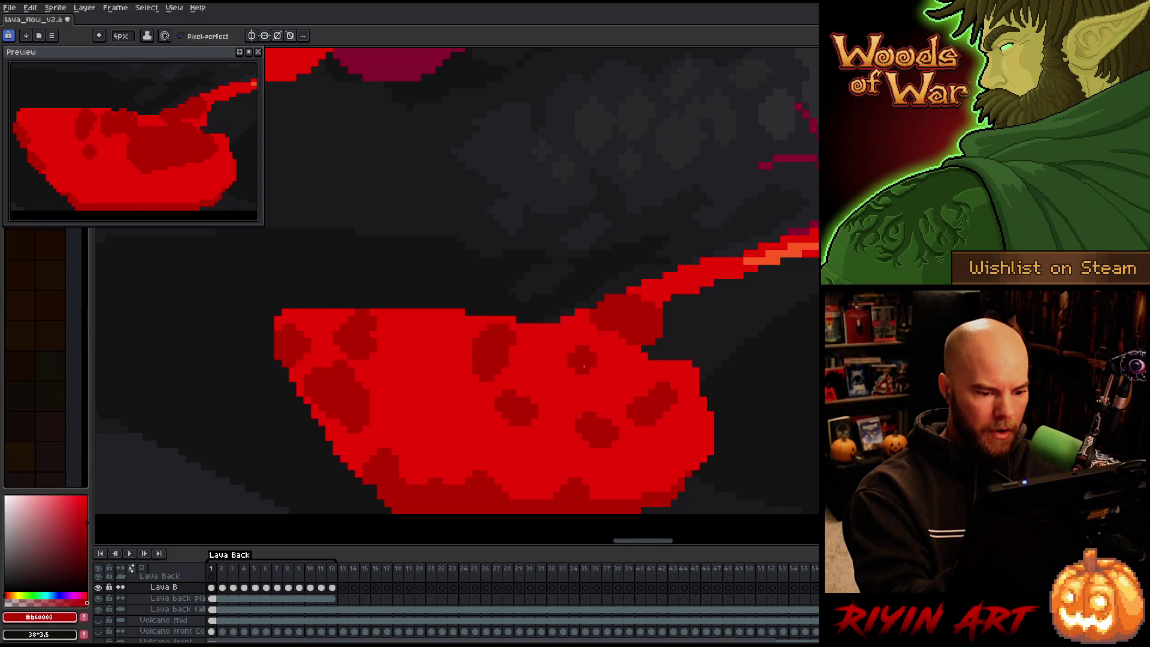
key(Left)
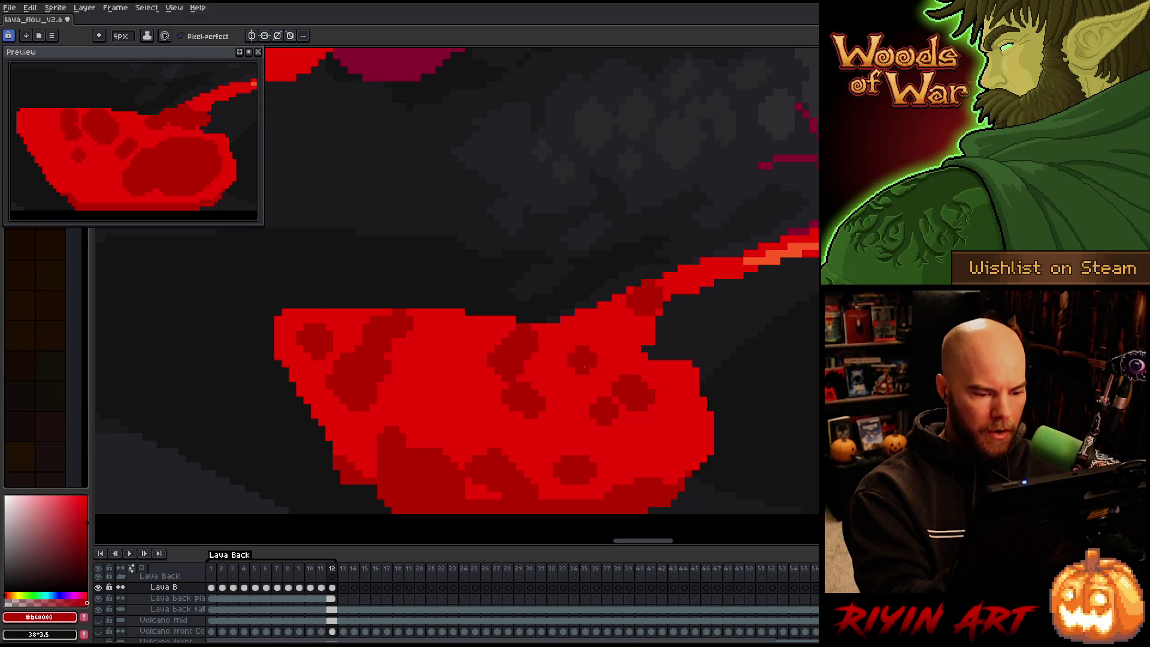
Switch to the 4px brush and paint a dark-red crust spot on the lava
key(b)
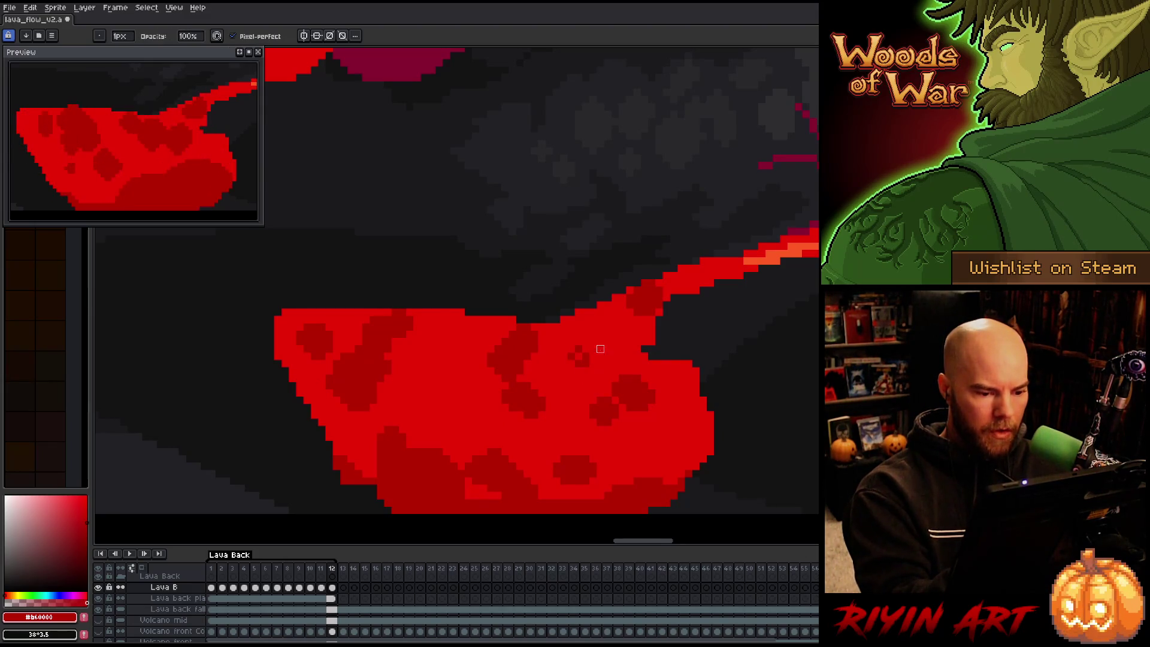
key(d)
drag(572, 356, 578, 390)
On frame 3, paint dark red crust strokes along the lava's right edge
key(Right)
key(b)
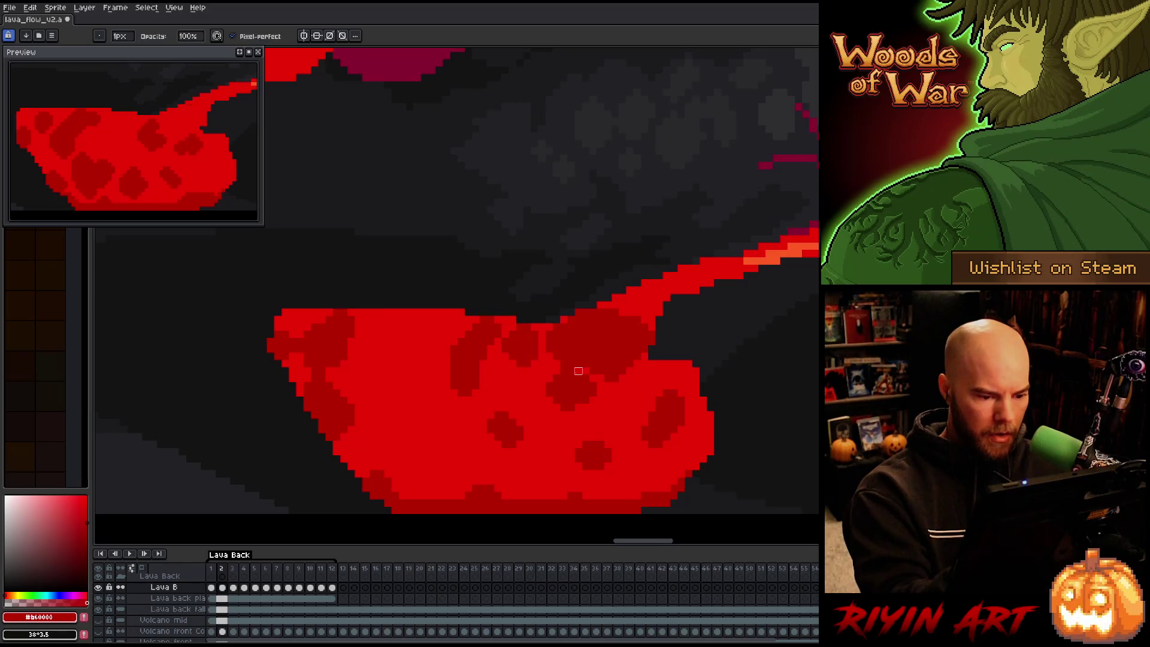
key(Right)
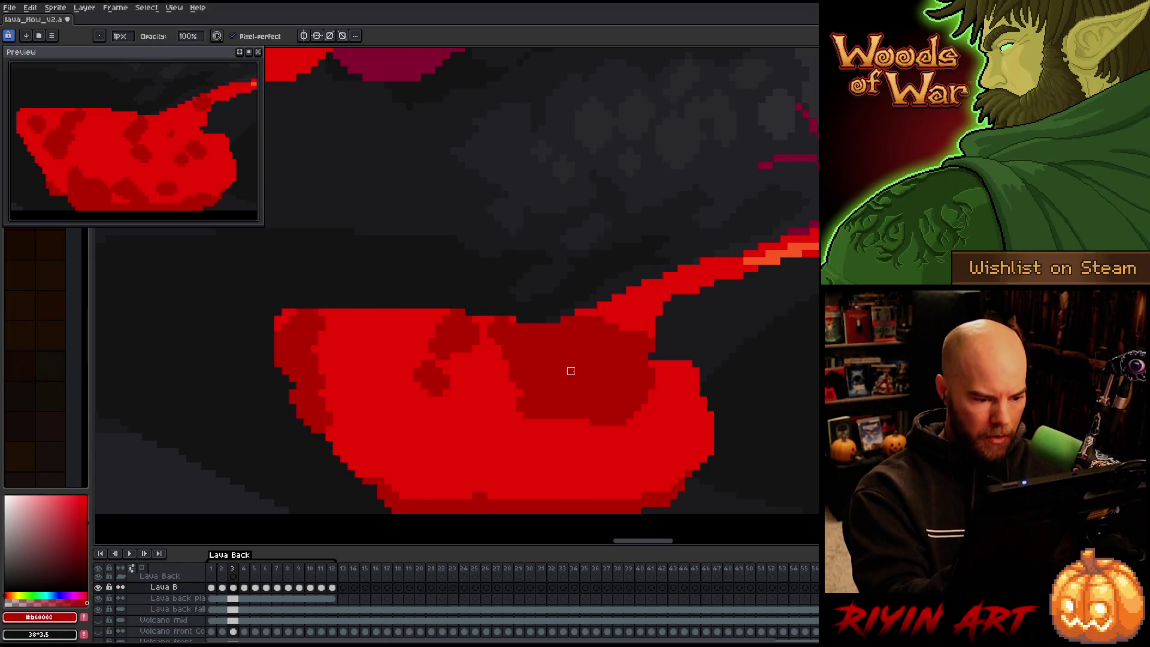
key(m)
key(Left)
key(e)
key(b)
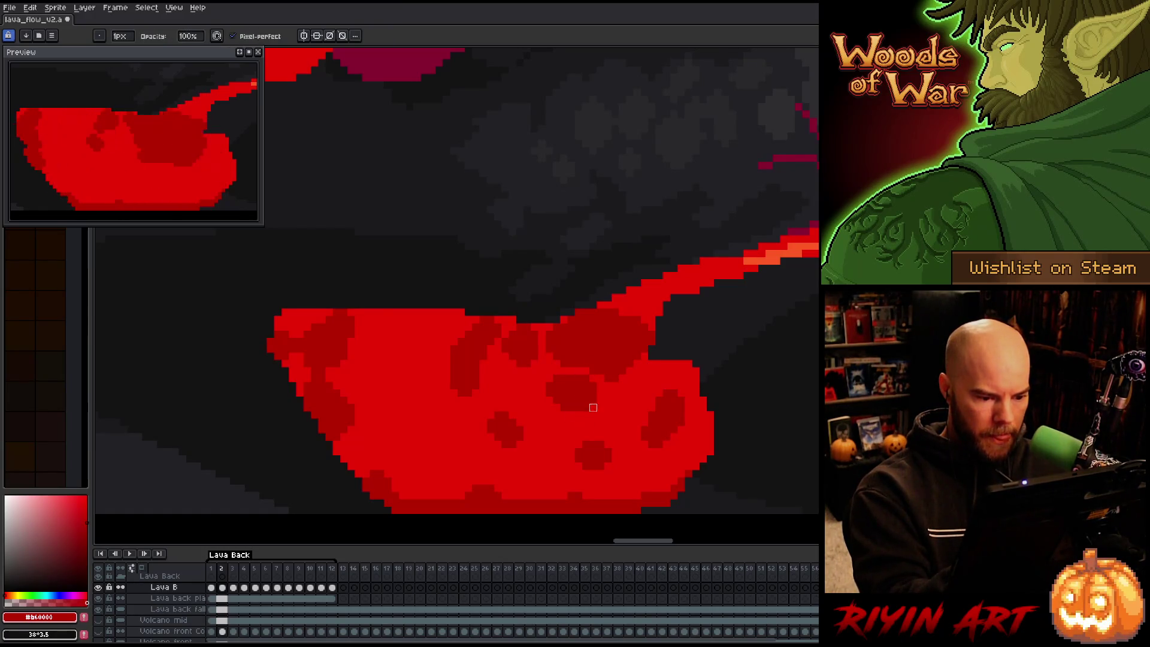
key(Right)
key(e)
key(Left)
key(Right)
key(Left)
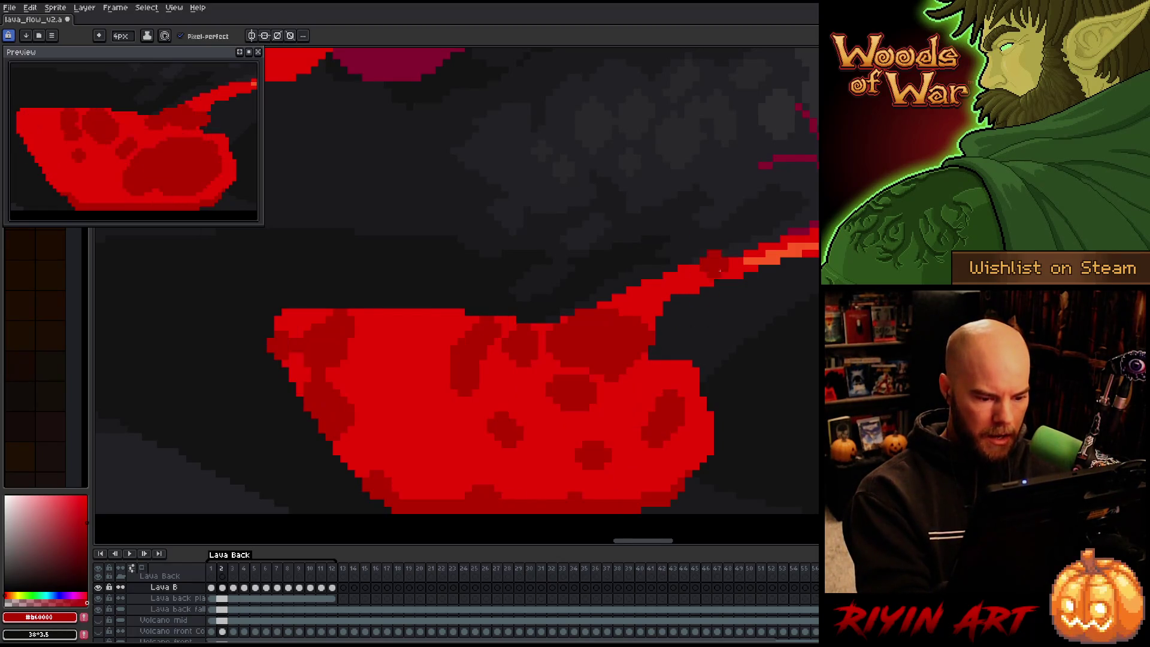
key(Right)
drag(669, 463, 708, 419)
Compare the new strokes against neighbouring frames and save the file with Ctrl+S
key(Left)
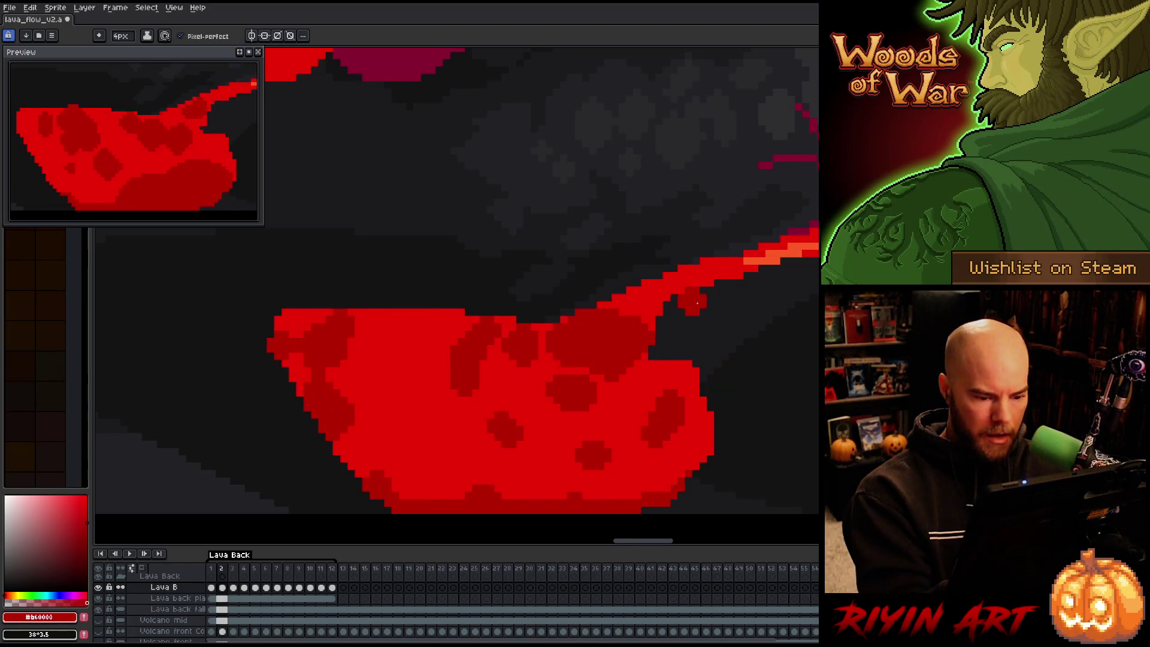
key(Right)
key(Left)
key(Right)
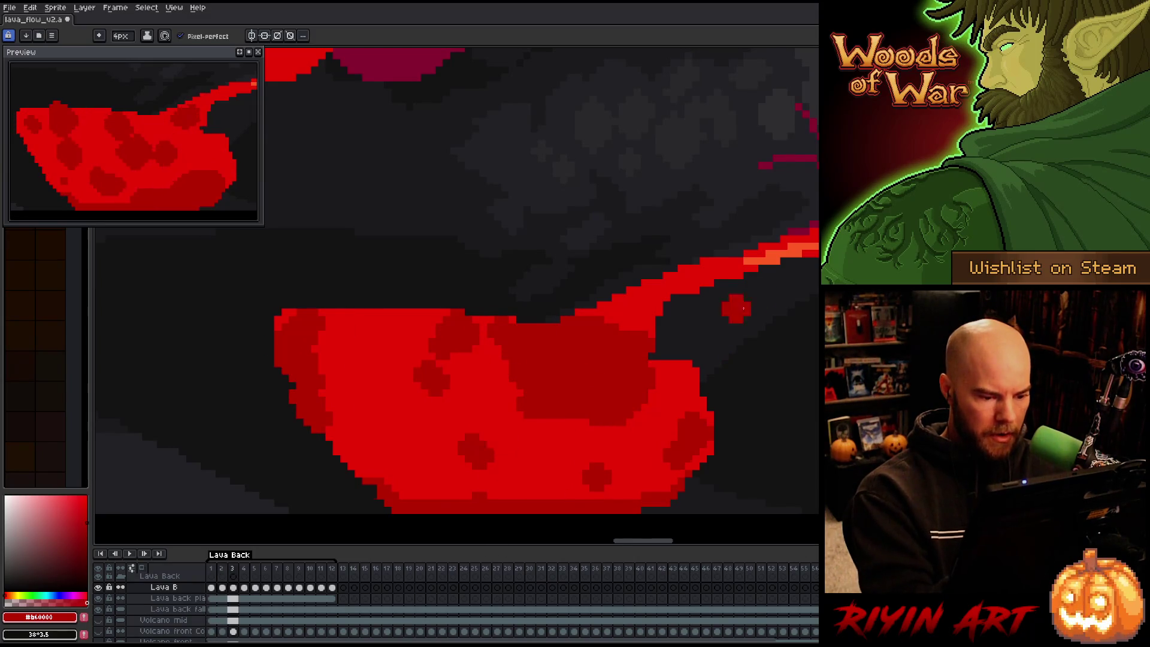
key(Left)
key(Right)
key(Right)
key(Left)
key(Left)
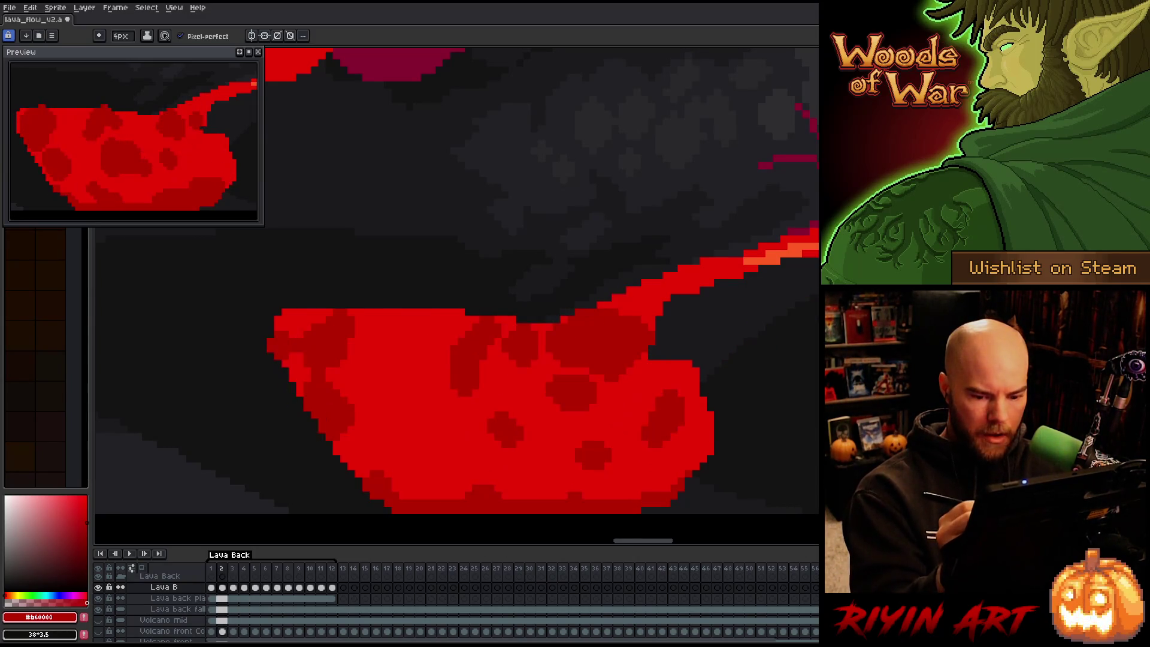
key(b)
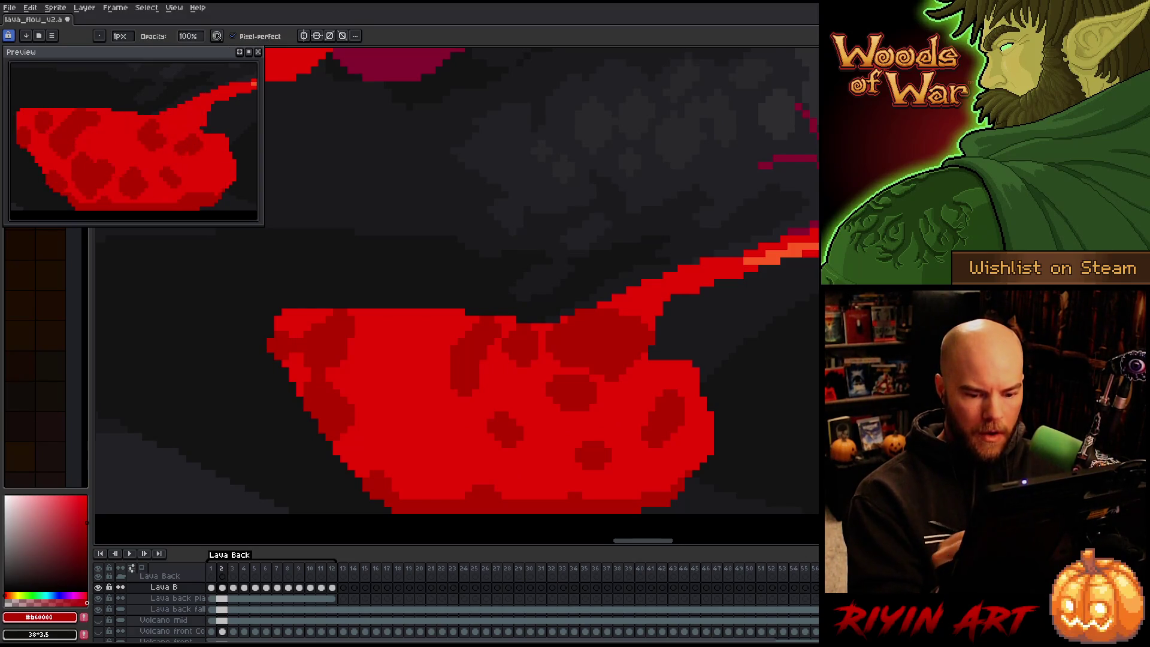
key(v)
key(ctrl+s)
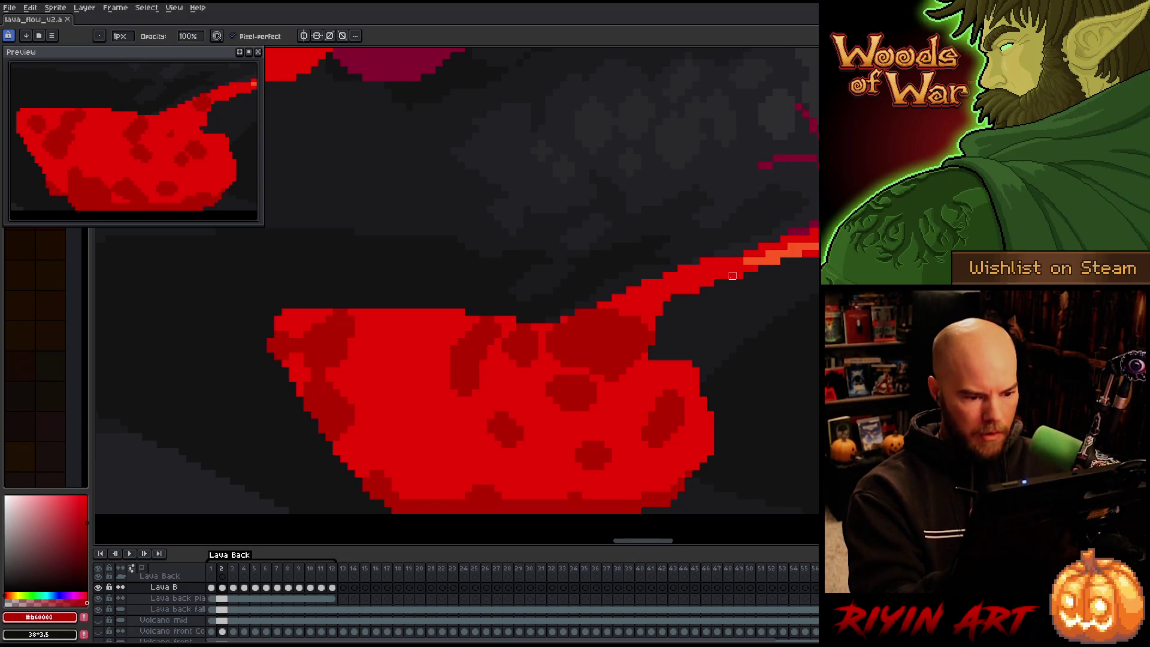
After comparing frames 2 and 3, dab a dark red crust spot on frame 4's lava
key(Right)
key(Left)
key(Right)
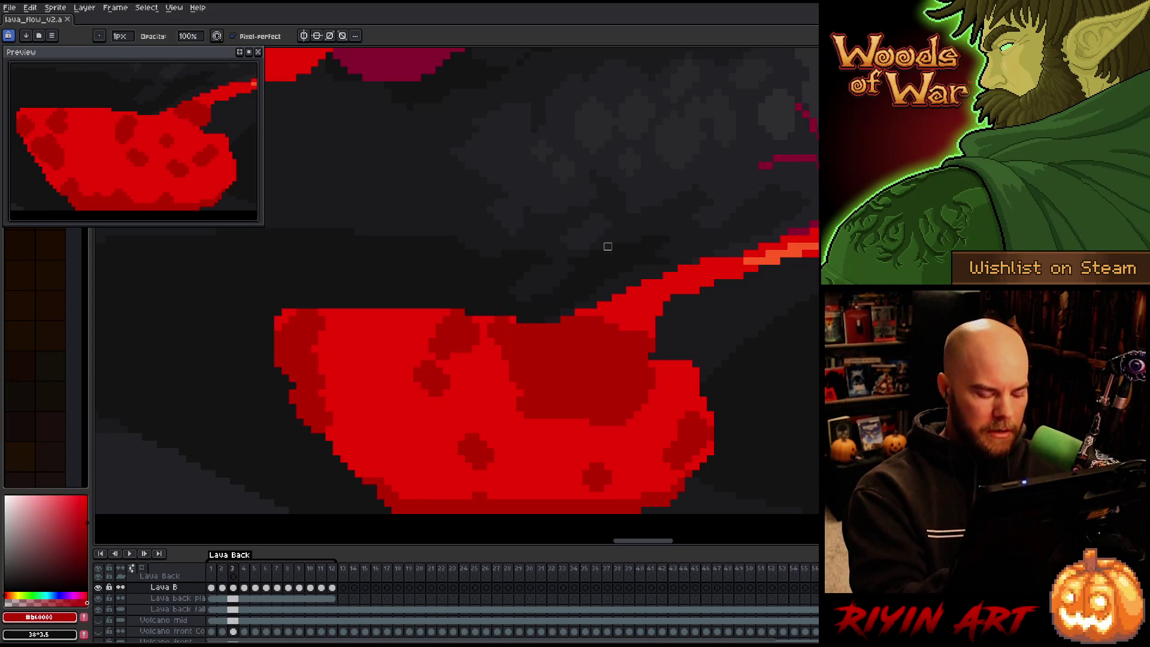
key(e)
key(Left)
key(Right)
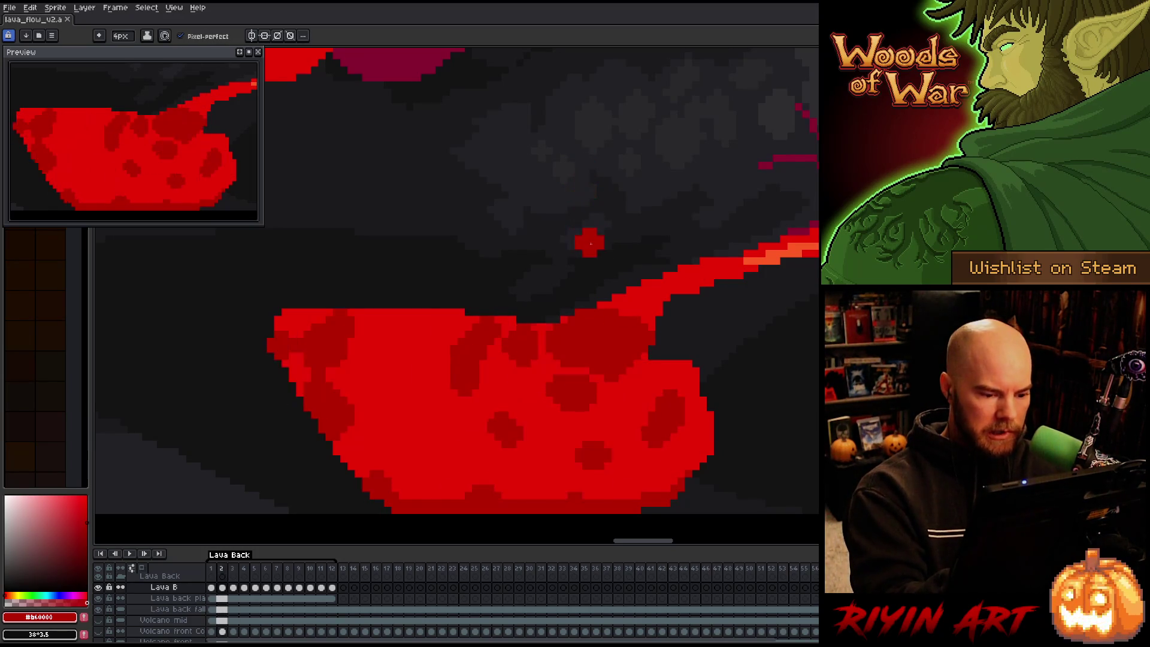
key(Left)
key(Right)
key(Left)
key(Right)
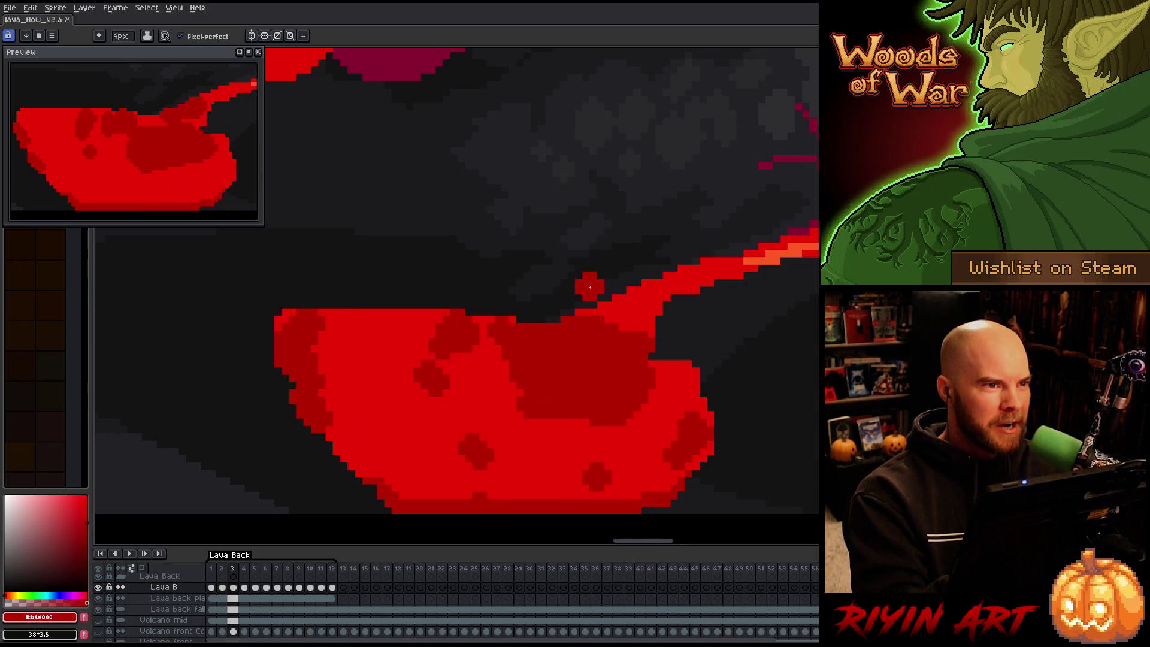
key(Left)
key(Right)
key(Right)
key(Left)
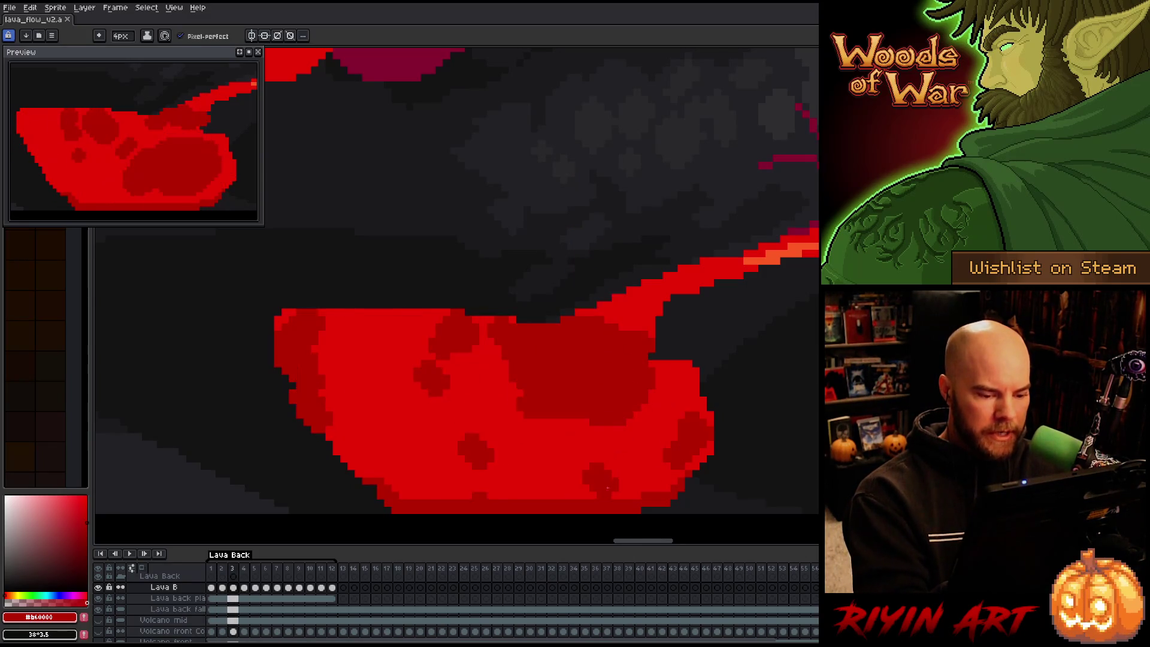
key(Right)
key(Left)
Dab a dark red spot on frame 5's lava stream, then play the animation
key(Right)
click(458, 467)
key(Left)
key(Right)
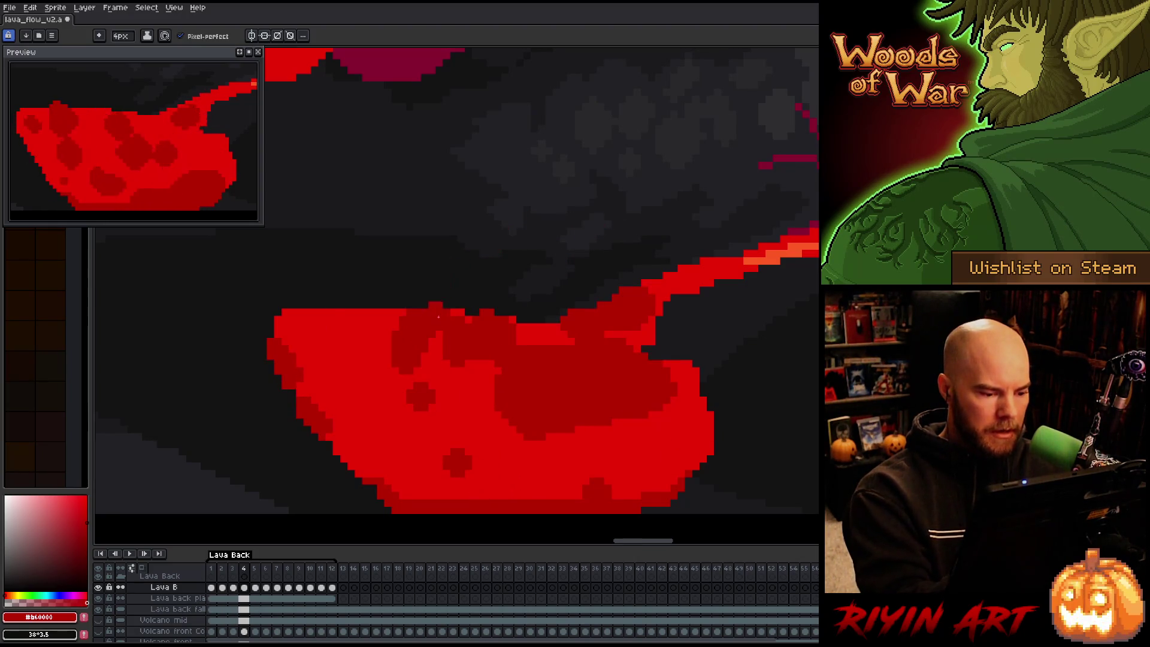
key(Right)
key(Left)
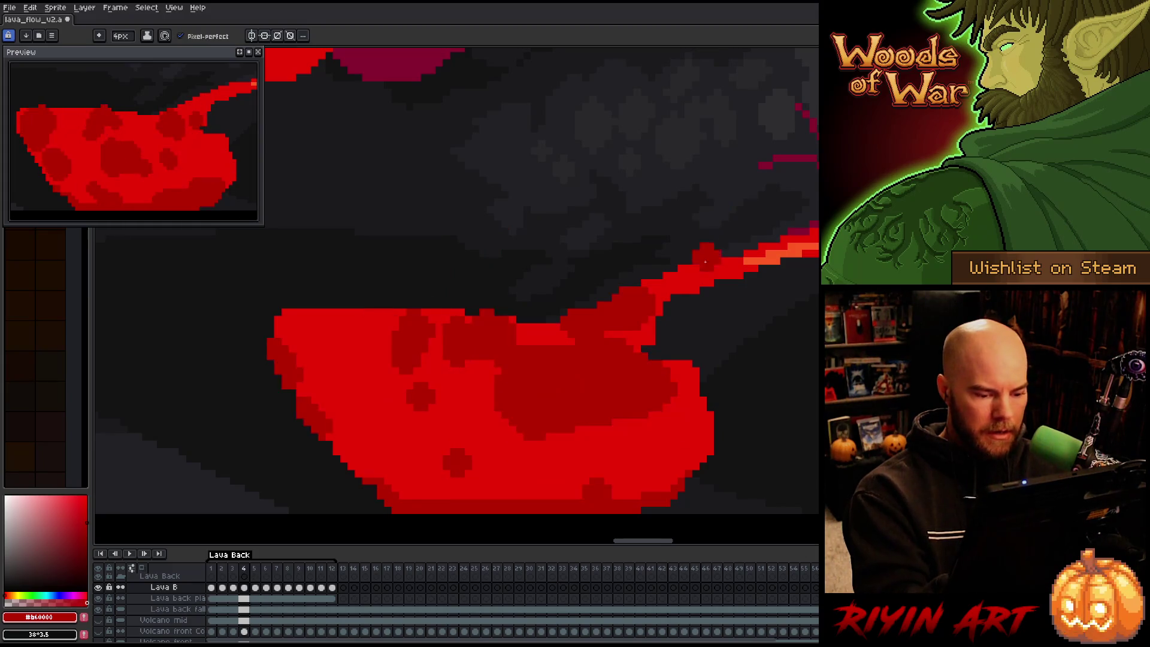
key(Right)
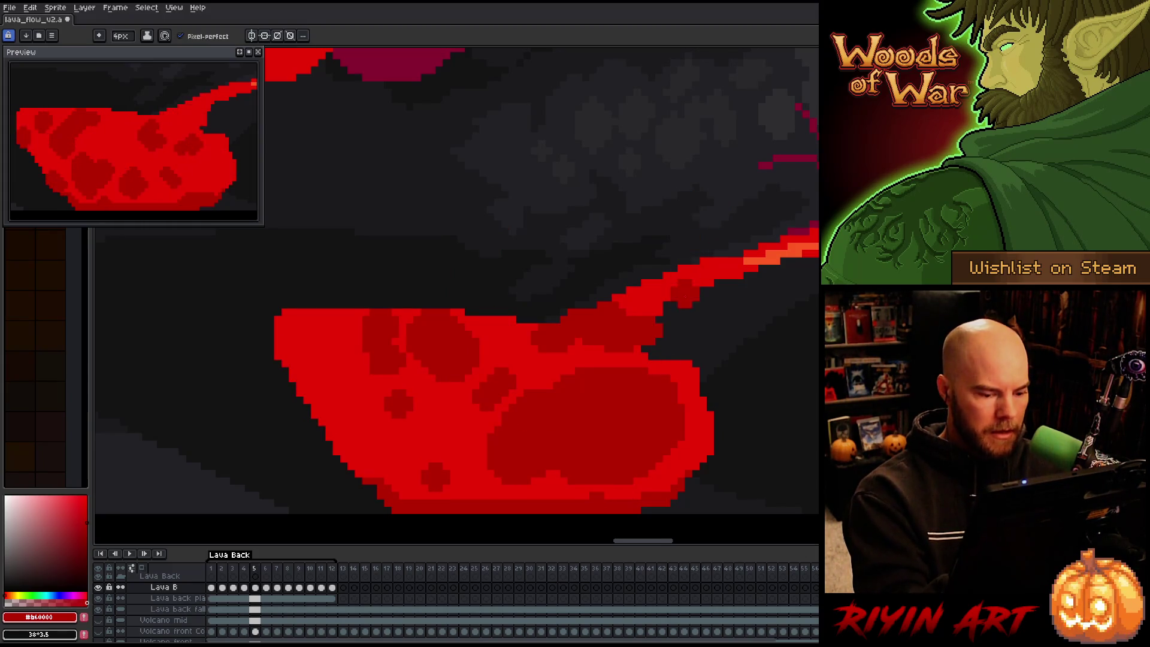
click(772, 279)
key(Left)
key(Right)
key(Return)
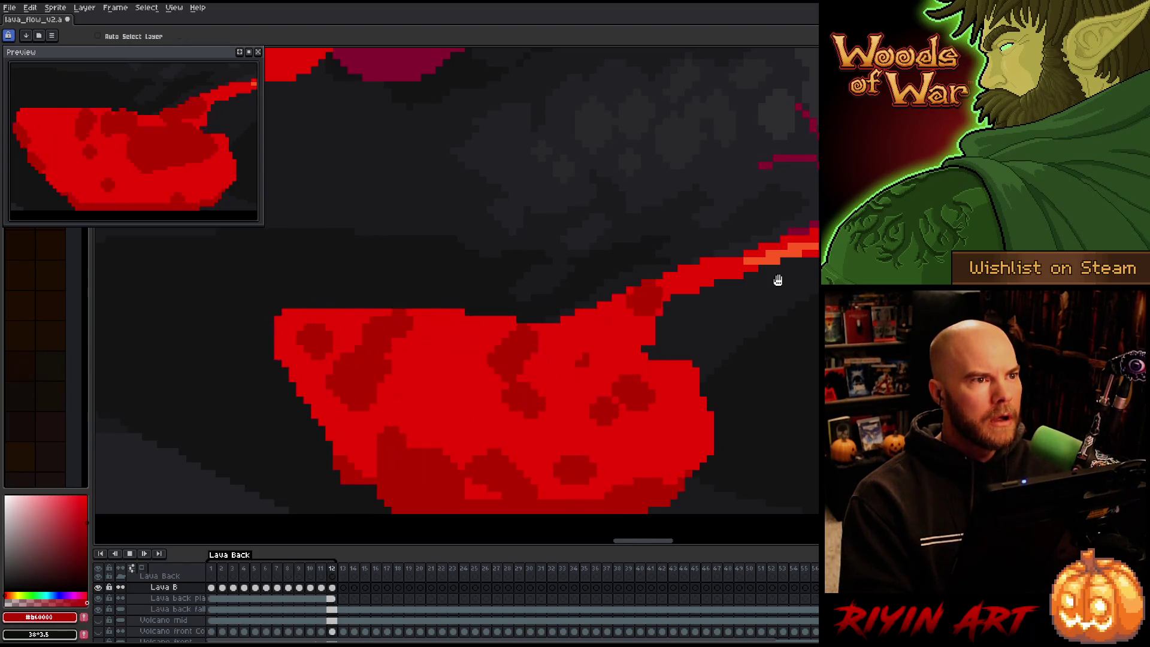
Save, restart the lava loop playback, and pan the view across the artwork
key(ctrl+s)
key(Return)
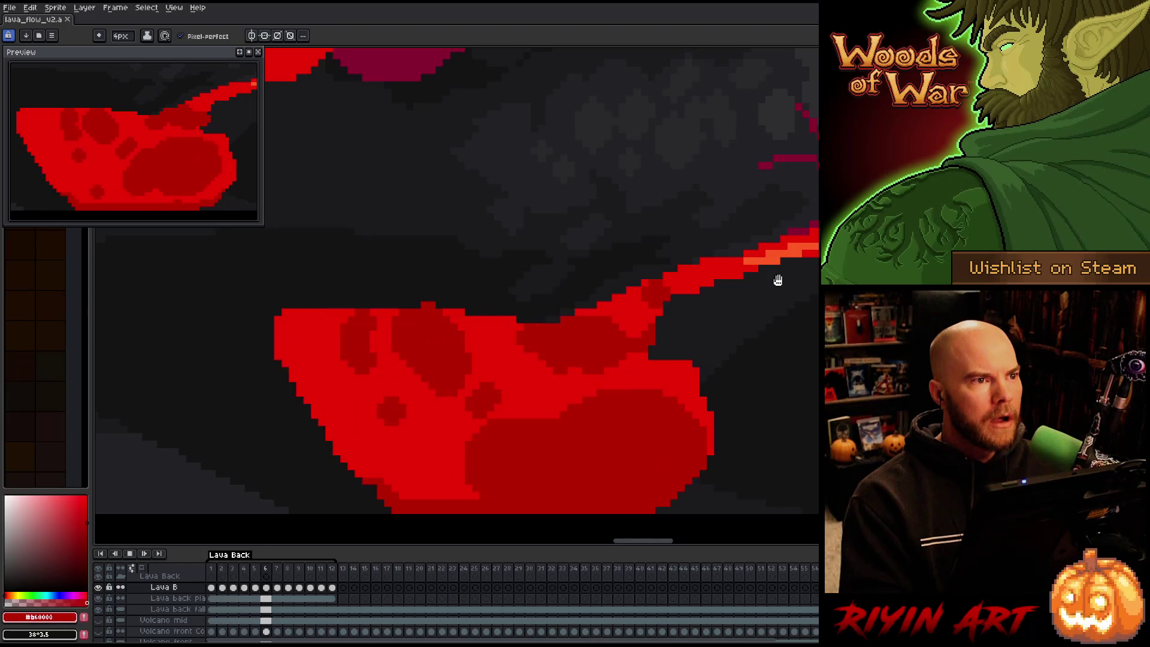
key(h)
mouse_move(610, 366)
mouse_down()
mouse_move(619, 267)
mouse_move(657, 305)
mouse_up()
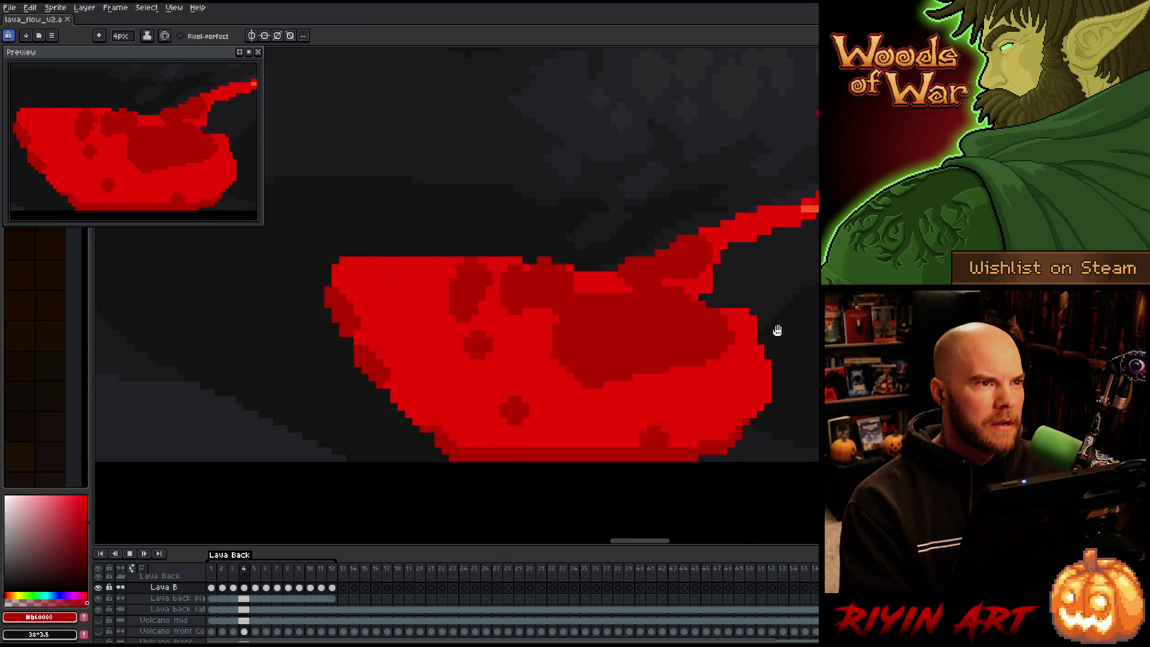
Stop playback, undo the stray dark-red dot, and dab a new dark crust spot
click(777, 330)
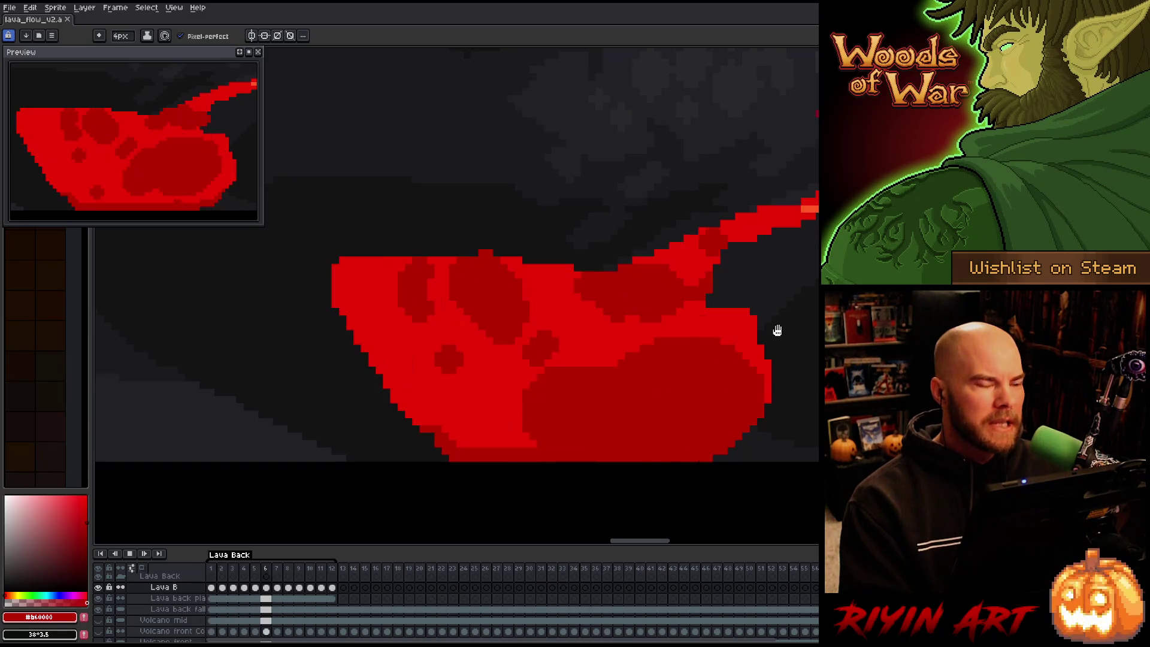
key(ctrl+z)
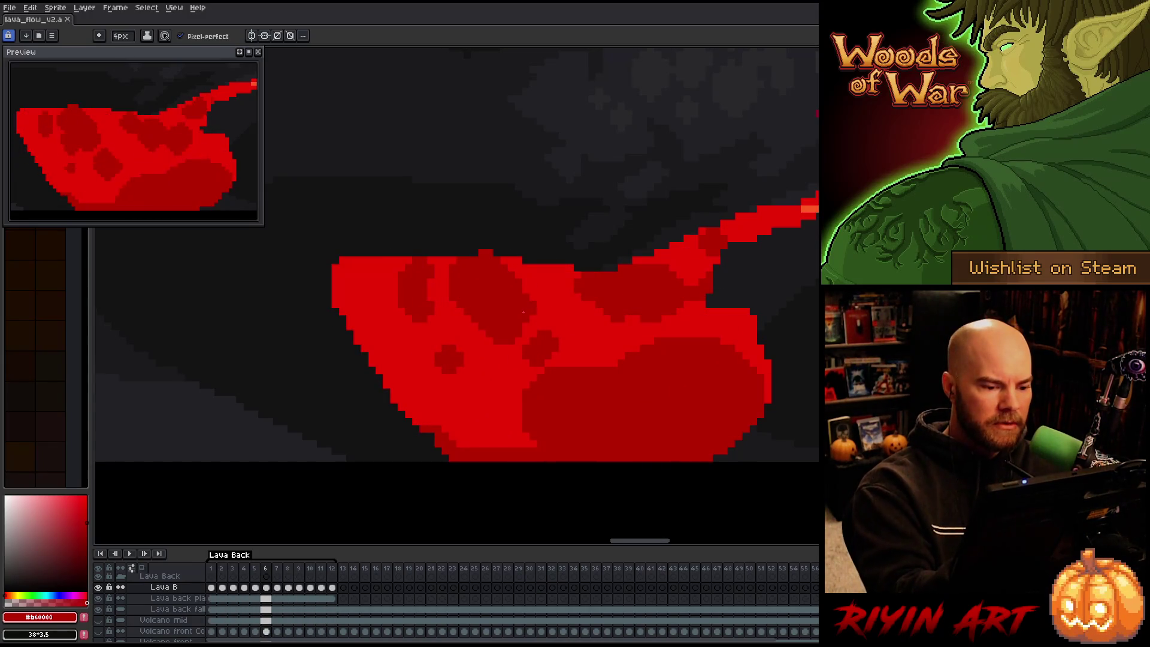
click(542, 298)
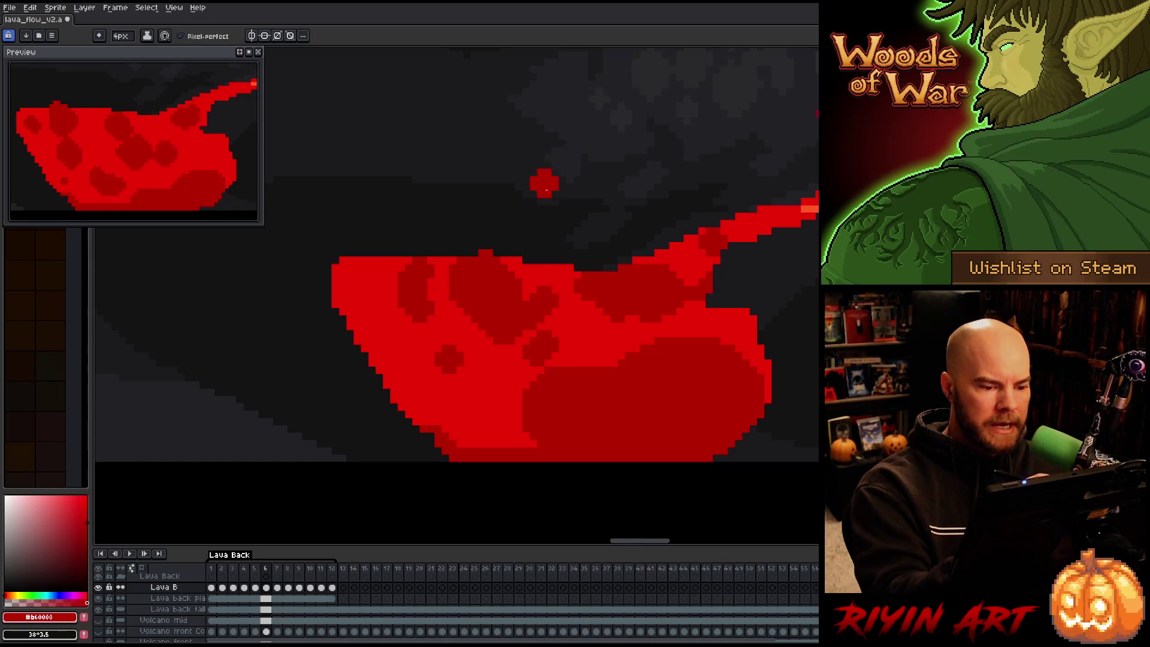
key(Left)
key(Left)
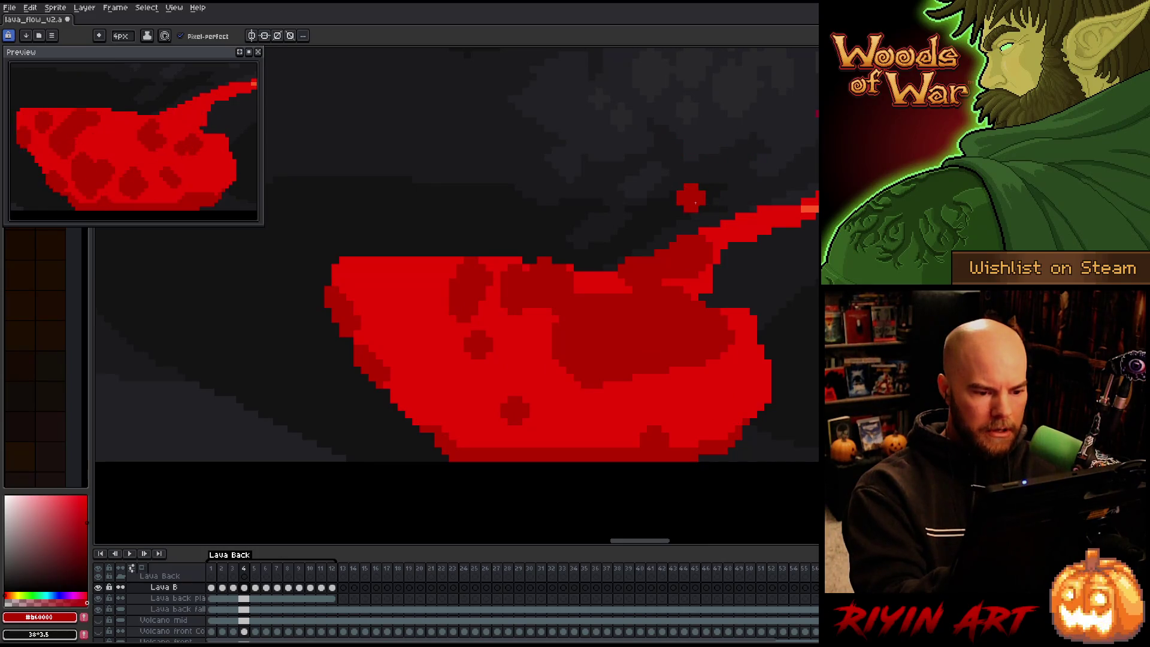
key(Right)
key(Left)
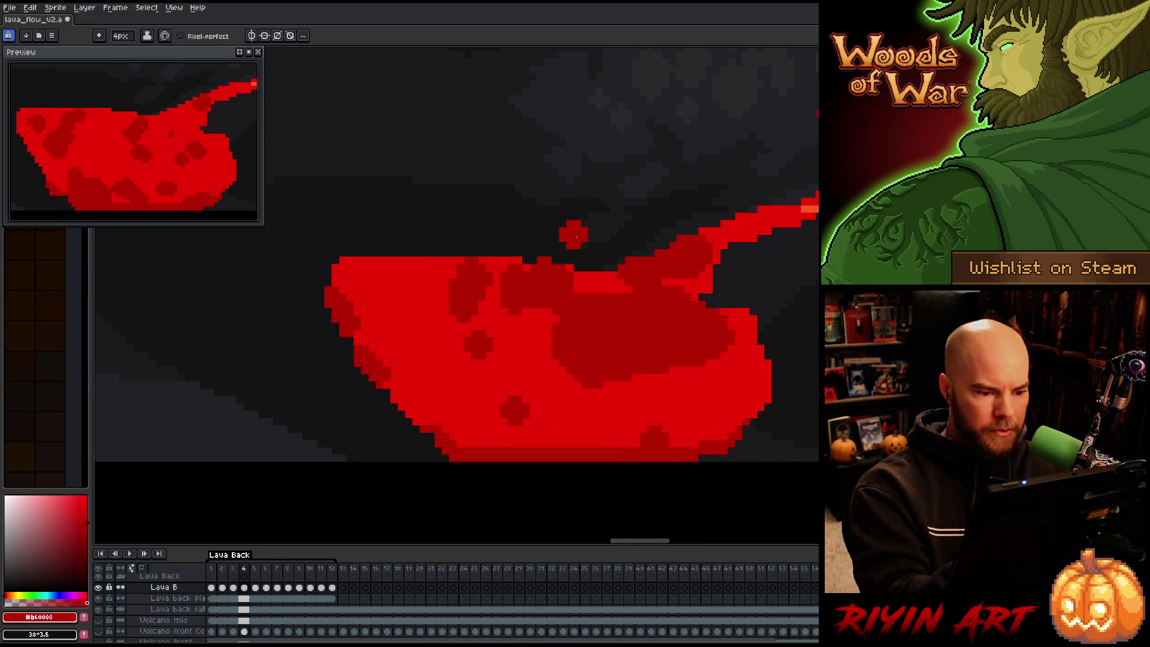
key(Right)
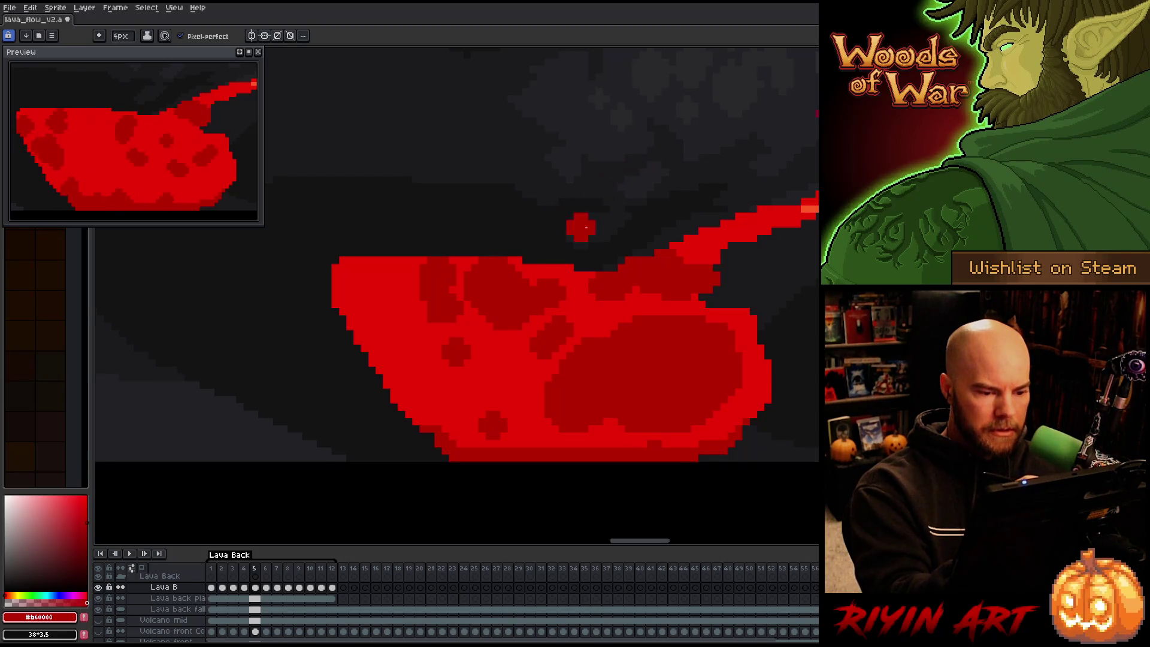
Check the spots against neighbouring frames and advance to frame 7
key(Left)
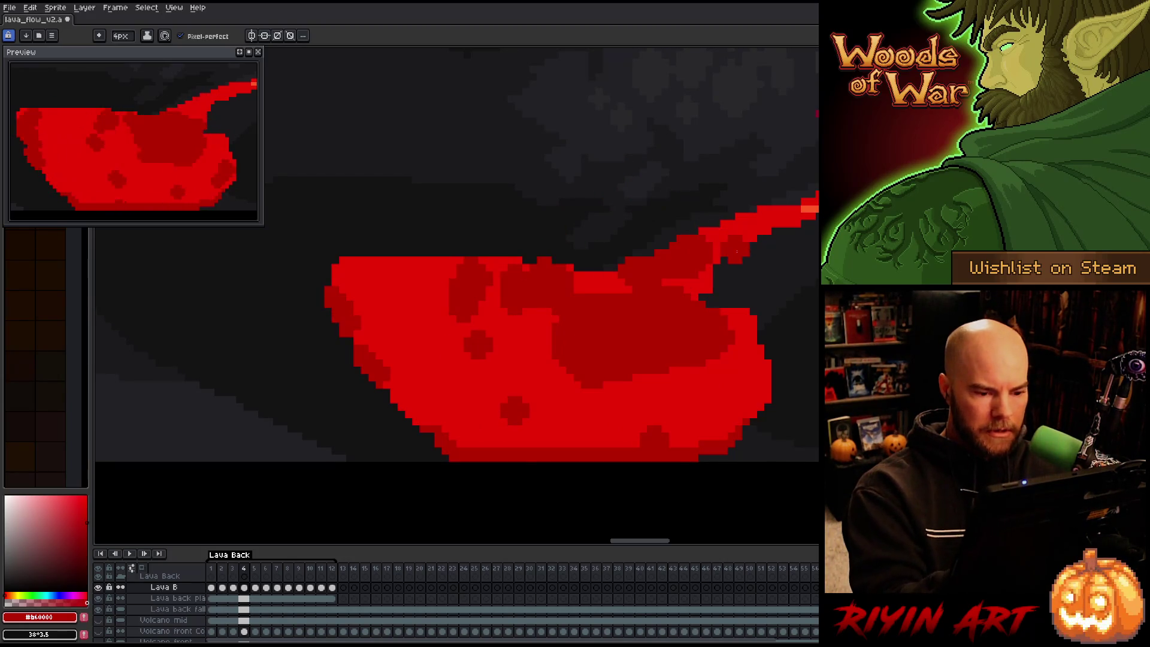
key(Right)
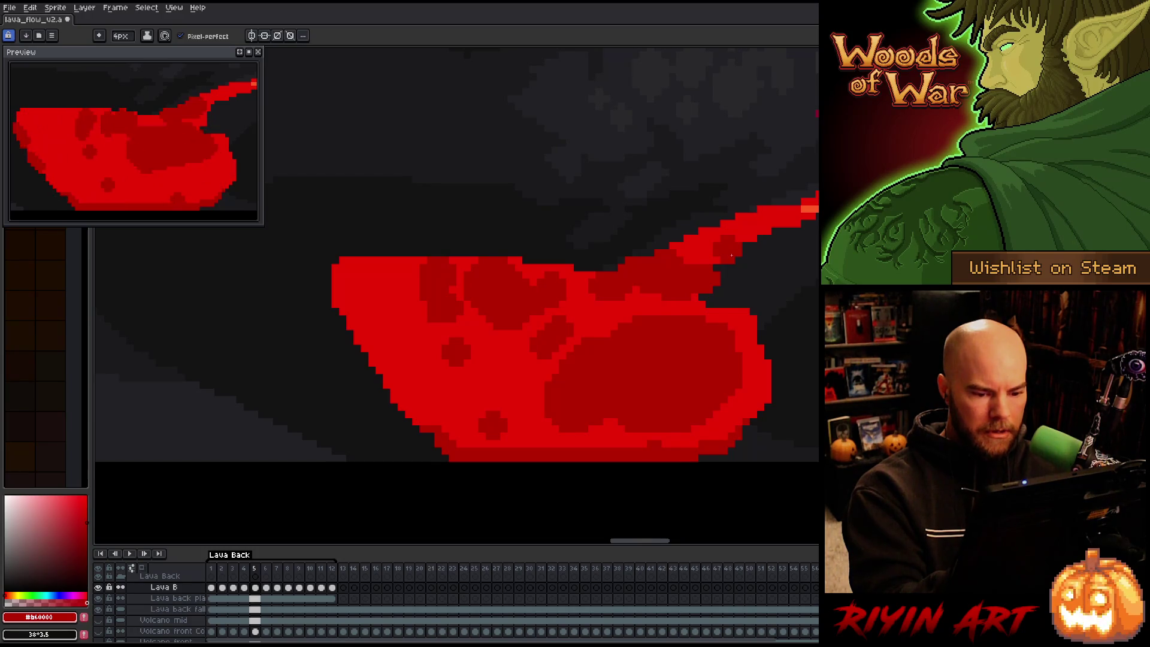
key(Left)
key(Right)
key(Left)
key(Right)
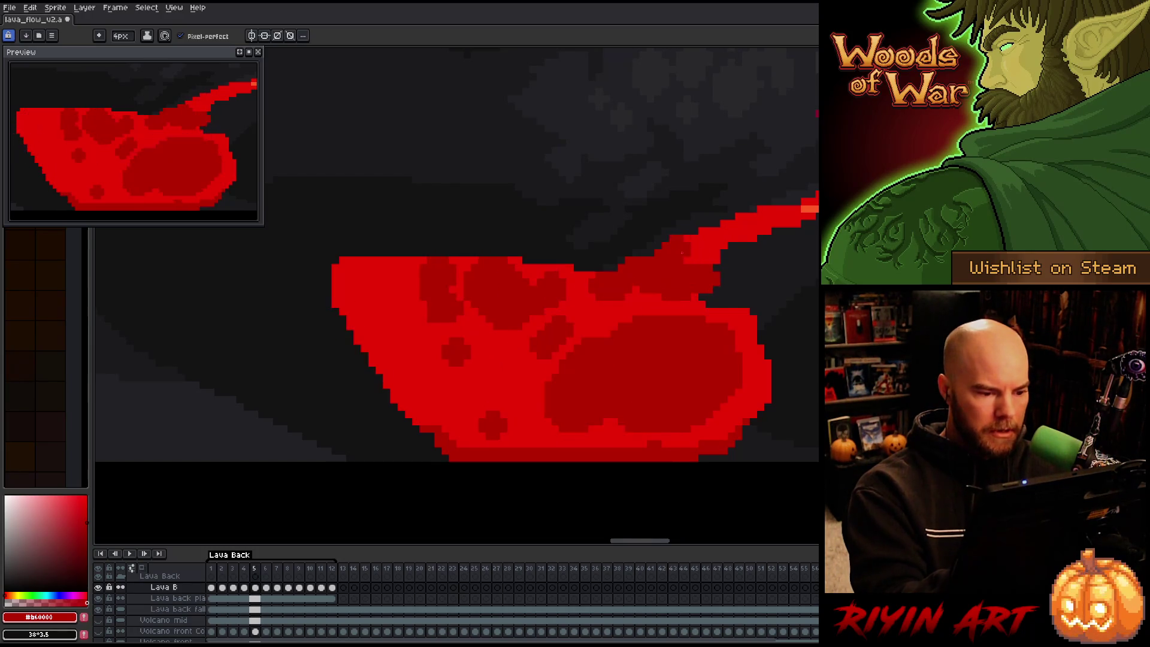
key(Right)
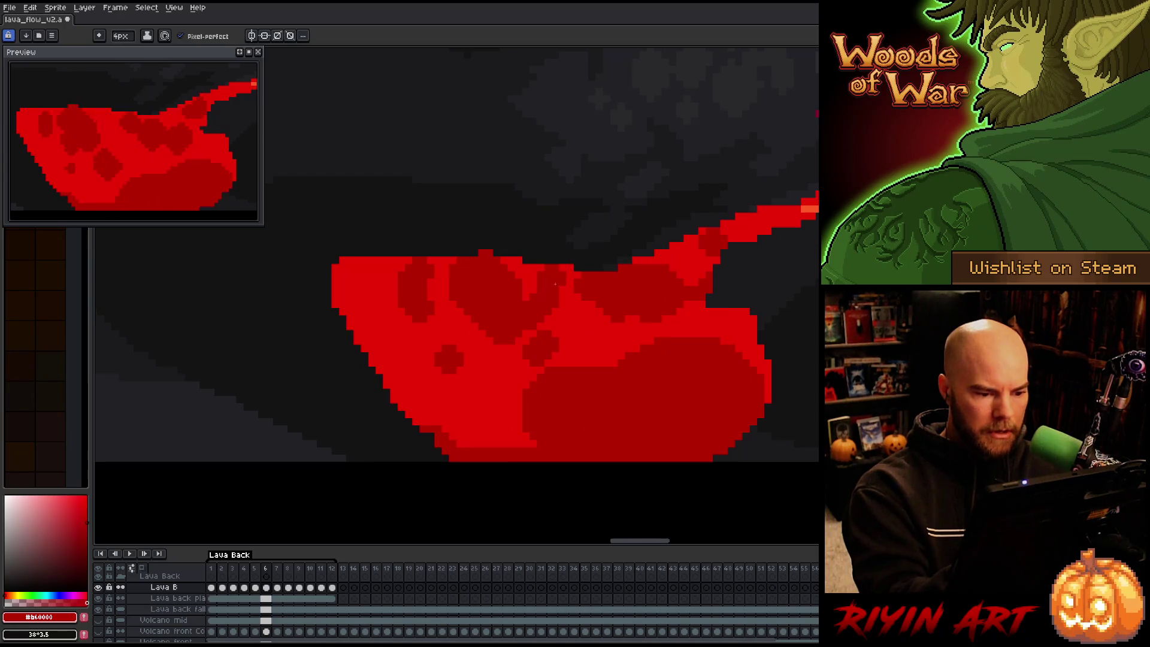
key(Left)
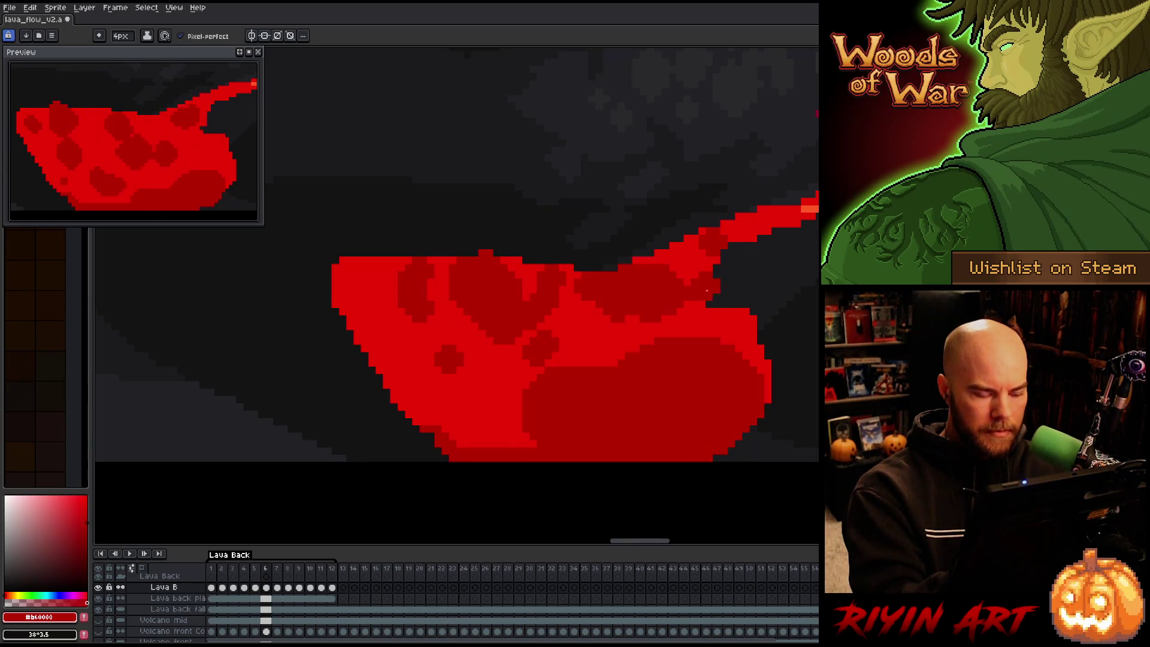
key(Right)
key(Left)
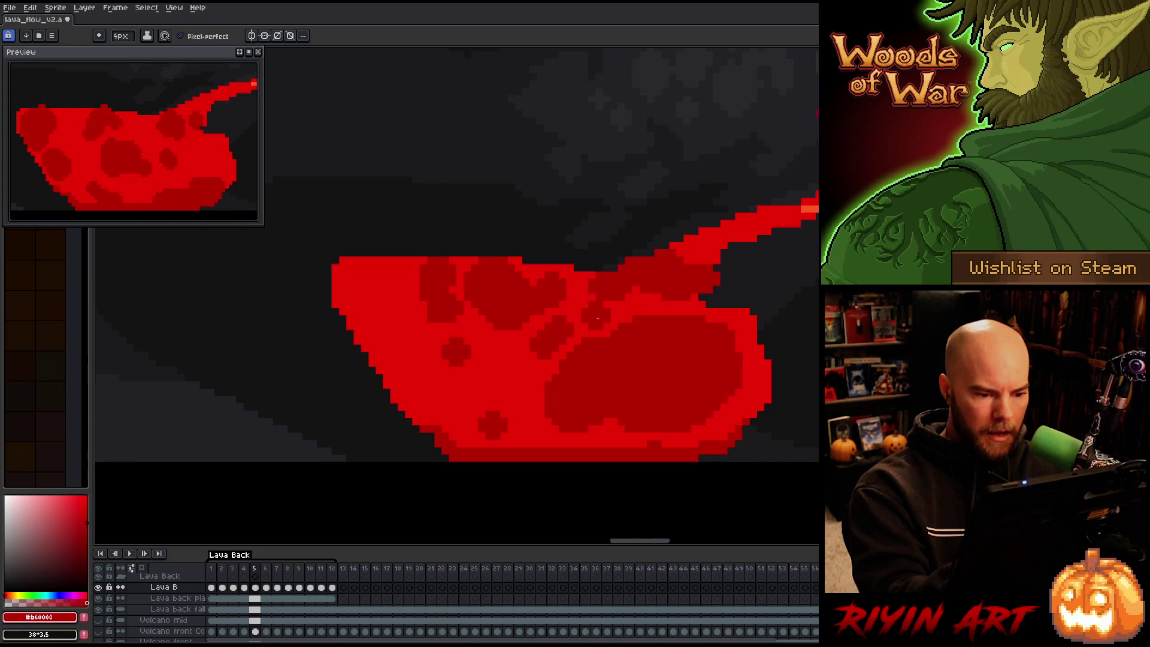
key(Right)
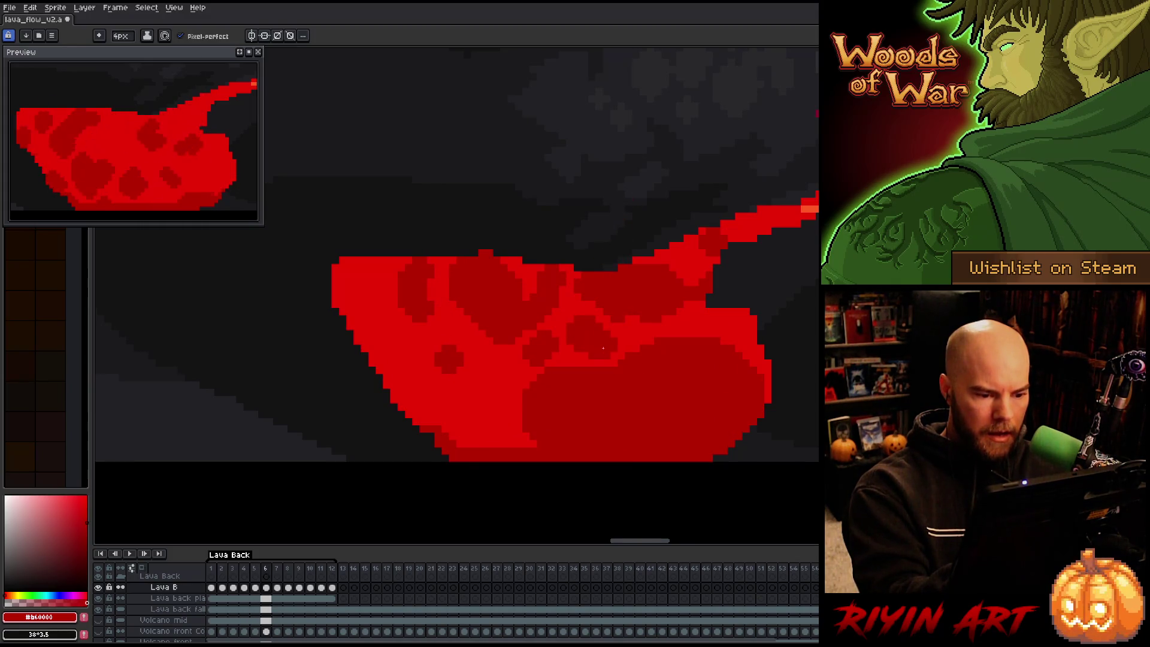
key(Right)
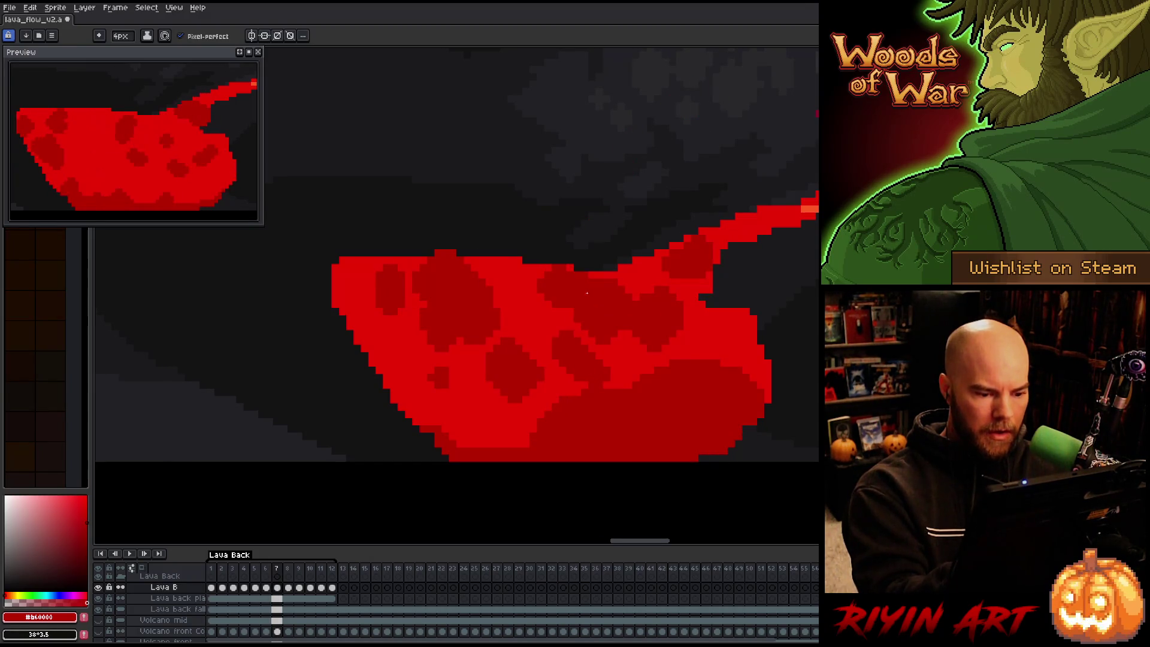
key(b)
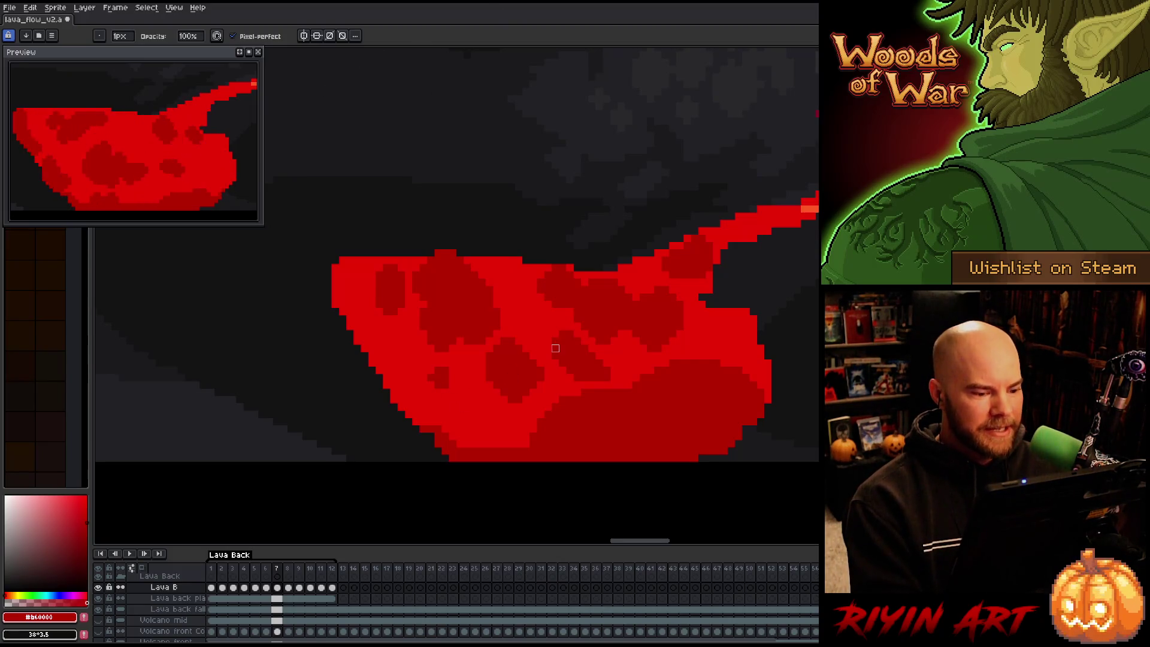
scroll(550, 339, up, 2)
Paint dark crust along the lava's upper edge and compare it with earlier frames
scroll(545, 335, down, 1)
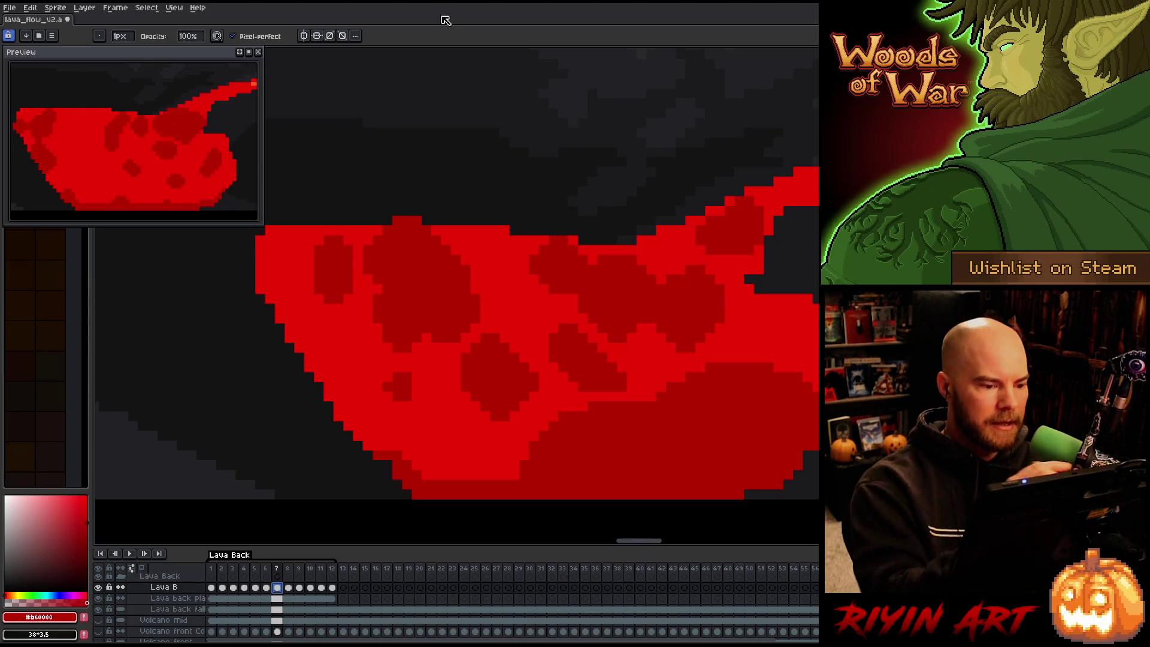
key(b)
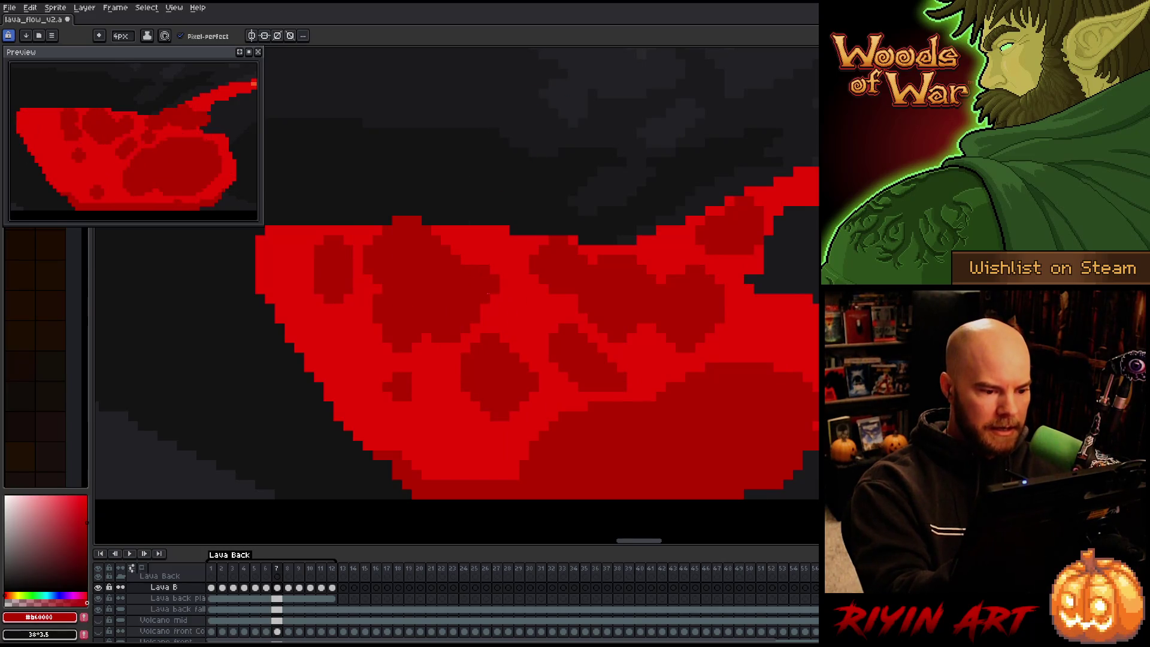
mouse_move(494, 263)
mouse_down()
mouse_move(459, 237)
mouse_move(445, 251)
mouse_up()
key(Left)
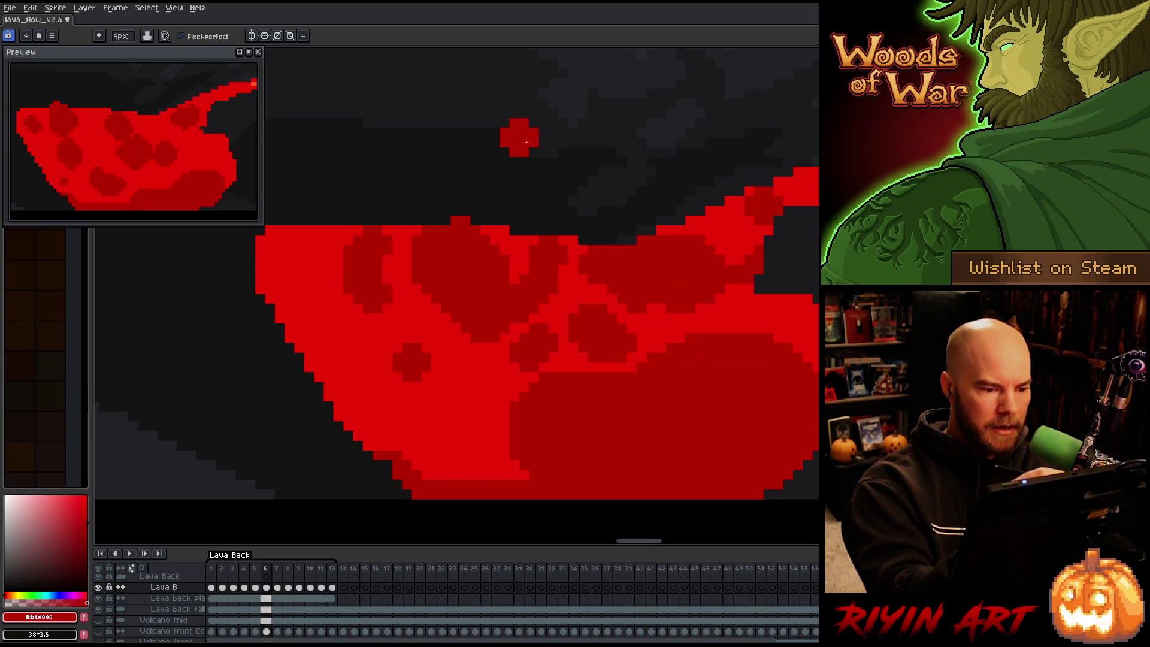
key(Right)
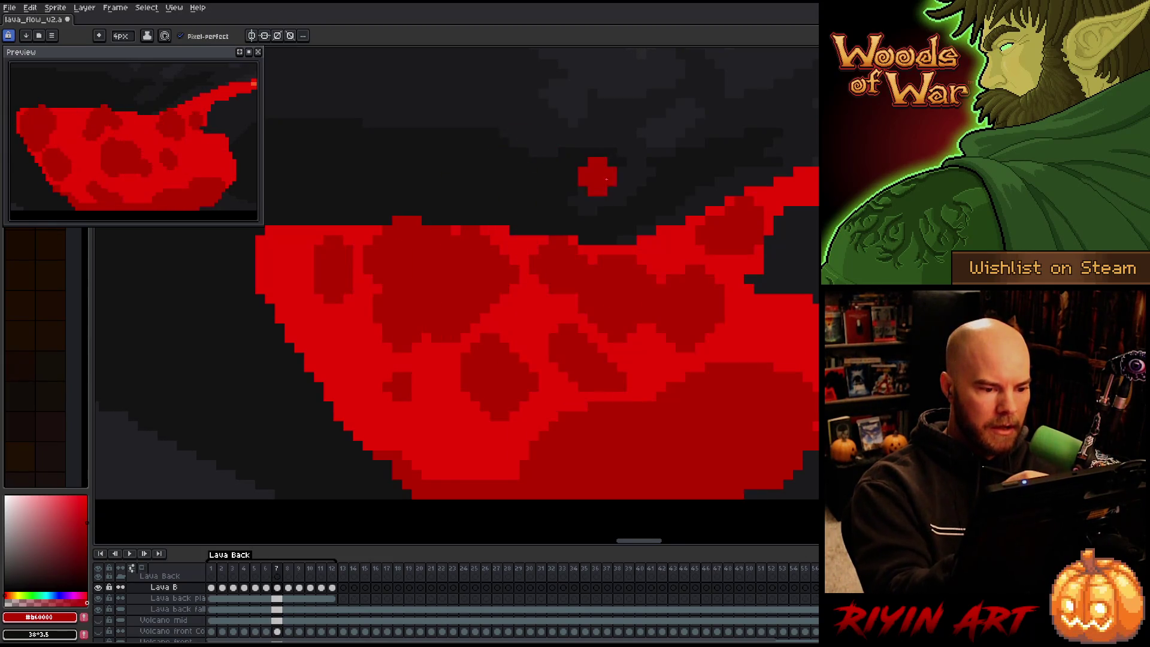
key(Left)
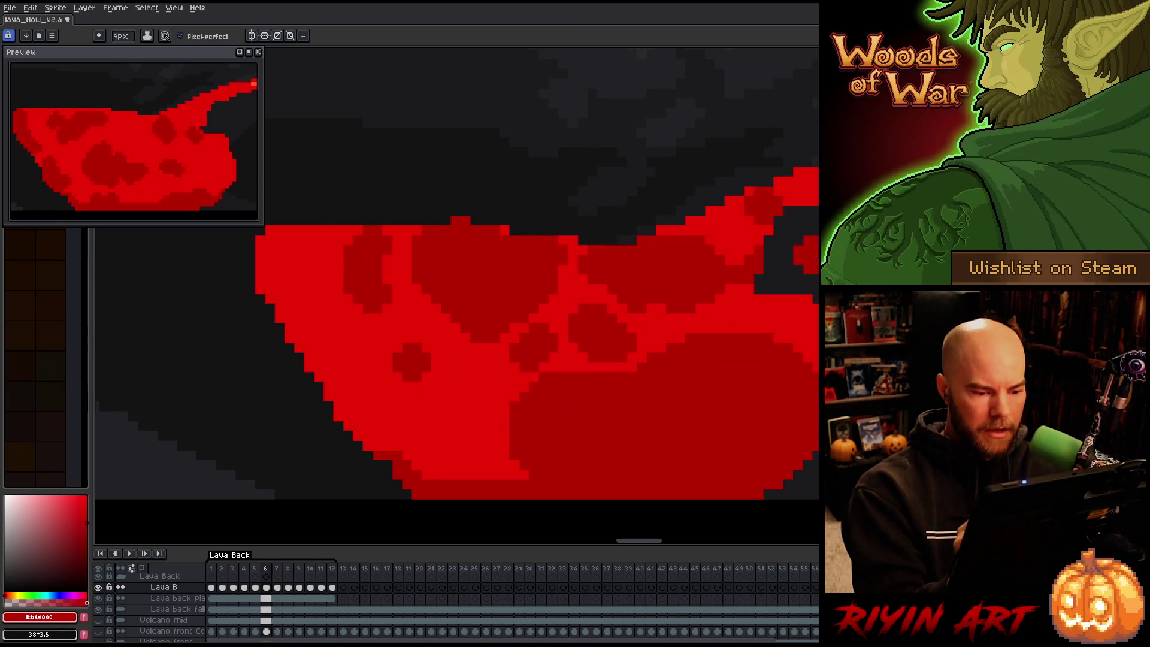
key(Left)
key(Right)
key(Left)
key(Left)
key(Right)
key(Right)
key(Right)
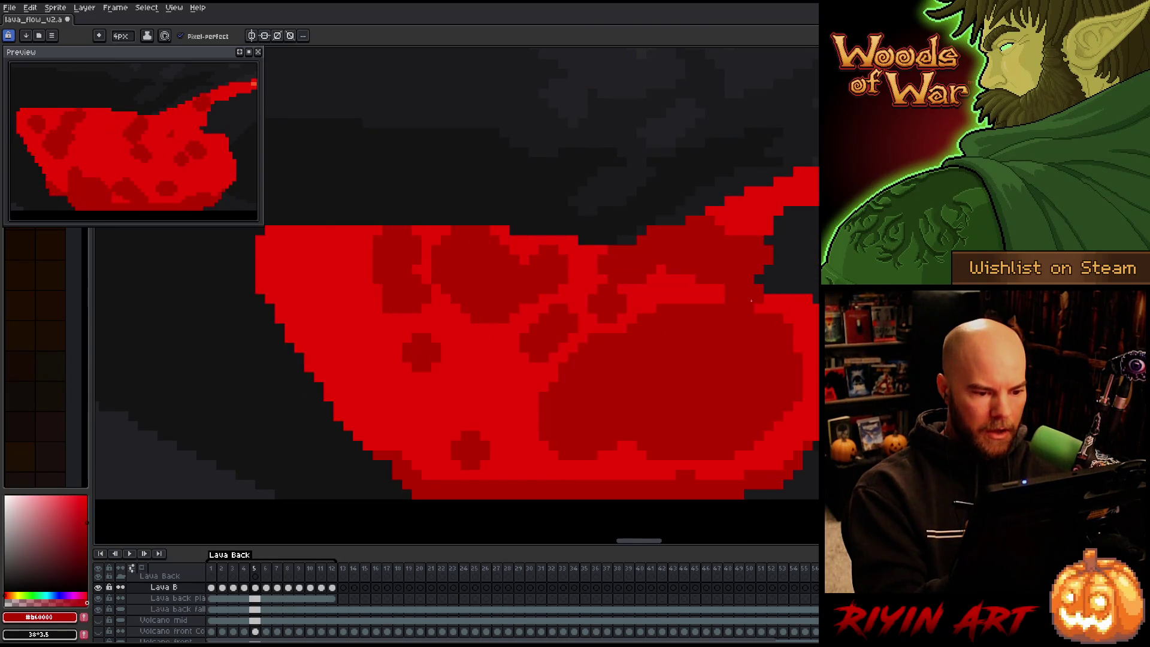
key(Right)
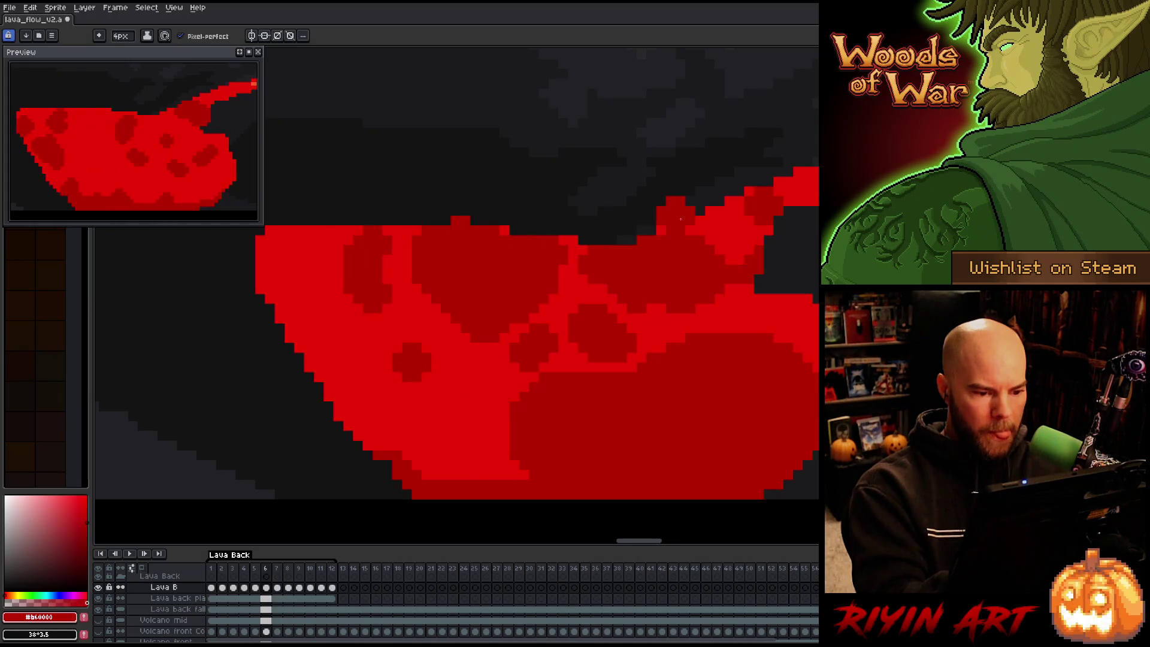
key(Left)
On frame 8, enlarge the lower blob and add upper-right, middle and top-middle crust patches
key(Right)
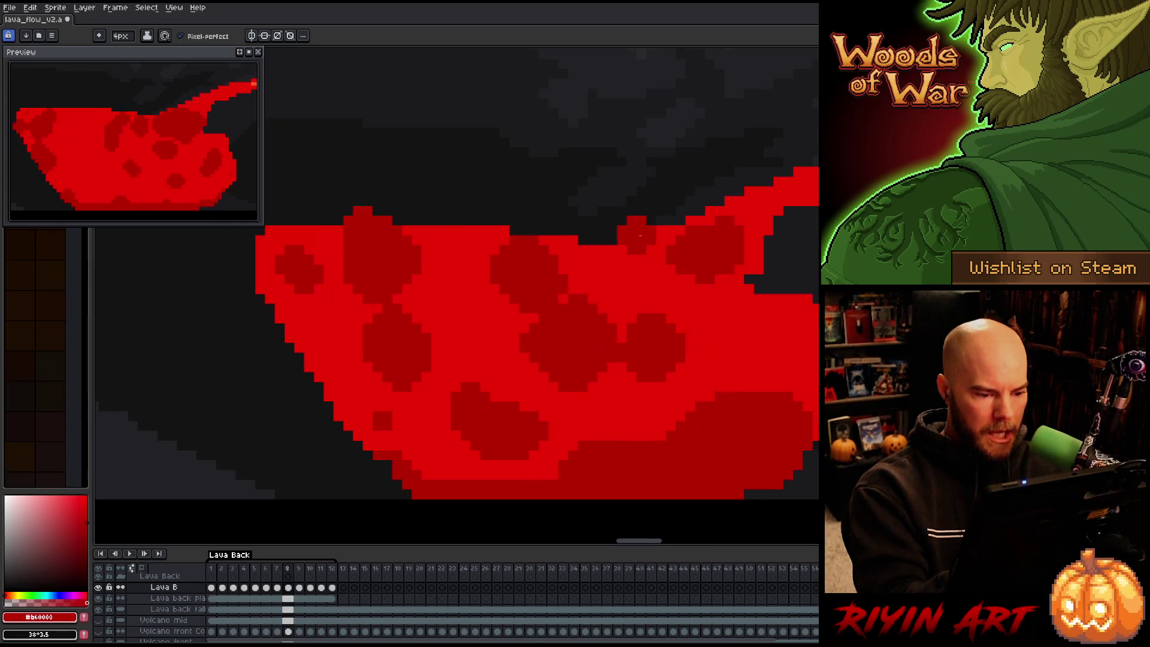
key(Left)
key(Right)
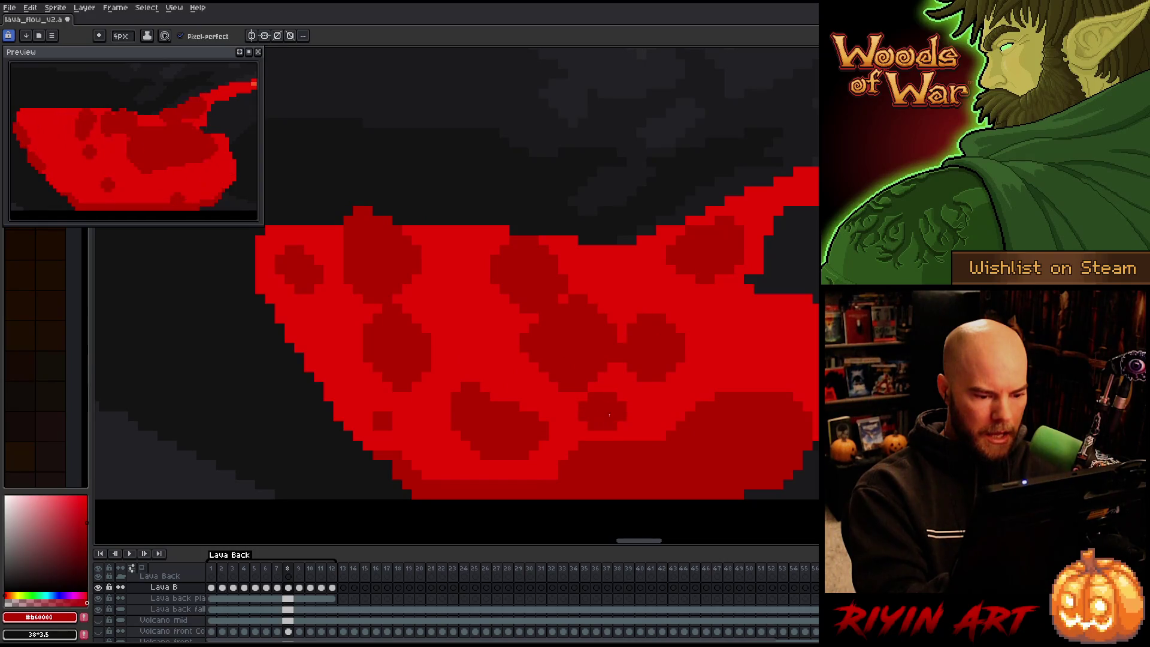
drag(610, 411, 621, 372)
key(Right)
key(Left)
drag(656, 257, 668, 270)
key(Right)
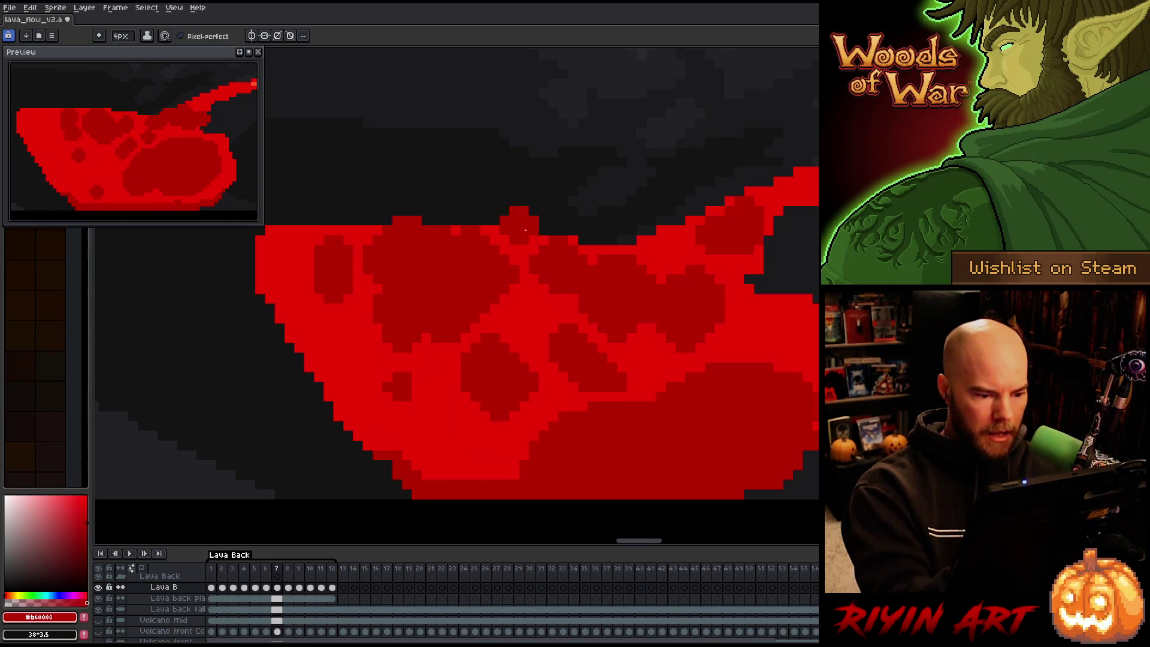
key(Left)
drag(499, 343, 500, 372)
drag(485, 282, 506, 258)
key(Right)
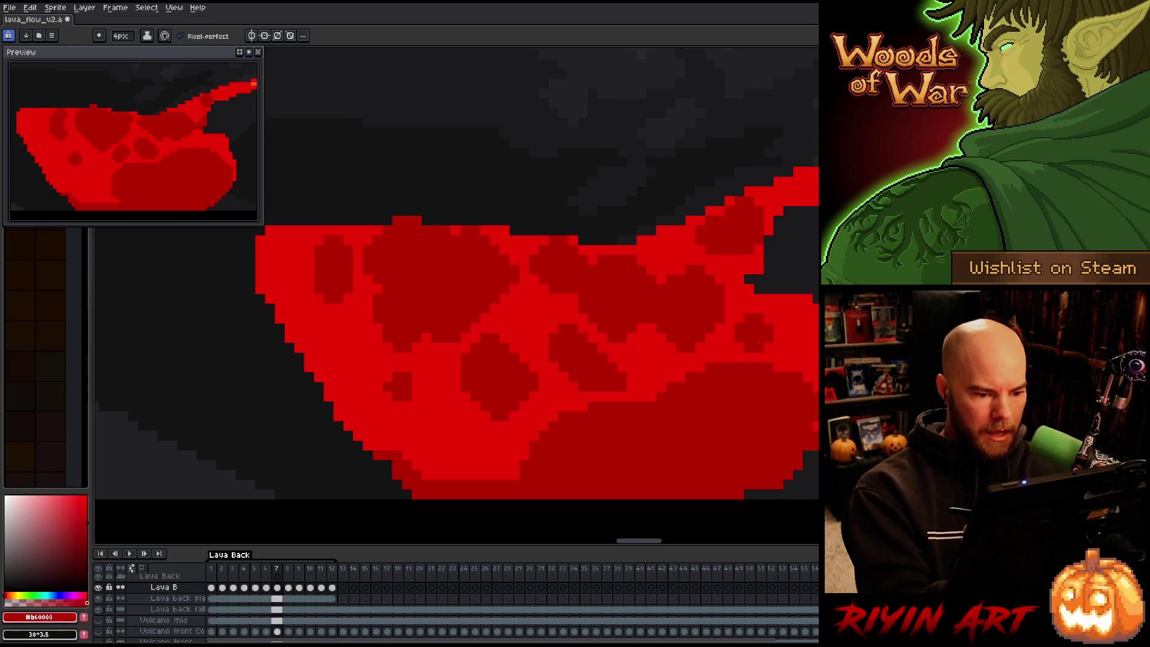
key(Left)
drag(503, 333, 496, 339)
Compare with frames 6 and 7, then paint another dark-red crust spot
key(Left)
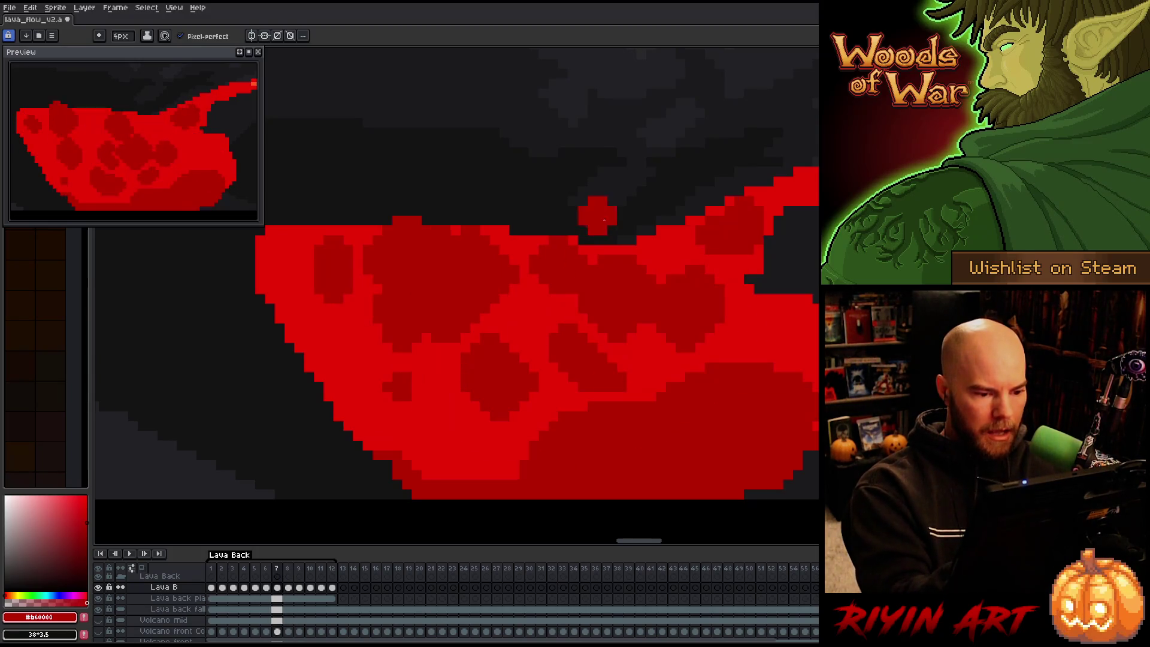
key(comma)
key(comma)
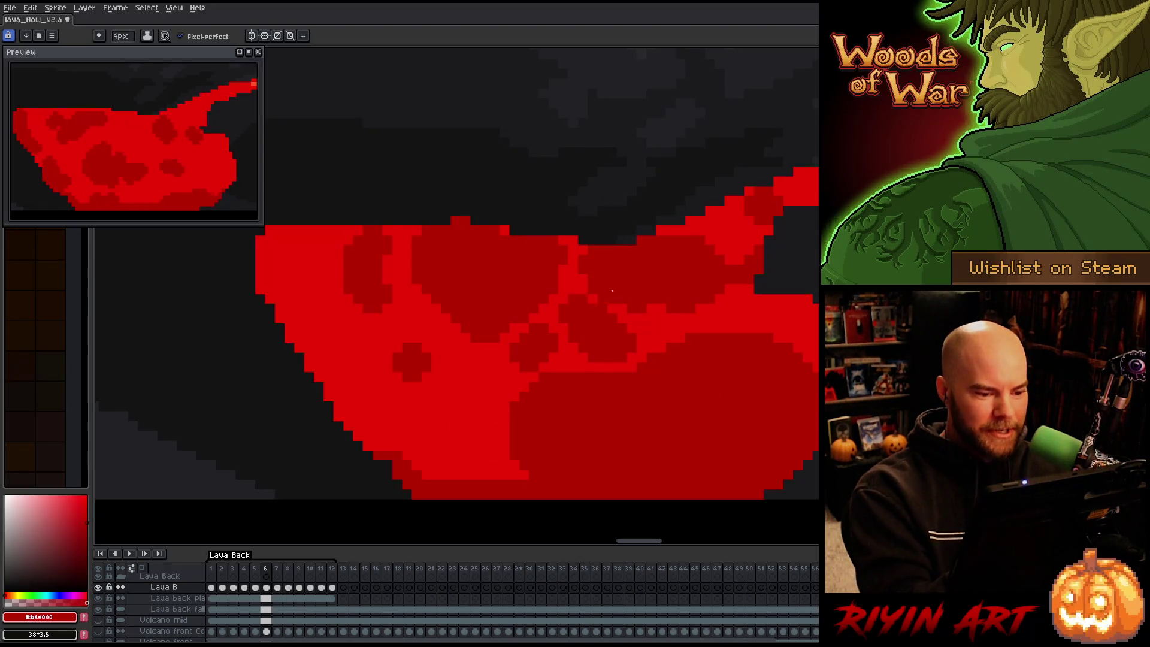
key(period)
key(period)
key(comma)
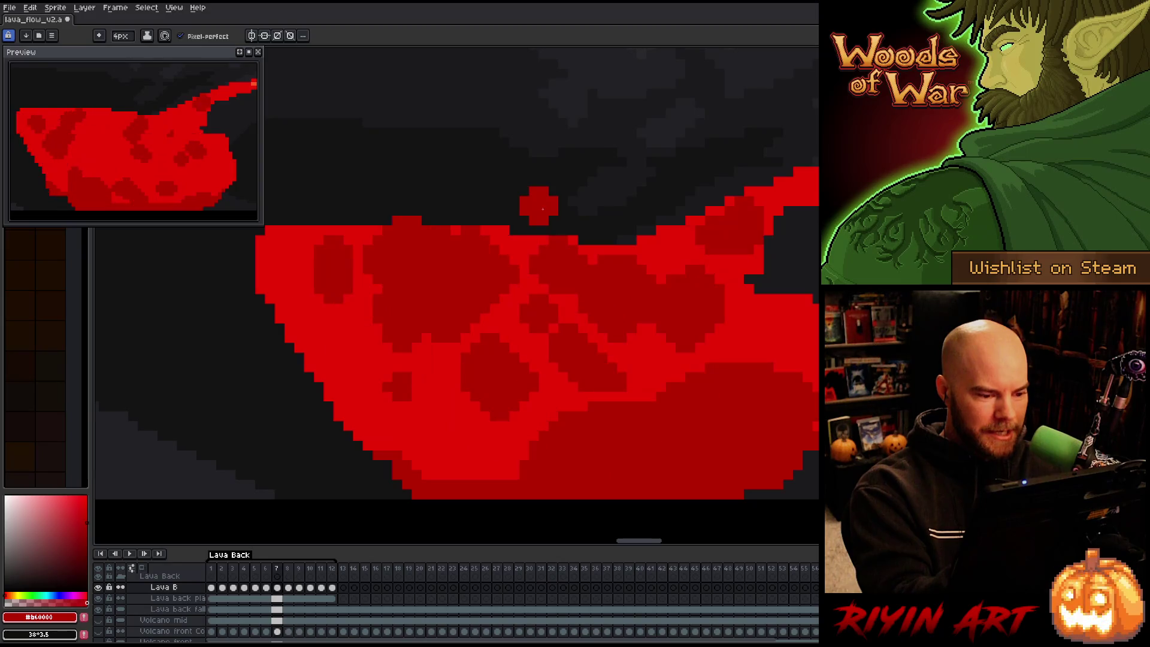
key(period)
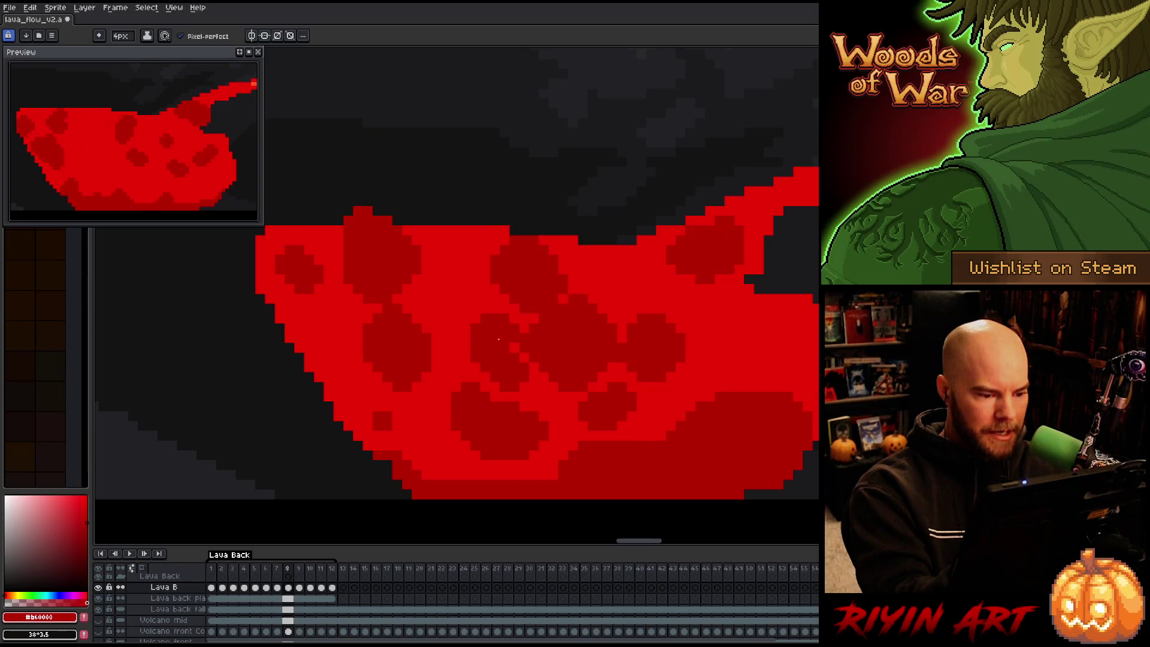
key(e)
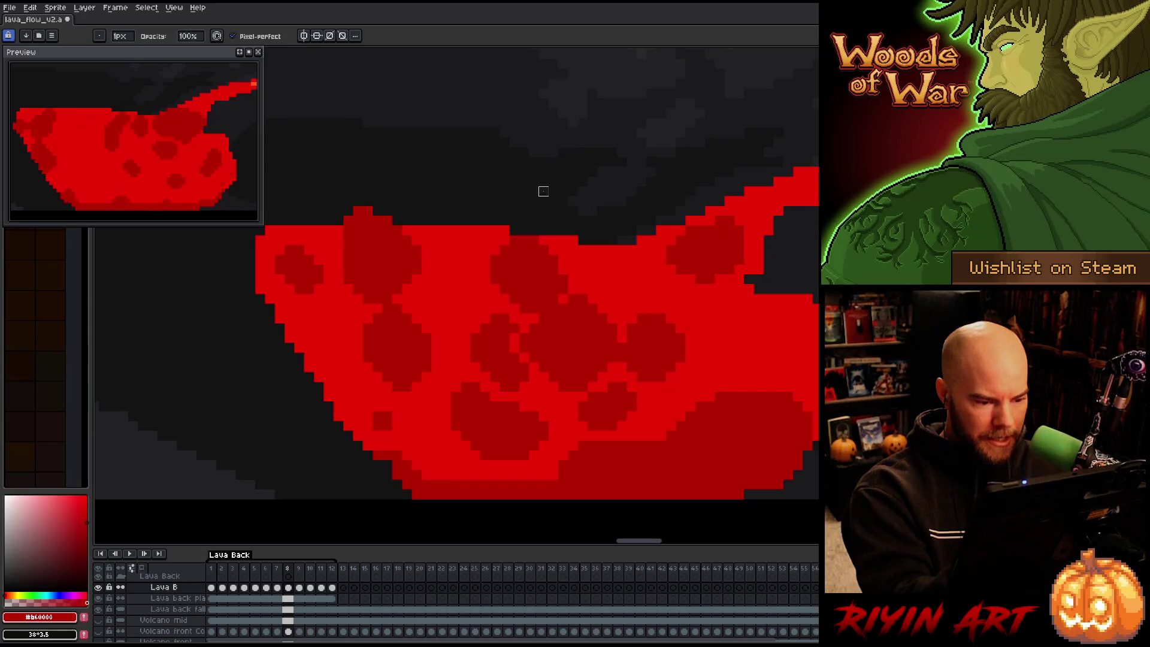
key(b)
key(comma)
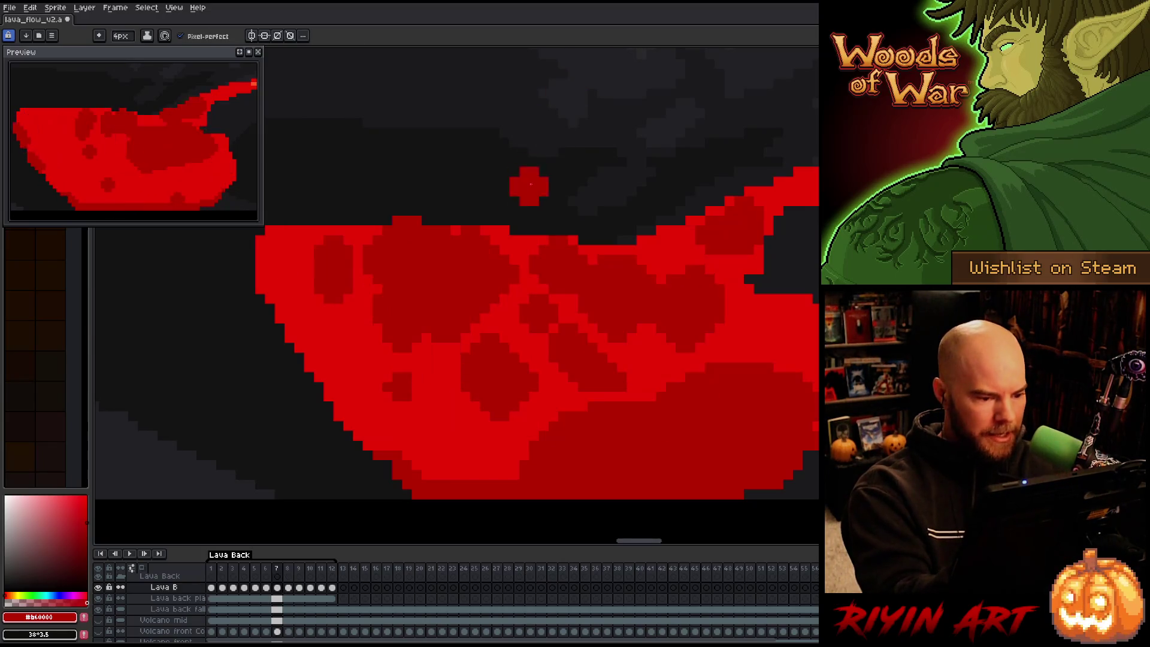
key(period)
drag(459, 307, 468, 278)
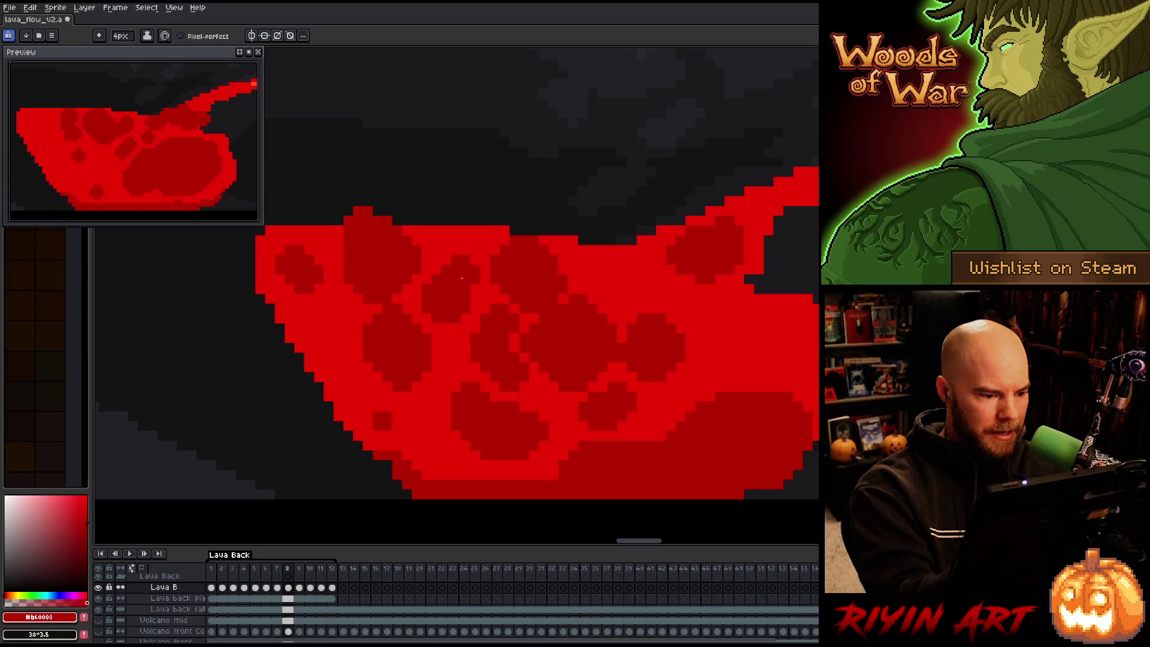
Check the spot motion between frames 7 and 8, then advance to frame 9
key(comma)
key(period)
key(comma)
key(period)
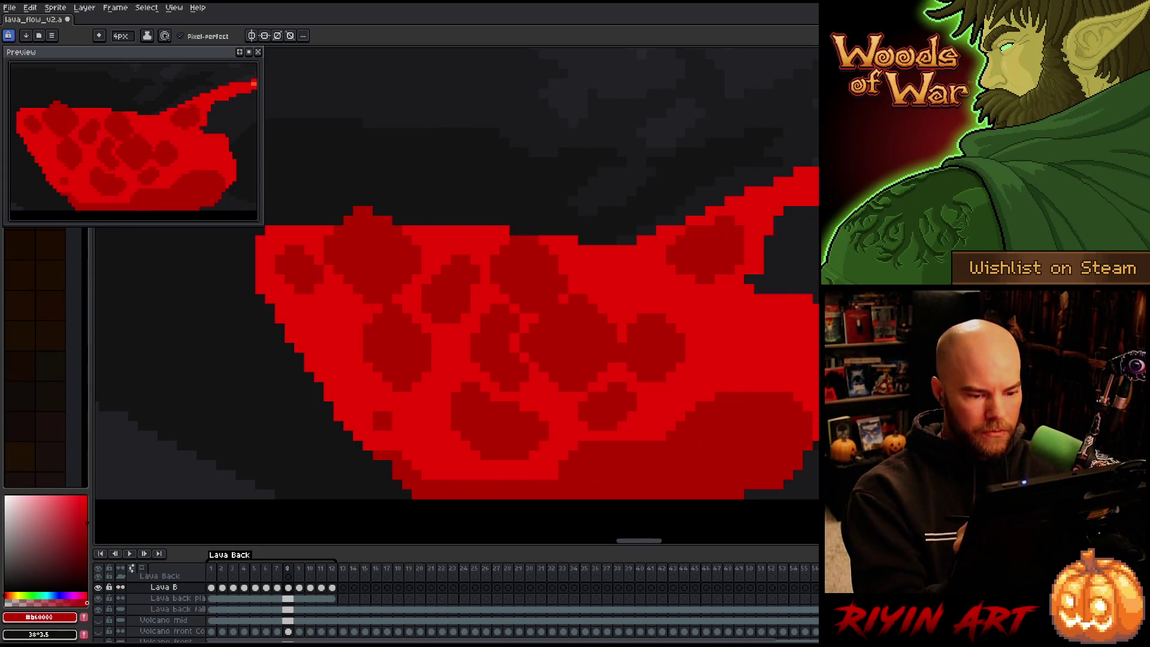
key(comma)
key(period)
key(comma)
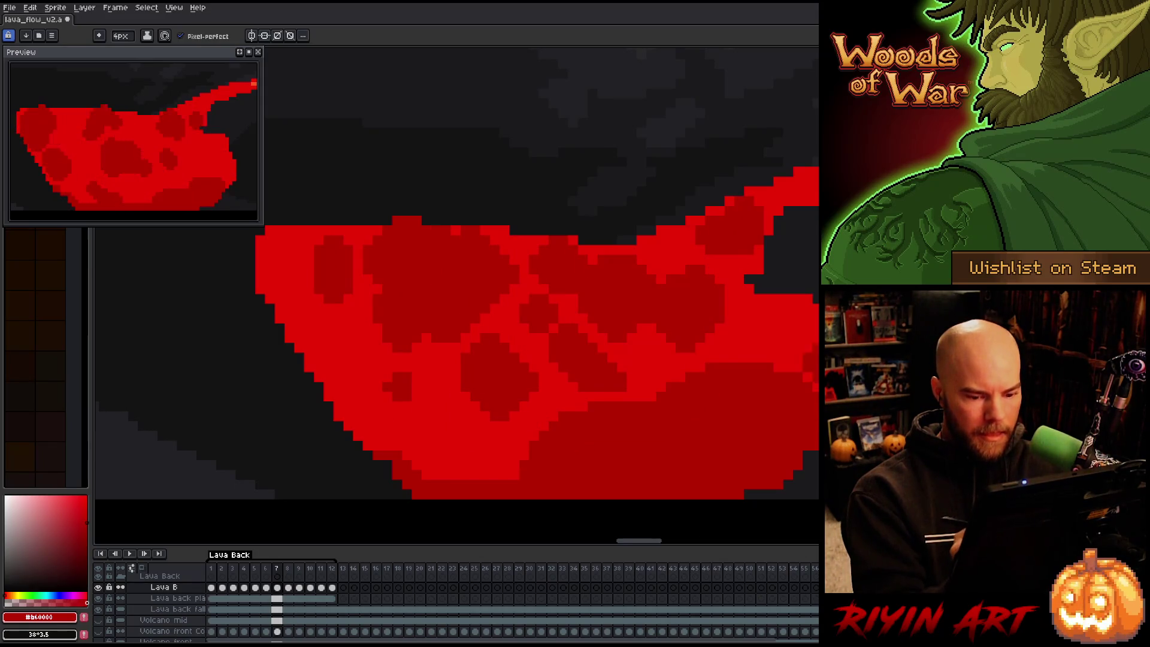
key(period)
key(comma)
key(period)
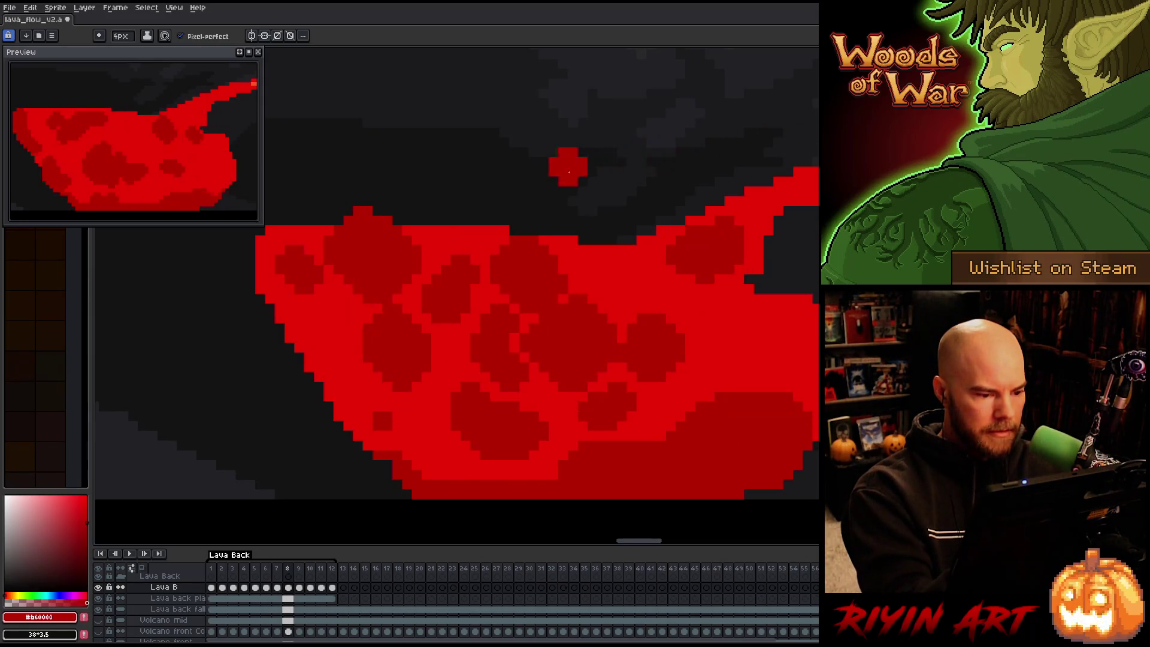
key(period)
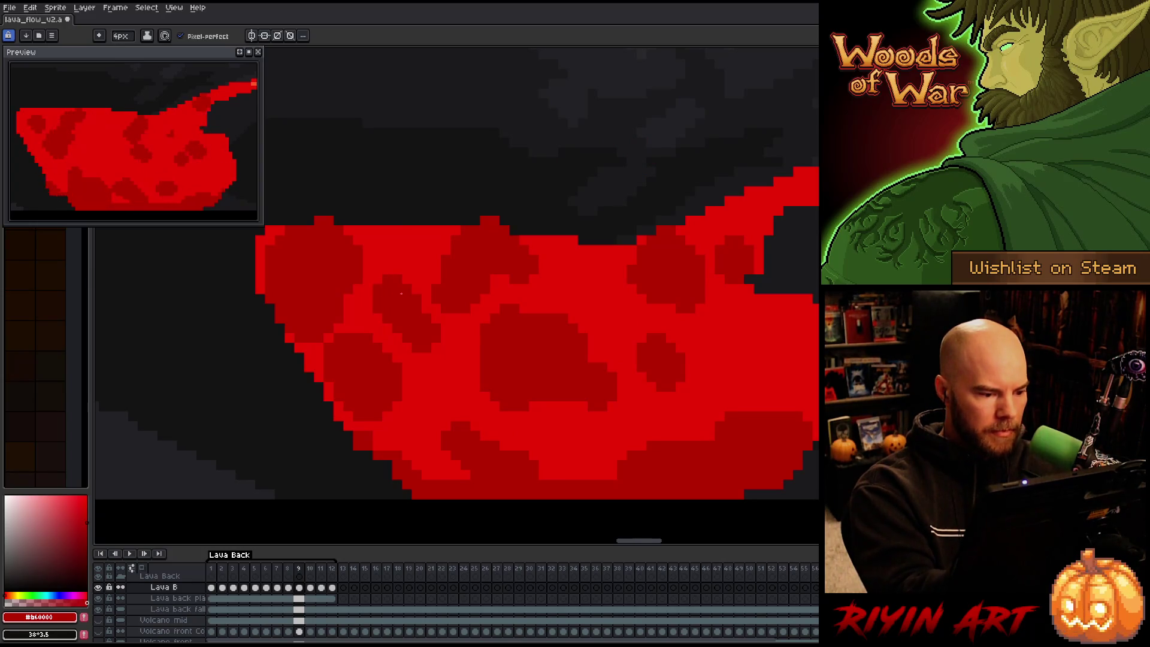
Enlarge a dark crust spot and add a new dark dot on the pool's right side
click(391, 285)
key(comma)
key(period)
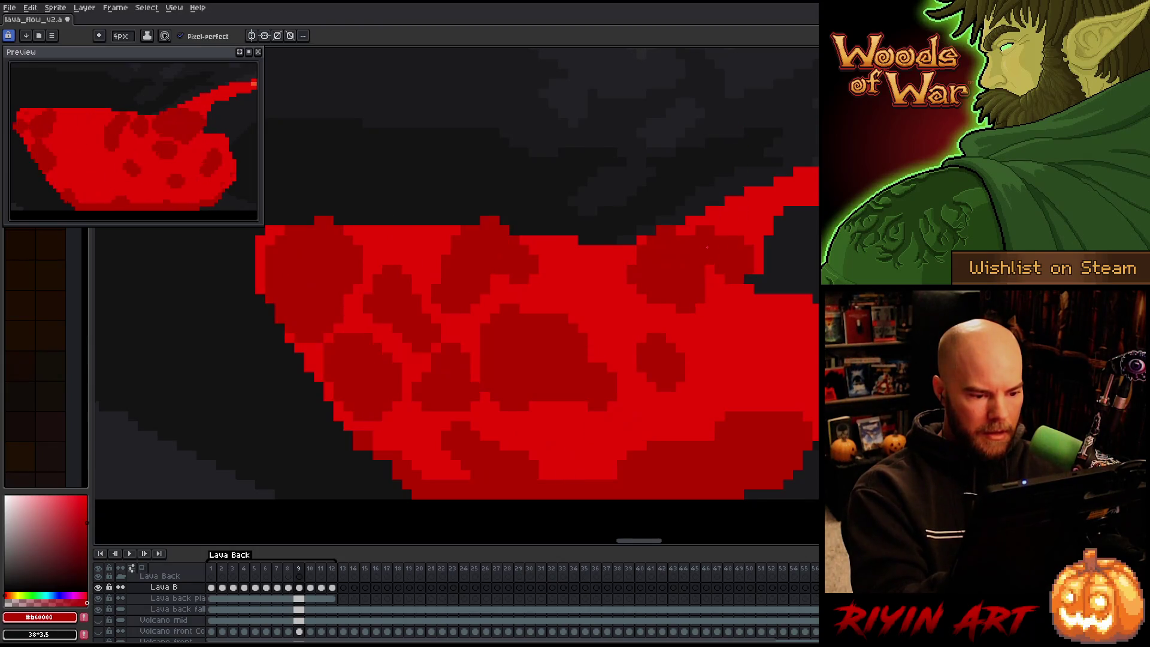
click(618, 440)
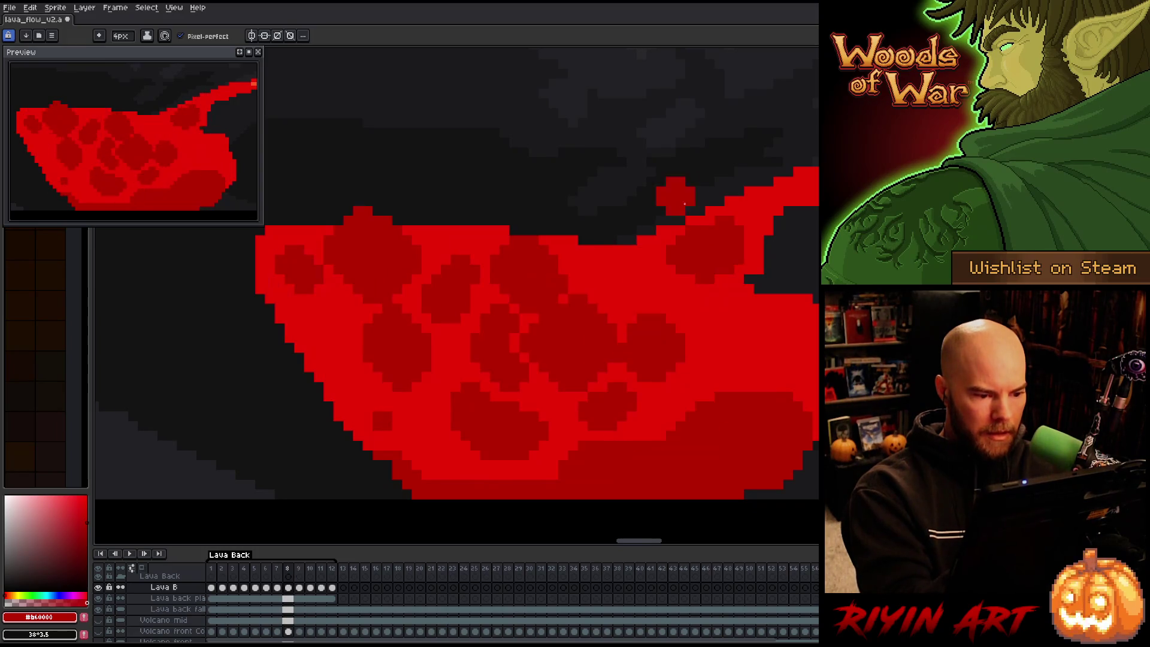
key(b)
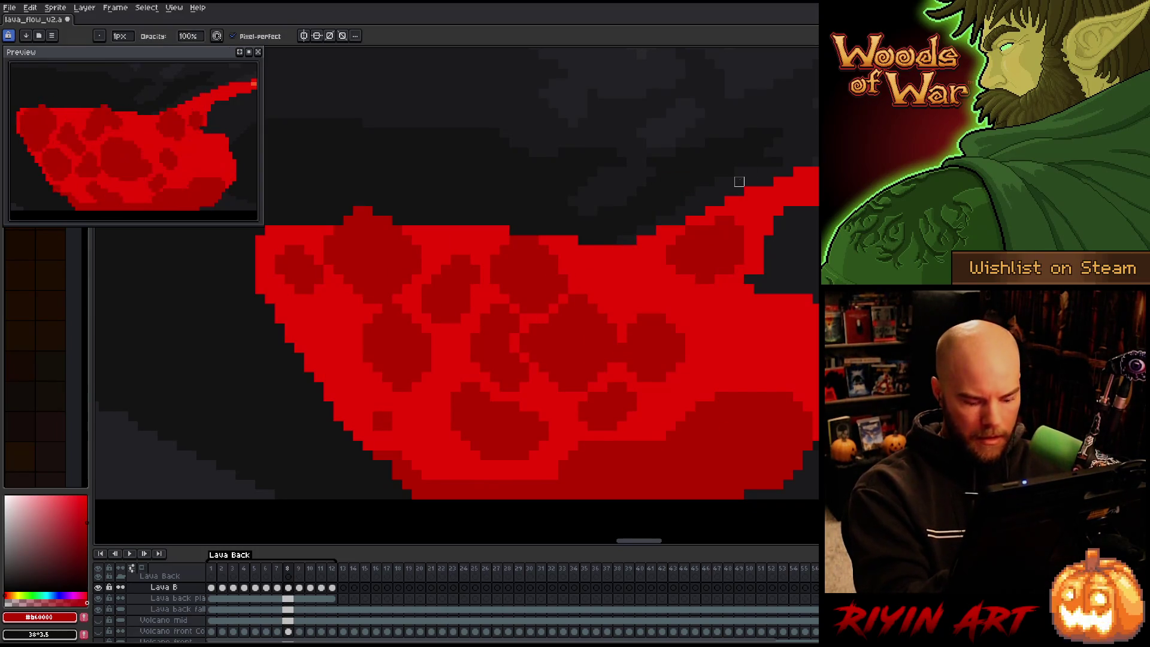
On the next frame, trim a dark spot's top-left edge with bright red and compare shapes
key(period)
key(e)
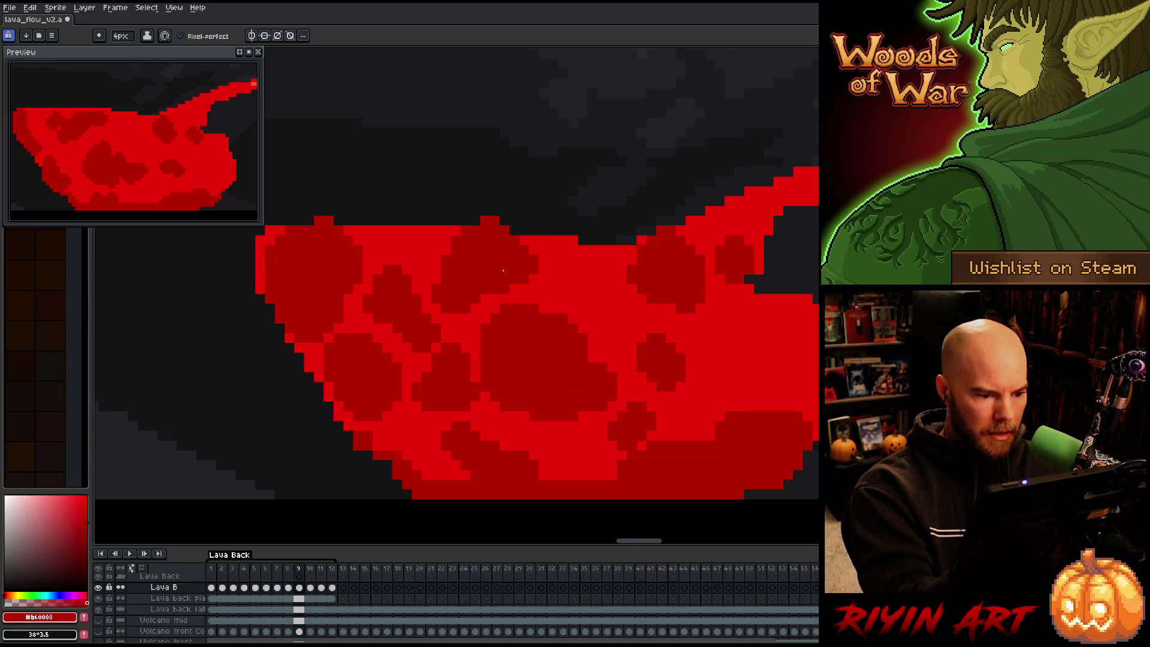
drag(456, 234, 465, 264)
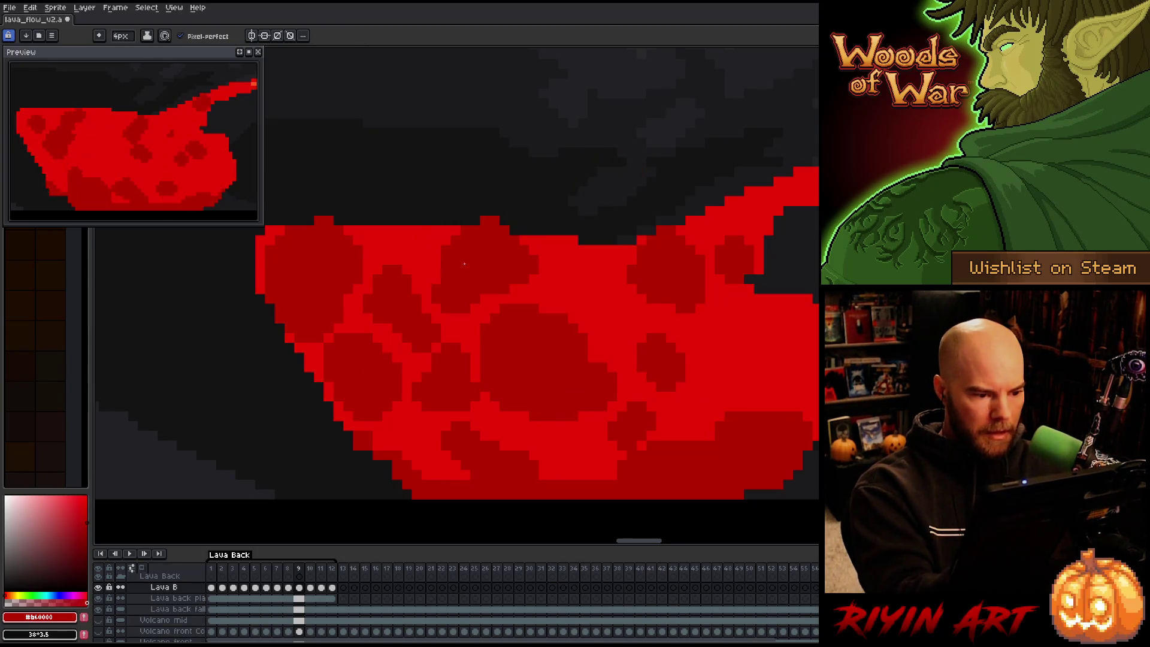
key(Left)
key(Right)
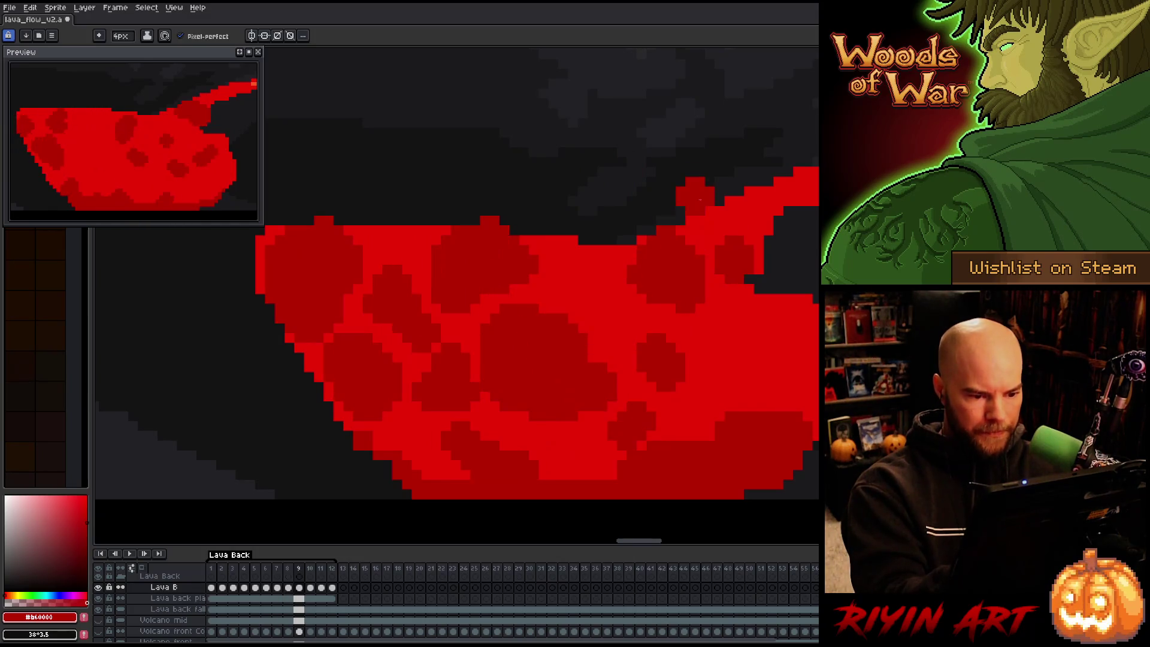
key(Left)
key(Right)
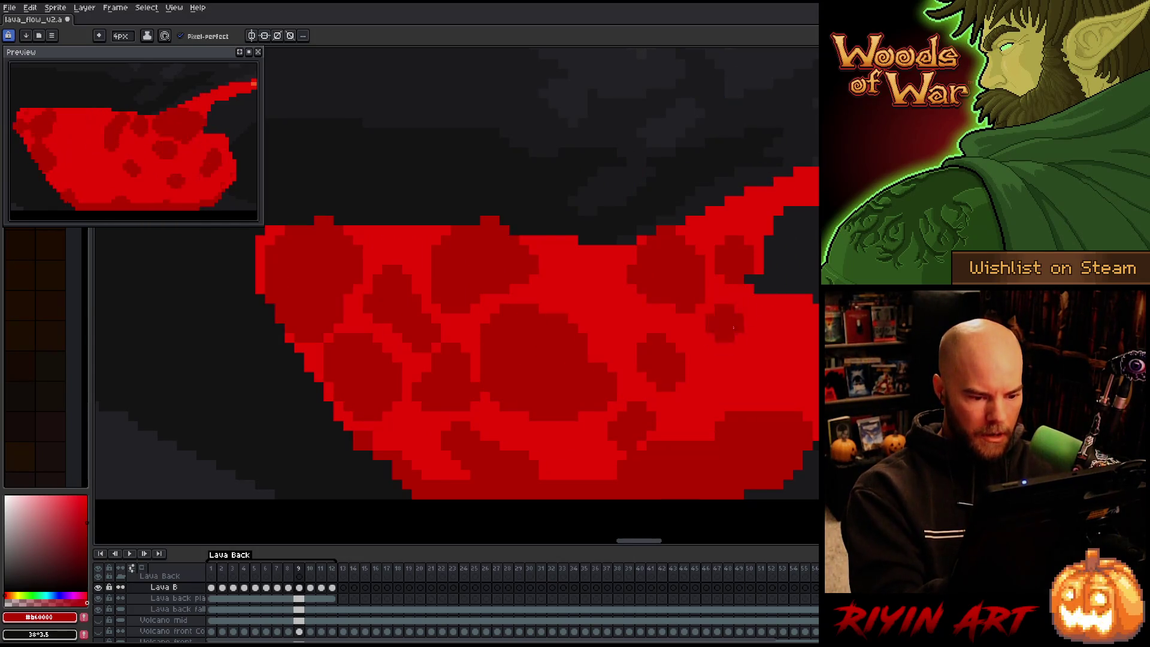
key(b)
key(Right)
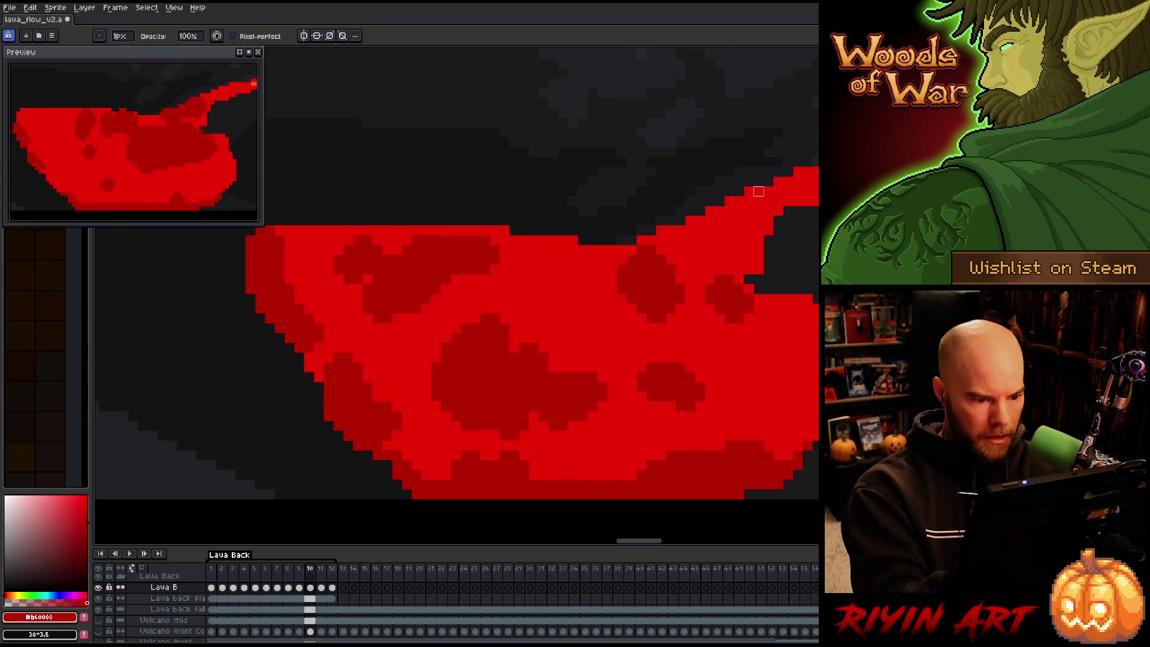
Restamp the frame 10 dark-red crust spot slightly down-left with the custom blob brush
key(Left)
key(Right)
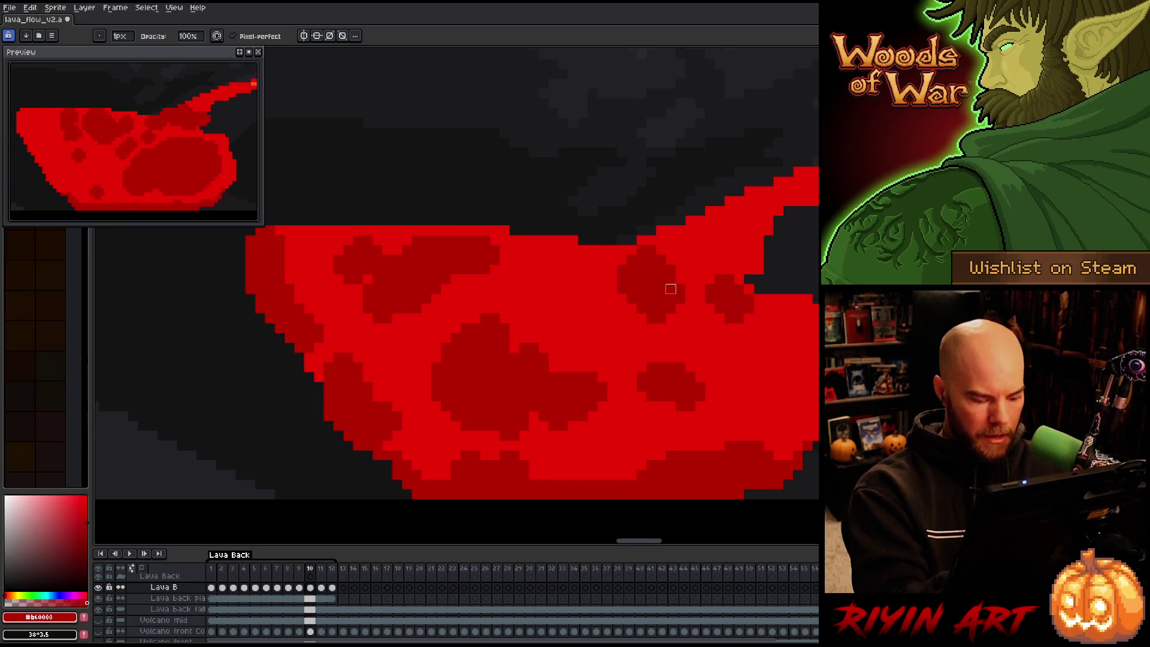
key(m)
key(Left)
key(Right)
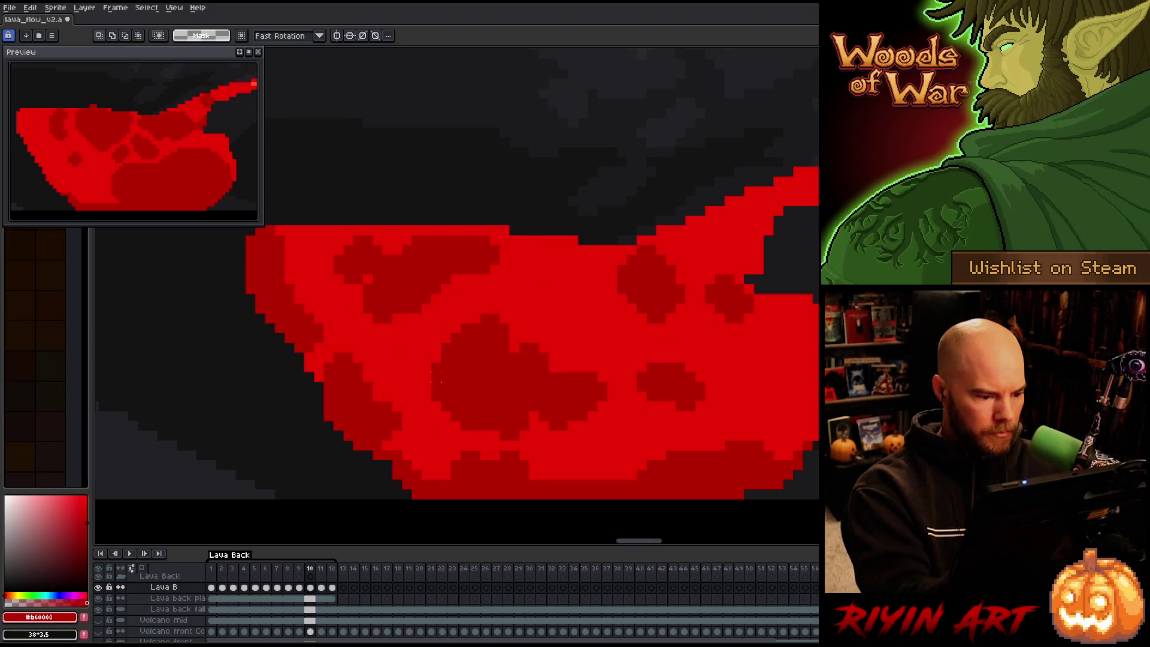
key(b)
key(Left)
key(Right)
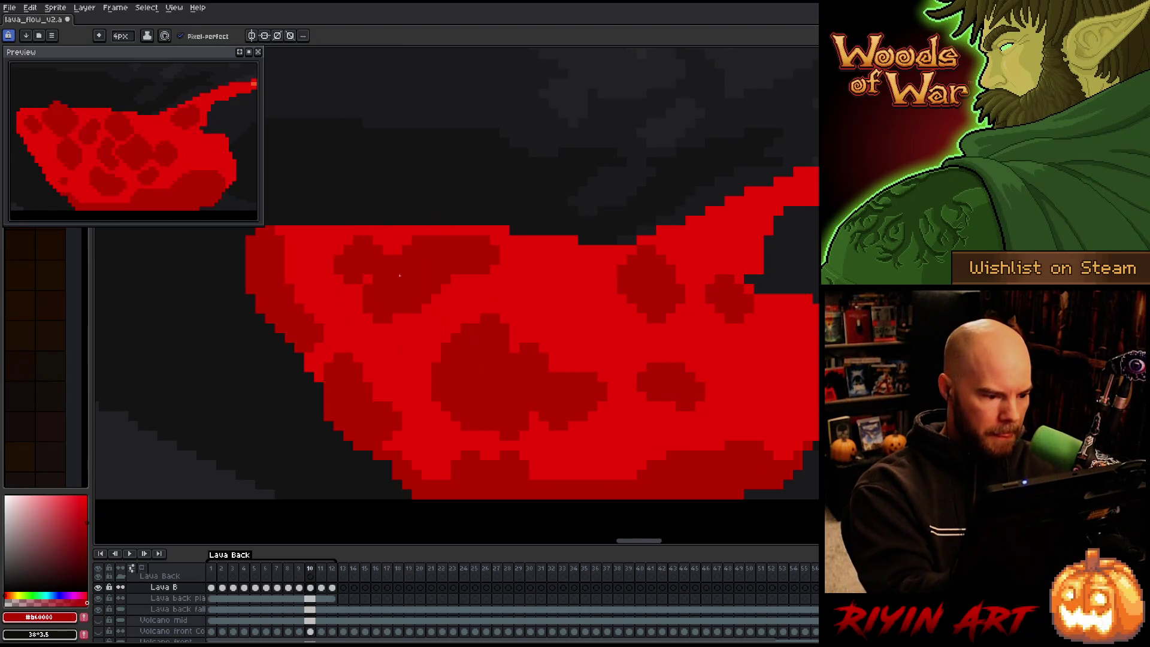
click(395, 358)
key(Left)
key(Right)
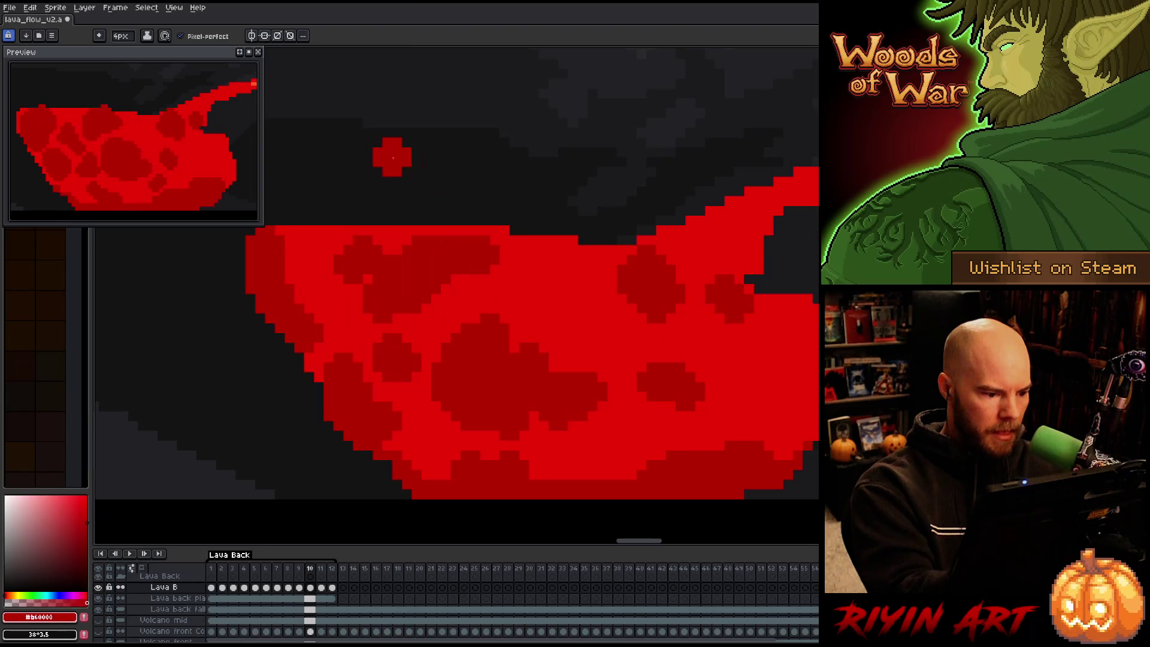
key(e)
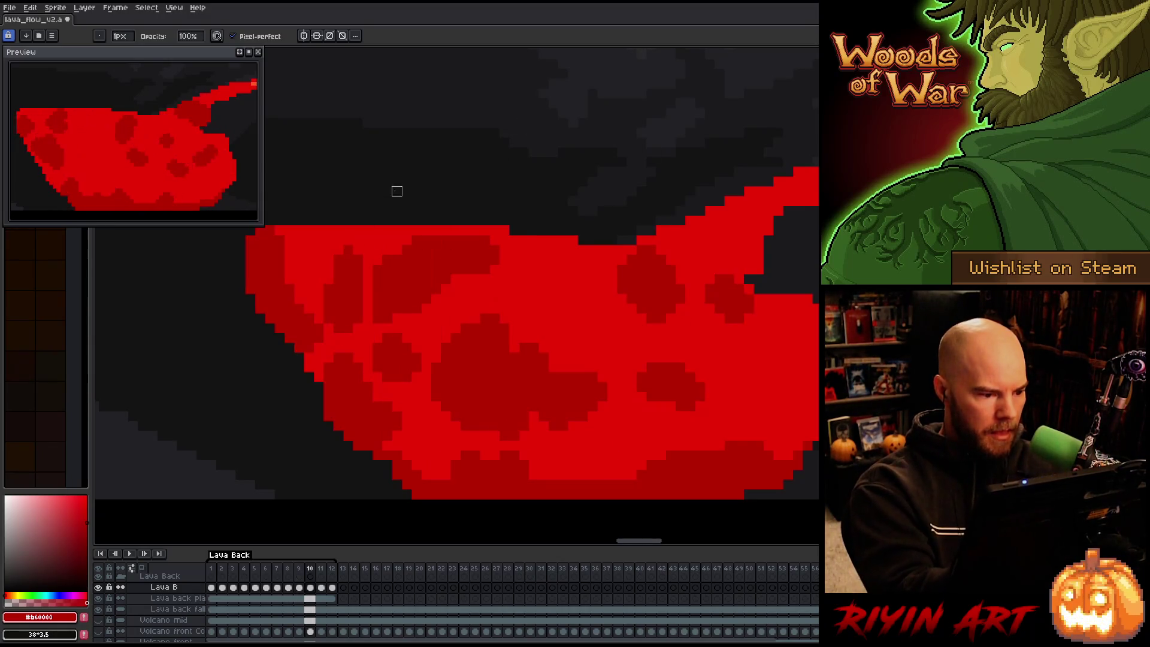
key(b)
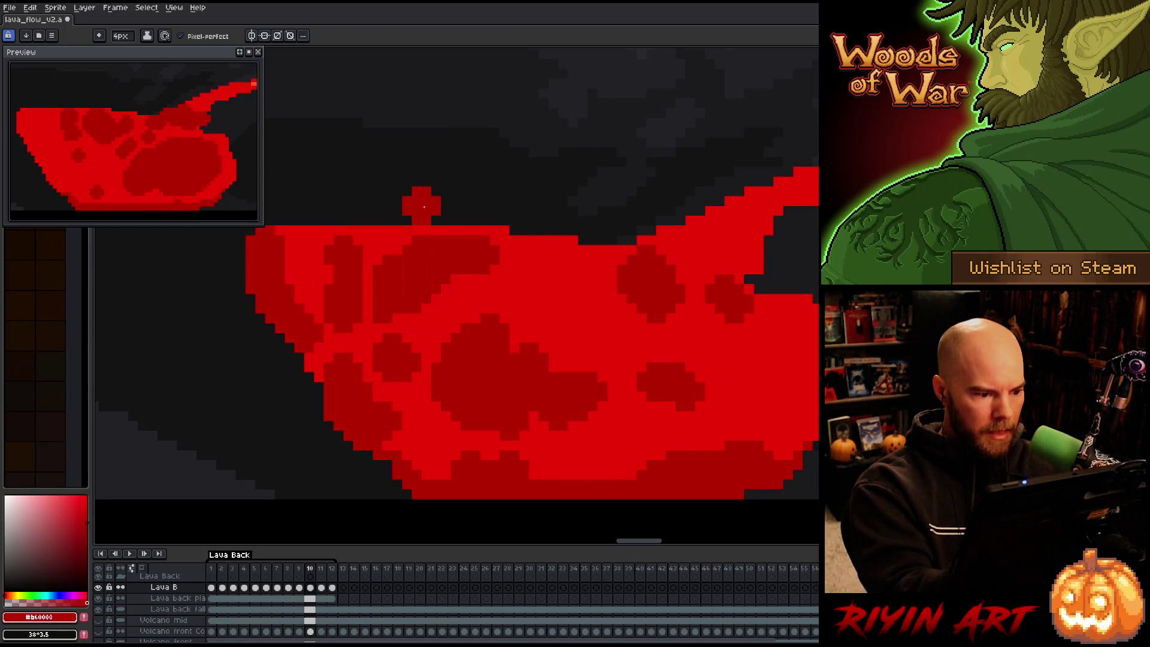
key(Escape)
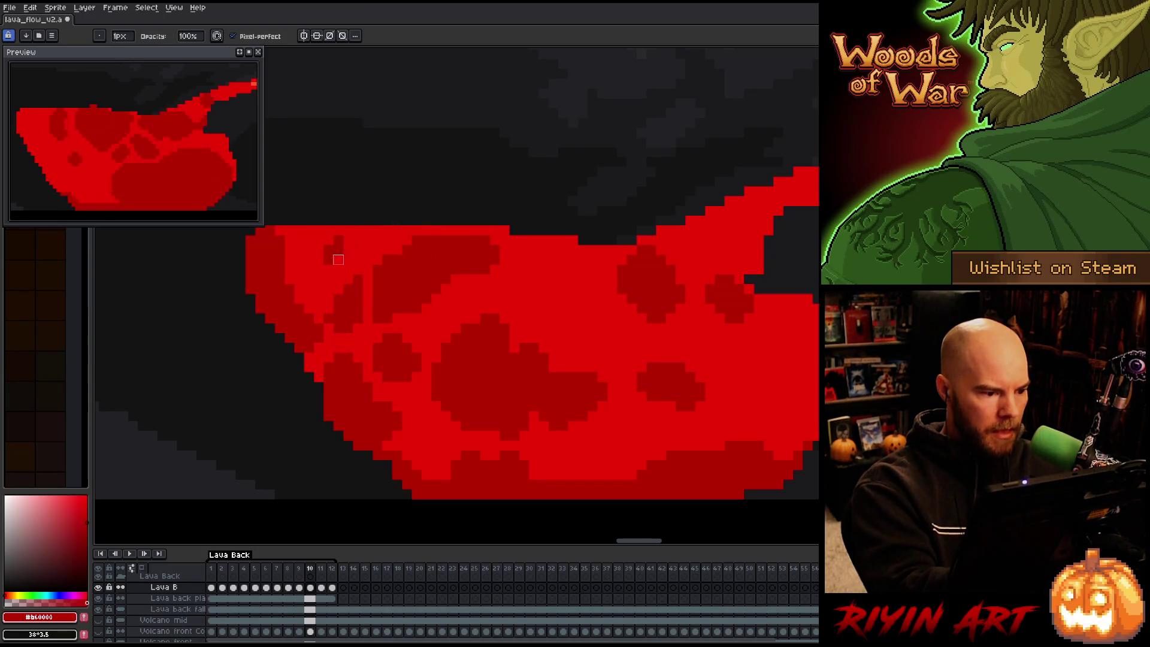
key(b)
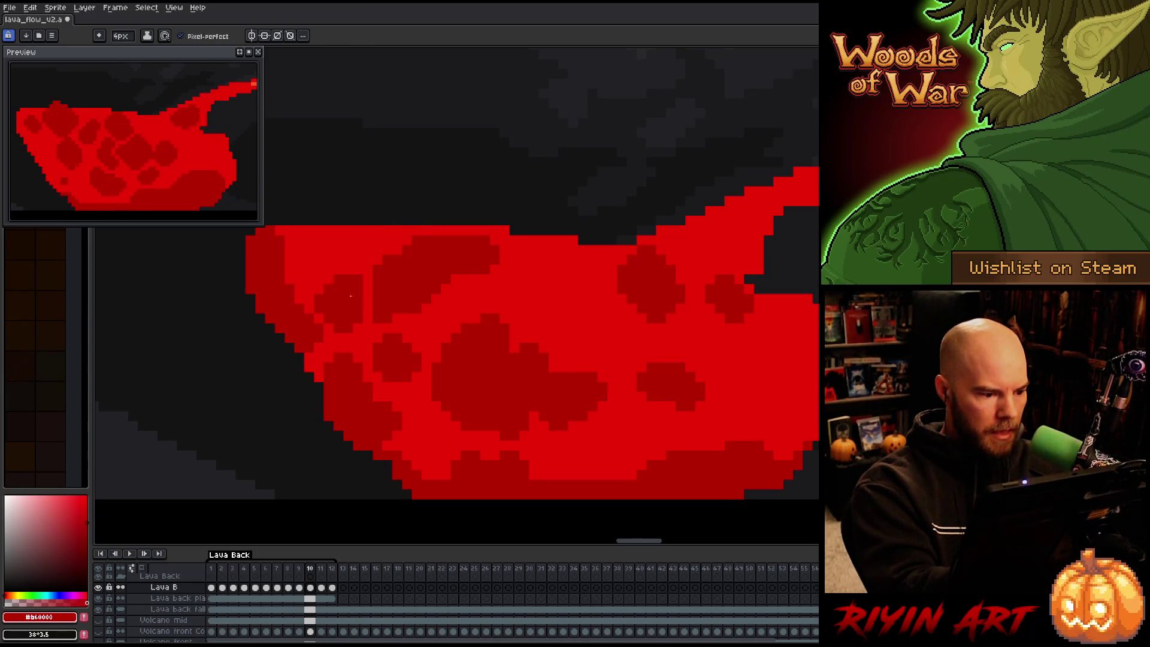
Flip between frames 9, 10 and 11 to check the spots flow, ending on frame 11
key(Left)
key(Right)
key(Left)
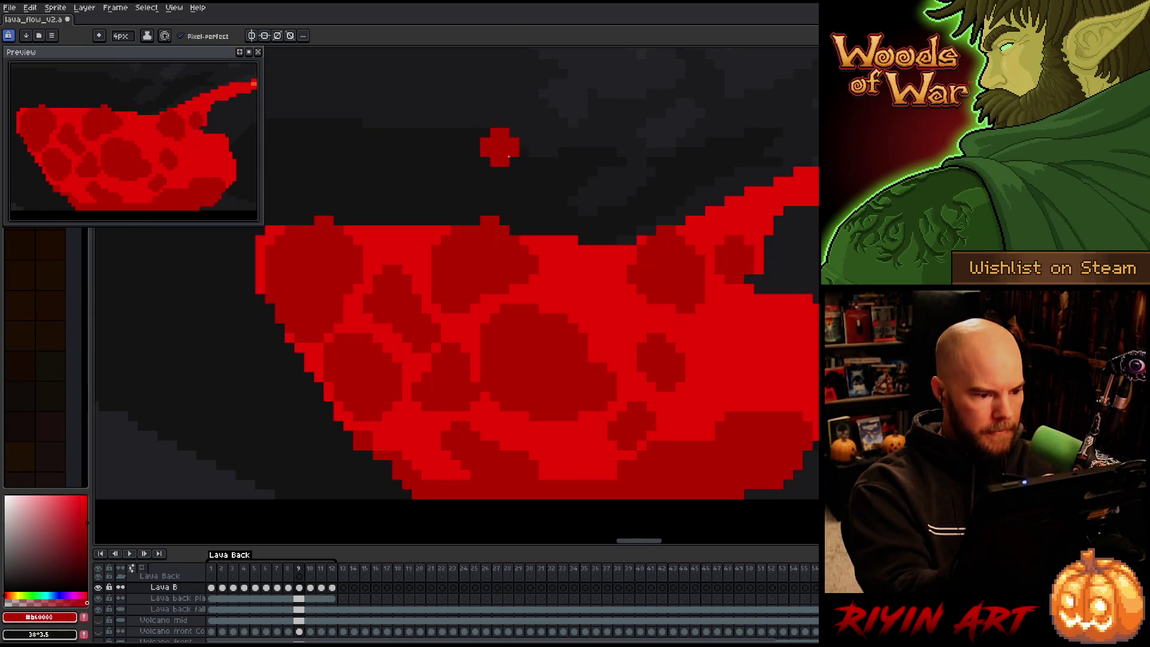
key(Right)
key(Left)
key(Right)
key(Left)
key(Right)
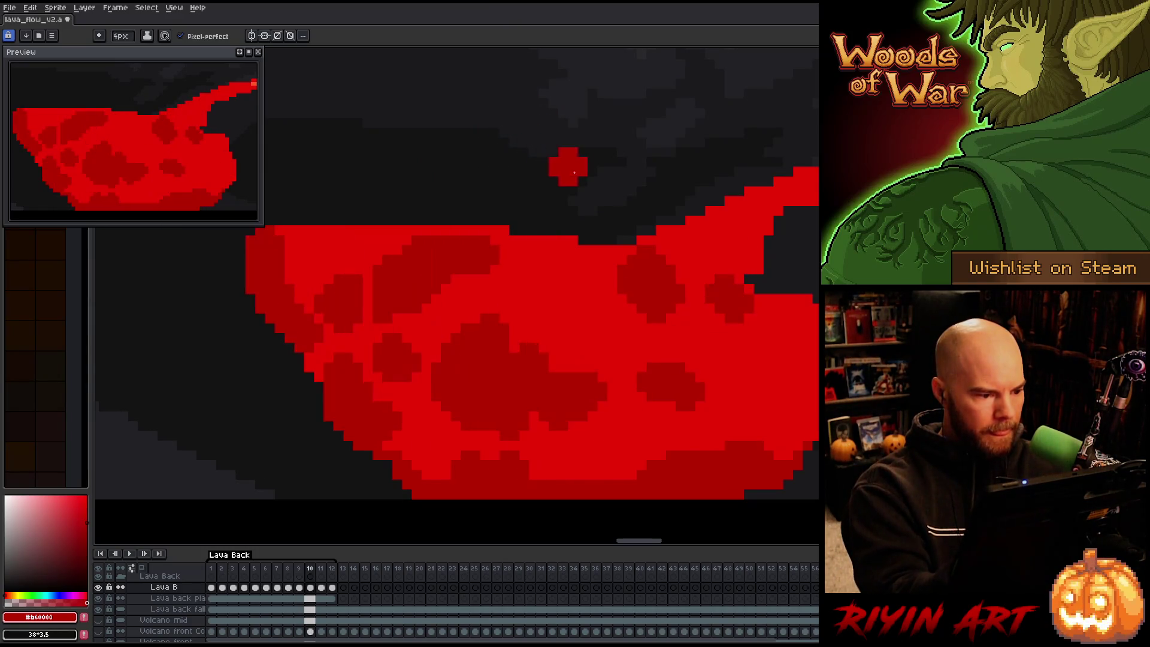
key(Left)
key(Right)
key(Left)
key(Right)
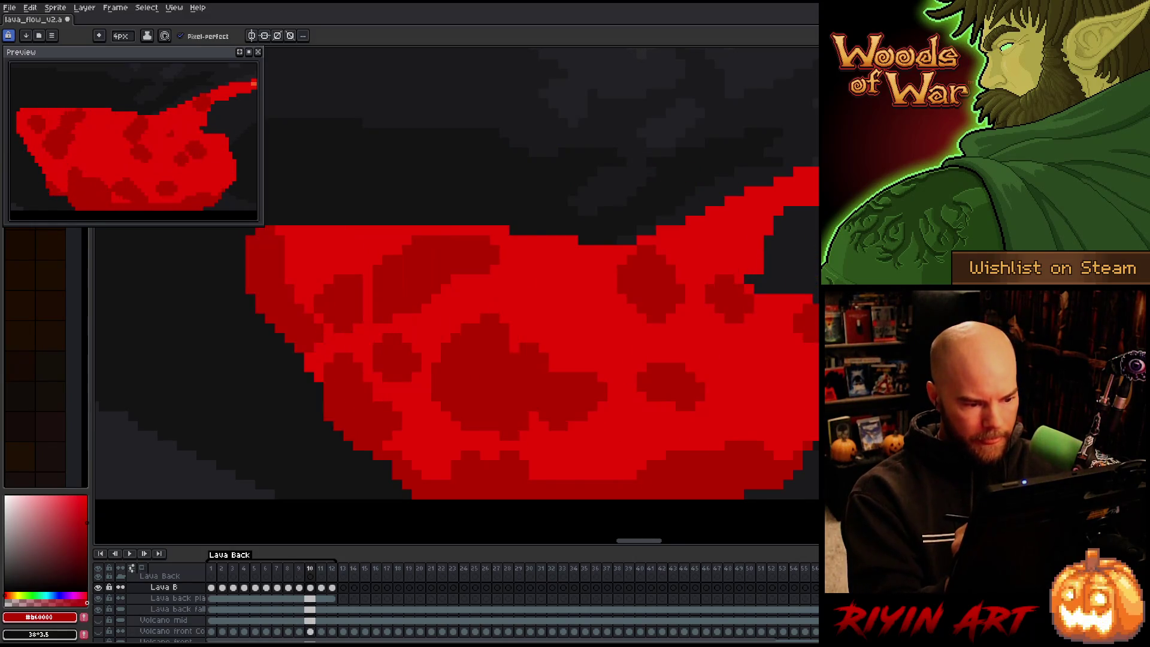
key(Left)
key(b)
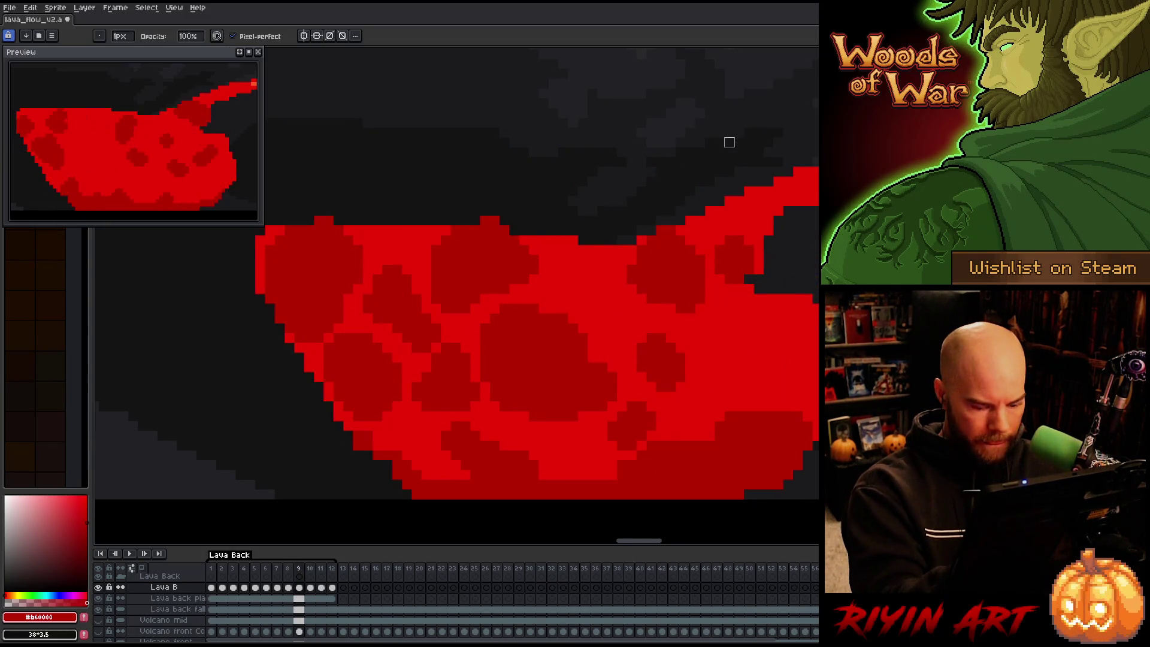
key(Right)
key(Left)
key(Right)
key(Left)
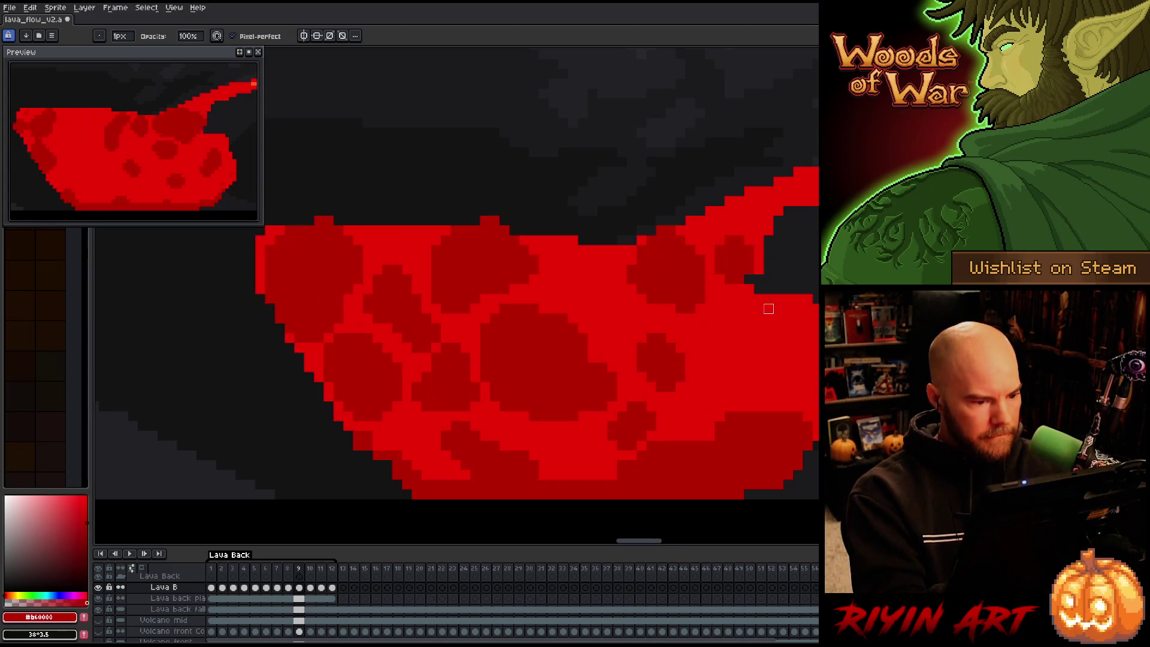
key(Right)
key(Left)
key(Right)
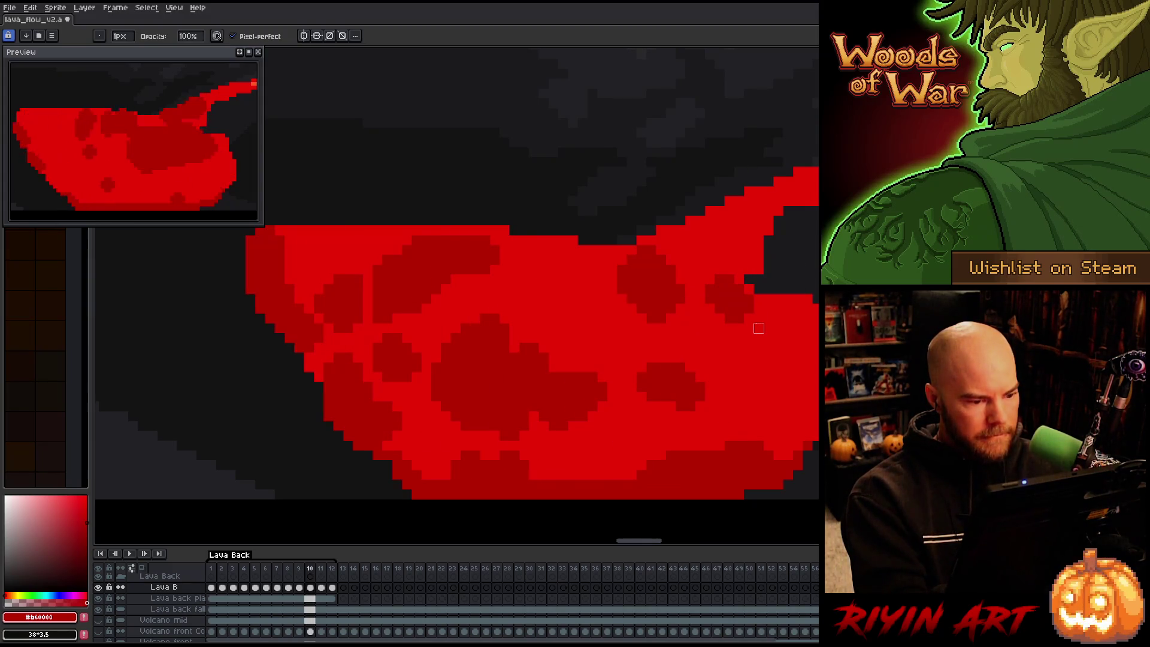
key(Right)
key(Left)
key(Right)
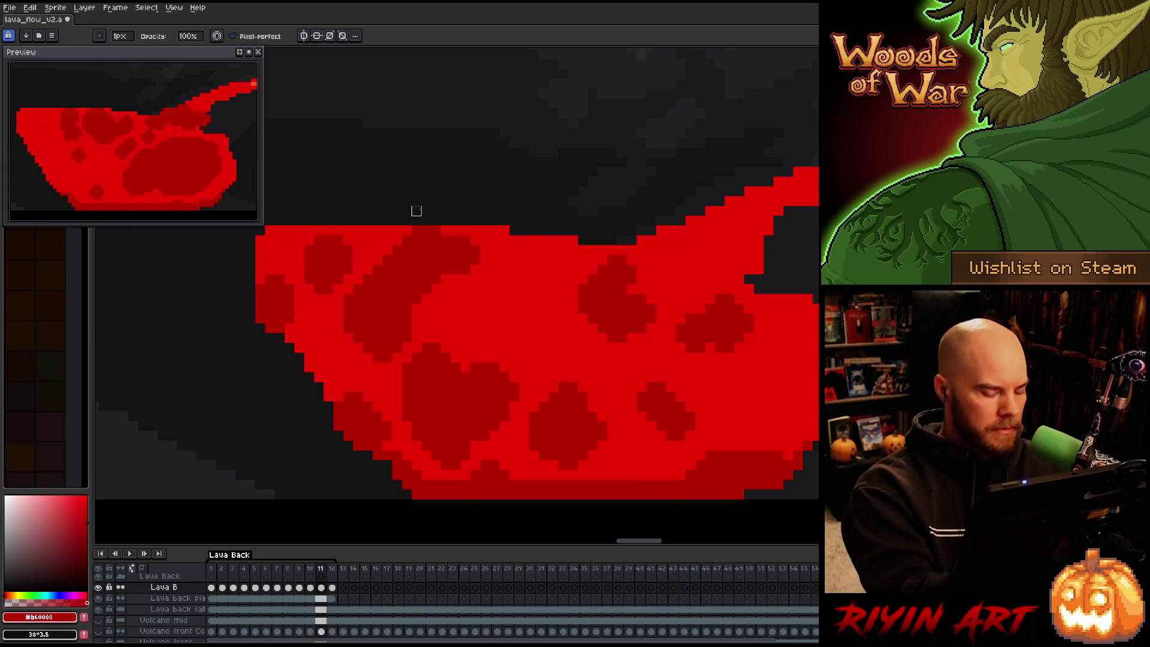
Flip between frames 10 and 11 to compare the crust spot positions
key(e)
key(Left)
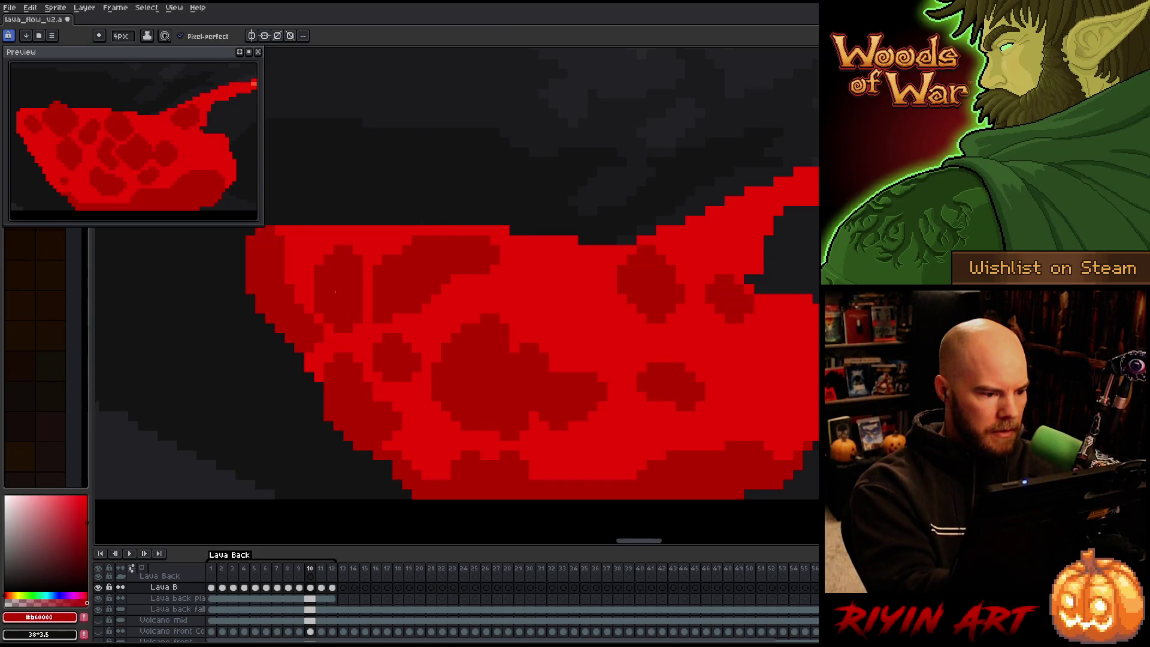
key(Right)
key(Left)
key(Right)
key(Left)
key(Right)
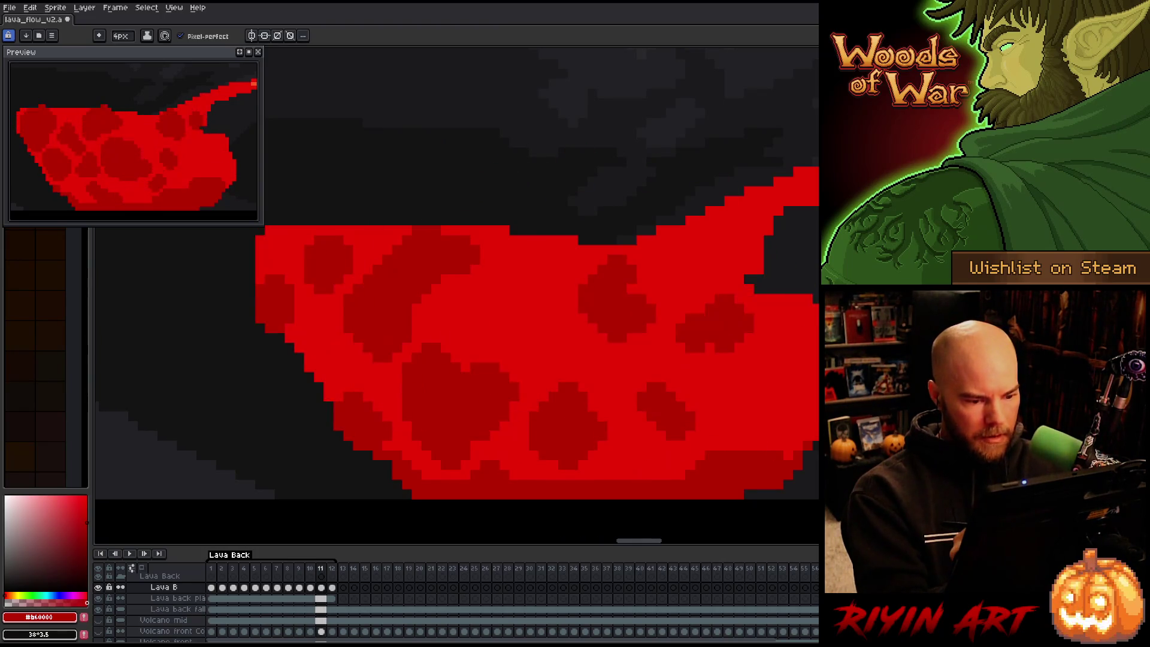
Step back to frame 2, play the lava animation, and stop it on frame 1
key(Left)
key(Left)
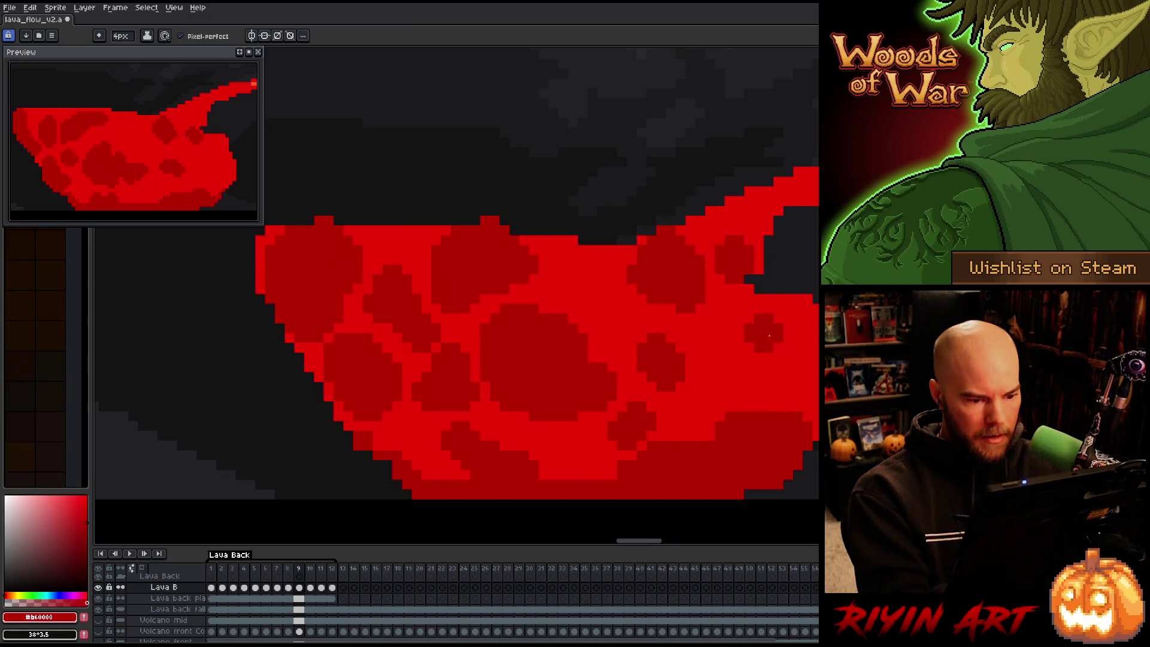
key(Left)
key(Right)
key(Left)
key(Right)
key(Left)
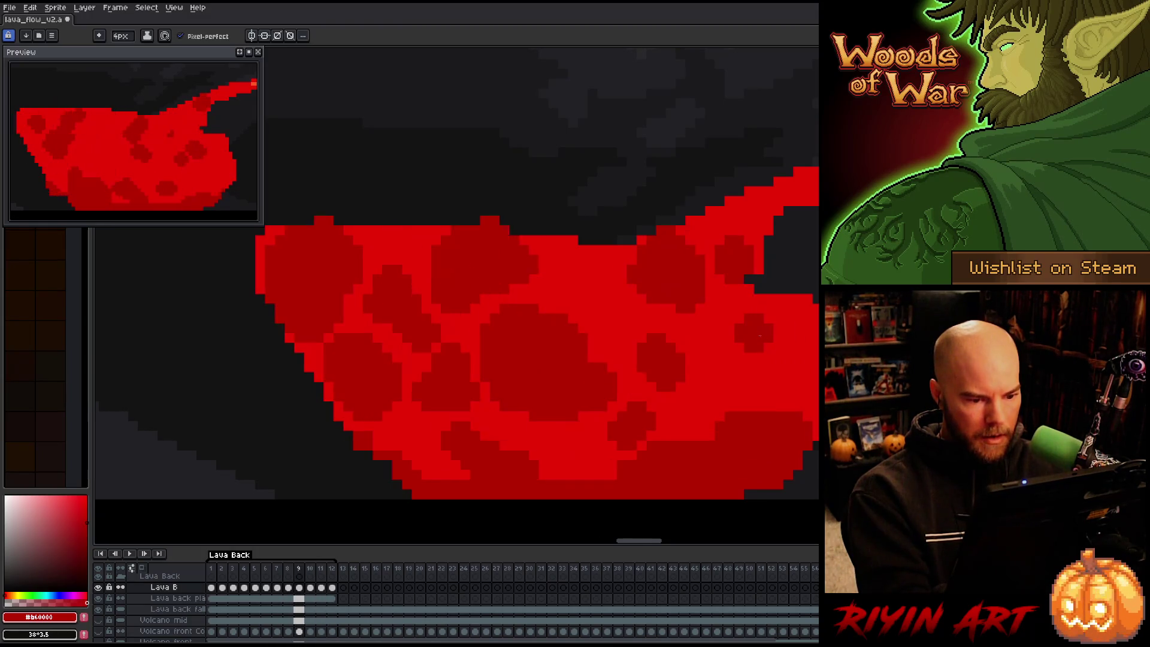
key(Left)
key(Left)
key(Left)
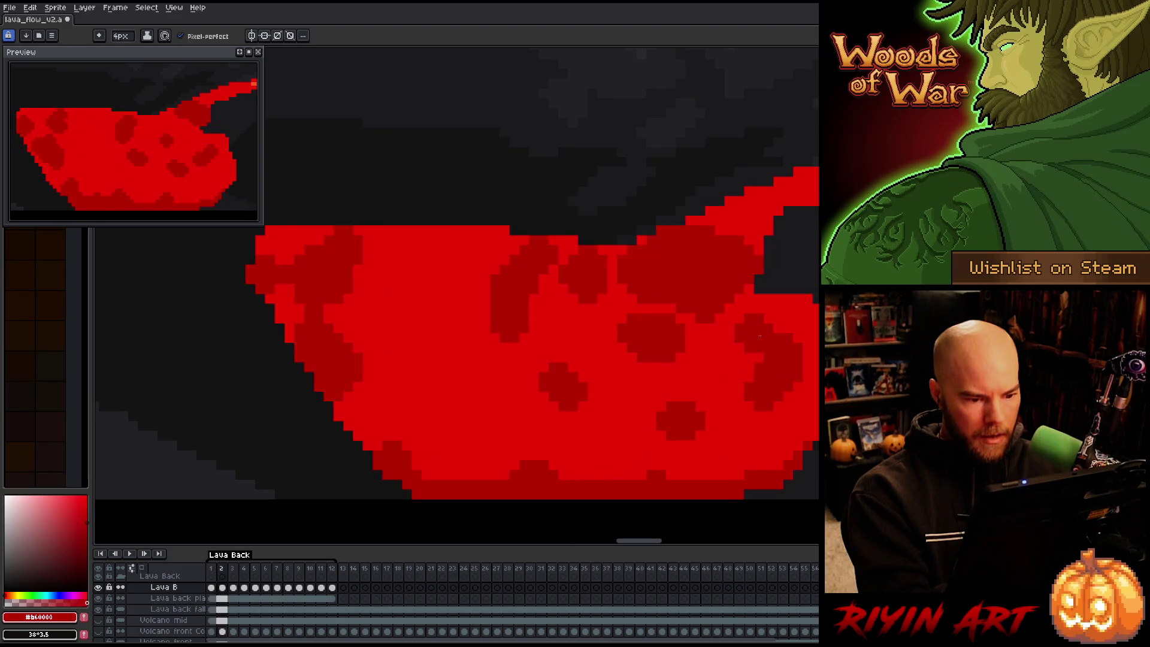
key(Return)
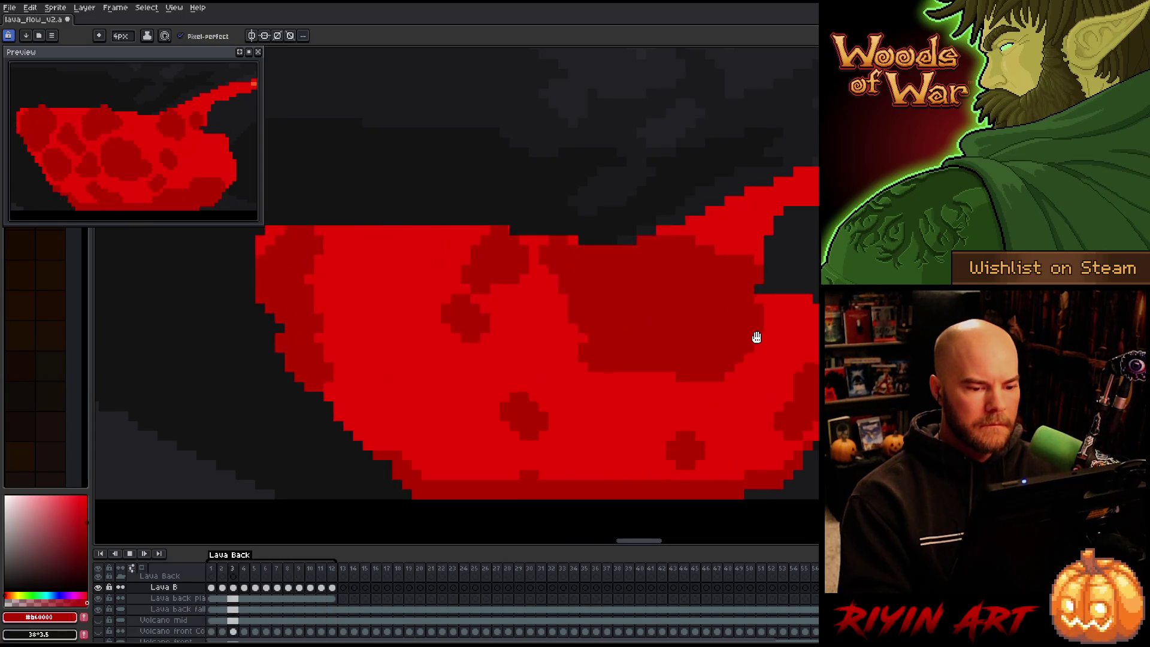
key(Return)
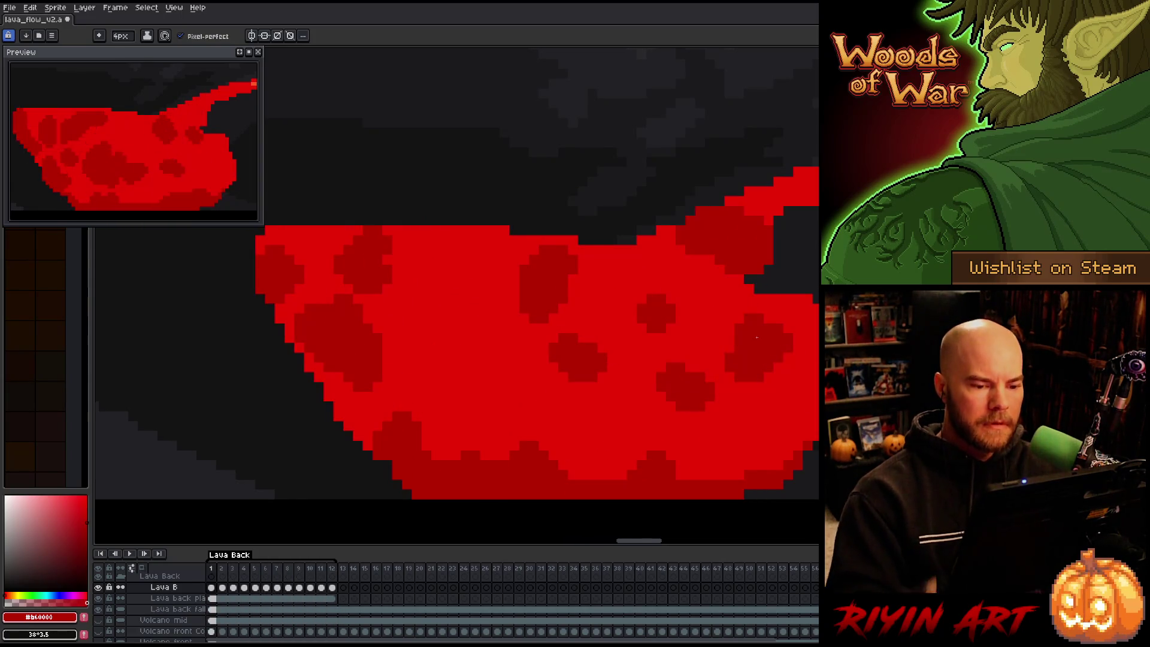
Sample the bright lava red and fill the centres of the middle and right crust spots
alt+click(695, 290)
click(741, 228)
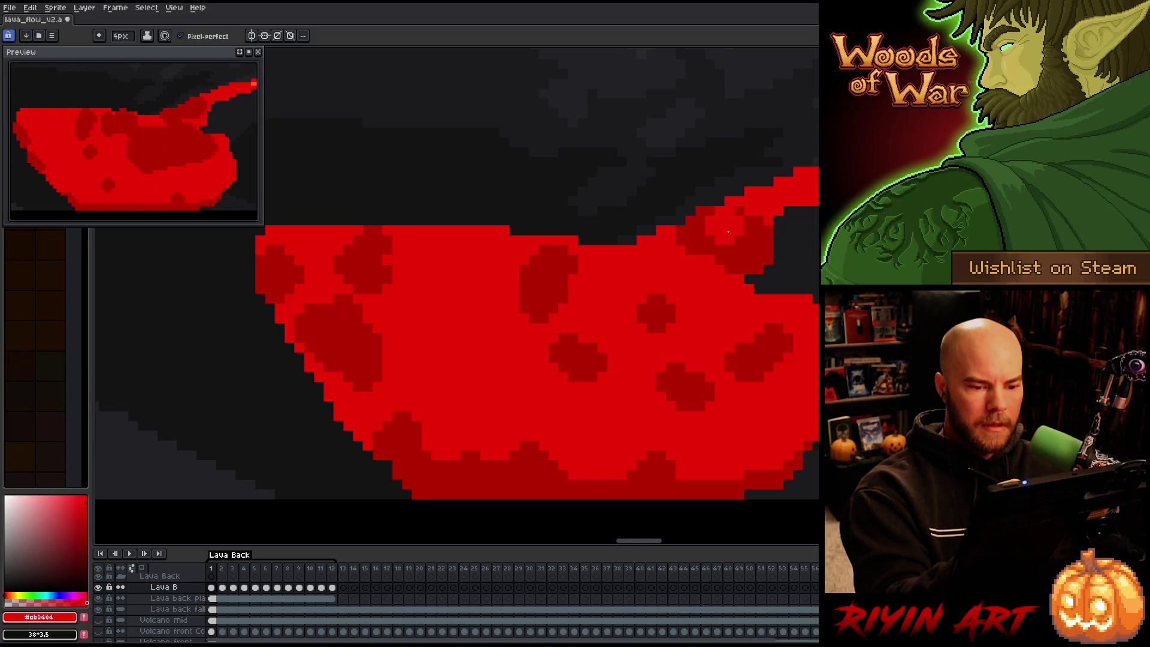
click(735, 230)
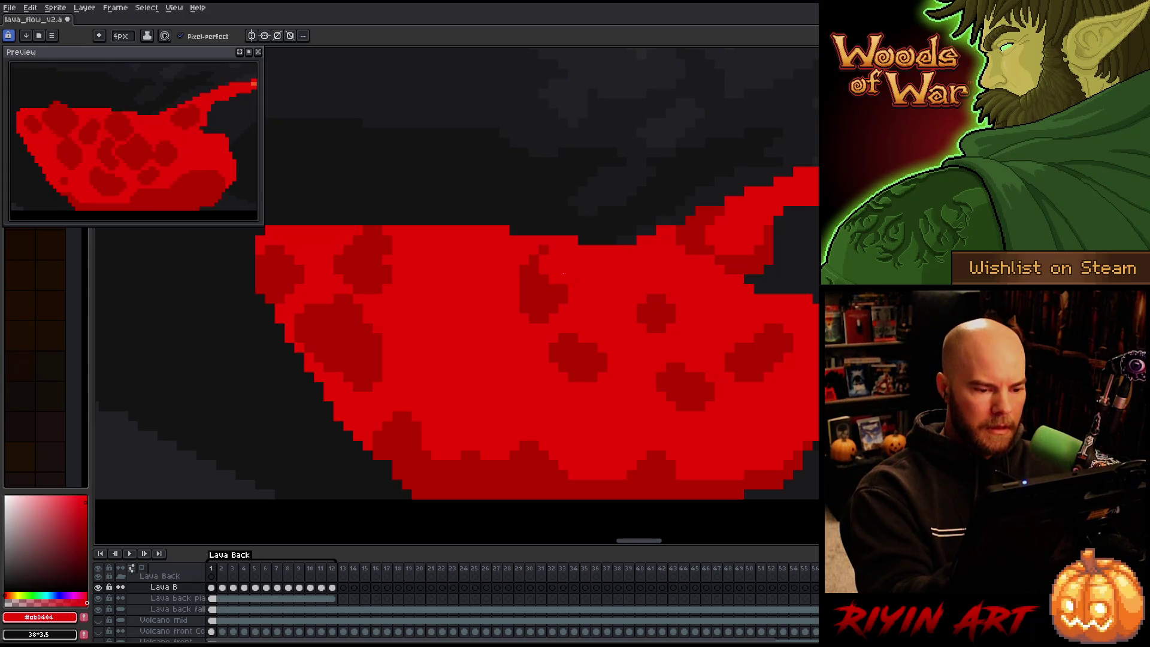
drag(557, 274, 539, 252)
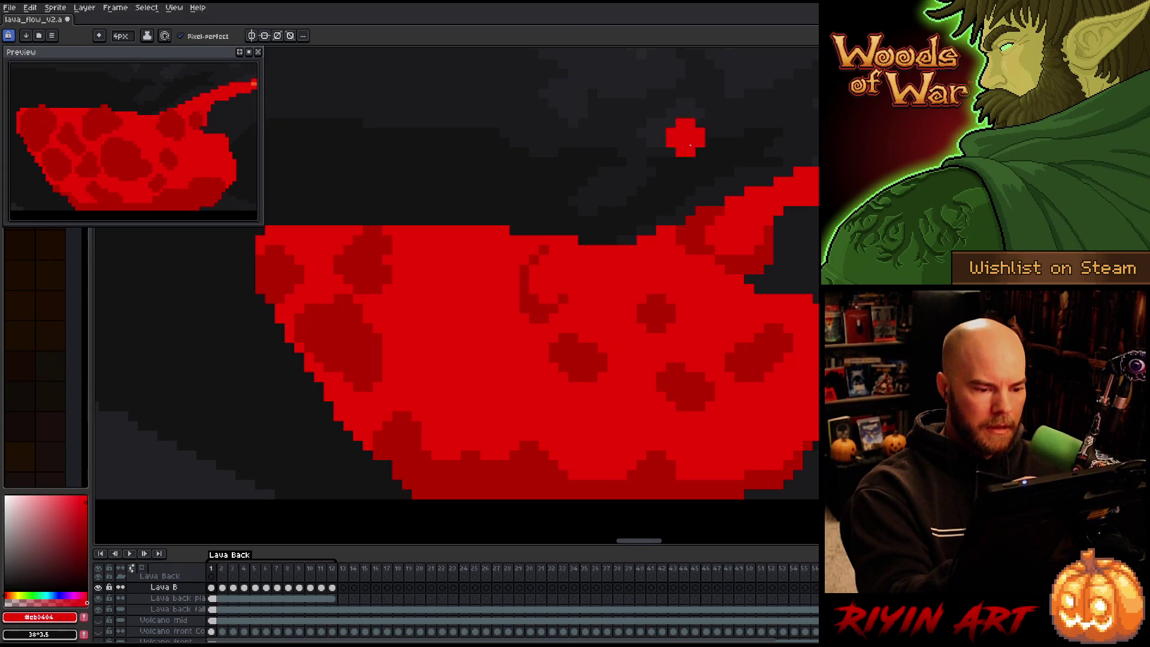
drag(656, 309, 667, 296)
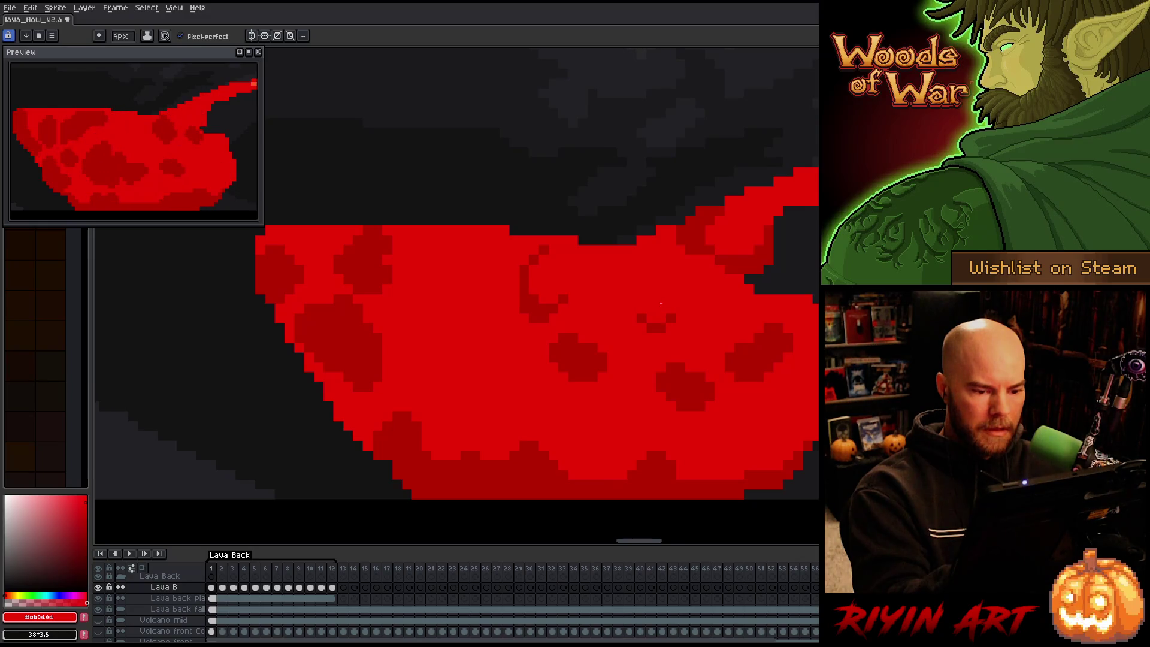
click(574, 348)
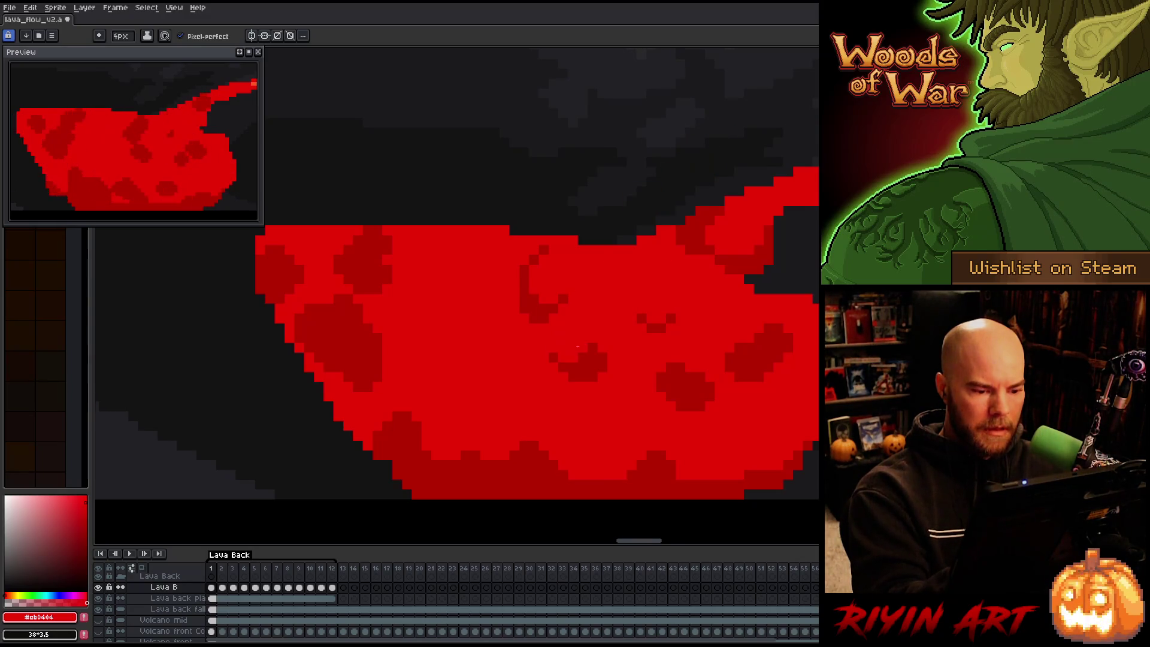
click(698, 391)
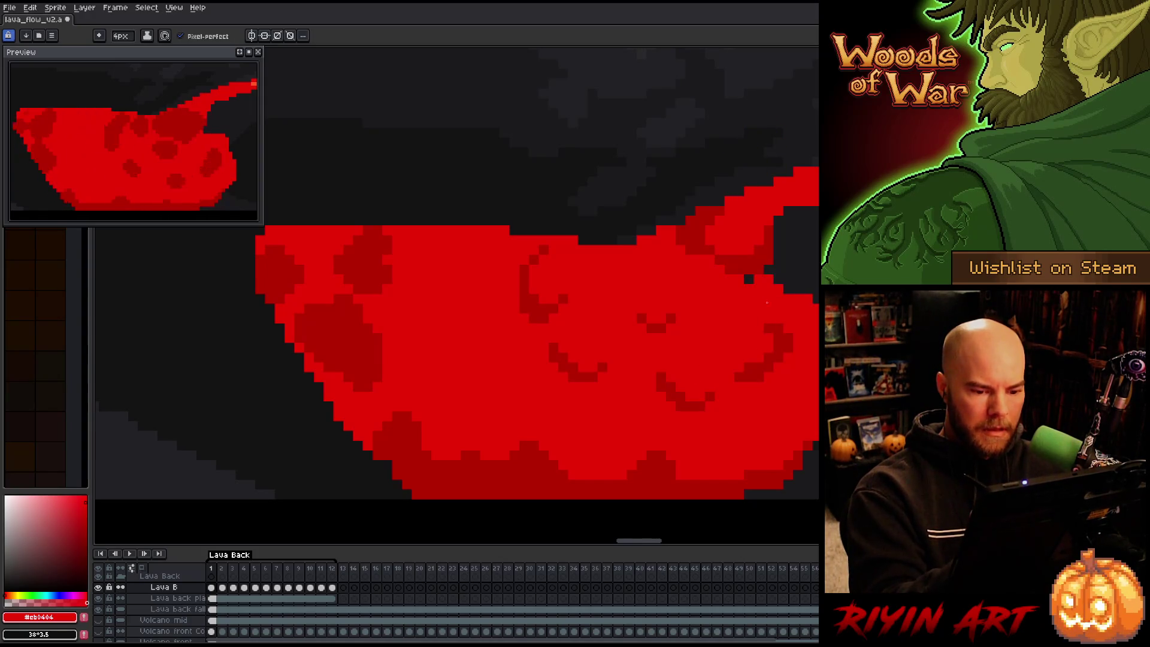
Add dark rims along the right and bottom edges and hollow the left-side spots
right_click(746, 358)
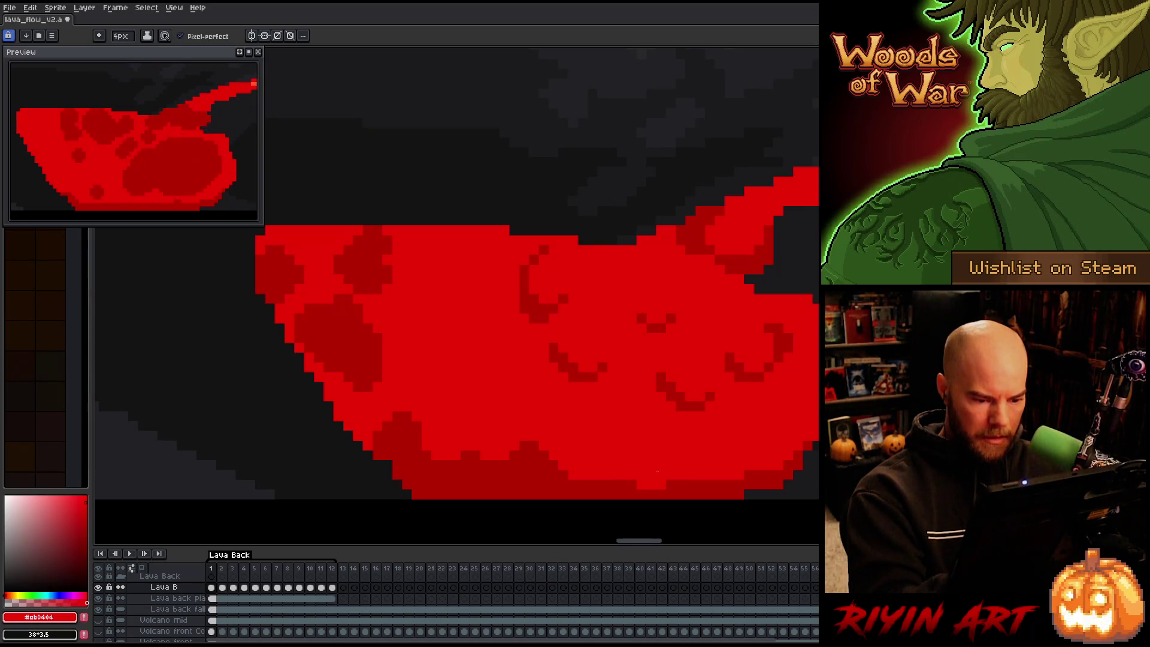
right_click(655, 464)
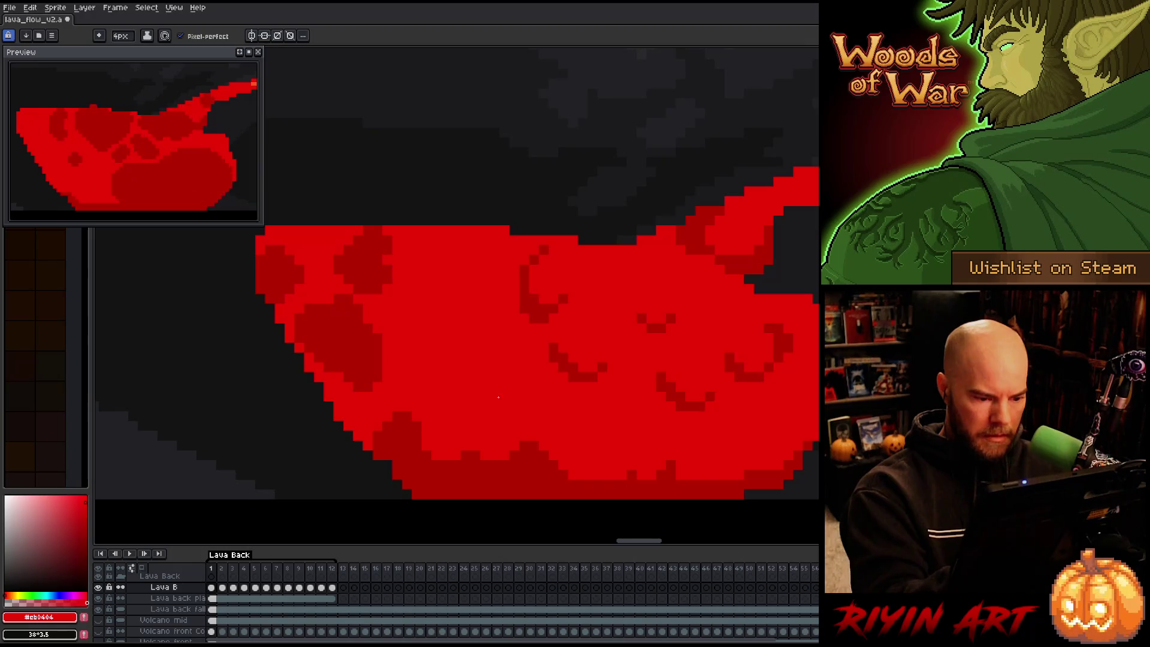
right_click(535, 464)
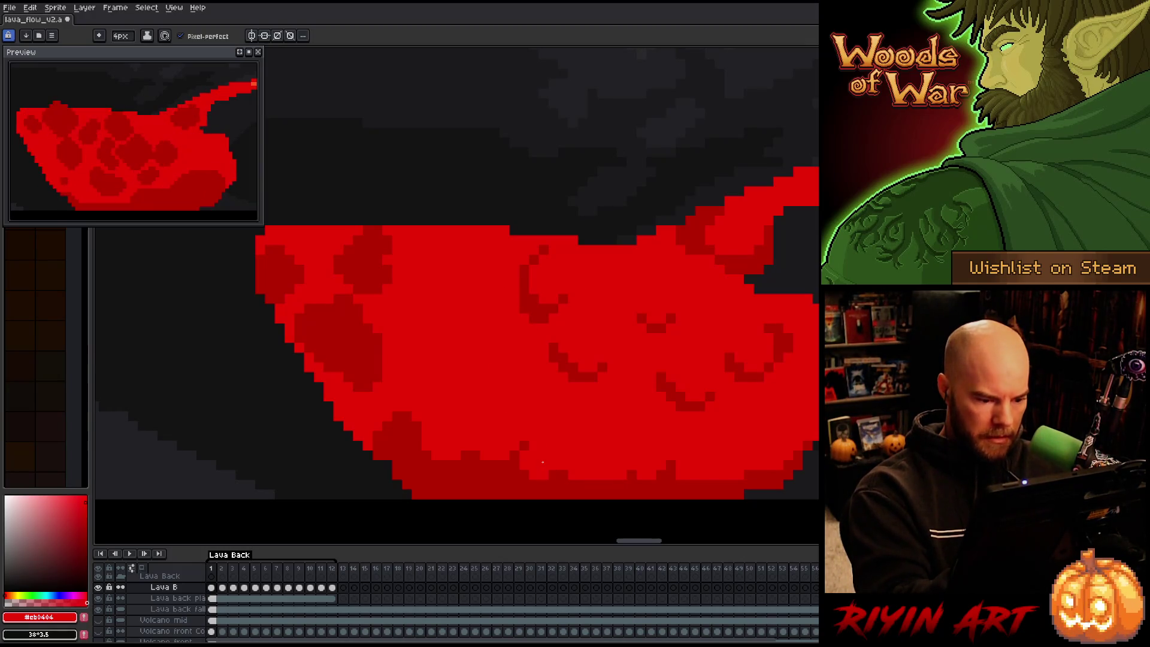
drag(414, 425, 414, 442)
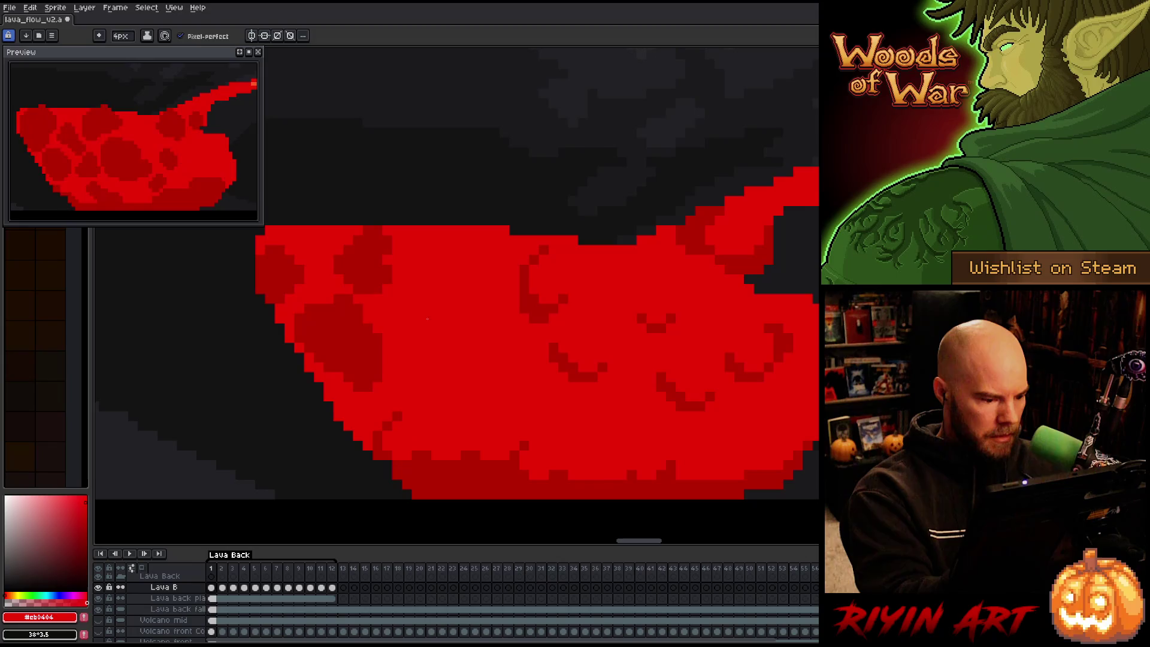
click(367, 337)
drag(344, 300, 329, 337)
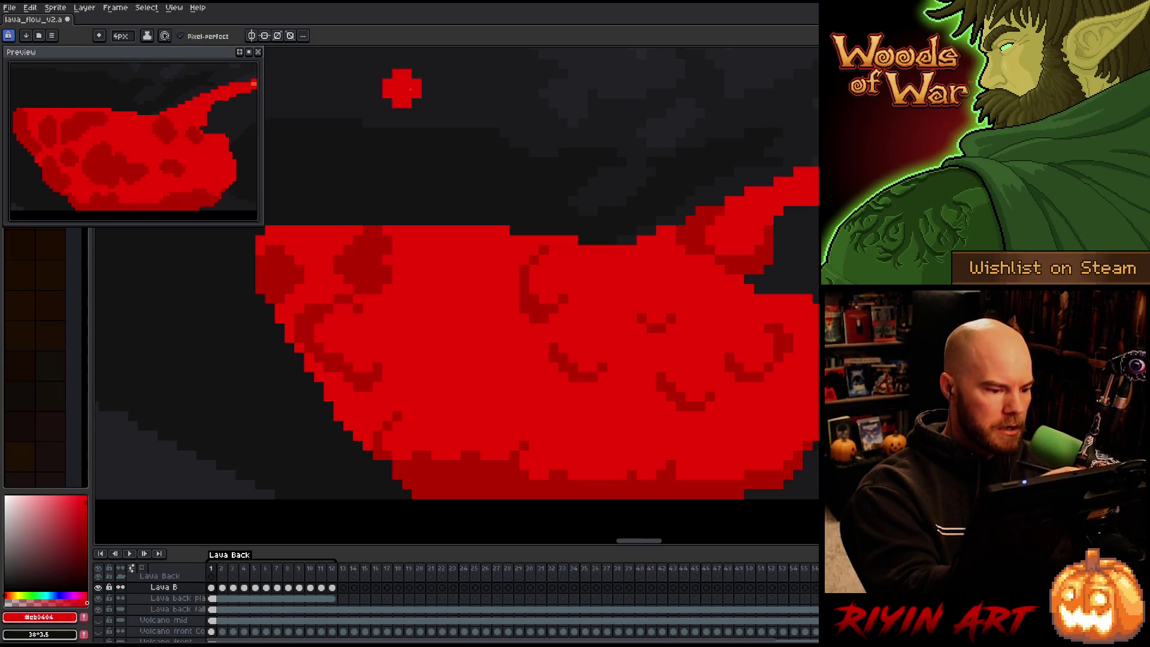
drag(373, 242, 377, 265)
drag(273, 252, 287, 287)
click(778, 187)
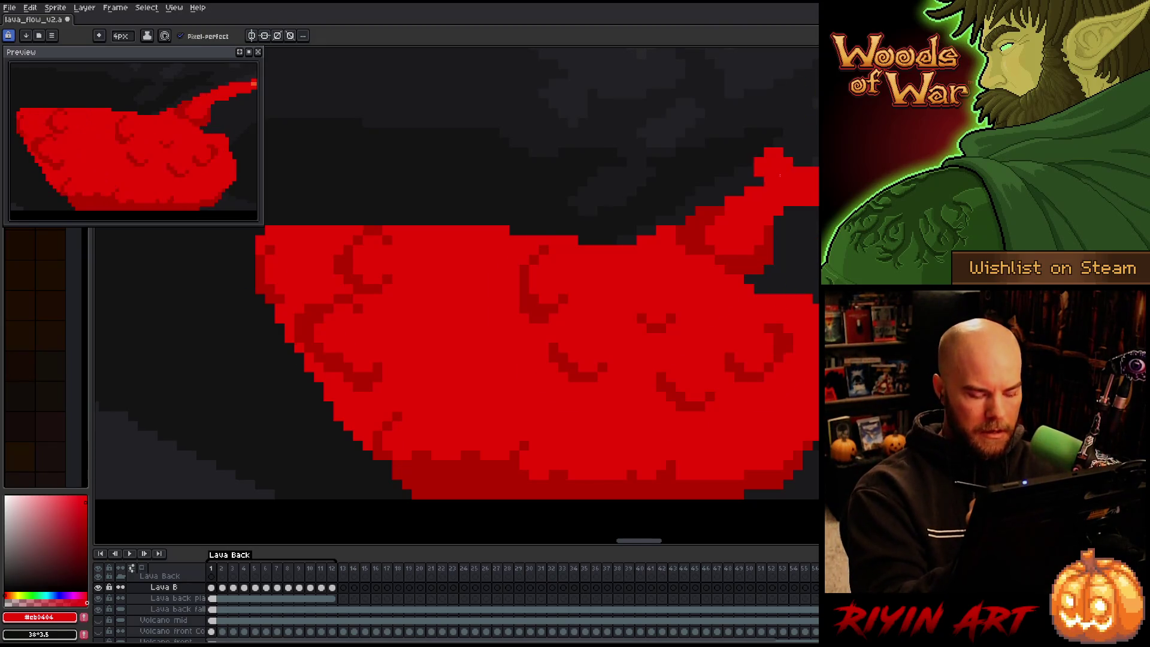
key(Right)
Fill the upper-right, central, left-edge and bottom spots bright red, touching up their dark rims
drag(668, 266, 722, 266)
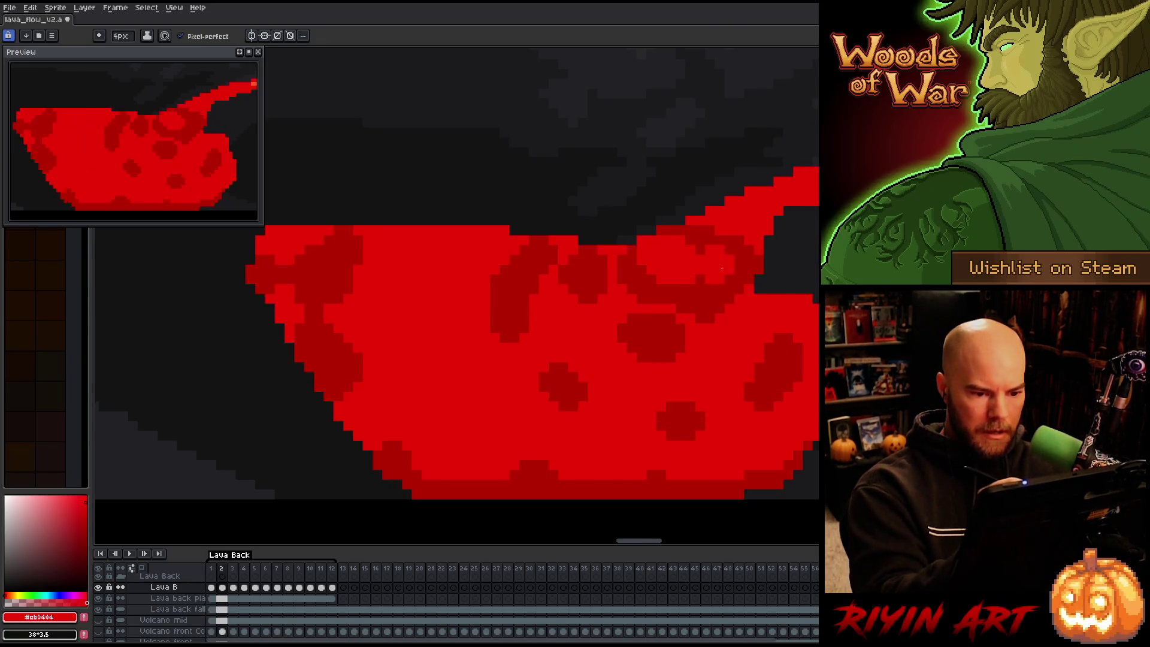
drag(776, 342, 782, 361)
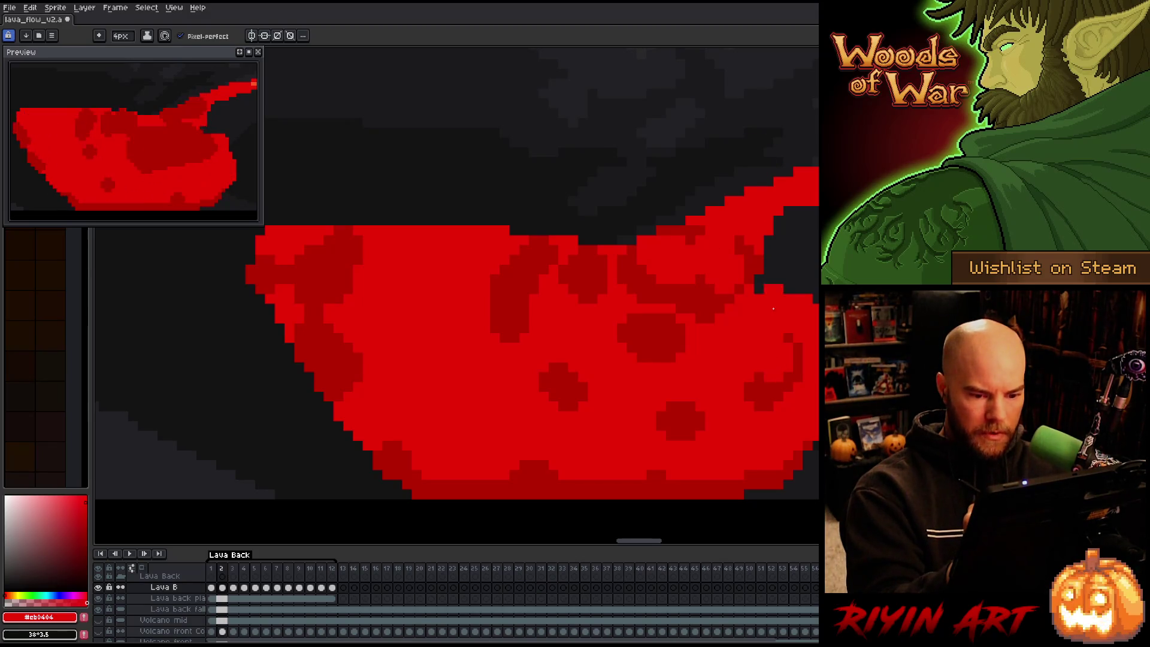
right_click(735, 189)
click(671, 327)
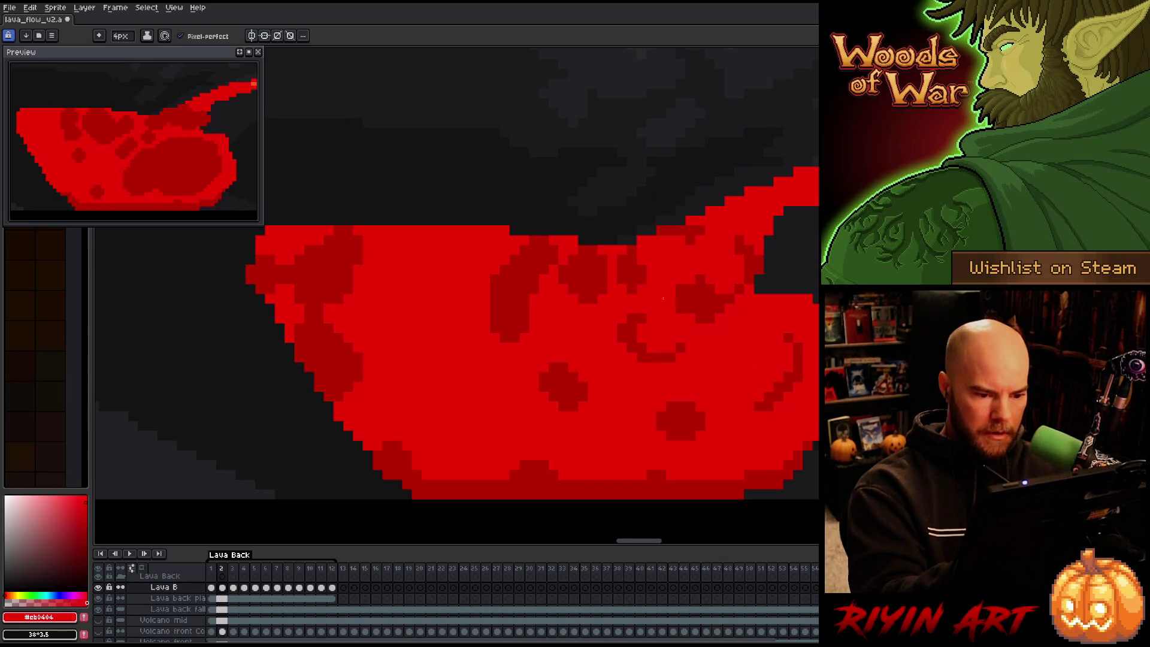
drag(662, 305, 593, 259)
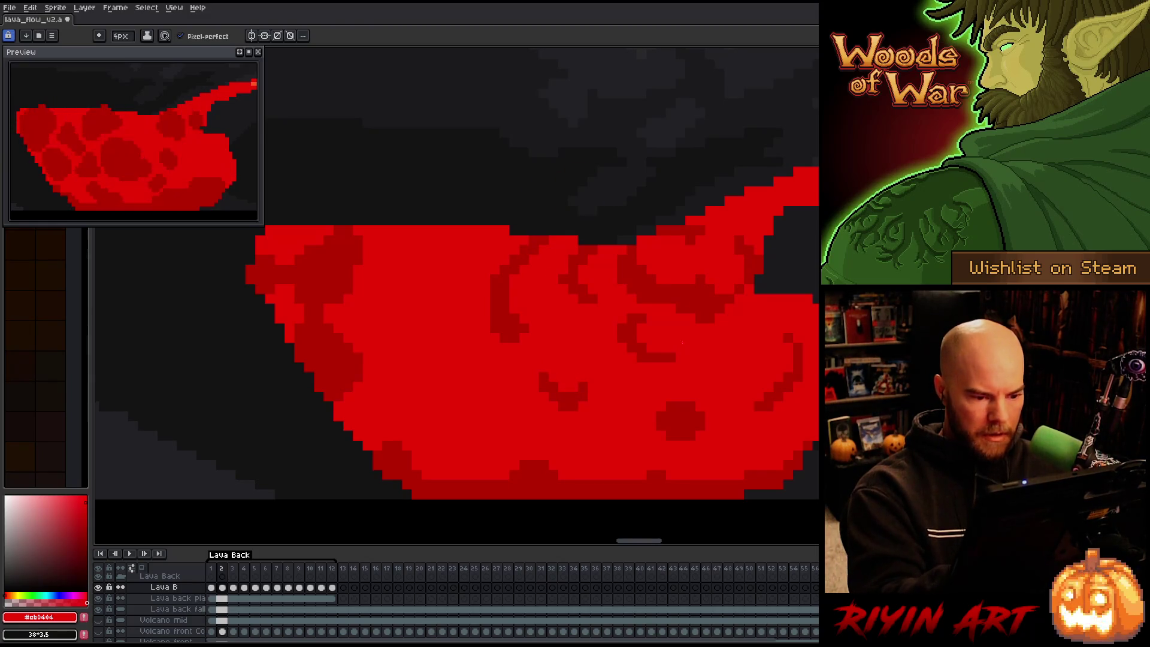
drag(671, 410, 692, 413)
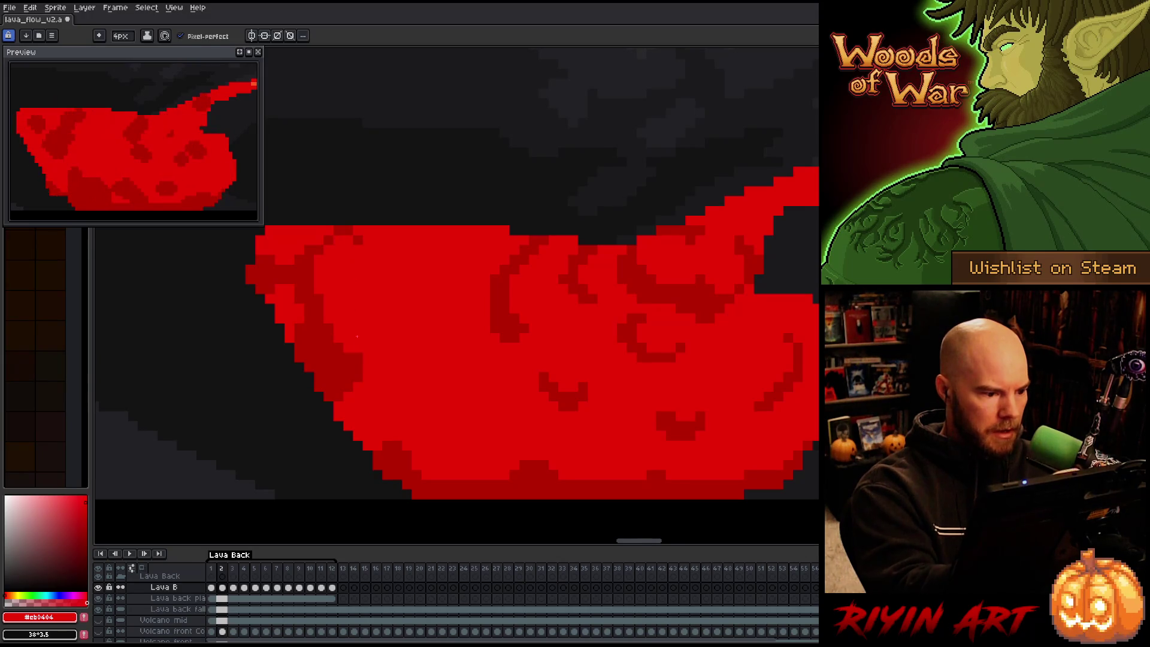
drag(335, 349, 345, 369)
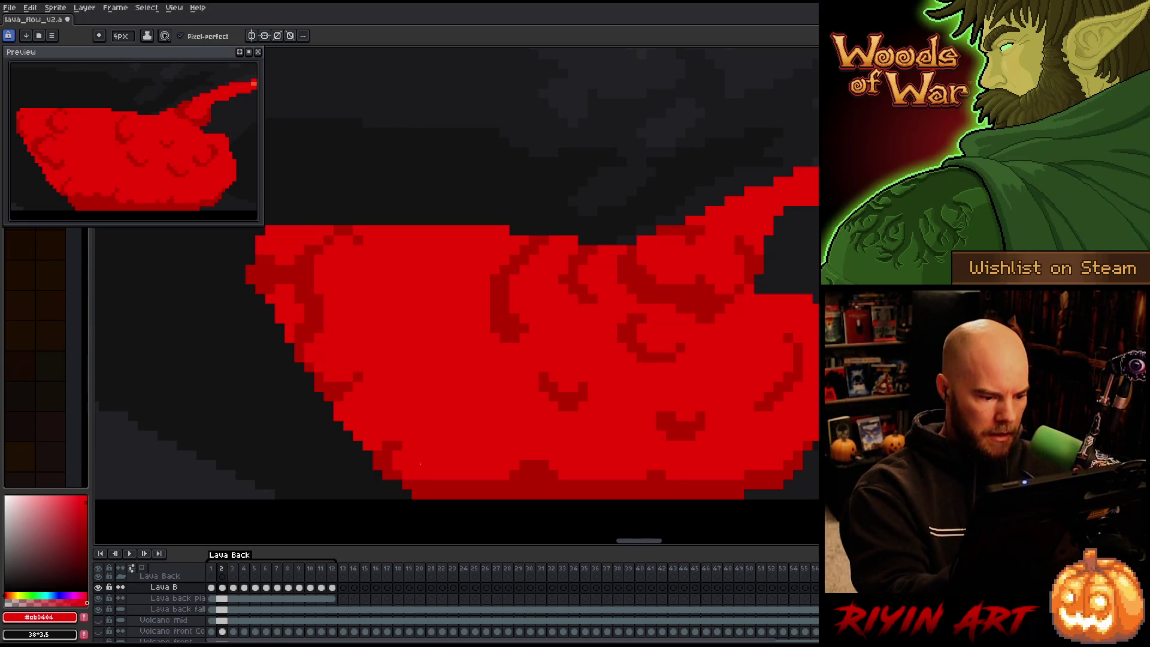
drag(587, 385, 580, 396)
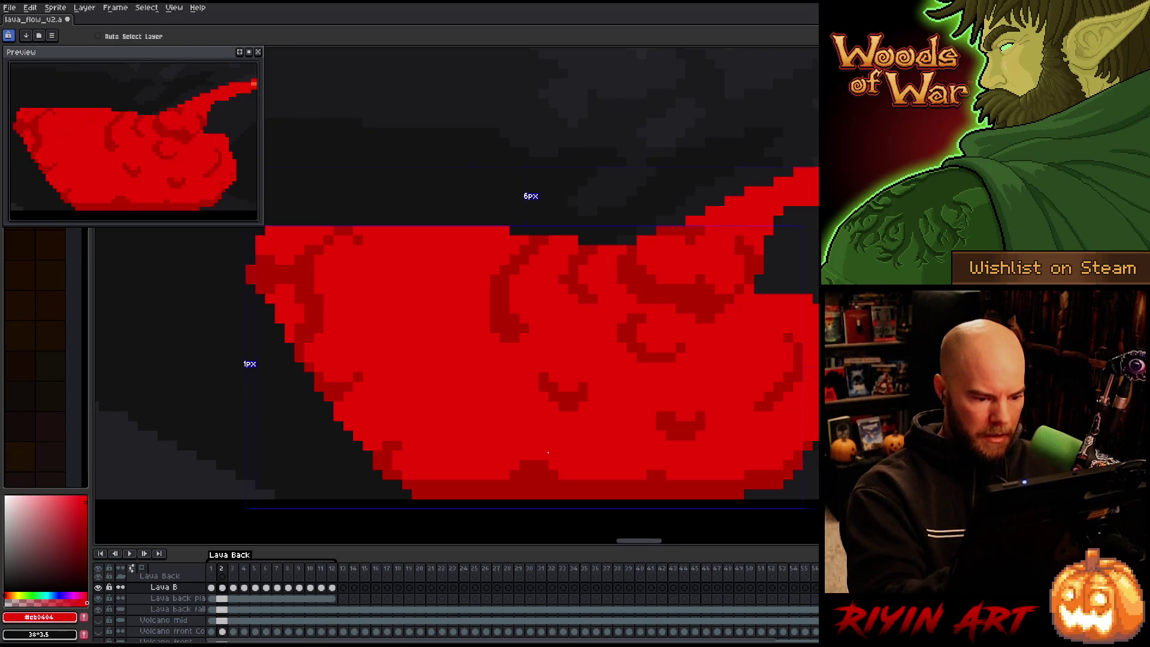
drag(522, 464, 557, 473)
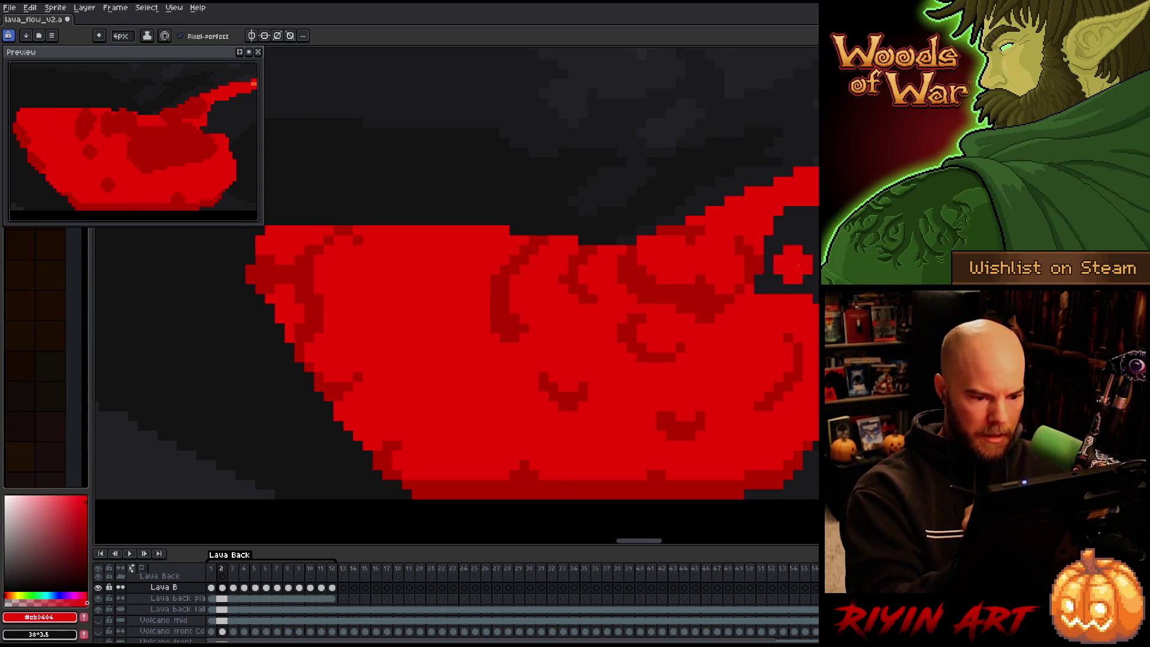
On frame 3, hollow the upper, top and lower-middle spots and clear dark pixels on the left edge
key(period)
mouse_move(634, 293)
mouse_down()
mouse_move(665, 260)
mouse_move(721, 298)
mouse_up()
mouse_move(599, 270)
mouse_down()
mouse_move(659, 335)
mouse_move(684, 290)
mouse_move(680, 318)
mouse_up()
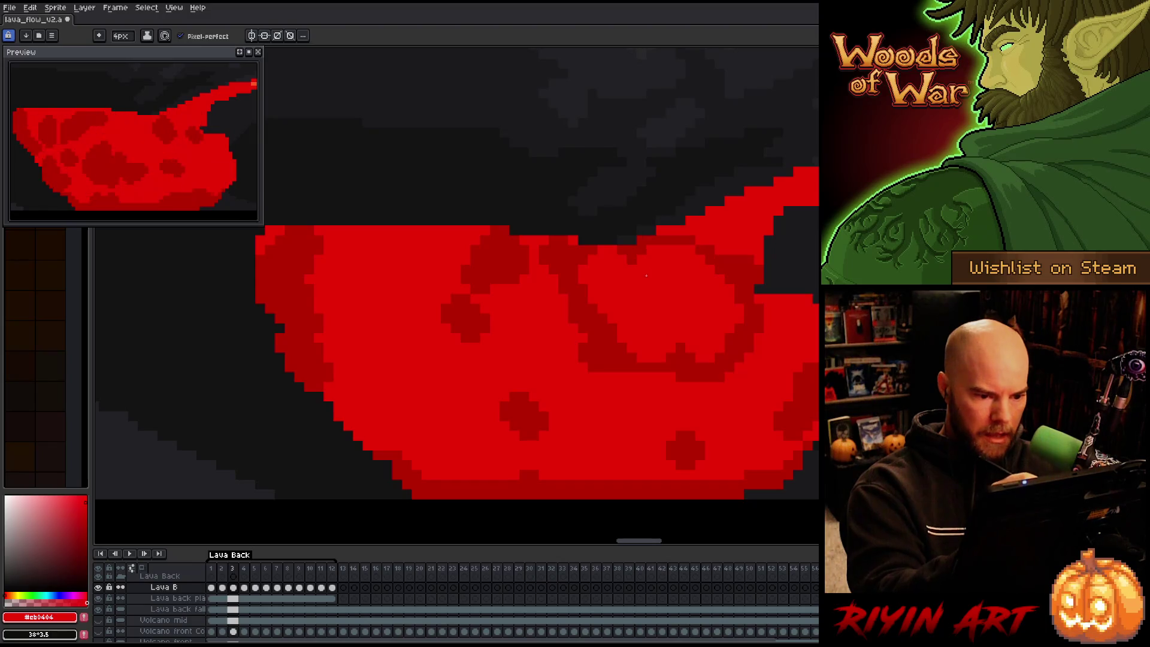
mouse_move(499, 255)
mouse_down()
mouse_move(500, 235)
mouse_move(501, 270)
mouse_up()
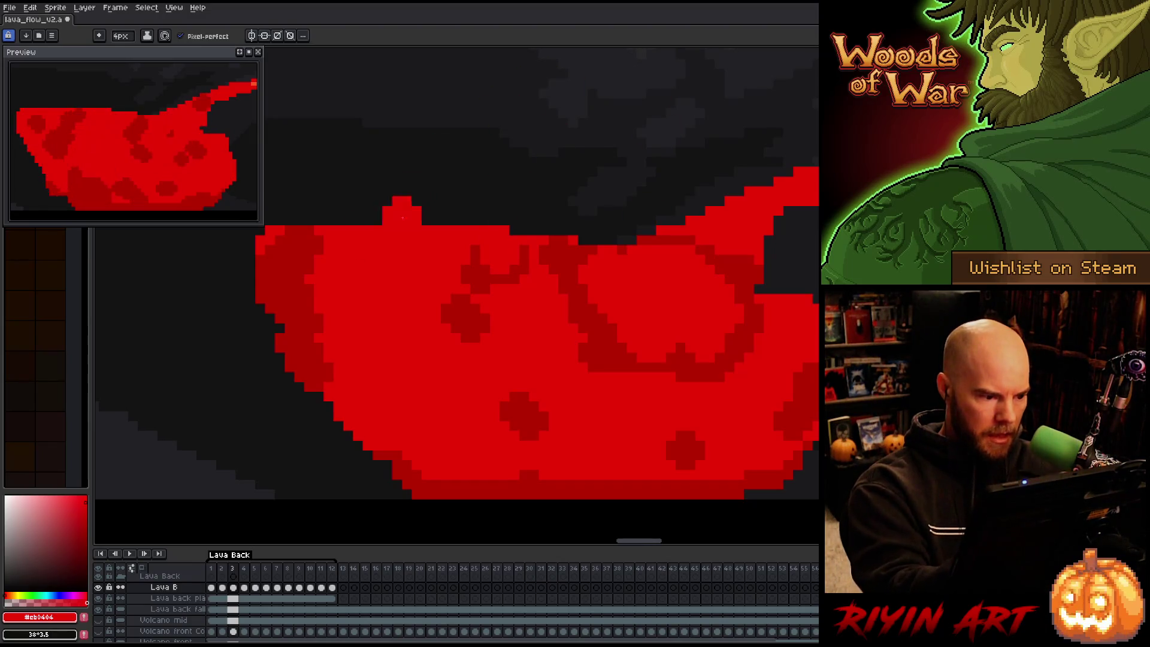
mouse_move(311, 258)
mouse_down()
mouse_move(298, 264)
mouse_move(294, 293)
mouse_up()
drag(317, 359, 321, 352)
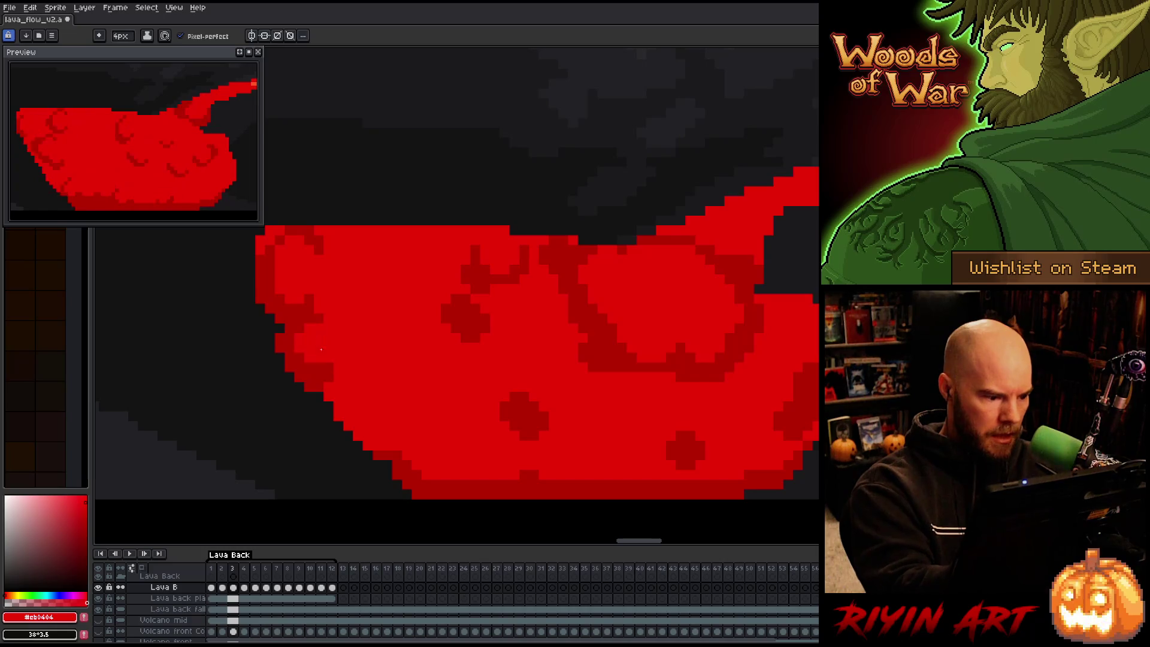
drag(516, 400, 538, 410)
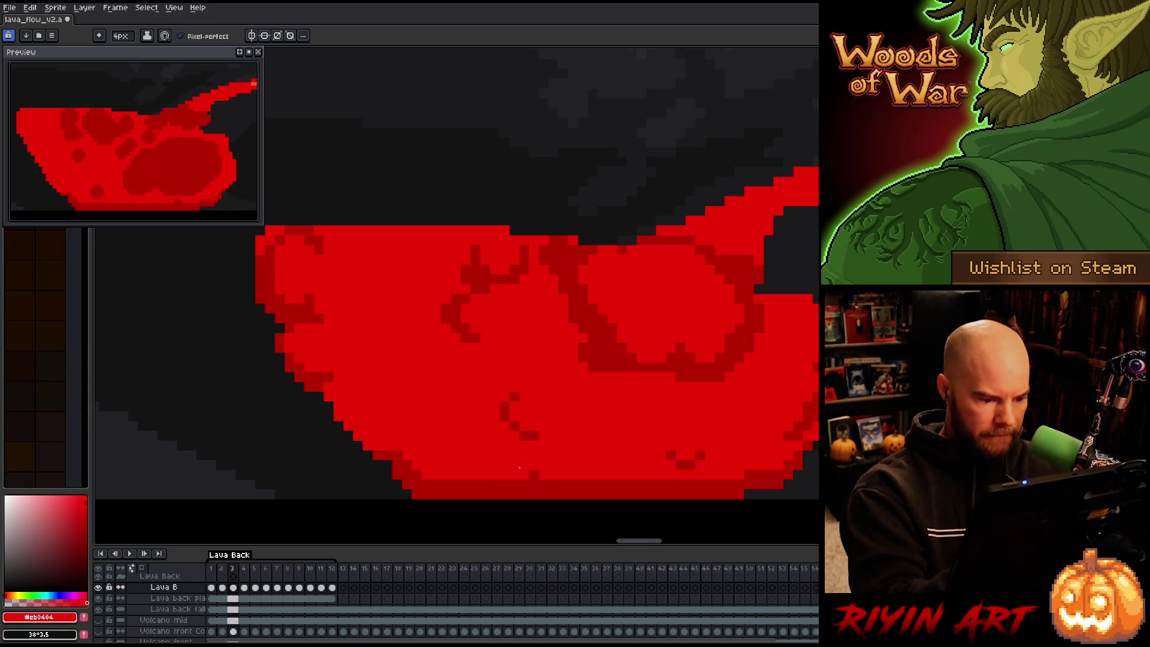
On frame 4, fill the top, right, middle and cross-shaped dark spots with bright red centres
key(period)
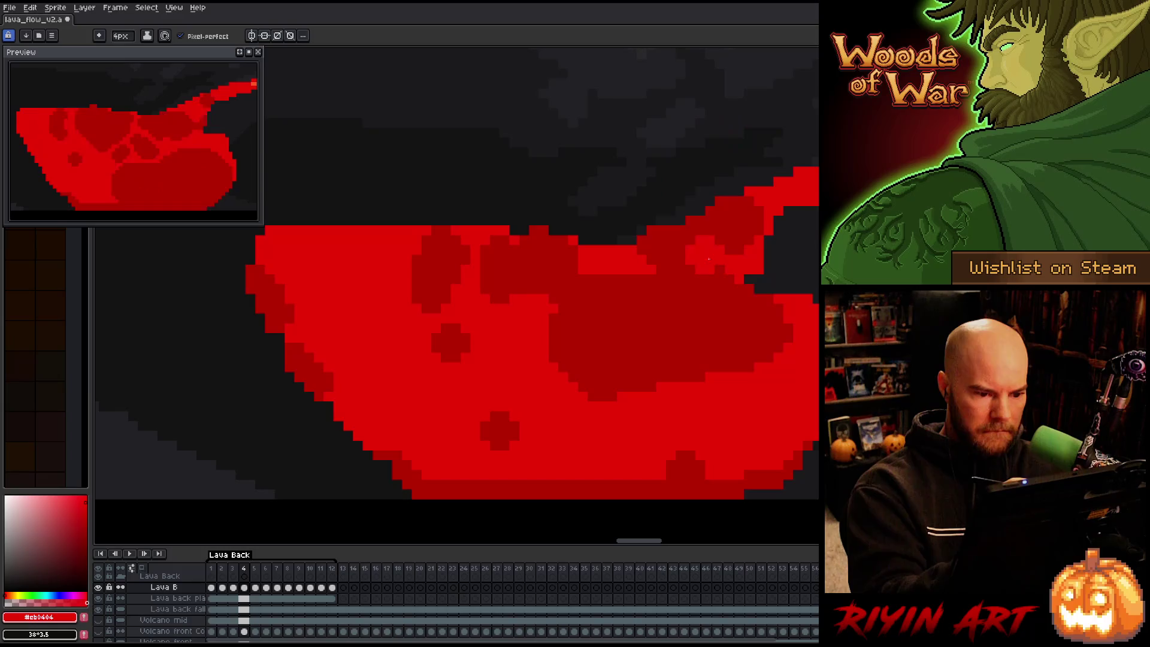
click(675, 250)
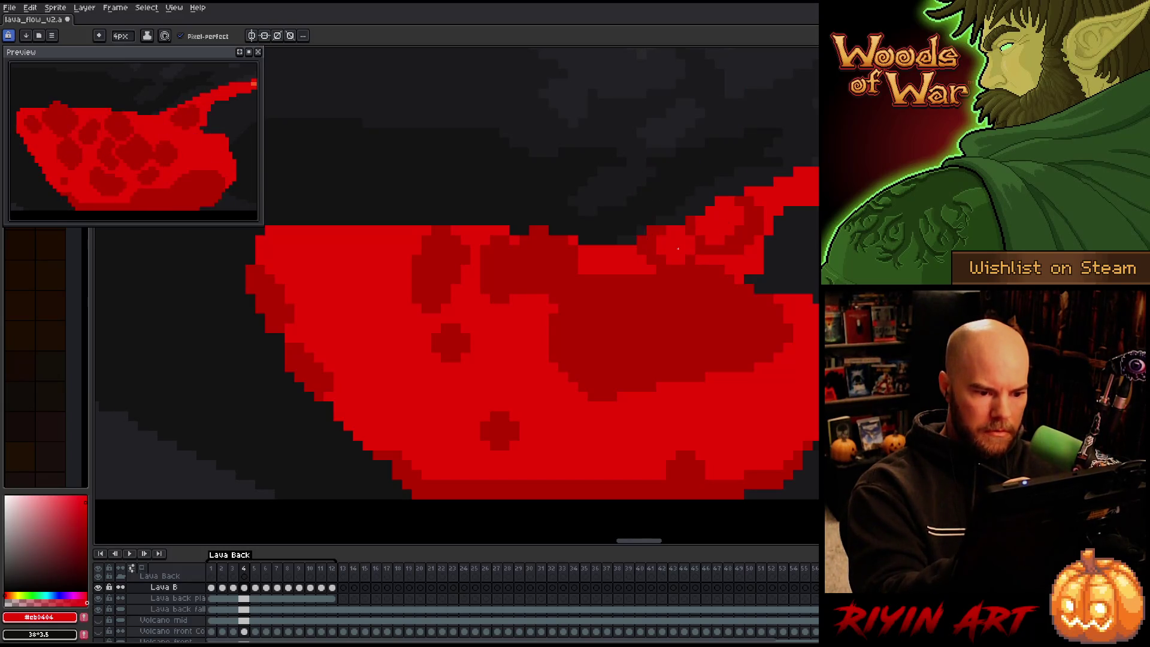
mouse_move(727, 349)
mouse_down()
mouse_move(725, 297)
mouse_move(638, 303)
mouse_move(669, 324)
mouse_up()
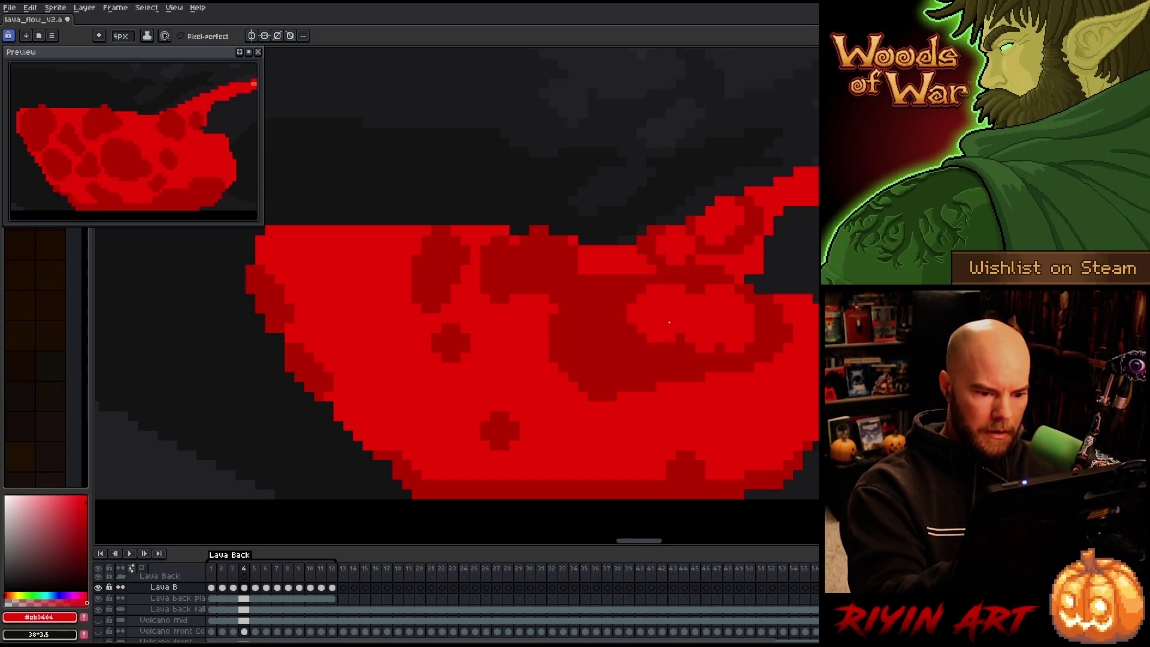
click(608, 354)
click(587, 302)
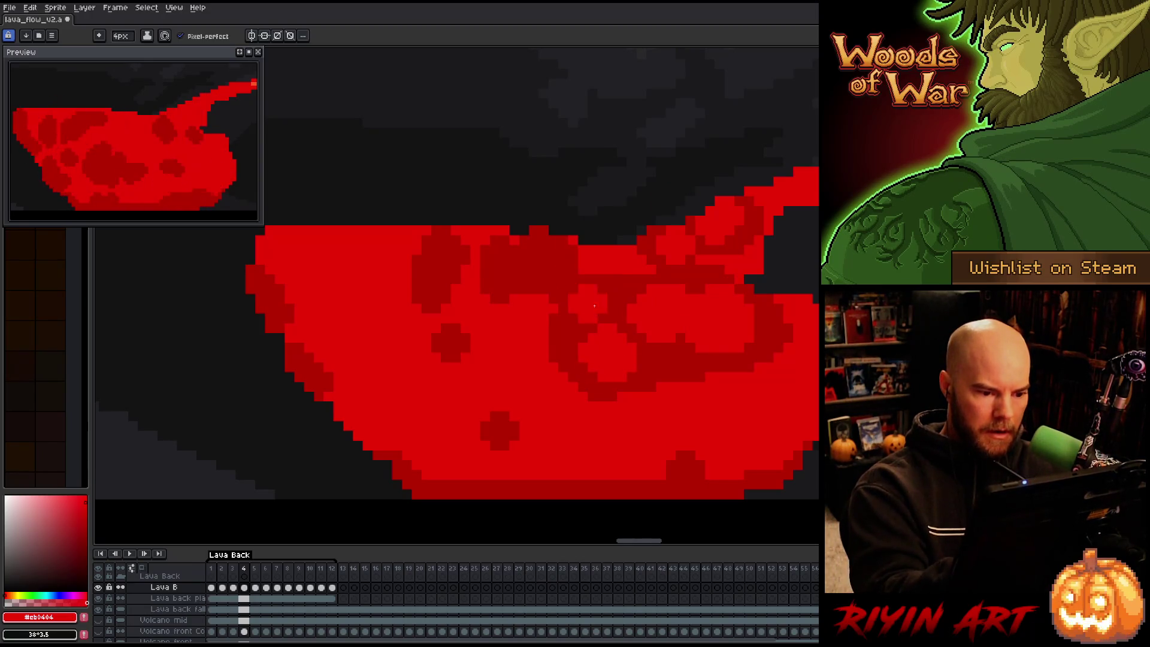
click(548, 270)
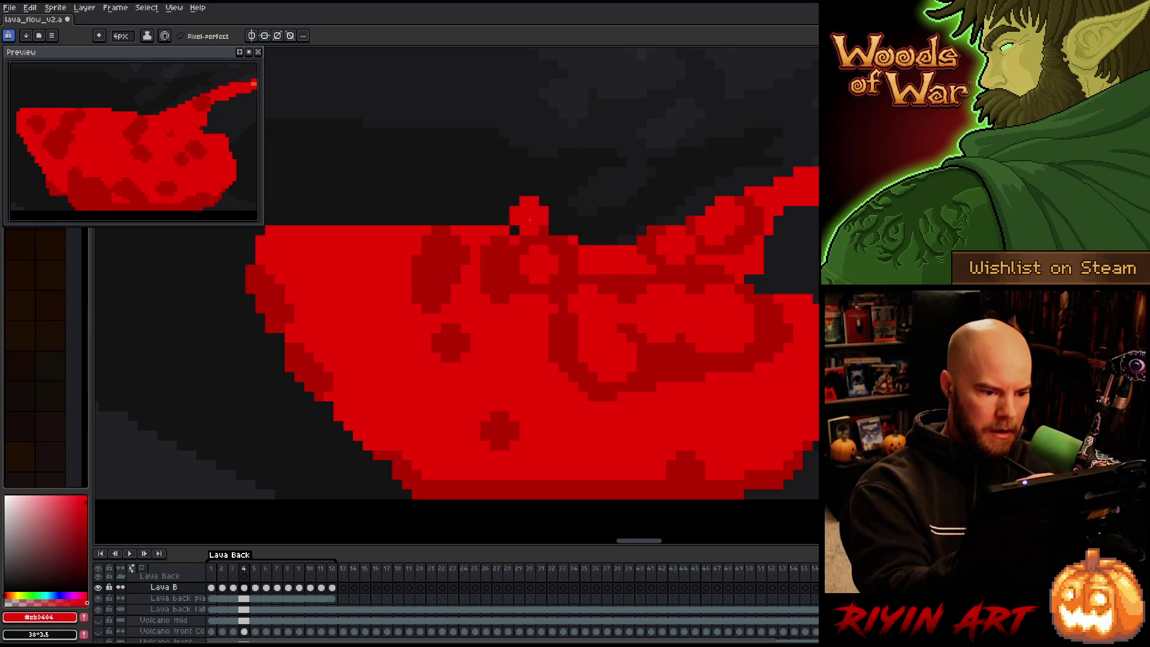
click(443, 259)
click(465, 345)
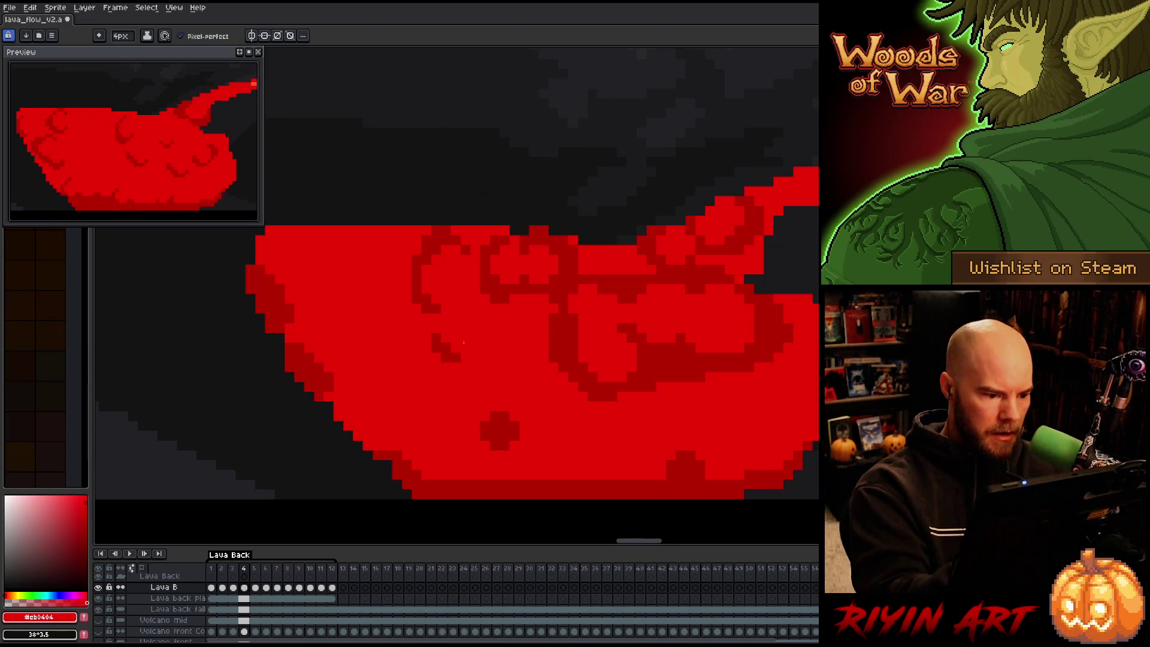
click(505, 423)
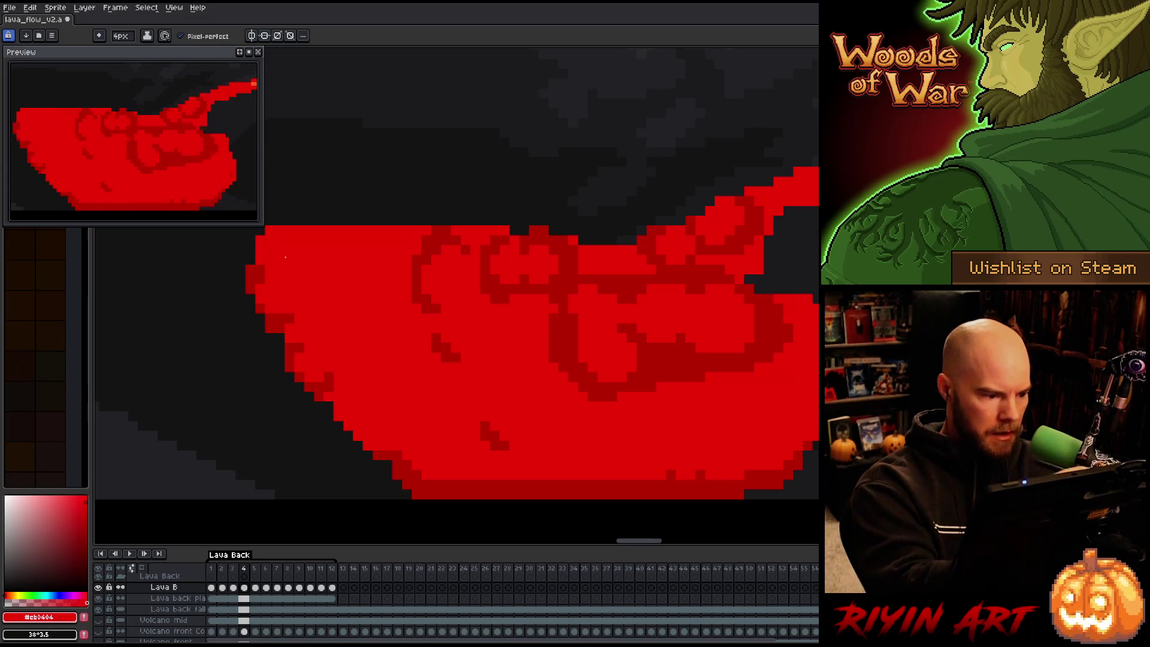
key(period)
Hollow frame 5's central blob and upper crust bands into ring outlines and extend the upper-right edge
mouse_move(649, 357)
mouse_down()
mouse_move(623, 407)
mouse_move(701, 431)
mouse_move(748, 362)
mouse_move(689, 359)
mouse_move(749, 342)
mouse_move(769, 370)
mouse_up()
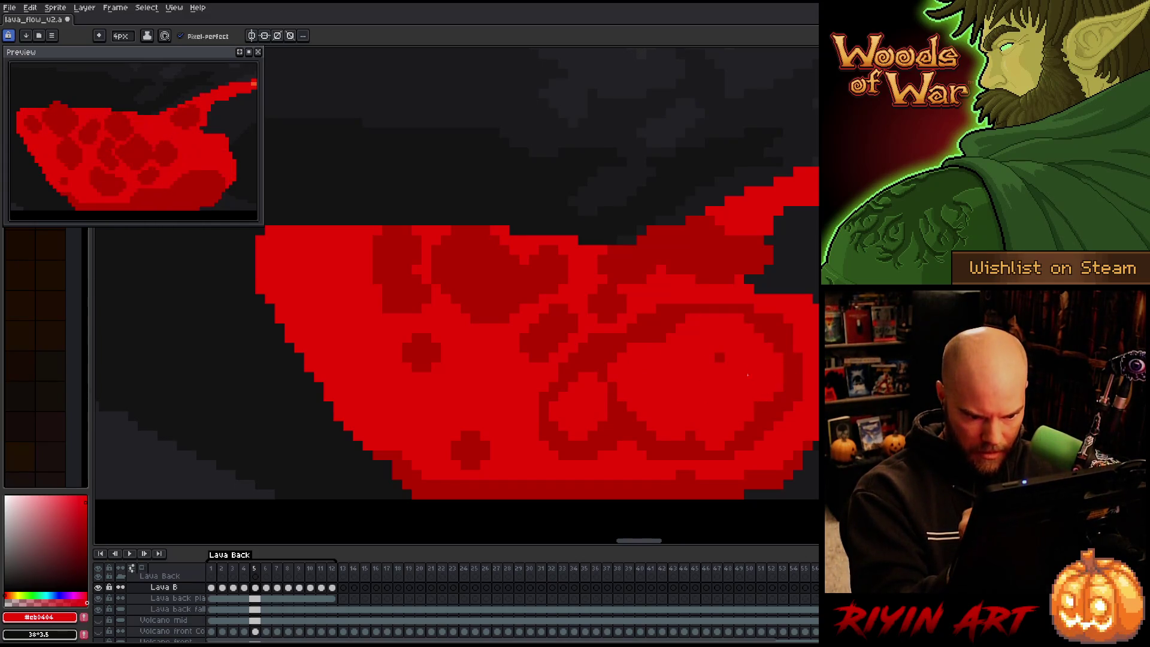
mouse_move(770, 311)
mouse_down()
mouse_move(725, 251)
mouse_move(695, 240)
mouse_move(675, 257)
mouse_move(631, 263)
mouse_up()
mouse_move(512, 259)
mouse_down()
mouse_move(497, 286)
mouse_move(474, 236)
mouse_up()
mouse_move(407, 258)
mouse_down()
mouse_move(406, 299)
mouse_move(420, 225)
mouse_up()
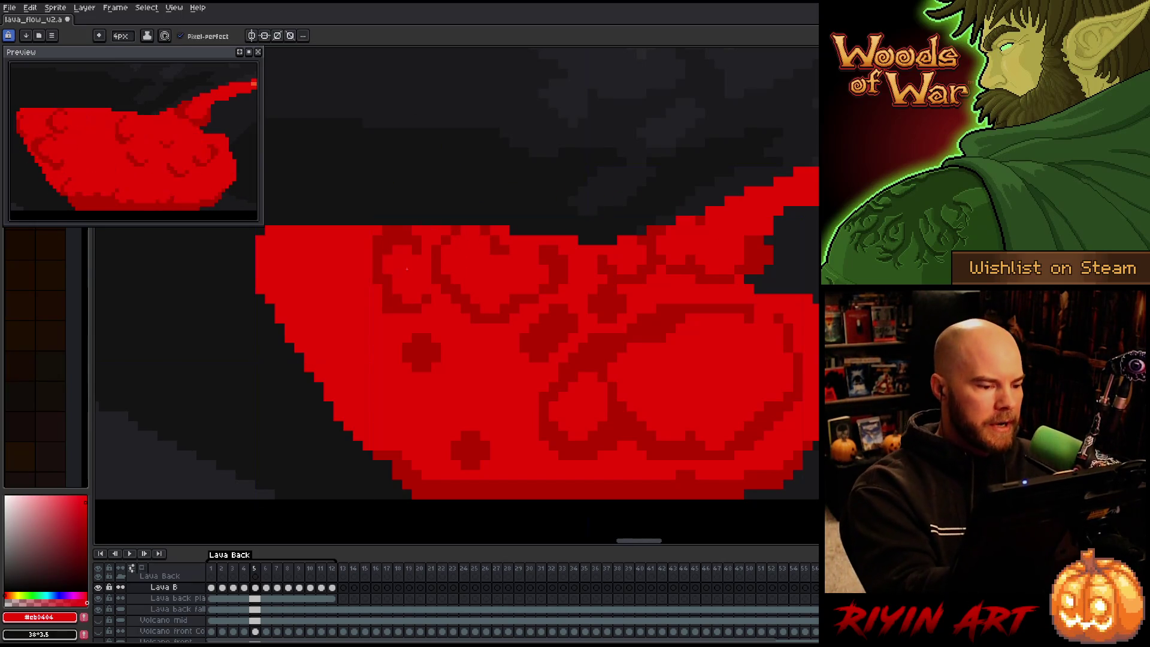
drag(560, 311, 560, 343)
drag(569, 296, 544, 338)
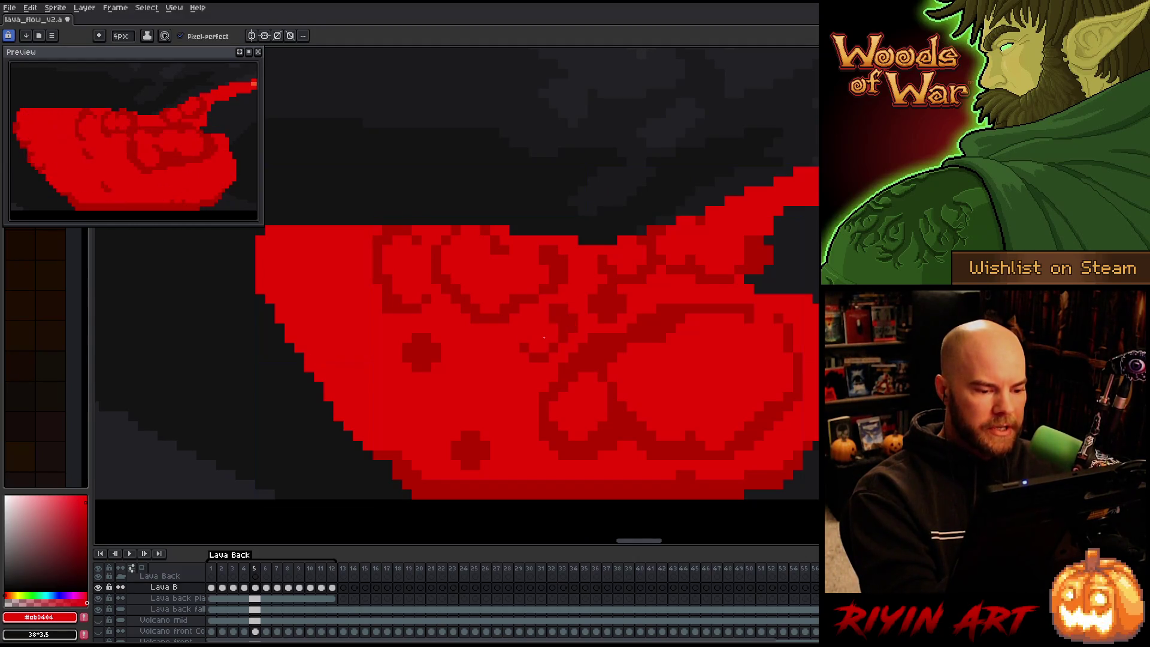
mouse_move(431, 339)
mouse_down()
mouse_move(442, 352)
mouse_move(433, 346)
mouse_up()
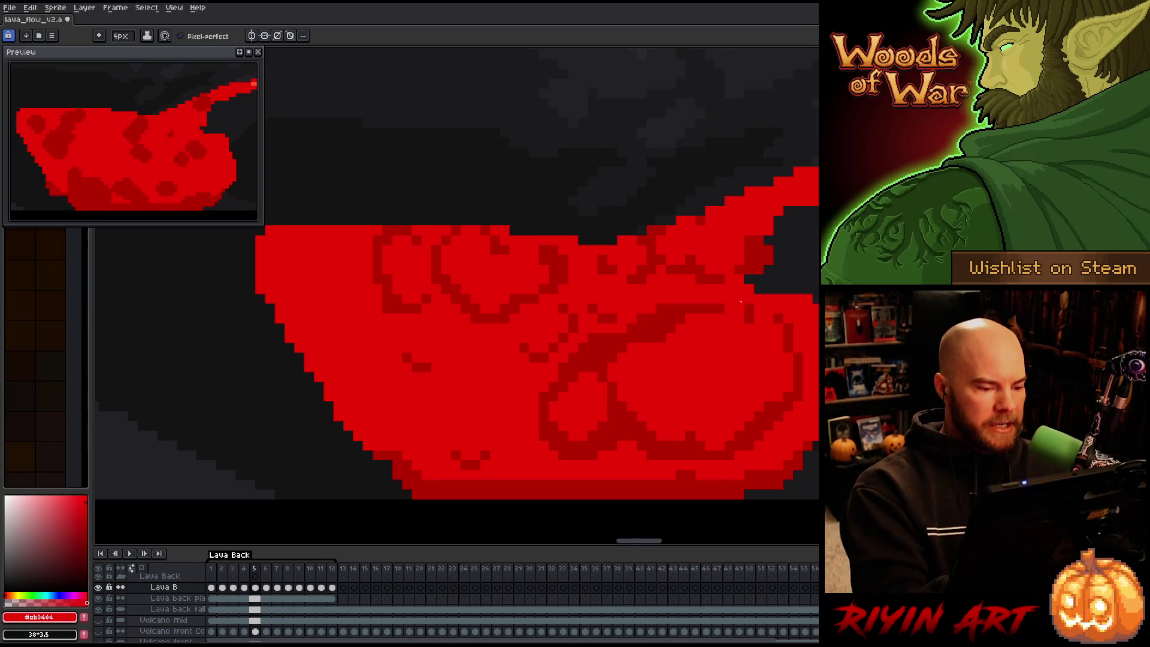
drag(758, 280, 780, 298)
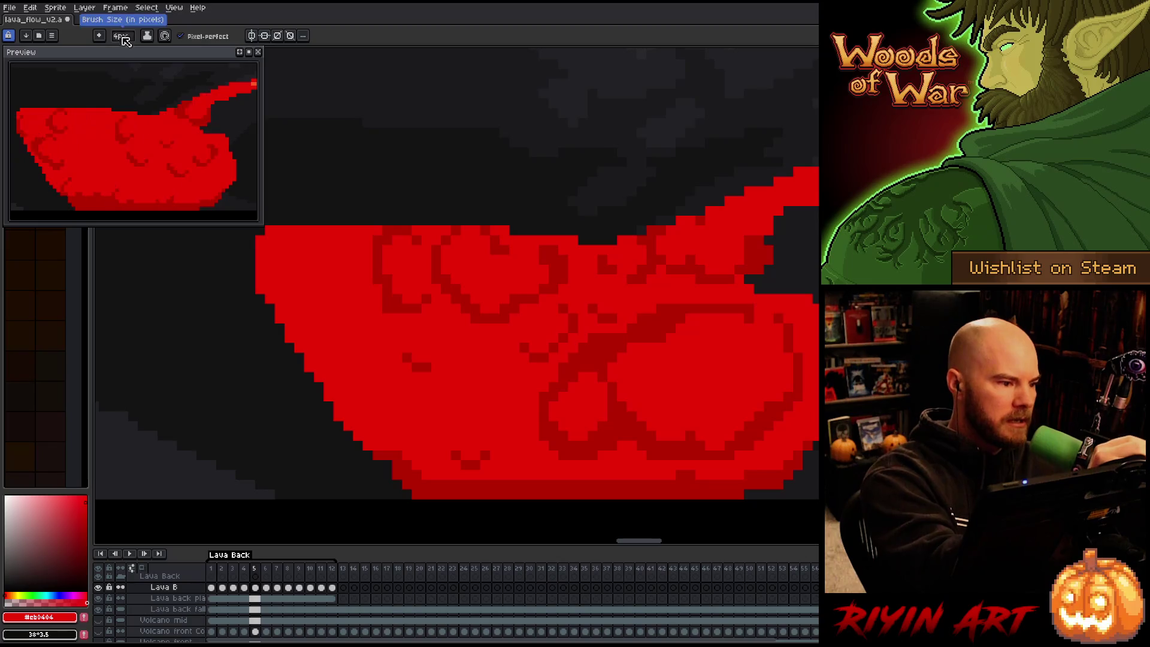
click(120, 36)
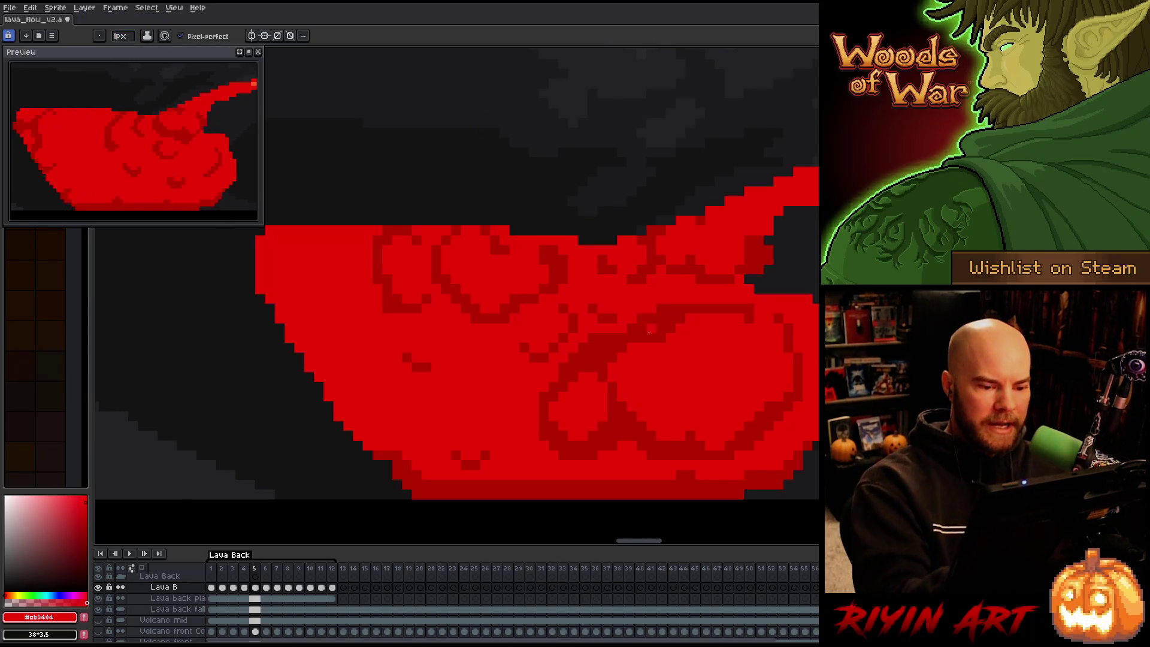
alt+click(641, 288)
On frame 6, switch to a 4px bright red brush and fill the dark patches' centres
key(period)
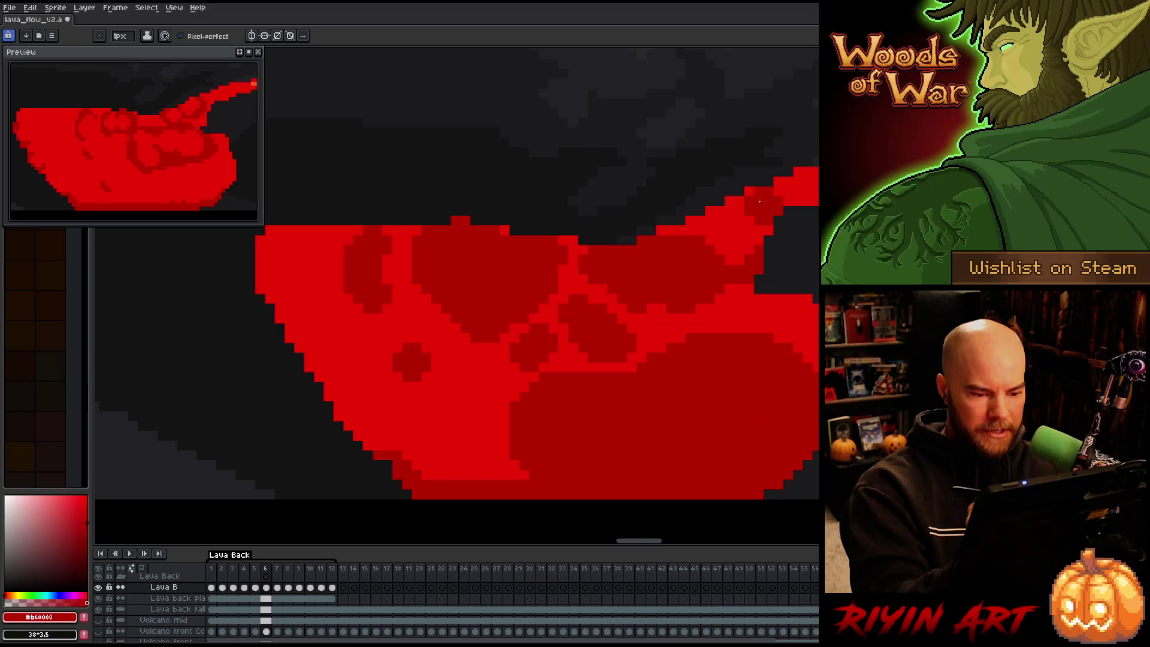
alt+click(662, 326)
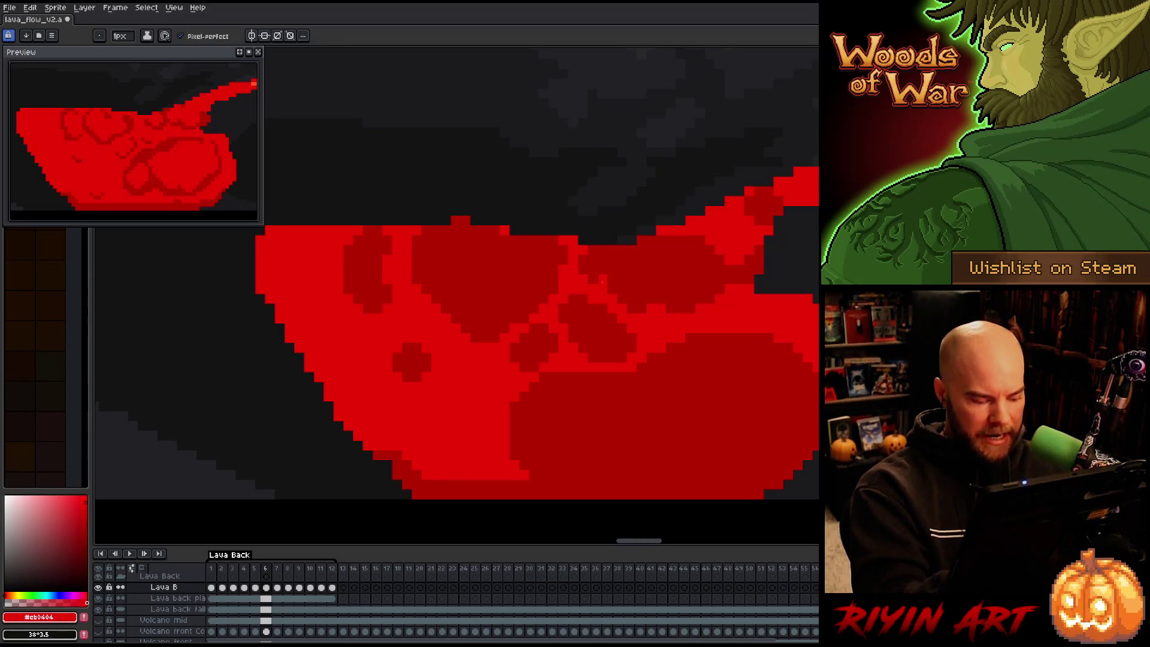
click(123, 36)
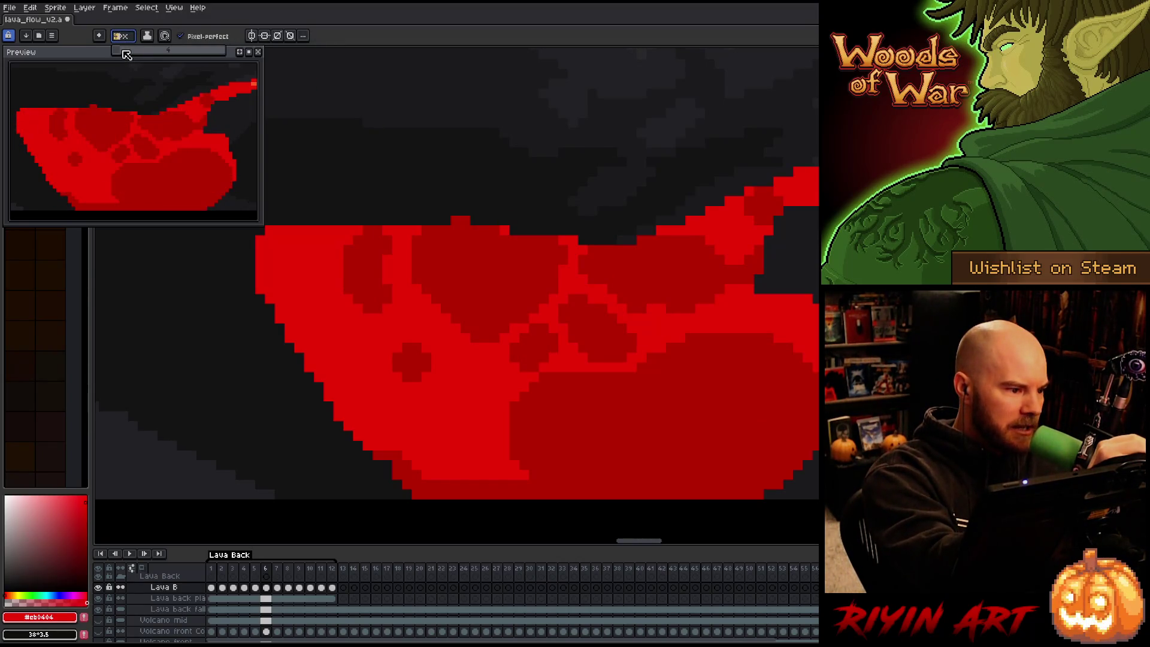
mouse_move(510, 303)
mouse_down()
mouse_move(534, 259)
mouse_move(471, 259)
mouse_move(496, 278)
mouse_up()
mouse_move(665, 275)
mouse_down()
mouse_move(640, 267)
mouse_move(689, 252)
mouse_move(681, 281)
mouse_up()
drag(712, 437, 723, 448)
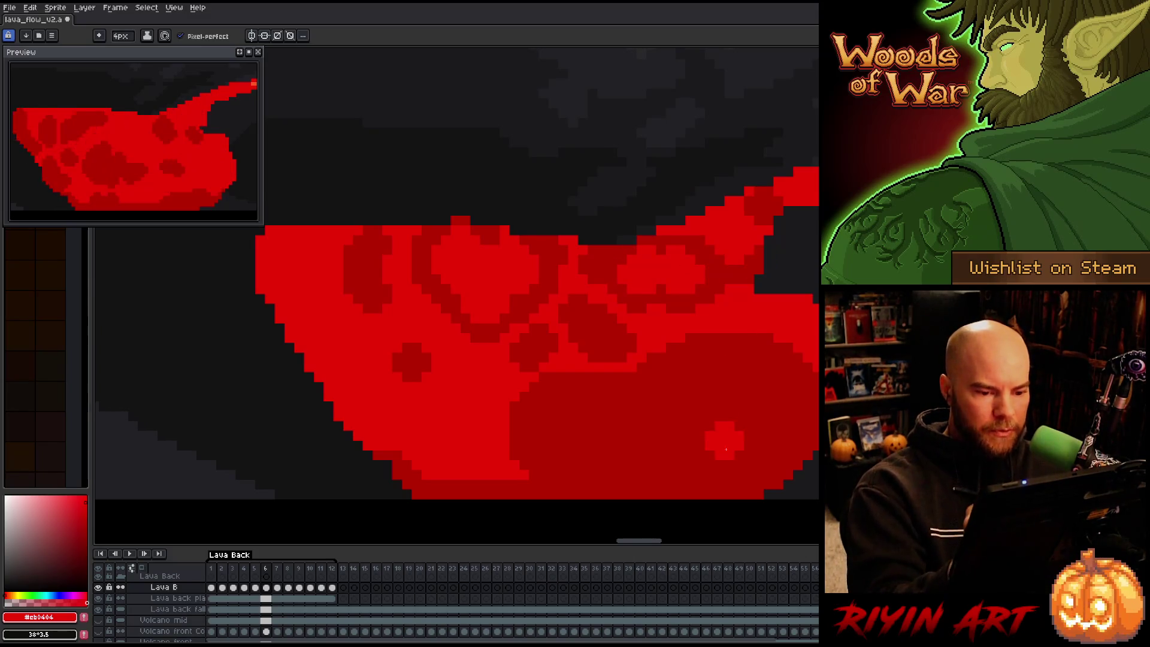
mouse_move(719, 368)
mouse_down()
mouse_move(778, 383)
mouse_move(743, 366)
mouse_move(794, 409)
mouse_move(773, 443)
mouse_move(709, 464)
mouse_move(742, 439)
mouse_up()
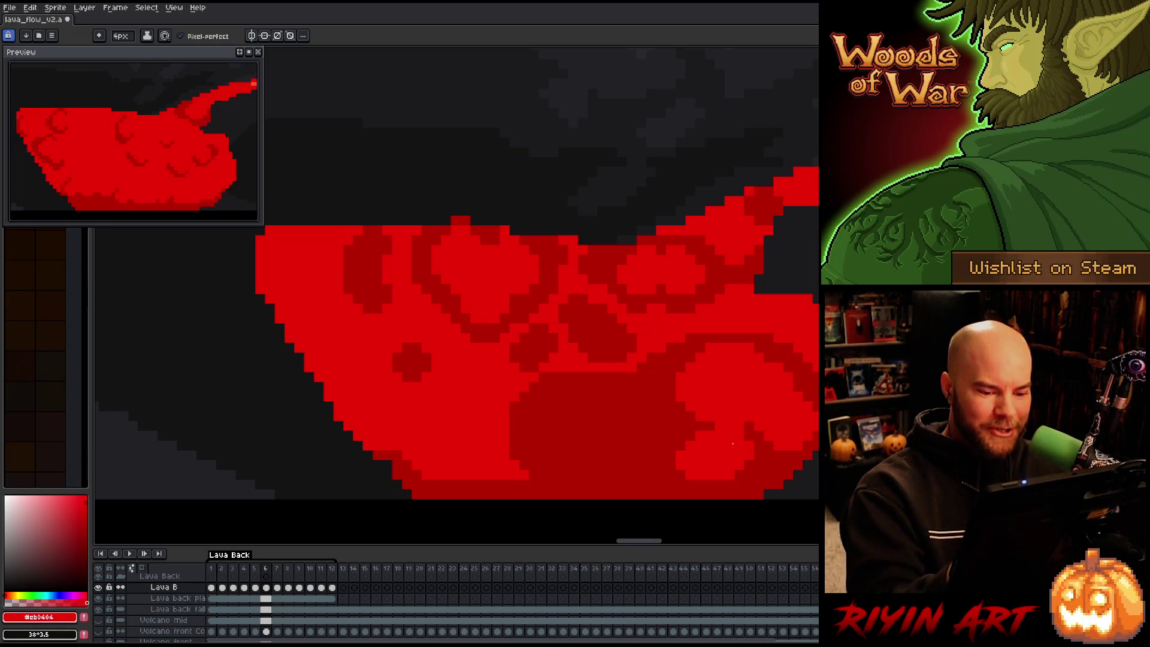
mouse_move(659, 419)
mouse_down()
mouse_move(617, 431)
mouse_move(569, 413)
mouse_move(575, 443)
mouse_up()
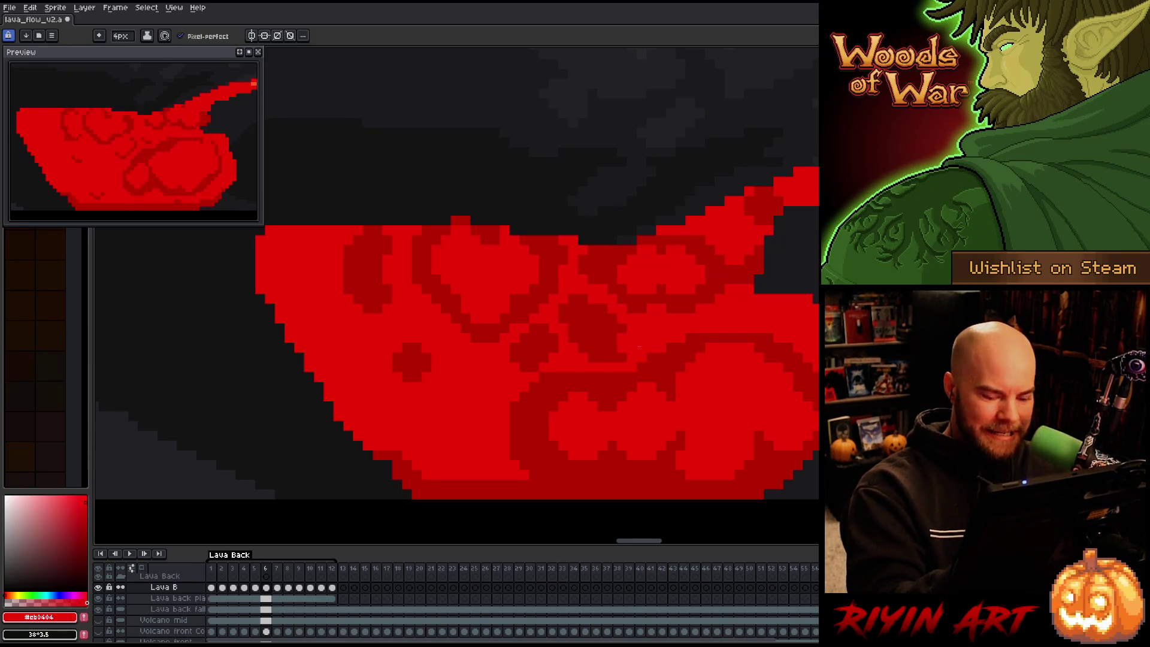
Rework frame 6's lower crust patch, repaint stray dark spots, and add a lava droplet above
key(Right)
key(Left)
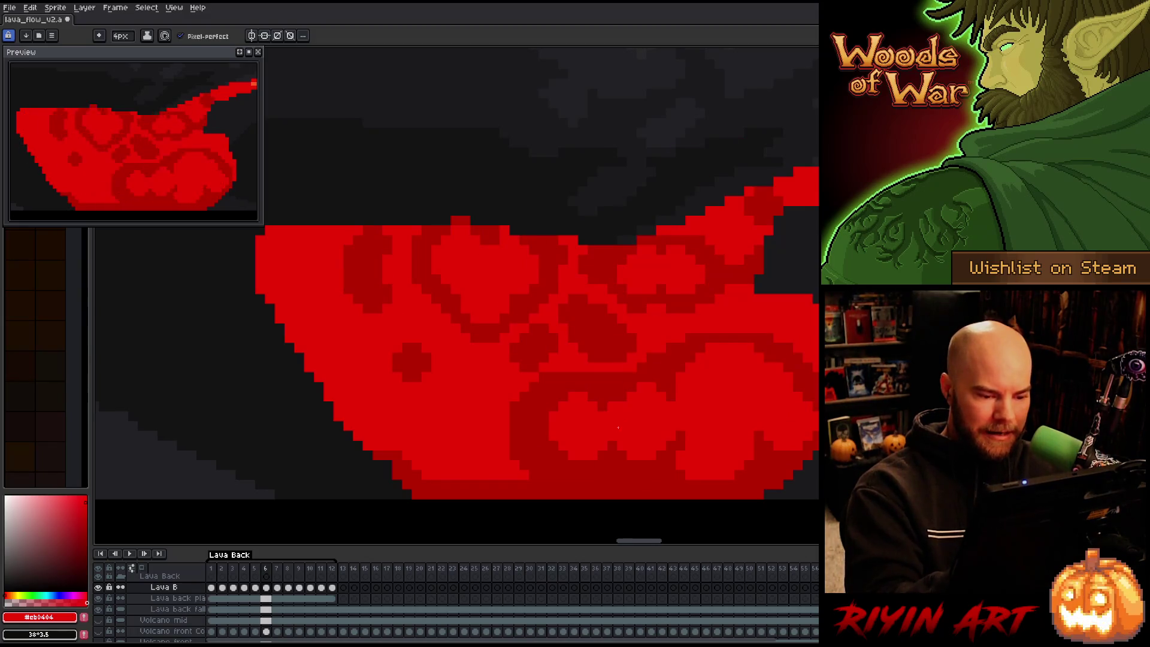
alt+click(673, 377)
mouse_move(671, 389)
mouse_down()
mouse_move(683, 419)
mouse_move(720, 403)
mouse_up()
alt+click(718, 399)
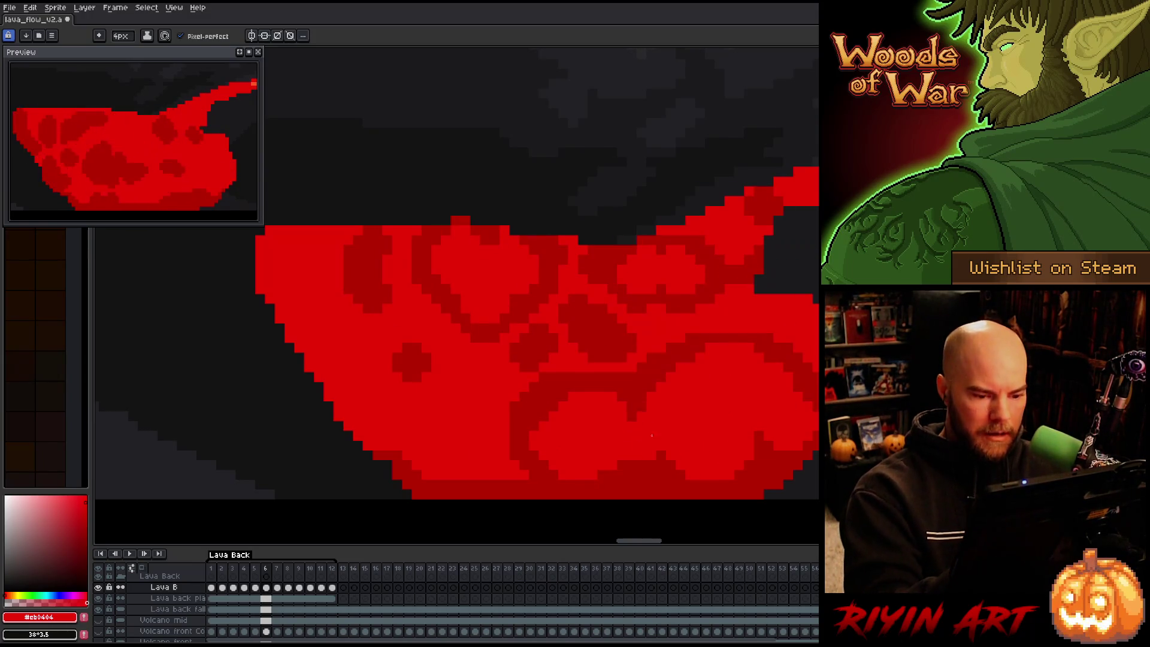
key(alt)
alt+click(606, 414)
drag(575, 302, 617, 345)
mouse_move(377, 248)
mouse_down()
mouse_move(385, 287)
mouse_move(373, 261)
mouse_up()
key(ctrl+z)
key(ctrl+z)
drag(419, 351, 413, 365)
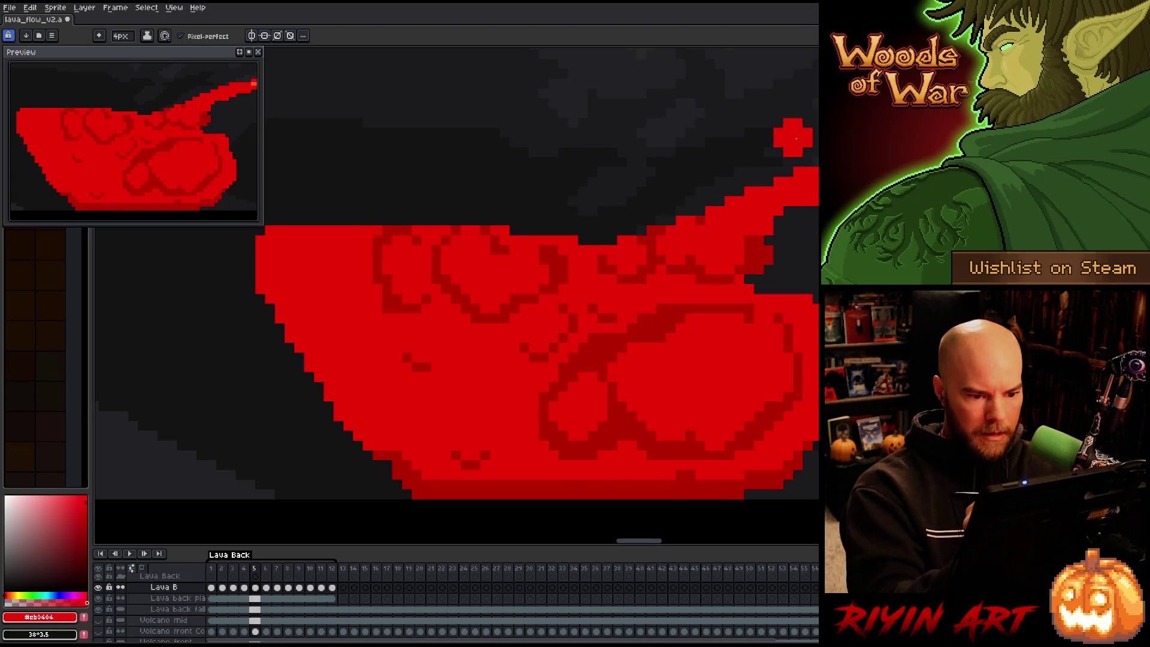
click(676, 196)
On frame 7, give the lower-right crust spot a bright red centre
key(period)
key(comma)
key(period)
mouse_move(764, 414)
mouse_down()
mouse_move(671, 456)
mouse_move(748, 446)
mouse_move(734, 392)
mouse_move(769, 410)
mouse_up()
Fill the centres of frame 7's dark crust spots bright red, leaving thin dark rings
drag(593, 455, 600, 445)
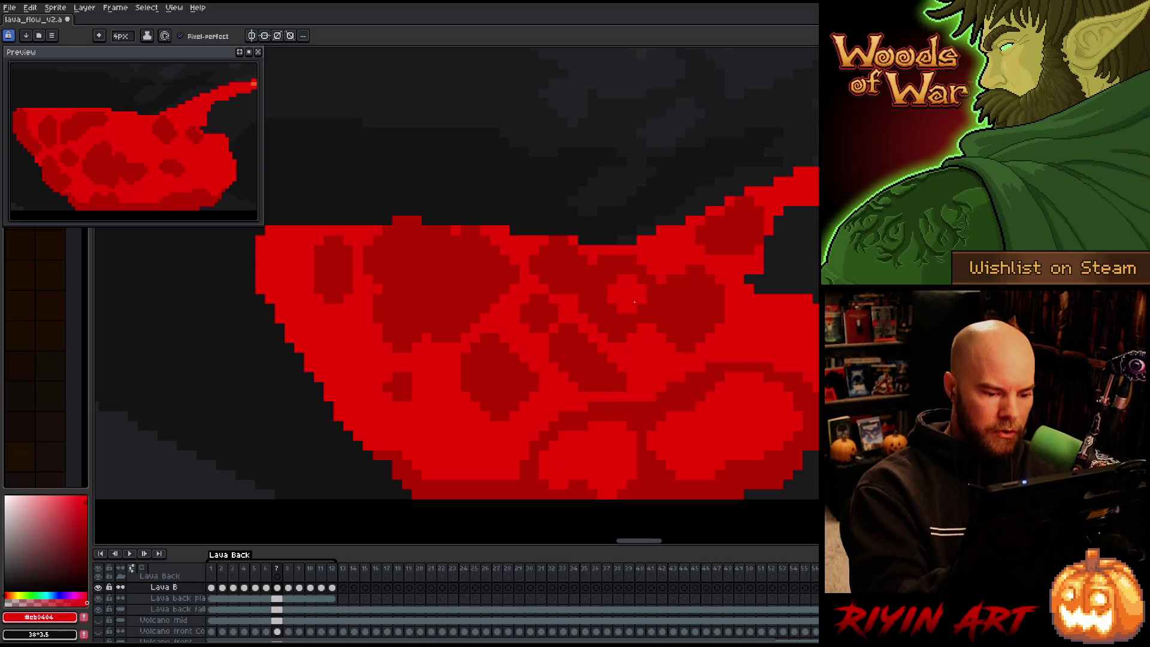
drag(411, 303, 402, 313)
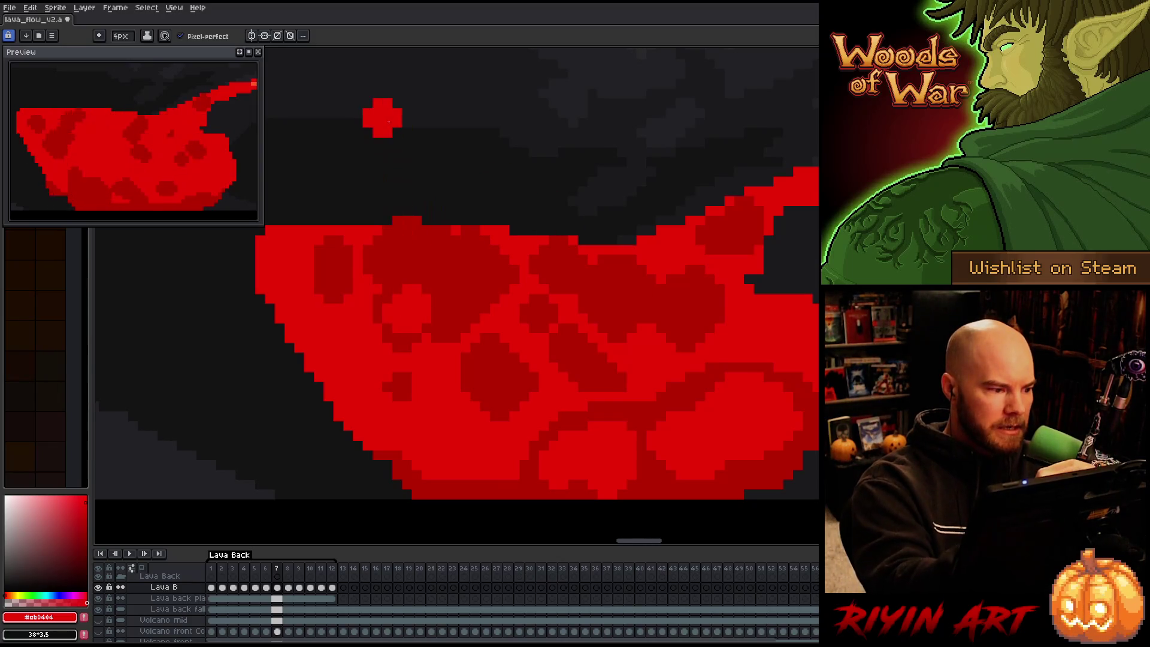
mouse_move(409, 259)
mouse_down()
mouse_move(462, 282)
mouse_move(474, 252)
mouse_up()
drag(349, 272, 335, 293)
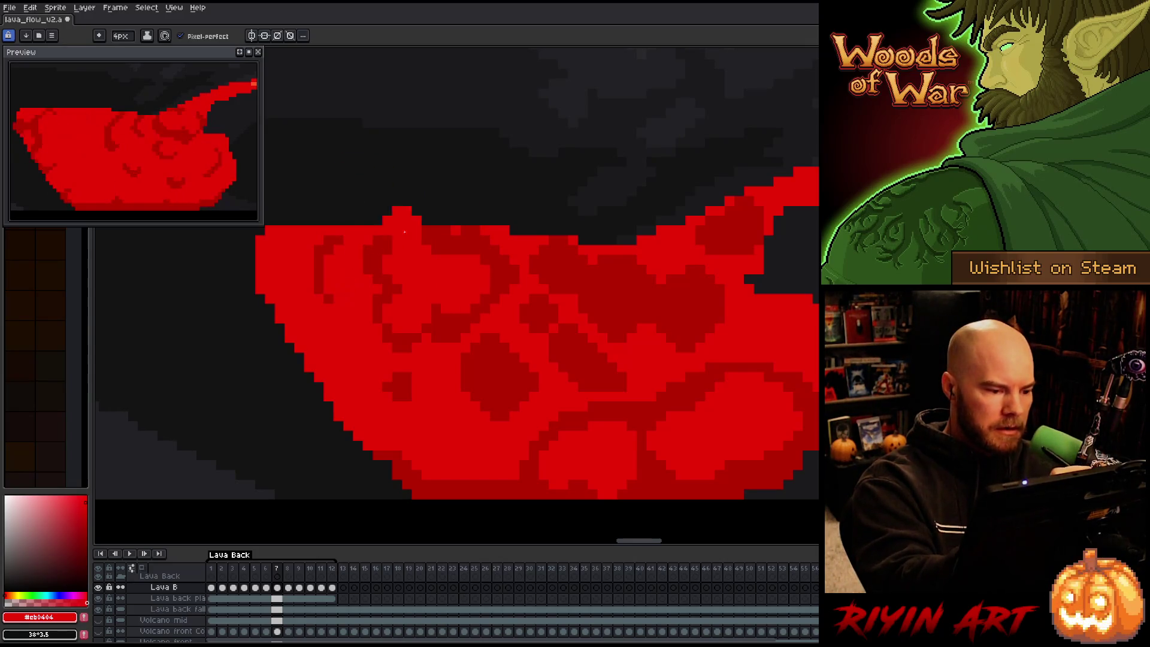
drag(479, 359, 516, 389)
mouse_move(569, 336)
mouse_down()
mouse_move(589, 352)
mouse_move(608, 282)
mouse_move(710, 314)
mouse_up()
drag(568, 264, 554, 249)
mouse_move(737, 228)
mouse_down()
mouse_move(707, 252)
mouse_move(730, 225)
mouse_up()
On frame 8, hollow the upper-right, lower-right, central and lower dark blobs into rings
key(Right)
drag(686, 264, 725, 226)
mouse_move(734, 413)
mouse_down()
mouse_move(767, 437)
mouse_move(785, 419)
mouse_up()
mouse_move(674, 335)
mouse_down()
mouse_move(655, 471)
mouse_move(599, 462)
mouse_up()
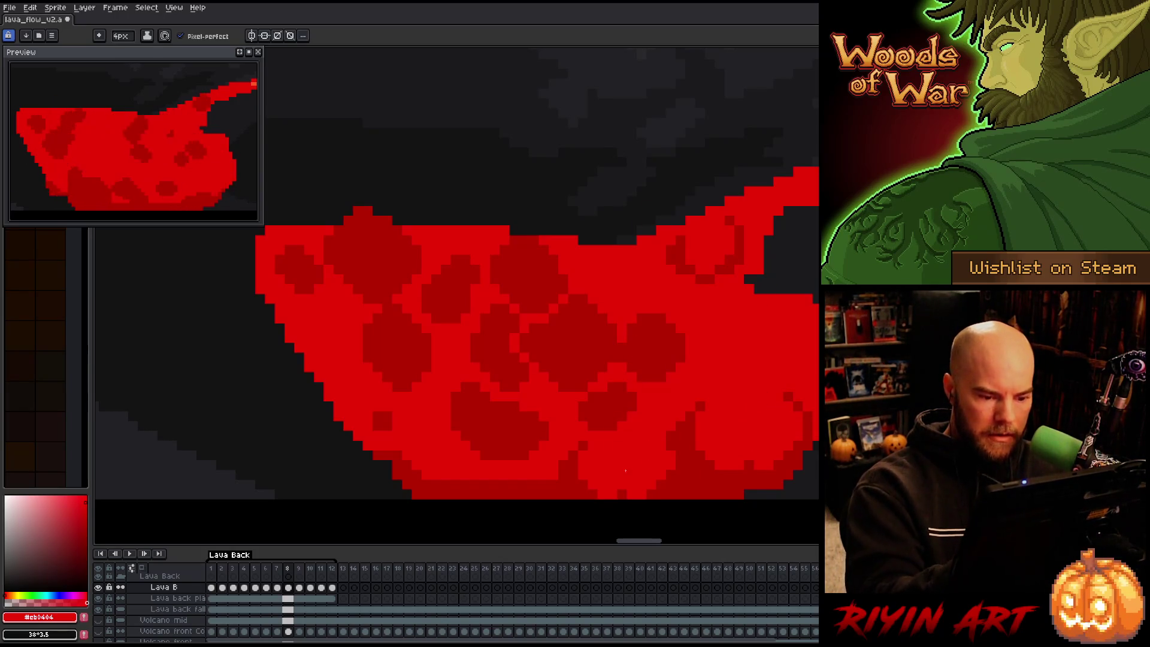
drag(644, 335, 650, 342)
mouse_move(575, 326)
mouse_down()
mouse_move(578, 335)
mouse_move(527, 237)
mouse_move(547, 265)
mouse_up()
mouse_move(599, 389)
mouse_down()
mouse_move(626, 419)
mouse_move(599, 398)
mouse_up()
mouse_move(479, 413)
mouse_down()
mouse_move(518, 413)
mouse_move(503, 335)
mouse_move(513, 311)
mouse_up()
Hollow frame 8's upper-left and left-side dark blobs into rings, undoing two stray fills
mouse_move(446, 279)
mouse_down()
mouse_move(446, 294)
mouse_move(461, 264)
mouse_up()
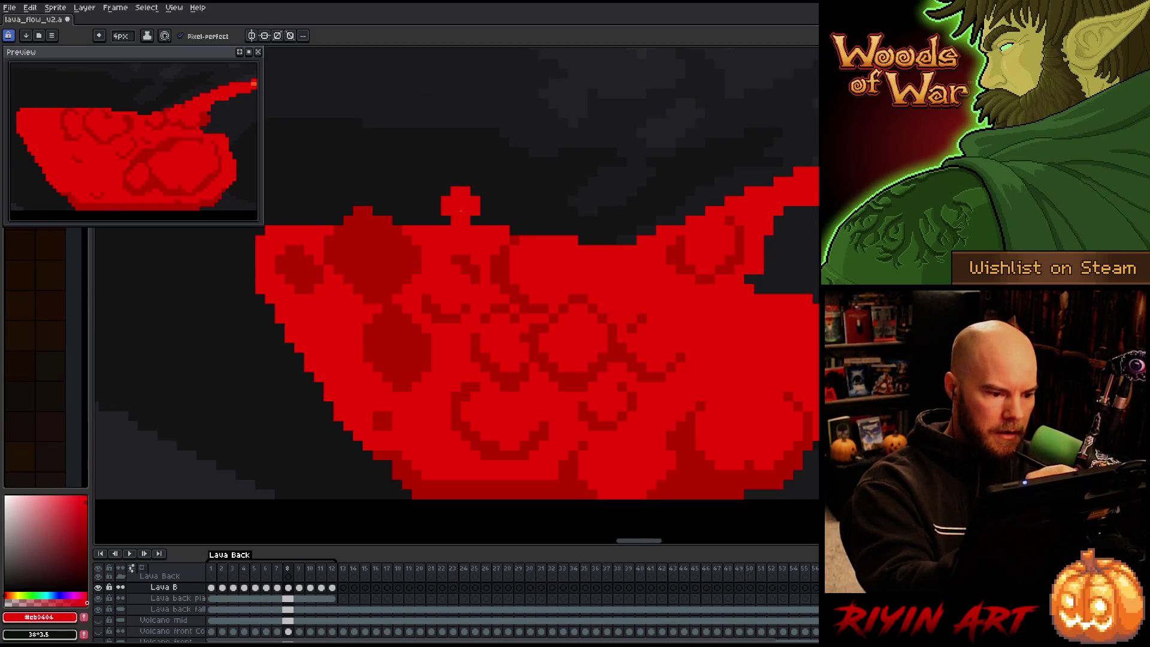
mouse_move(393, 257)
mouse_down()
mouse_move(382, 269)
mouse_move(372, 234)
mouse_up()
mouse_move(396, 336)
mouse_down()
mouse_move(414, 344)
mouse_move(389, 353)
mouse_up()
drag(299, 263, 312, 276)
key(ctrl+z)
key(ctrl+z)
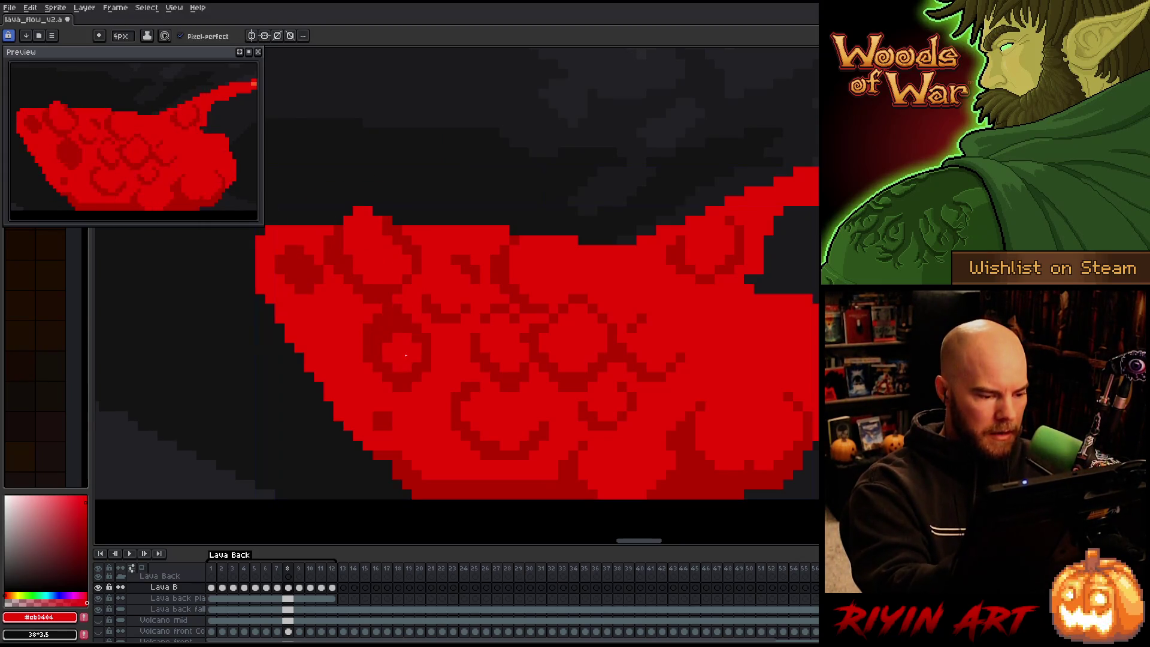
click(304, 264)
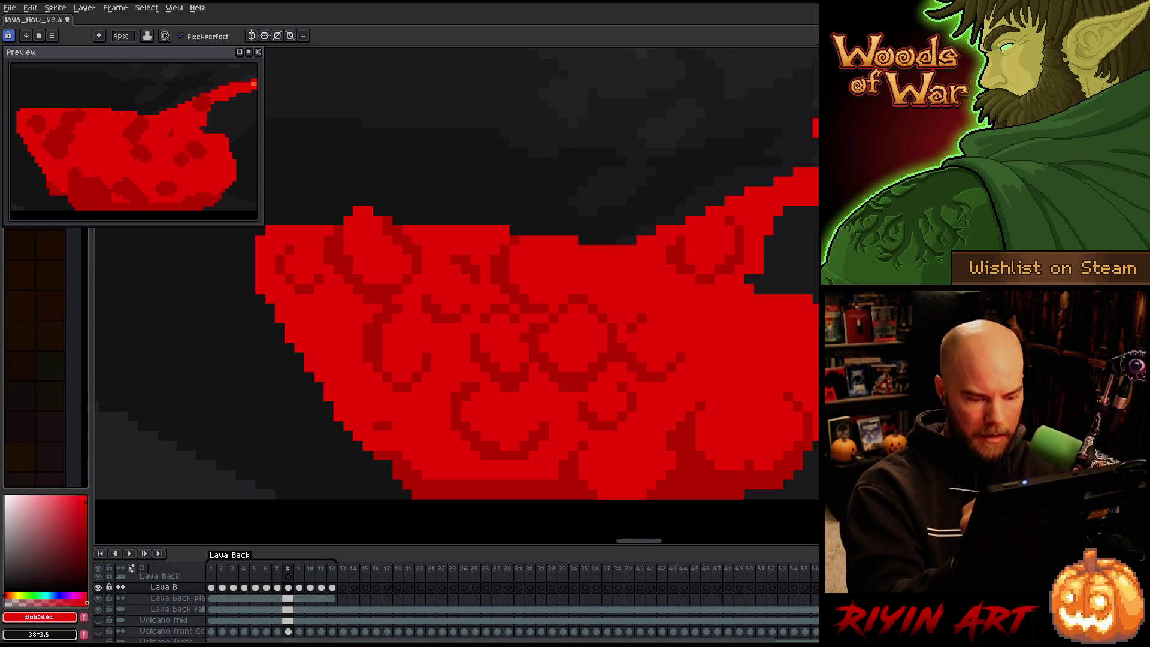
key(period)
Hollow frame 9's right, central, upper and left dark blobs into thin rings
click(745, 255)
click(764, 431)
mouse_move(771, 435)
mouse_down()
mouse_move(750, 409)
mouse_move(692, 479)
mouse_move(656, 488)
mouse_up()
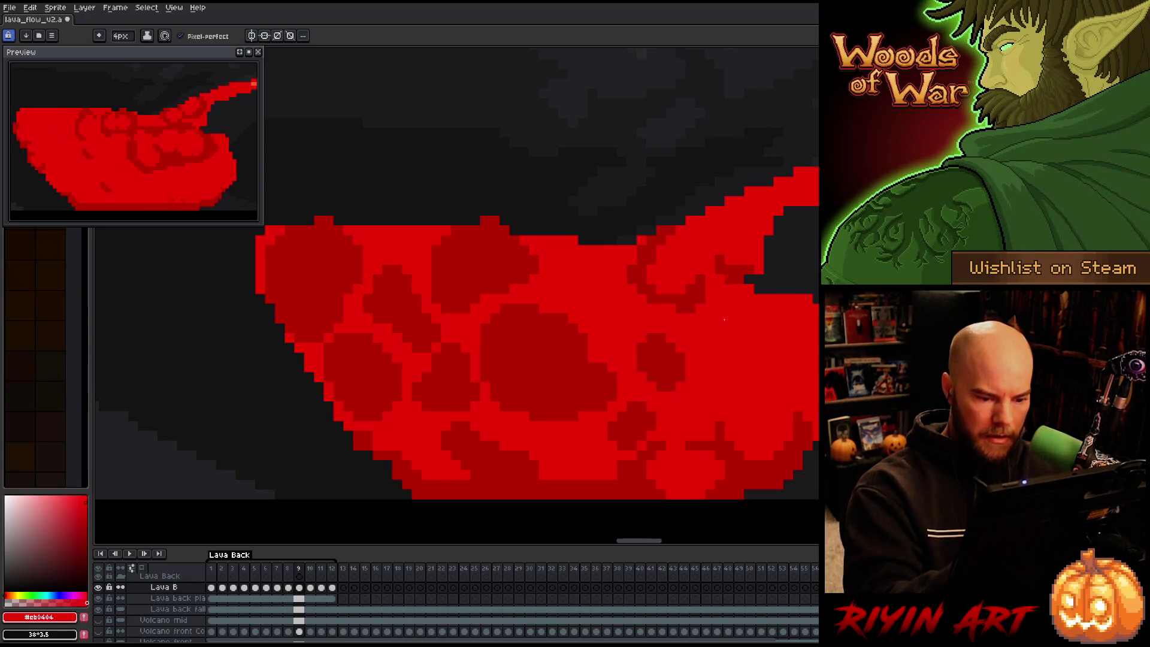
drag(674, 345, 668, 358)
mouse_move(605, 384)
mouse_down()
mouse_move(578, 363)
mouse_move(569, 383)
mouse_move(516, 333)
mouse_up()
drag(500, 240, 499, 282)
mouse_move(456, 252)
mouse_down()
mouse_move(448, 282)
mouse_move(466, 293)
mouse_up()
mouse_move(323, 265)
mouse_down()
mouse_move(338, 250)
mouse_move(289, 264)
mouse_move(306, 282)
mouse_up()
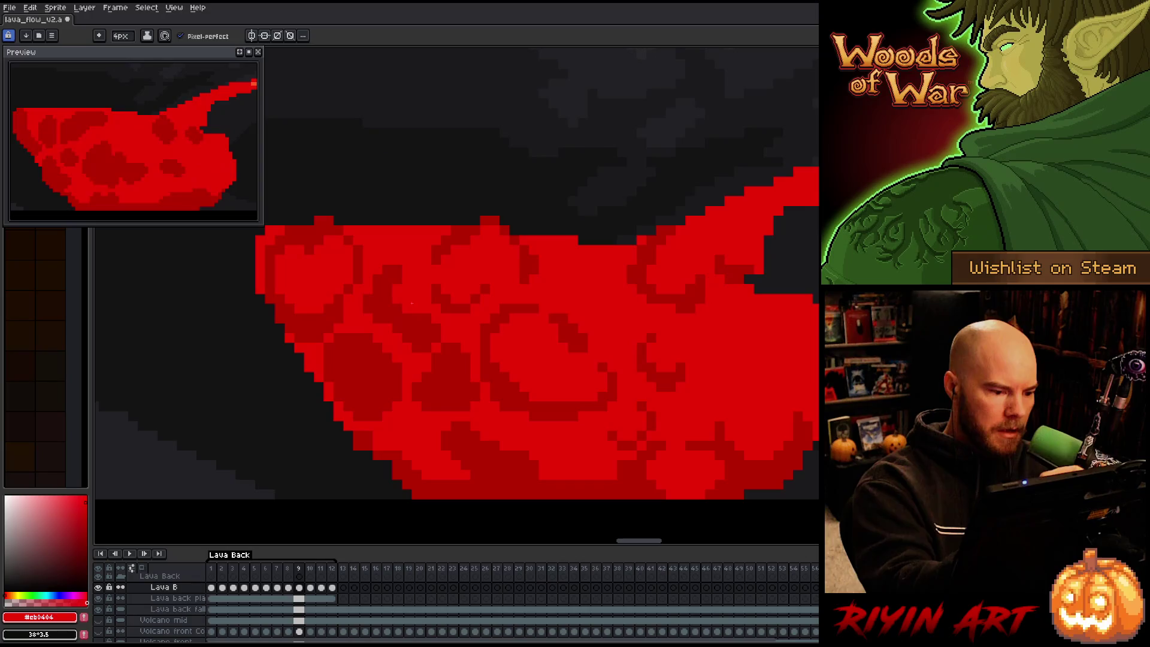
drag(373, 396, 369, 367)
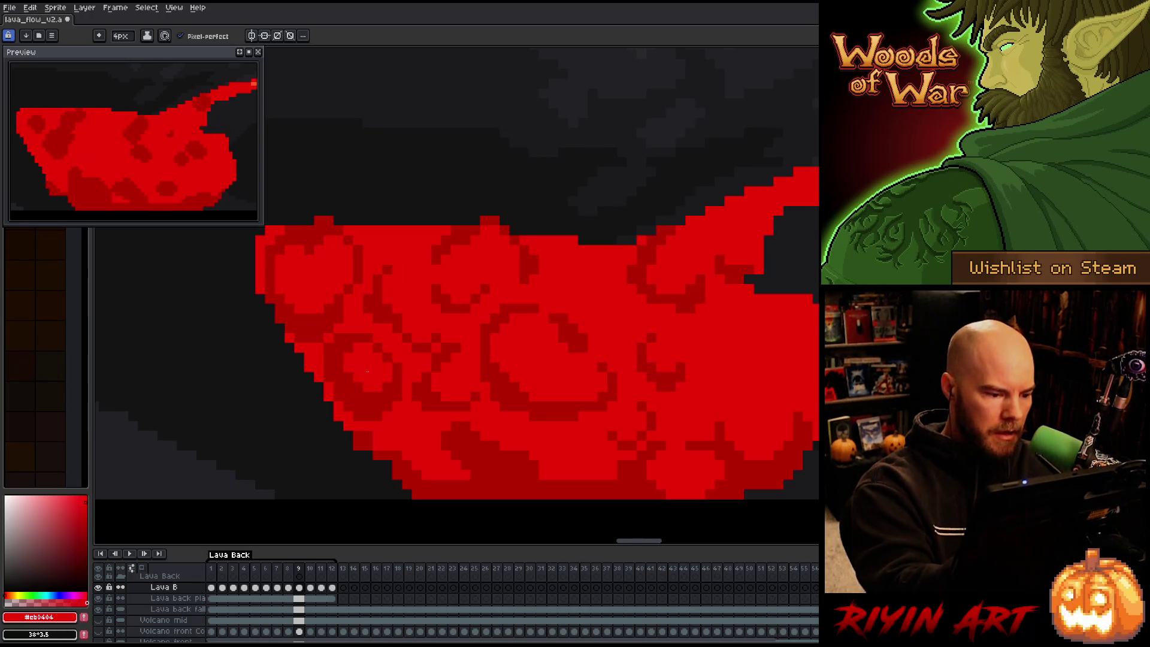
On frame 10, hollow the centre, right, upper-left and lower-left dark blobs into rings
key(period)
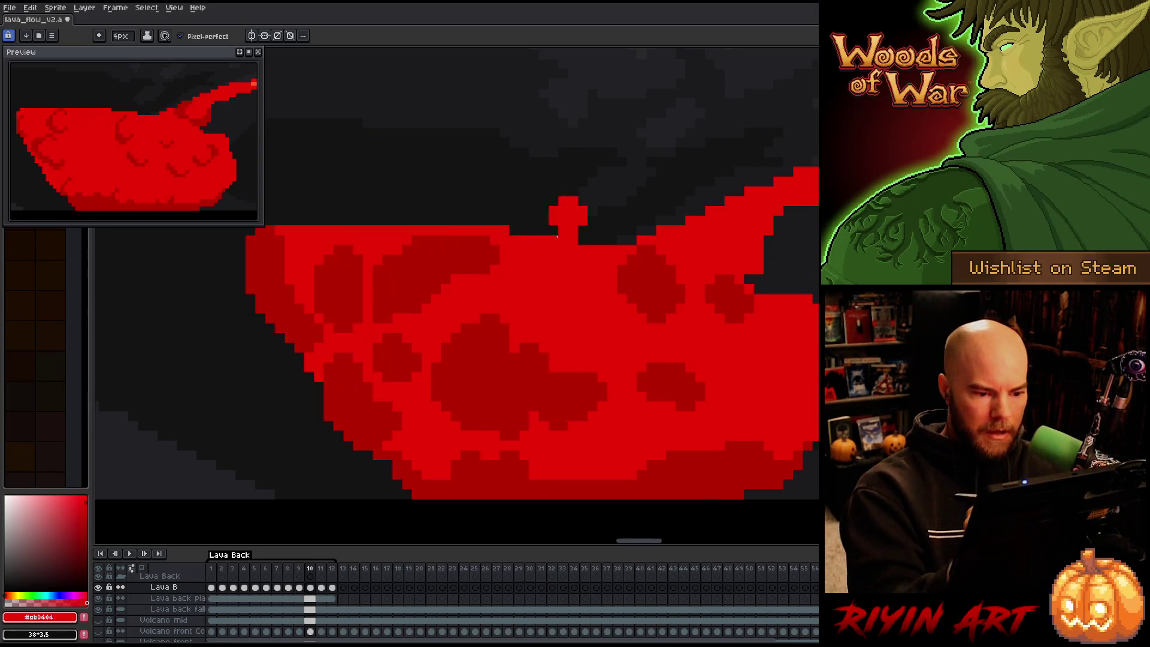
mouse_move(487, 357)
mouse_down()
mouse_move(521, 396)
mouse_move(593, 382)
mouse_up()
mouse_move(656, 293)
mouse_down()
mouse_move(653, 279)
mouse_move(677, 293)
mouse_move(743, 297)
mouse_up()
drag(662, 374, 685, 392)
drag(761, 467, 479, 471)
mouse_move(437, 249)
mouse_down()
mouse_move(457, 254)
mouse_move(455, 267)
mouse_move(407, 299)
mouse_move(422, 252)
mouse_up()
drag(339, 267, 341, 303)
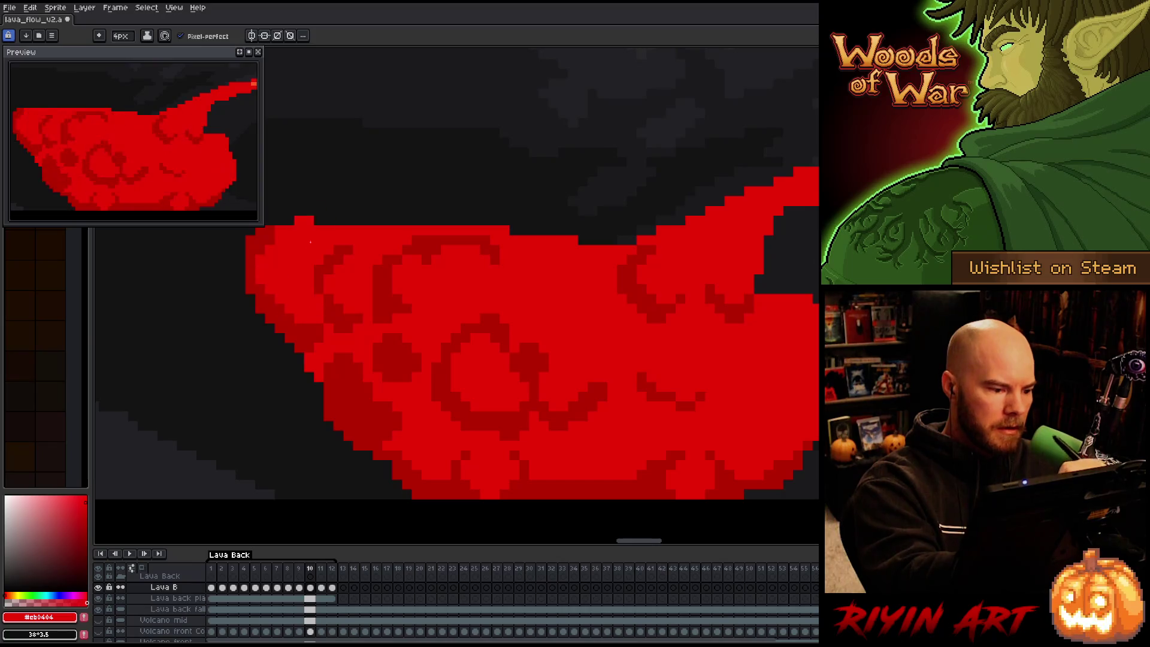
drag(392, 356, 410, 347)
drag(379, 399, 377, 422)
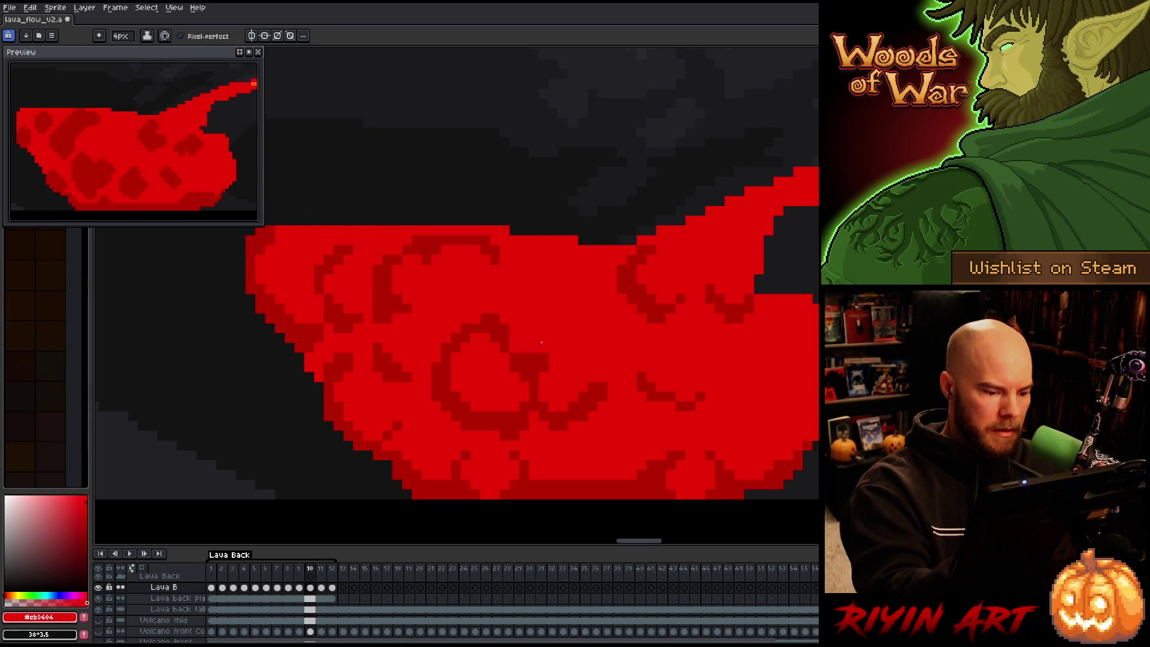
On frame 11, hollow the lower-middle, right-side and central dark spots into outlines
key(period)
mouse_move(570, 409)
mouse_down()
mouse_move(559, 420)
mouse_move(568, 446)
mouse_up()
drag(617, 281, 629, 311)
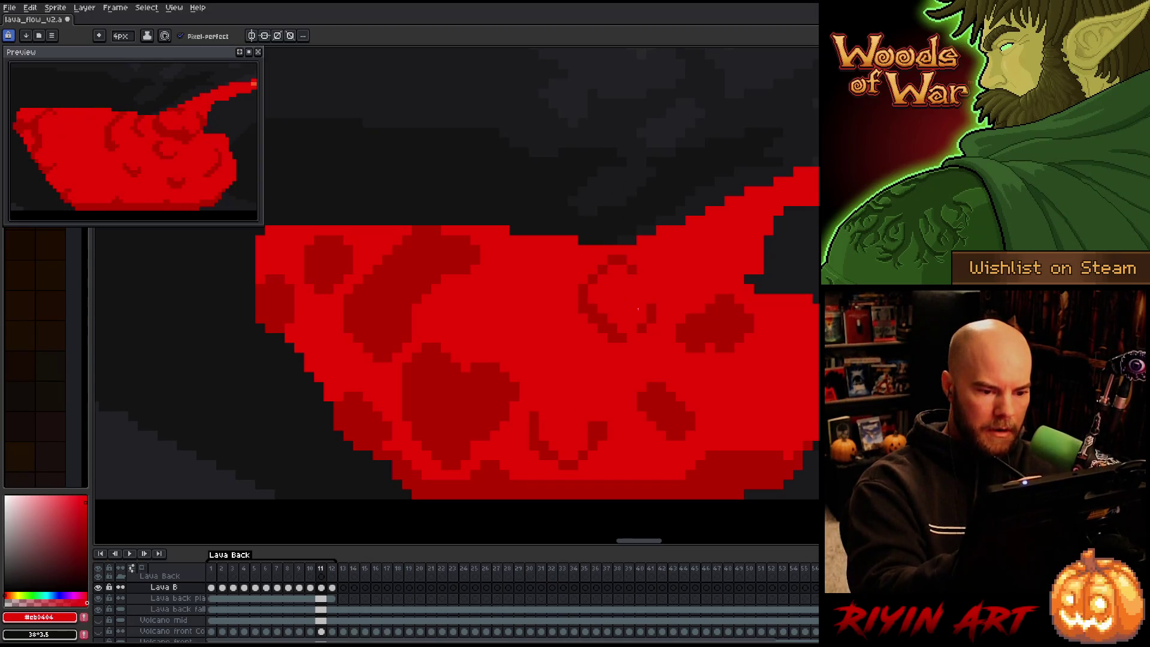
drag(713, 303, 716, 315)
drag(656, 392, 674, 410)
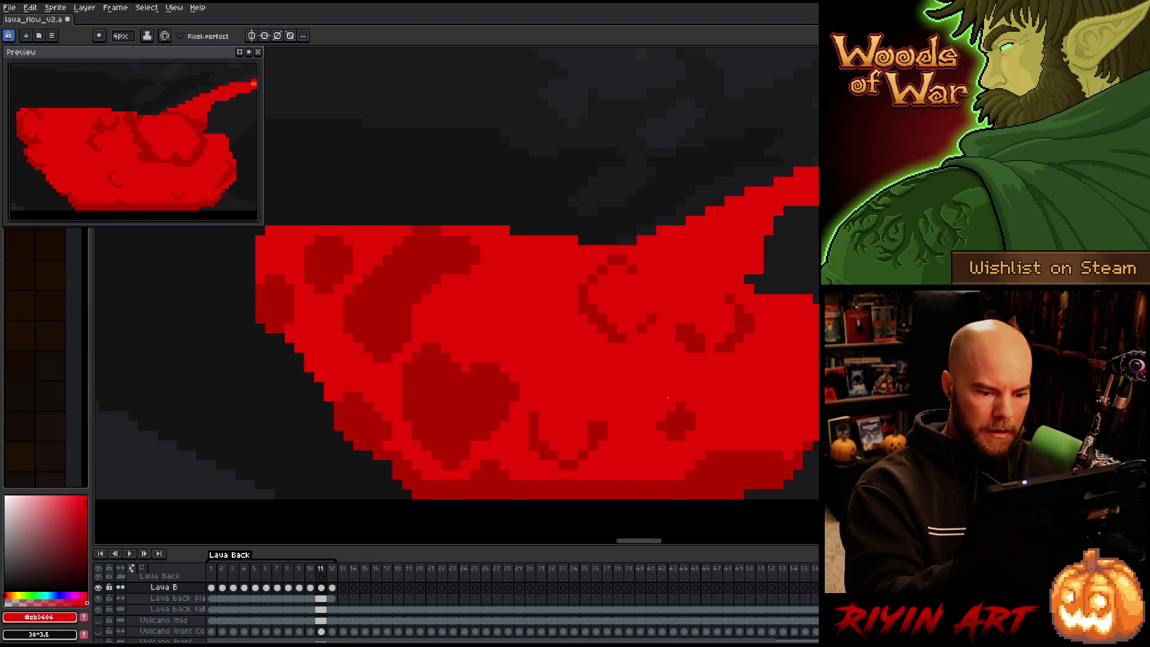
drag(495, 370, 488, 383)
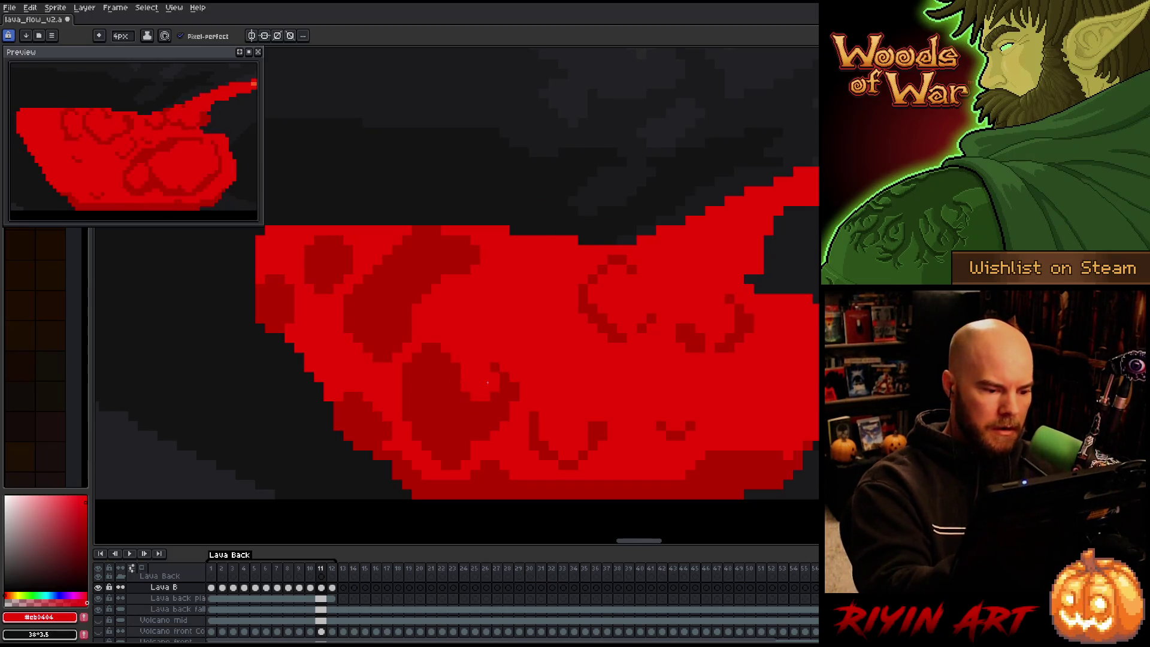
mouse_move(419, 371)
mouse_down()
mouse_move(461, 419)
mouse_move(465, 443)
mouse_move(446, 455)
mouse_up()
Hollow frame 11's diagonal, upper-left, left-edge and upper spots, and repaint part of the bottom band red
mouse_move(402, 284)
mouse_down()
mouse_move(388, 318)
mouse_move(441, 269)
mouse_move(465, 265)
mouse_up()
mouse_move(334, 257)
mouse_down()
mouse_move(277, 324)
mouse_move(271, 299)
mouse_up()
drag(353, 401, 377, 431)
drag(419, 360, 415, 366)
drag(587, 296, 626, 275)
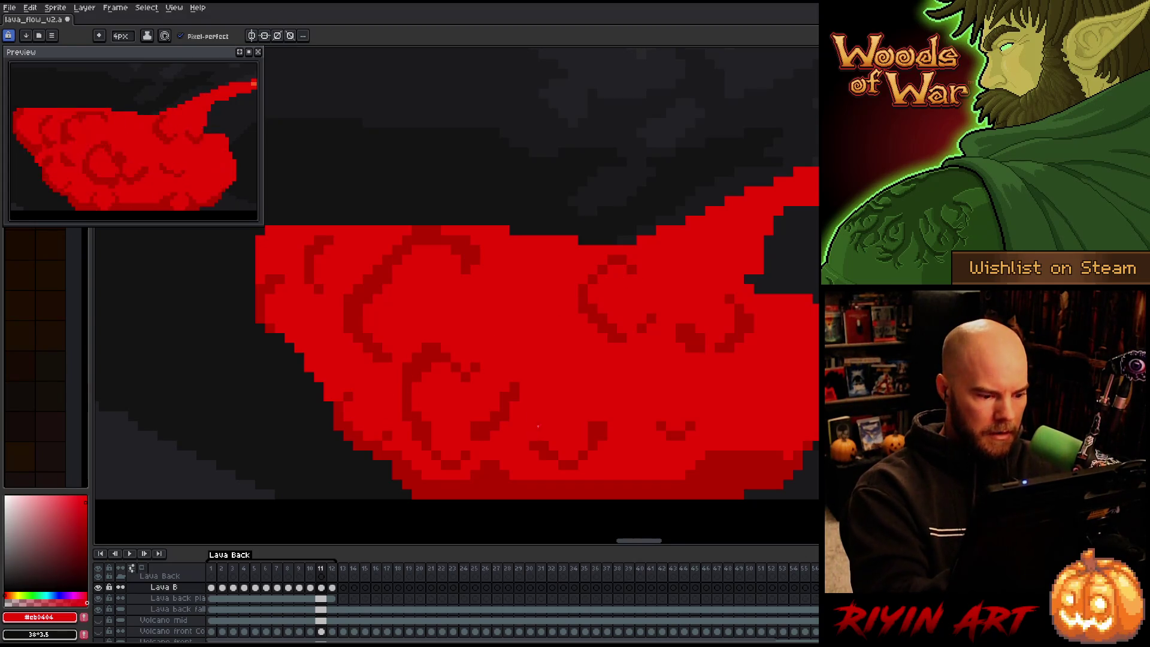
drag(504, 475, 495, 495)
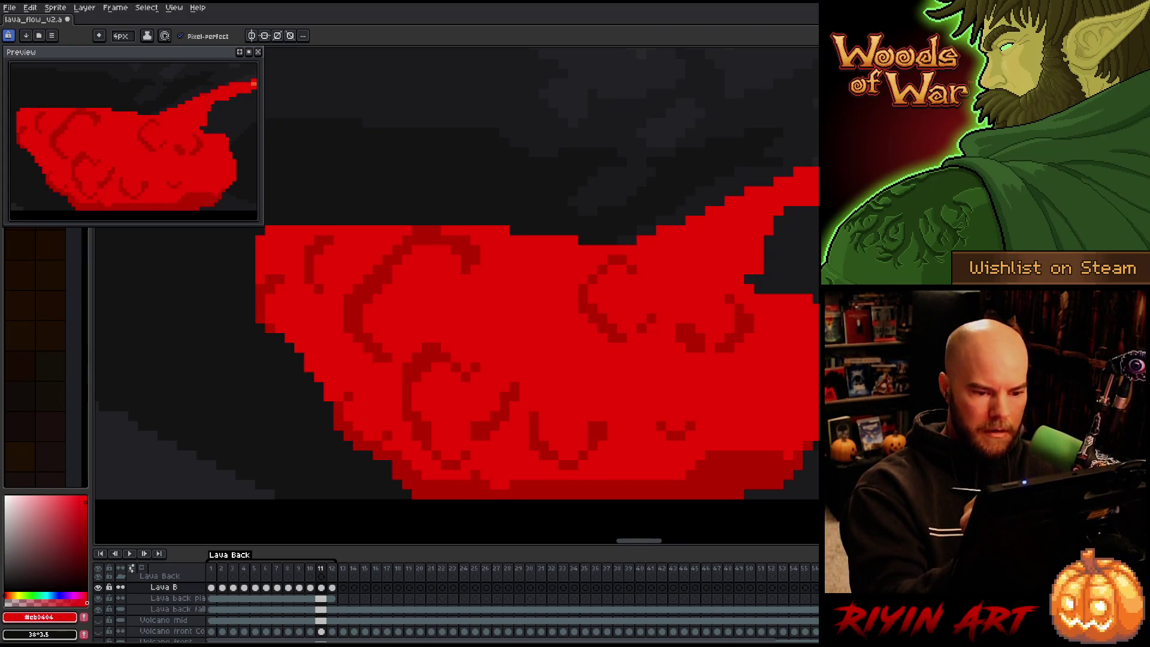
key(Right)
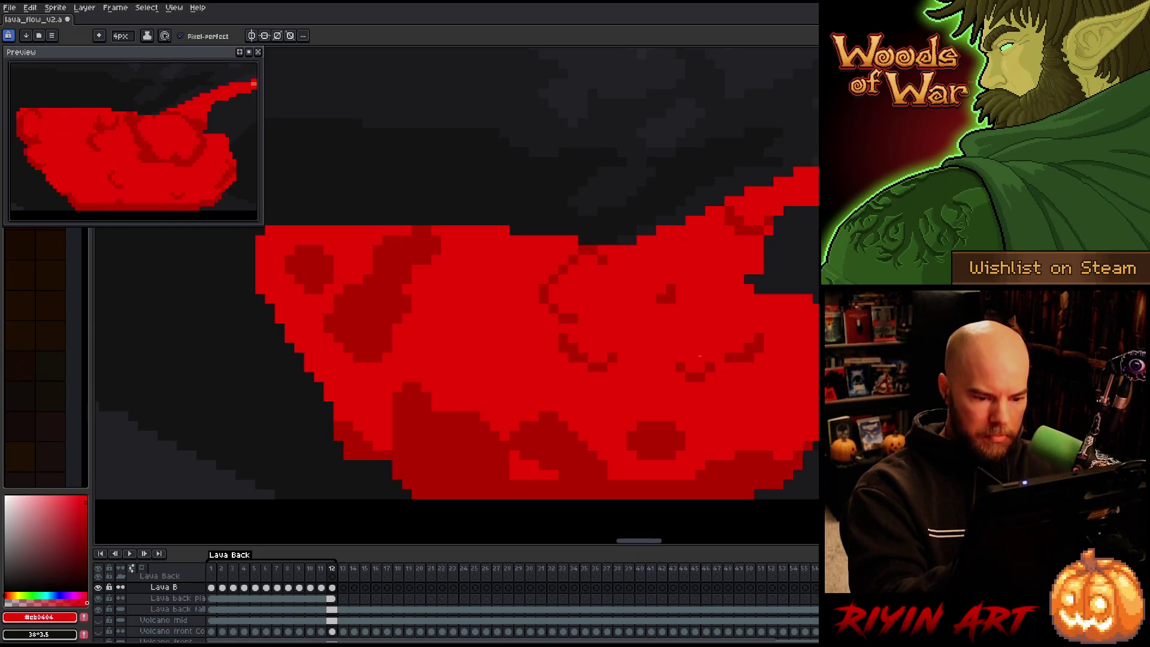
Hollow the lower dark spots on frame 12 into rings, undoing an accidental dark-red fill
drag(641, 426, 662, 439)
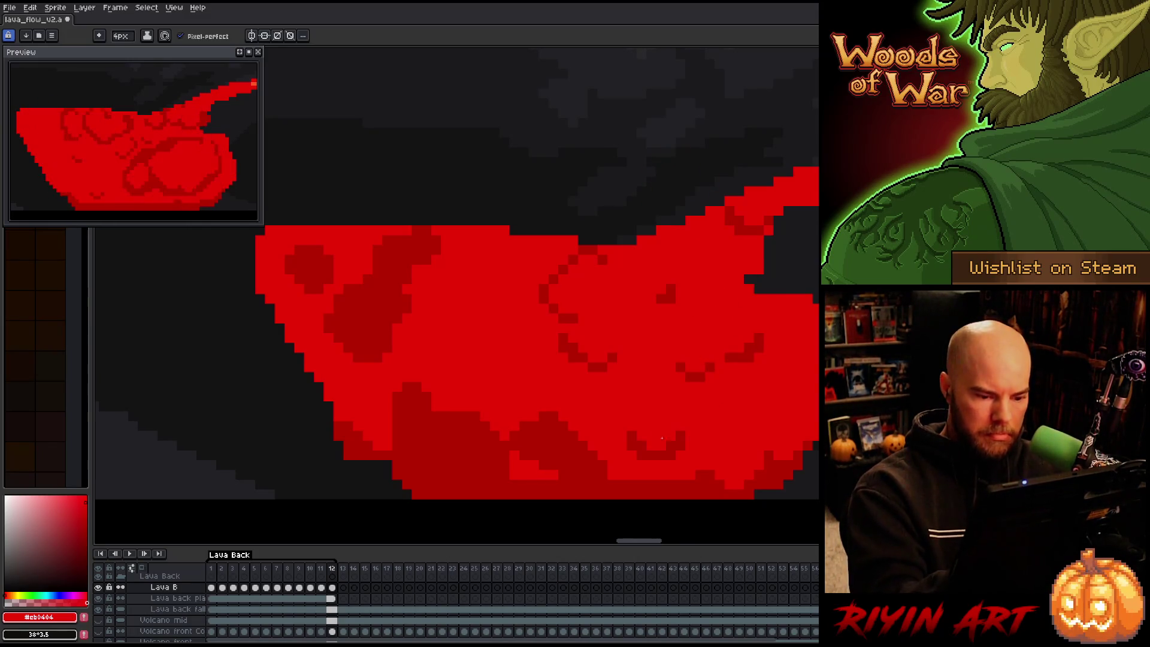
drag(542, 426, 577, 441)
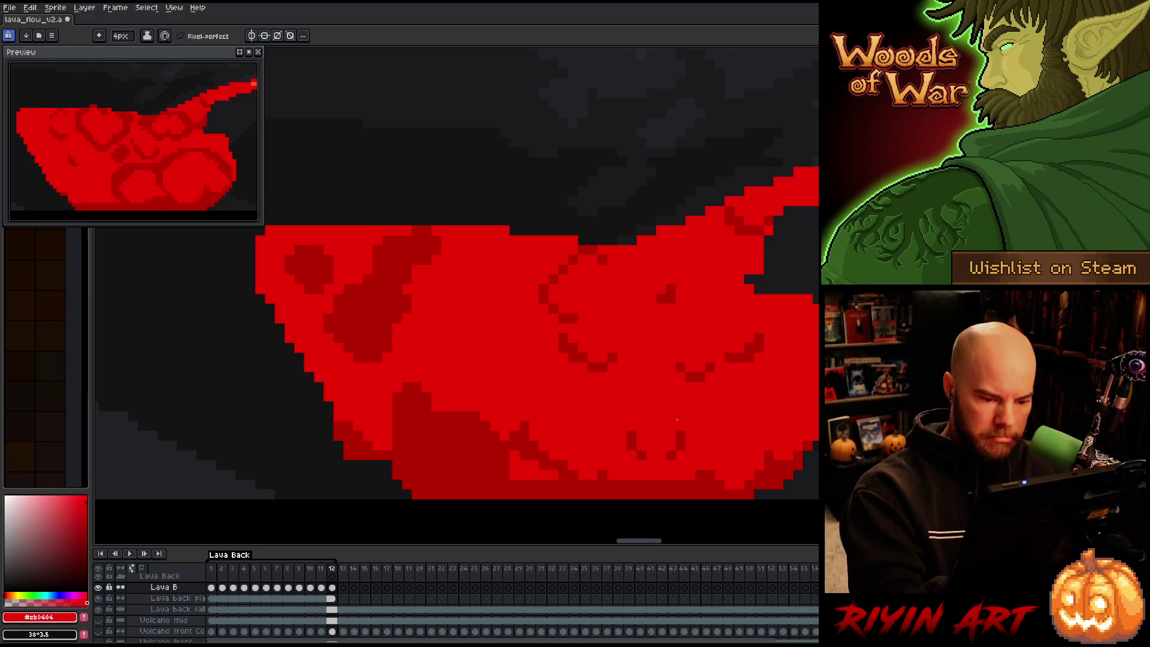
alt+click(683, 442)
drag(683, 441, 665, 450)
key(ctrl+z)
alt+click(657, 435)
Hollow the lower-left and upper-left patches, clean a leftover outline, and play the animation
mouse_move(497, 424)
mouse_down()
mouse_move(471, 462)
mouse_move(433, 454)
mouse_up()
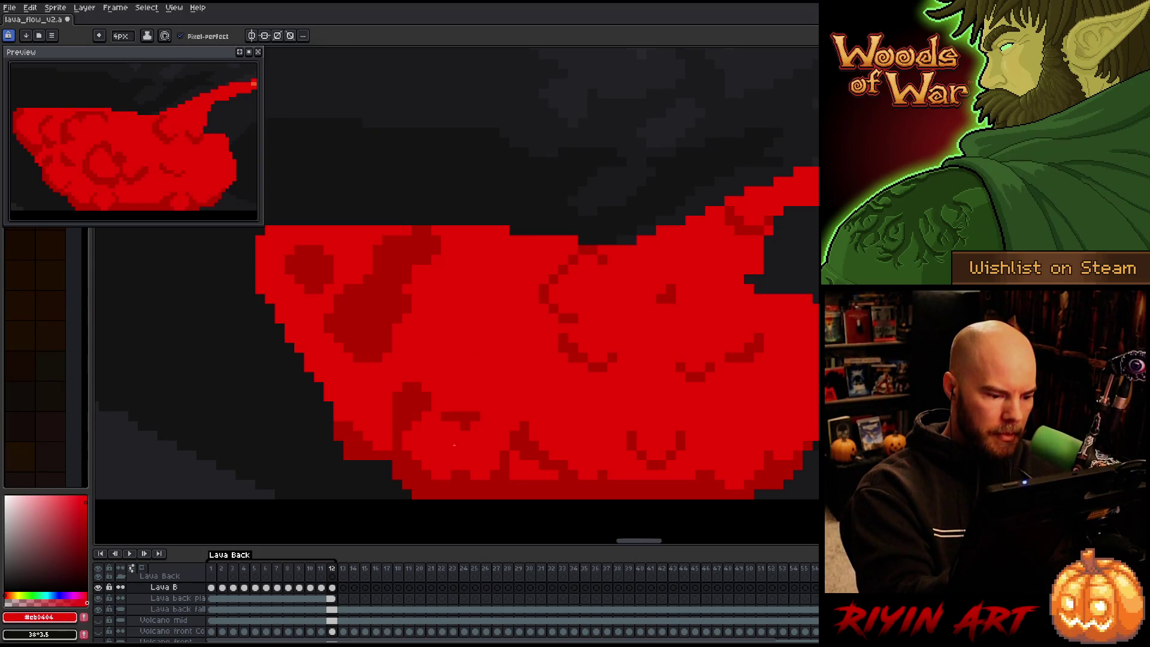
mouse_move(383, 323)
mouse_down()
mouse_move(360, 315)
mouse_move(411, 264)
mouse_move(319, 268)
mouse_move(312, 287)
mouse_up()
drag(790, 277, 801, 297)
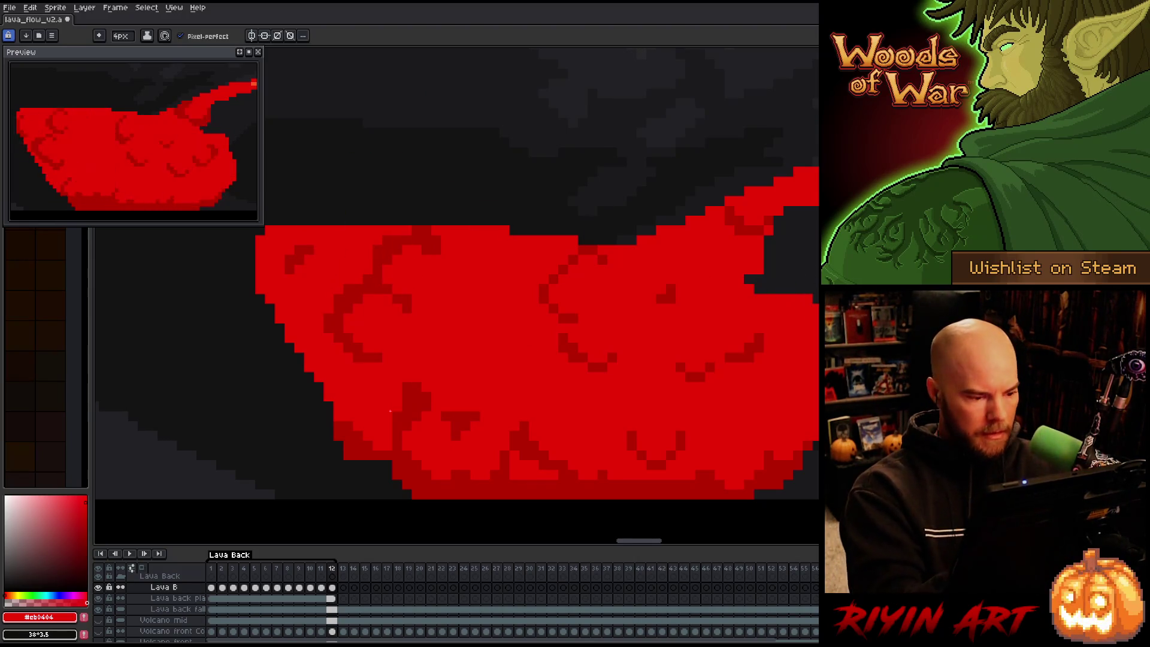
key(Return)
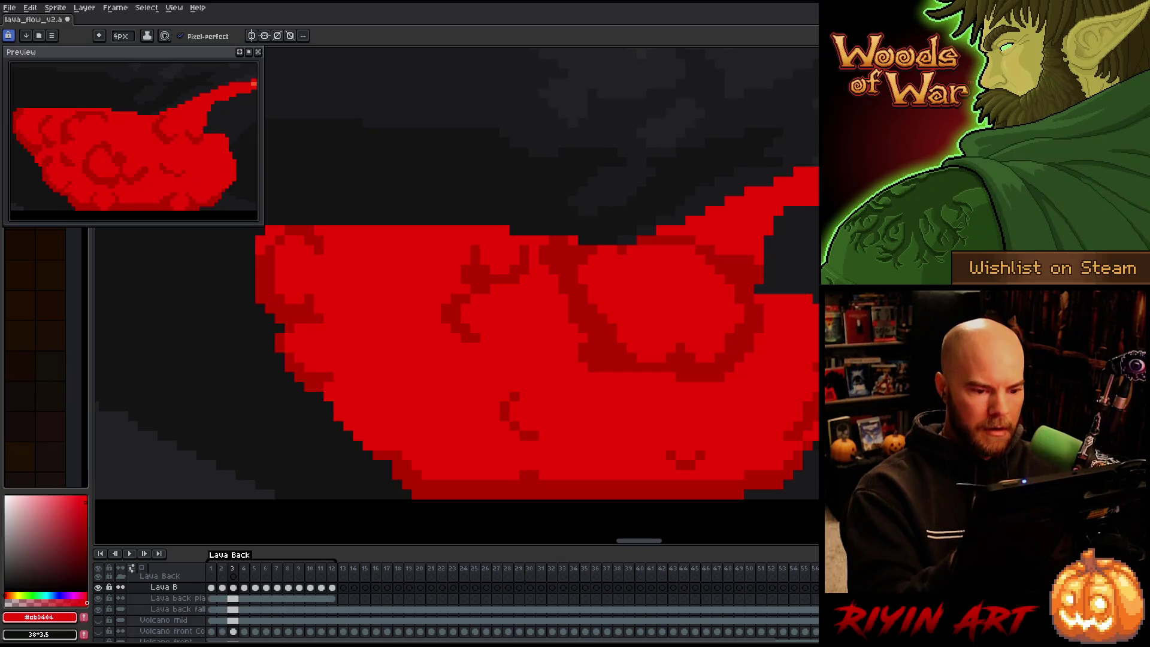
Draw curved dark-red crust ring strokes on frame 3, including near the lava's top-right edge
drag(685, 309, 699, 360)
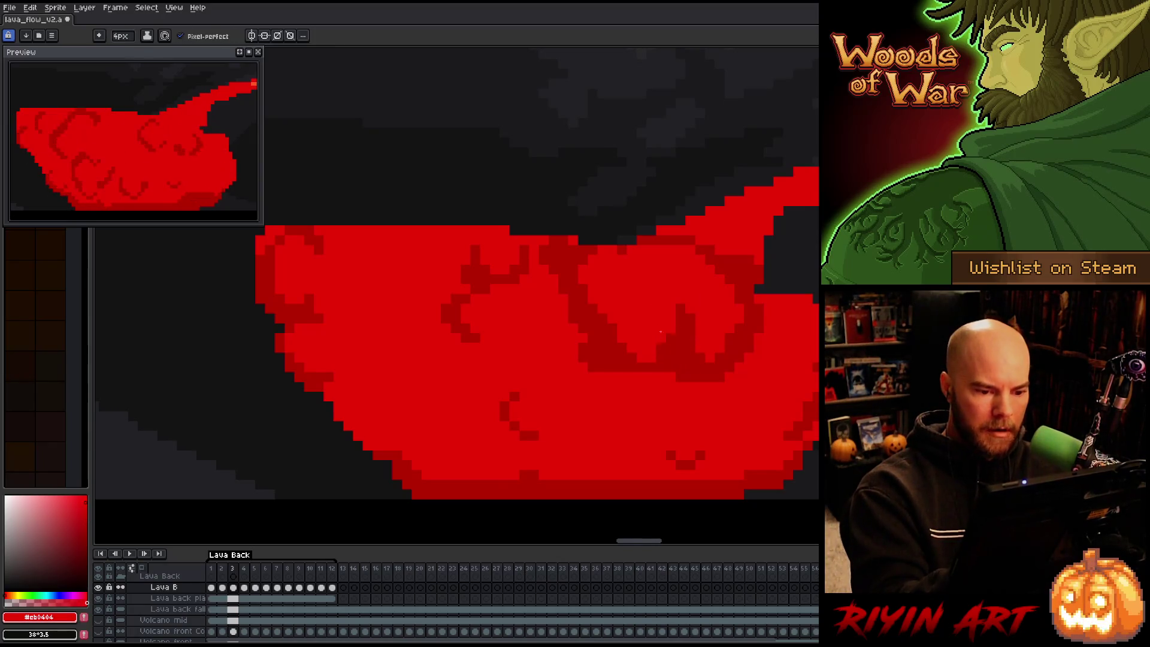
drag(620, 375, 680, 422)
drag(656, 326, 641, 383)
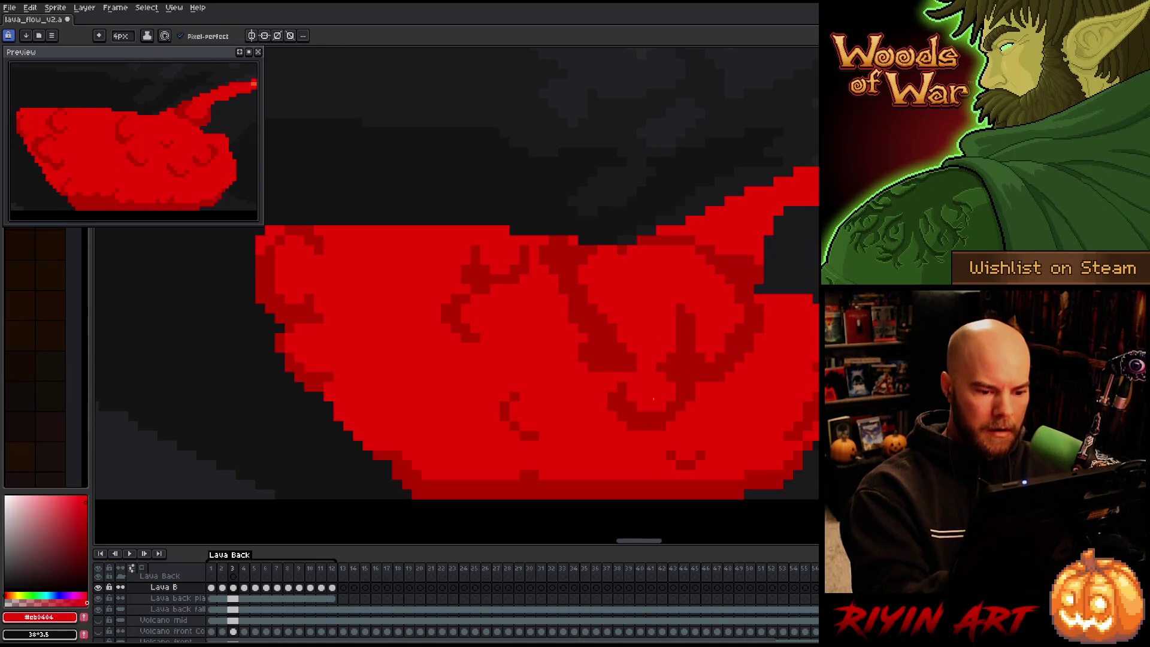
mouse_move(778, 180)
mouse_down()
mouse_move(751, 173)
mouse_move(755, 190)
mouse_up()
Sample the dark crust red and add curved ring strokes on frames 4 and 5
key(Right)
key(alt)
click(666, 367)
drag(683, 411, 635, 444)
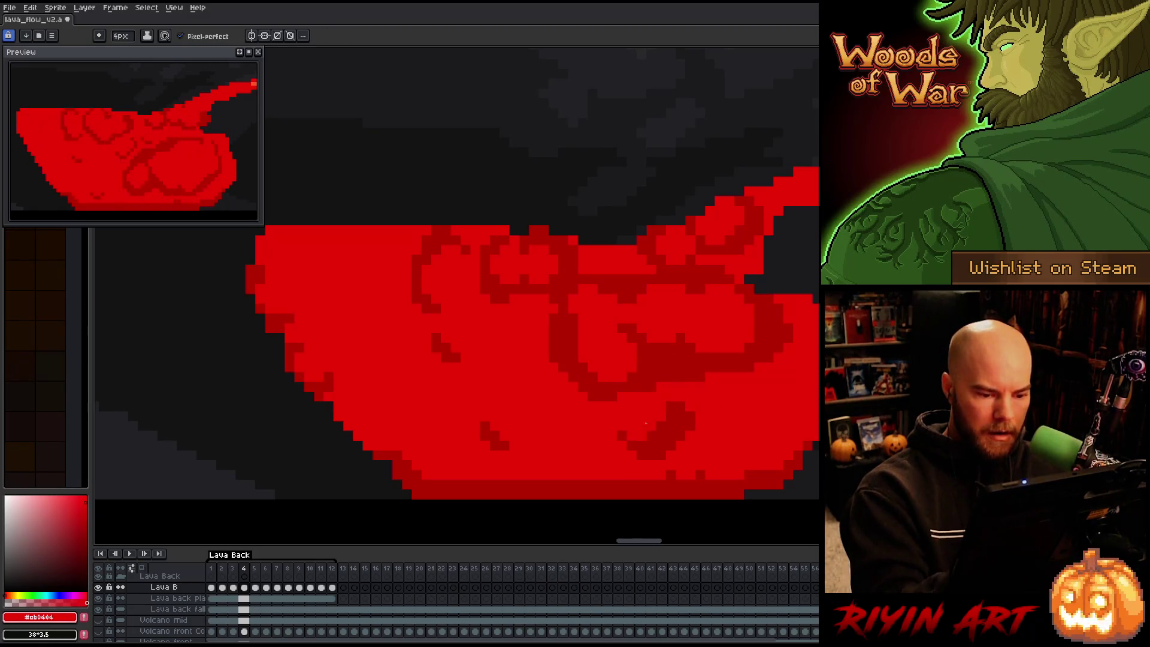
alt+click(671, 371)
key(Right)
drag(659, 455, 647, 465)
alt+click(665, 389)
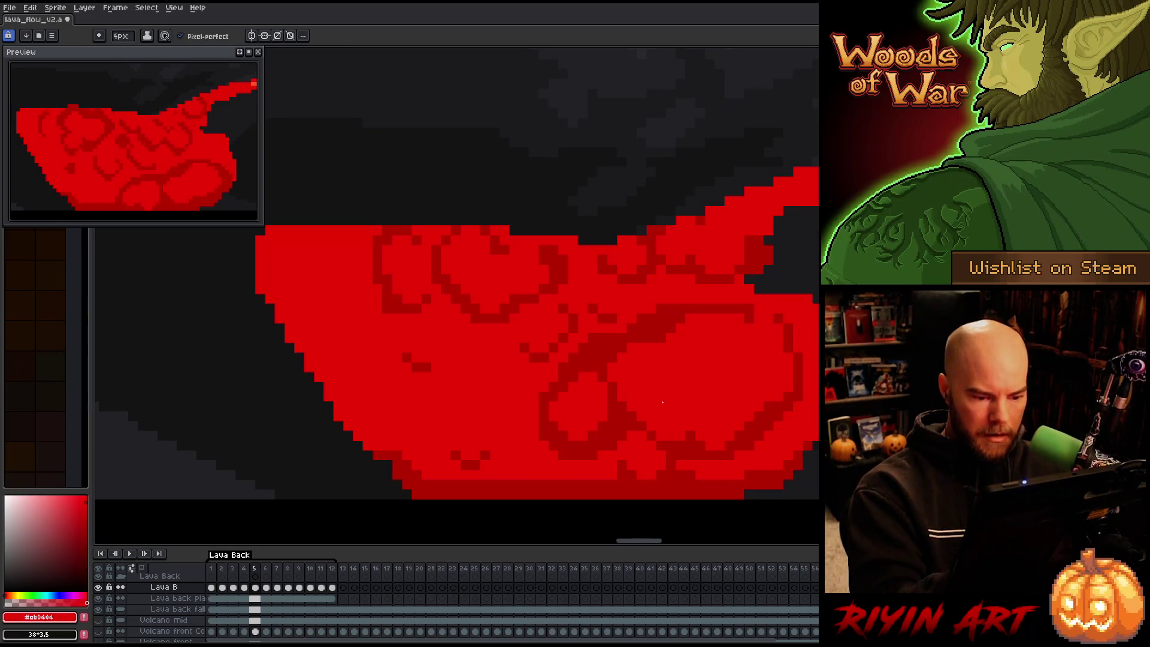
Compare frames 3–5, add another crust stroke on frame 4, play the loop, and pick orange #fe5a22
key(Left)
key(Right)
key(Left)
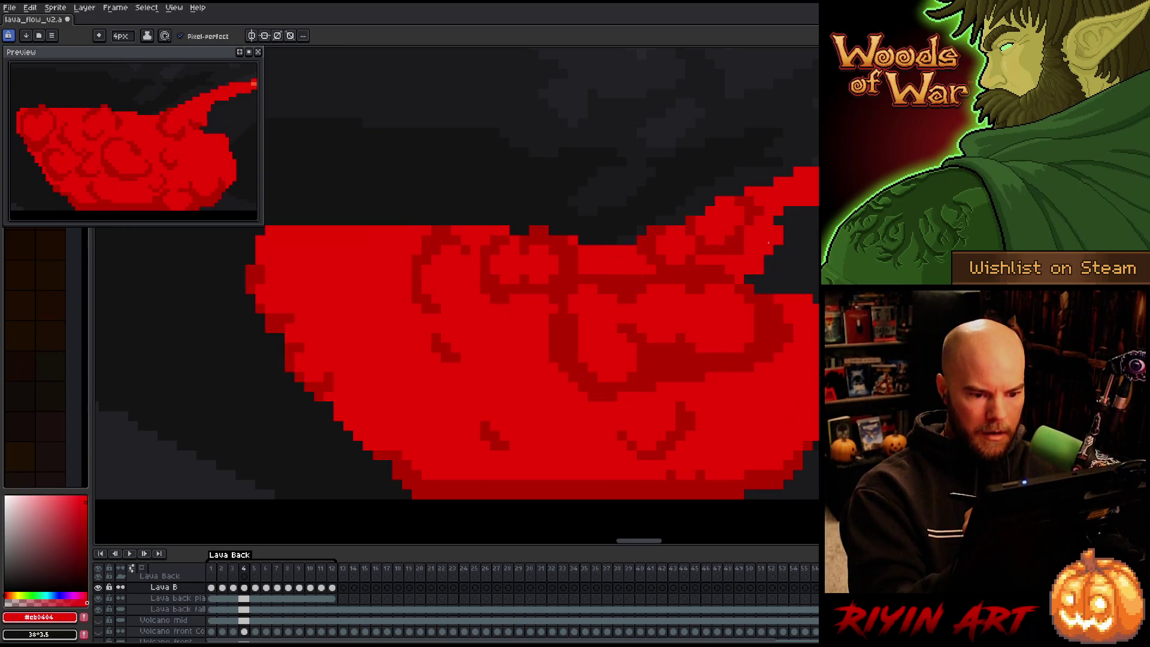
key(Right)
key(Left)
key(Left)
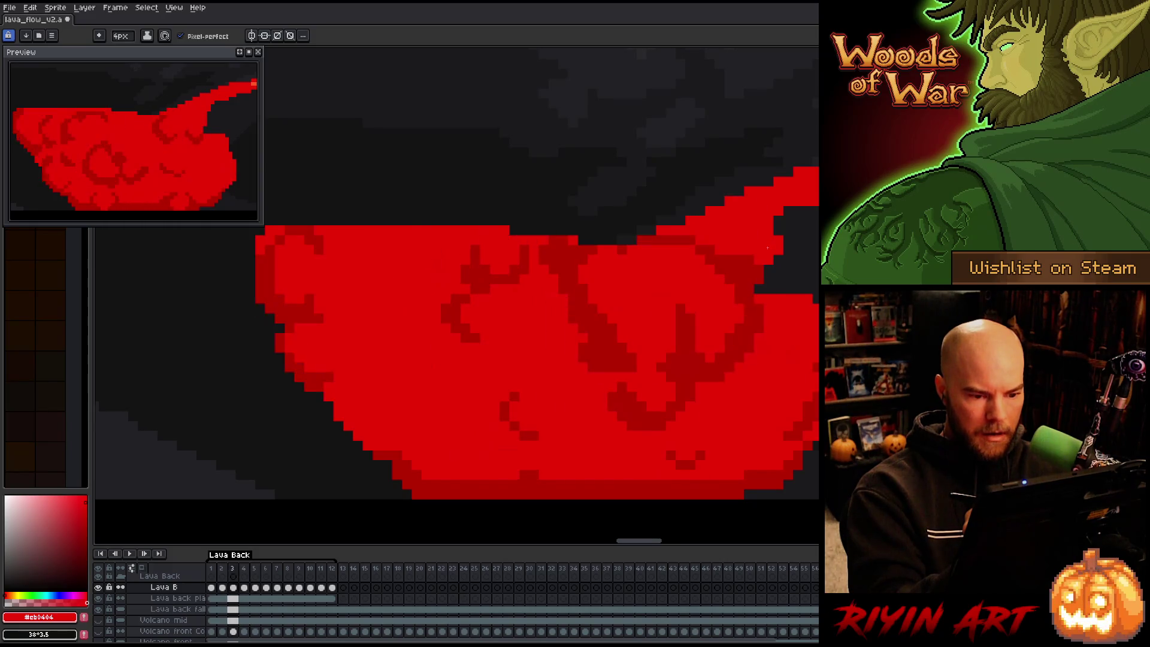
key(Right)
alt+click(693, 365)
mouse_move(707, 374)
mouse_down()
mouse_move(741, 396)
mouse_move(737, 408)
mouse_up()
alt+click(734, 335)
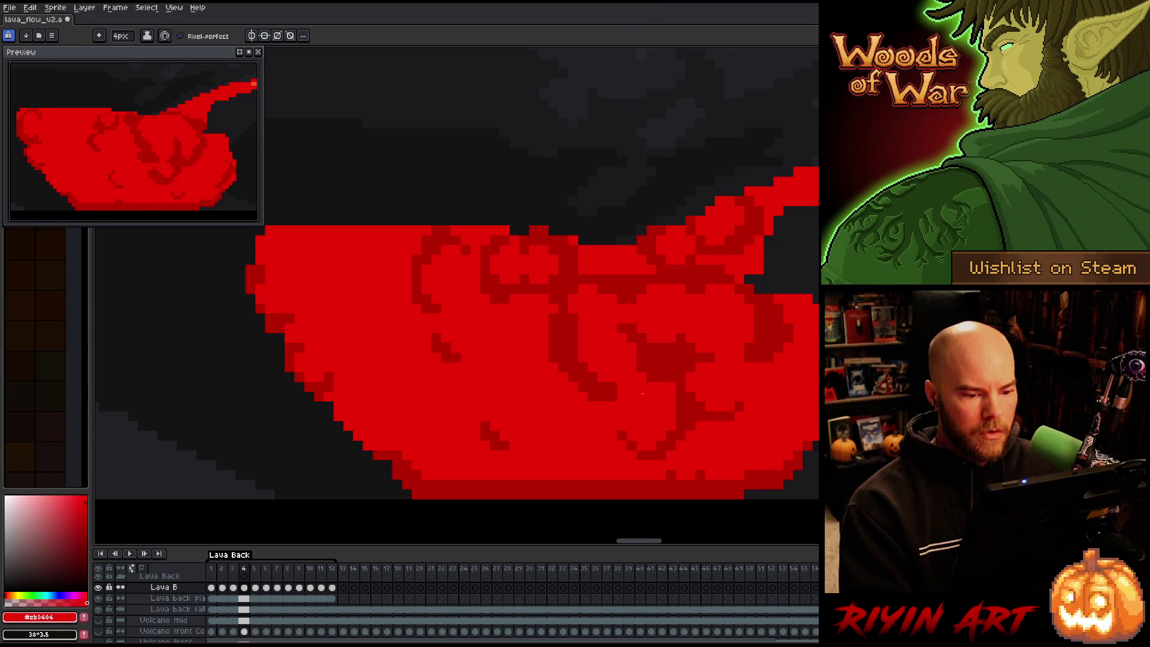
key(Return)
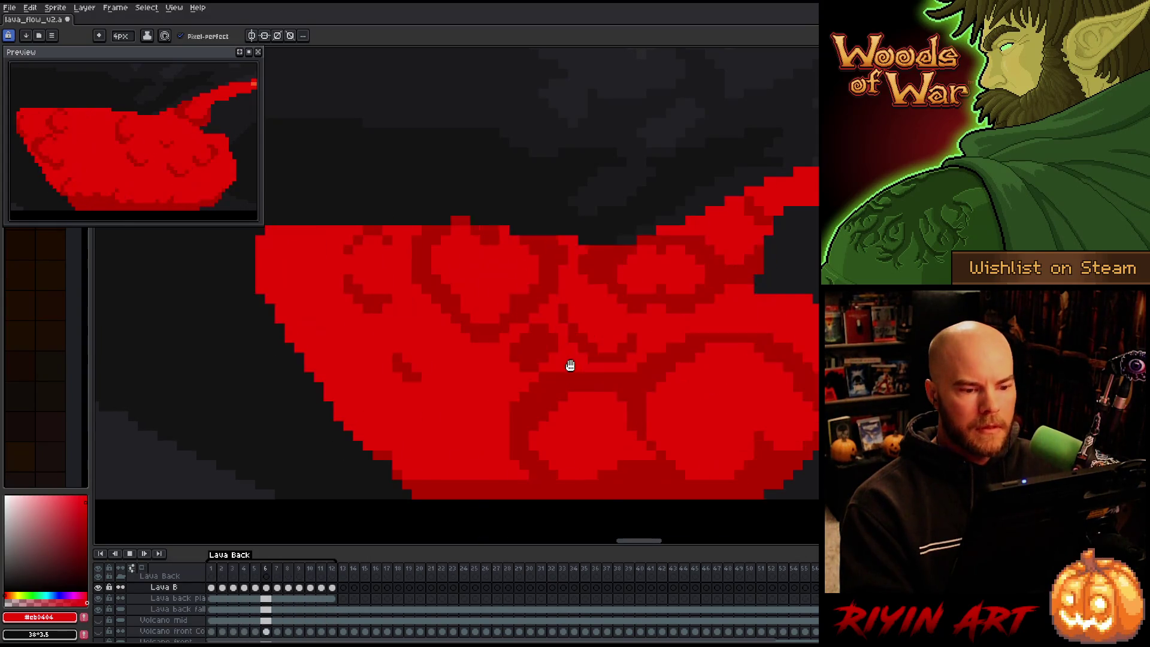
click(8, 596)
click(76, 495)
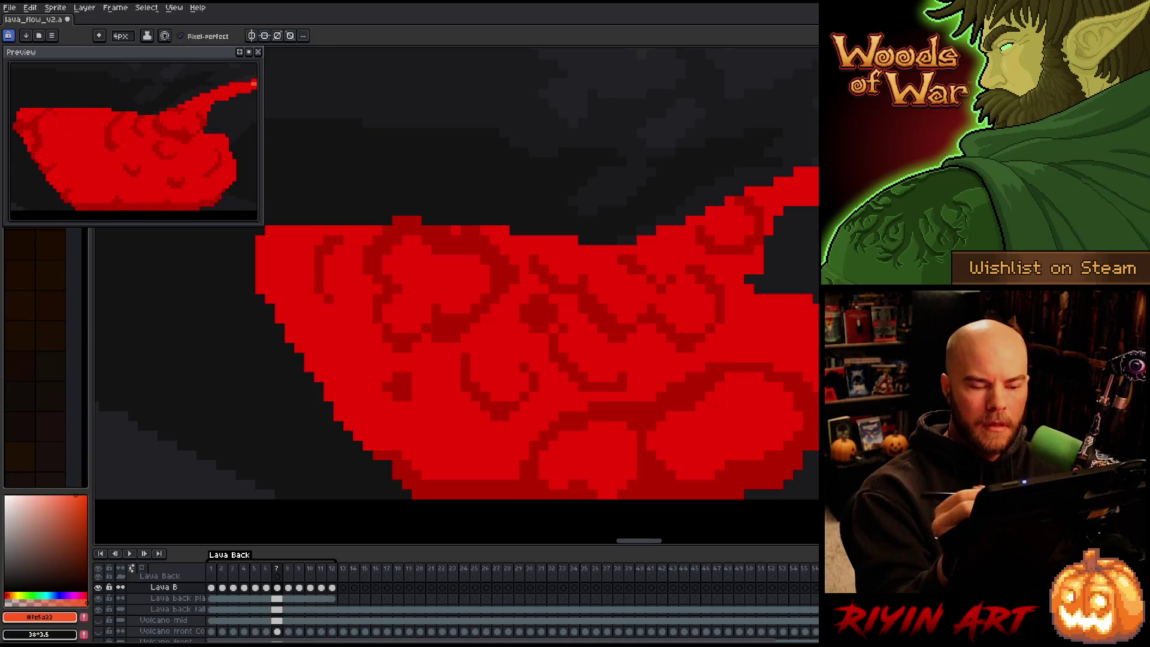
Save the file and dot orange bubble highlights onto frame 1's lava, undoing one dot
key(ctrl+s)
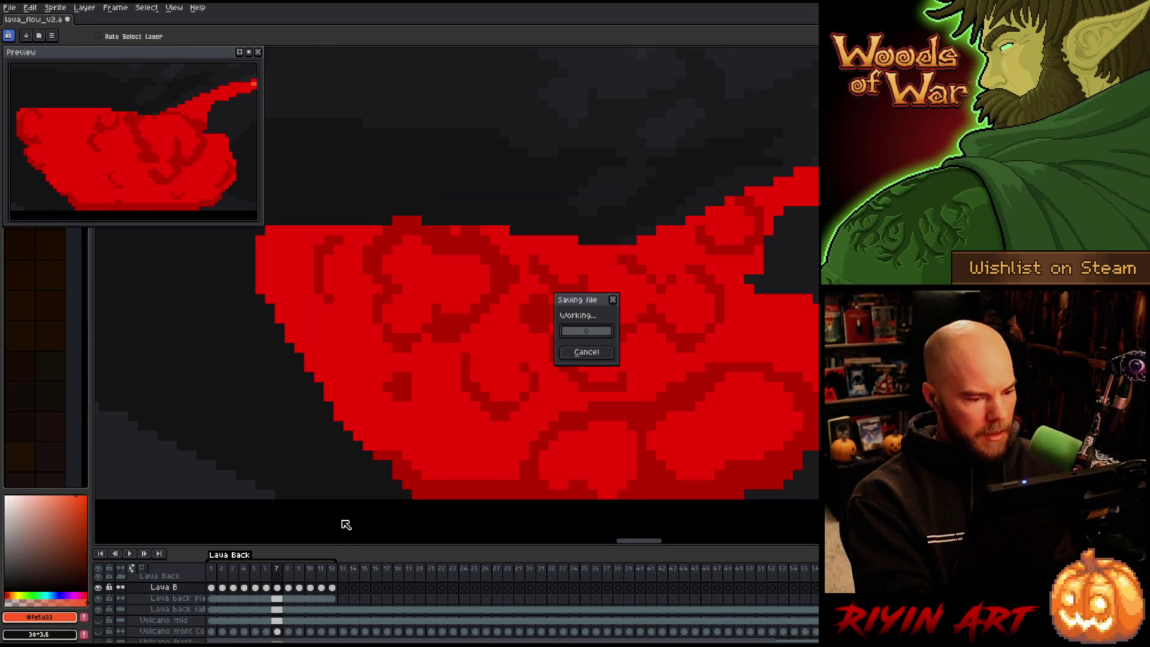
click(211, 588)
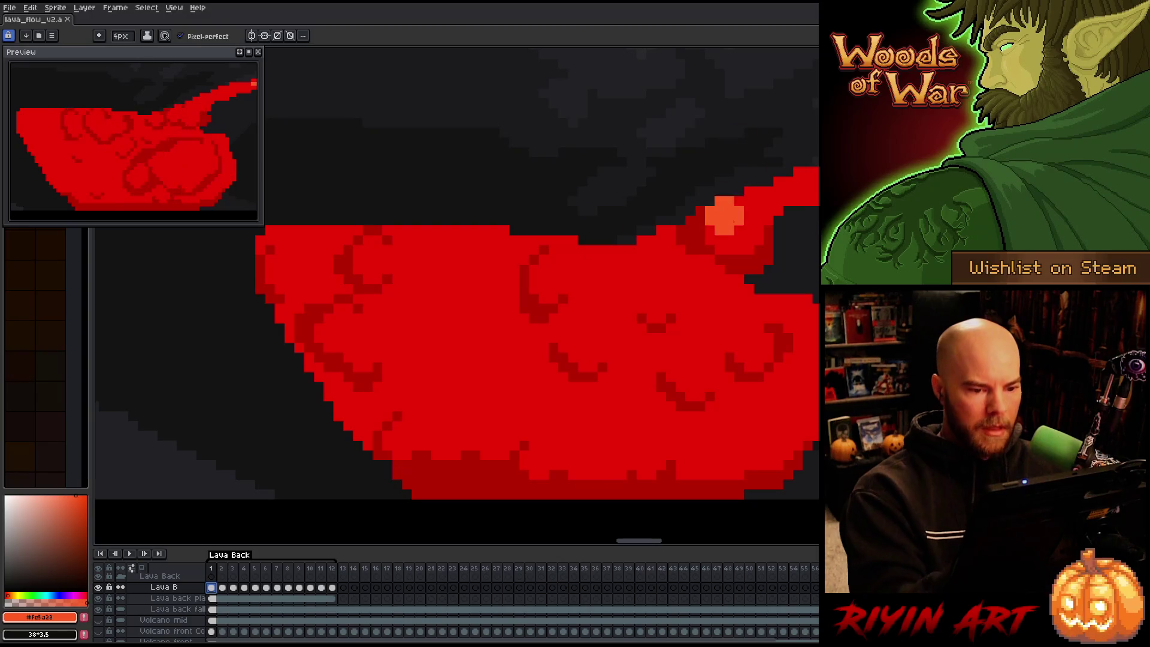
click(744, 223)
click(656, 293)
key(ctrl+z)
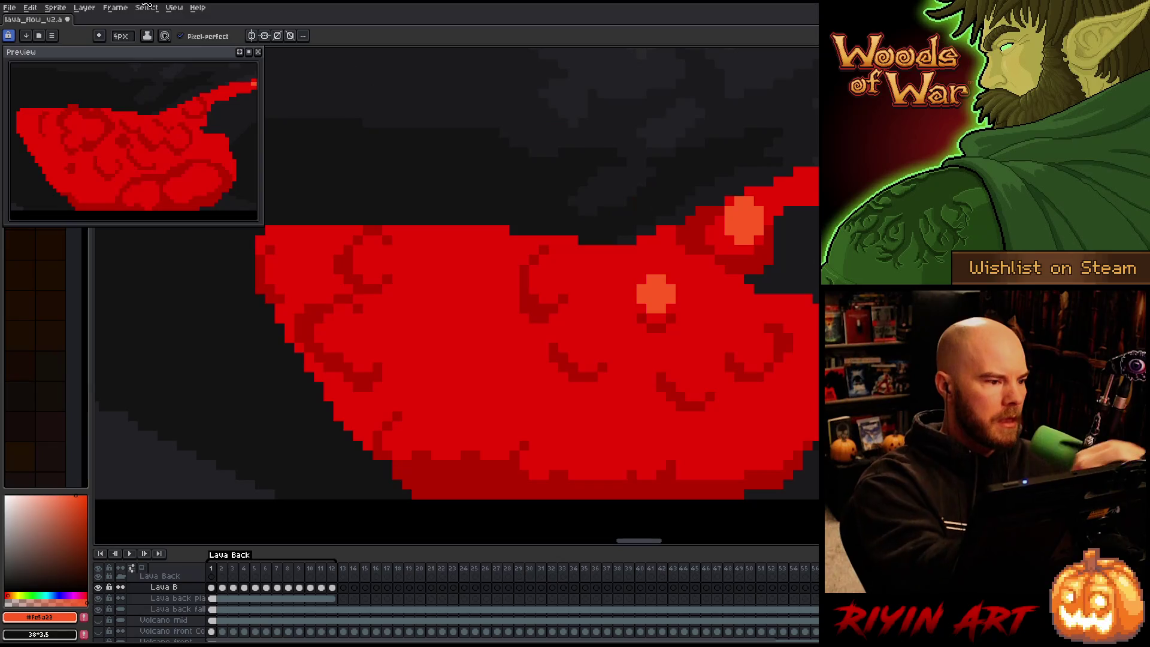
Set the brush size to 2px and paint a smaller orange bubble highlight mid-pool
click(124, 38)
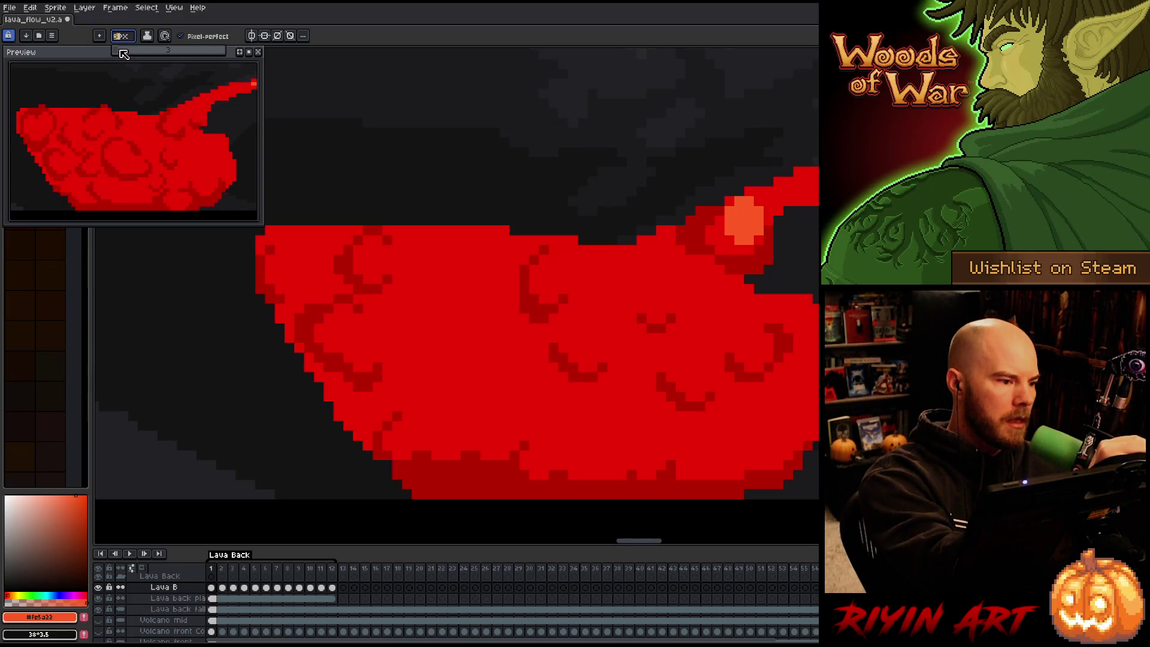
click(117, 50)
click(181, 36)
click(656, 294)
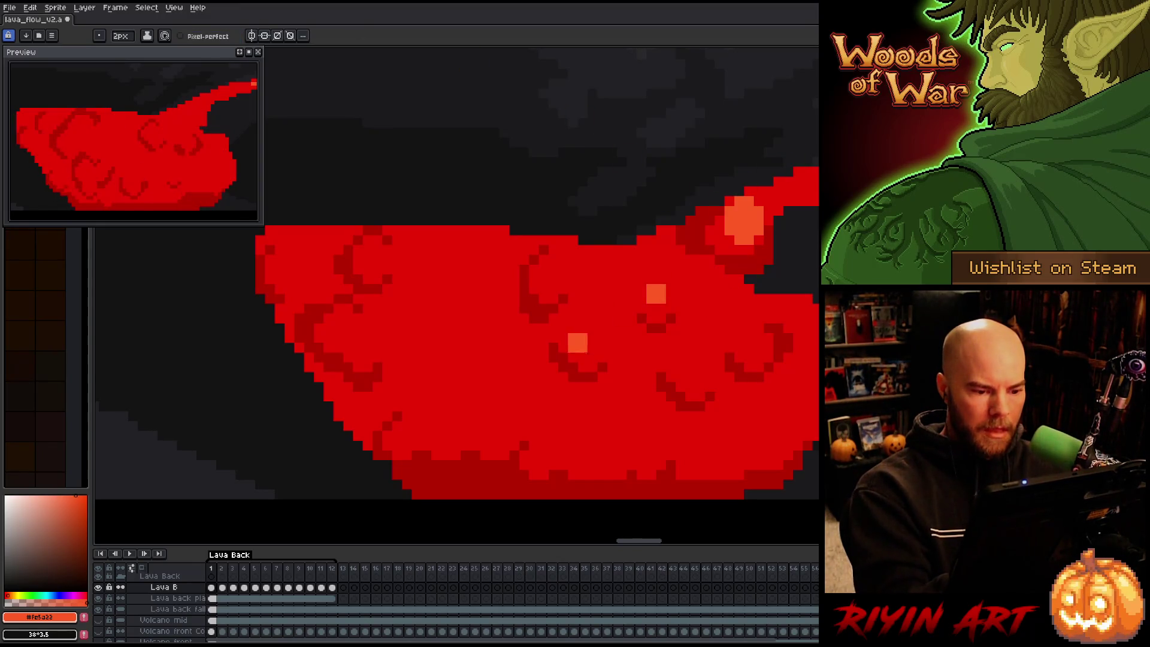
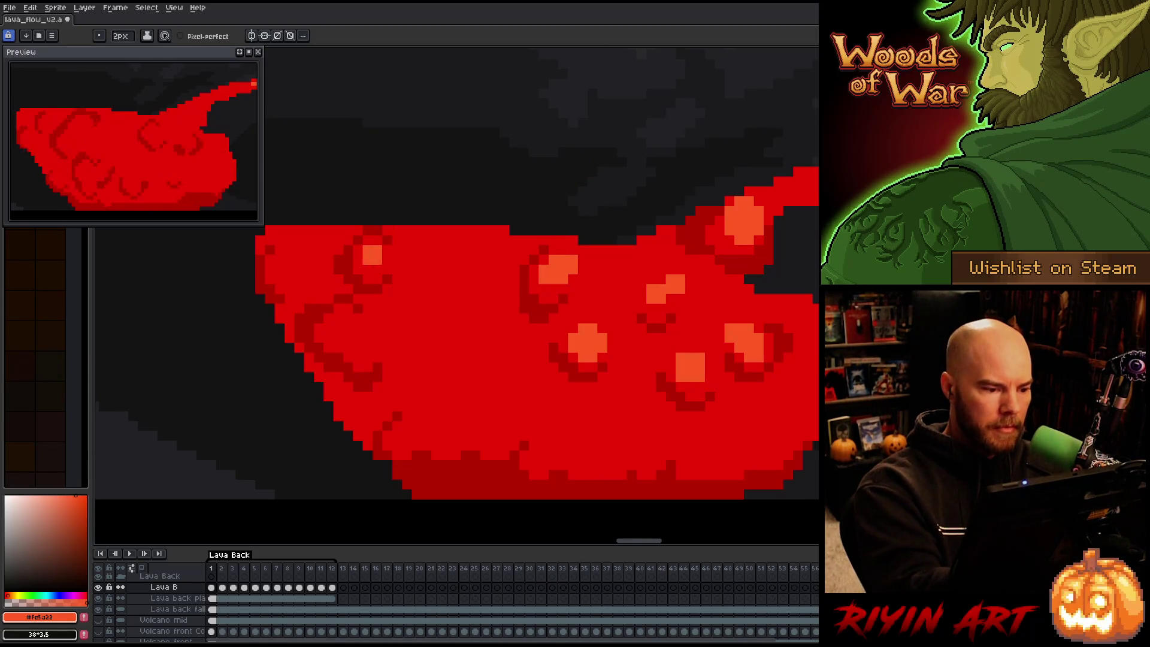
Paint orange highlight patches over the lava bubbles and lower lava on frame 1
drag(372, 256, 471, 264)
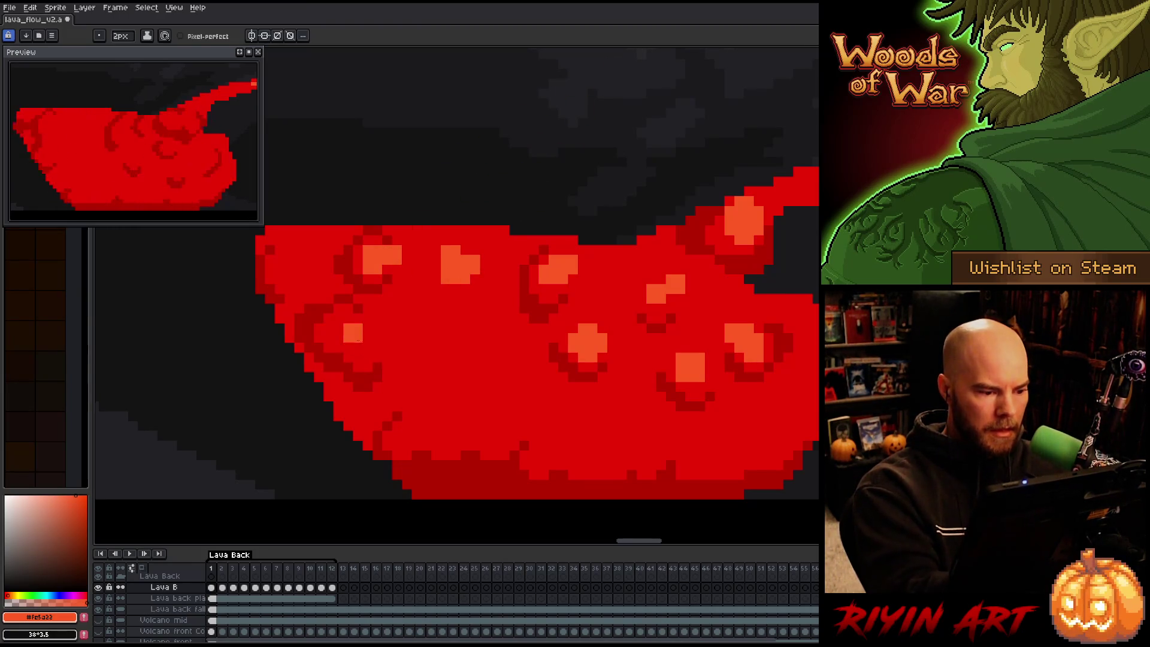
drag(285, 274, 285, 263)
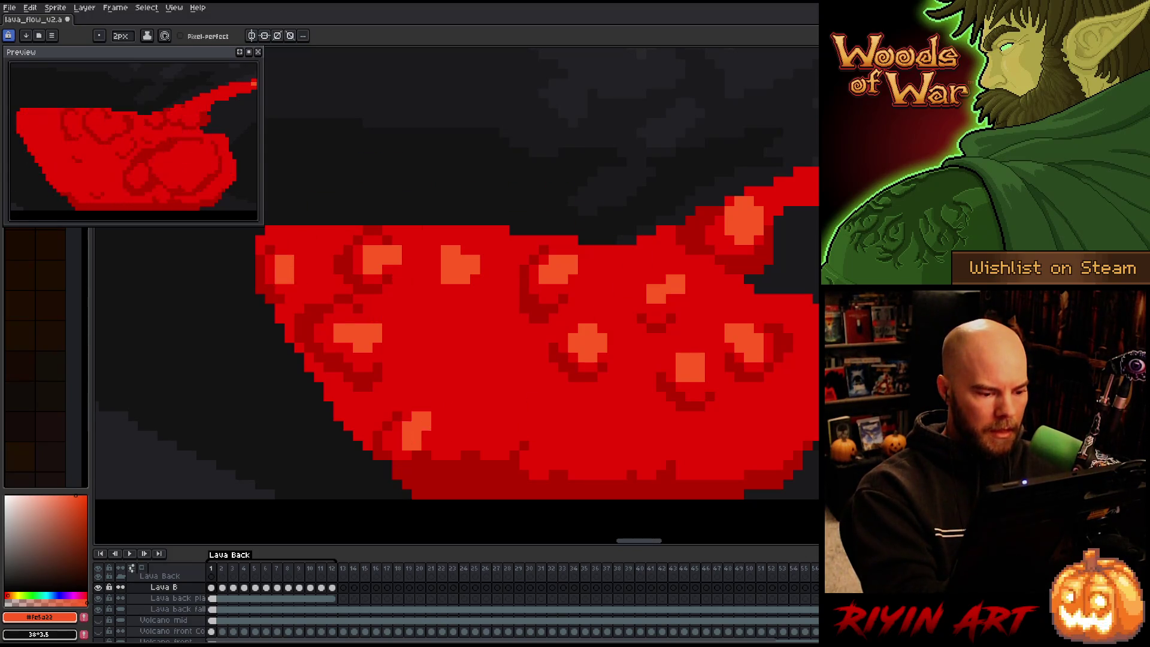
drag(441, 401, 421, 421)
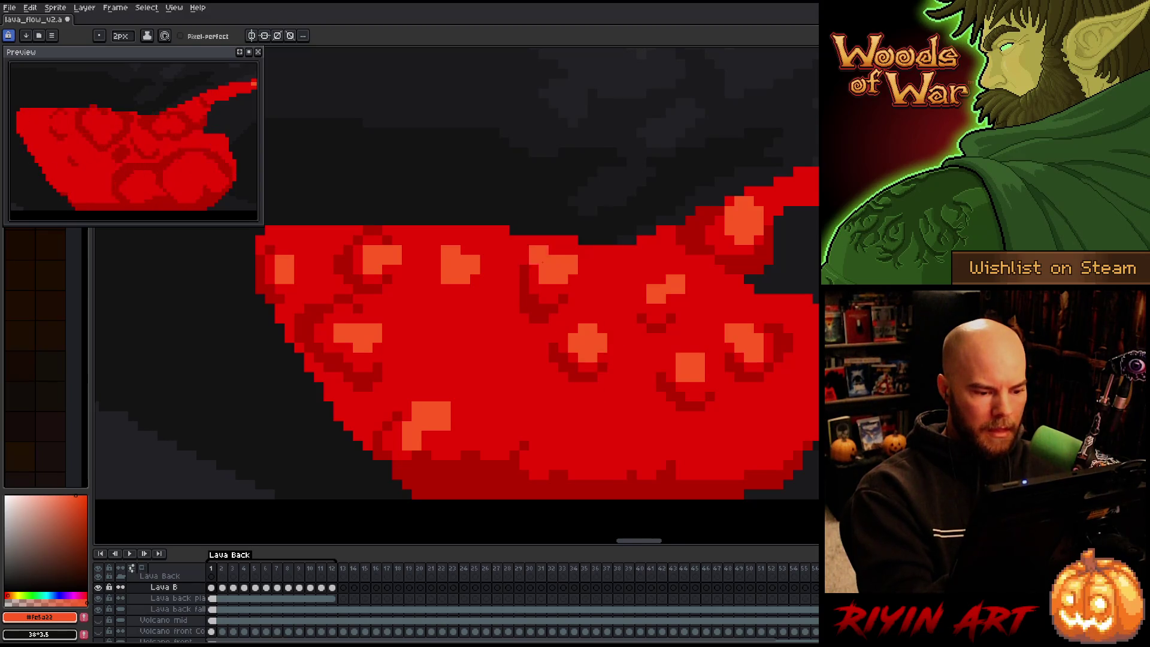
mouse_move(441, 323)
mouse_down()
mouse_move(446, 299)
mouse_move(495, 378)
mouse_move(515, 376)
mouse_up()
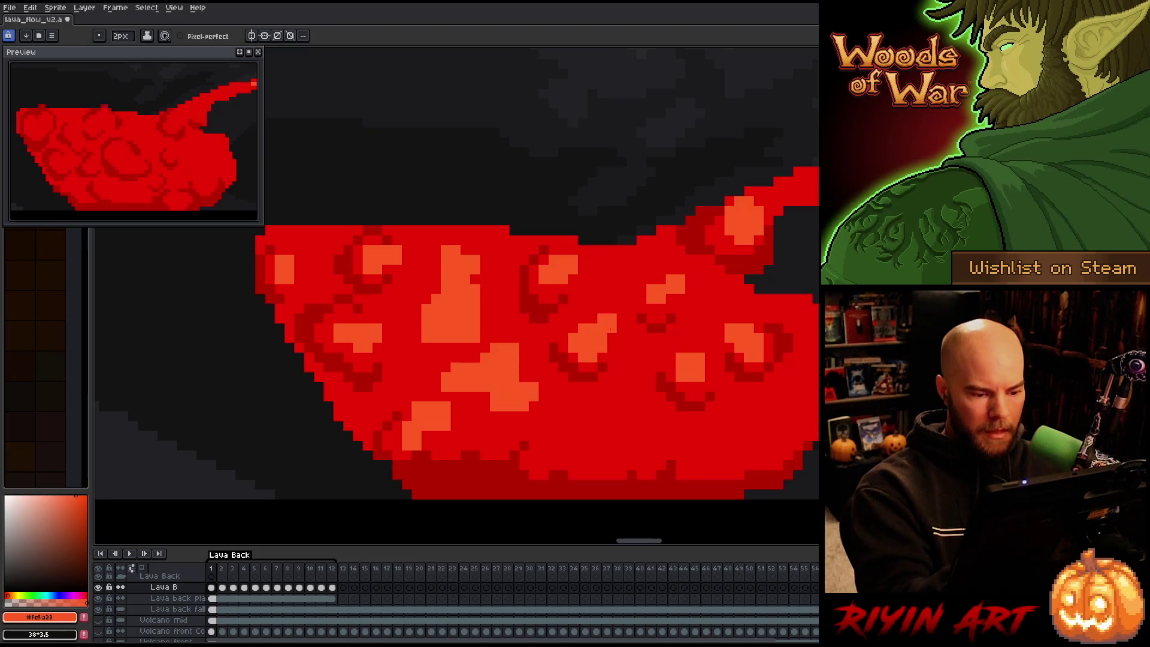
drag(558, 431, 548, 449)
mouse_move(607, 421)
mouse_down()
mouse_move(598, 449)
mouse_move(627, 431)
mouse_up()
drag(705, 458, 716, 441)
drag(665, 246, 599, 309)
Undo the stray diagonal stroke, then paint orange pixels along the upper-right tip on frame 2
key(ctrl+z)
key(ctrl+z)
key(ctrl+y)
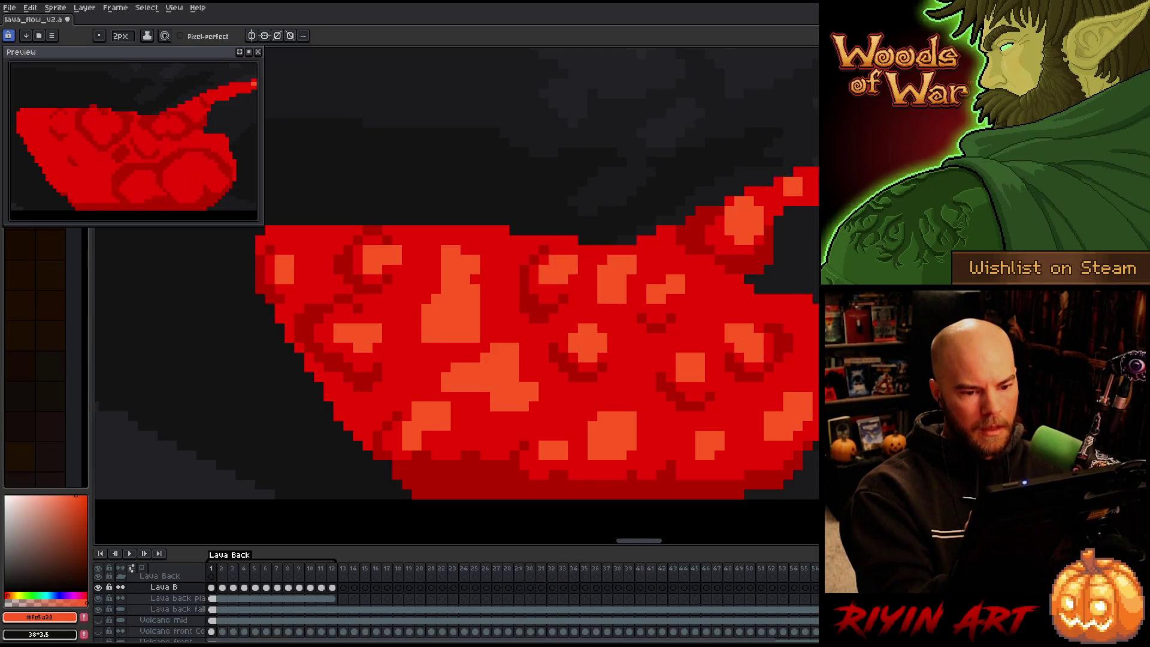
key(b)
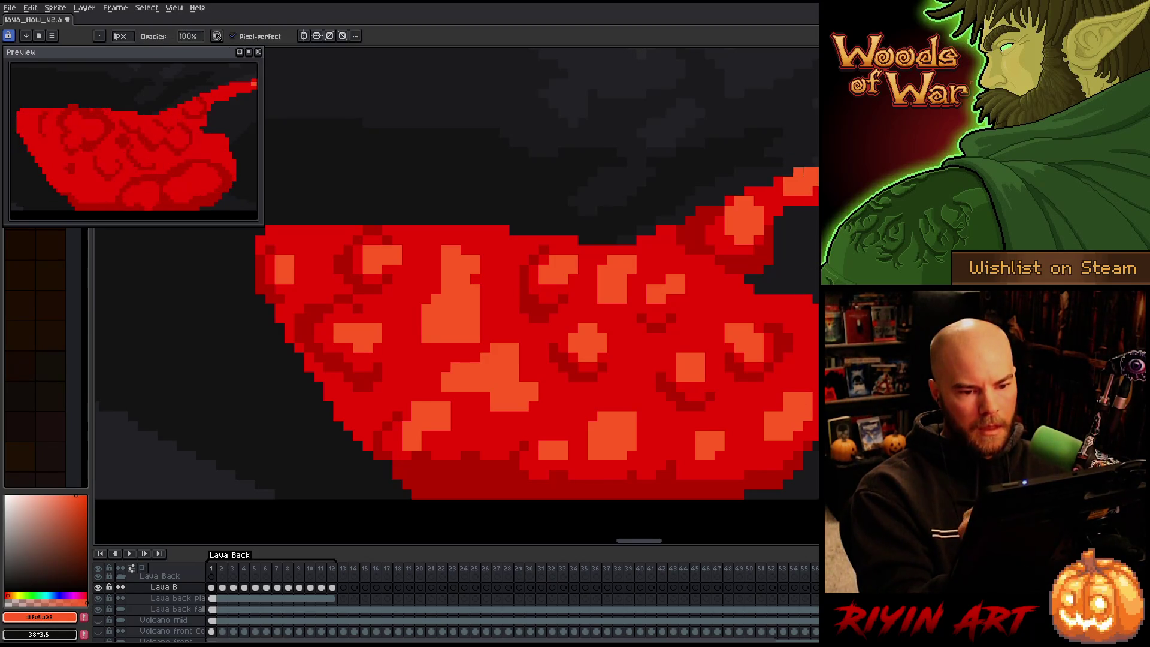
key(e)
key(Right)
key(Left)
key(Right)
drag(773, 195, 803, 176)
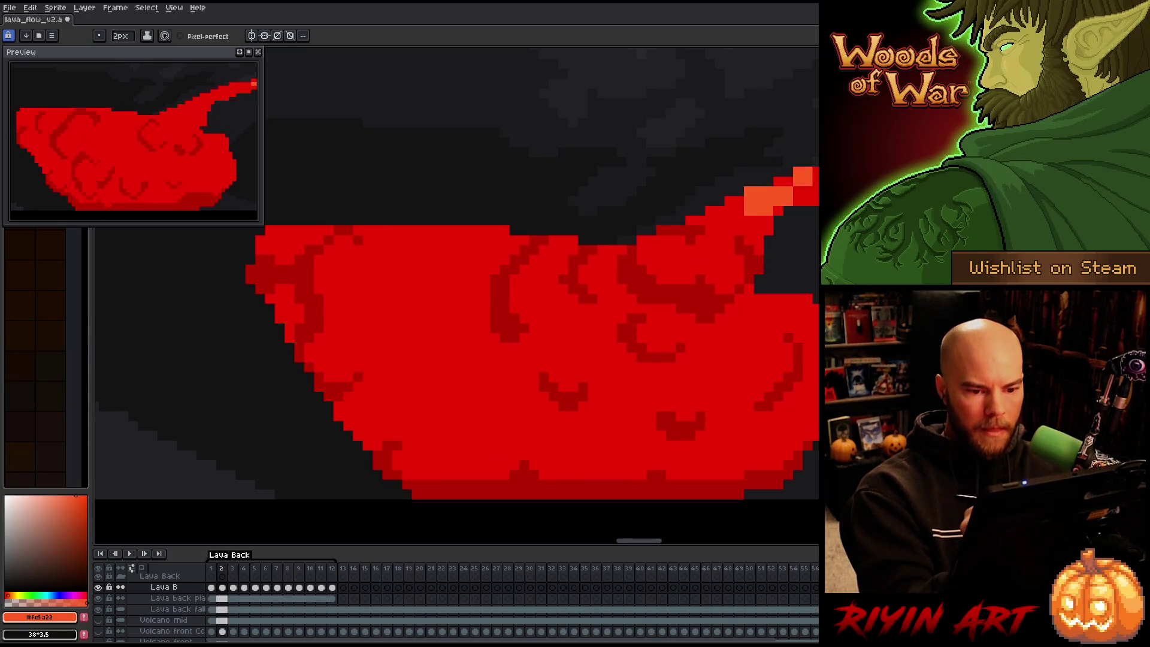
Touch up the orange pixels along the lava's upper-right tip, checking against frame 1
key(b)
click(749, 201)
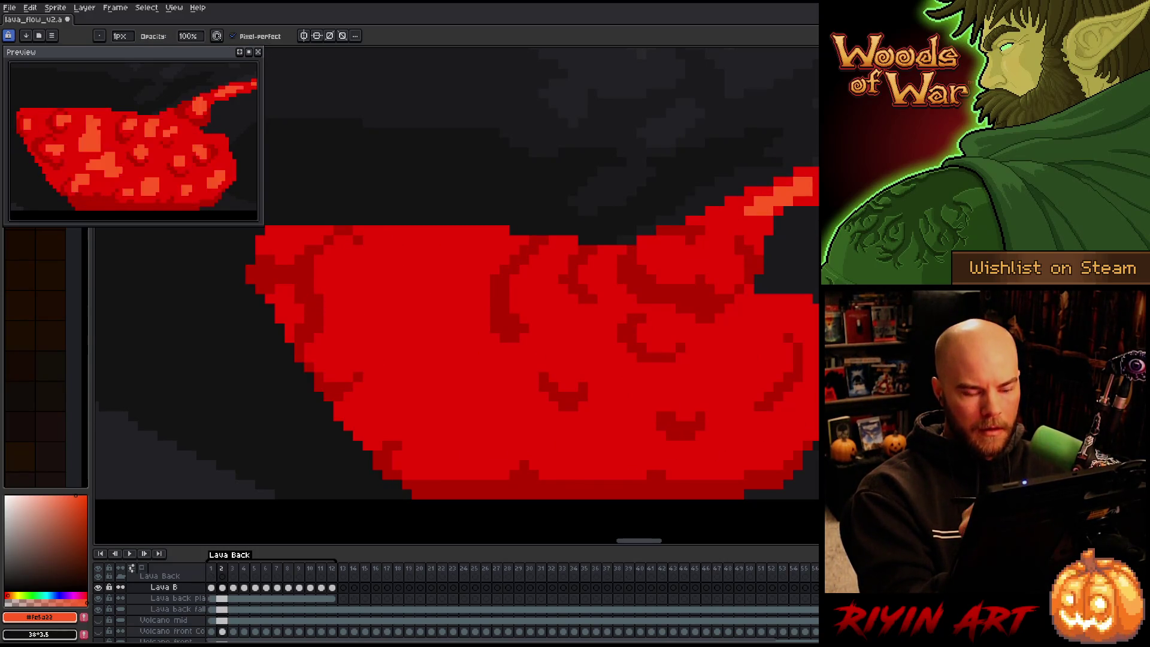
key(Left)
key(Right)
key(Right)
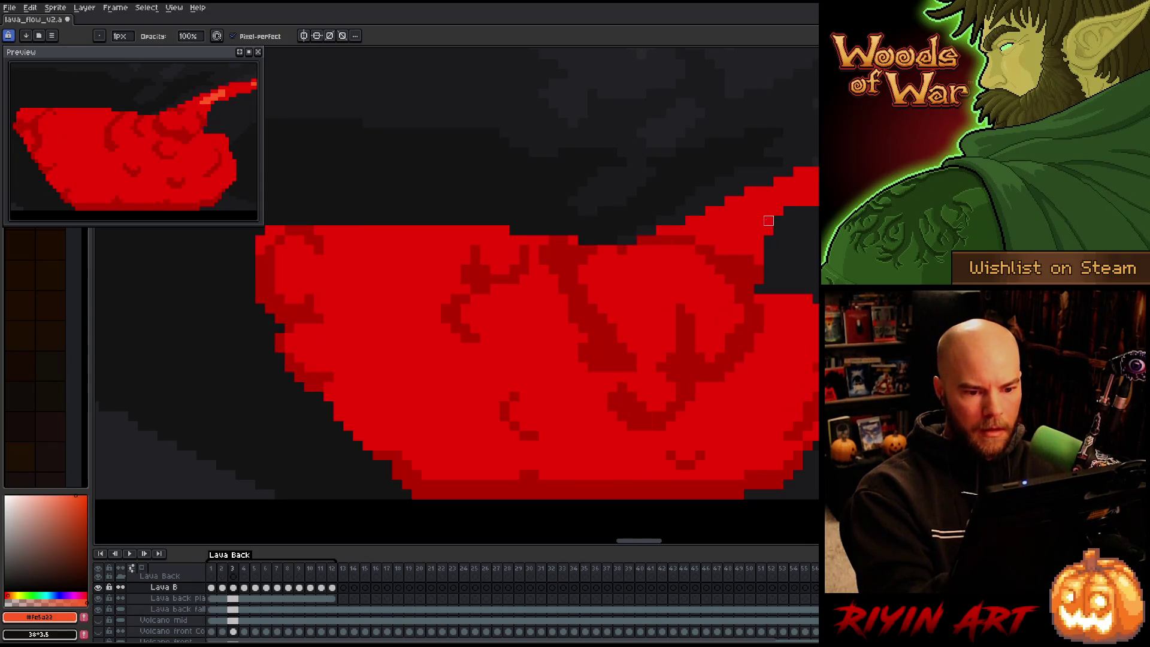
key(e)
drag(749, 207, 803, 177)
key(b)
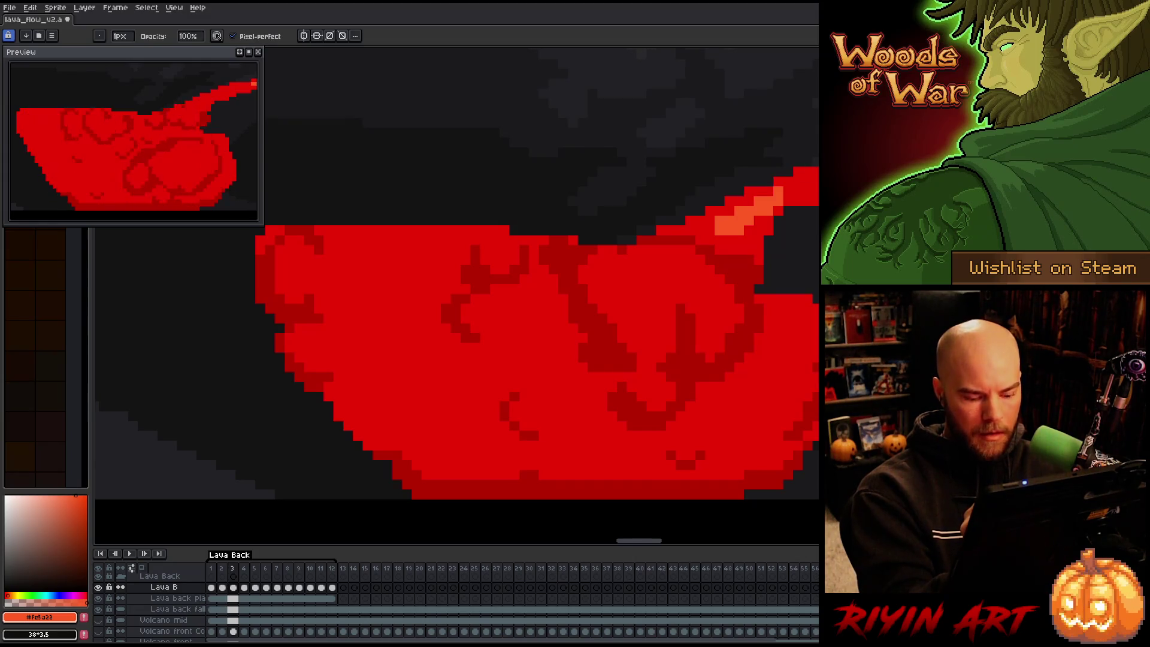
key(e)
Cycle through the frames to compare, then paint orange strokes on frame 3's upper-right bubble
key(period)
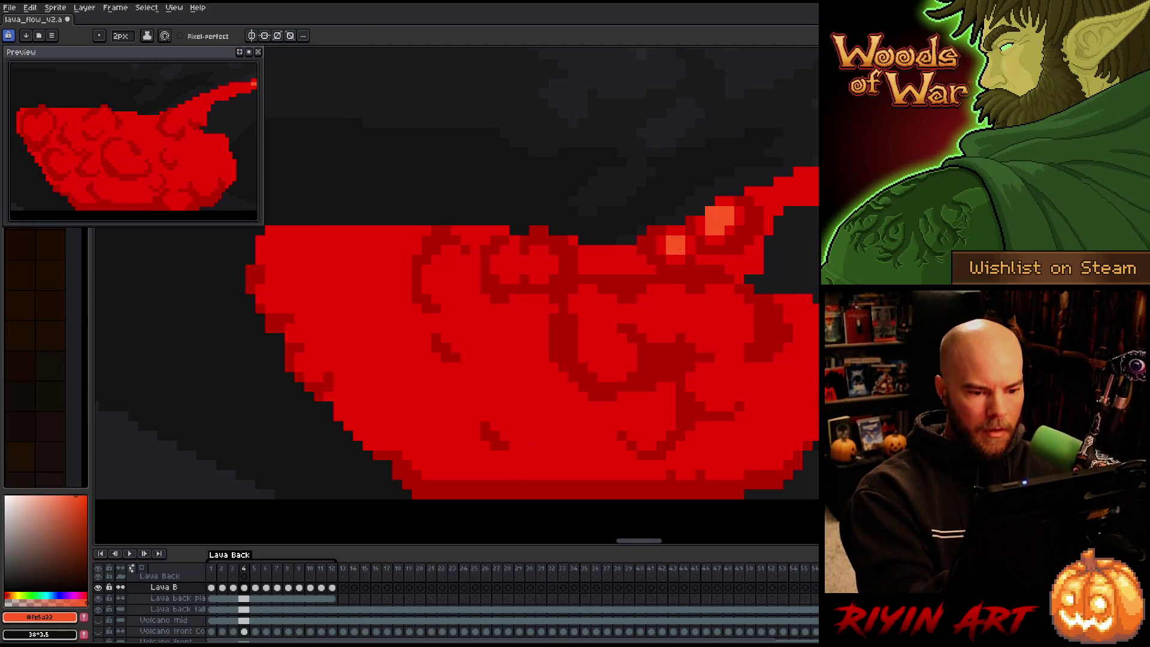
key(period)
key(period)
key(period)
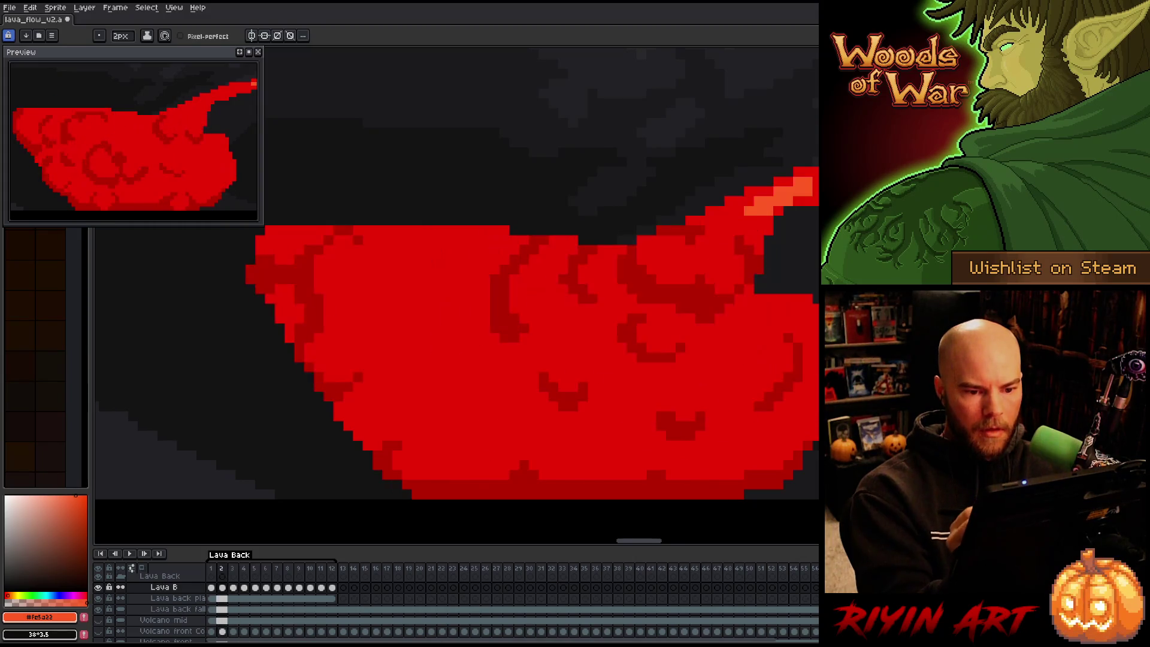
key(period)
key(period)
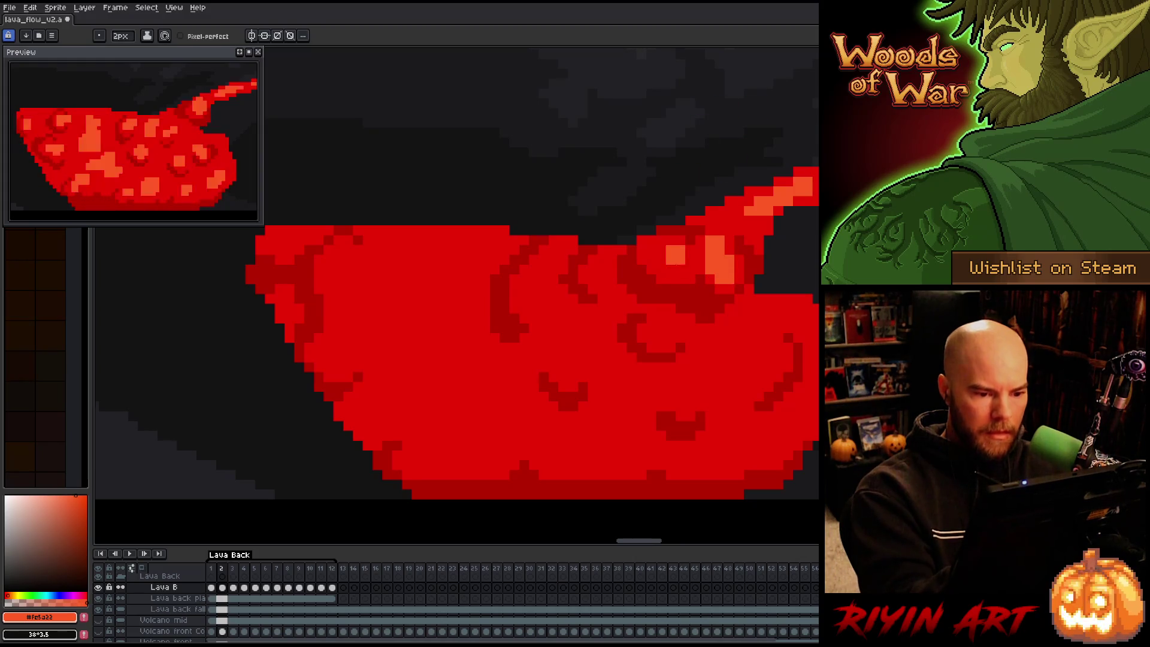
key(comma)
key(period)
key(comma)
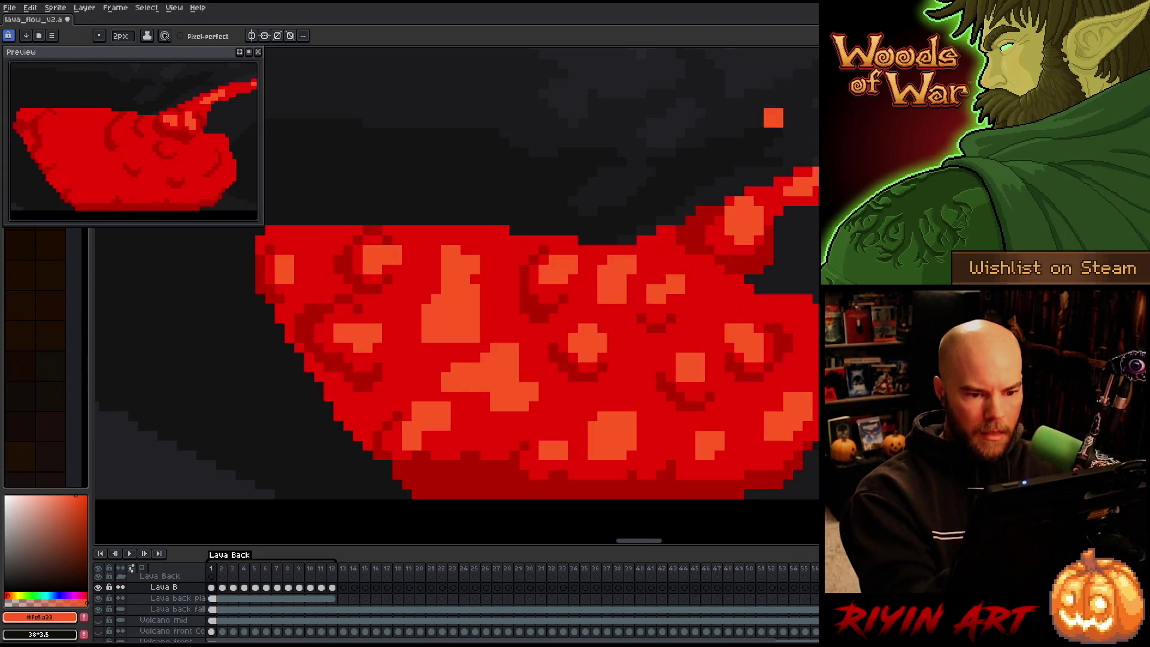
key(period)
key(comma)
key(period)
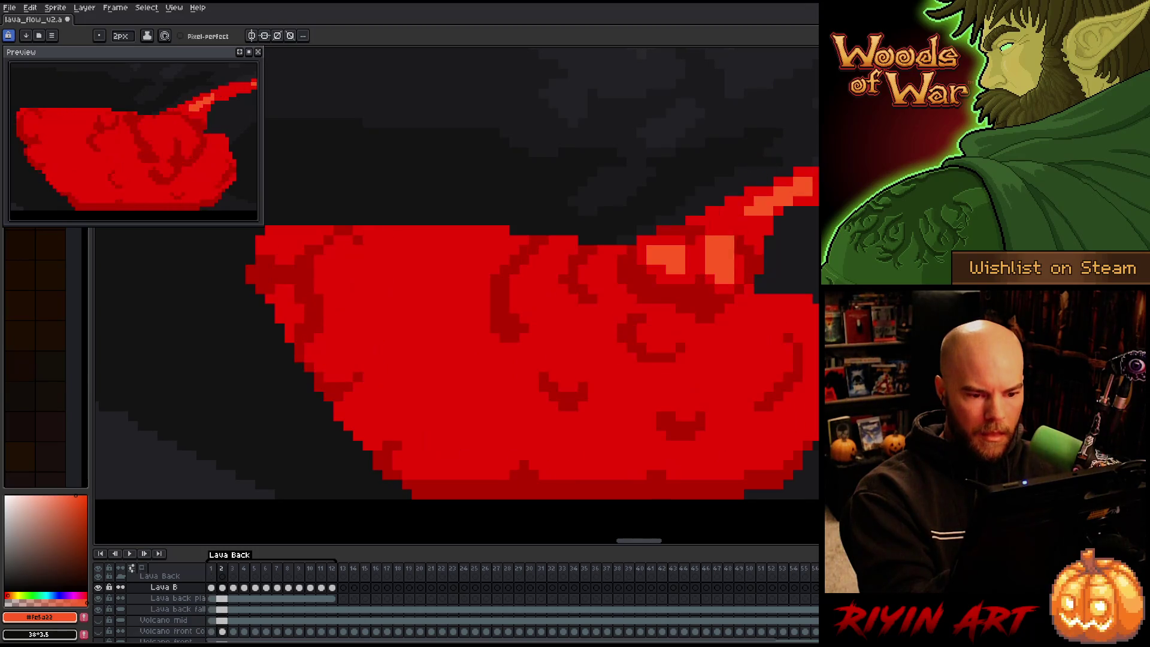
key(comma)
key(period)
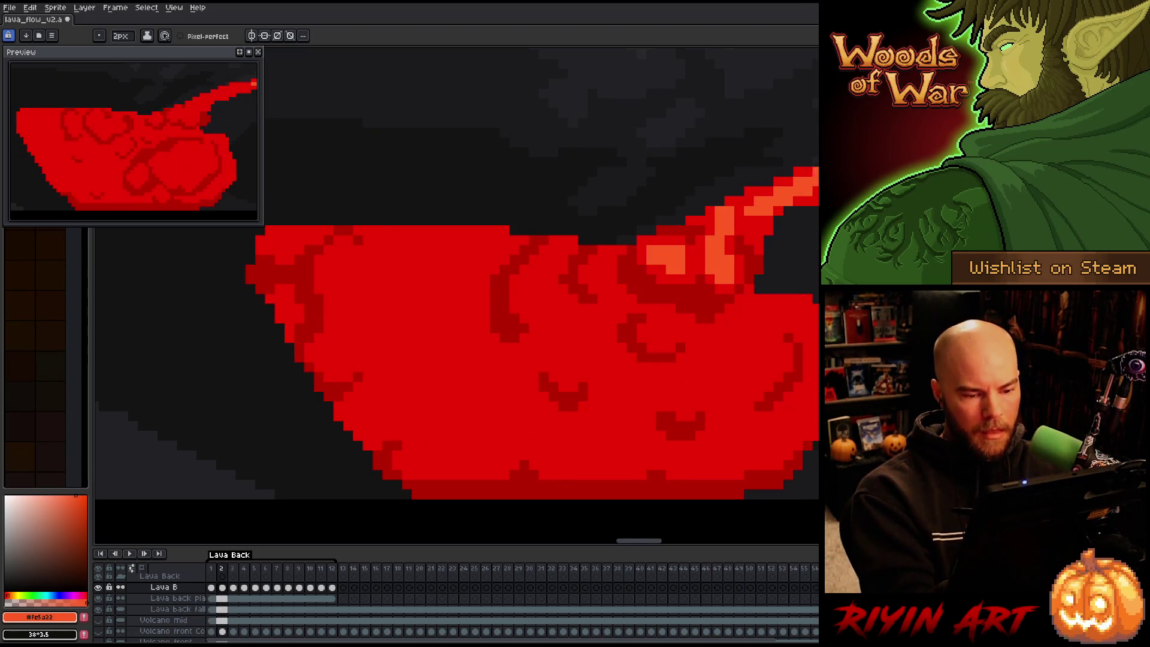
key(period)
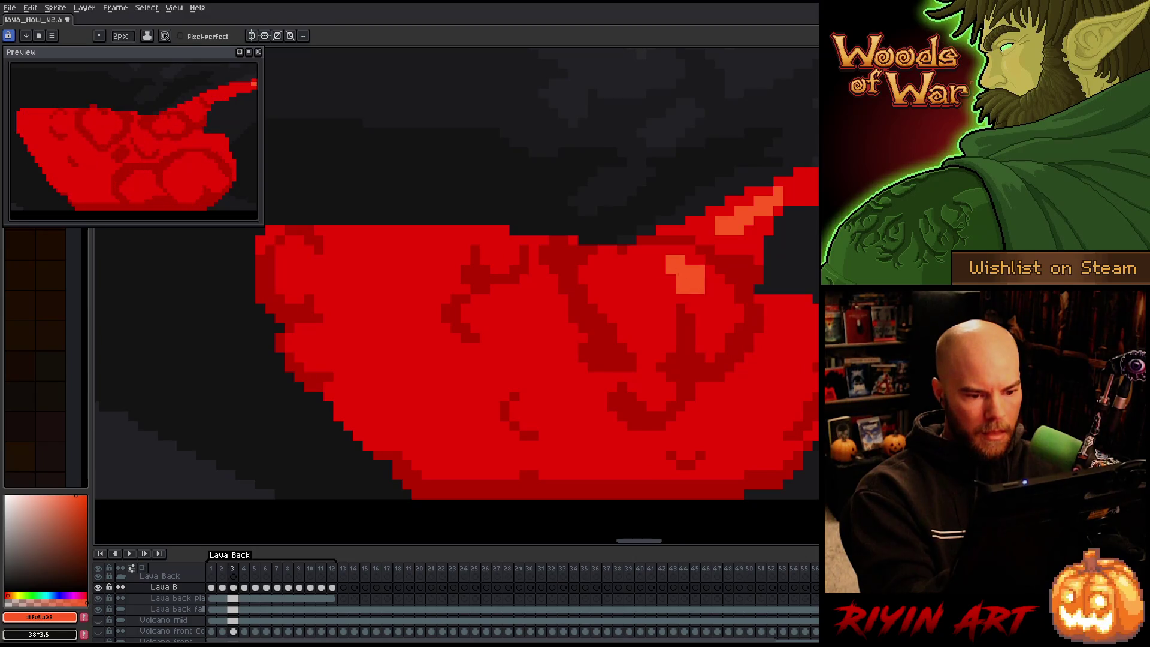
mouse_move(697, 286)
mouse_down()
mouse_move(716, 333)
mouse_move(644, 308)
mouse_move(623, 280)
mouse_up()
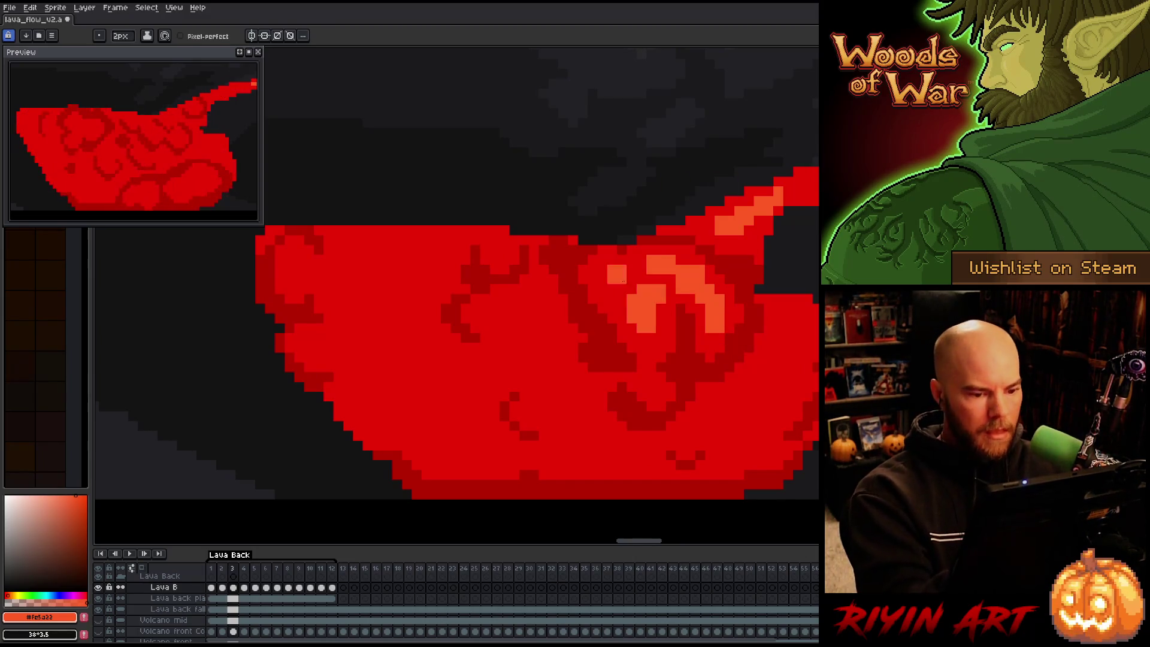
Add a diagonal orange highlight block on the lava and an orange pixel near the tip
key(comma)
key(period)
key(comma)
key(period)
click(646, 381)
drag(659, 366, 647, 395)
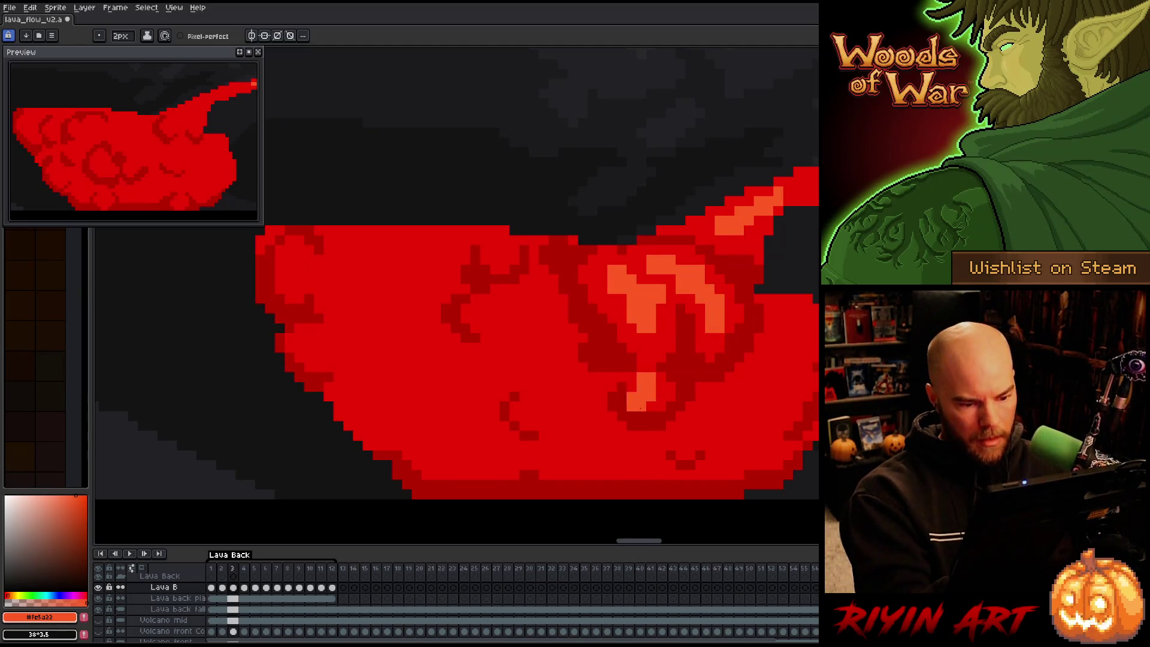
click(656, 377)
click(753, 245)
Flick between frames 1, 2 and 3 to compare the new orange highlights
key(comma)
key(period)
key(comma)
key(period)
key(comma)
key(period)
key(comma)
key(comma)
key(period)
key(period)
key(comma)
key(comma)
key(period)
key(comma)
key(period)
key(period)
key(comma)
key(b)
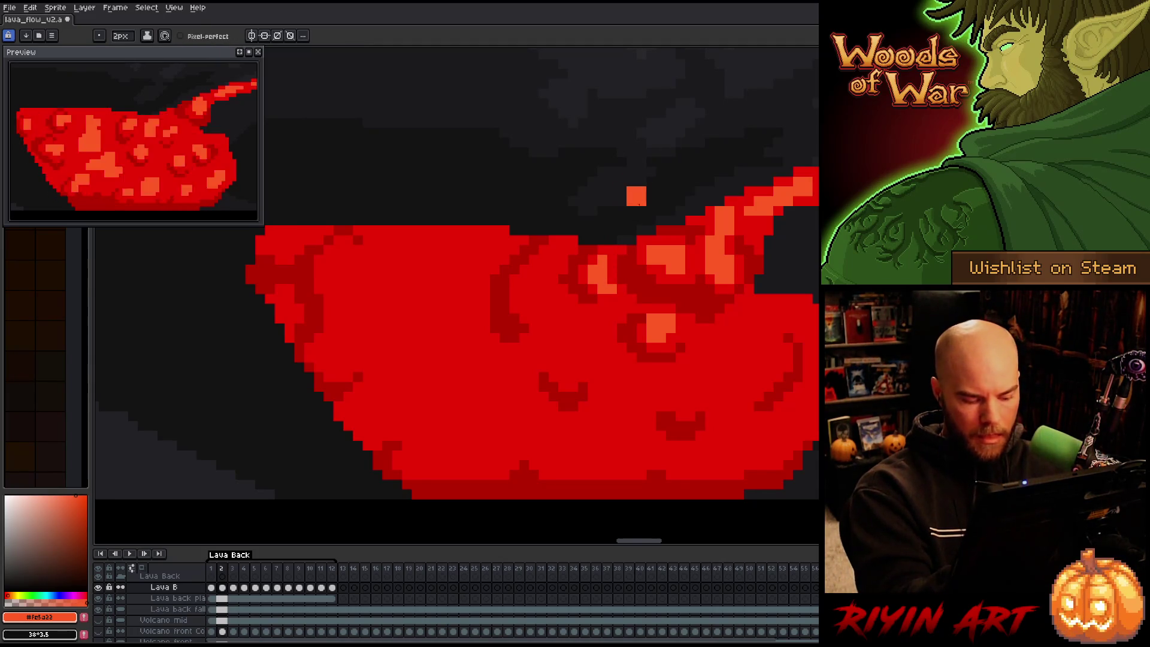
On frame 2, add a small orange dab and a new orange block on the lava
key(Right)
key(Left)
key(Left)
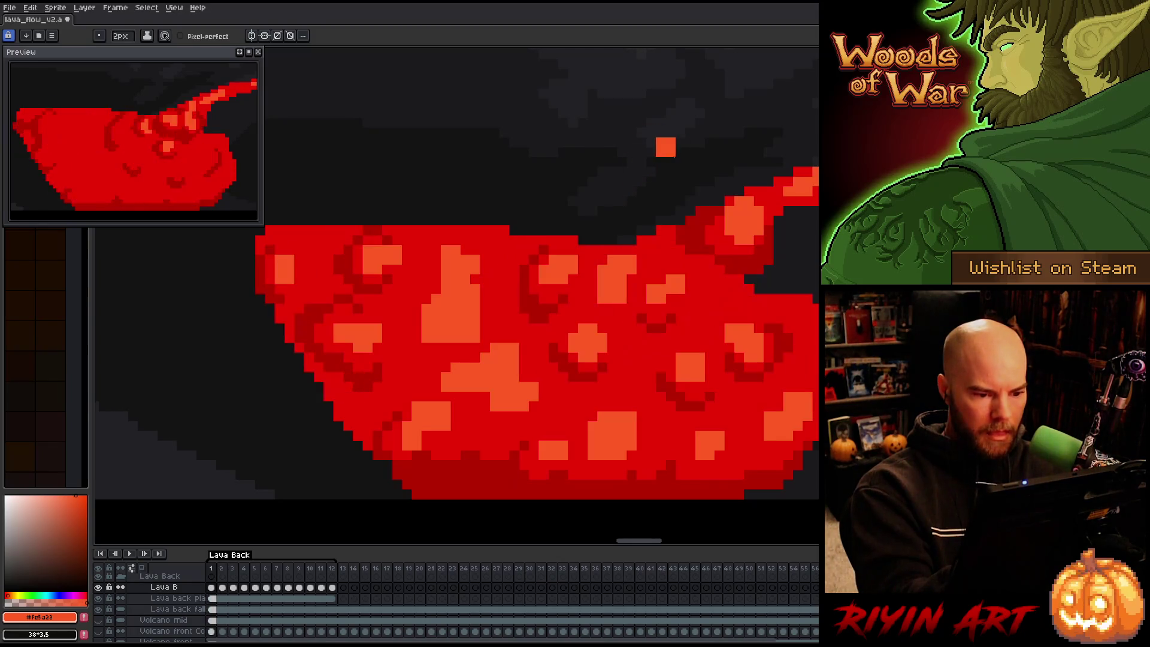
key(Right)
click(597, 312)
key(Right)
key(Left)
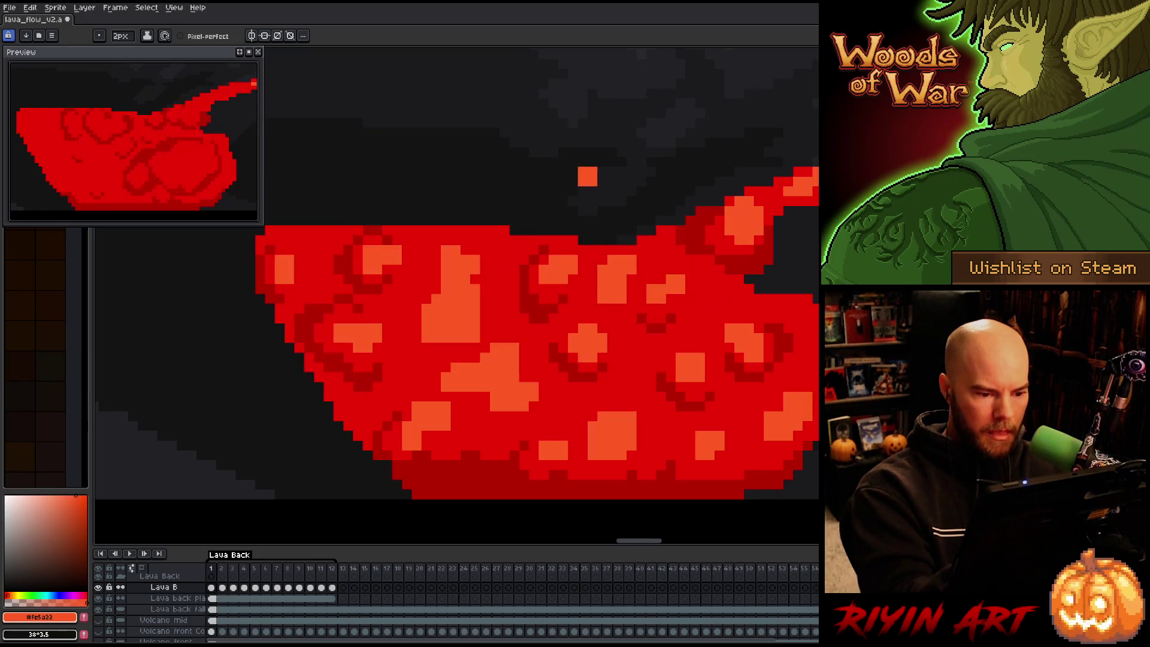
click(529, 255)
Redraw the orange block as a taller highlight lower down, comparing frames 1 and 2
drag(529, 293, 529, 309)
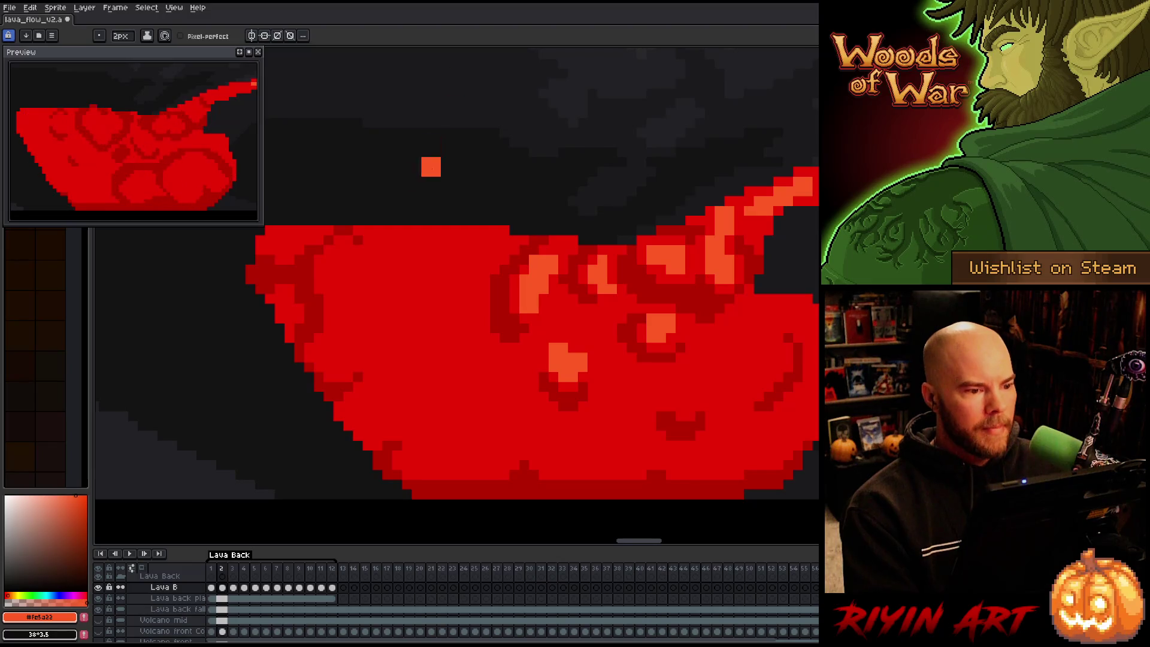
key(Left)
key(Right)
key(Left)
key(Right)
key(Left)
key(Right)
key(Left)
key(Right)
key(Left)
key(Right)
key(b)
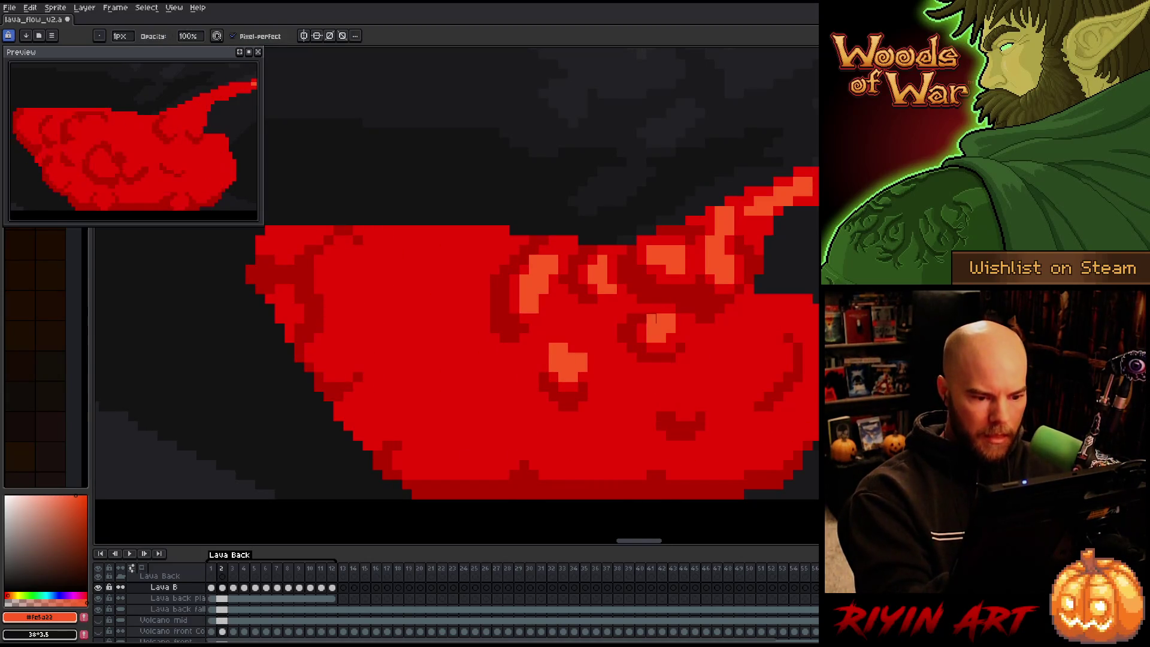
key(e)
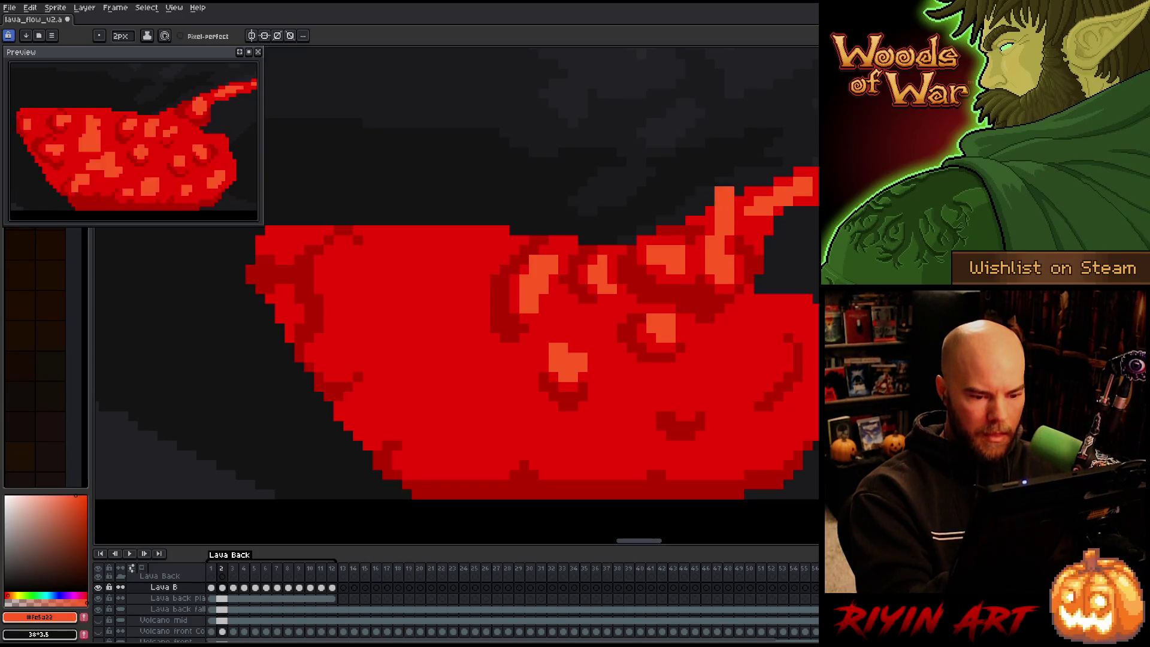
Paint orange highlights and small dabs on the lower-right lava of frame 2
key(Left)
key(Right)
key(Left)
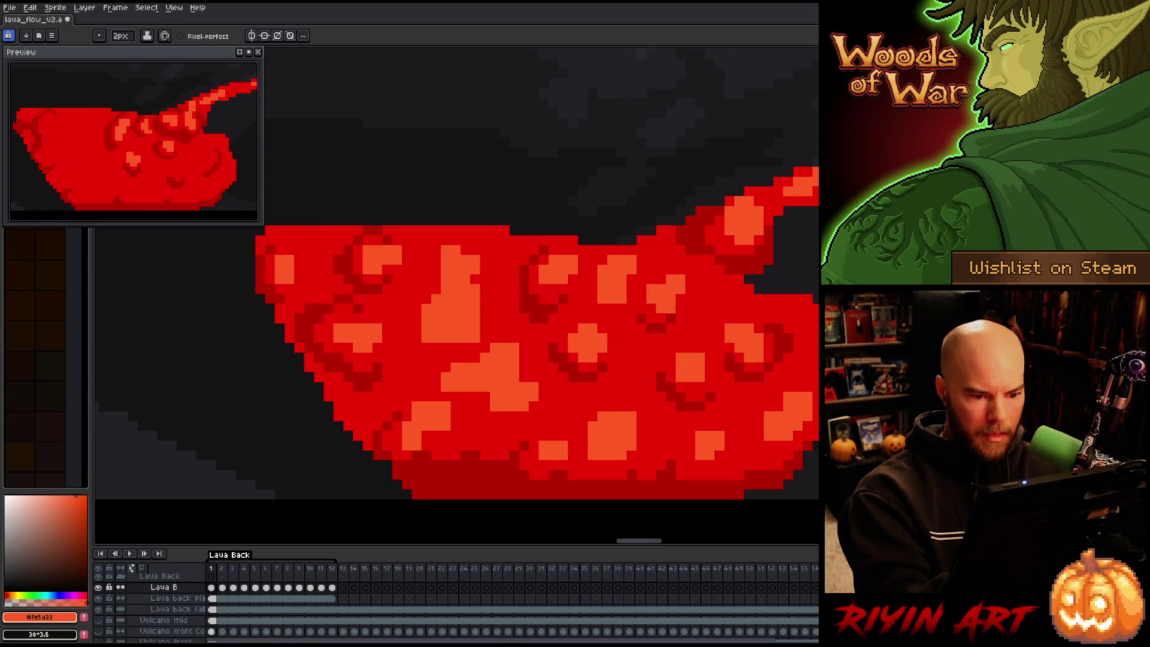
key(Right)
key(Left)
key(Right)
key(Left)
key(Right)
key(Left)
key(Right)
drag(764, 343, 735, 381)
key(Left)
key(Right)
click(745, 354)
click(729, 352)
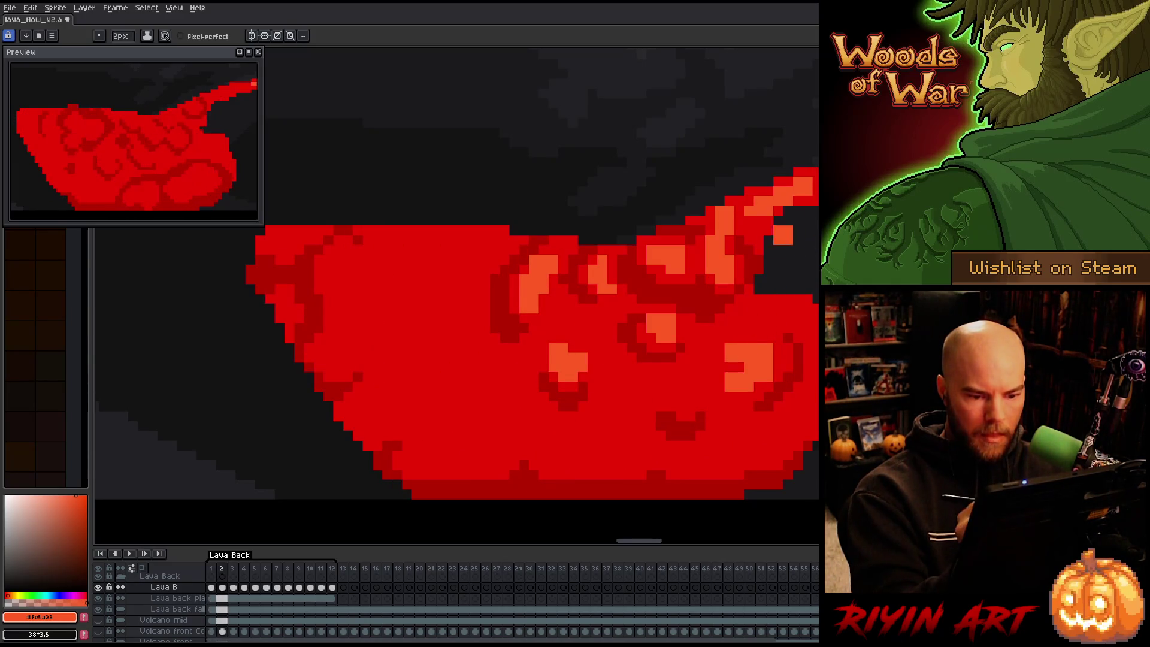
Add an orange dab near the lava's right edge and compare it with frame 1
key(b)
key(Left)
key(Right)
click(754, 323)
key(e)
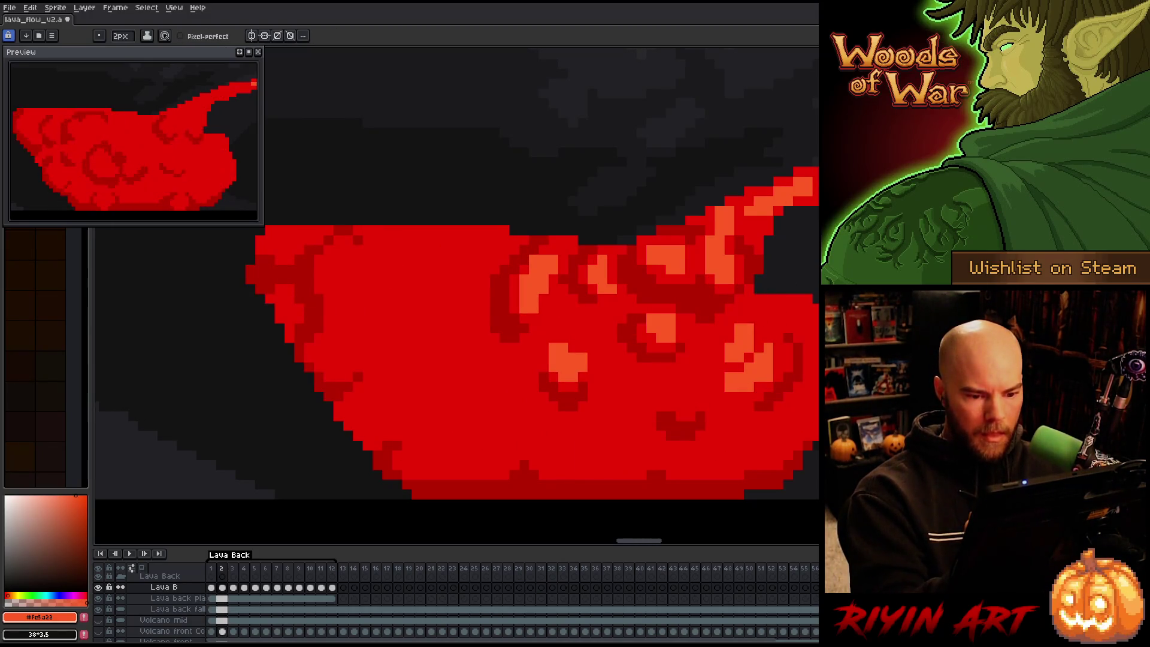
key(Left)
key(Right)
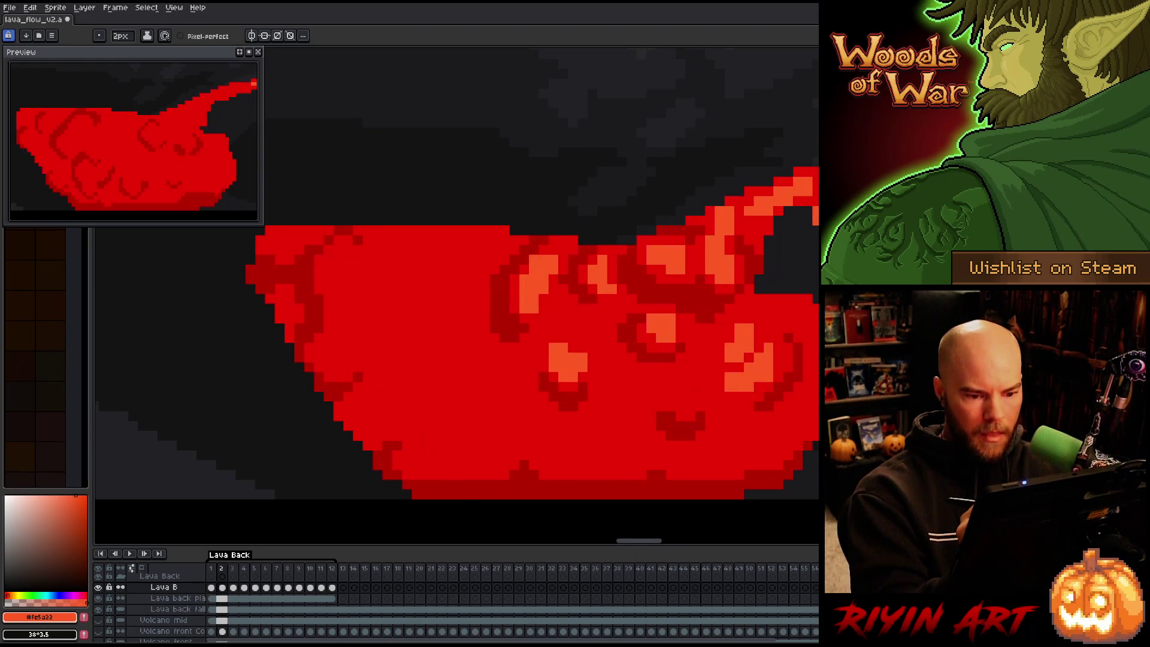
key(Left)
key(Right)
key(Left)
key(Right)
Flip repeatedly between frames 1 and 2 to compare highlights, undoing the last edit
key(Left)
key(Right)
key(Left)
key(Right)
key(Right)
key(Left)
key(Left)
key(Right)
key(Left)
key(Right)
key(Left)
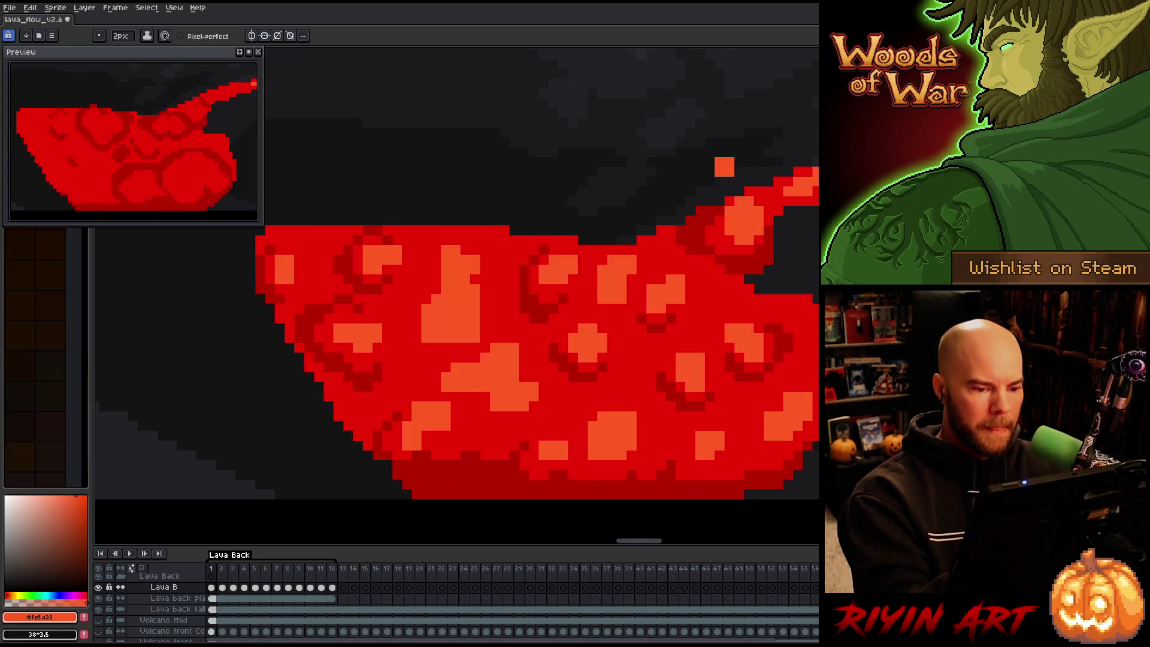
key(ctrl+z)
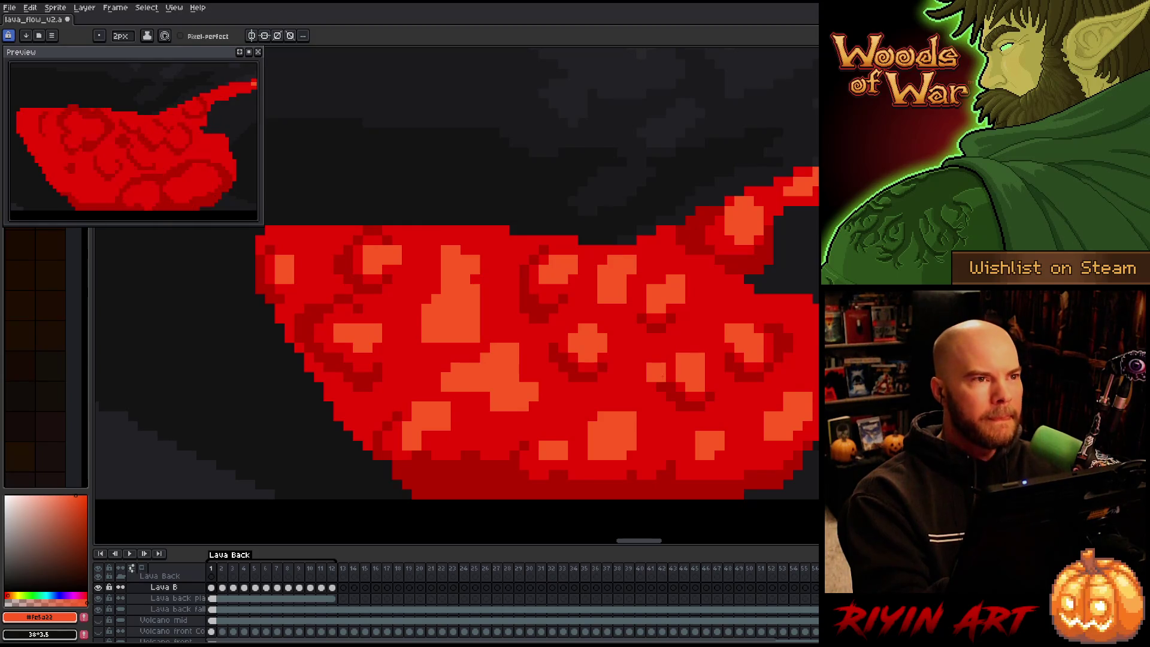
key(Right)
key(Left)
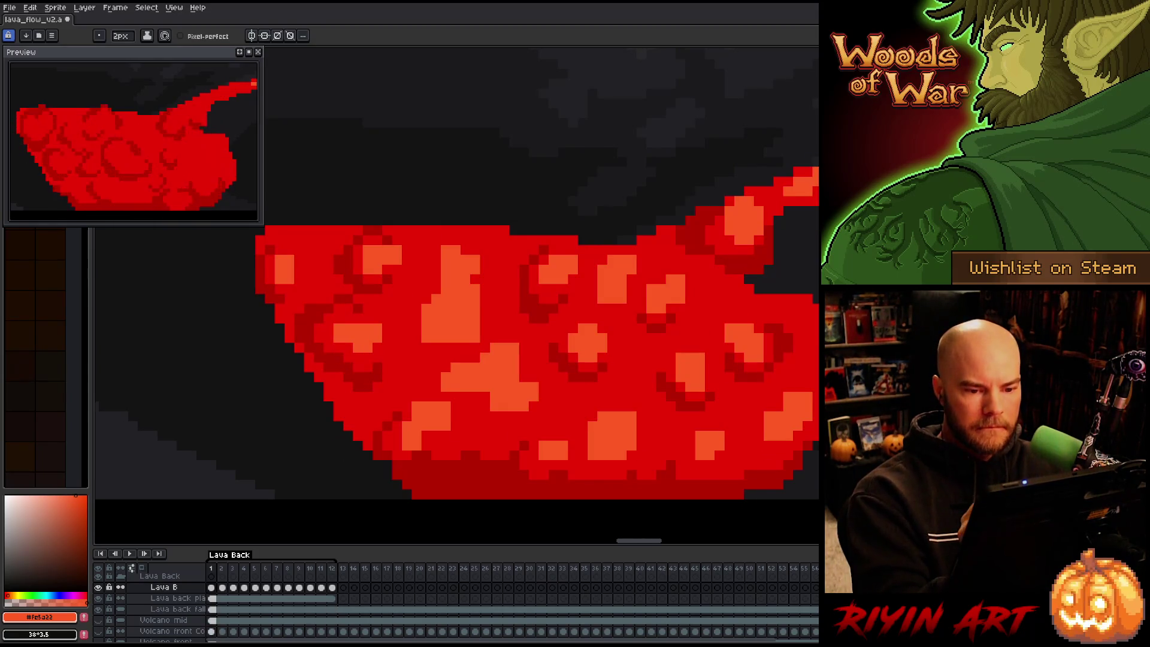
key(Right)
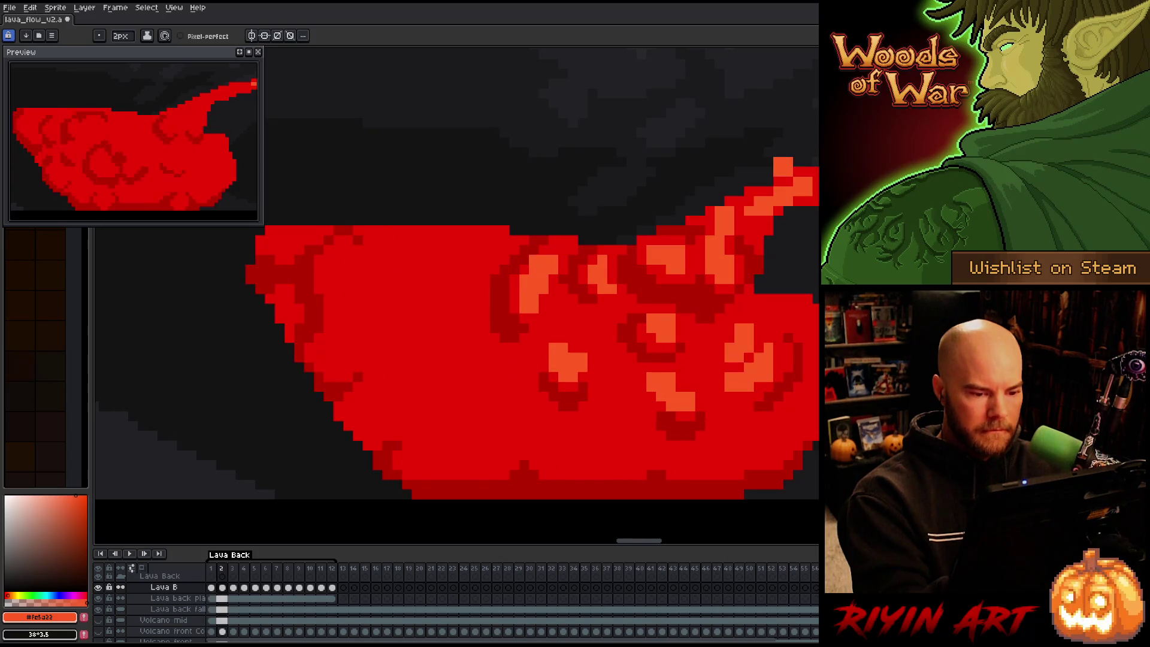
key(Left)
Paint an L-shaped orange highlight on frame 2's lower lava, comparing against frame 1
key(Right)
mouse_move(479, 402)
mouse_down()
mouse_move(456, 395)
mouse_move(479, 421)
mouse_move(500, 407)
mouse_move(536, 434)
mouse_up()
key(Left)
key(Right)
key(Left)
key(Right)
click(490, 332)
key(ctrl+z)
Add orange pixels to the lower highlight patch, undoing the misplaced dabs
drag(485, 364, 458, 349)
key(ctrl+z)
key(Left)
key(Right)
click(470, 304)
key(ctrl+z)
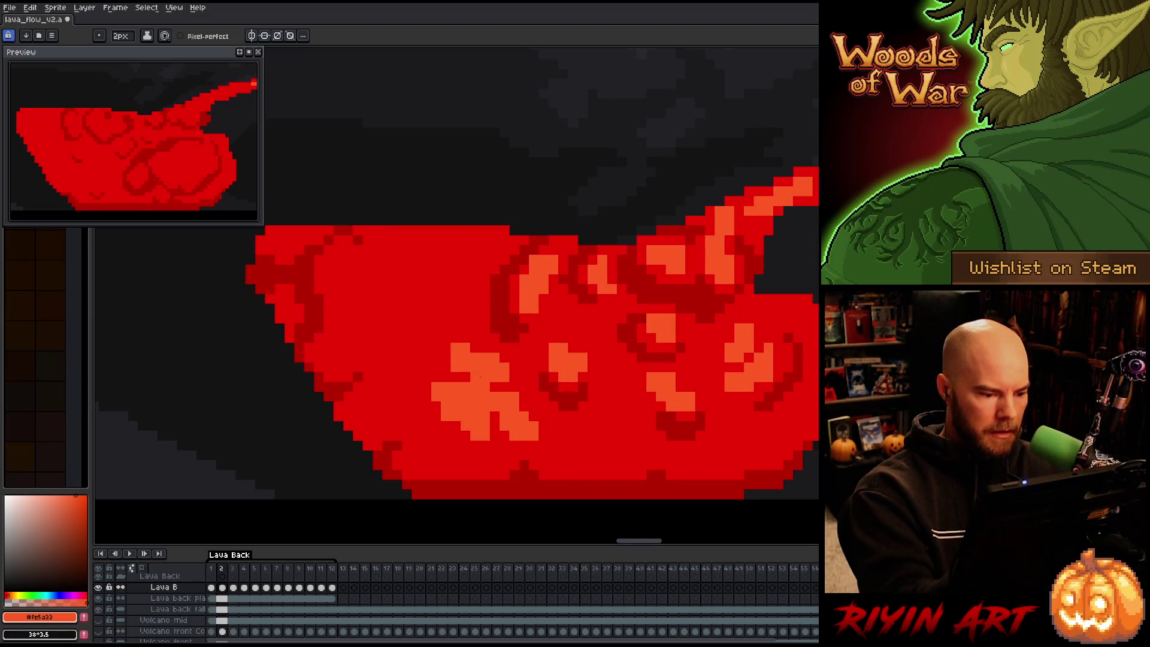
click(437, 361)
Add an orange highlight block near the bottom of the lava after comparing frames 1 and 2
key(Left)
key(Right)
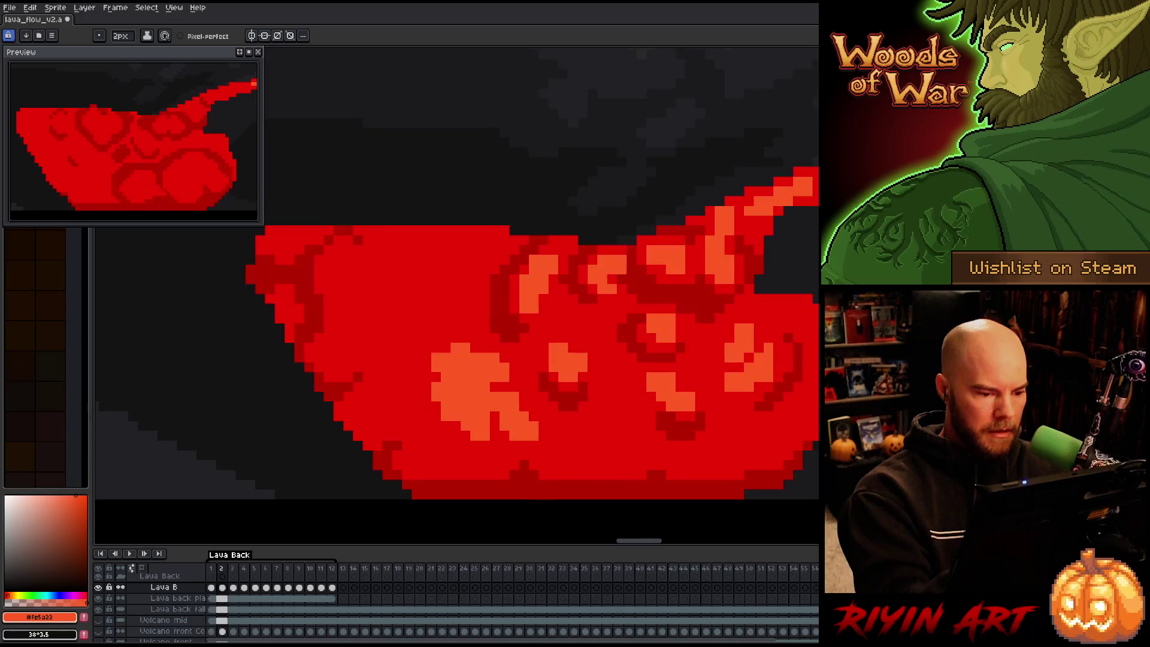
key(Left)
key(Right)
key(Left)
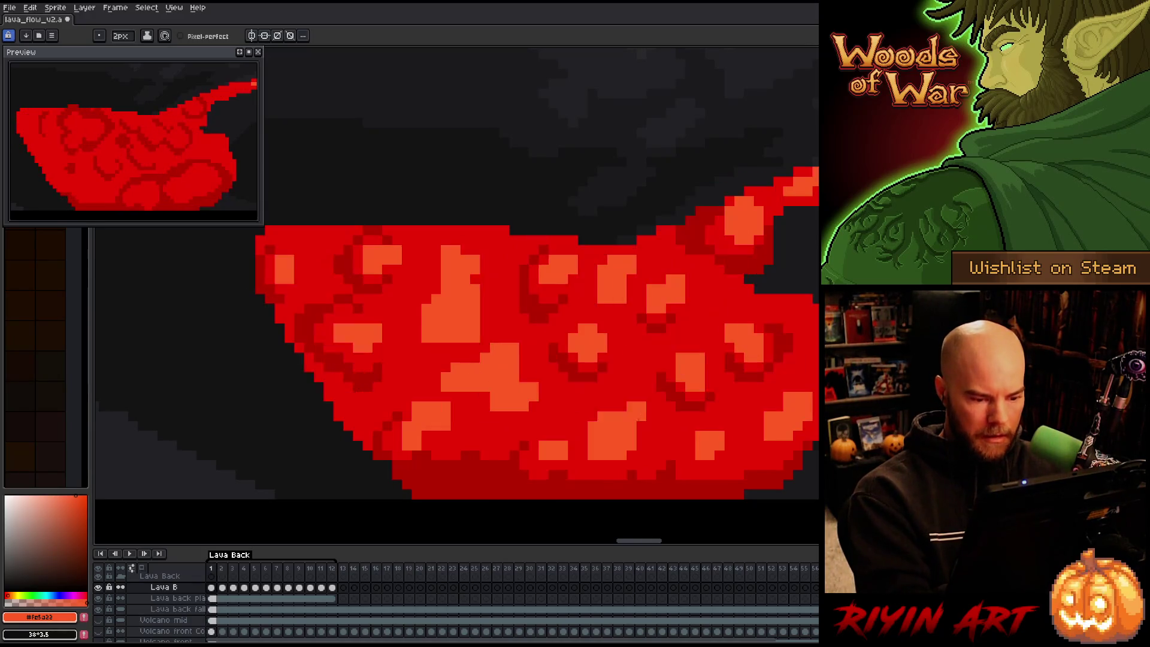
key(Right)
key(Left)
key(Right)
key(Left)
key(Right)
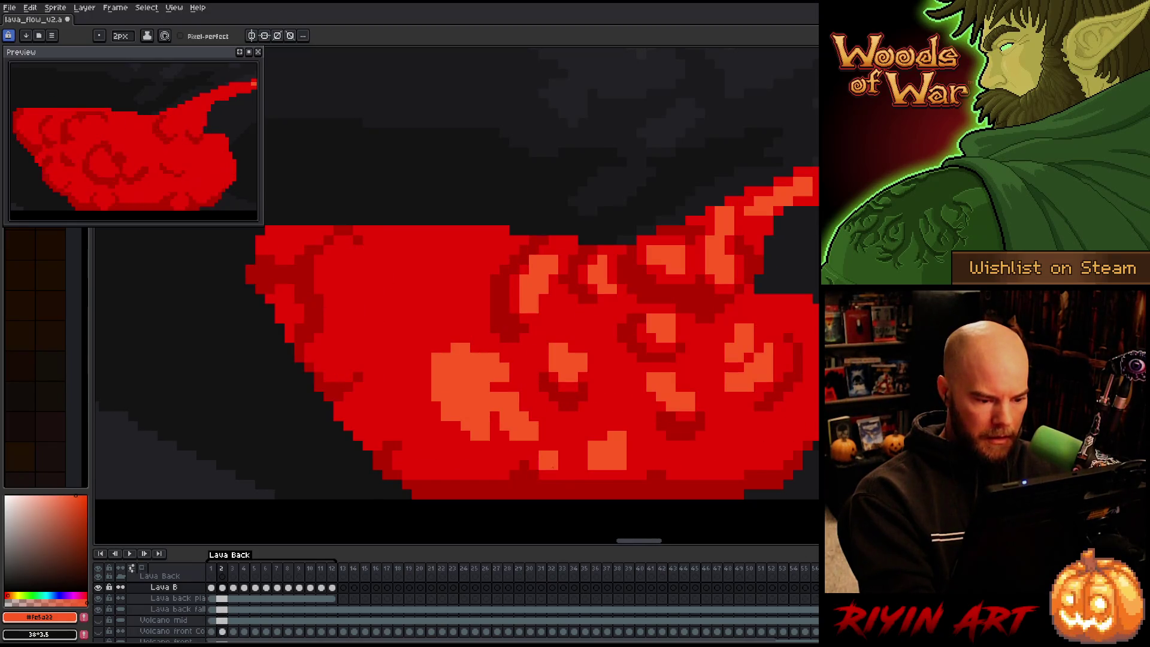
key(Left)
key(Right)
key(Left)
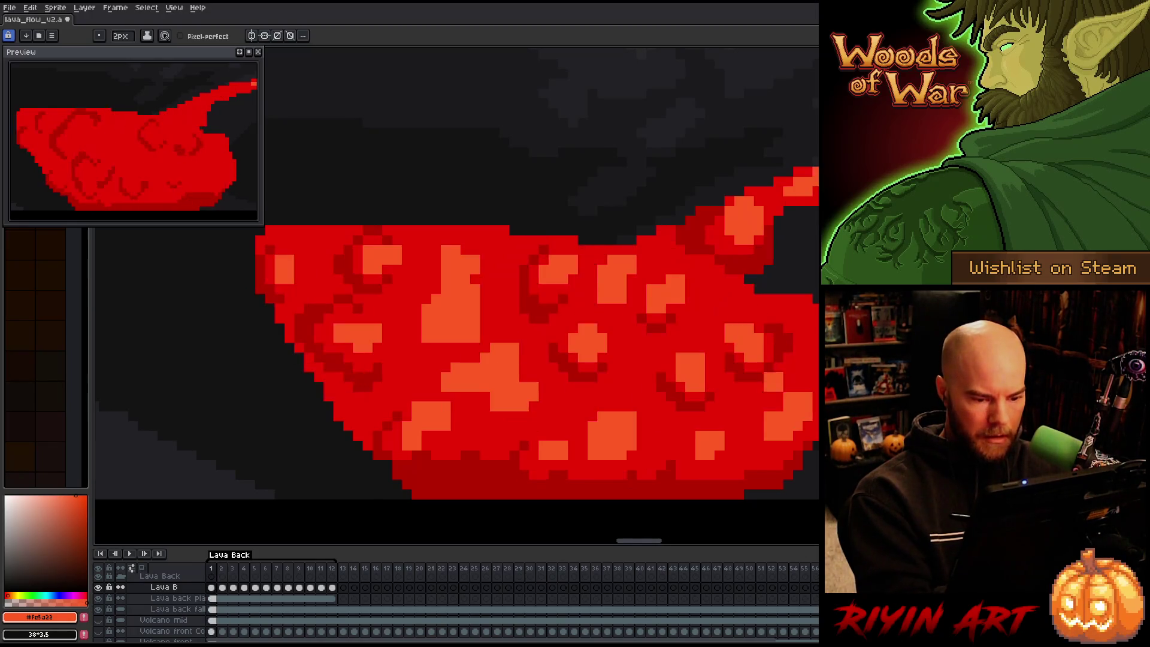
key(Right)
click(705, 462)
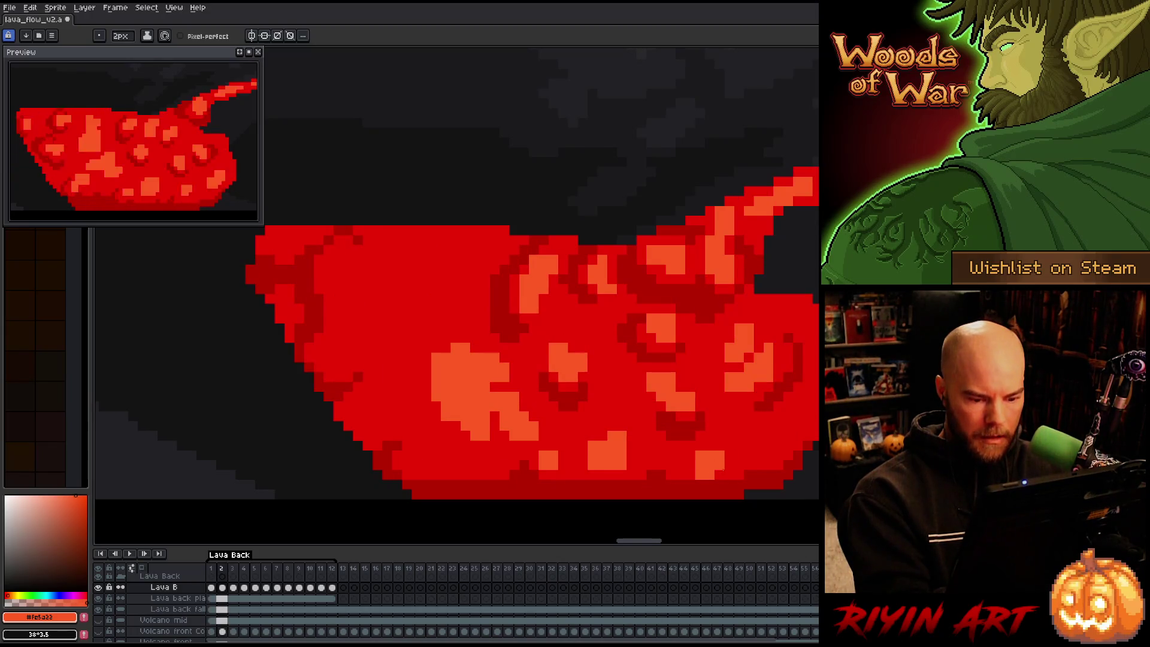
Extend the lower-left orange highlight to the right, checking it against frame 1
key(Left)
key(Right)
key(Left)
key(Right)
key(Left)
key(Right)
key(Left)
key(Right)
key(Left)
key(Right)
key(Left)
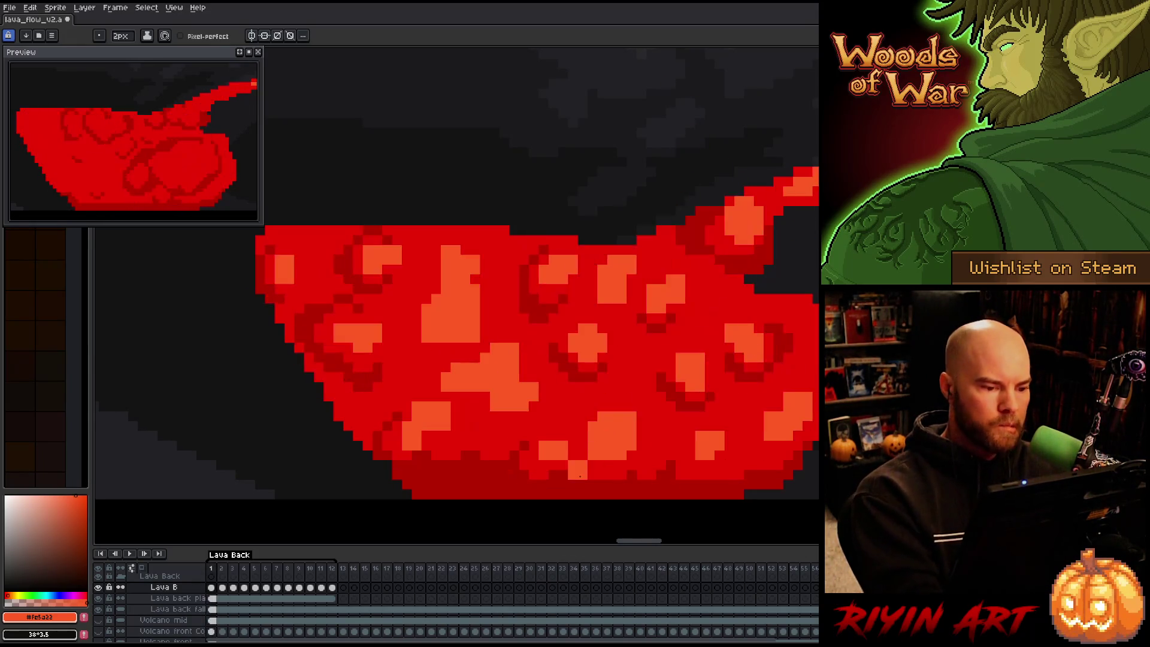
key(Right)
key(Left)
key(Right)
key(Left)
key(Right)
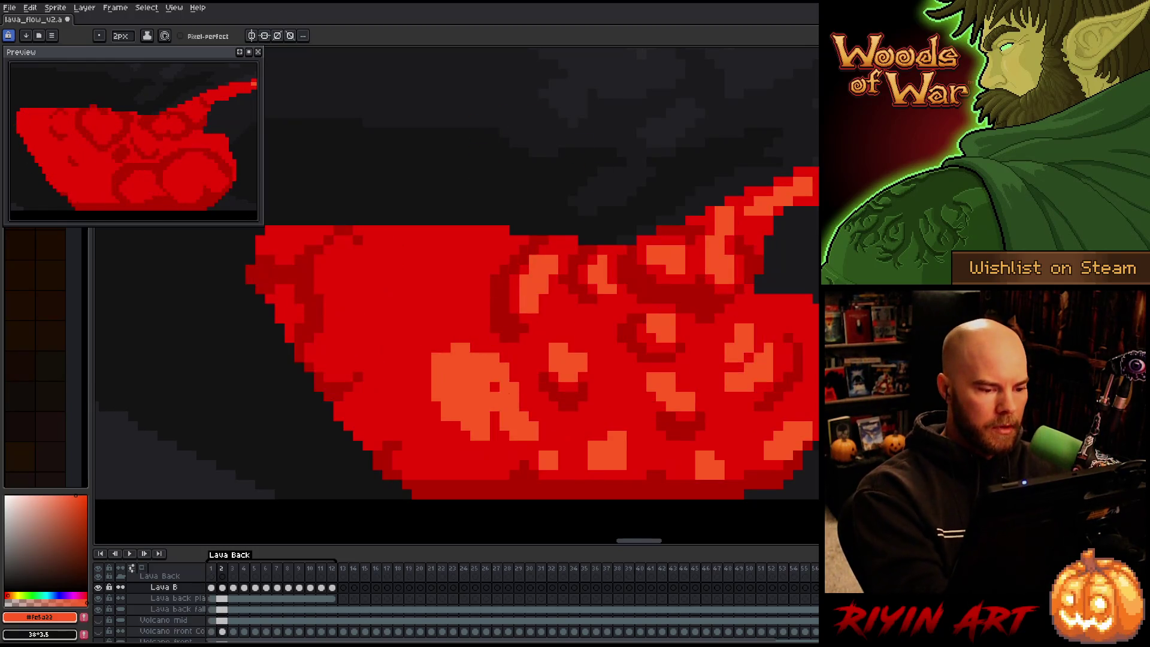
key(Left)
key(Right)
key(Left)
key(Right)
drag(424, 457, 465, 466)
Reshape the left orange highlight blob upward on frame 2
key(Left)
key(Right)
key(Left)
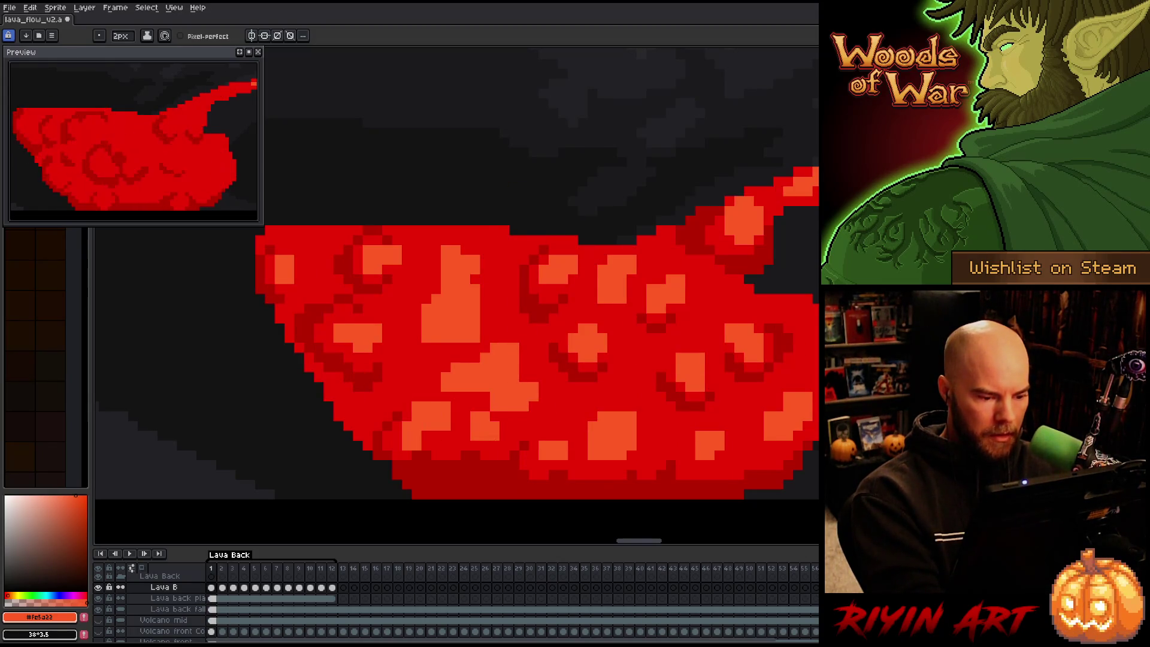
key(Right)
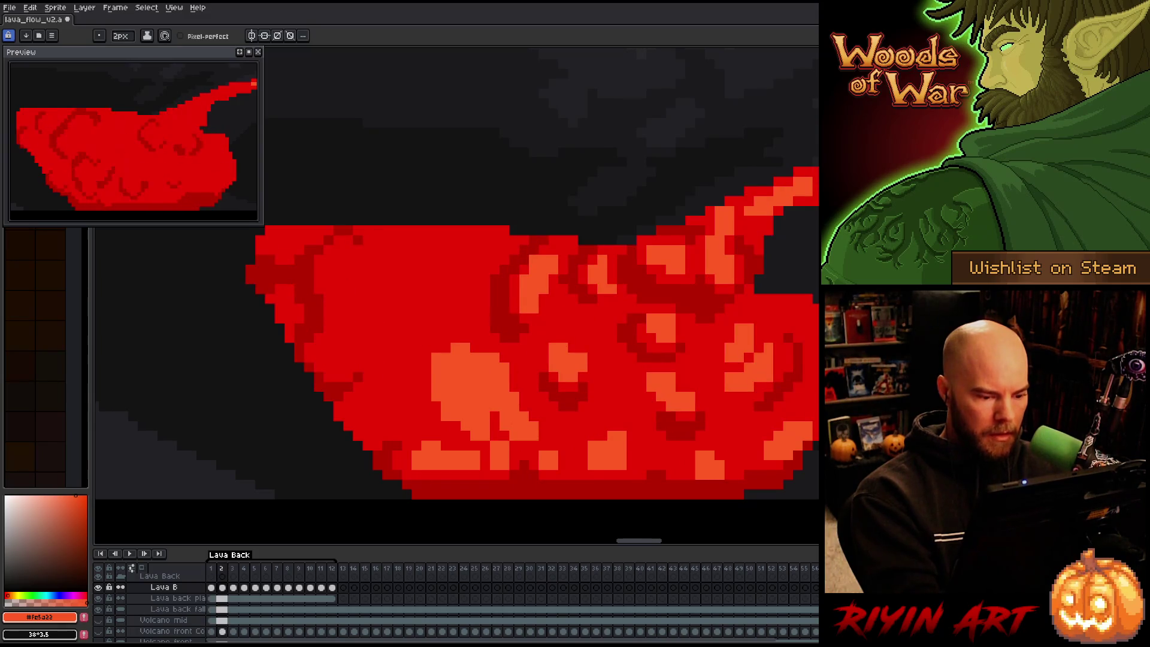
key(Left)
key(Right)
key(Left)
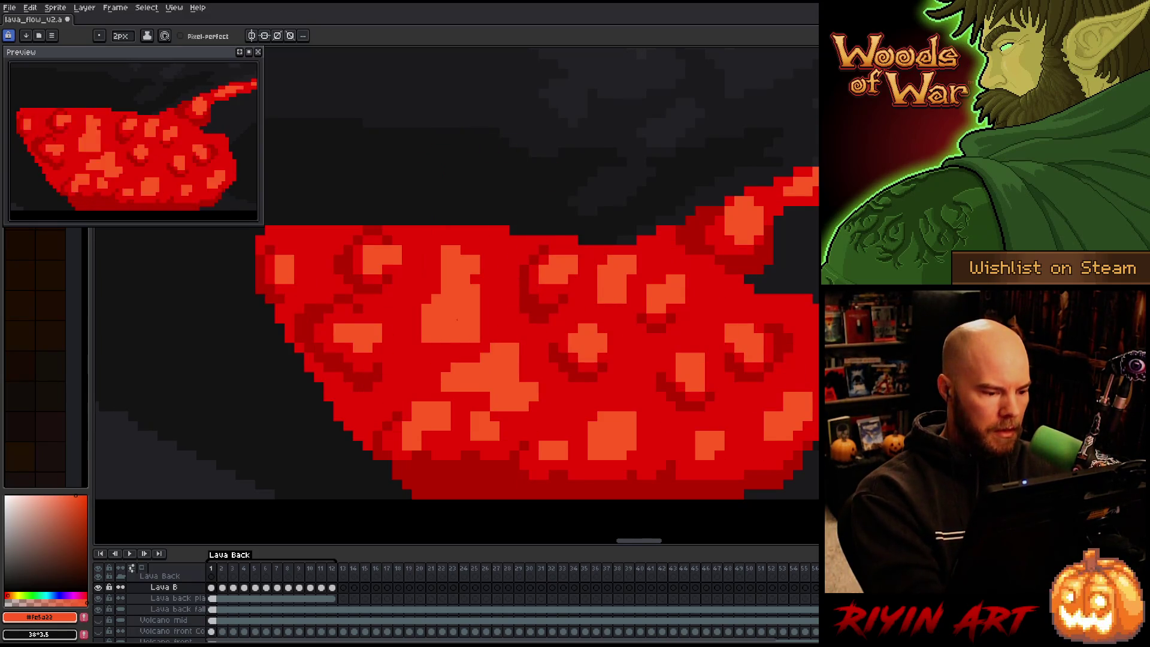
key(Right)
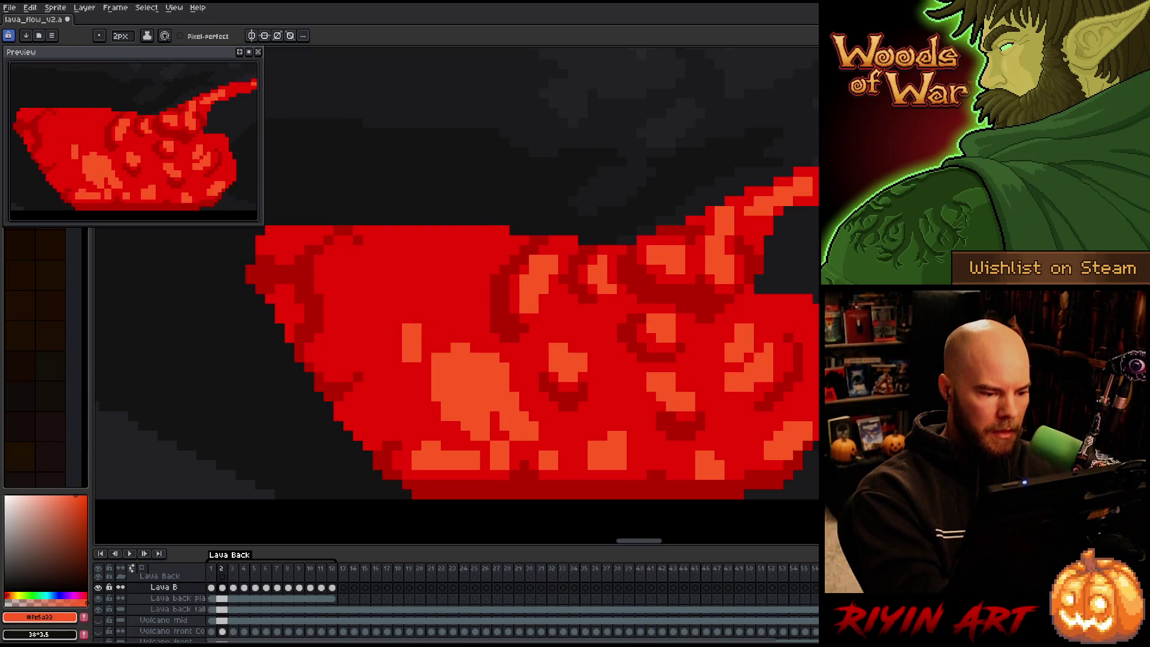
mouse_move(460, 300)
mouse_down()
mouse_move(412, 293)
mouse_move(422, 263)
mouse_up()
Paint an orange highlight patch on the lava's left side with the 2px brush
key(Left)
key(Right)
key(Left)
key(Right)
key(Left)
key(Right)
key(Left)
key(Right)
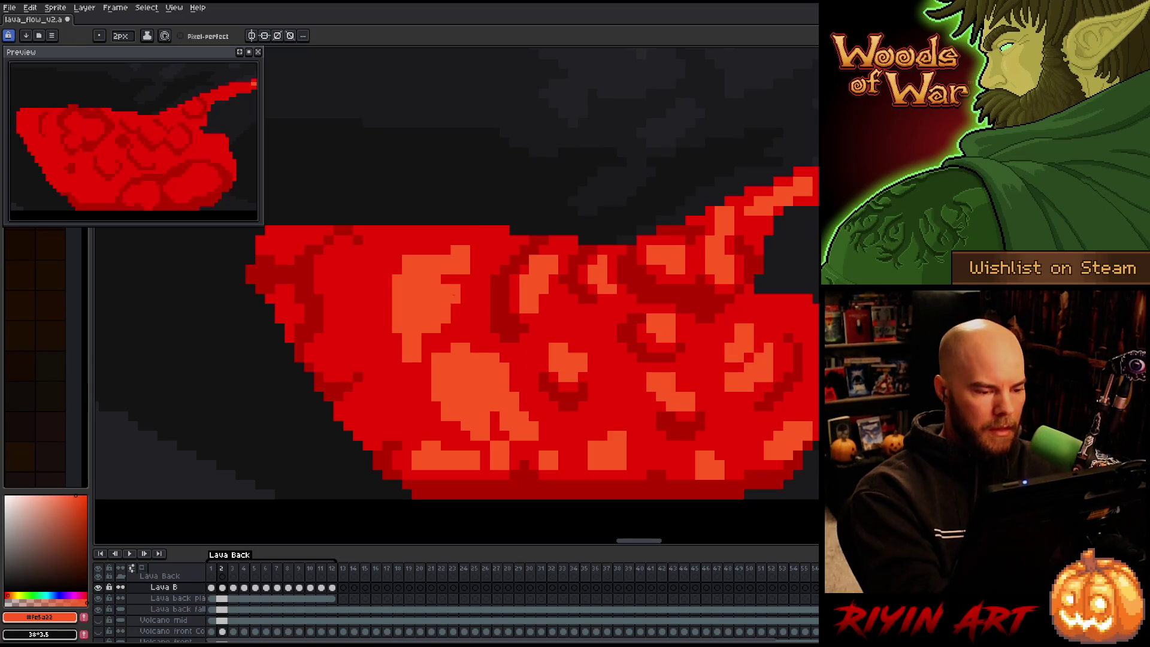
key(b)
key(Left)
key(Right)
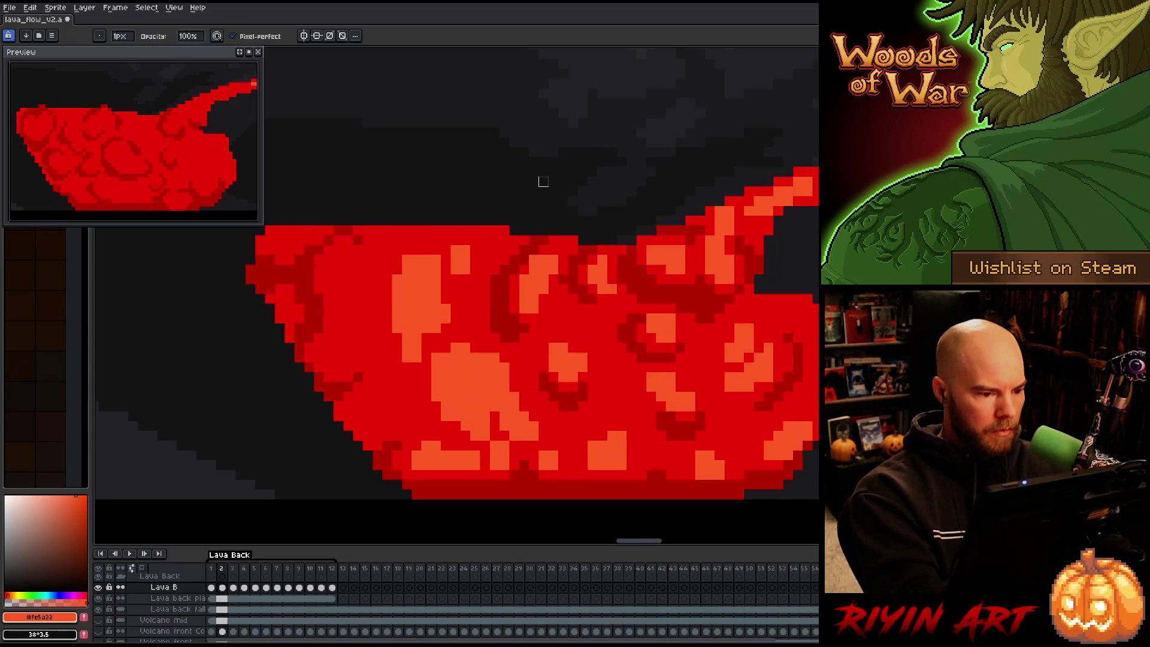
key(e)
key(Left)
key(Right)
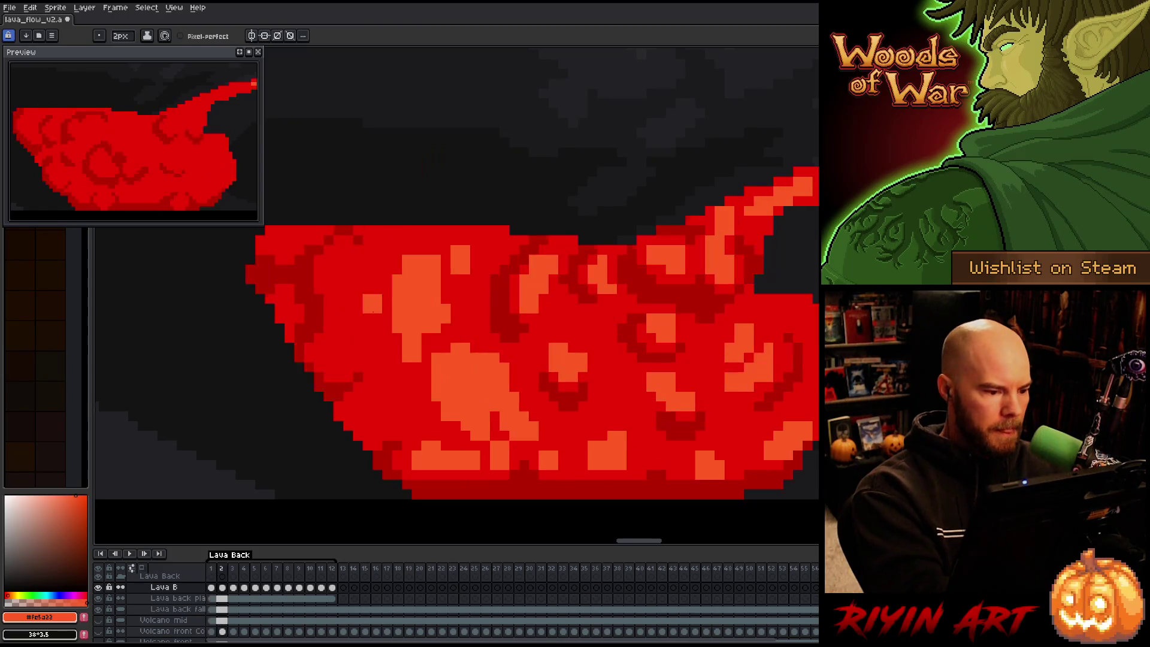
drag(343, 275, 336, 254)
Compare frame 2's highlights with frame 1, toggling between the 1px pencil and 2px brush
key(b)
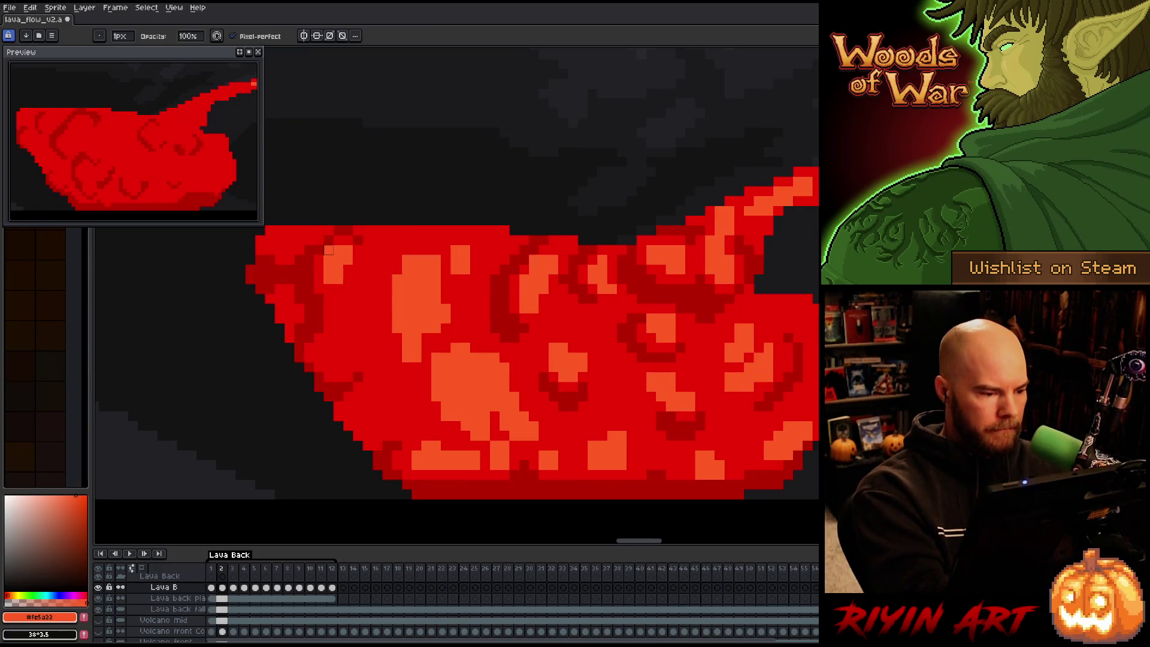
key(e)
key(Left)
key(Right)
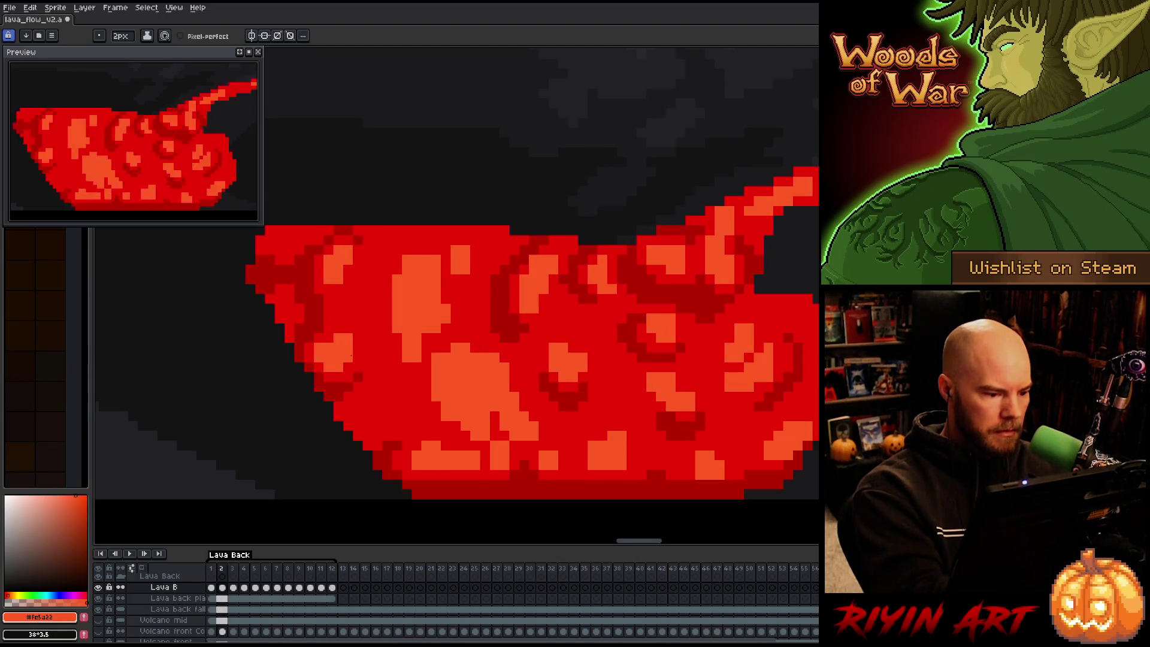
key(Left)
key(Right)
key(Left)
key(Right)
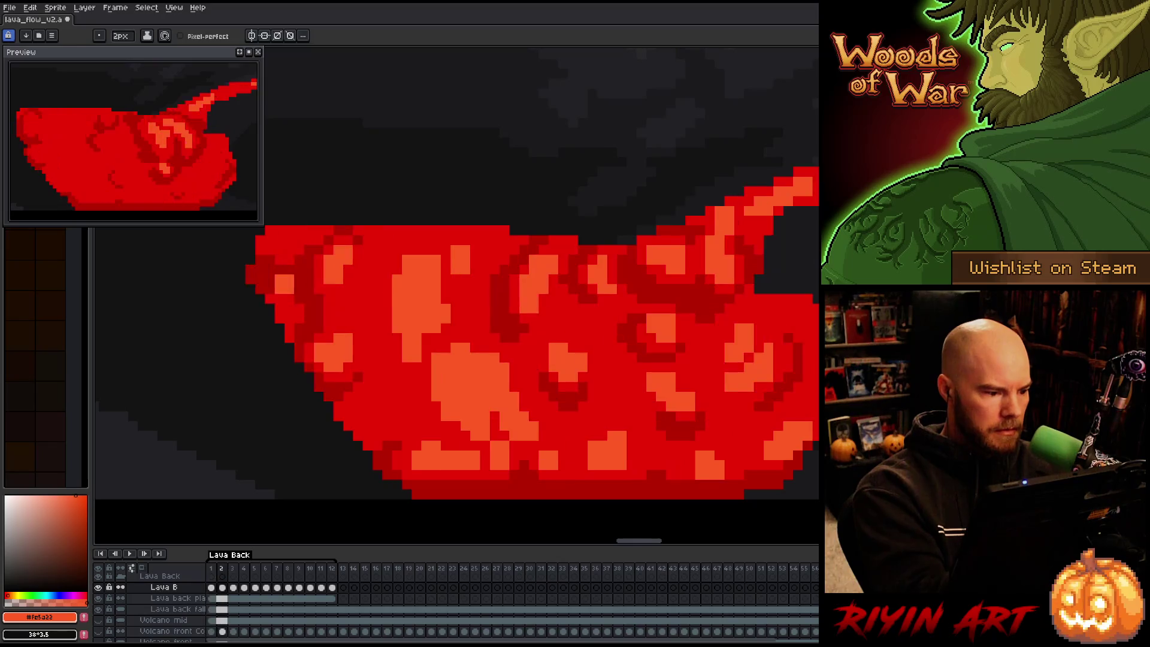
key(Left)
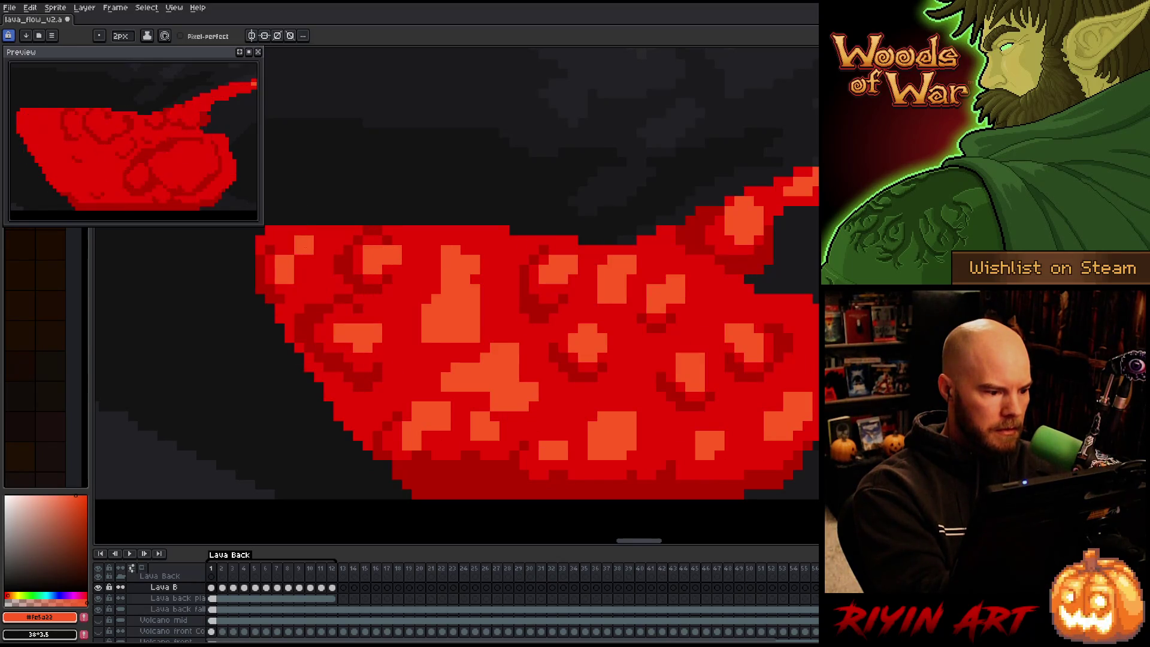
key(Right)
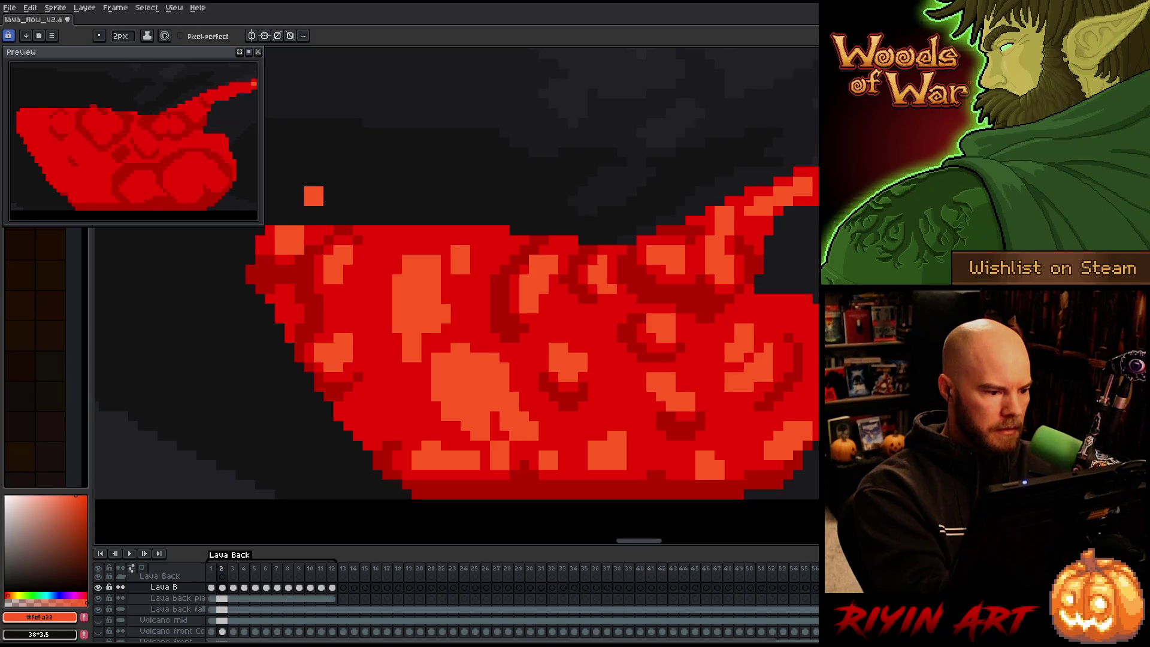
key(b)
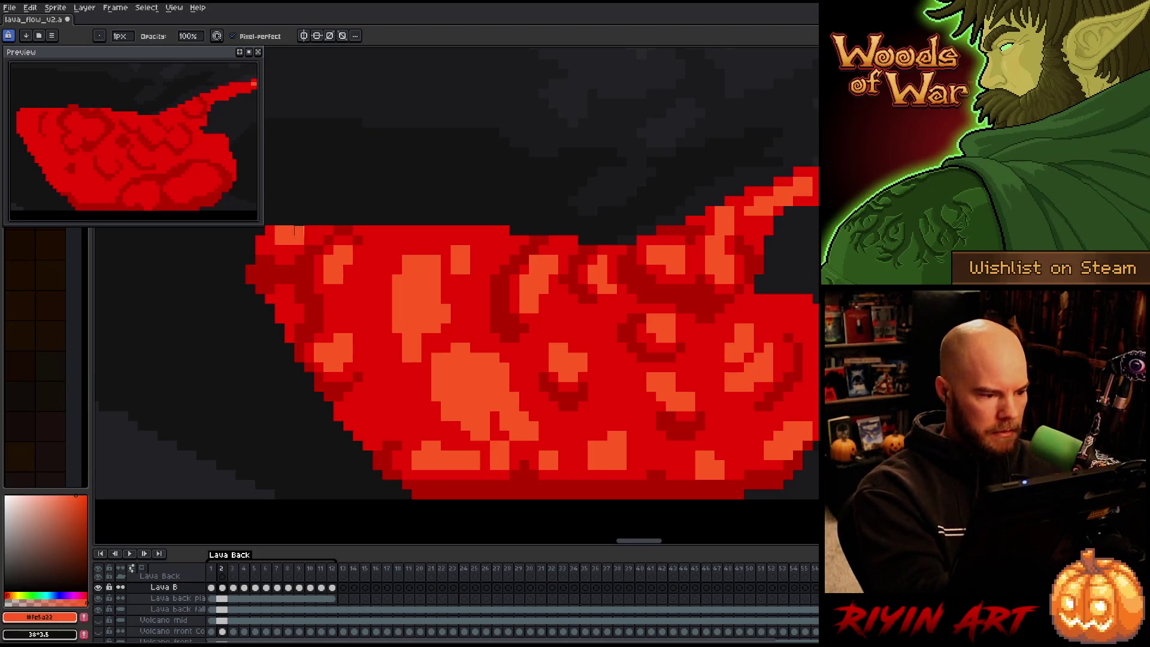
key(e)
key(b)
key(e)
key(Left)
key(Right)
Check the loop at frame 12, then advance to the next lava frame
key(Left)
key(Right)
key(Left)
key(Left)
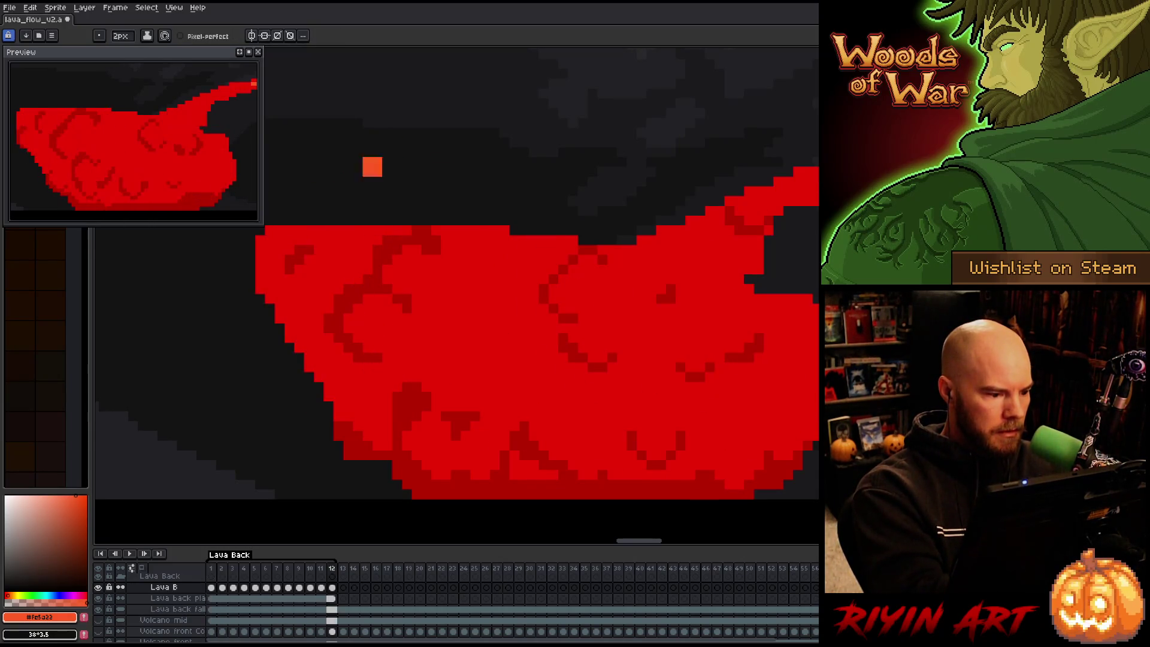
key(Right)
key(Right)
key(Left)
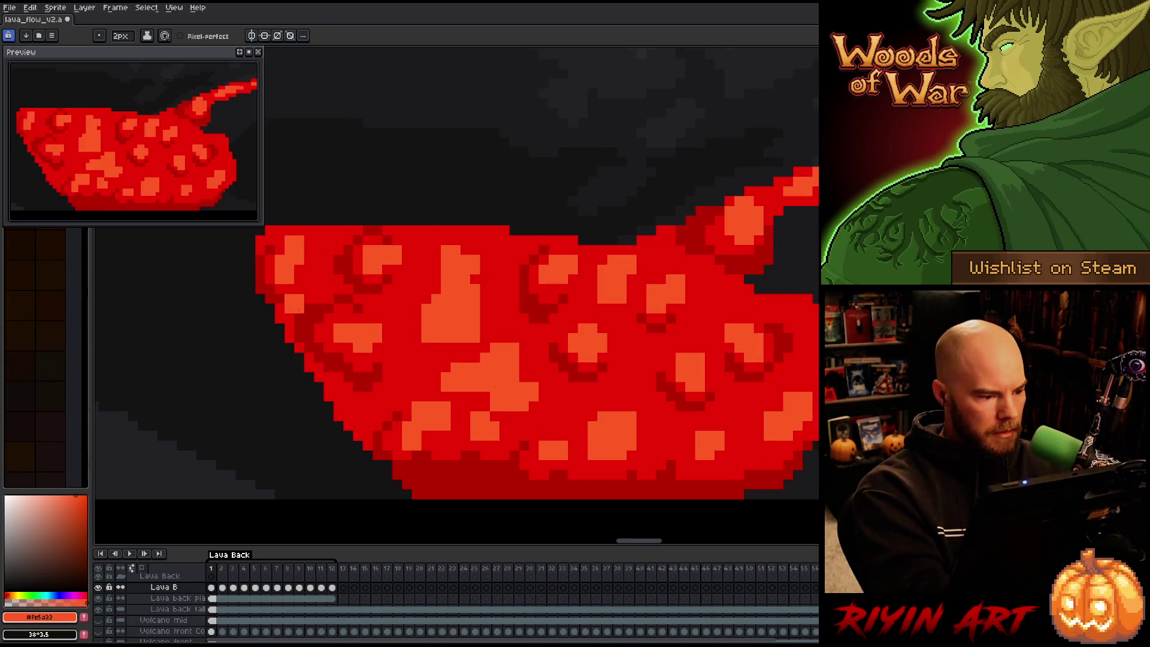
key(Right)
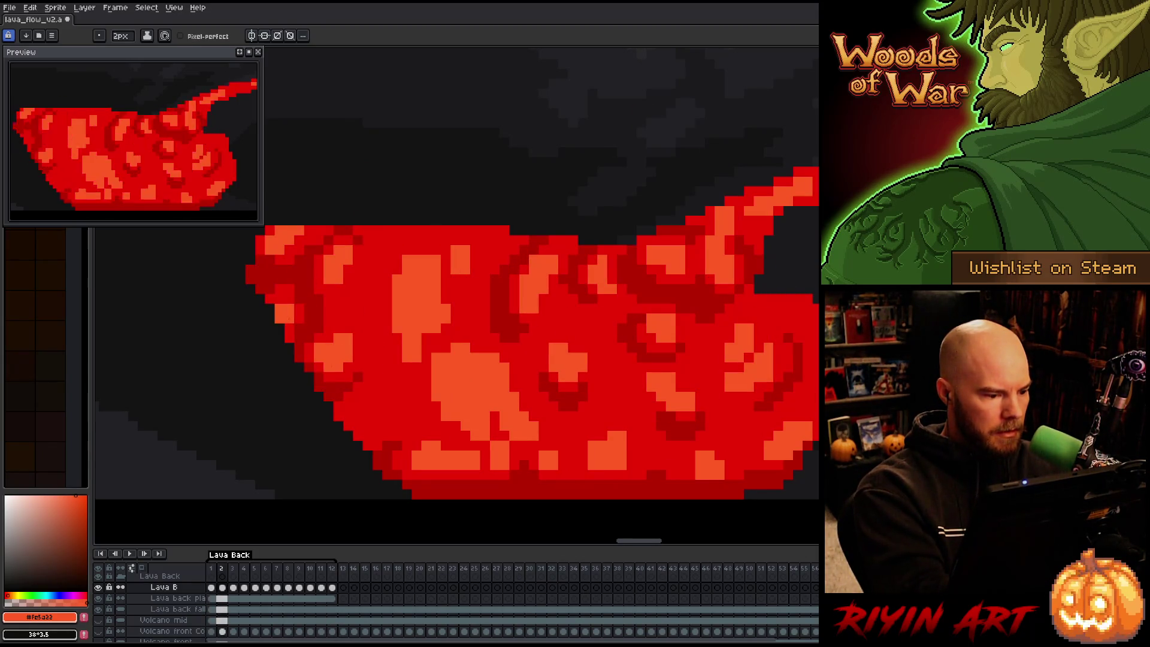
key(Left)
key(Right)
key(Right)
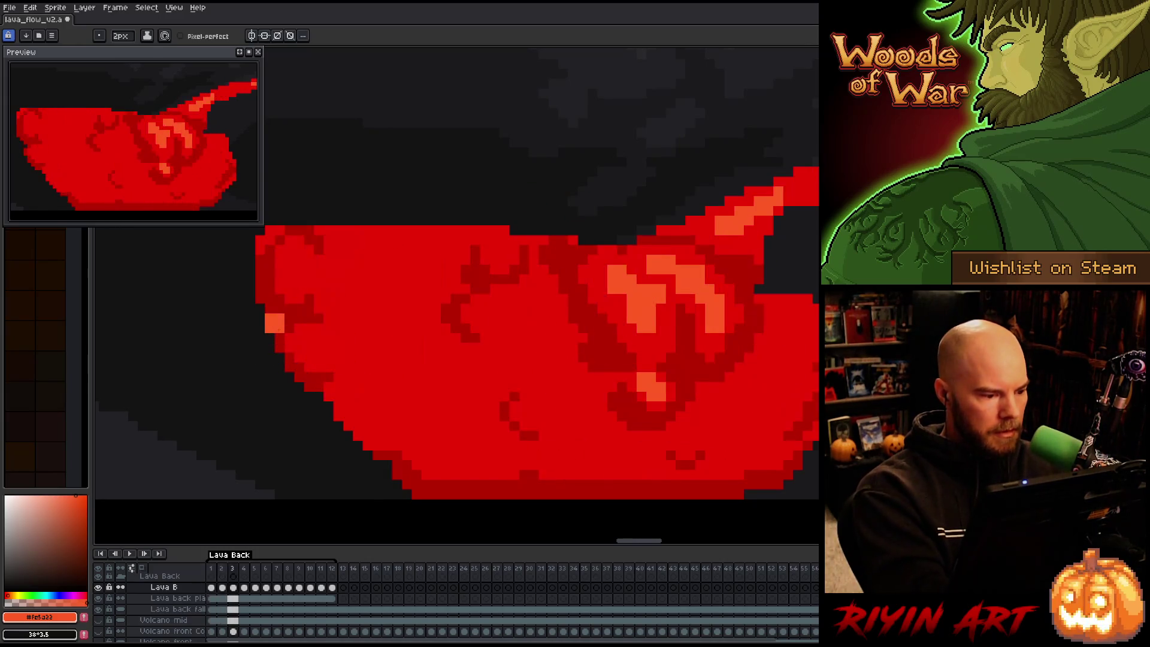
Add orange highlight pixels on the lava's left edge with the 1px pixel-perfect pencil
key(b)
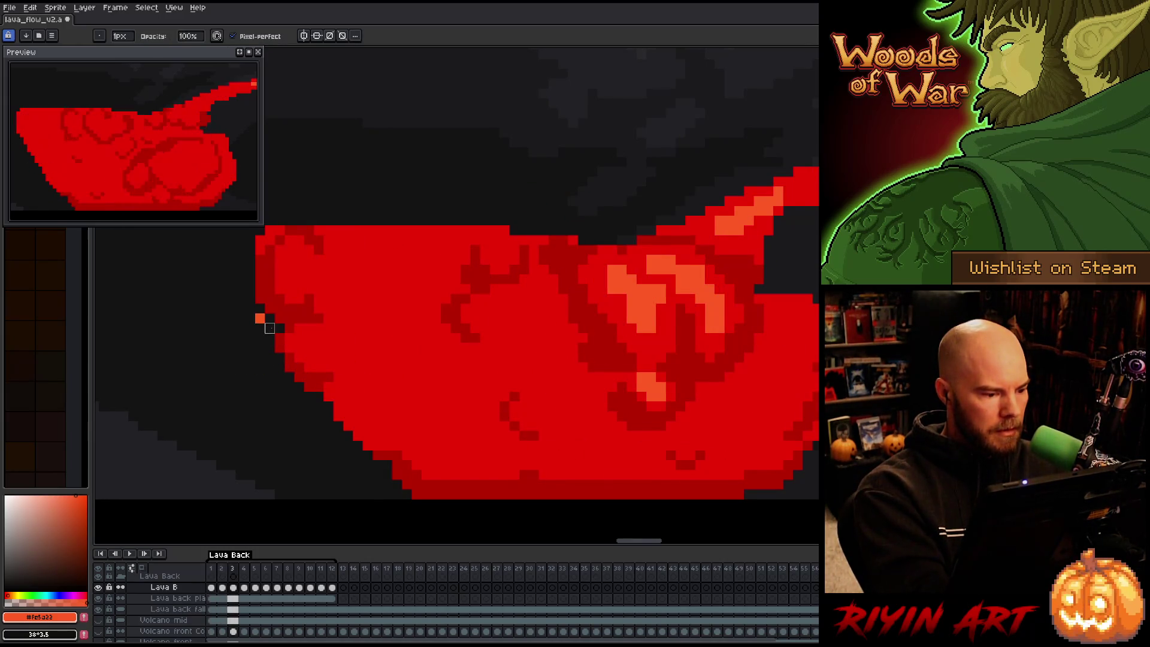
click(260, 329)
drag(270, 309, 269, 319)
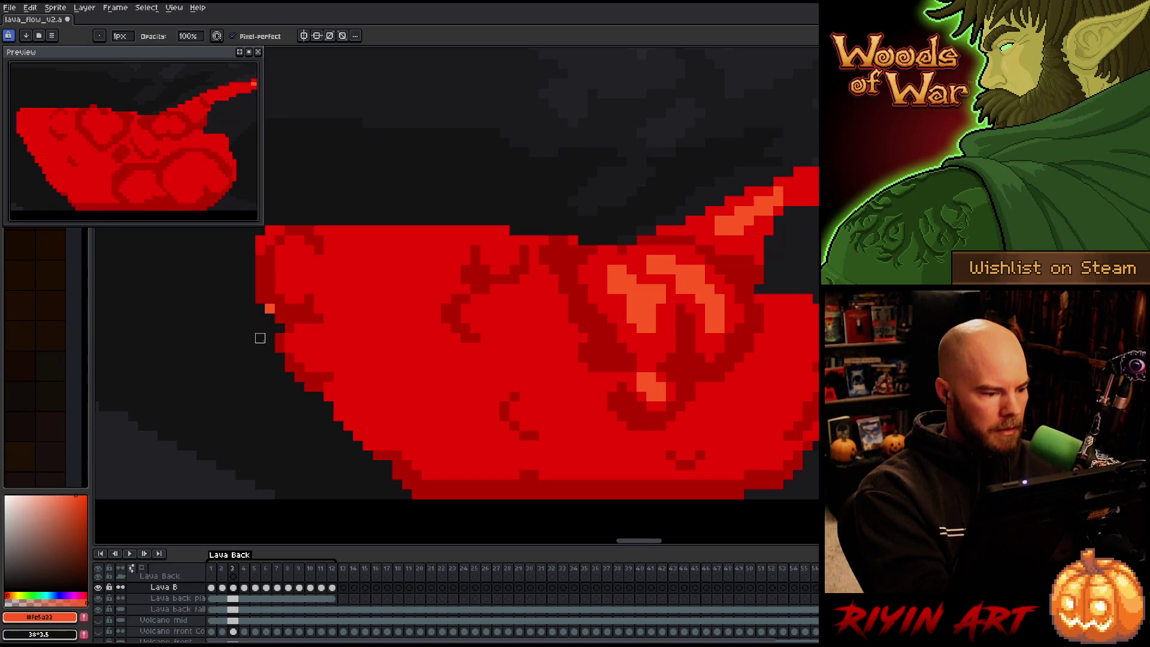
key(Right)
key(Left)
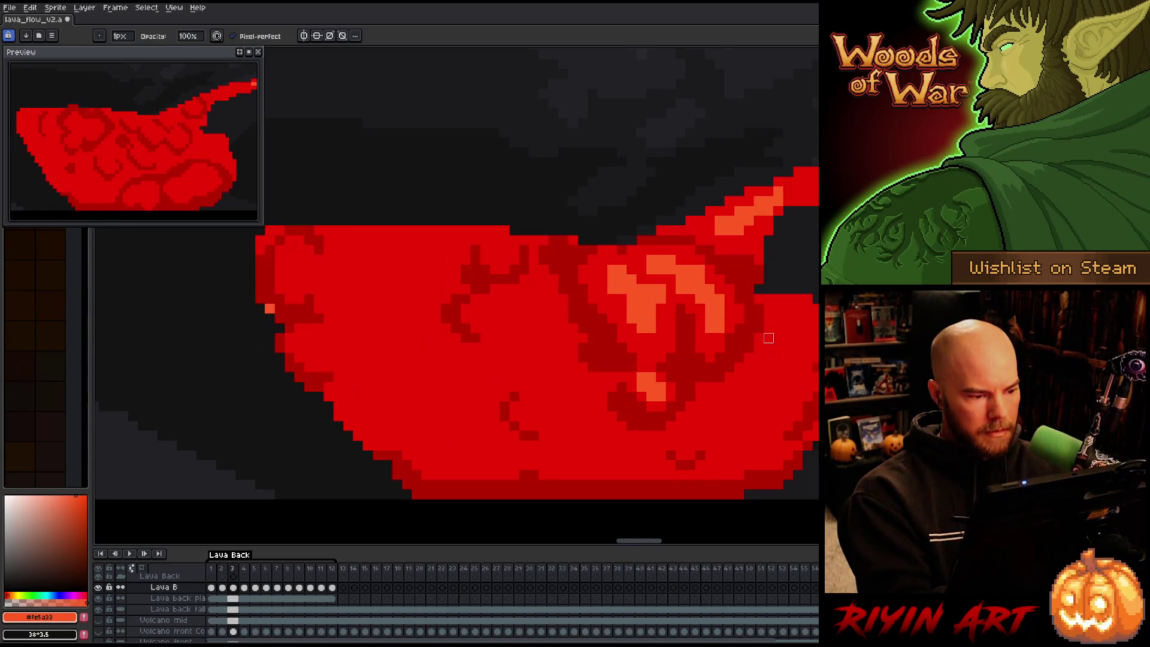
Play back the lava animation, then switch to dark red and compare frames 1 and 2
key(Left)
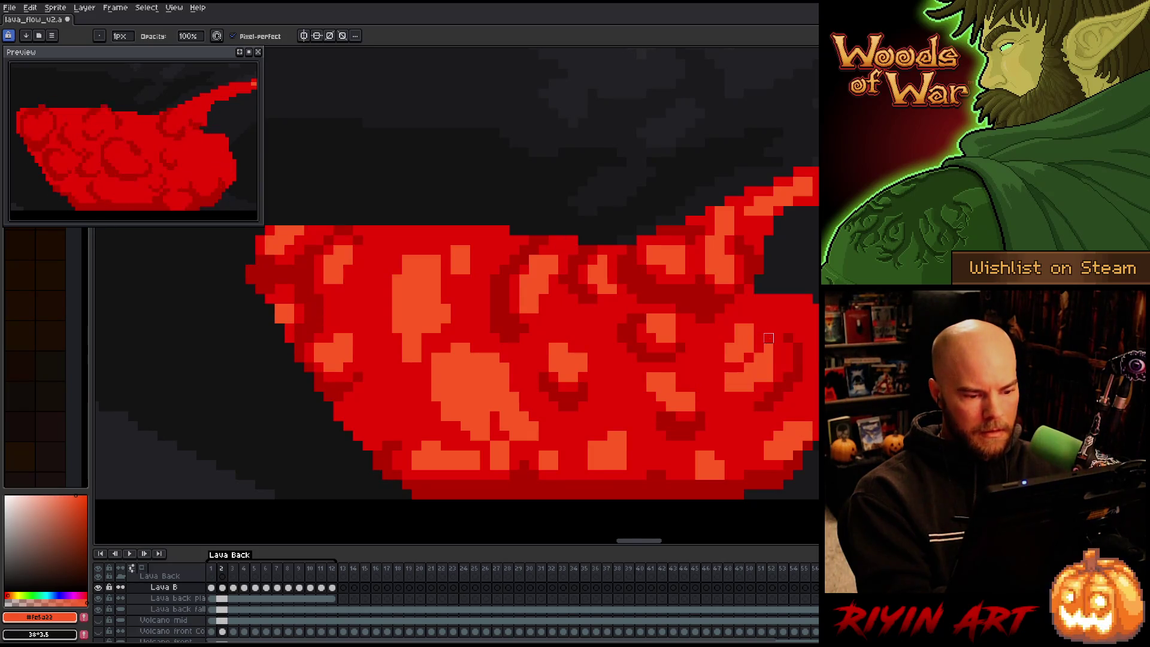
key(Return)
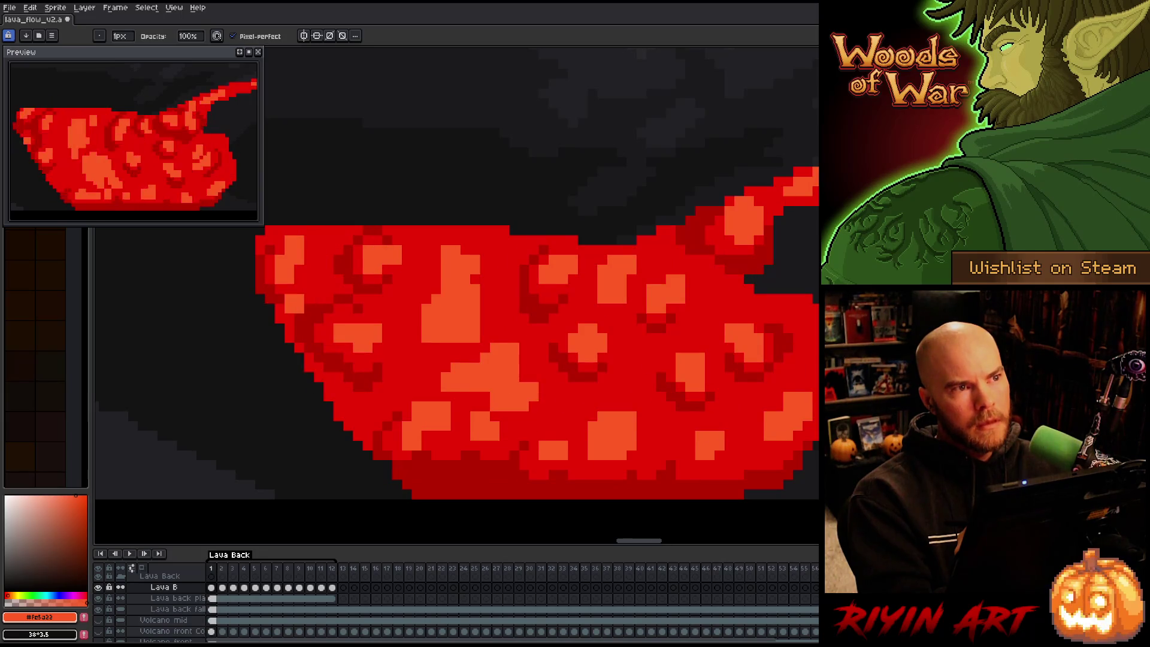
key(Return)
key(x)
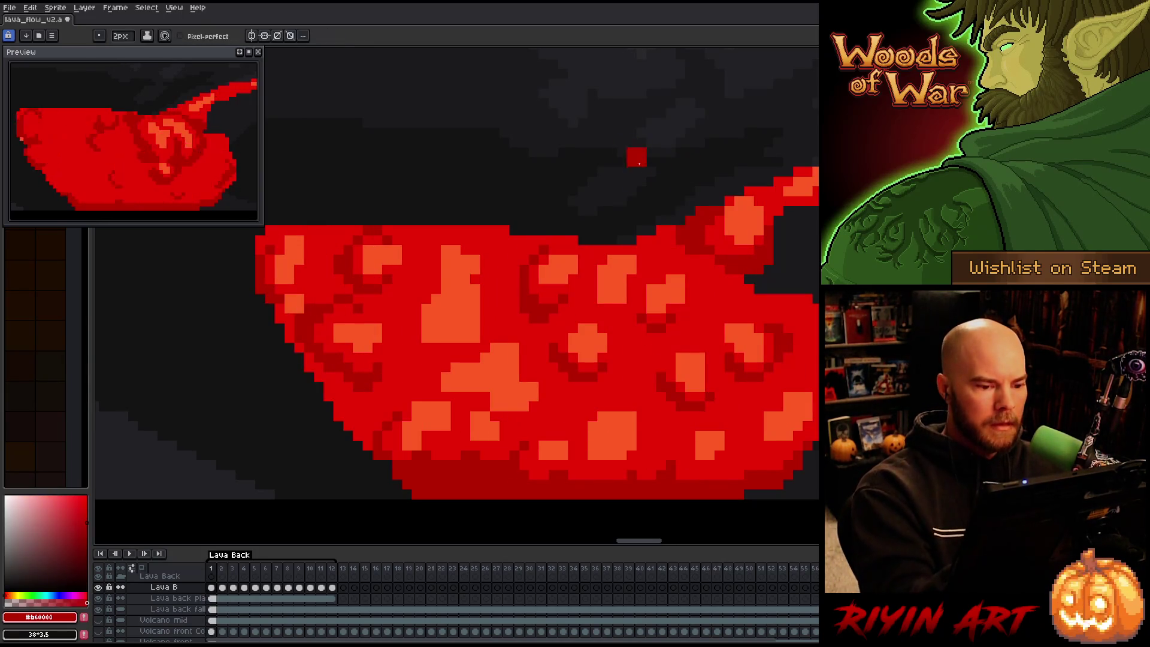
click(120, 35)
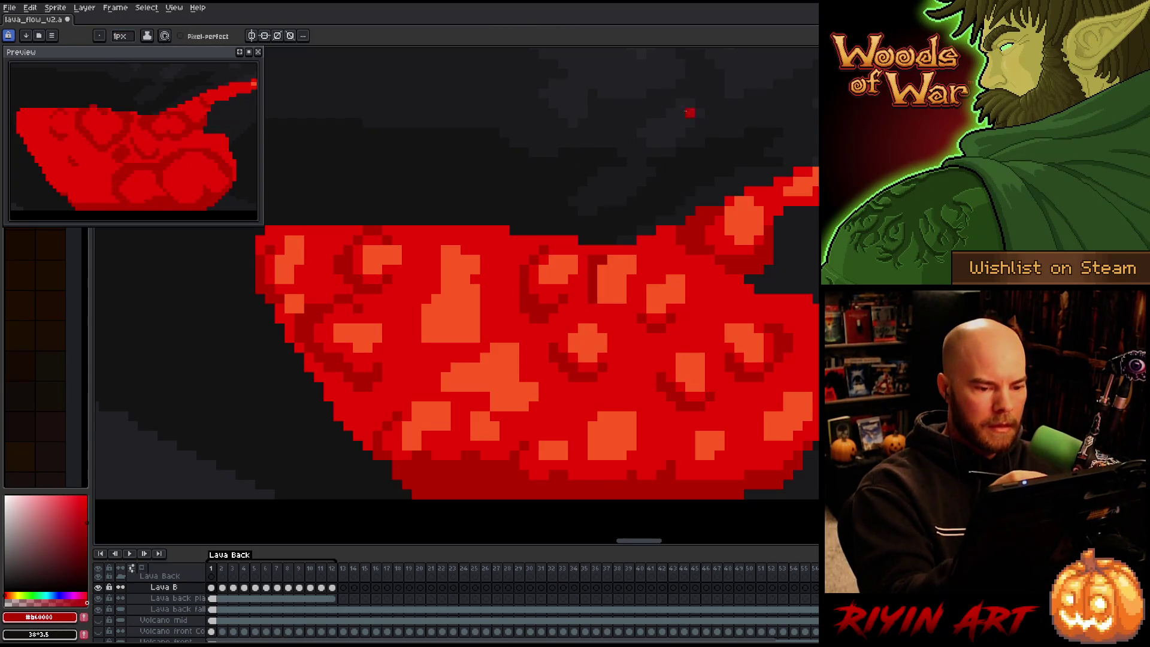
key(Right)
key(Left)
key(Right)
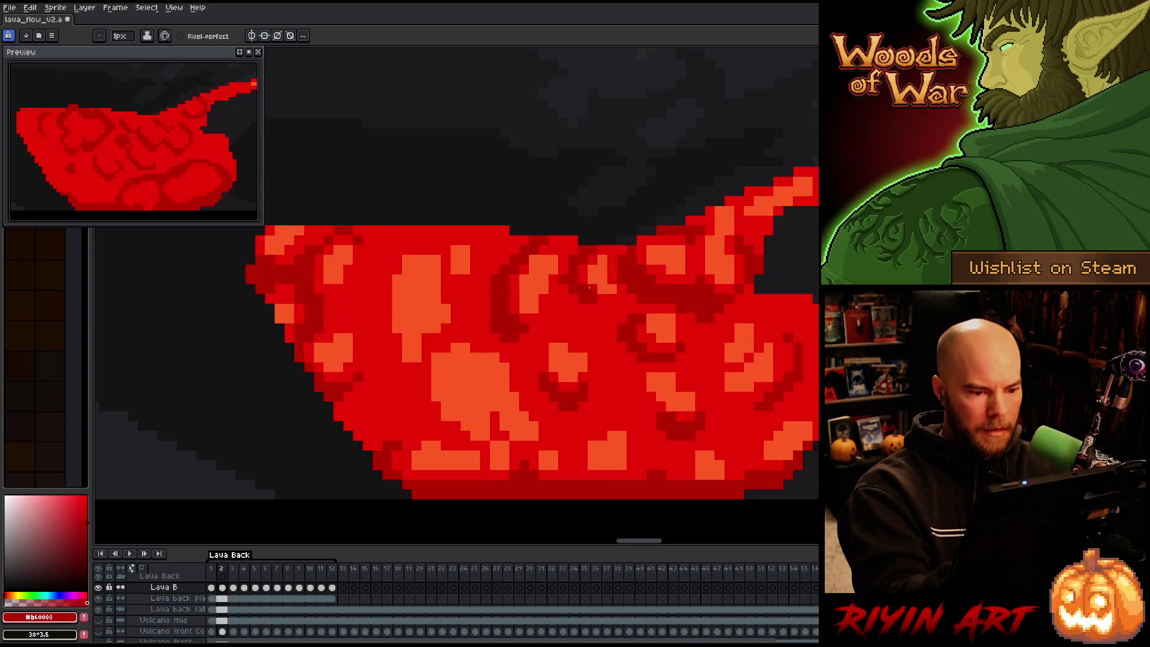
key(Left)
key(Right)
key(Left)
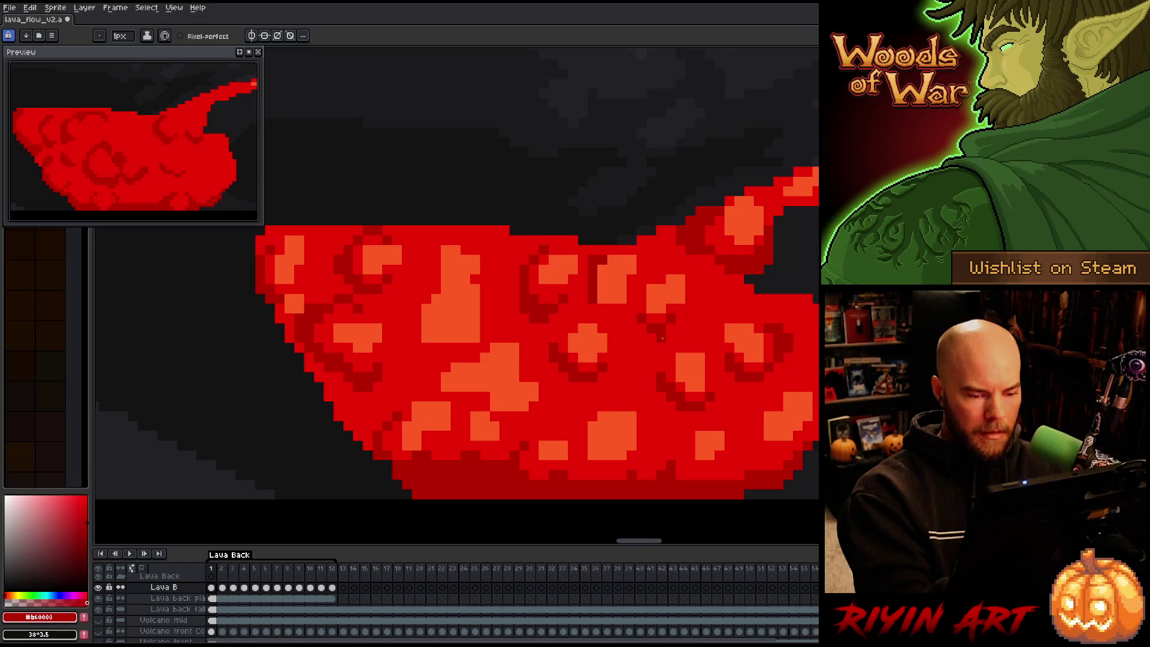
Touch up a lava pixel on frame 1 by swapping between orange and dark red
alt+click(670, 289)
alt+click(675, 309)
alt+click(673, 287)
click(677, 309)
key(Right)
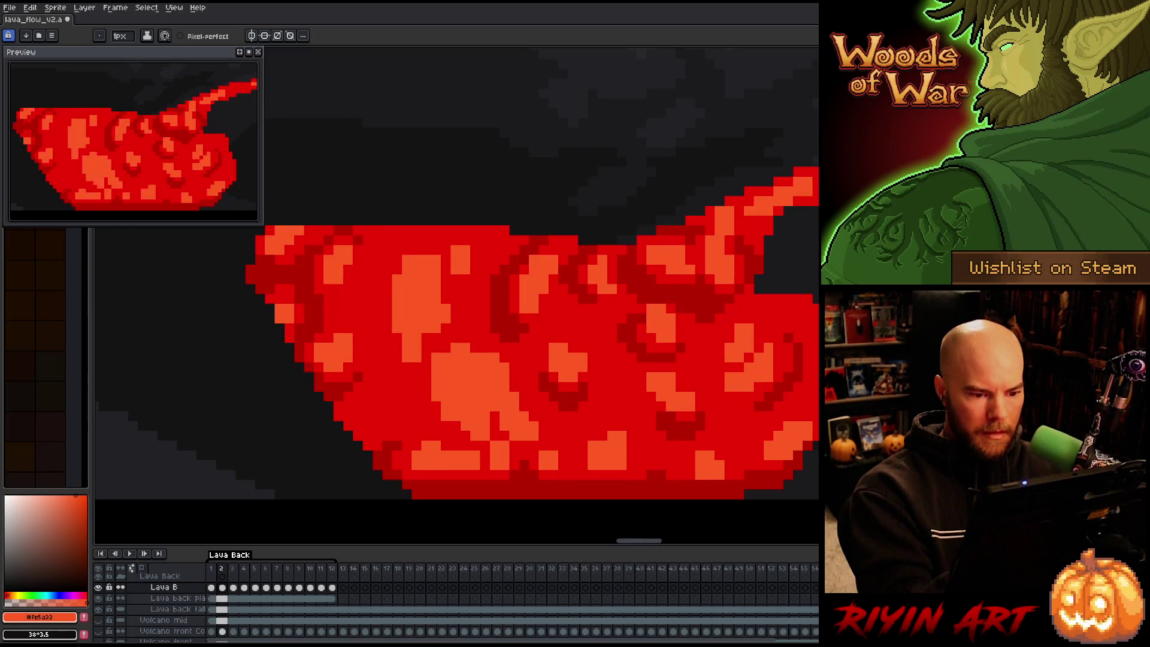
Set the brush size to 2 and paint a 2x2 orange block near the lava's right edge
key(Return)
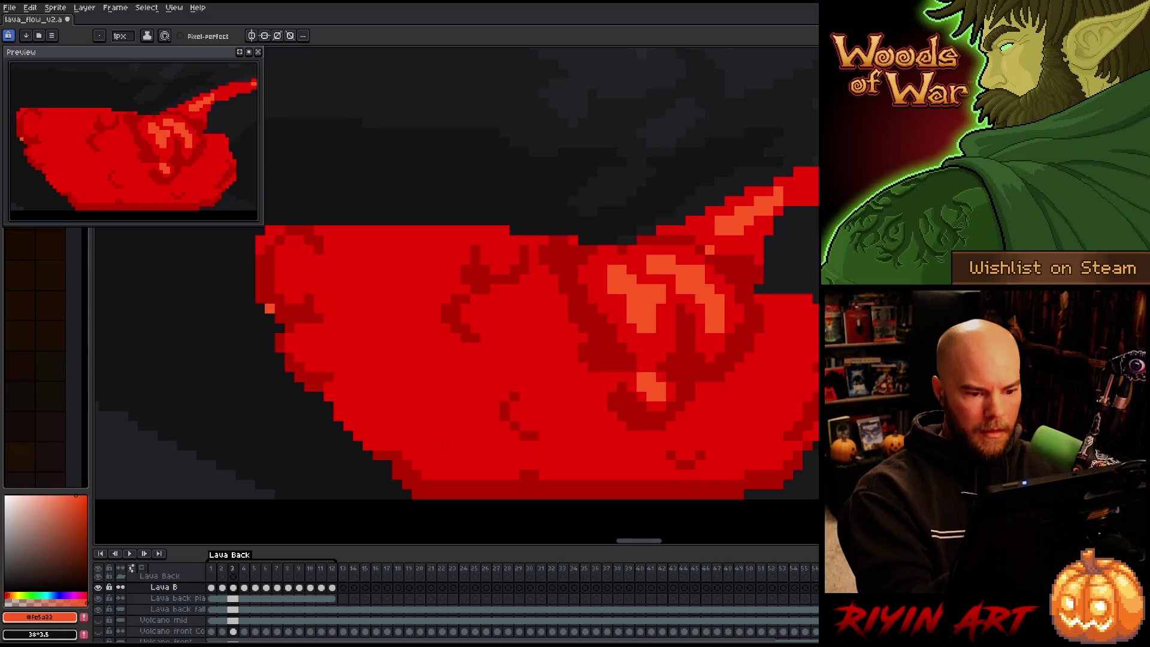
key(Return)
key(Return)
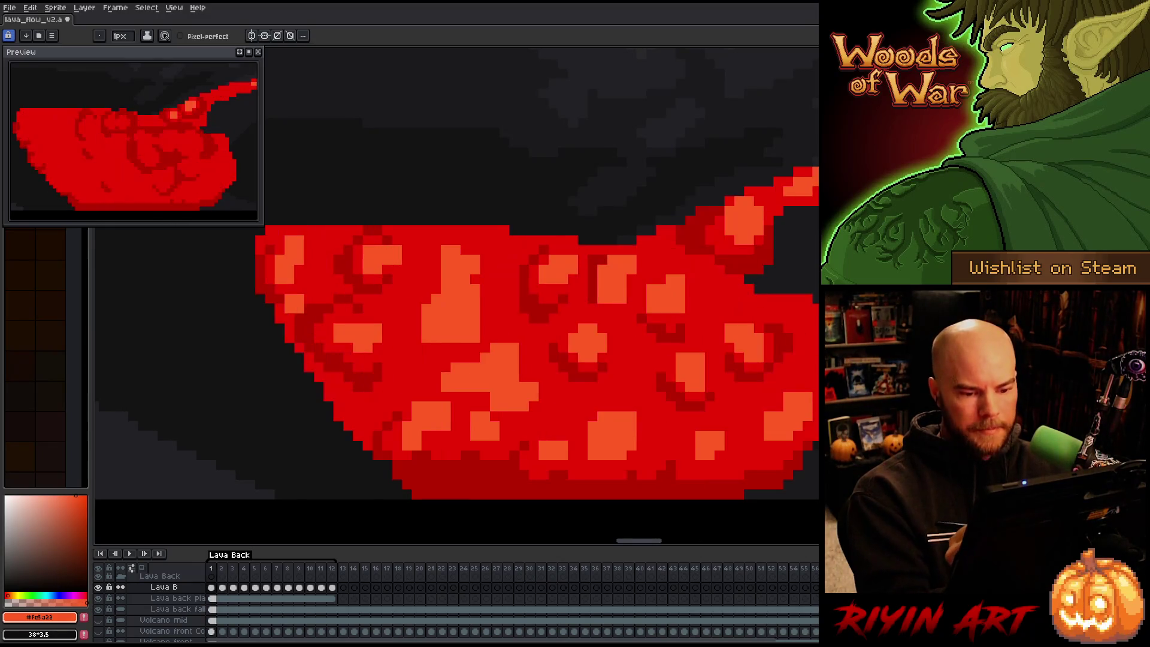
key(Return)
click(119, 35)
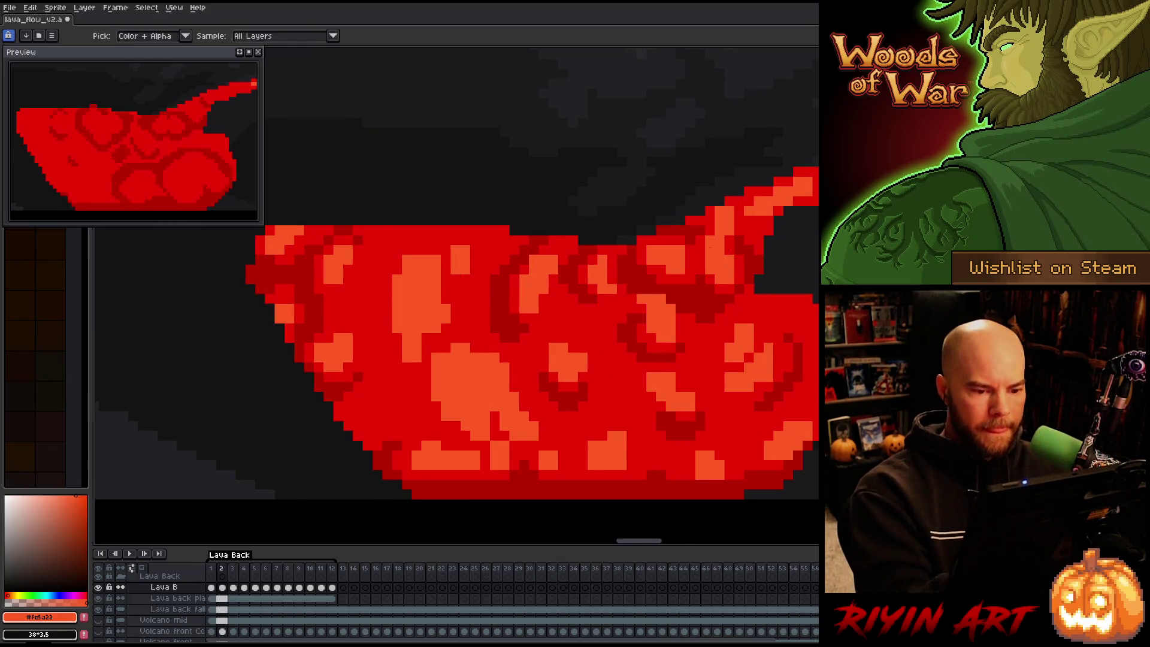
text(2)
click(792, 244)
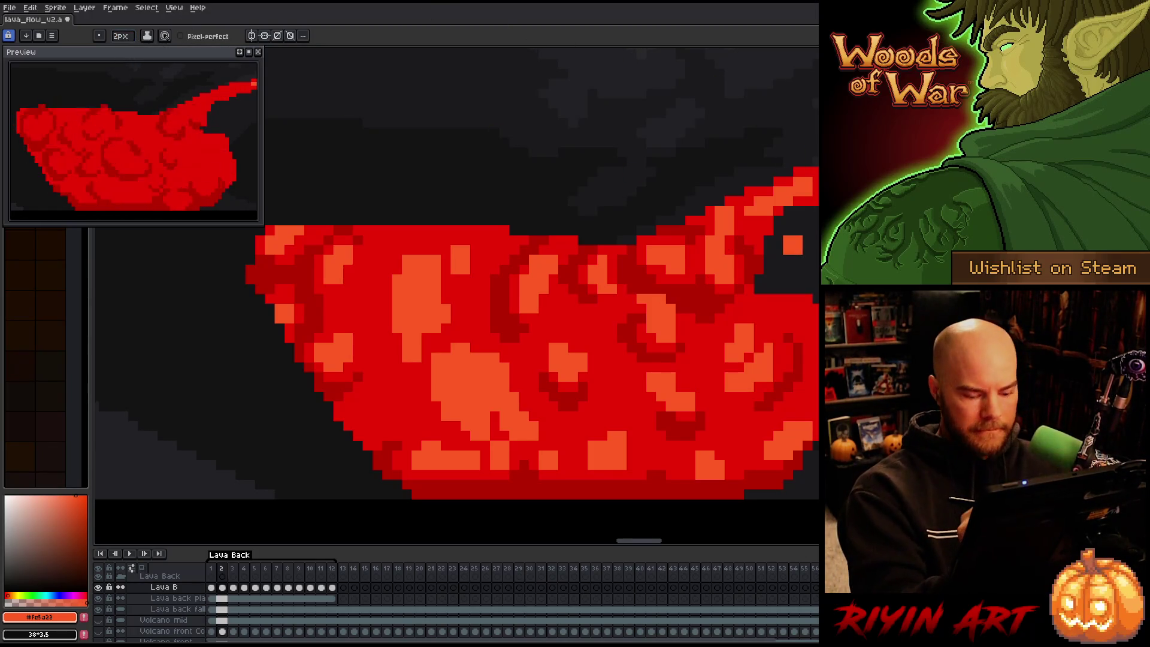
key(Left)
key(Right)
key(Right)
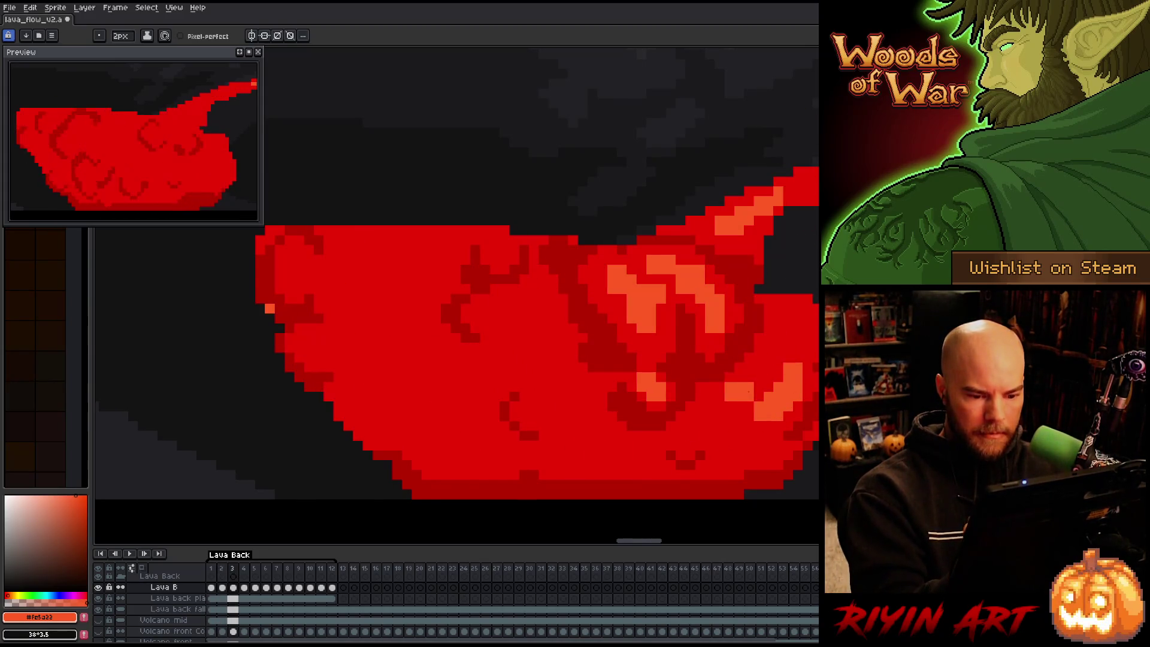
Add light-orange highlight pixels to the lower-right lava on frame 3, comparing against frame 2
drag(749, 389, 757, 368)
key(Right)
key(Left)
key(b)
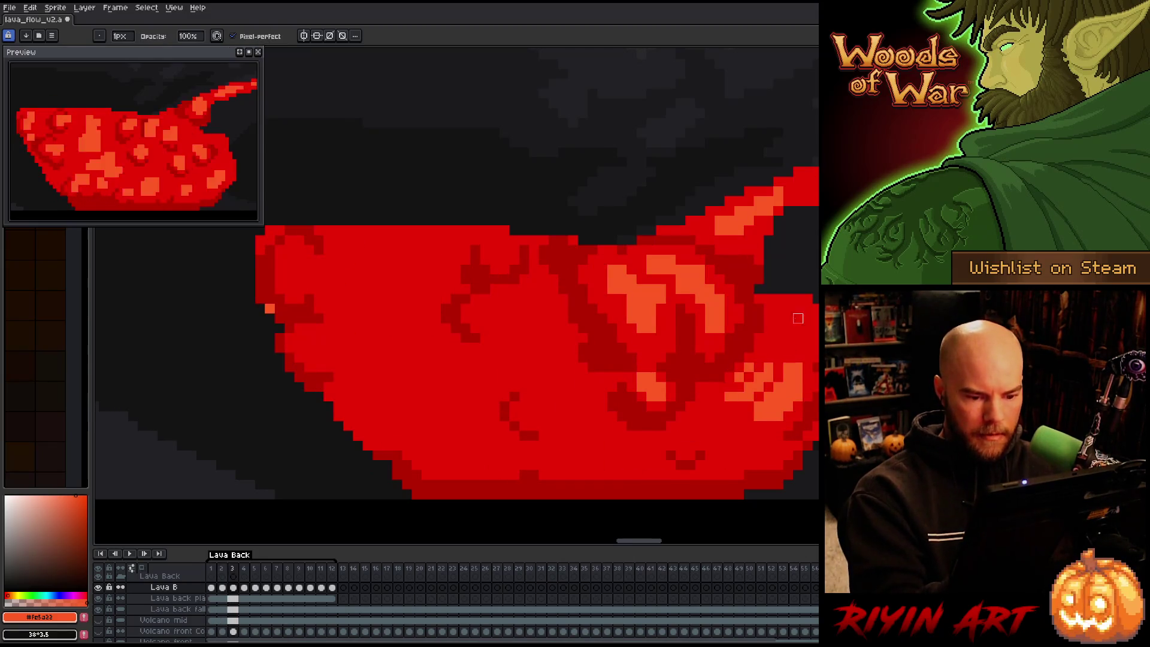
key(e)
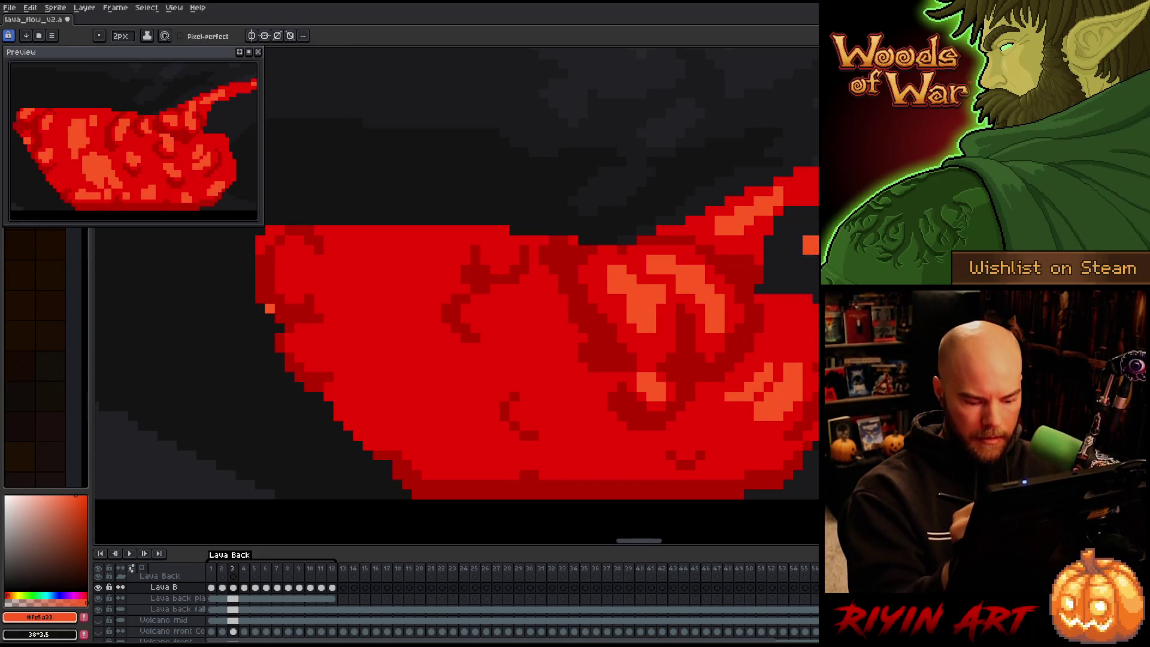
key(Left)
key(Right)
key(Left)
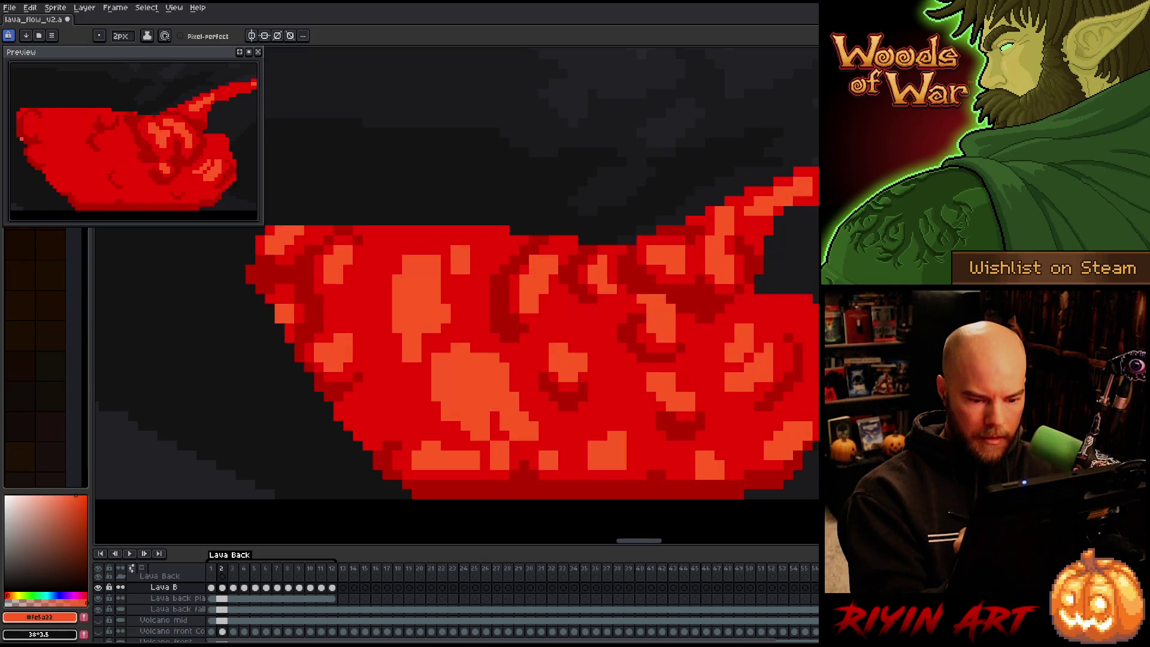
key(Right)
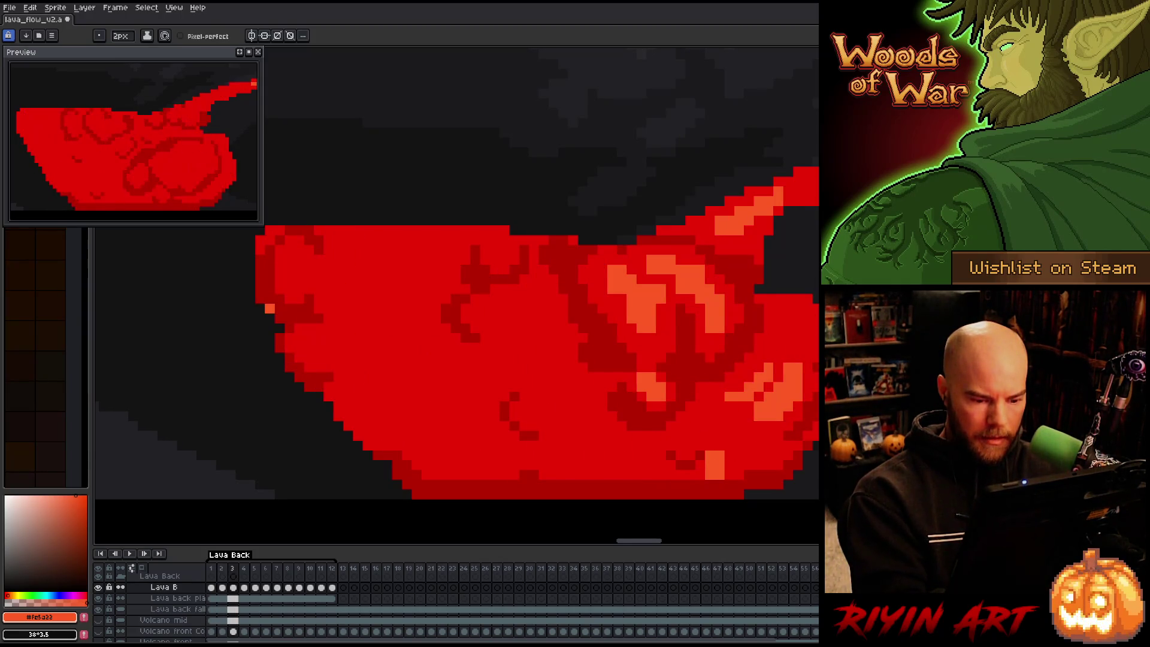
Dot more orange highlight pixels with the 1px pencil, then re-pick the dark red and orange colours
key(b)
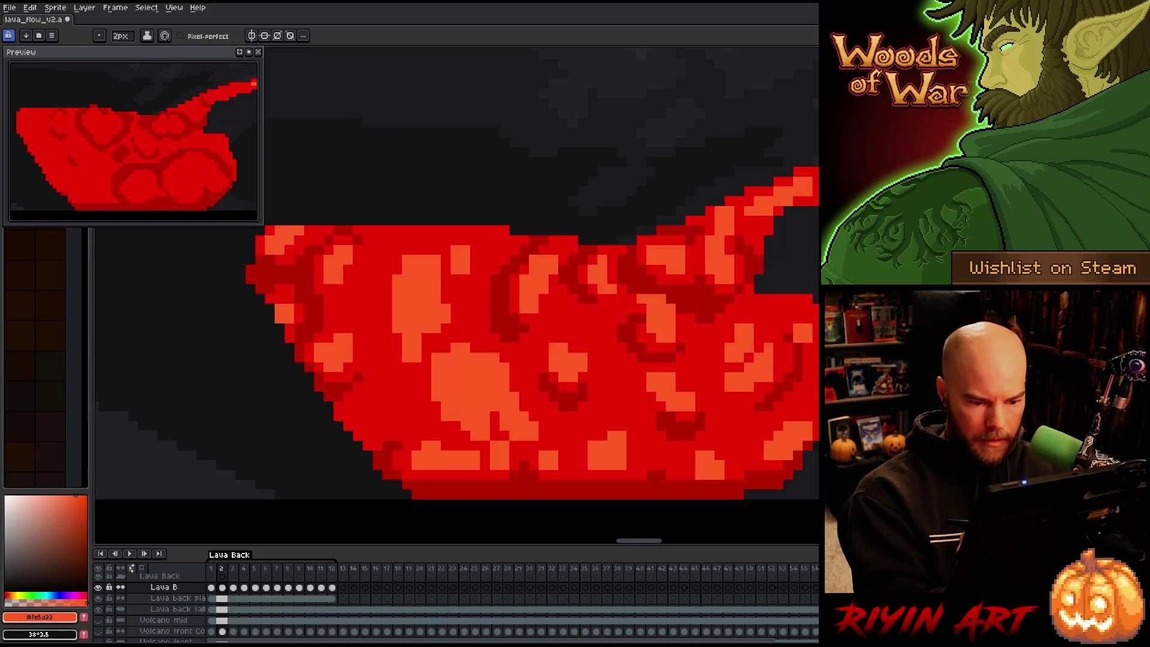
click(724, 363)
key(b)
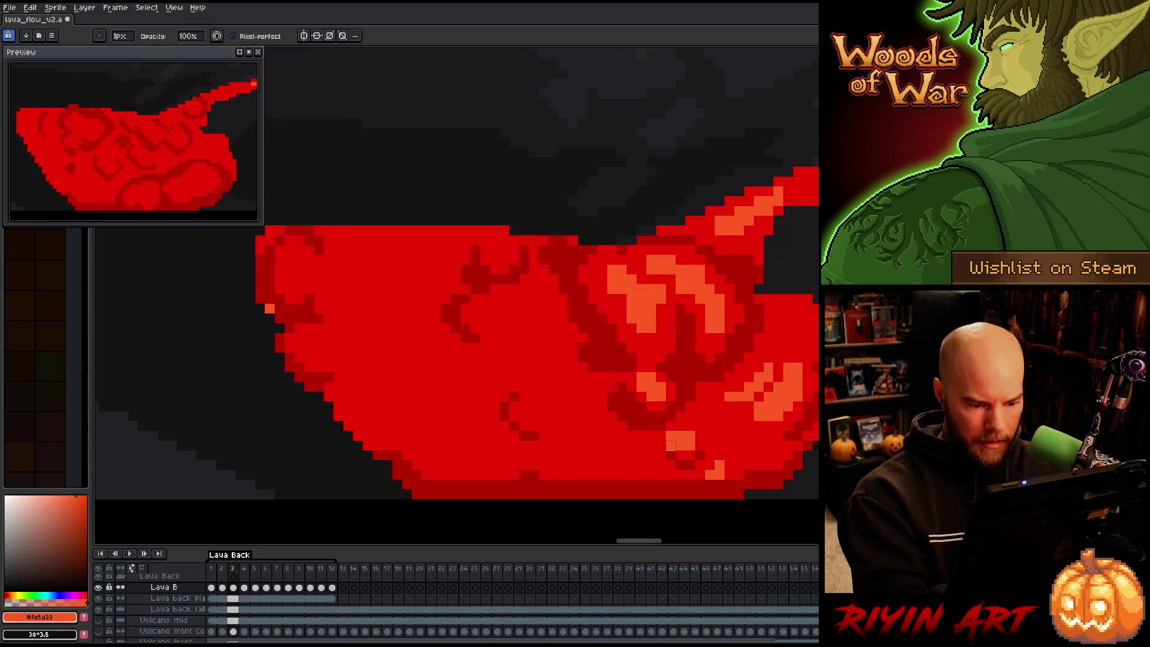
key(b)
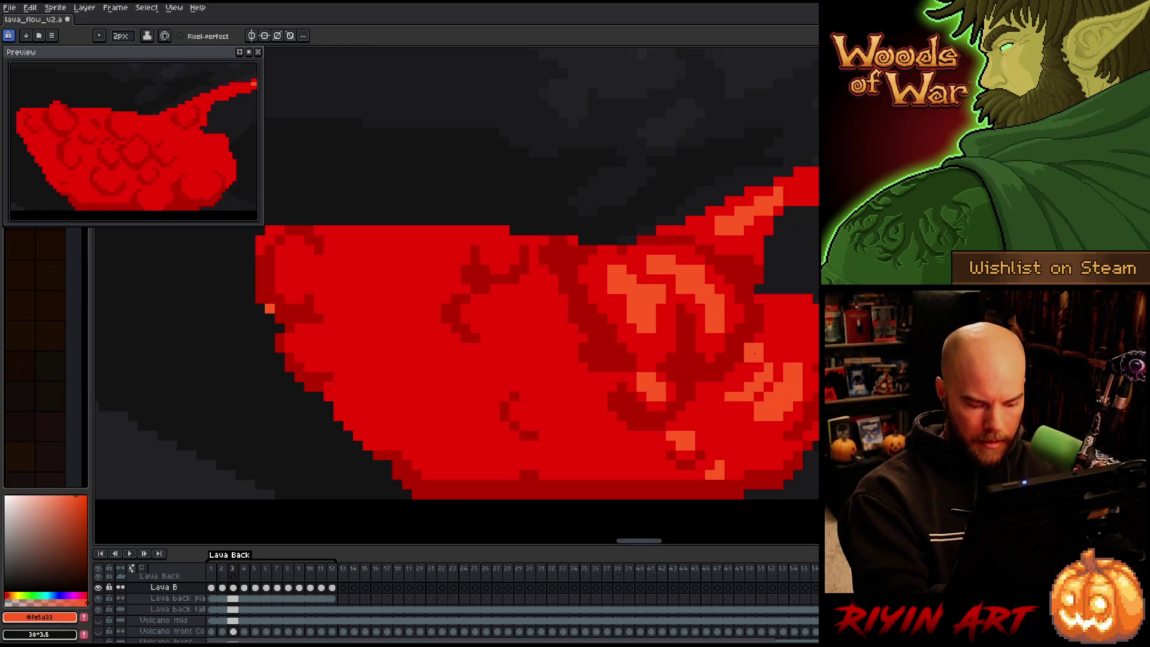
key(Right)
key(Left)
key(Right)
key(Left)
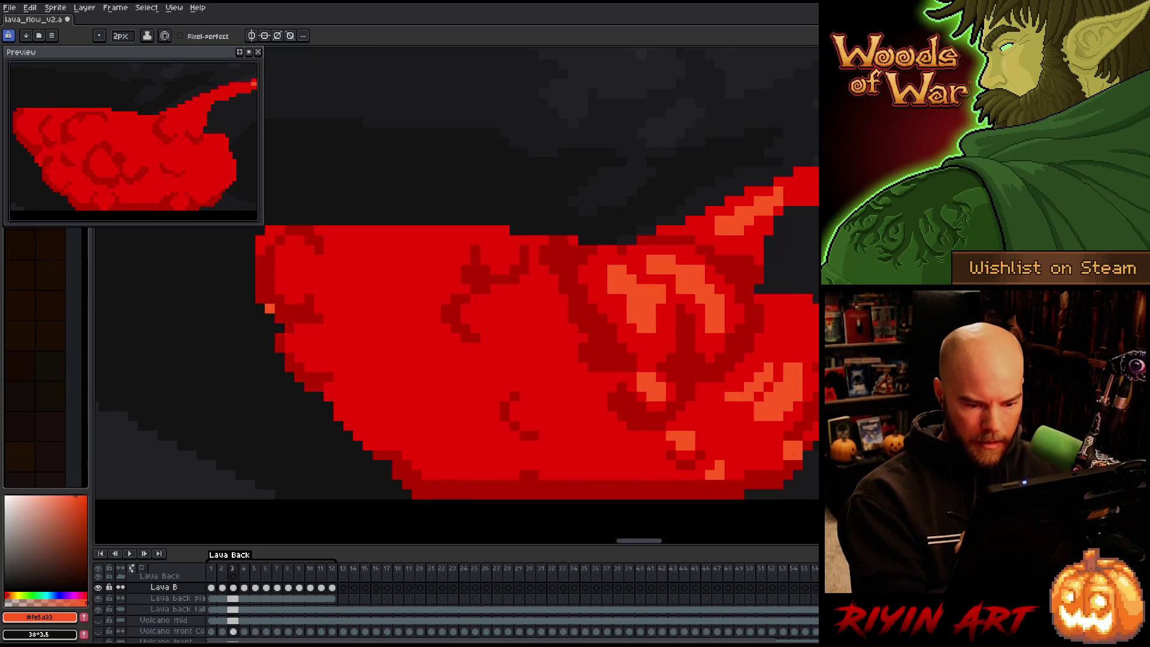
alt+click(800, 475)
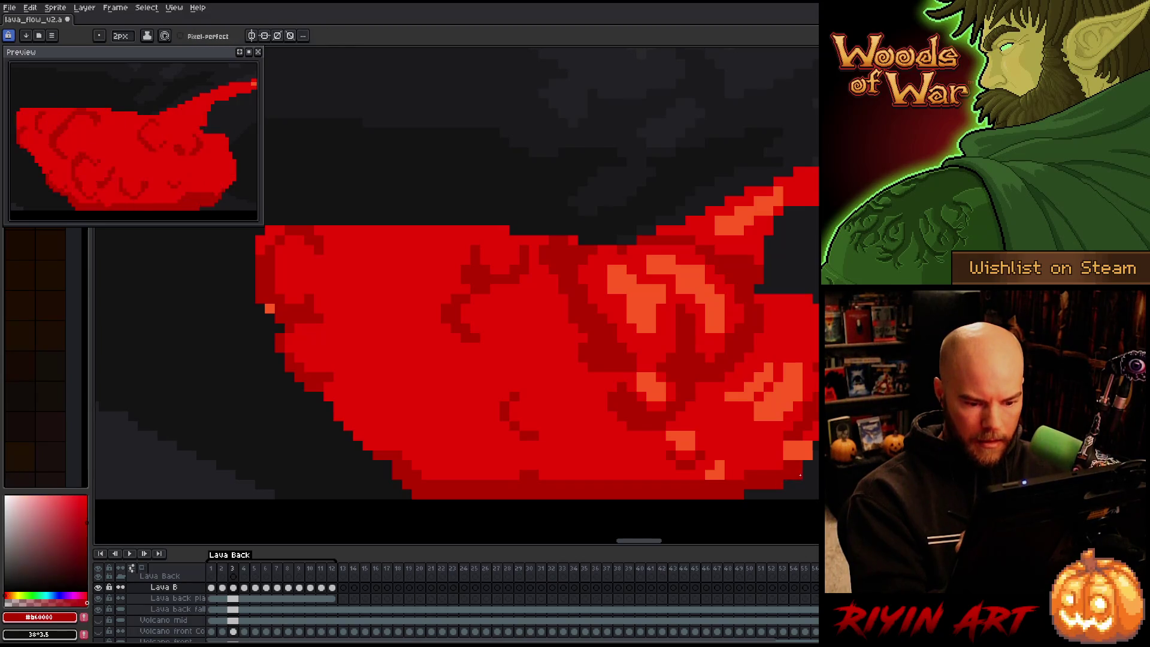
key(b)
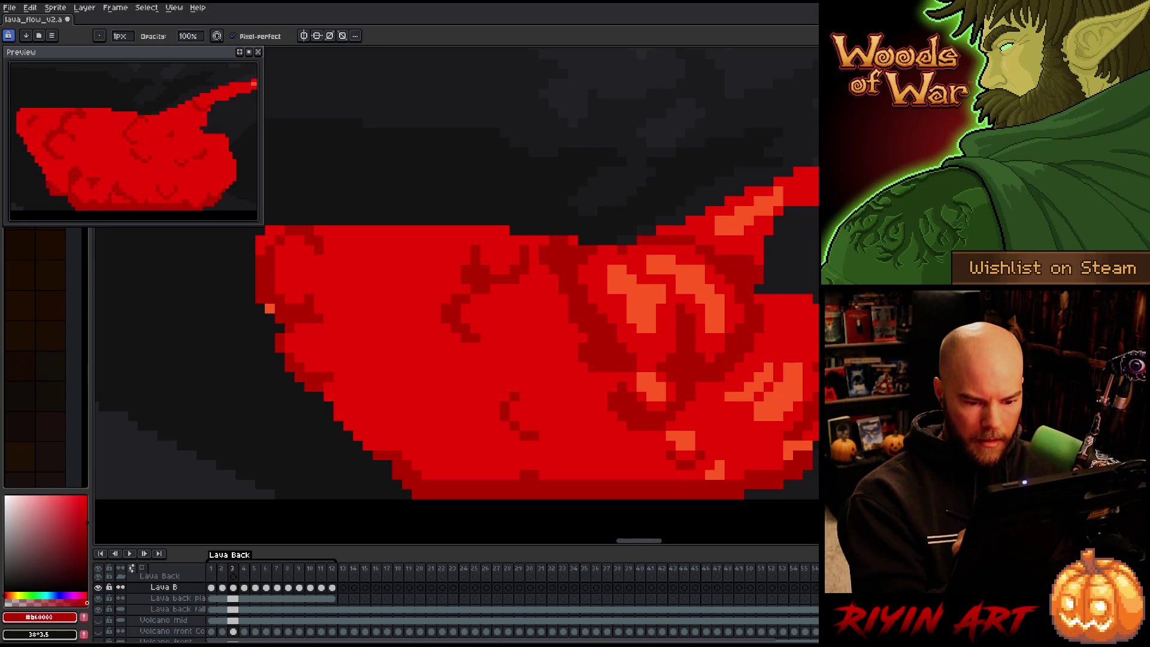
alt+click(807, 381)
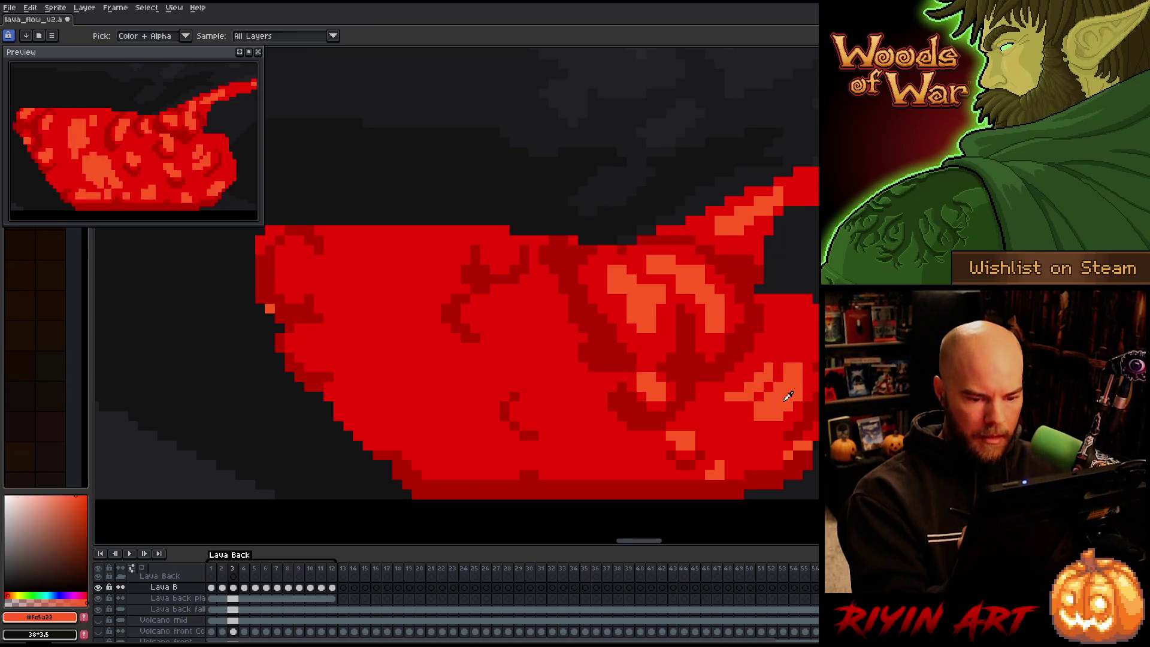
Save the file, checking the Lava B layer by hiding and showing it
key(ctrl+s)
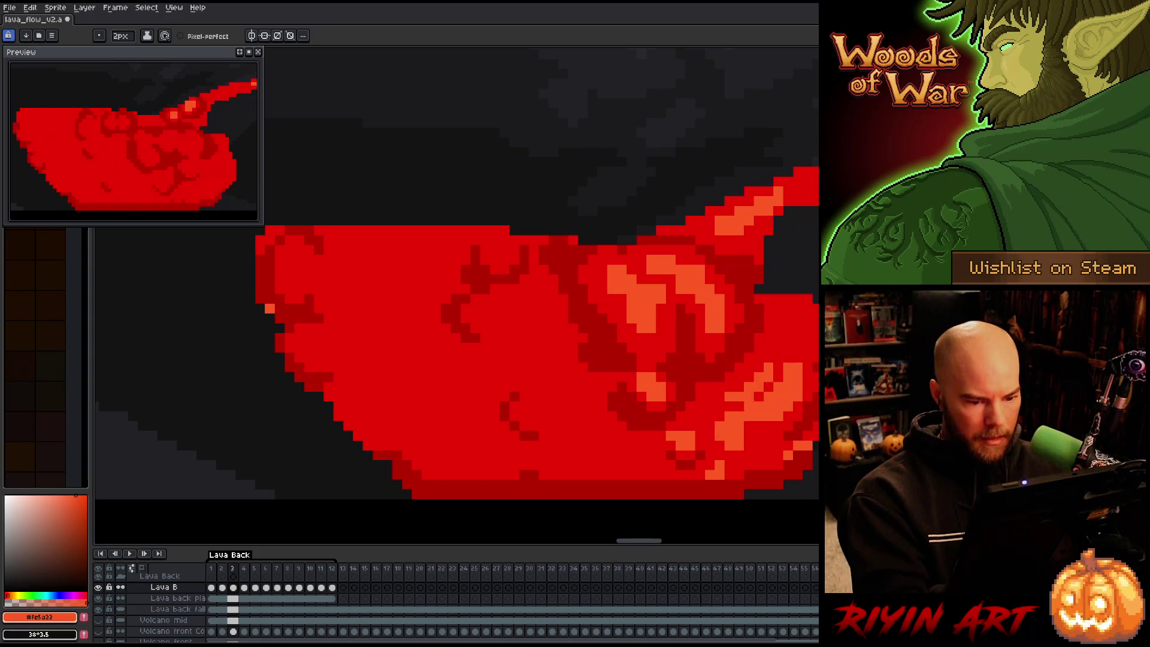
click(98, 587)
click(98, 587)
key(ctrl+s)
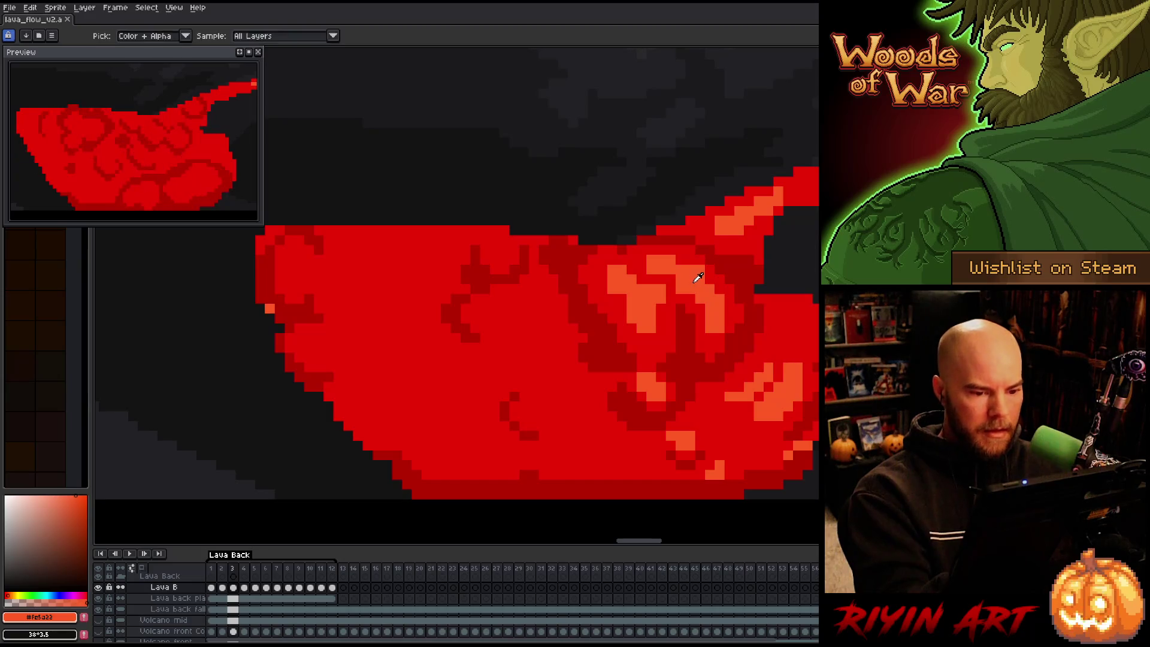
Flip between frames 2 and 3 to compare the highlights, settling on frame 3
key(comma)
key(period)
key(comma)
key(period)
key(comma)
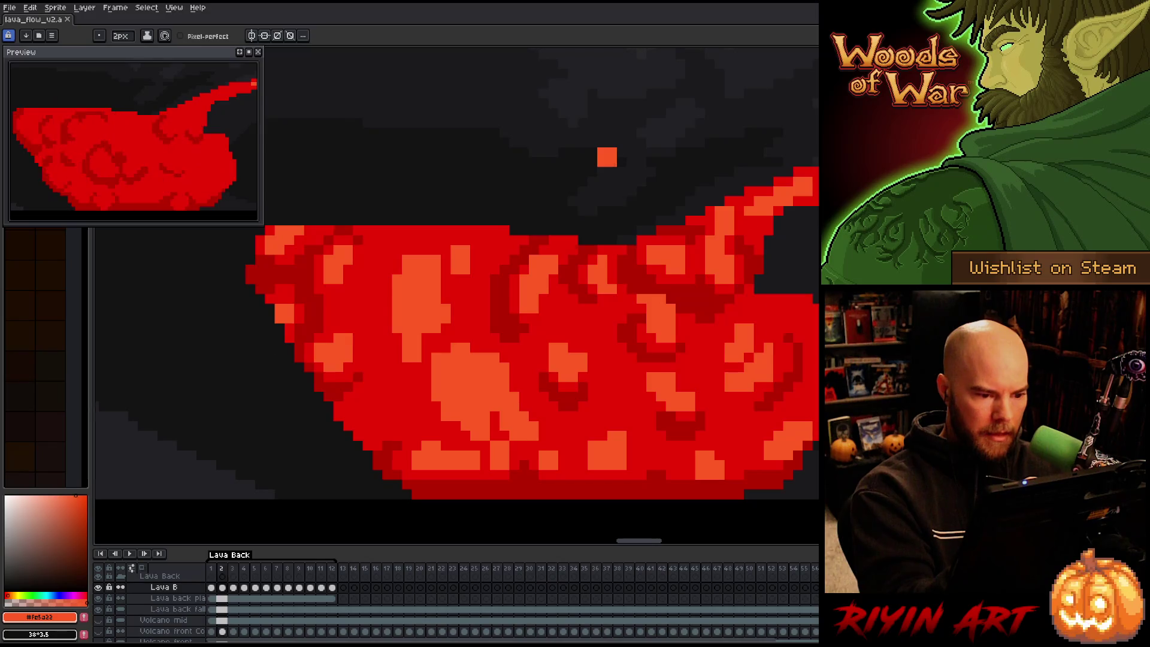
key(period)
key(comma)
key(period)
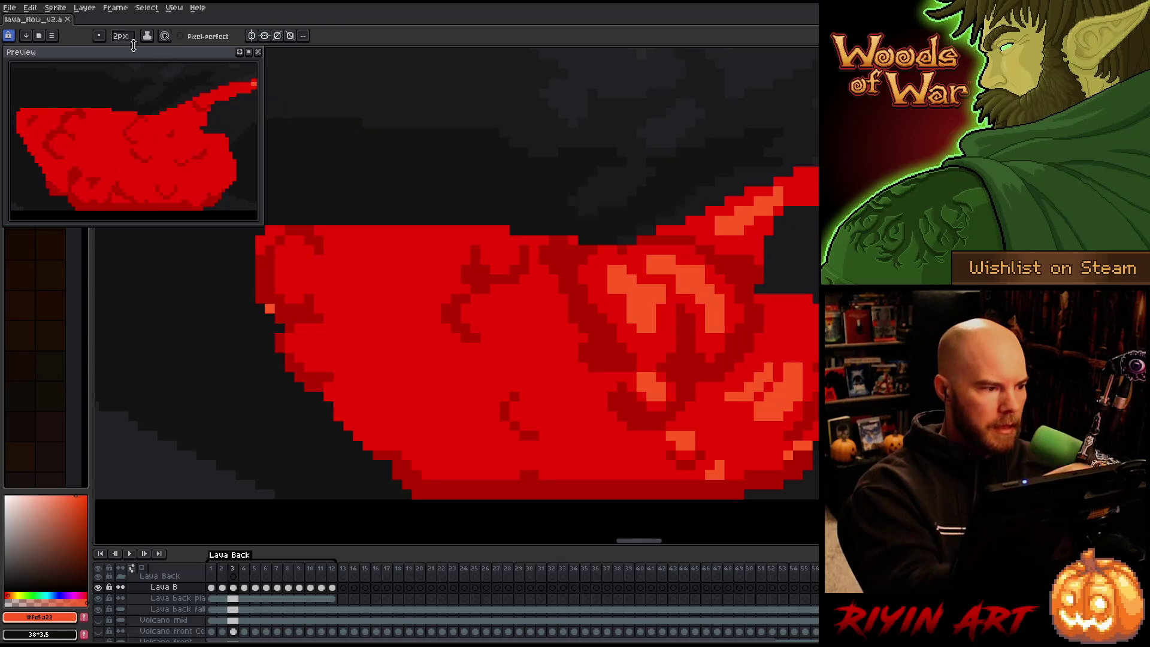
scroll(133, 46, down, 1)
drag(563, 258, 573, 241)
key(comma)
key(period)
key(comma)
key(period)
key(comma)
key(period)
mouse_move(505, 289)
mouse_down()
mouse_move(491, 312)
mouse_move(514, 304)
mouse_up()
mouse_move(505, 250)
mouse_down()
mouse_move(494, 241)
mouse_move(505, 261)
mouse_up()
key(period)
key(comma)
key(comma)
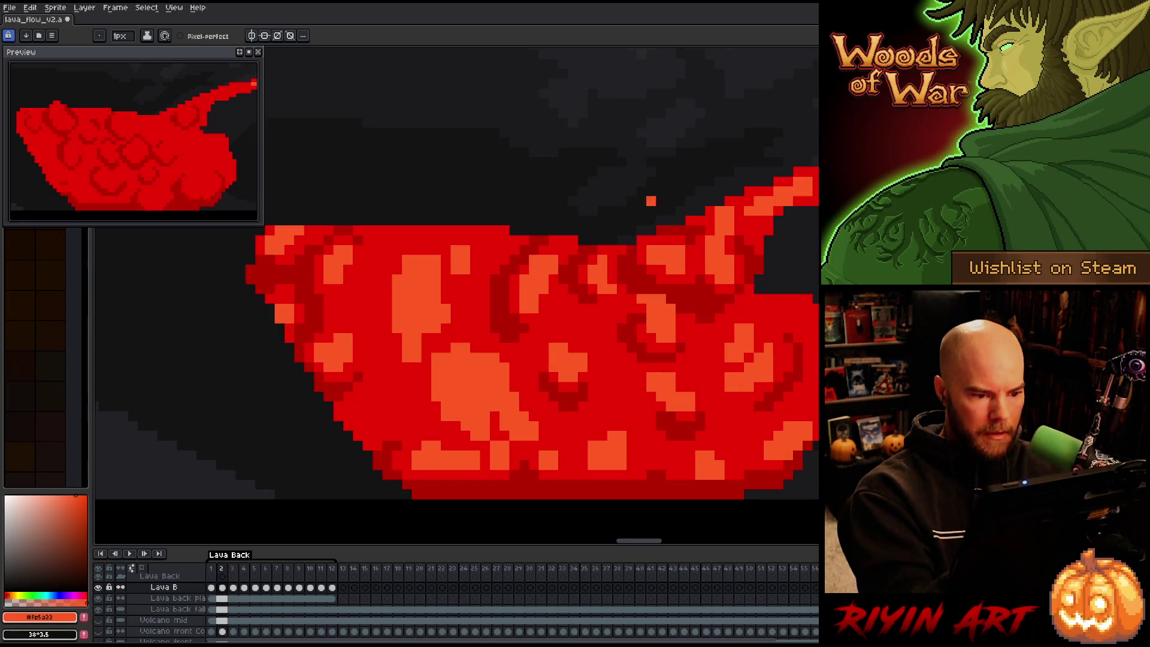
key(period)
key(comma)
key(comma)
key(period)
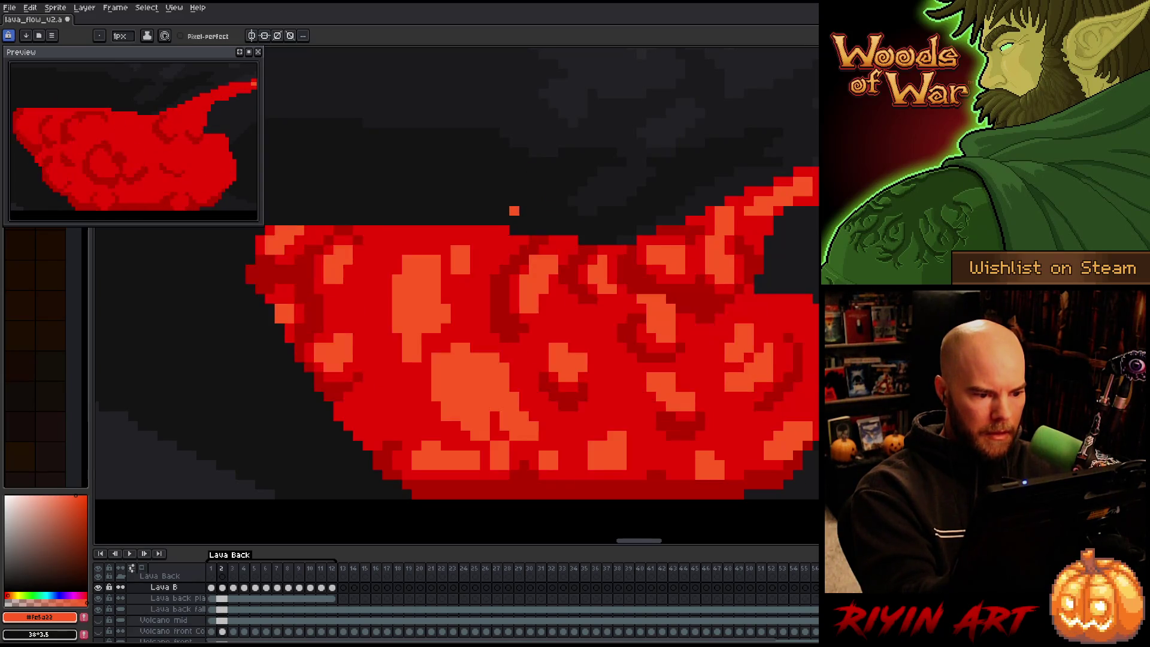
key(period)
key(comma)
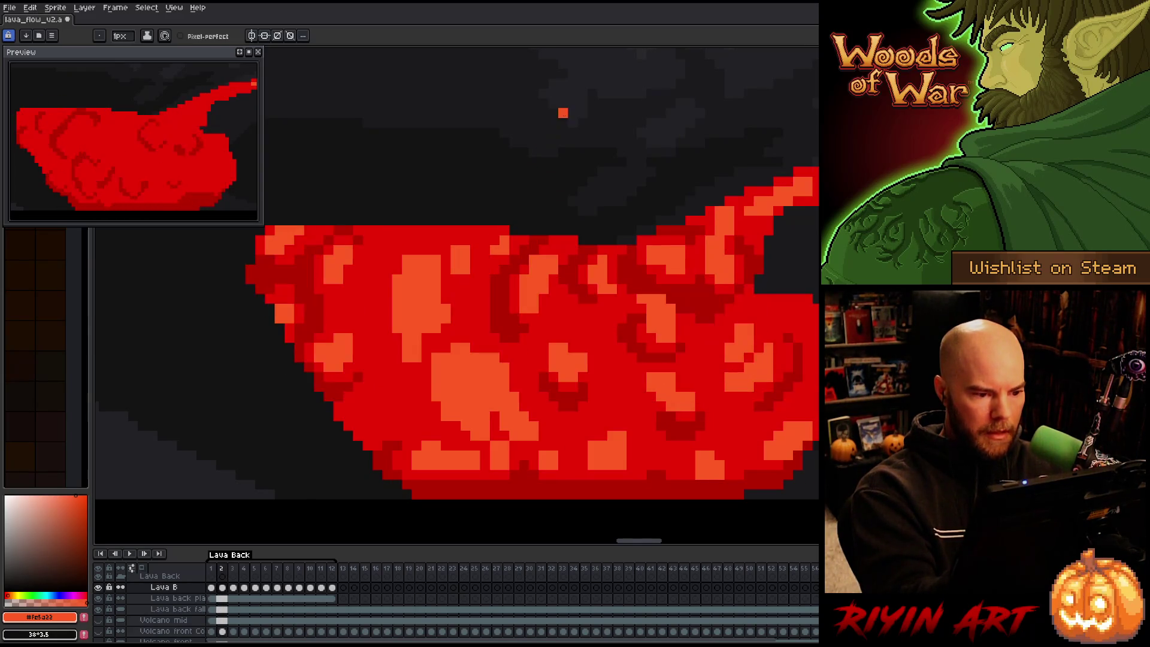
key(period)
key(comma)
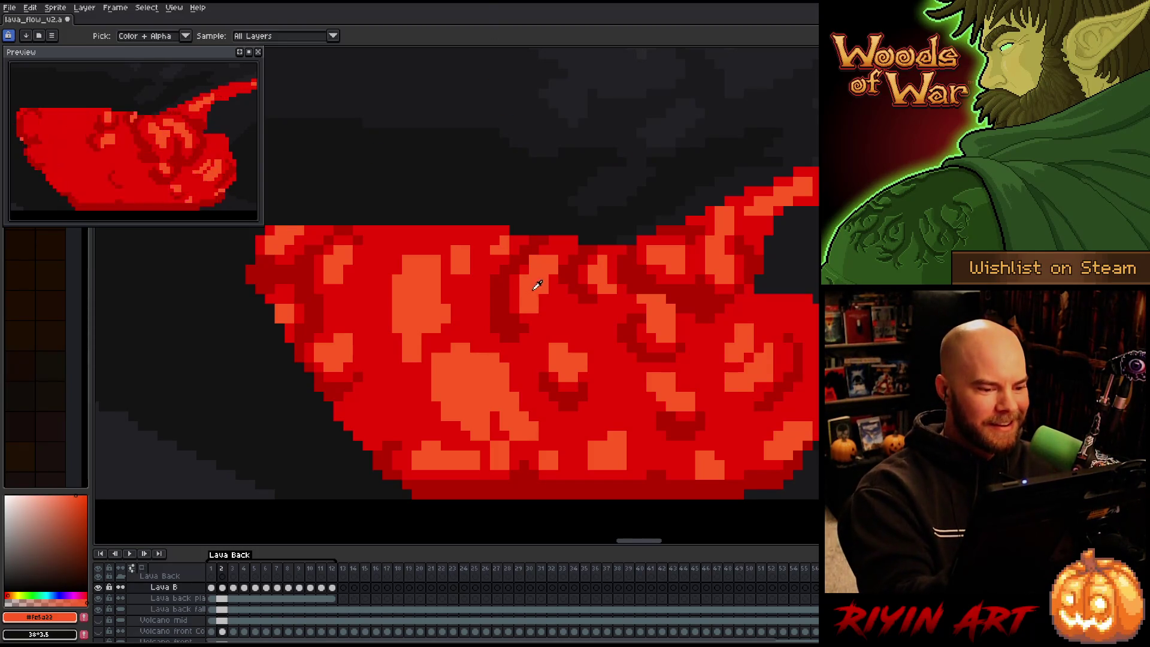
key(period)
Dab orange highlight pixels onto the central lava bubbles on frame 3, checking against frame 2
click(670, 221)
key(comma)
key(period)
key(comma)
key(period)
click(544, 357)
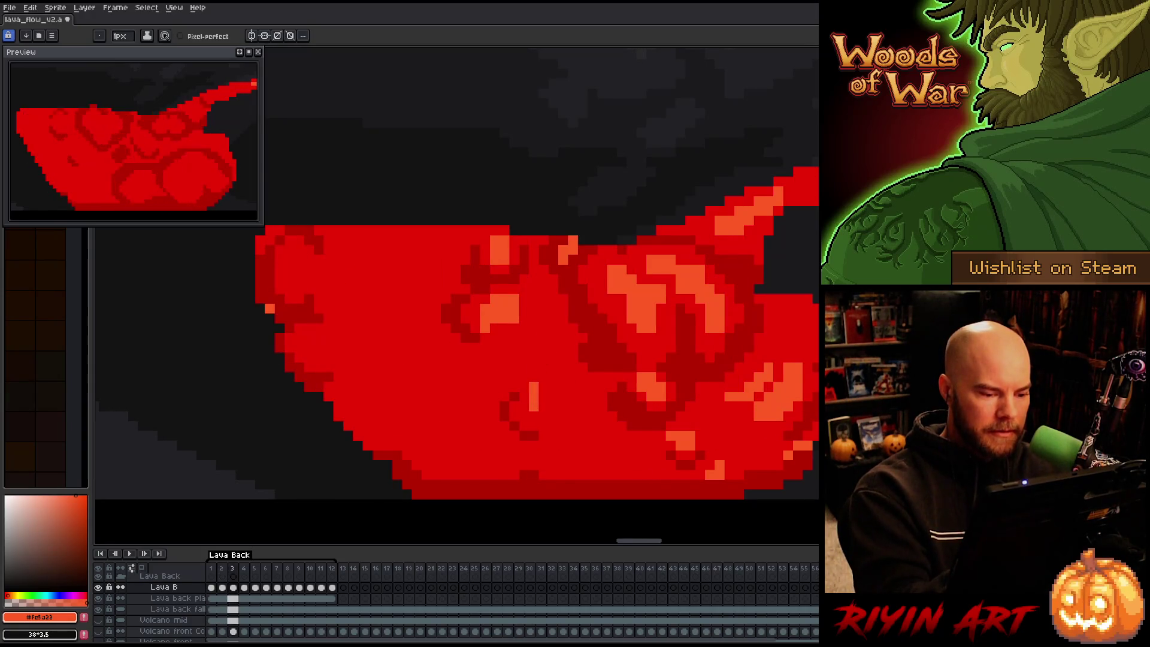
key(comma)
key(period)
click(563, 358)
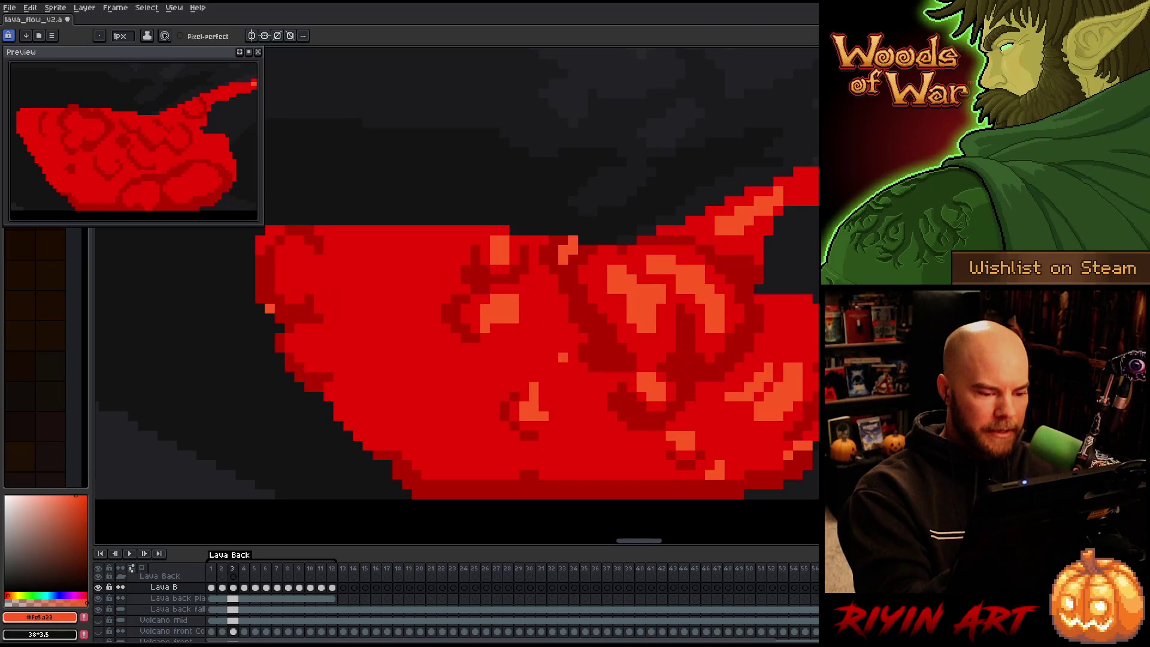
key(comma)
key(period)
click(553, 377)
drag(563, 387, 562, 397)
Paint an orange highlight stroke down a bubble, comparing frames 2 and 3
key(comma)
key(period)
key(comma)
key(period)
click(534, 357)
drag(534, 367, 526, 388)
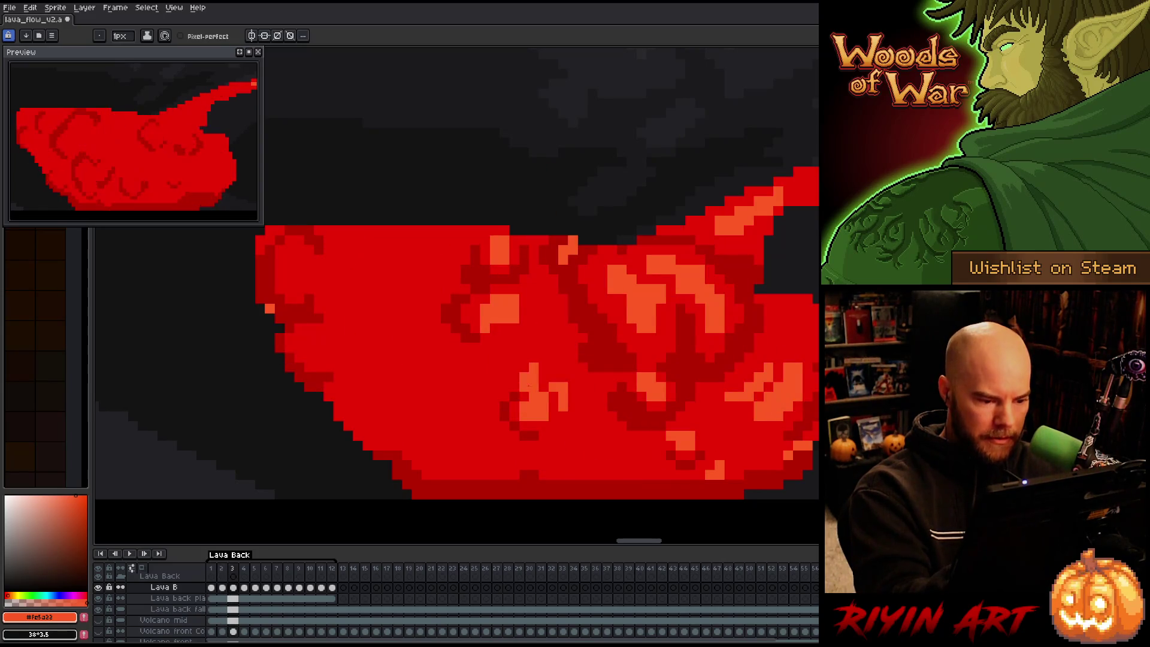
key(comma)
key(period)
key(comma)
key(period)
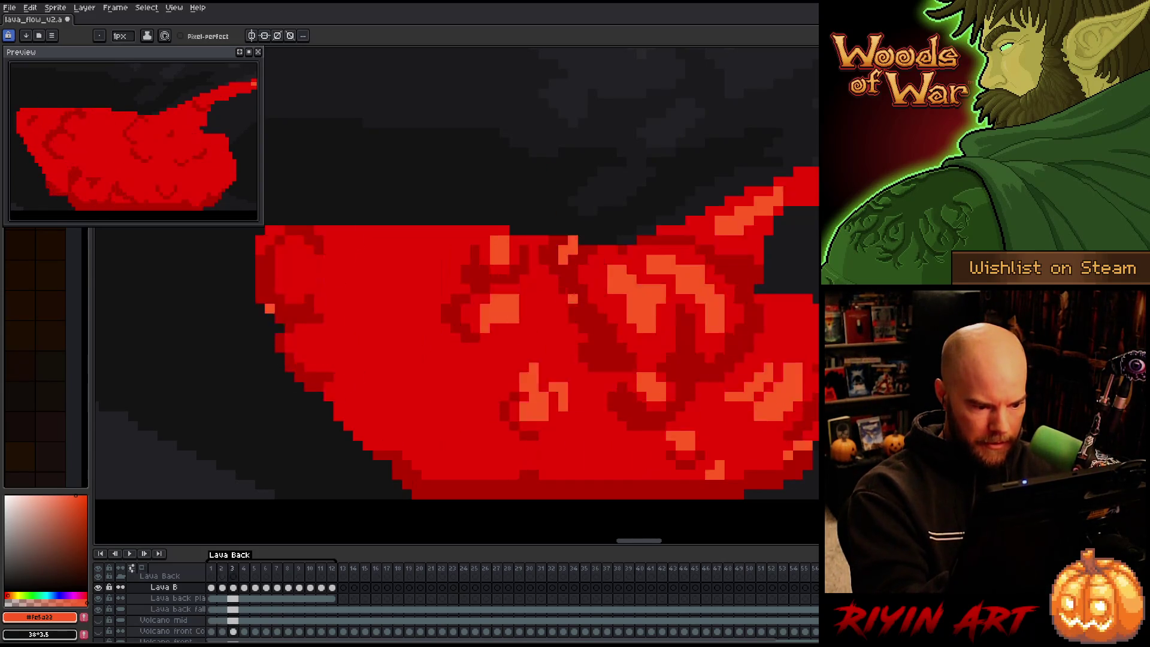
key(comma)
key(period)
Add orange highlights near the lava's lower edge and compare them with frame 2
drag(596, 470, 609, 463)
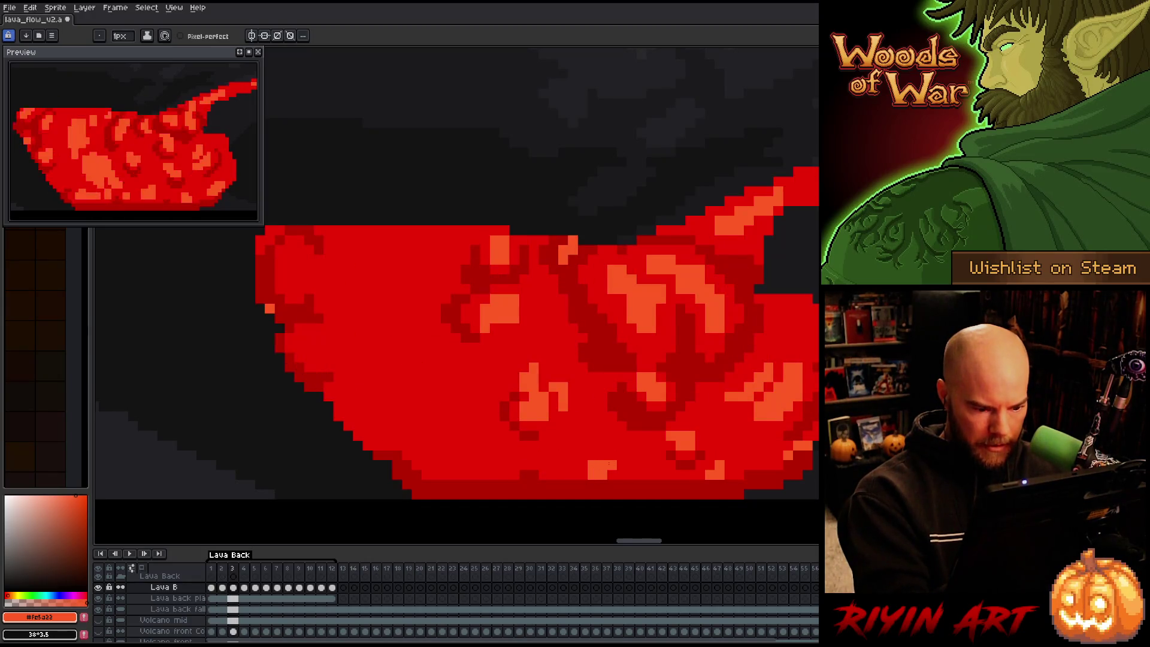
key(comma)
key(period)
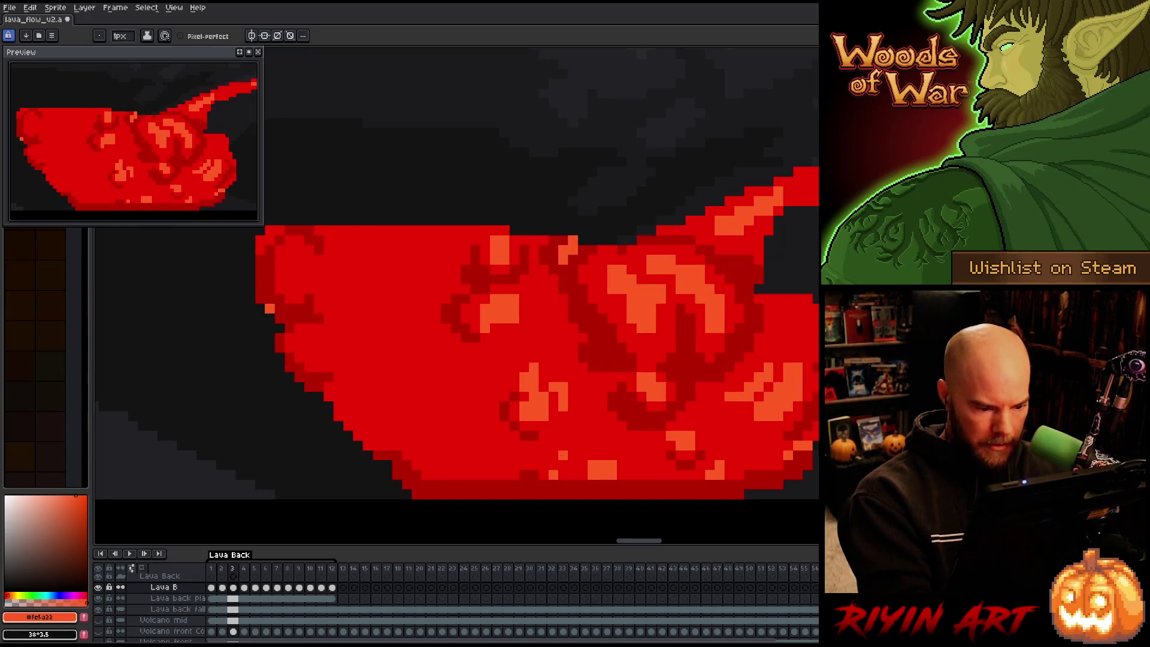
key(comma)
key(period)
key(comma)
key(period)
key(comma)
key(period)
key(comma)
key(period)
key(comma)
key(period)
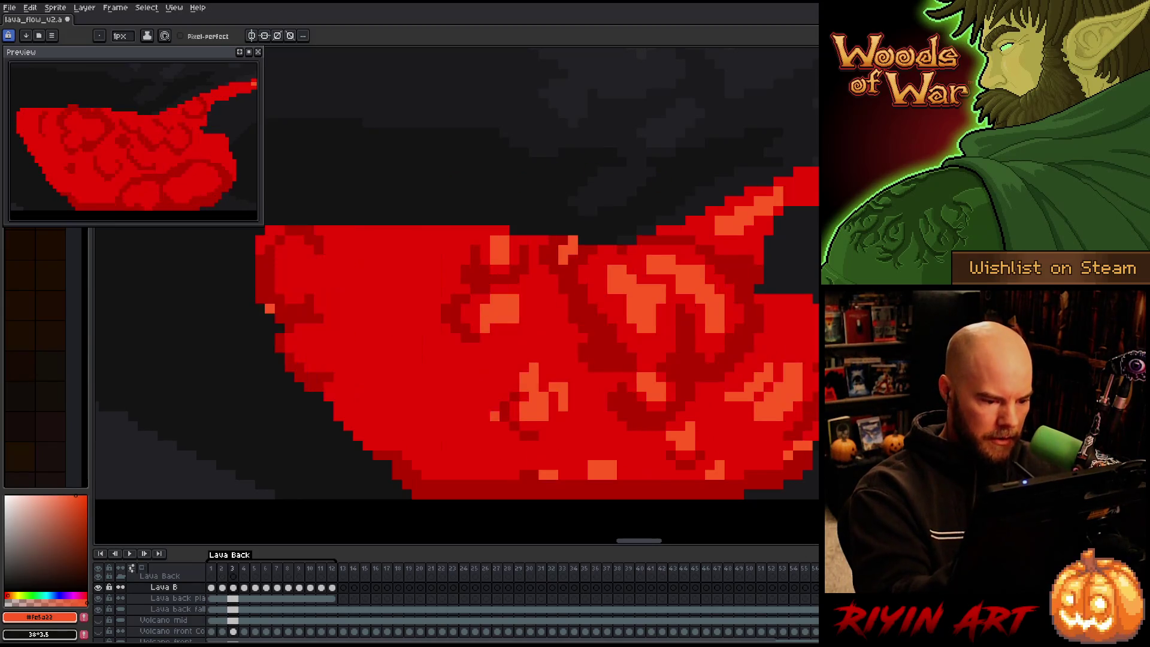
key(comma)
key(period)
key(comma)
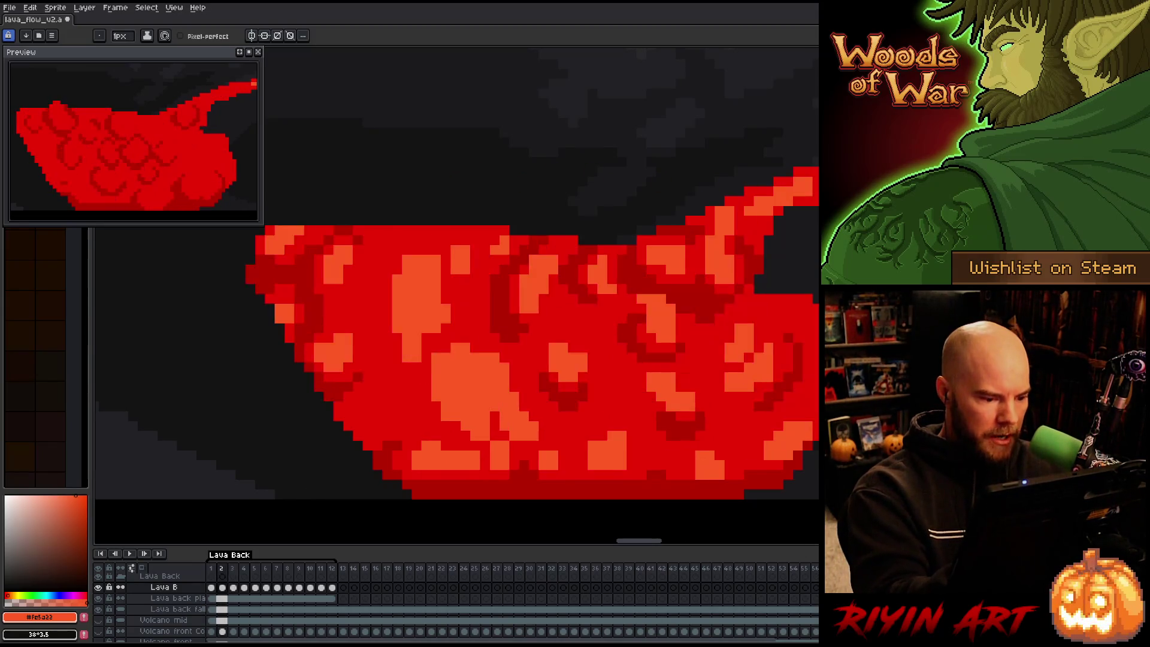
key(period)
Paint orange bubble highlight strokes across the lower-left lava, checking against frame 2
mouse_move(426, 397)
mouse_down()
mouse_move(432, 455)
mouse_move(446, 433)
mouse_up()
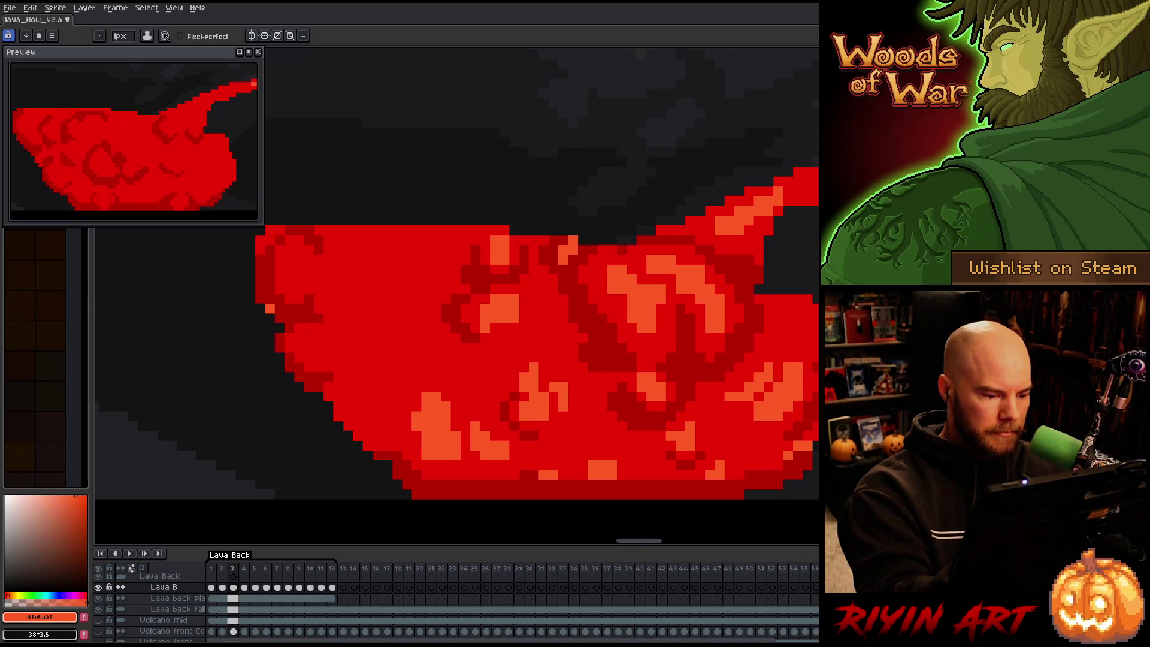
key(comma)
key(period)
key(comma)
key(period)
mouse_move(426, 378)
mouse_down()
mouse_move(455, 406)
mouse_move(367, 372)
mouse_move(381, 337)
mouse_move(396, 378)
mouse_move(387, 317)
mouse_move(397, 328)
mouse_move(368, 323)
mouse_up()
key(comma)
key(period)
key(comma)
key(period)
key(comma)
key(period)
key(comma)
key(period)
Add a short orange highlight on the upper-left lava and compare with frame 2
mouse_move(426, 298)
mouse_down()
mouse_move(425, 269)
mouse_move(383, 266)
mouse_move(396, 251)
mouse_up()
key(comma)
key(period)
key(comma)
key(period)
key(comma)
key(period)
Step through frames 4 and 5, play the animation, then add a light-orange highlight on the left side
key(period)
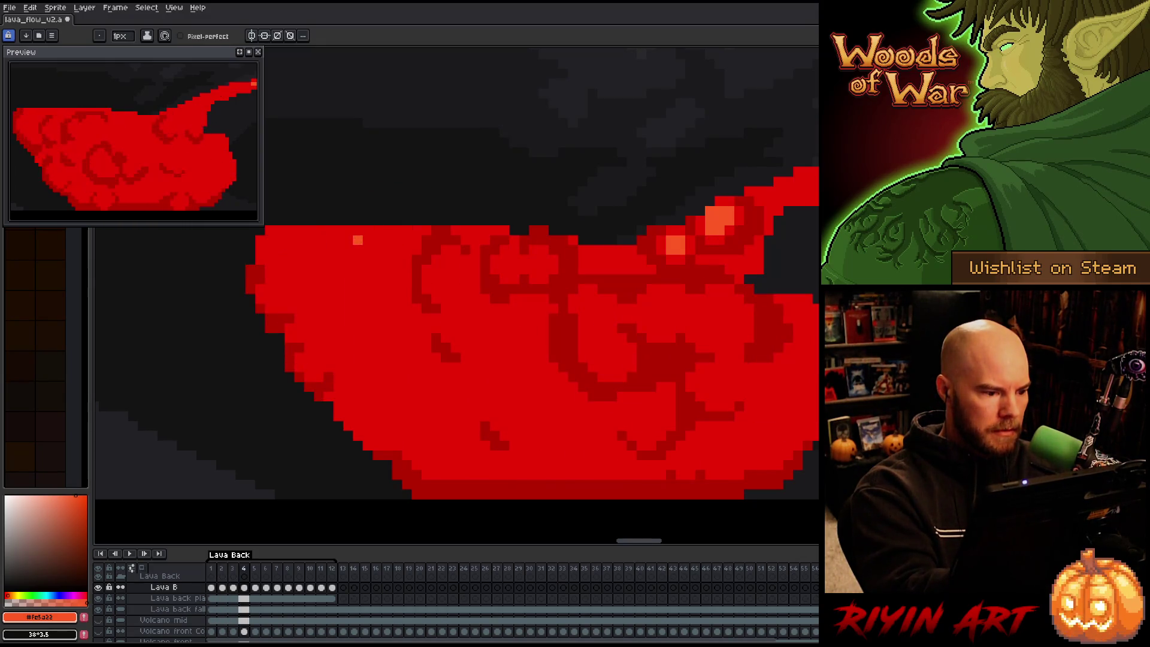
key(comma)
key(period)
key(period)
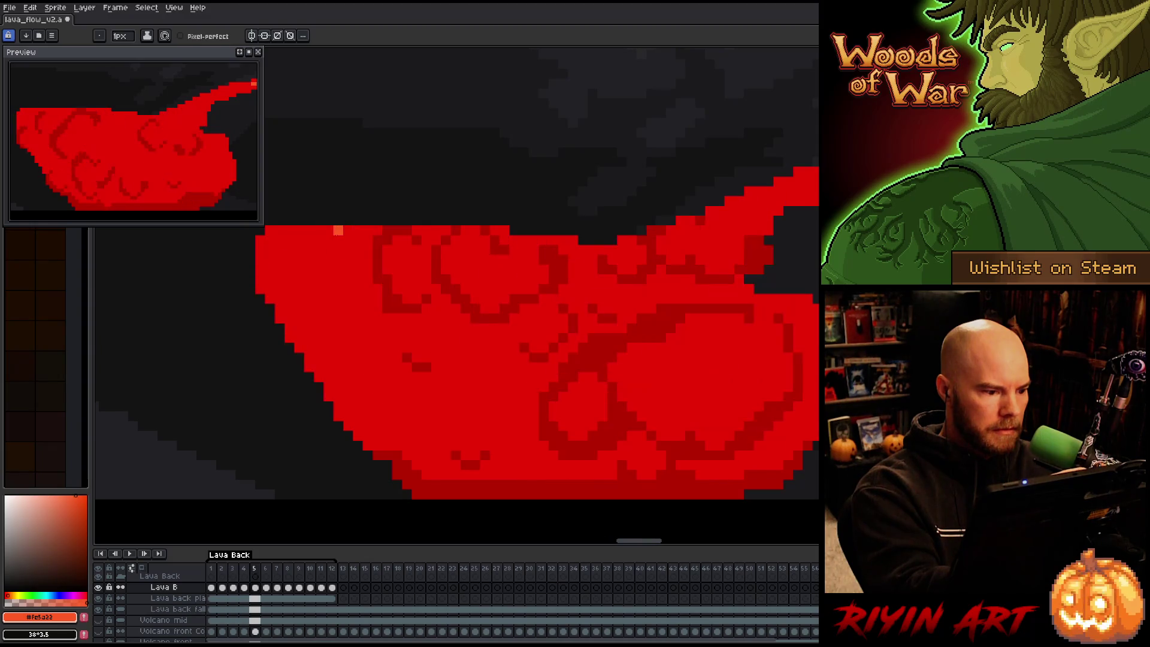
key(period)
key(Return)
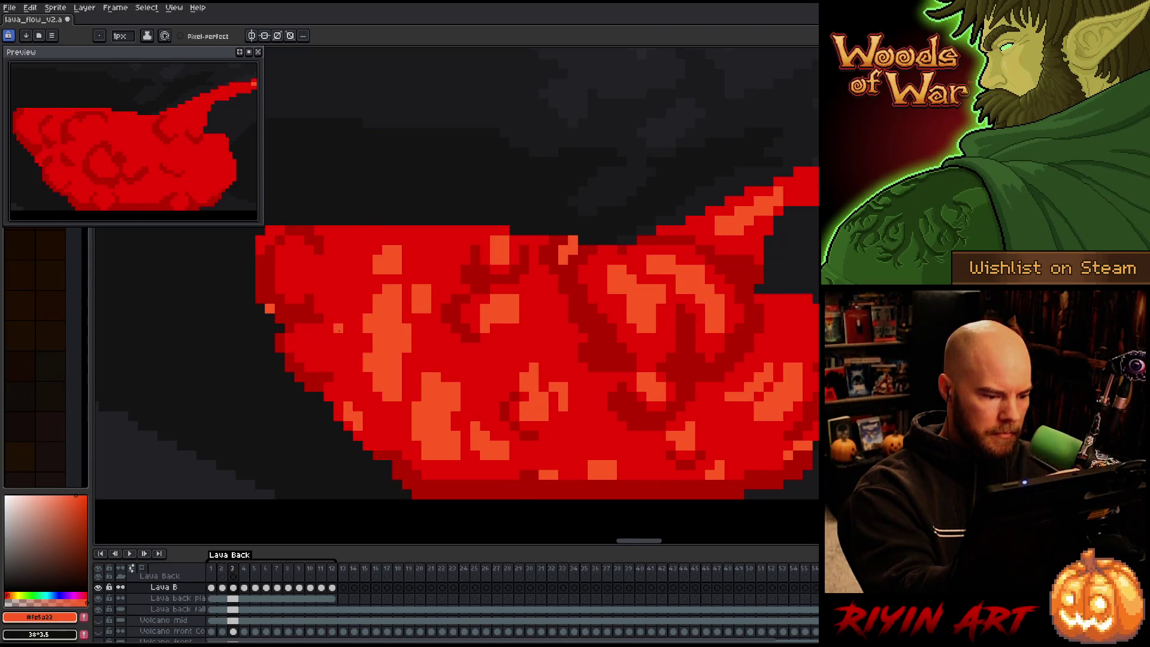
mouse_move(323, 352)
mouse_down()
mouse_move(309, 353)
mouse_move(336, 348)
mouse_up()
Paint a light-orange highlight block on frame 3's upper-left lava and compare it with frame 2
mouse_move(289, 258)
mouse_down()
mouse_move(290, 279)
mouse_move(300, 268)
mouse_up()
key(comma)
key(period)
key(comma)
key(period)
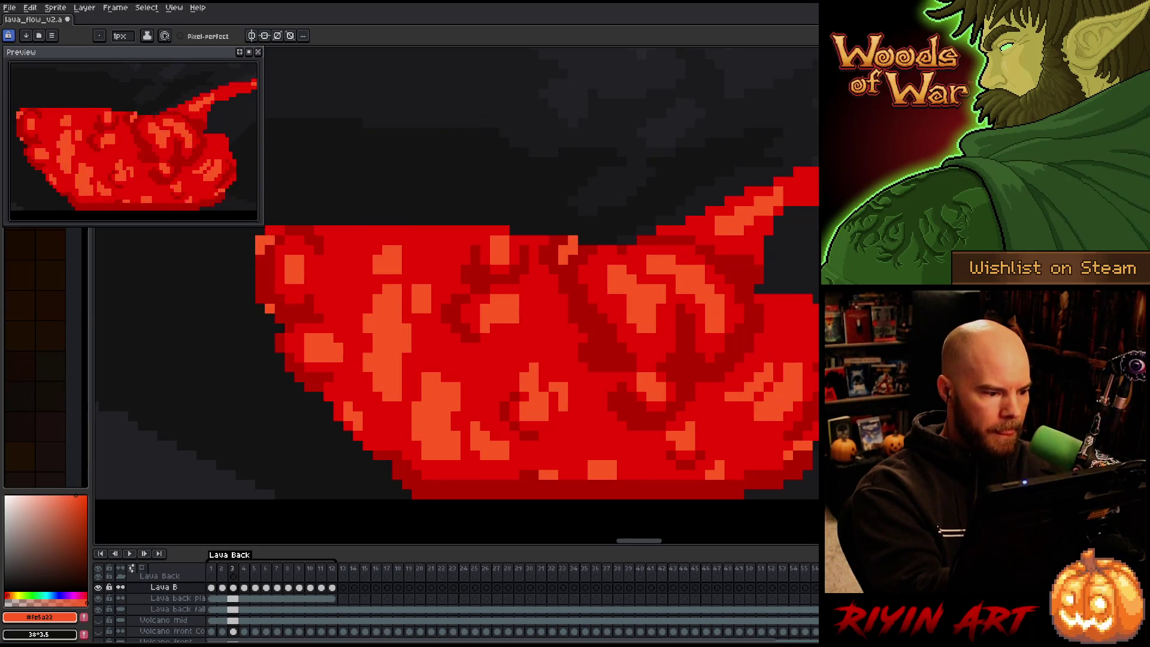
key(comma)
key(period)
key(period)
key(comma)
key(comma)
key(period)
key(comma)
key(period)
key(comma)
key(period)
key(comma)
key(period)
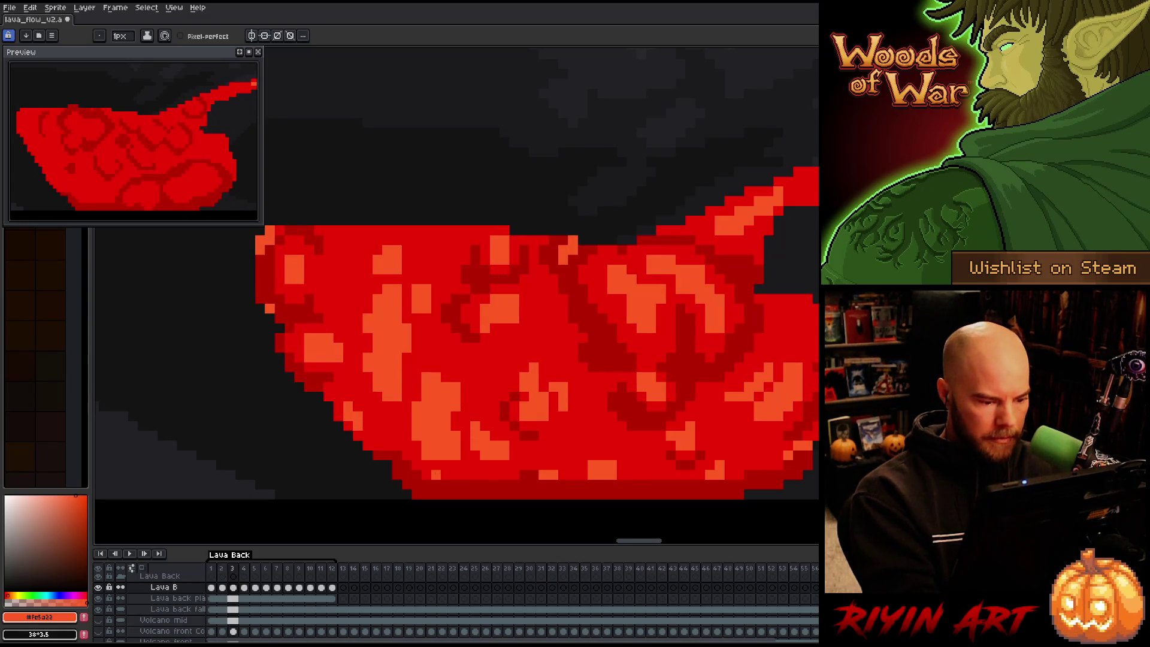
Check frame 3's new highlights against frame 2, then advance to frame 4
key(comma)
key(period)
key(comma)
key(period)
key(comma)
key(period)
key(comma)
key(period)
key(comma)
key(period)
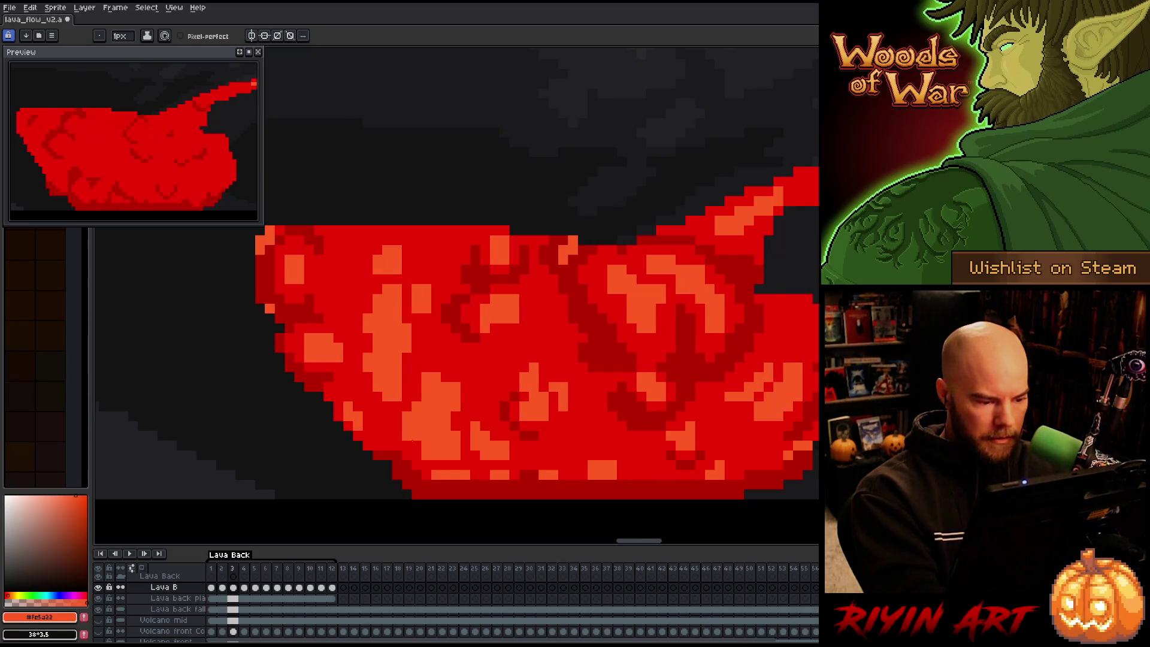
key(comma)
key(period)
key(comma)
key(period)
key(comma)
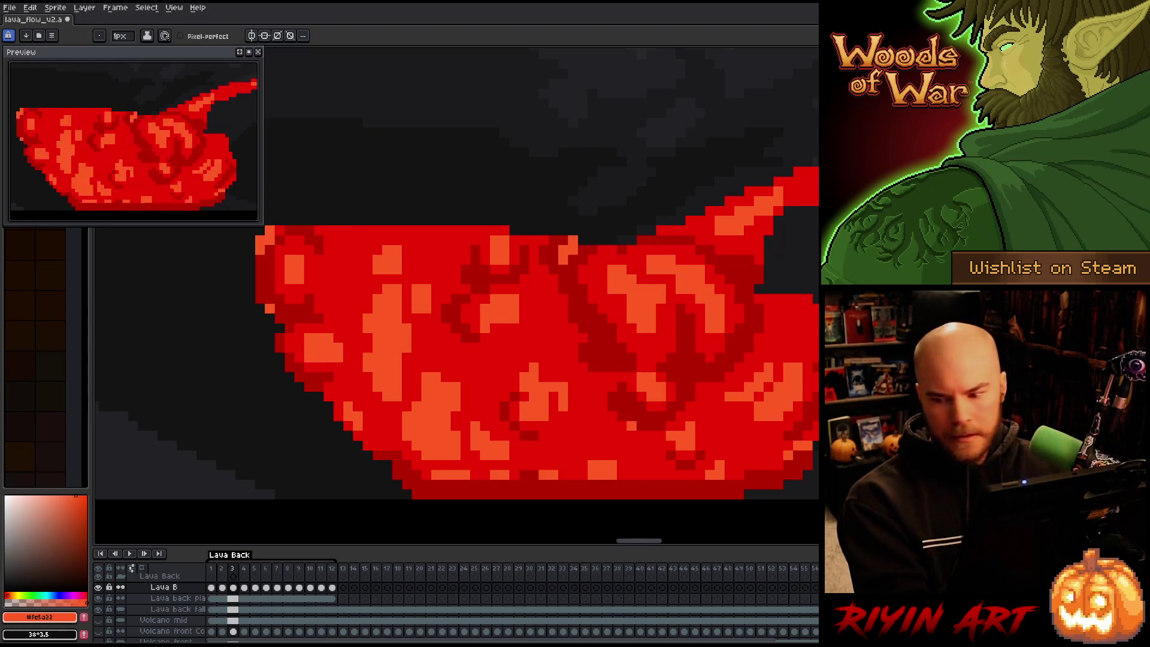
key(period)
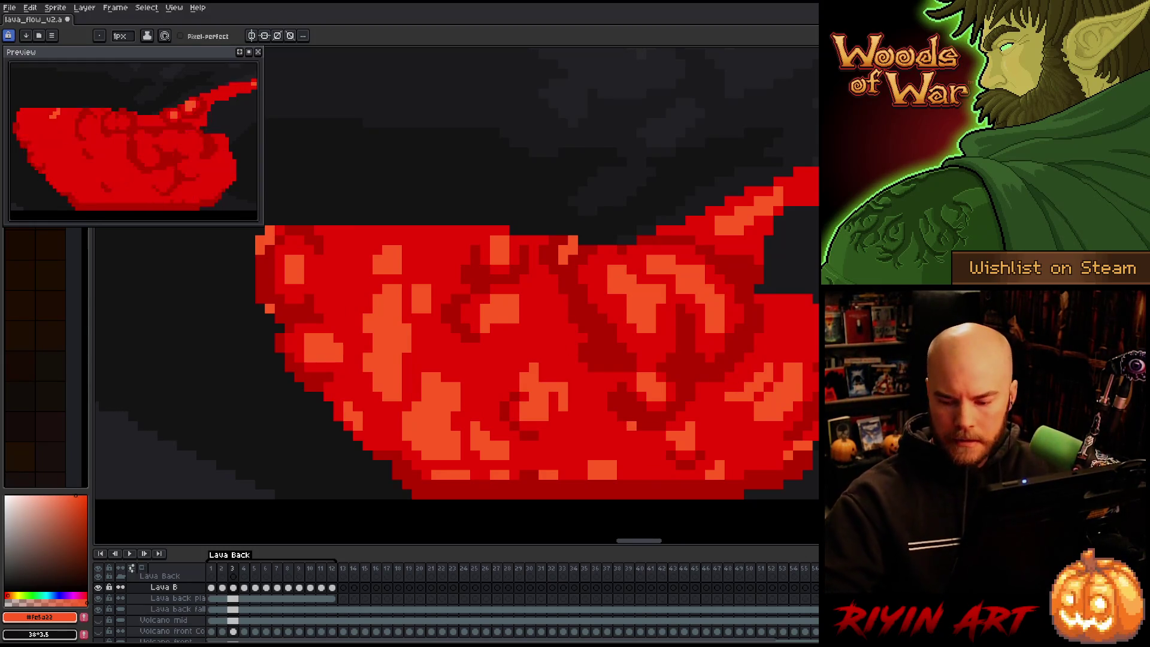
key(comma)
key(period)
key(comma)
key(period)
key(comma)
key(period)
key(comma)
key(period)
key(comma)
key(period)
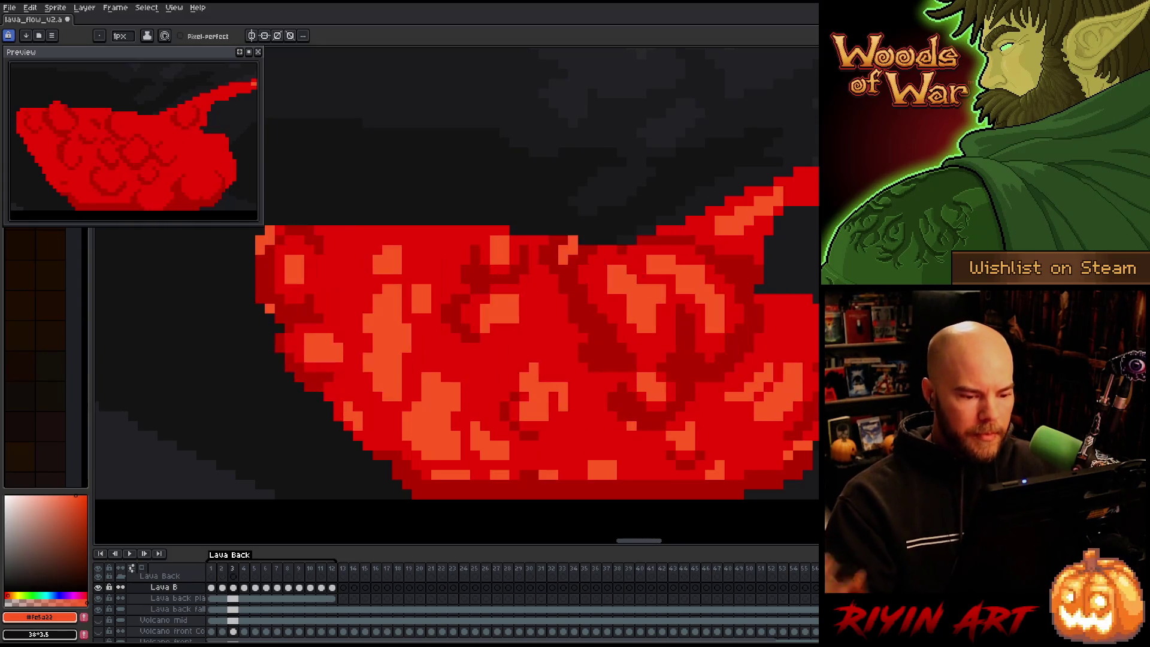
key(comma)
key(period)
key(period)
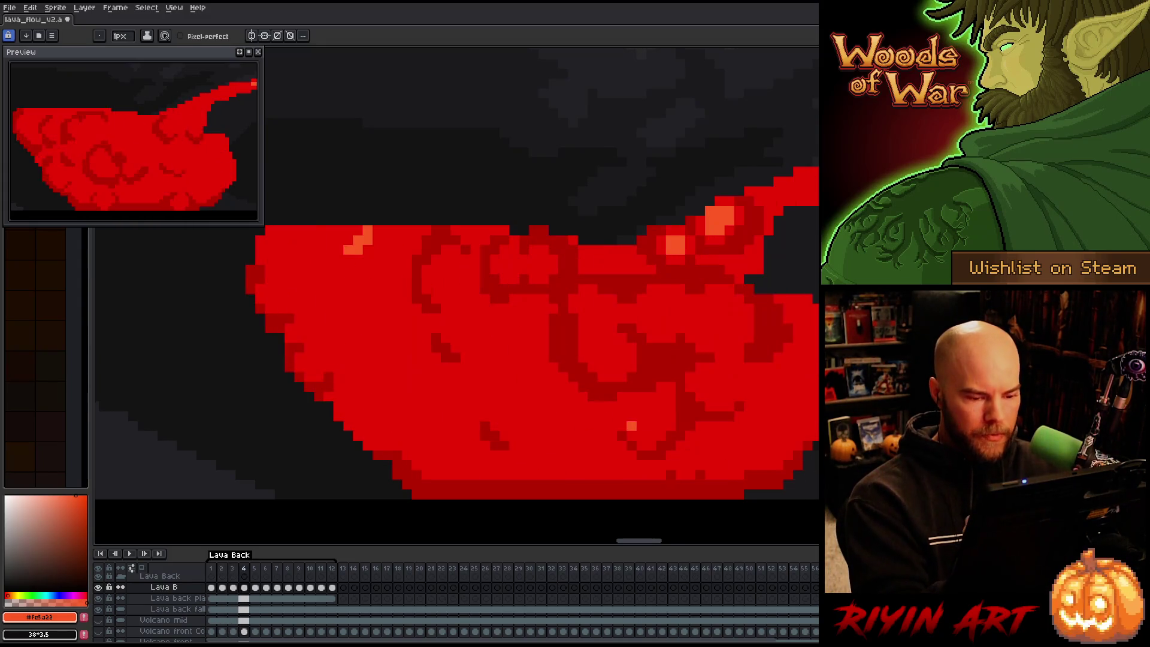
Paint light-orange highlights along the right edge of frame 4's lava, matching frame 3
key(period)
key(comma)
key(period)
key(comma)
key(period)
key(comma)
key(period)
key(comma)
drag(816, 386, 788, 434)
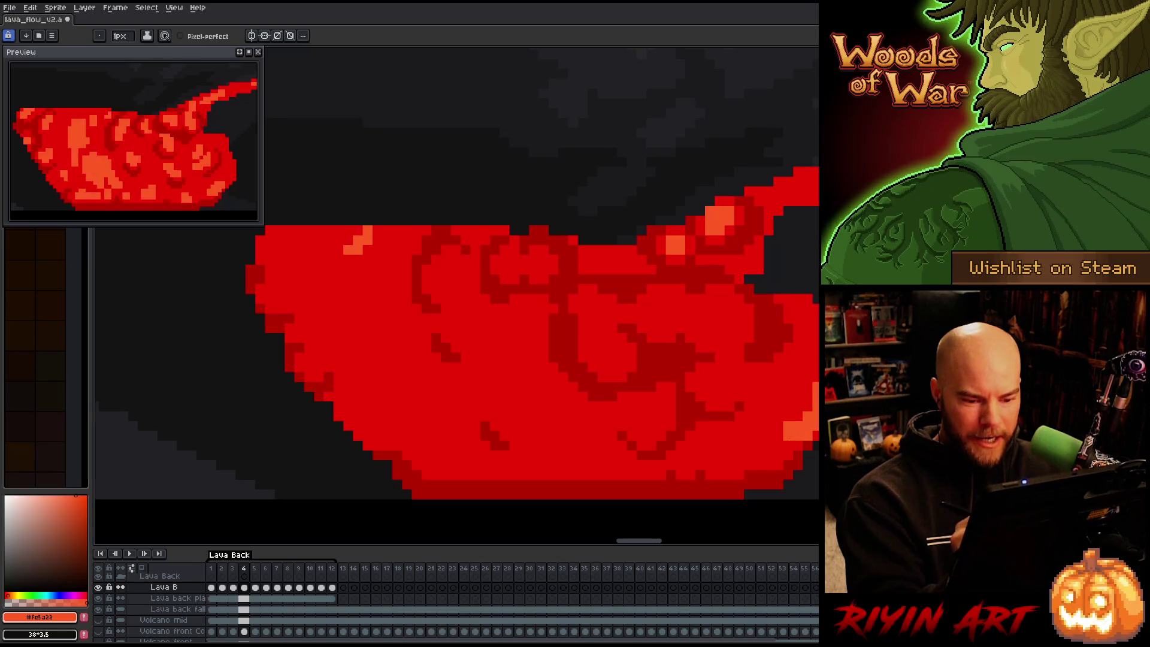
drag(806, 383, 768, 408)
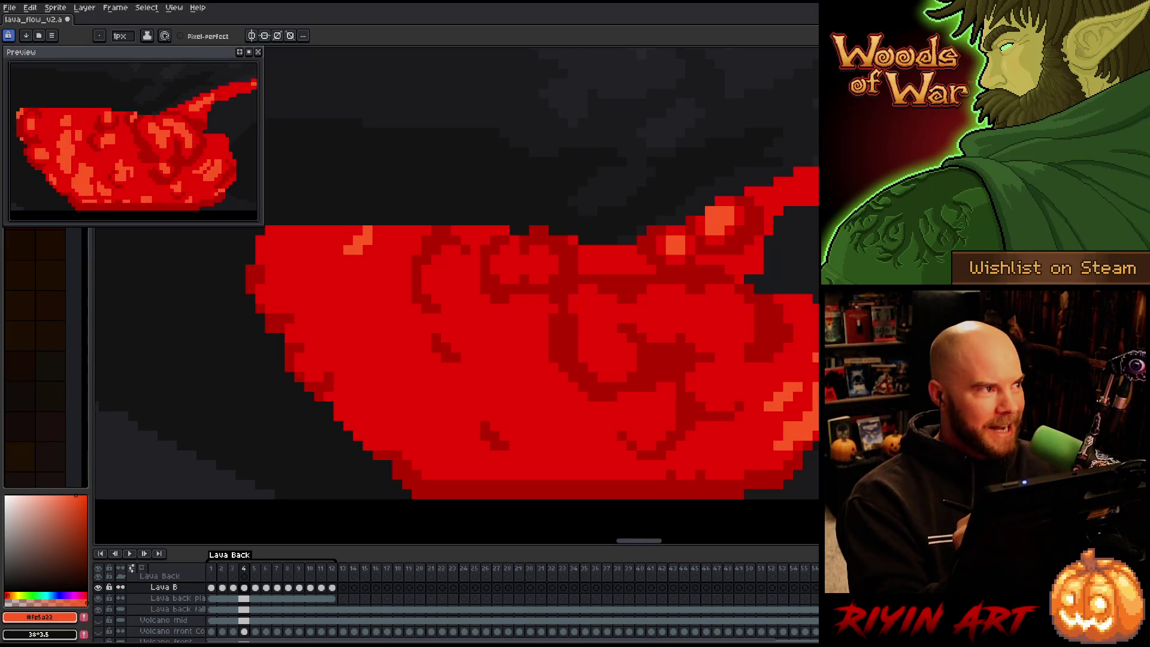
Dab several orange highlight pixels across frame 4's lower-middle lava, checking against frame 3
key(period)
key(comma)
key(period)
key(comma)
key(period)
key(comma)
key(period)
key(comma)
click(710, 485)
click(720, 480)
key(period)
key(comma)
click(739, 446)
key(period)
key(comma)
click(690, 455)
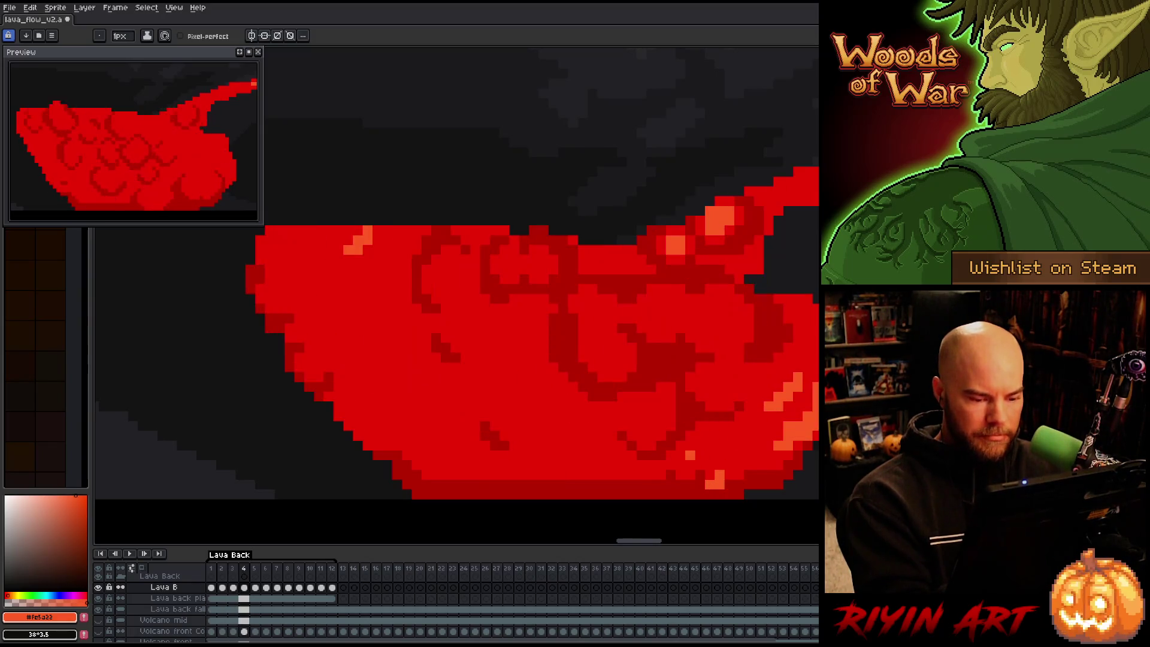
Add small orange bubble highlights and blobs to frame 4's central lava
key(period)
click(670, 348)
key(comma)
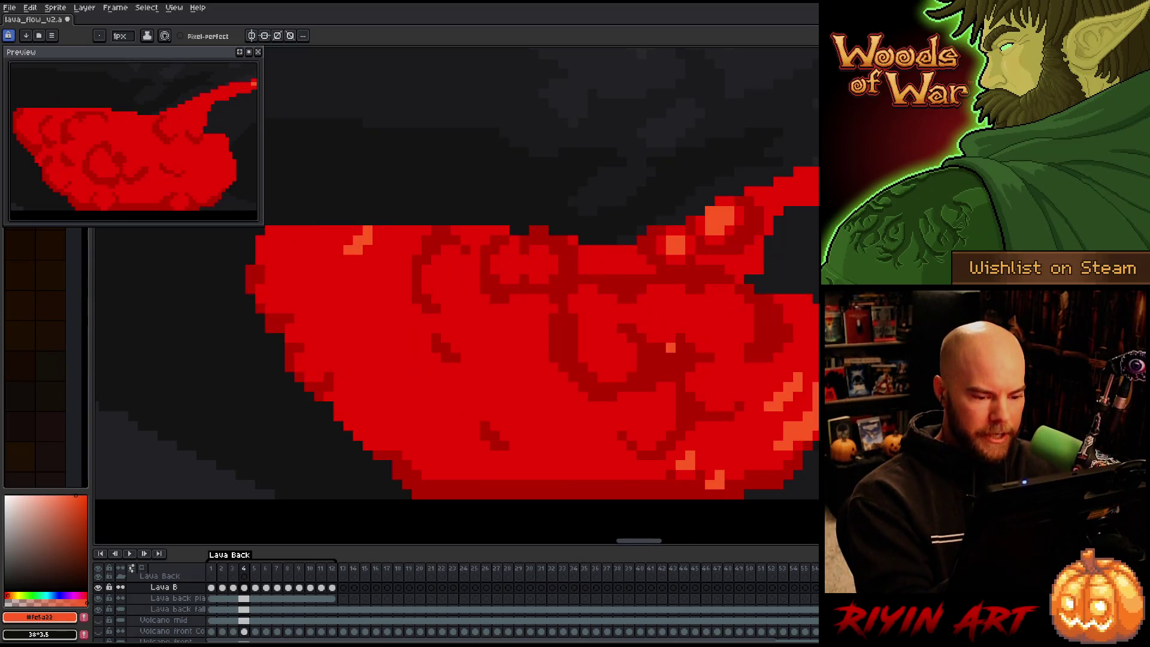
drag(651, 426, 635, 419)
key(period)
key(comma)
drag(602, 348, 612, 357)
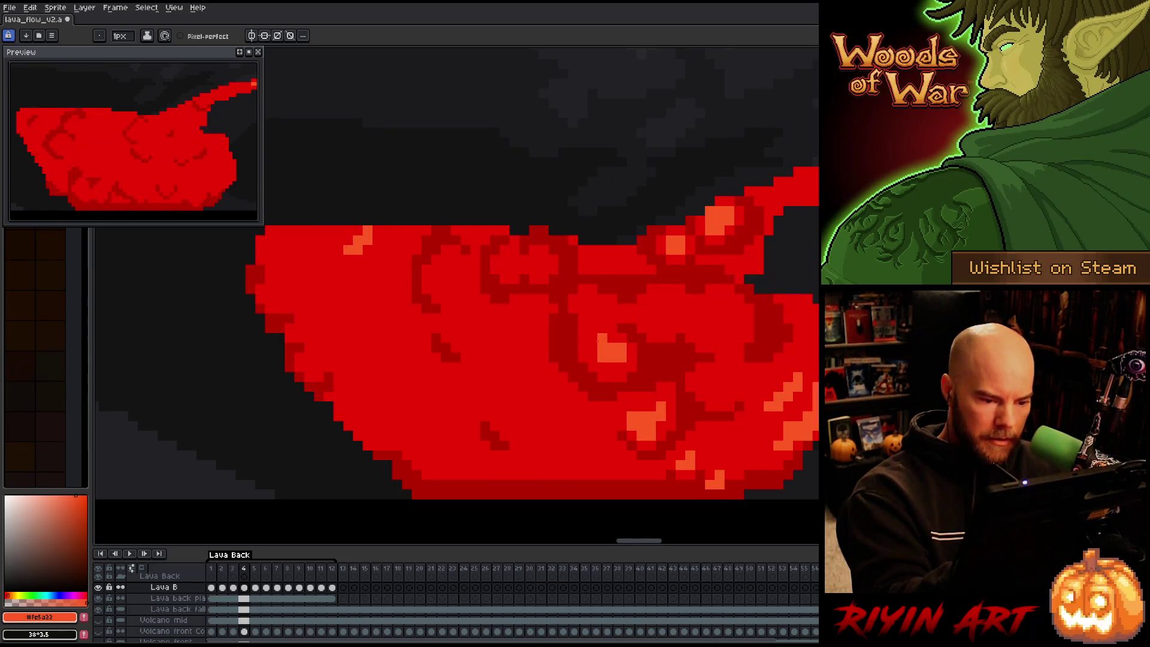
click(593, 318)
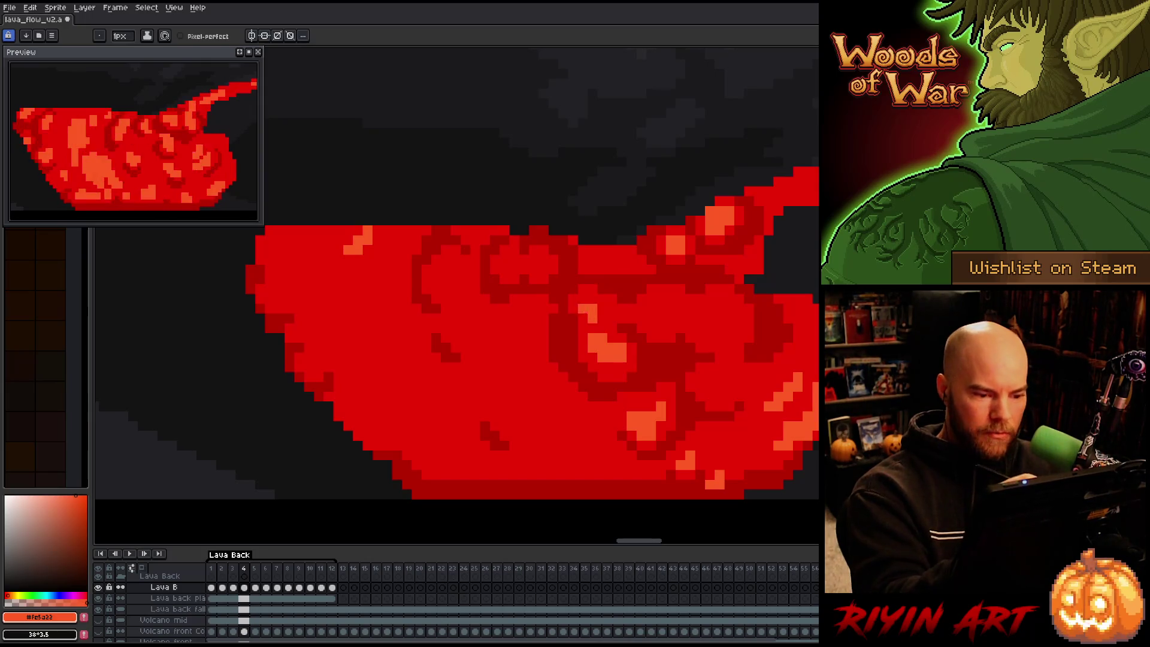
Paint orange highlights on frame 4's right-side bubbles and beside the upper bubble
key(comma)
key(period)
key(comma)
key(period)
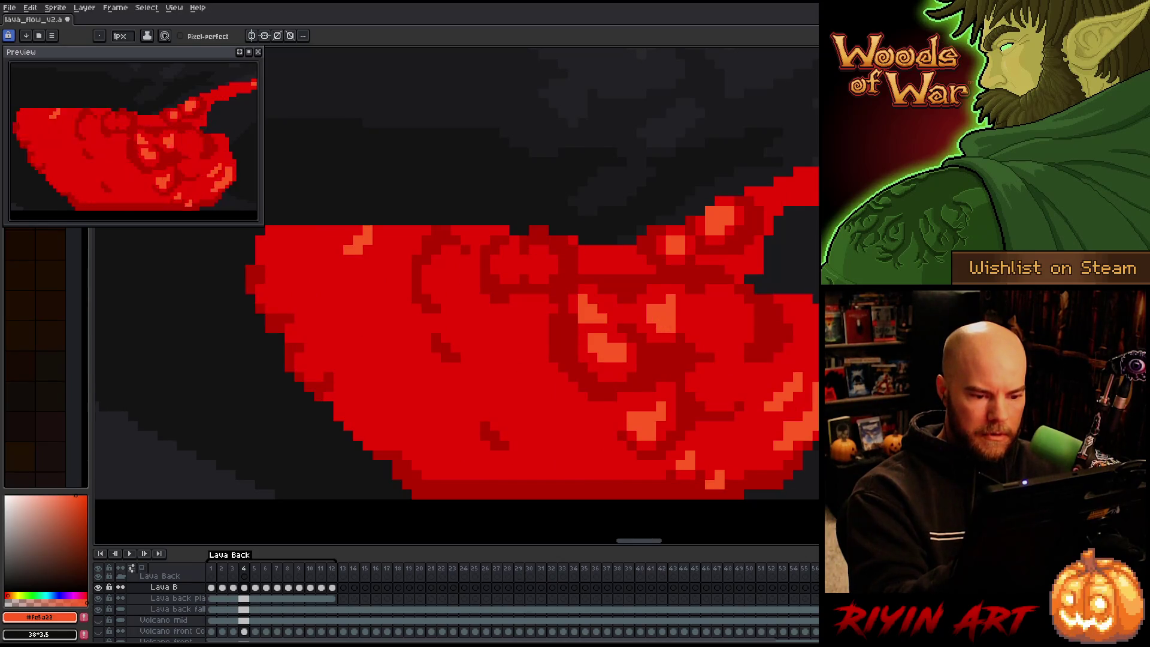
key(comma)
key(period)
mouse_move(709, 318)
mouse_down()
mouse_move(719, 326)
mouse_move(710, 323)
mouse_up()
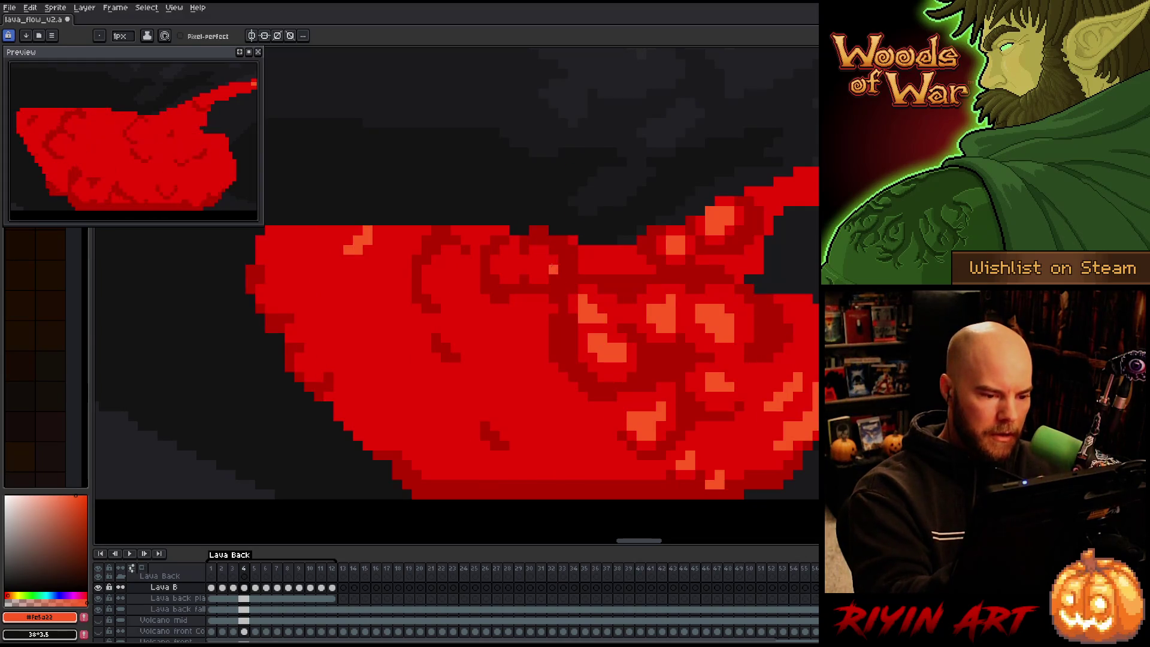
click(509, 263)
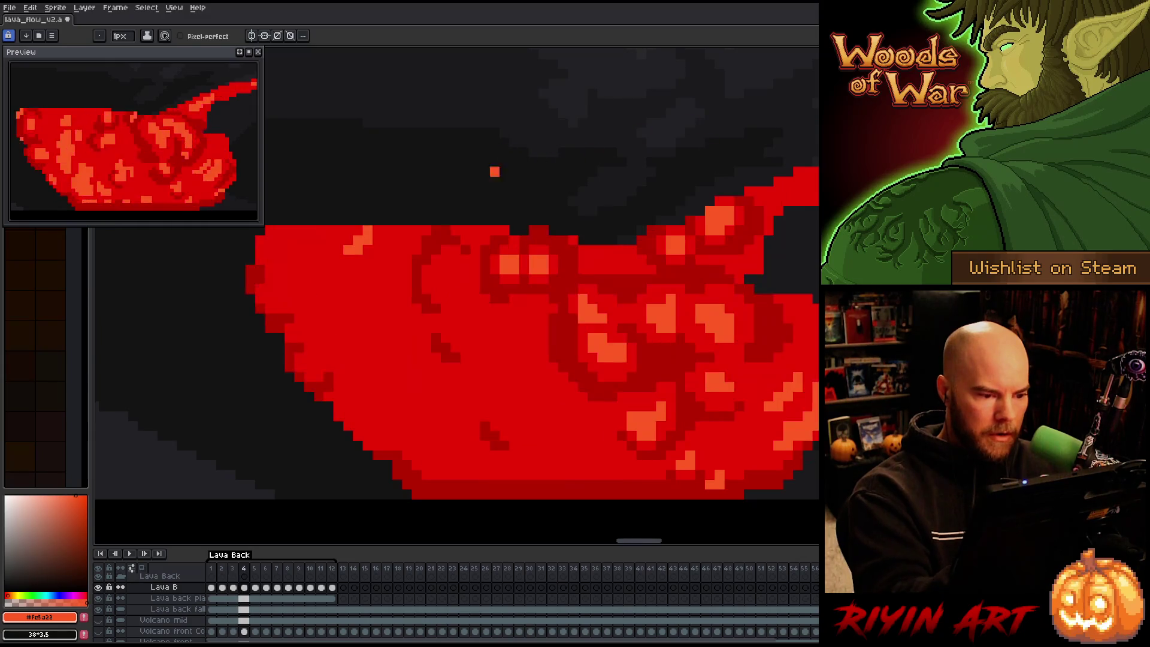
Paint two orange bubble highlights on frame 4's left-middle and lower lava, matching frame 3
key(Left)
key(Right)
key(Left)
key(Right)
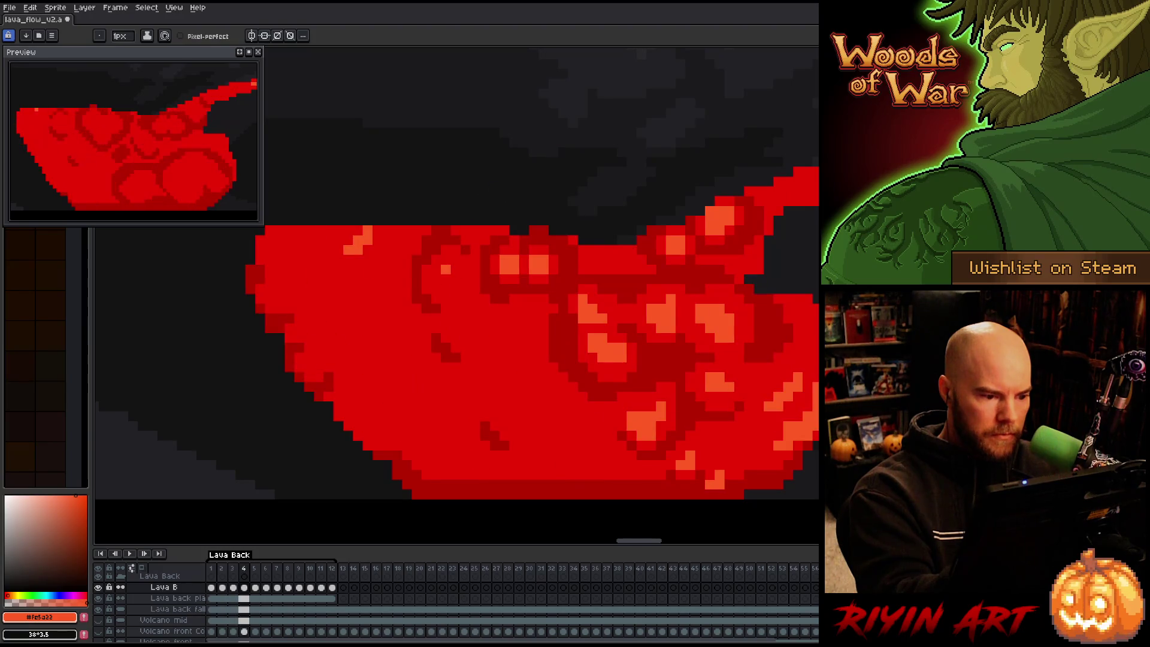
key(Left)
key(Right)
key(Left)
key(Right)
key(Left)
key(Right)
key(Left)
key(Right)
key(Left)
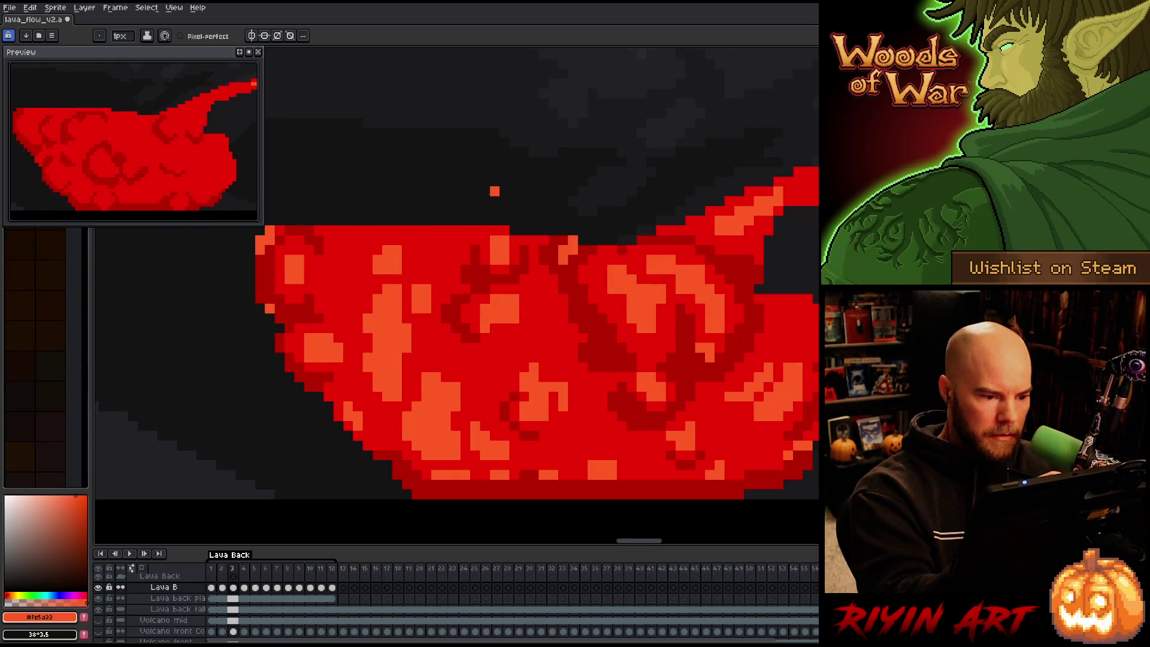
key(Right)
key(Left)
key(Right)
mouse_move(506, 422)
mouse_down()
mouse_move(524, 407)
mouse_move(516, 399)
mouse_up()
key(Left)
key(Right)
drag(471, 474, 456, 457)
Add a single orange pixel, a diagonal stroke and a vertical stroke to frame 4's left lava
key(Left)
key(Right)
click(474, 386)
key(Left)
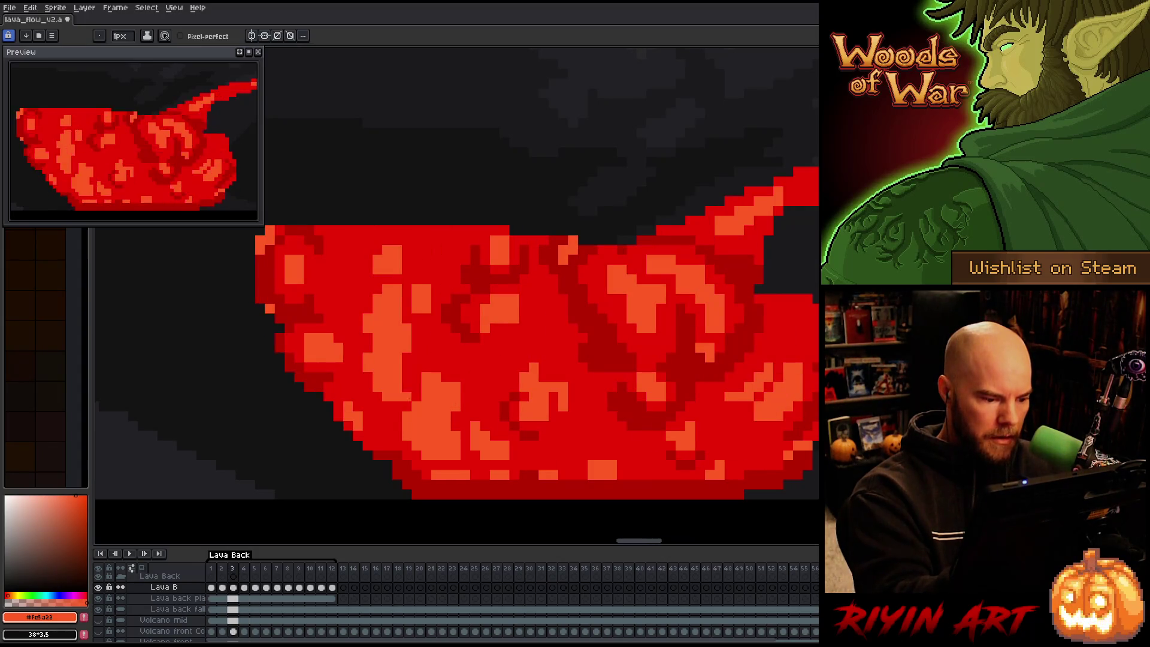
key(Right)
mouse_move(422, 452)
mouse_down()
mouse_move(377, 415)
mouse_move(406, 406)
mouse_move(388, 388)
mouse_move(413, 405)
mouse_up()
key(Left)
key(Right)
key(Left)
key(Right)
key(Left)
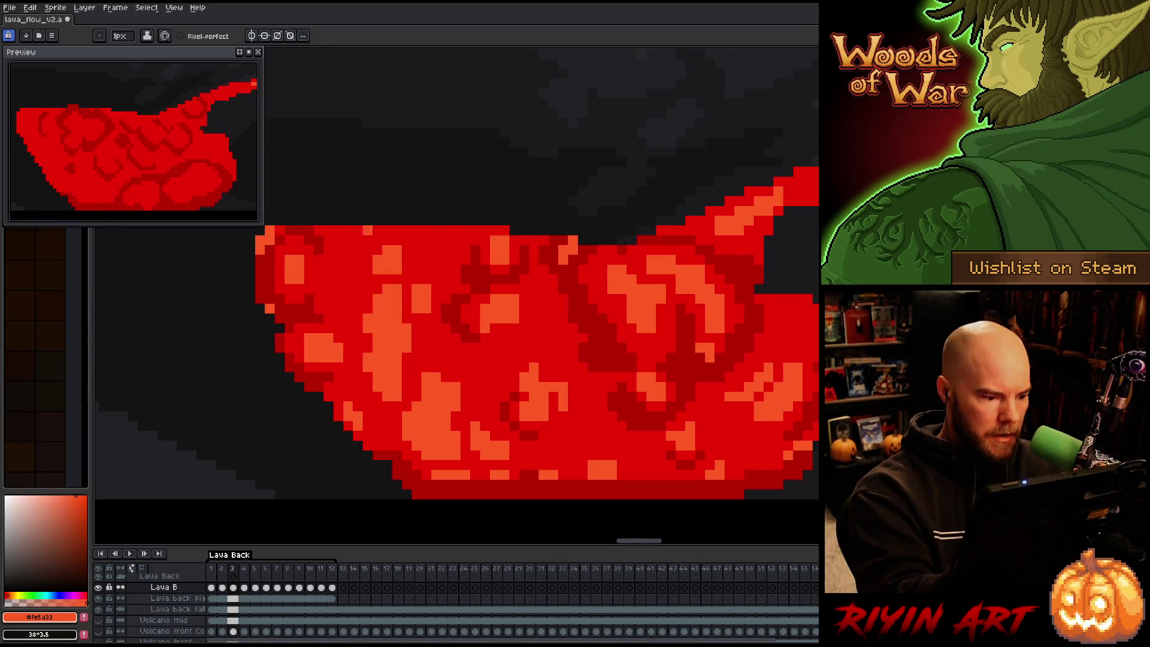
key(Right)
mouse_move(371, 328)
mouse_down()
mouse_move(368, 386)
mouse_move(351, 317)
mouse_up()
key(Left)
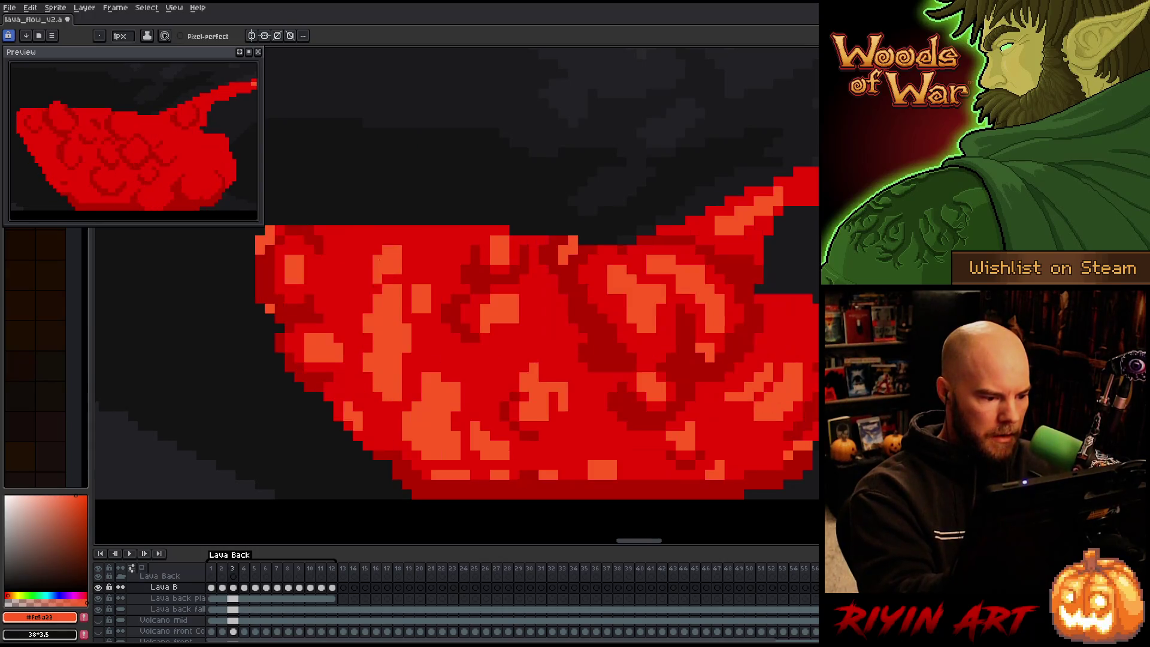
Add orange highlight strokes to frame 4's bubbles, checking against frame 3, and save the file
key(Right)
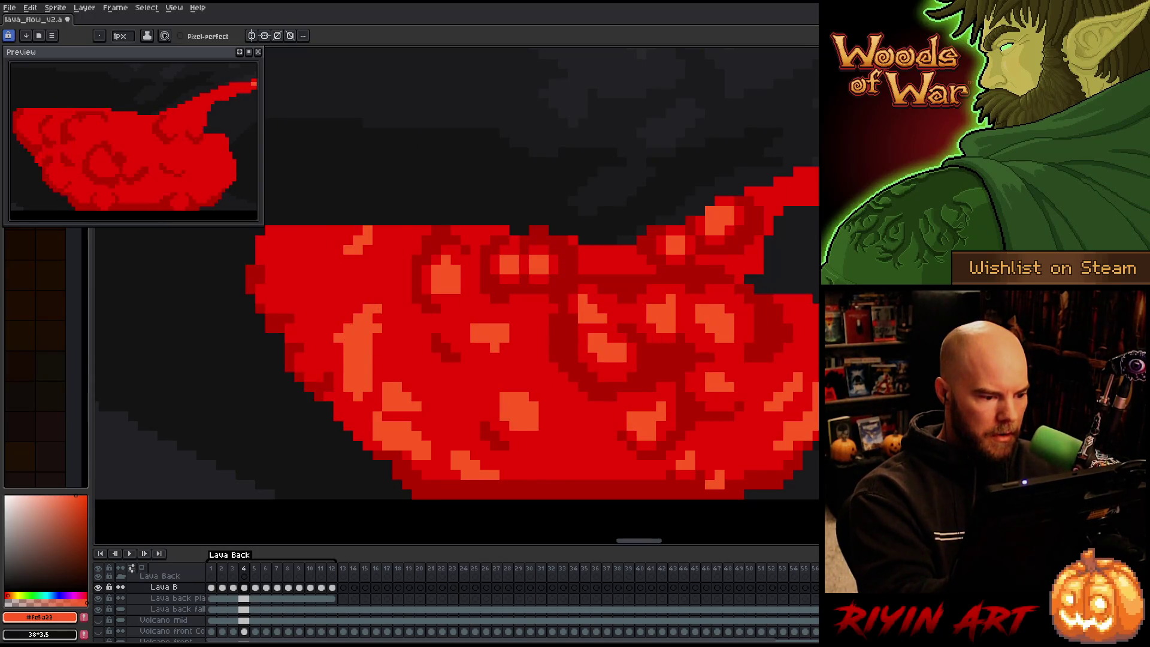
key(Left)
key(Right)
drag(386, 318, 400, 337)
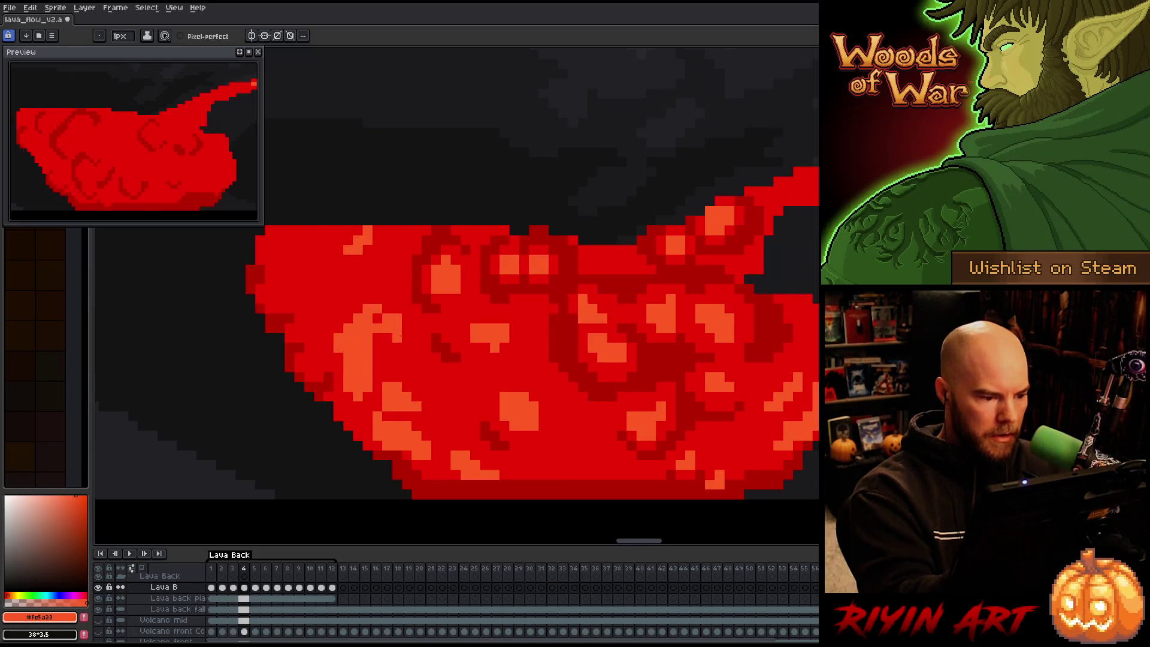
key(Left)
key(Right)
key(Left)
key(Right)
drag(317, 291, 331, 262)
key(Left)
key(Right)
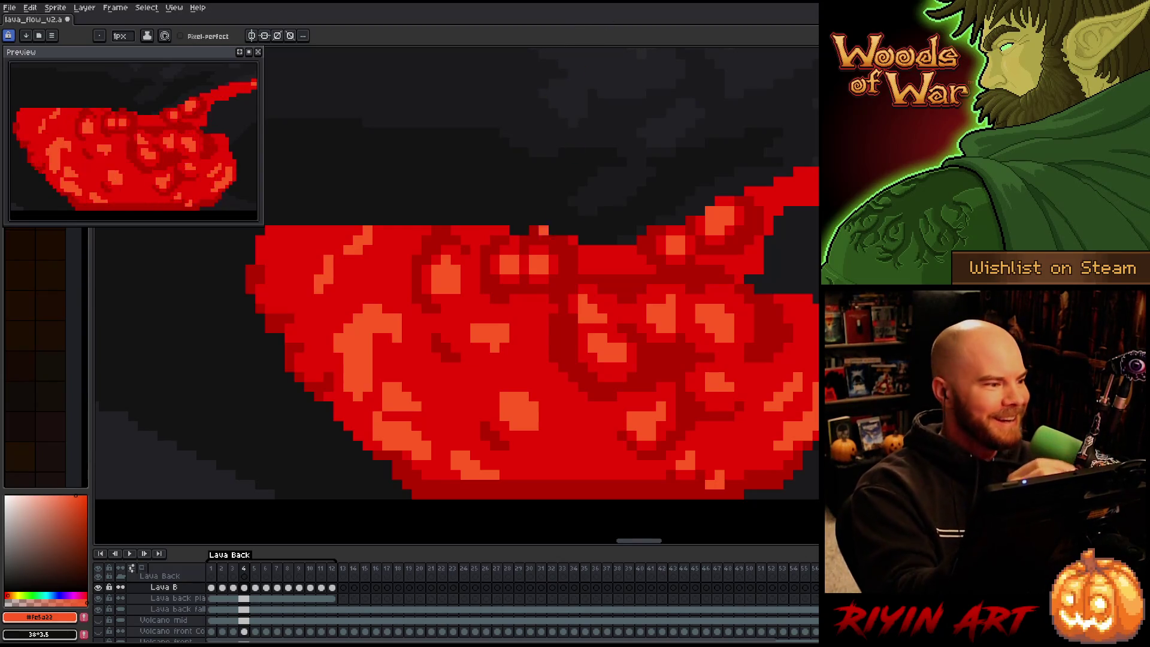
key(ctrl+s)
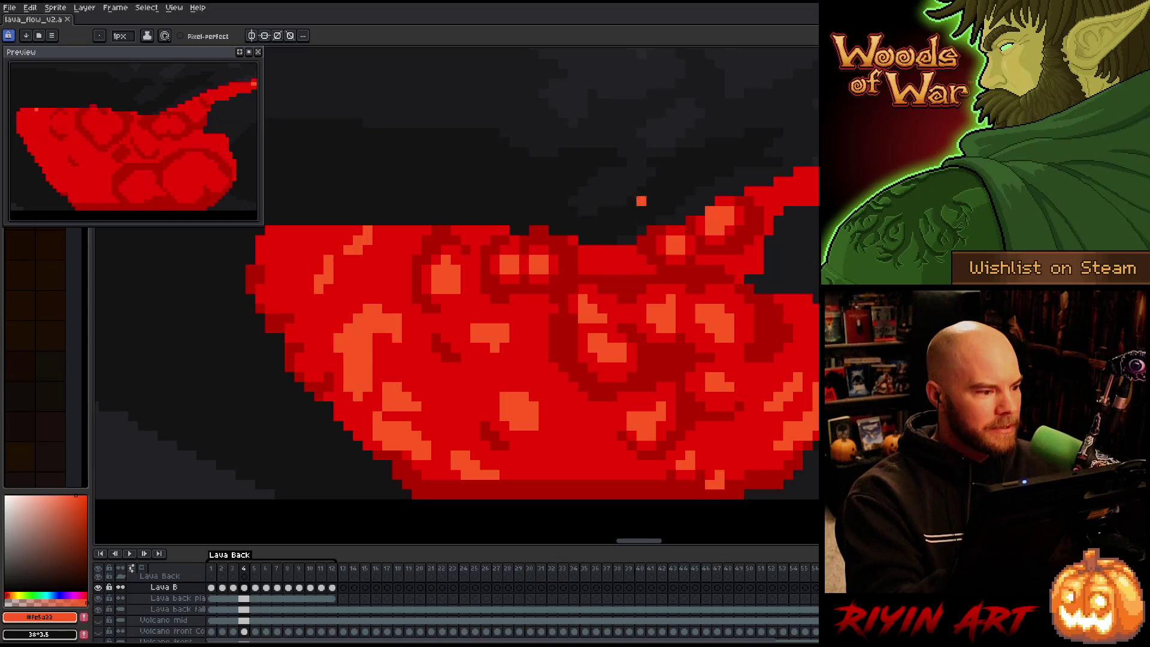
Paint a short light-orange highlight stroke into frame 4's lava, comparing it with frame 3
key(comma)
key(period)
key(comma)
key(period)
key(comma)
key(period)
key(comma)
key(period)
mouse_move(280, 270)
mouse_down()
mouse_move(295, 241)
mouse_move(289, 270)
mouse_up()
key(comma)
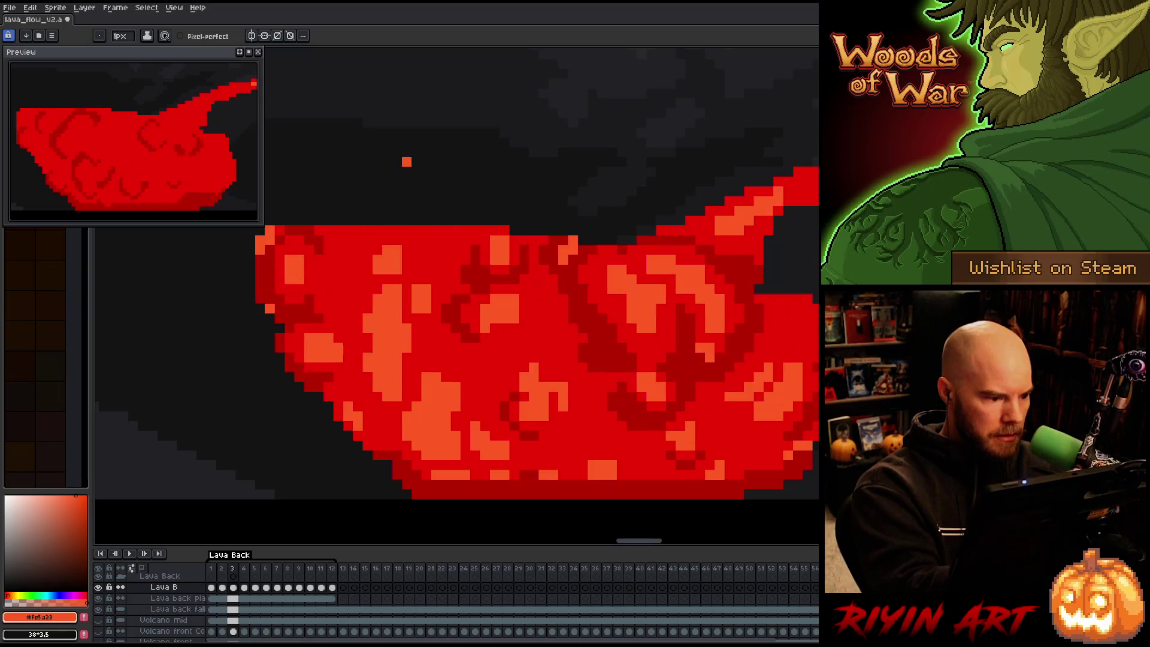
key(period)
key(comma)
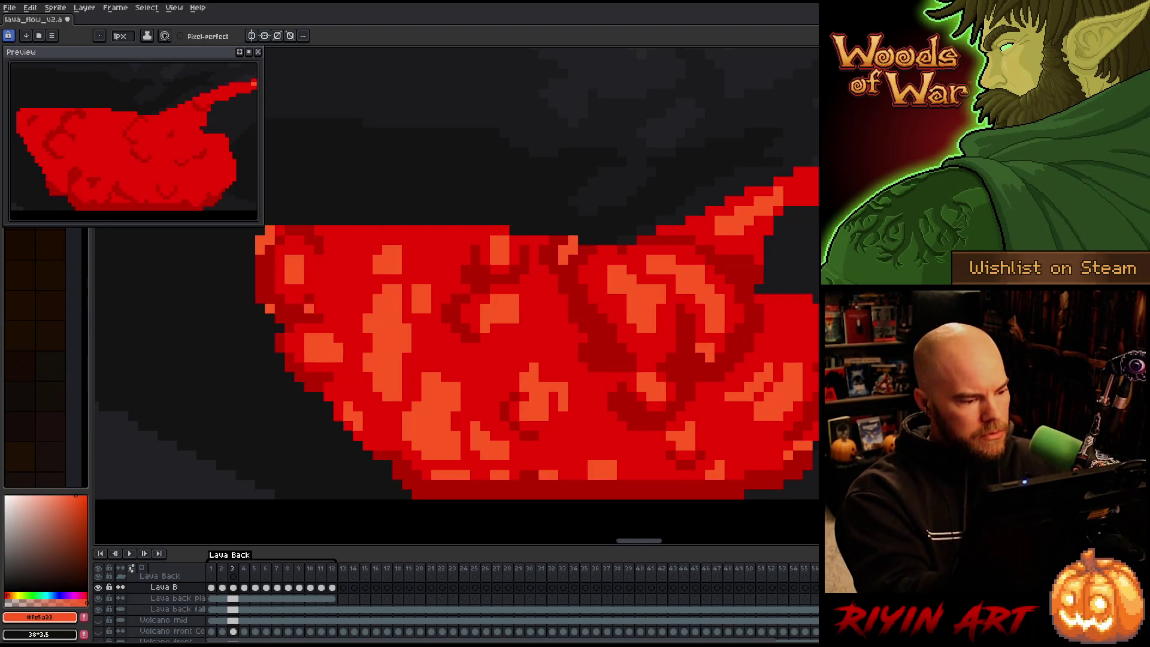
key(period)
key(comma)
key(period)
Add an orange strip along the bottom edge of frame 4's lava
key(comma)
key(period)
key(comma)
key(period)
key(comma)
key(period)
drag(582, 484, 602, 484)
key(comma)
key(period)
key(comma)
key(period)
On frame 5, paint orange pixels at the lava's right edge and outline a new right-side bubble
key(period)
key(comma)
key(period)
mouse_move(815, 456)
mouse_down()
mouse_move(809, 465)
mouse_move(810, 440)
mouse_up()
key(comma)
key(period)
key(comma)
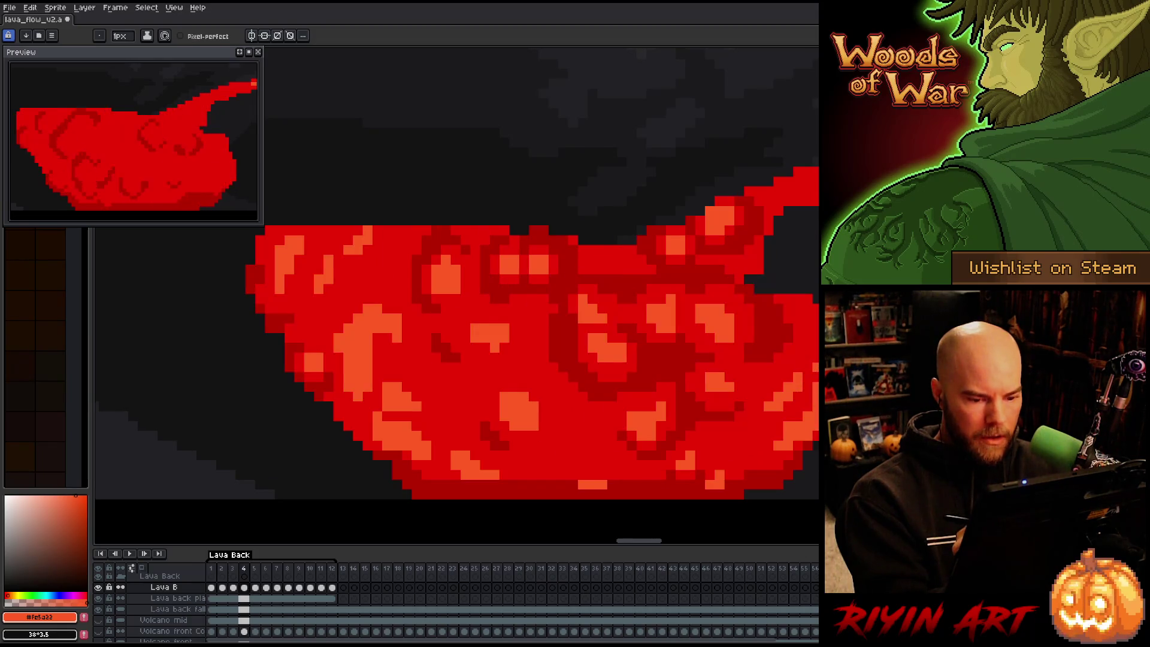
key(period)
key(comma)
key(period)
key(comma)
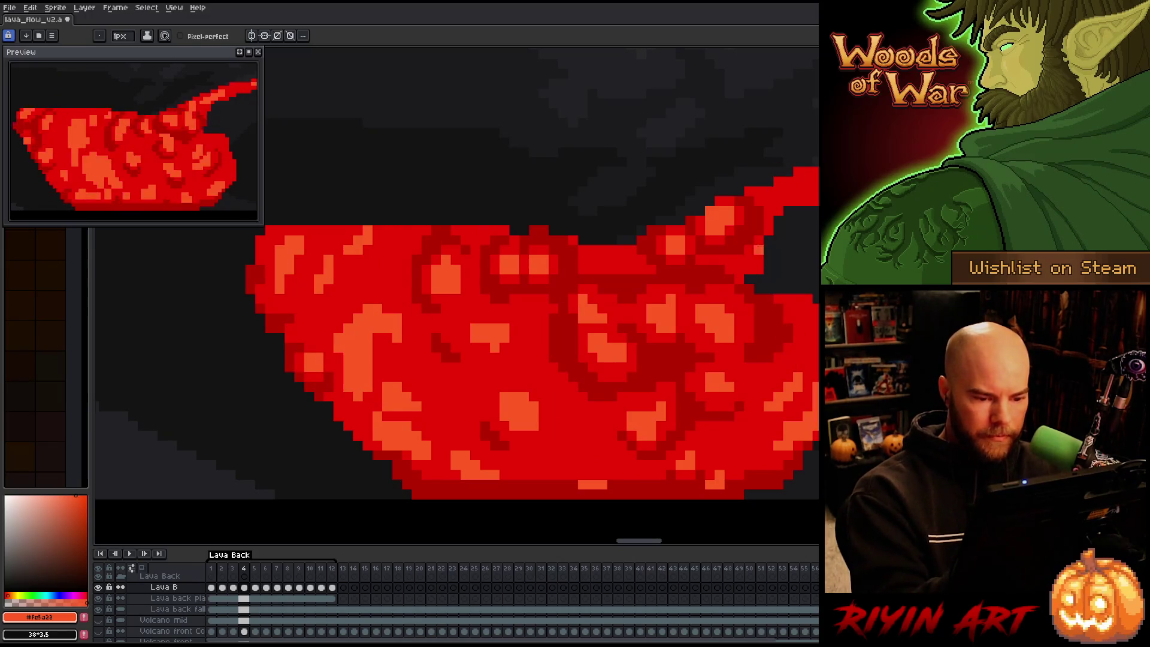
key(period)
mouse_move(749, 366)
mouse_down()
mouse_move(743, 386)
mouse_move(715, 372)
mouse_move(759, 362)
mouse_up()
Paint two orange bubbles on frame 5 and compare it against frame 4
mouse_move(719, 406)
mouse_down()
mouse_move(713, 422)
mouse_move(734, 409)
mouse_up()
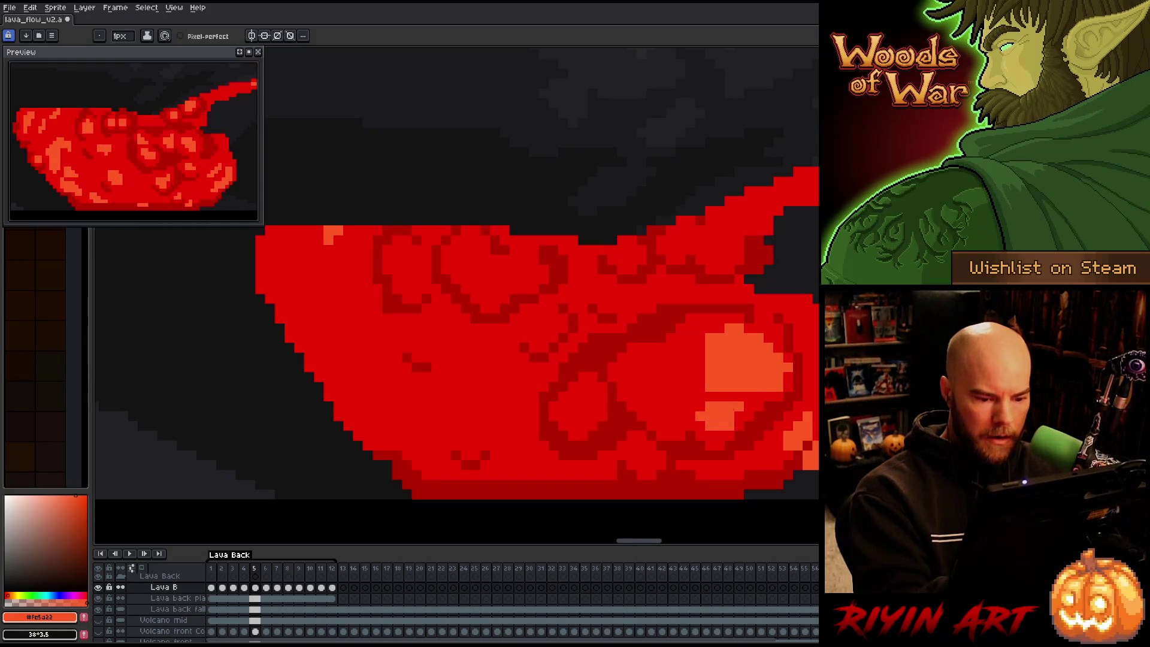
mouse_move(671, 386)
mouse_down()
mouse_move(677, 360)
mouse_move(665, 404)
mouse_move(632, 371)
mouse_up()
key(comma)
key(period)
key(comma)
key(period)
key(comma)
key(period)
key(comma)
key(period)
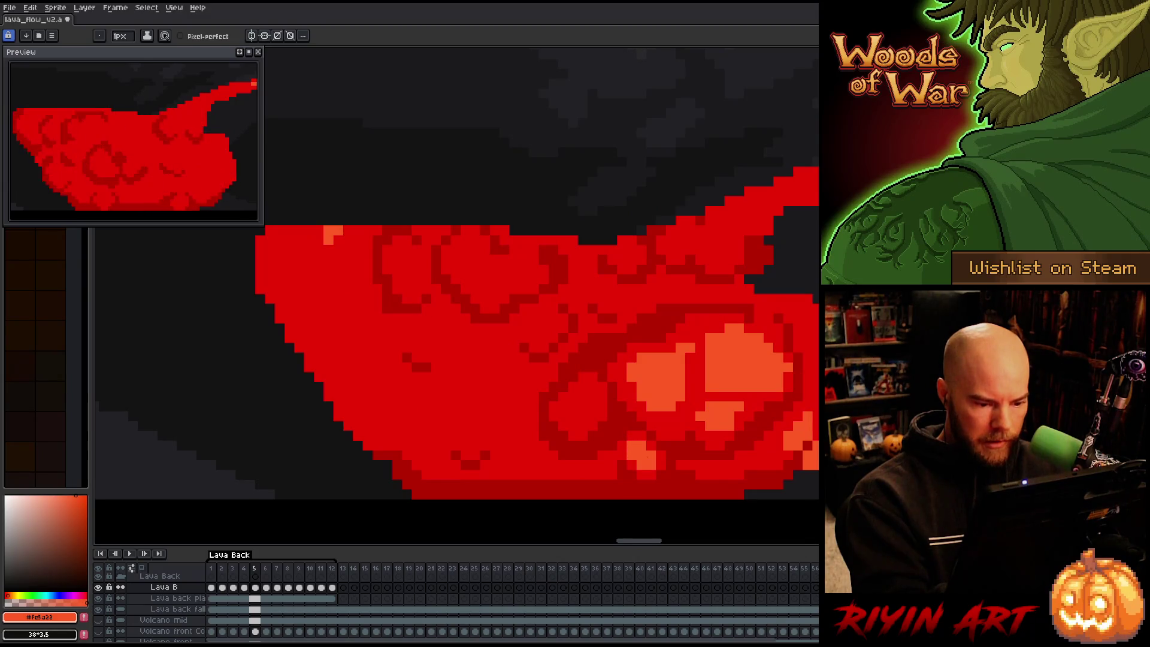
key(comma)
key(period)
key(comma)
key(period)
key(comma)
key(period)
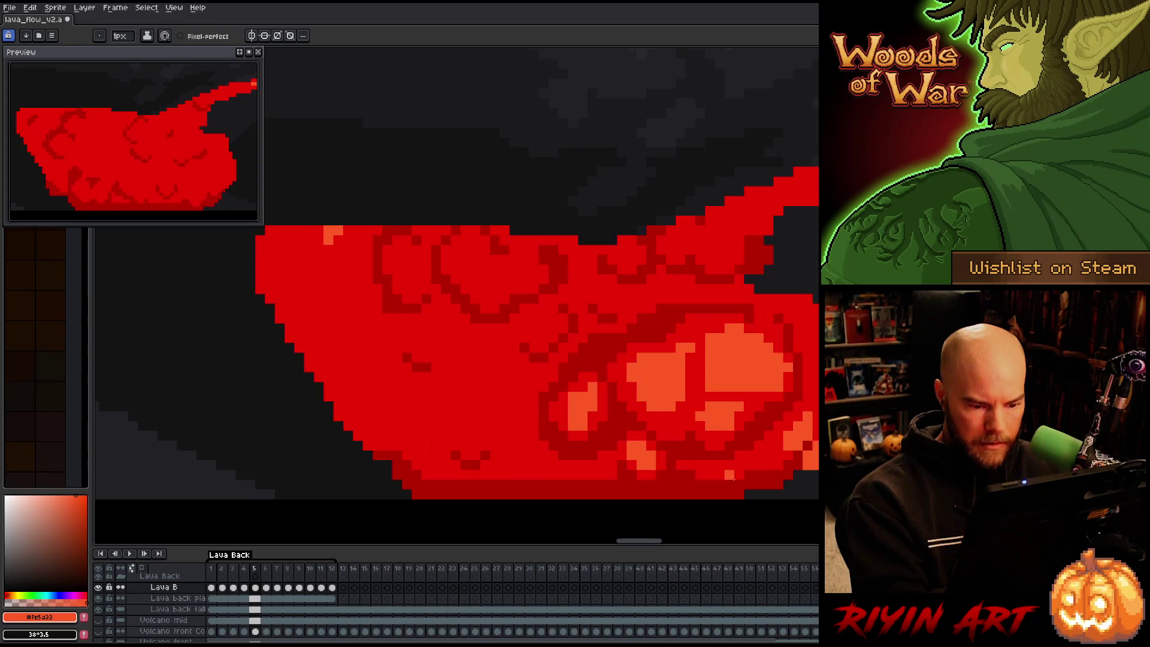
key(comma)
key(period)
key(comma)
key(period)
Add orange pixels to frame 5's bottom strip, repainting its end and lower pixels dark red
click(701, 474)
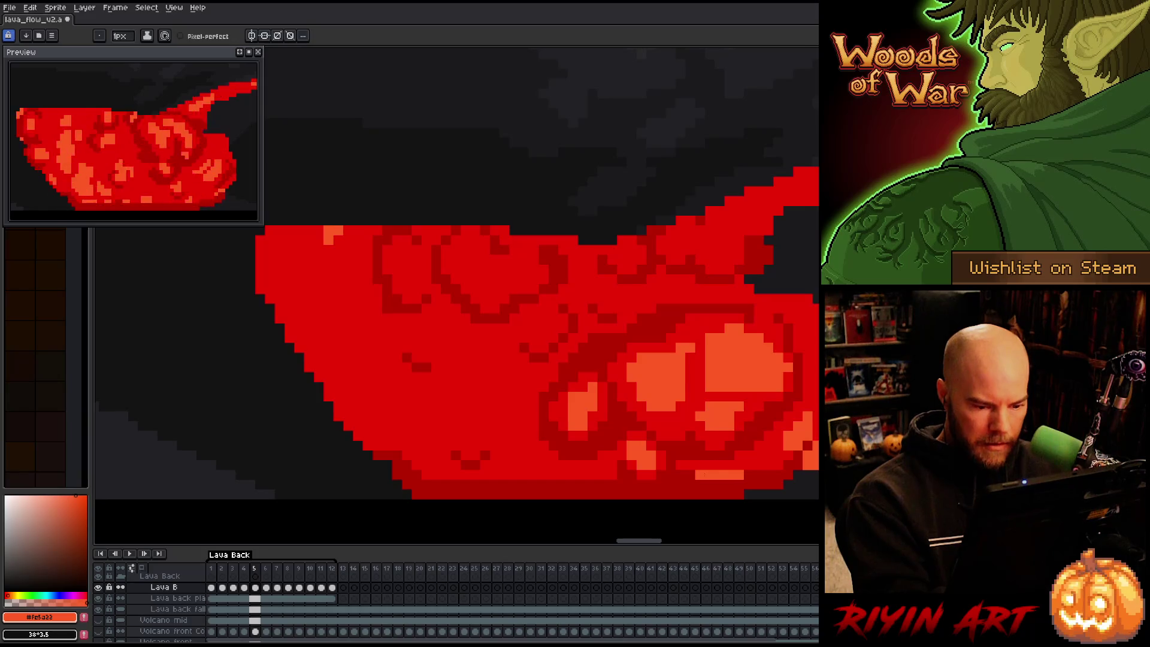
right_click(738, 474)
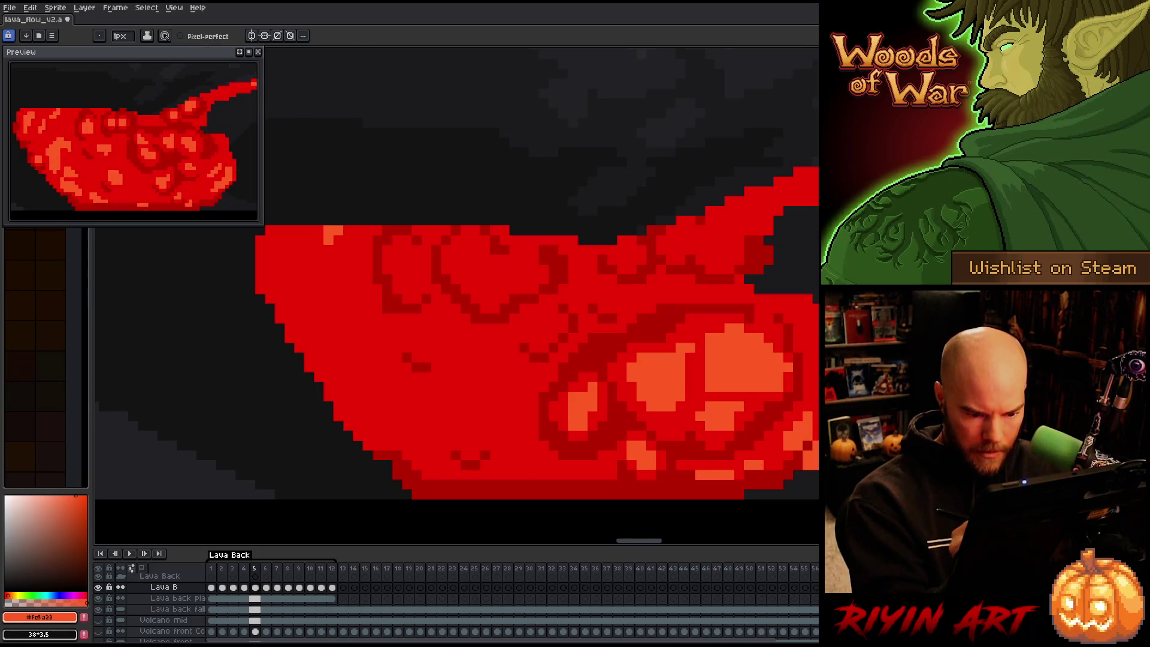
key(comma)
key(period)
click(710, 485)
drag(719, 485, 720, 491)
right_click(725, 486)
key(b)
key(comma)
key(period)
key(comma)
Add a single orange pixel to a bubble and check frames 4 and 5 side by side
click(691, 397)
key(e)
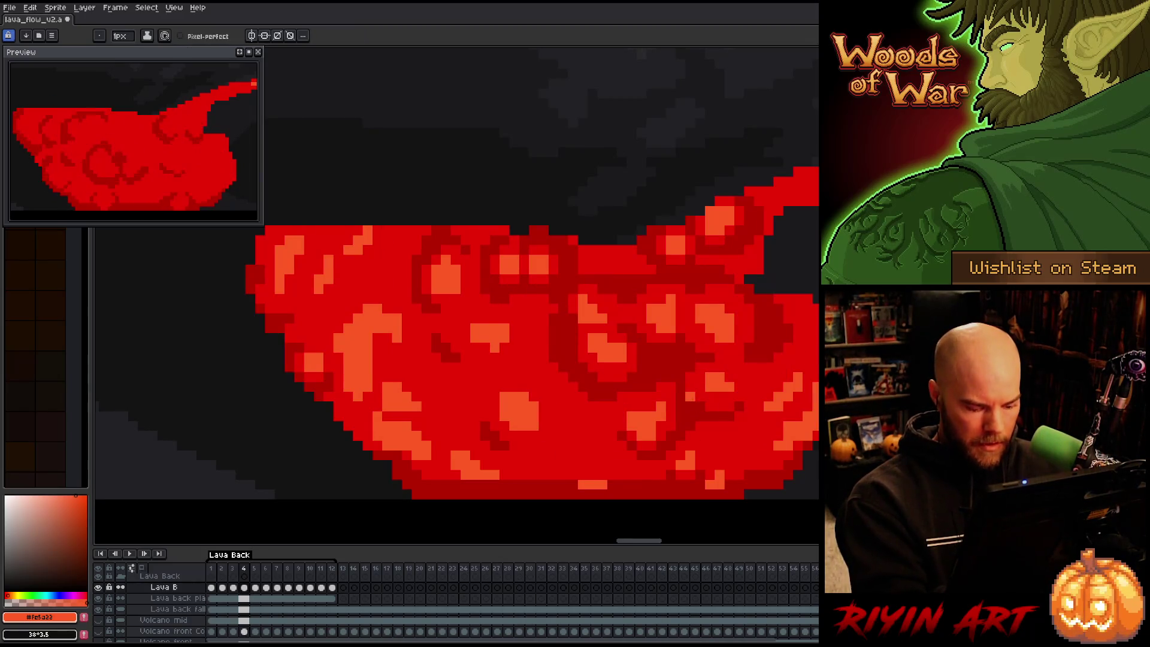
key(period)
key(comma)
key(period)
key(comma)
key(period)
key(comma)
key(period)
key(comma)
key(period)
key(comma)
key(period)
Paint orange highlight pixels up the lava's left edge on frame 5
drag(368, 436, 392, 446)
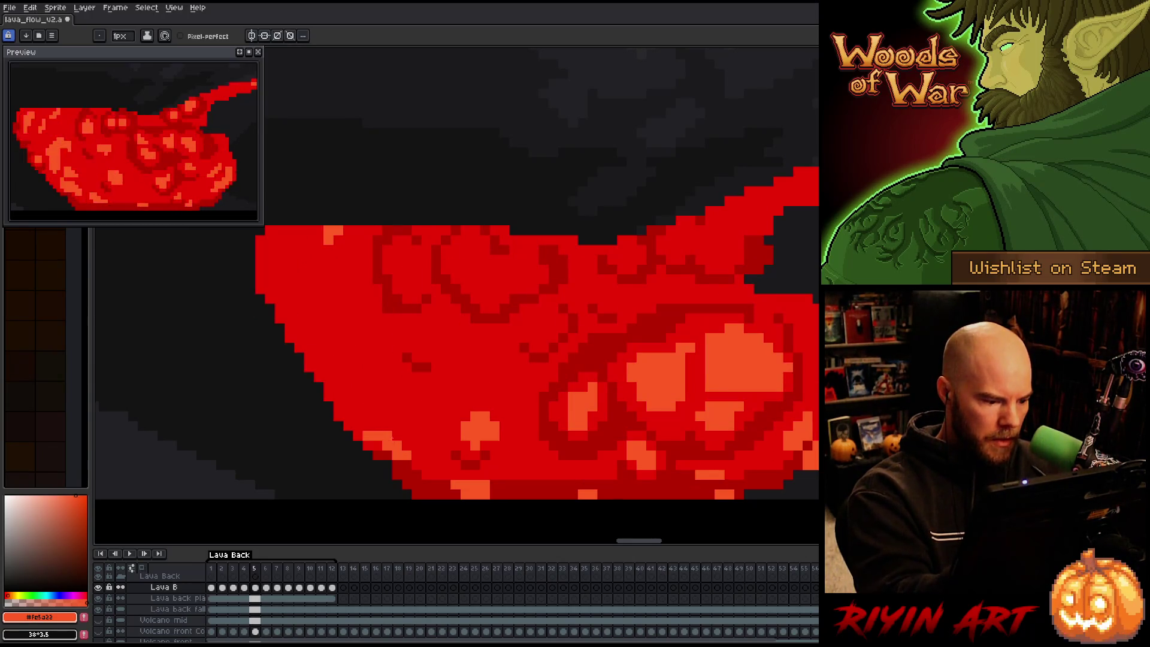
key(comma)
key(period)
key(comma)
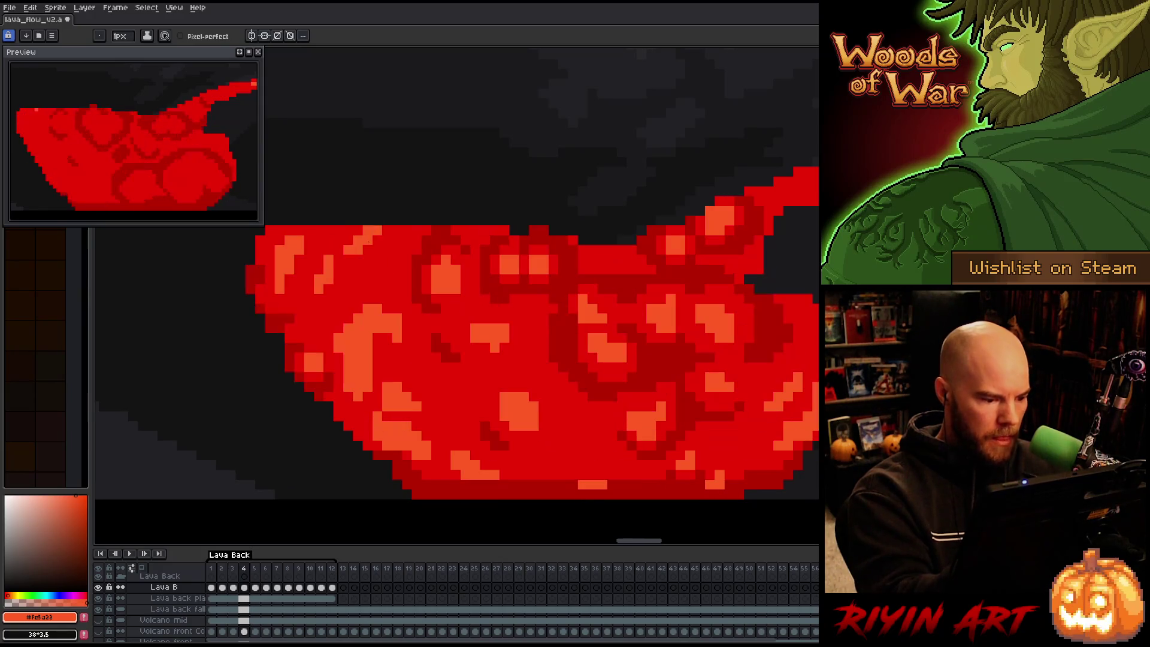
key(period)
drag(349, 419, 328, 338)
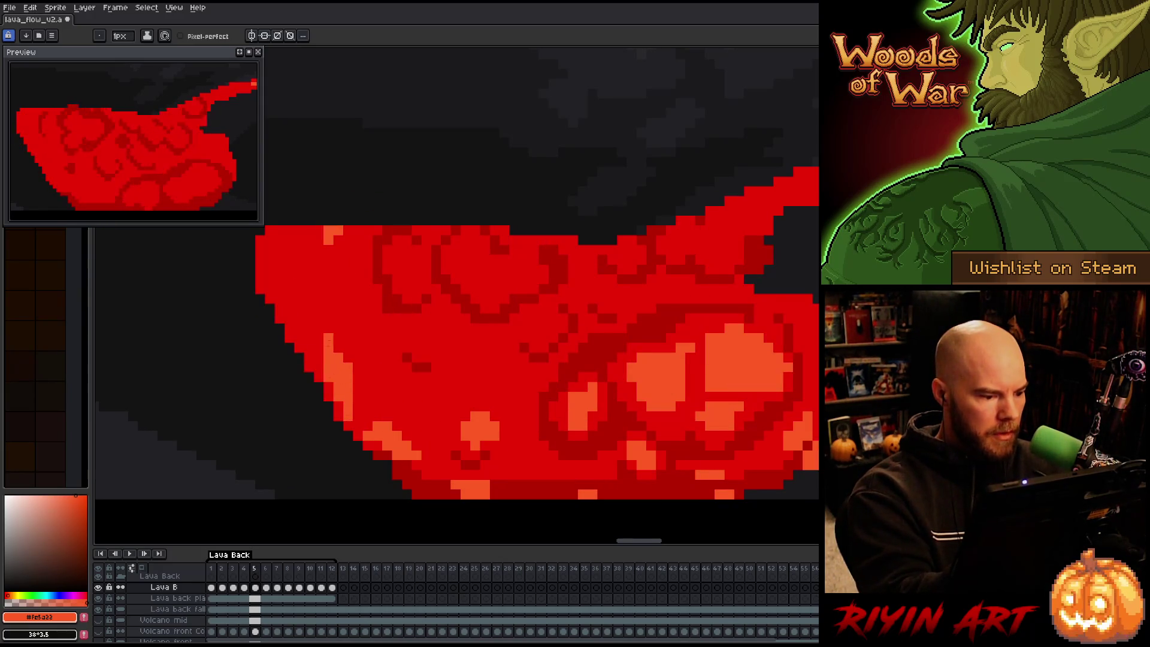
key(comma)
key(period)
key(comma)
key(period)
mouse_move(309, 269)
mouse_down()
mouse_move(289, 296)
mouse_move(280, 237)
mouse_move(269, 279)
mouse_up()
After checking frames 3 and 4, add two orange highlights near the lava's top on frame 5
key(comma)
key(period)
key(comma)
key(period)
key(comma)
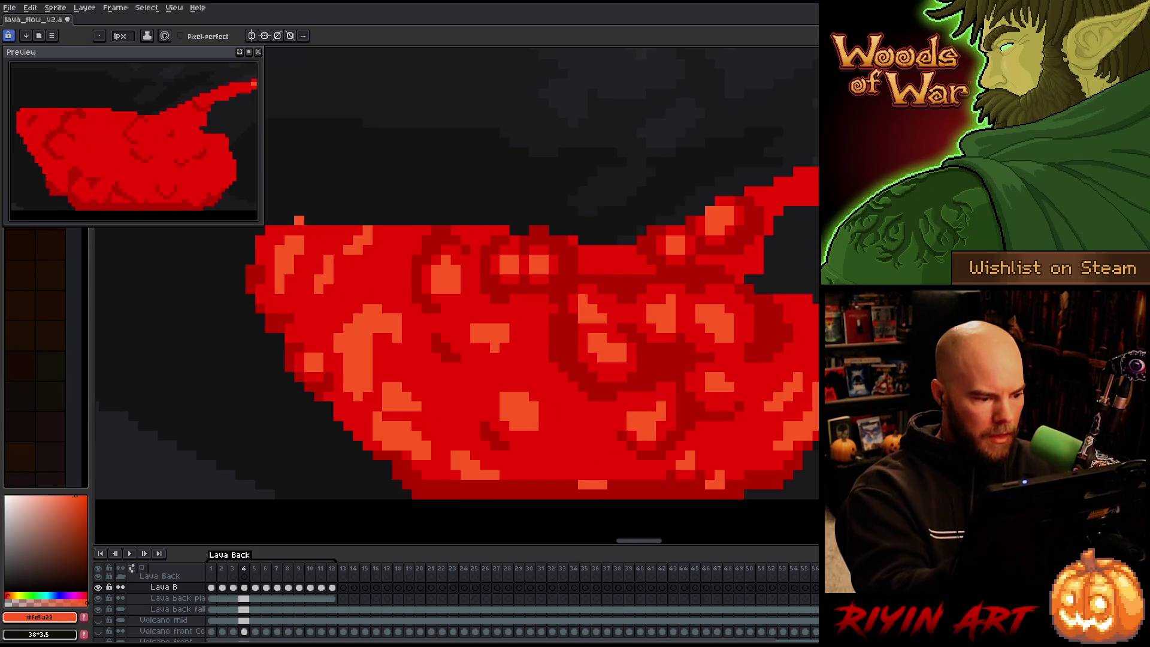
key(period)
key(comma)
key(period)
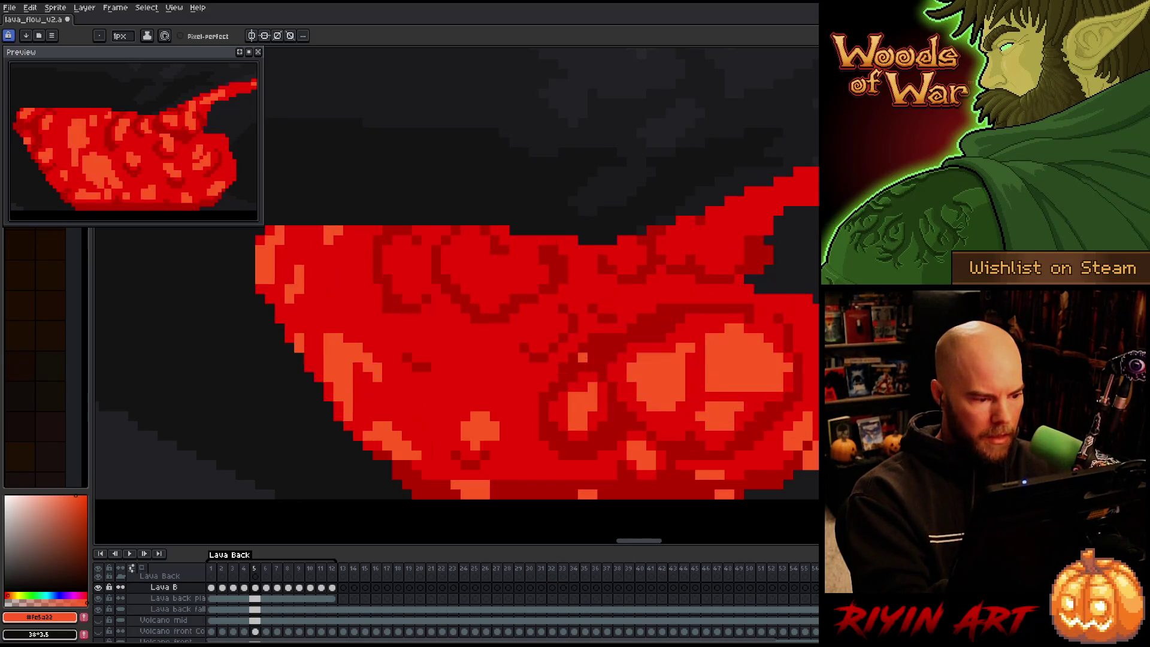
key(comma)
key(comma)
key(period)
key(period)
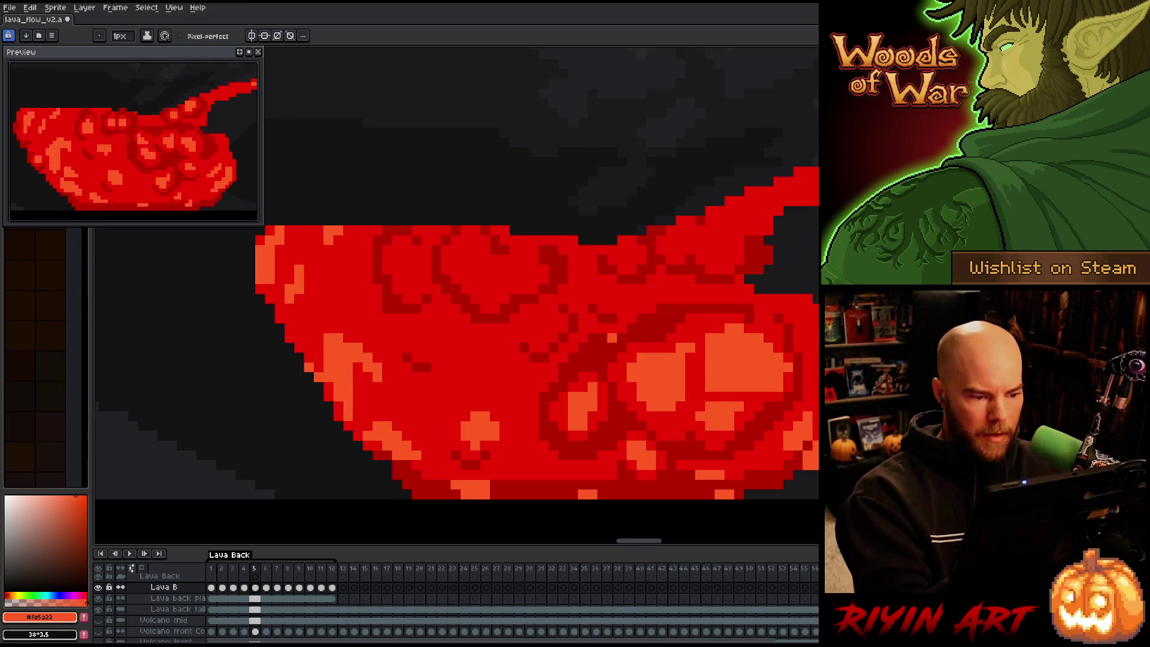
key(comma)
key(period)
mouse_move(525, 269)
mouse_down()
mouse_move(519, 278)
mouse_move(530, 261)
mouse_up()
mouse_move(480, 290)
mouse_down()
mouse_move(479, 255)
mouse_move(492, 288)
mouse_up()
key(comma)
key(period)
Paint more orange highlights on frame 5, including a patch in the lava's middle
drag(406, 258, 400, 280)
key(comma)
key(period)
mouse_move(416, 348)
mouse_down()
mouse_move(431, 352)
mouse_move(426, 338)
mouse_move(444, 347)
mouse_up()
key(comma)
key(period)
key(comma)
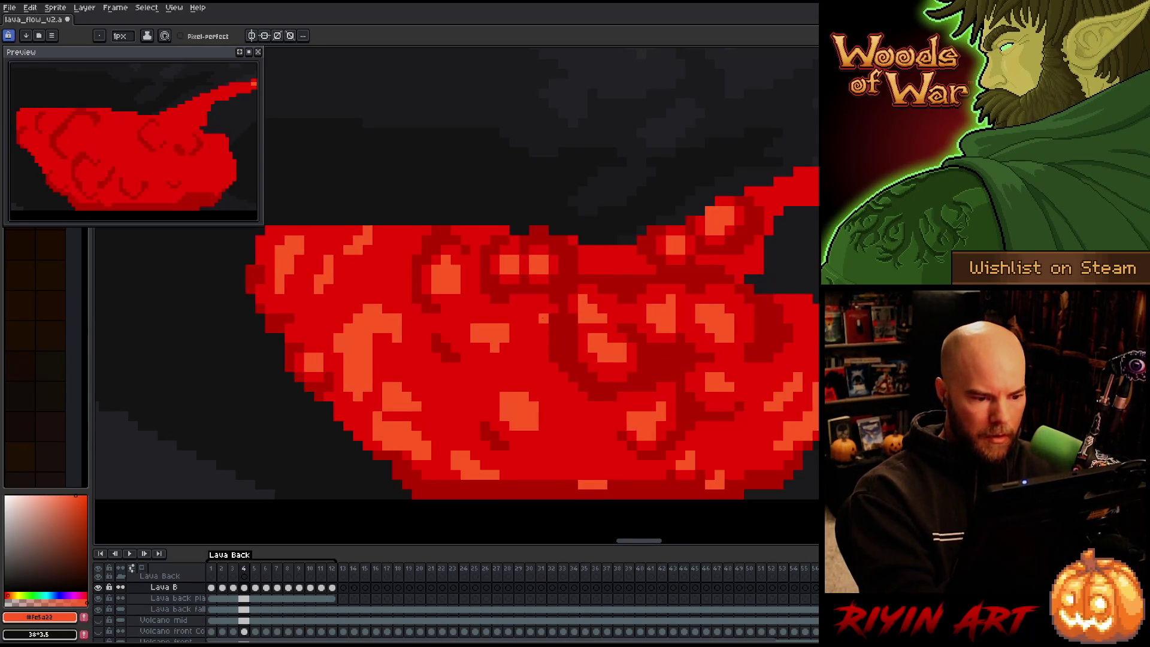
key(period)
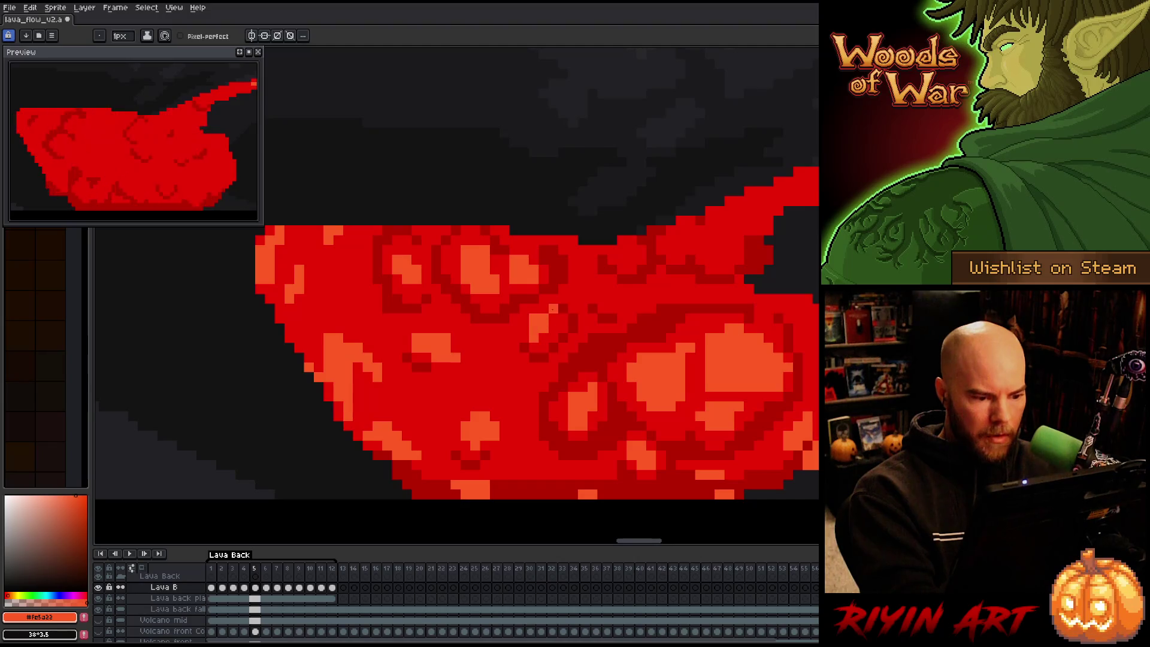
Touch up frame 4 with a few orange pixels near the top of the lava
key(comma)
drag(612, 260, 602, 259)
key(comma)
key(period)
key(comma)
key(period)
key(comma)
key(b)
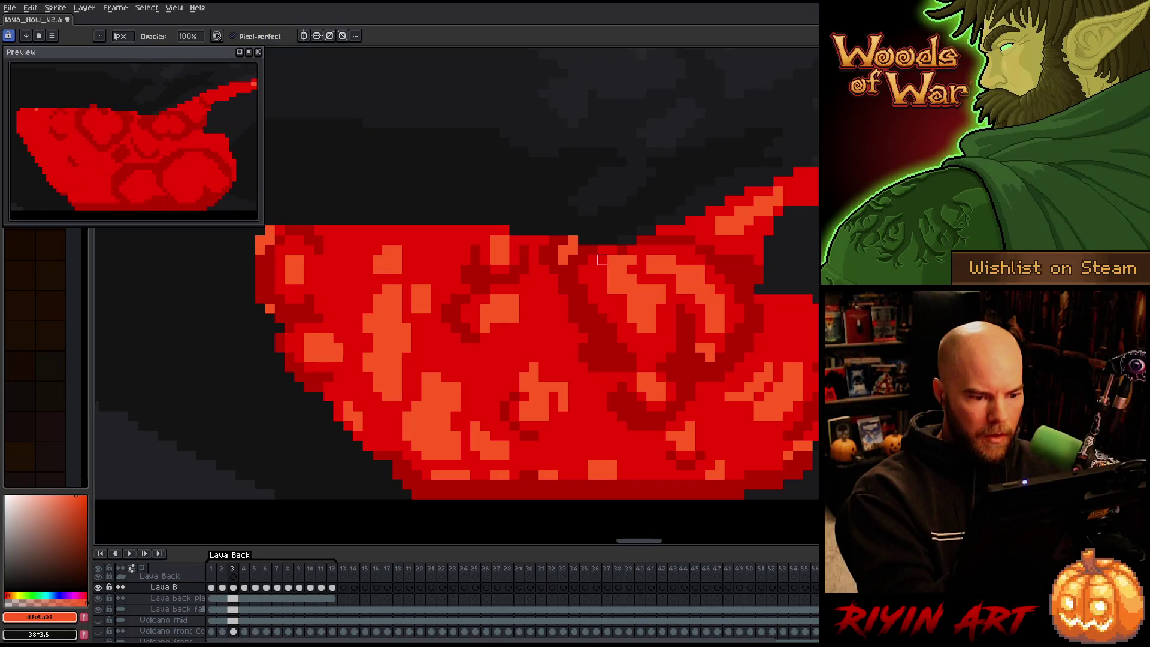
key(e)
key(period)
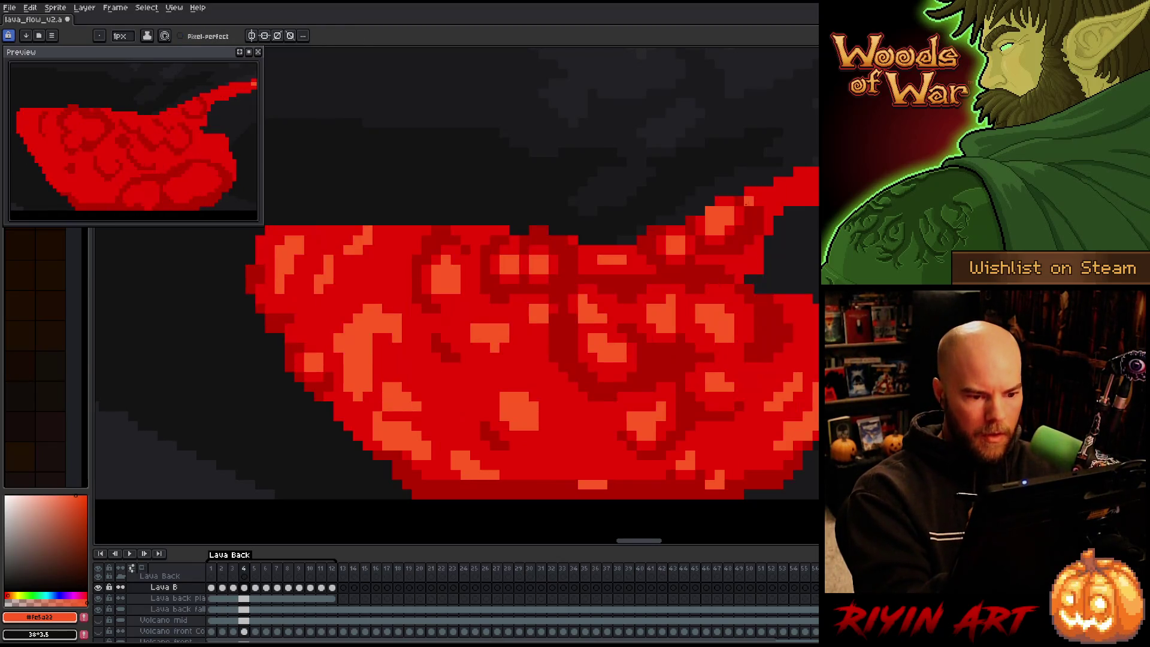
key(comma)
key(comma)
key(period)
key(period)
key(period)
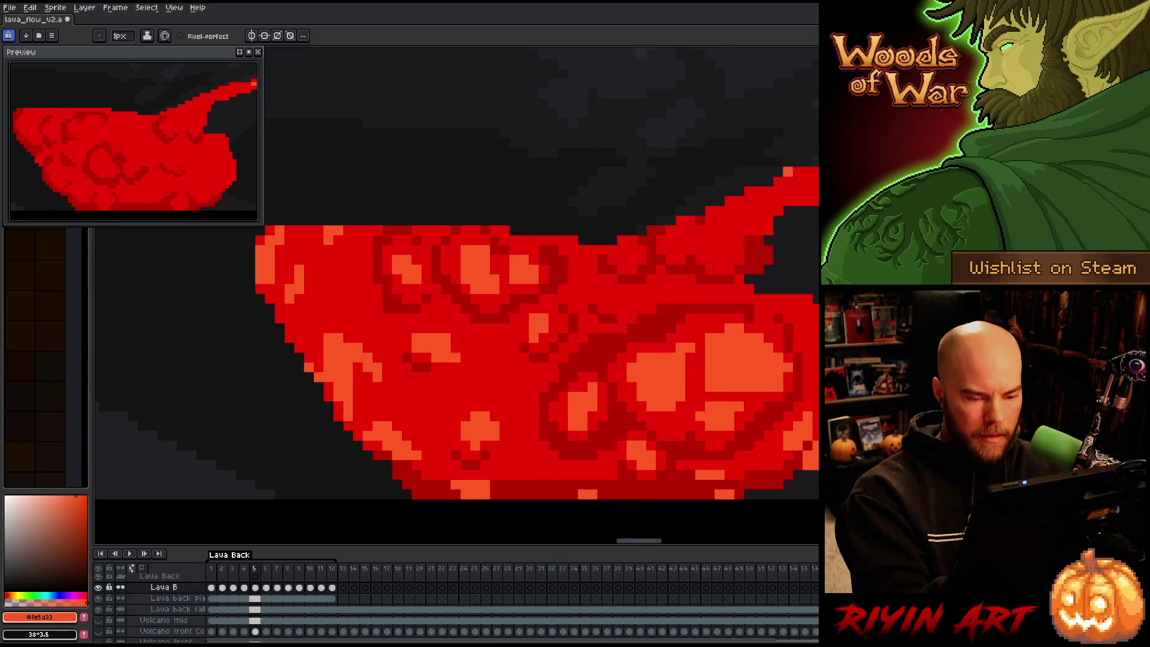
Replay frames 1 to 4, then highlight the upper-right lava tip orange on frames 5 and 6
key(comma)
key(comma)
key(comma)
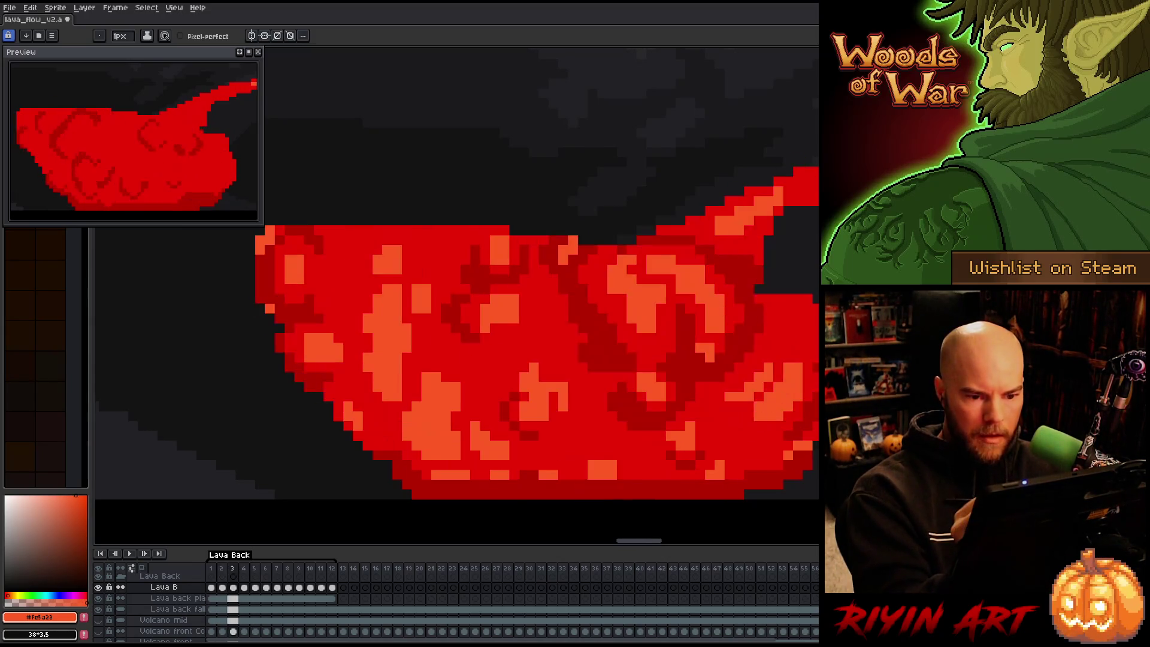
key(period)
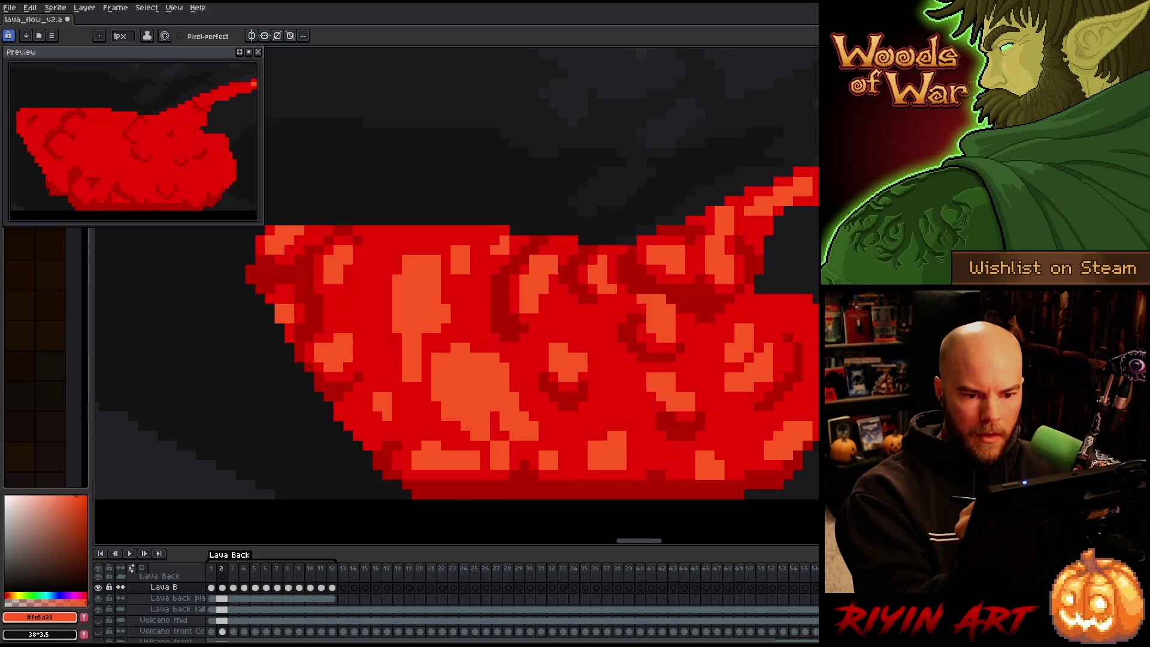
key(period)
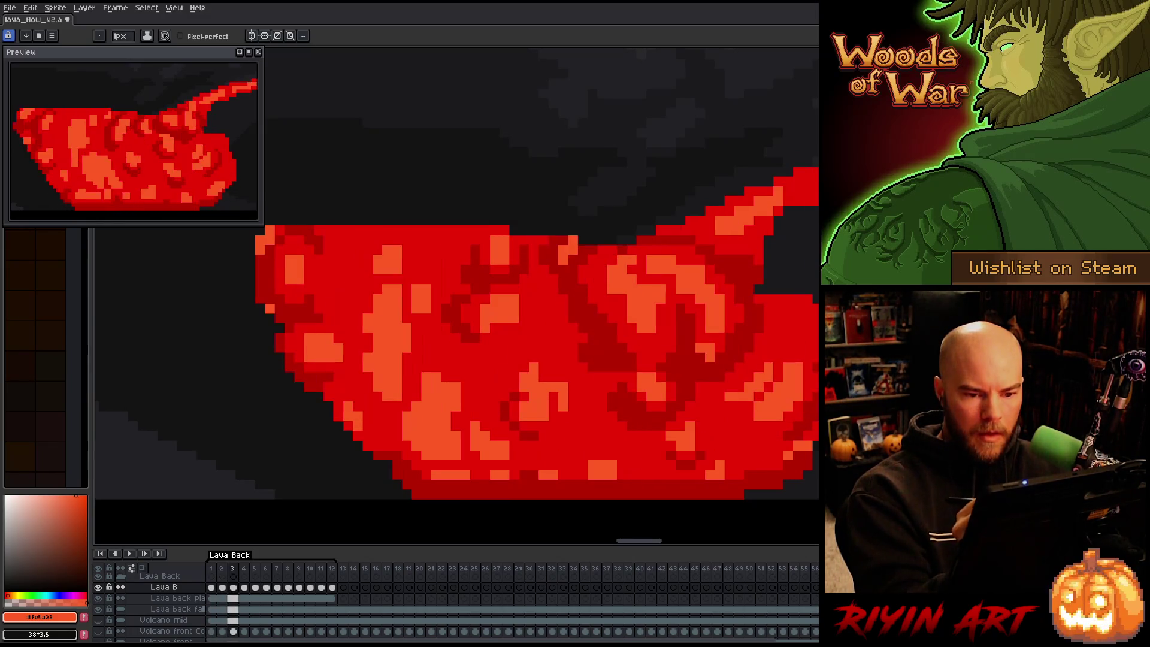
key(period)
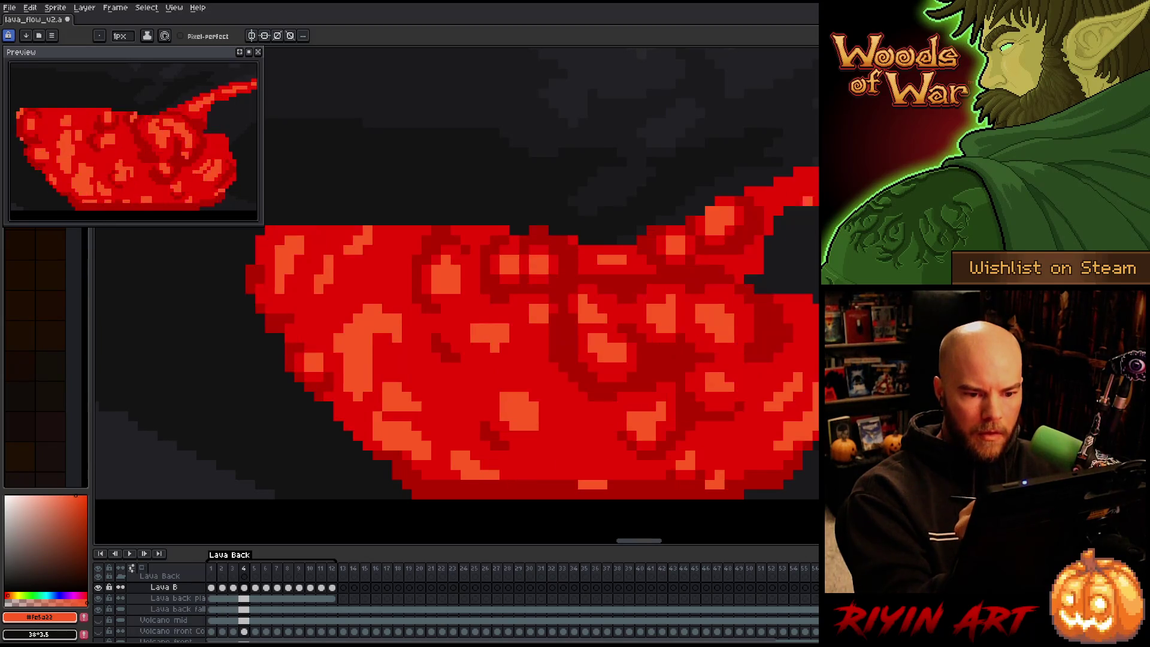
key(period)
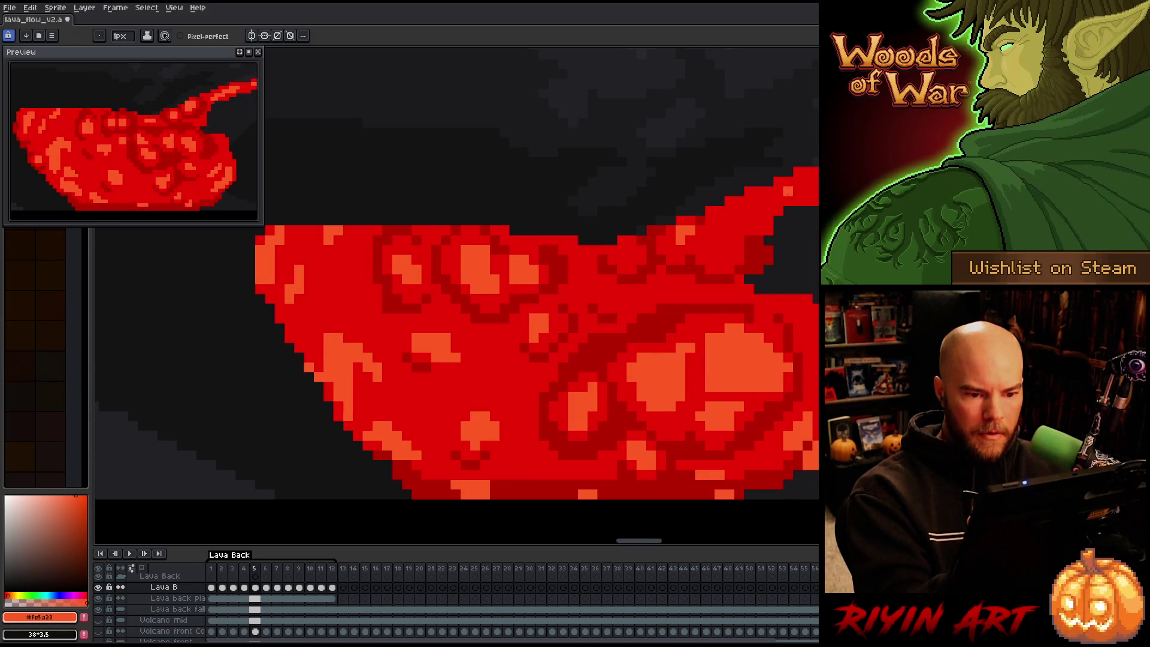
drag(750, 217, 798, 191)
drag(729, 250, 715, 237)
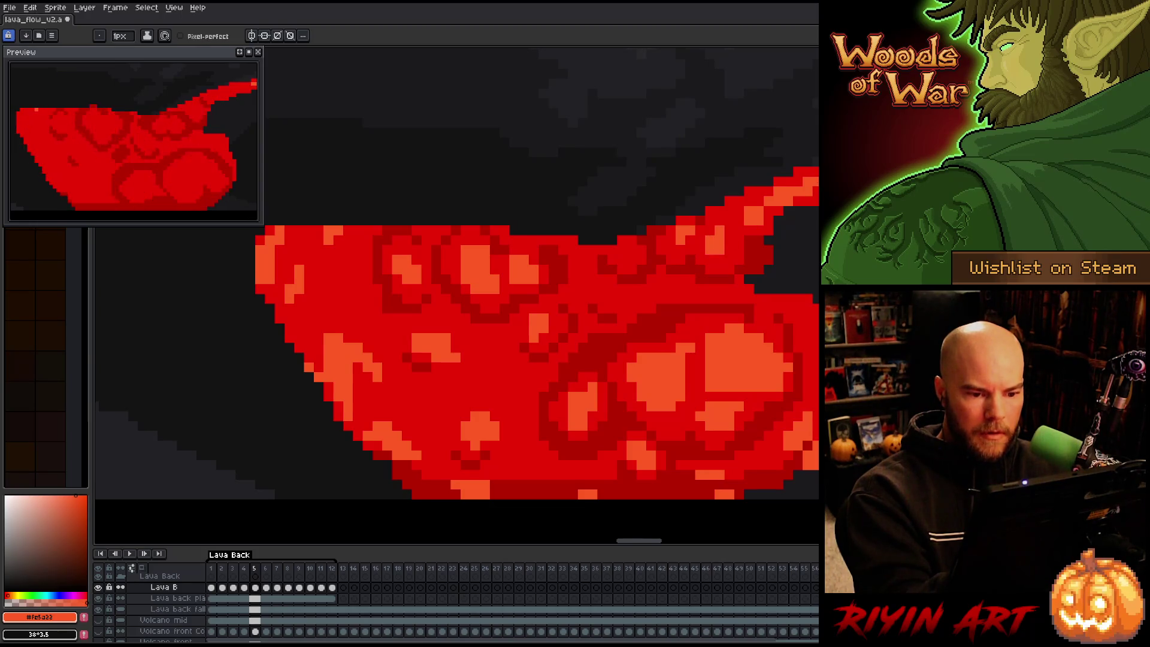
key(period)
mouse_move(788, 181)
mouse_down()
mouse_move(772, 199)
mouse_move(814, 182)
mouse_up()
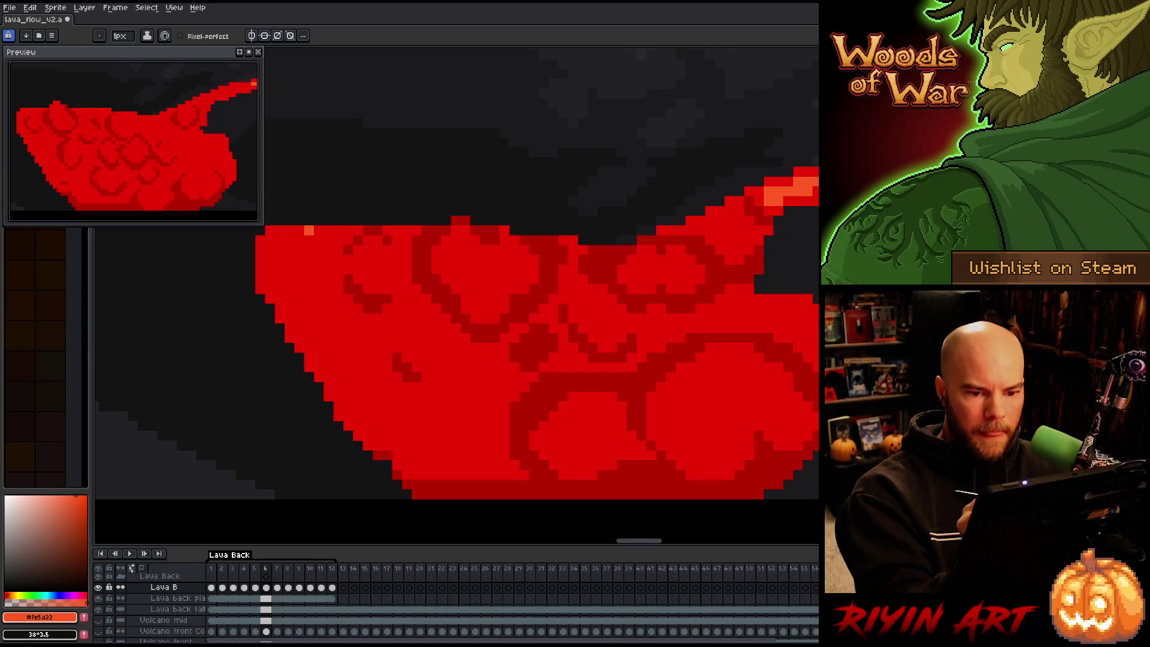
Enlarge the orange patch near the tip, then paint orange tip highlights on frames 7 and 8
drag(722, 237, 734, 225)
key(period)
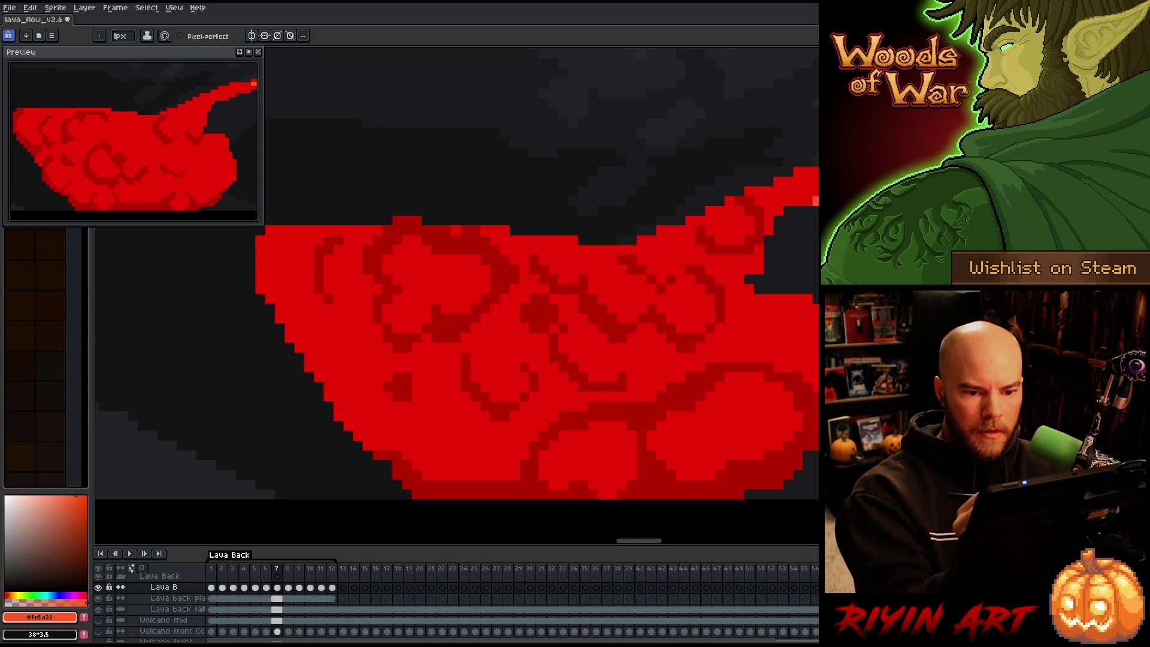
drag(814, 187, 791, 187)
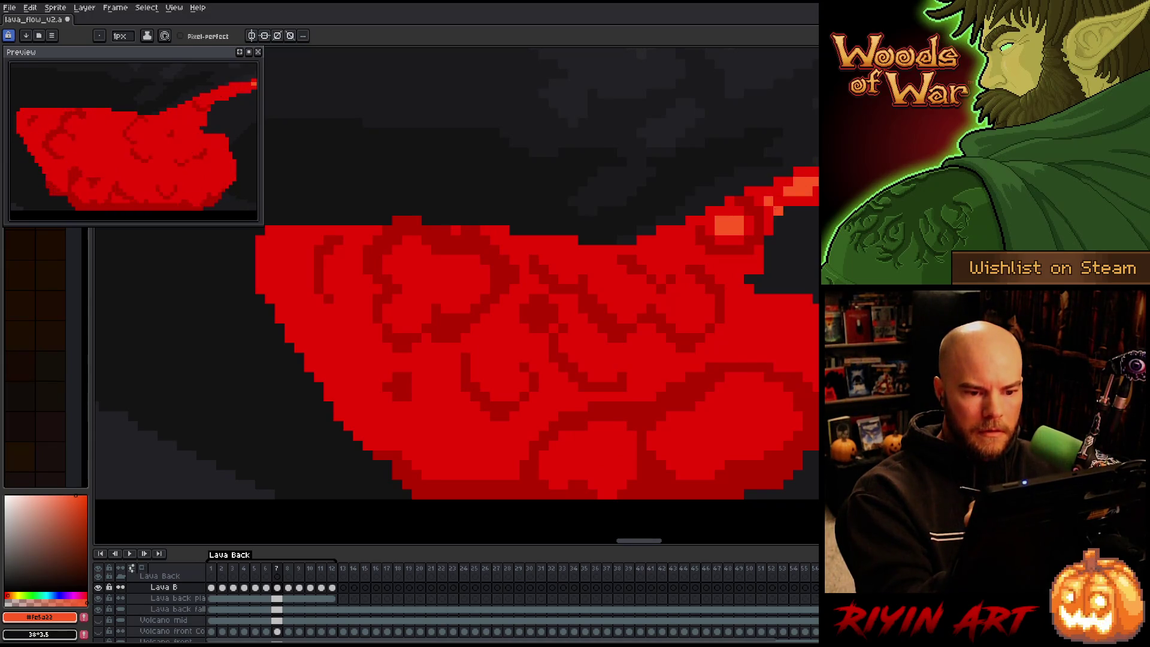
key(period)
drag(785, 190, 758, 207)
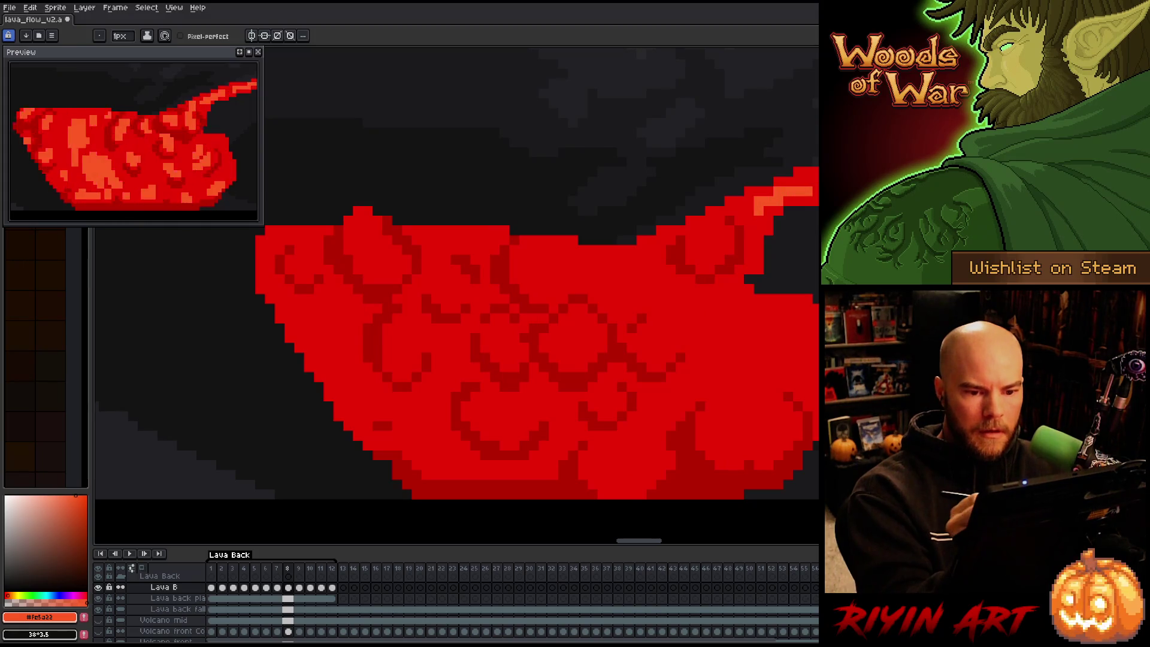
drag(690, 249, 719, 230)
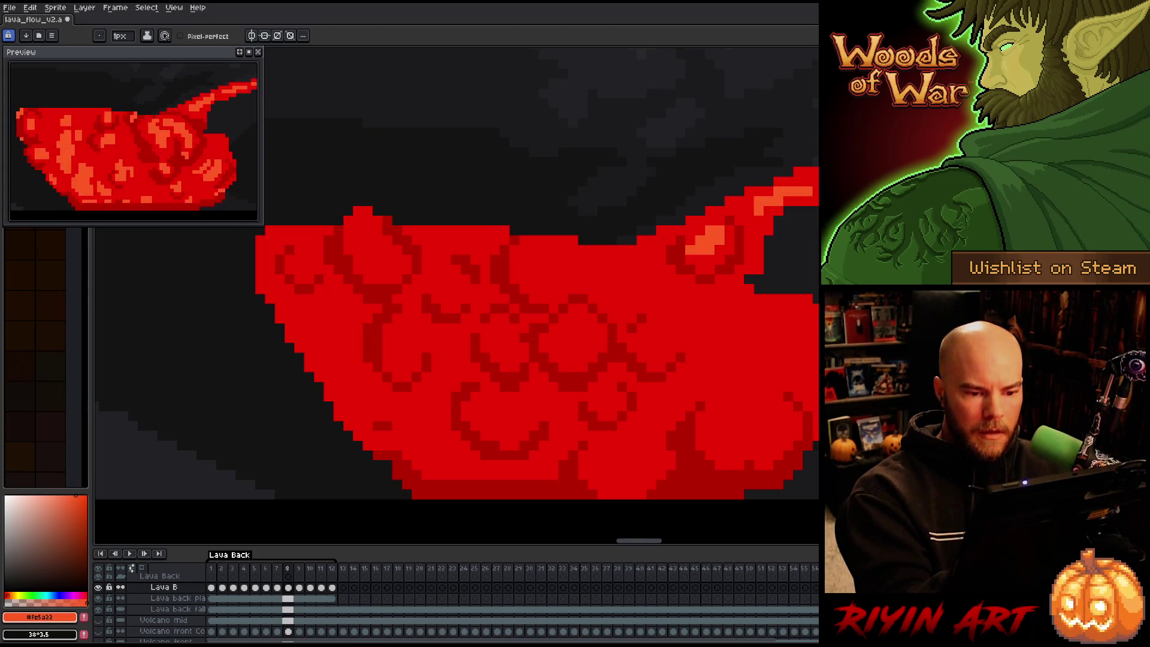
Paint orange highlights along the lava tip and body on frames 9 and 10
key(period)
drag(815, 174, 730, 229)
mouse_move(681, 270)
mouse_down()
mouse_move(689, 239)
mouse_move(671, 270)
mouse_move(719, 202)
mouse_up()
key(period)
mouse_move(739, 240)
mouse_down()
mouse_move(730, 281)
mouse_move(681, 264)
mouse_move(683, 246)
mouse_up()
drag(738, 210, 779, 191)
mouse_move(708, 233)
mouse_down()
mouse_move(729, 217)
mouse_move(710, 243)
mouse_up()
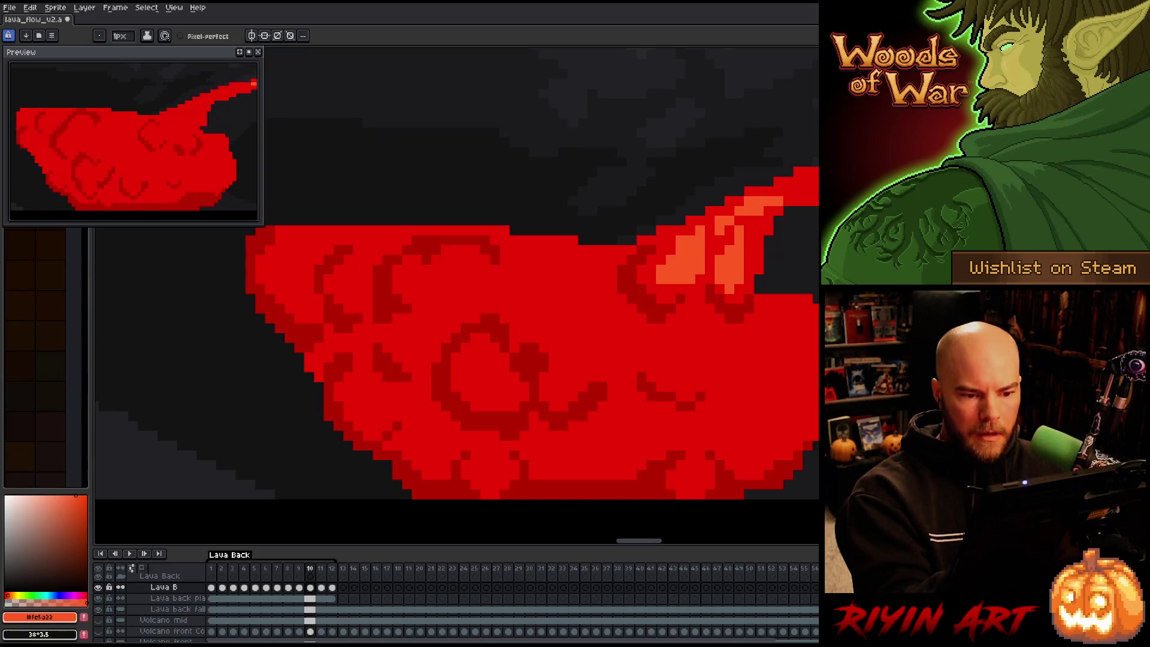
drag(455, 359, 428, 374)
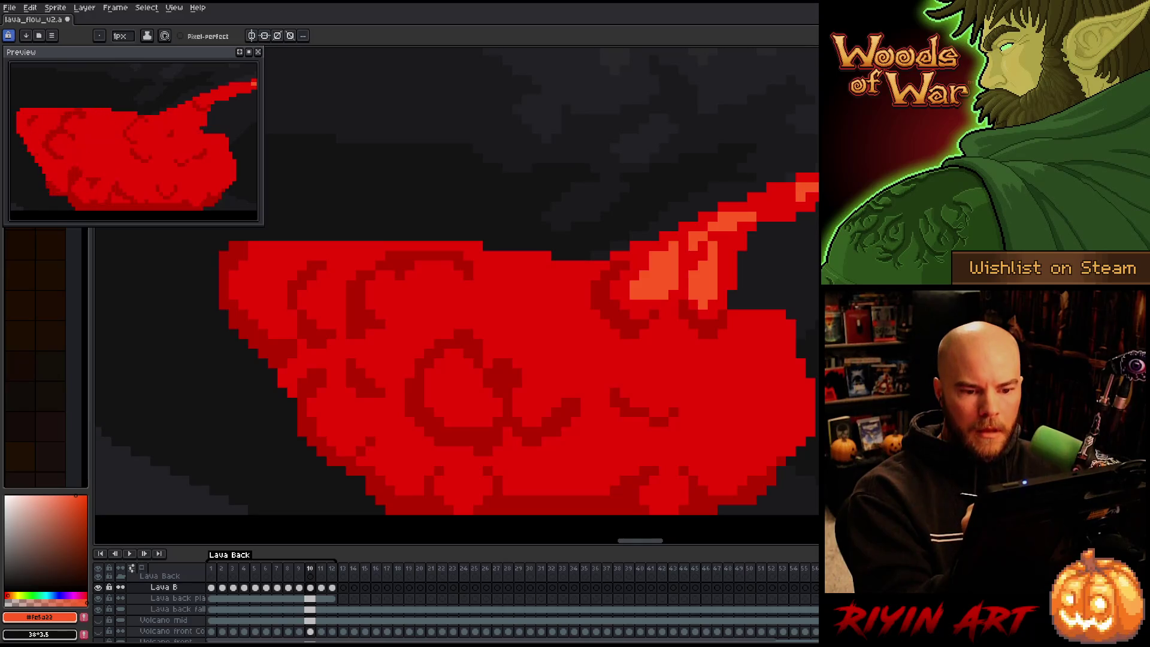
drag(778, 199, 796, 194)
Clean up frame 10 by repainting a stray pixel dark red and erasing stray orange at the tip
key(Left)
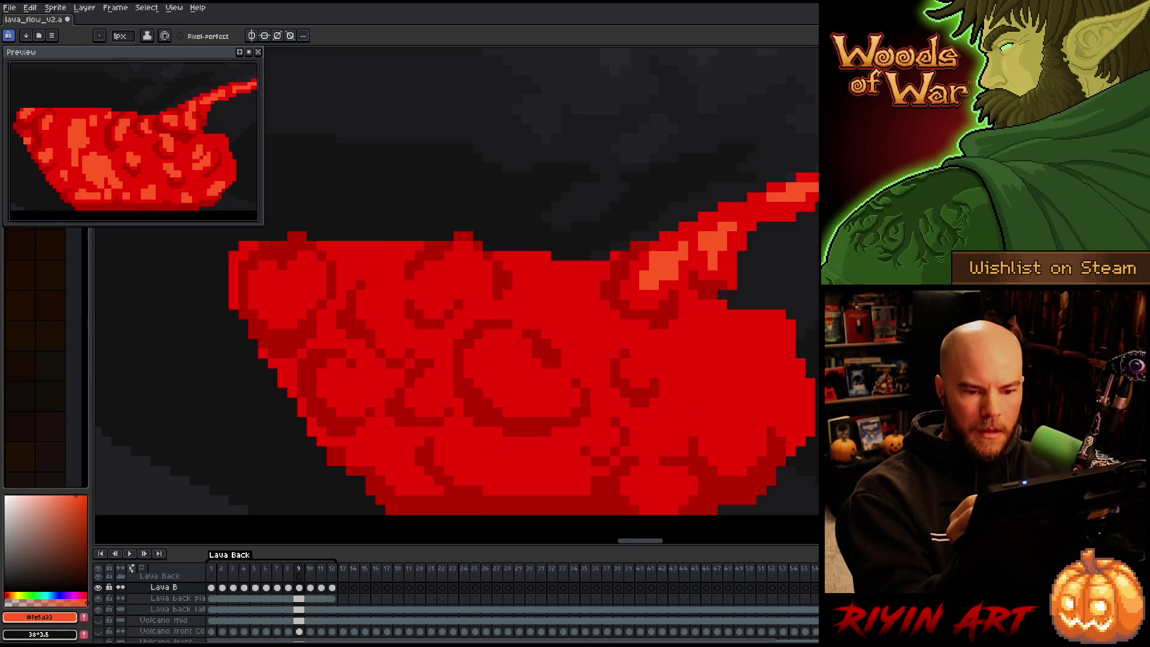
key(Right)
click(801, 215)
key(Right)
key(Left)
key(e)
drag(810, 184, 773, 204)
key(b)
On frame 11, paint orange highlights along the tail and body plus a small bubble ring
key(Left)
key(Right)
key(Right)
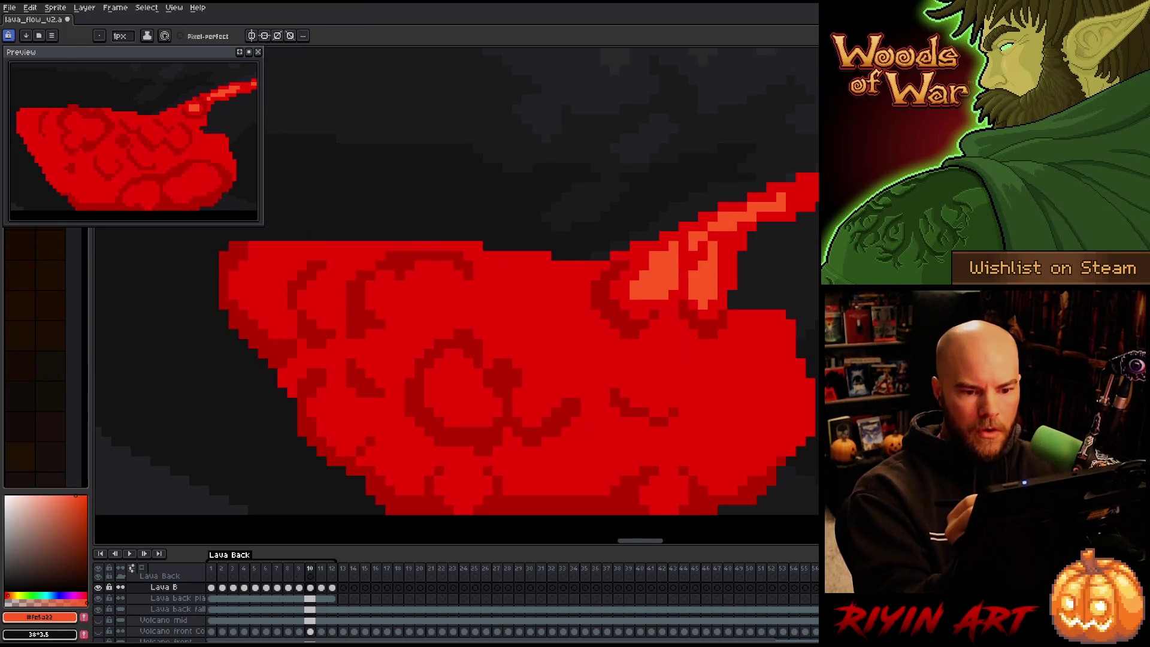
mouse_move(810, 197)
mouse_down()
mouse_move(728, 231)
mouse_move(696, 265)
mouse_up()
key(Left)
key(Right)
key(Left)
key(Right)
mouse_move(683, 333)
mouse_down()
mouse_move(674, 303)
mouse_move(645, 285)
mouse_move(659, 245)
mouse_up()
key(Left)
key(Right)
drag(605, 295, 590, 326)
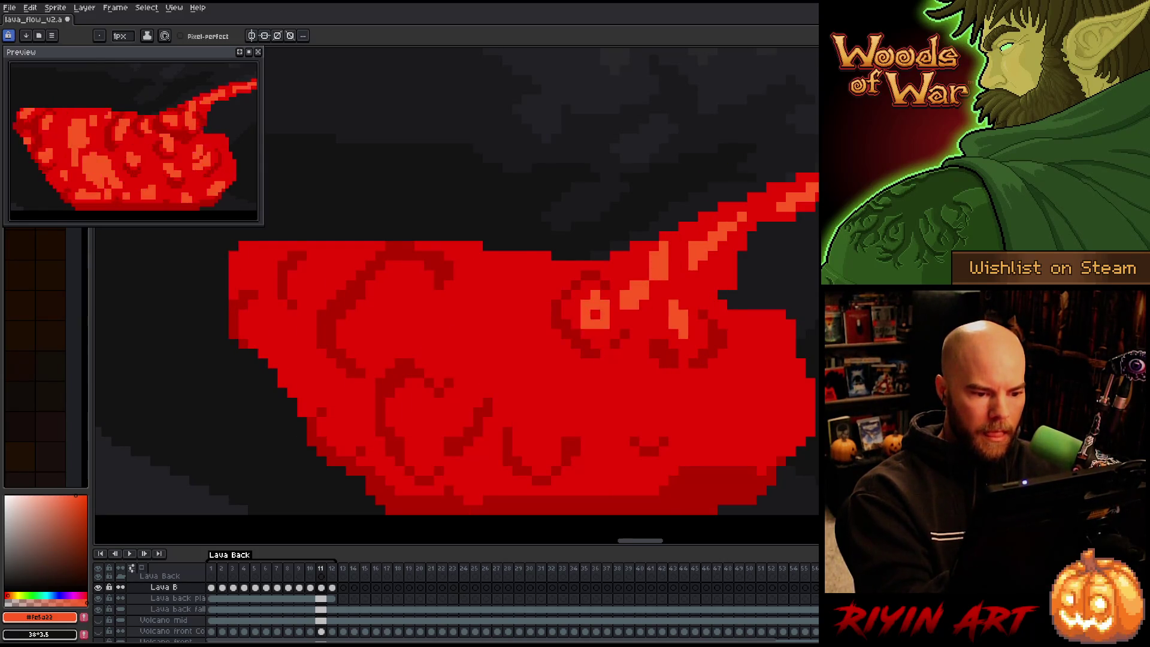
Add a single orange pixel at the lava tip on frame 11
key(Left)
key(Right)
click(811, 168)
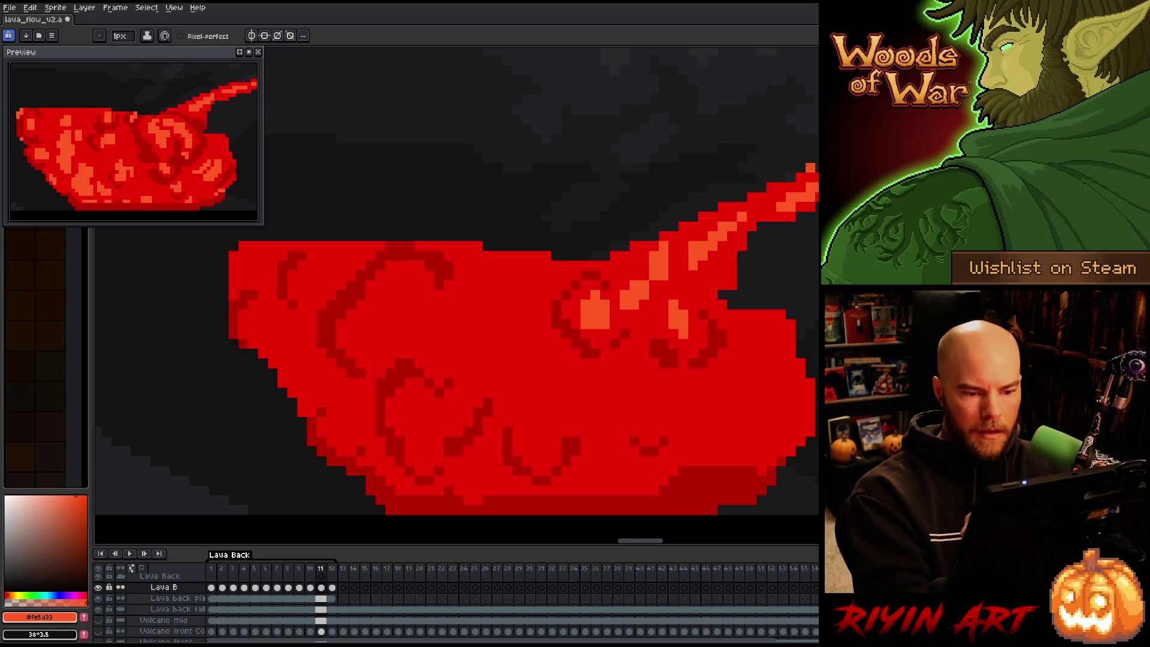
Paint frame 12's tip highlights, a larger orange spot, a diagonal streak and a lower patch
key(Right)
drag(791, 204, 743, 215)
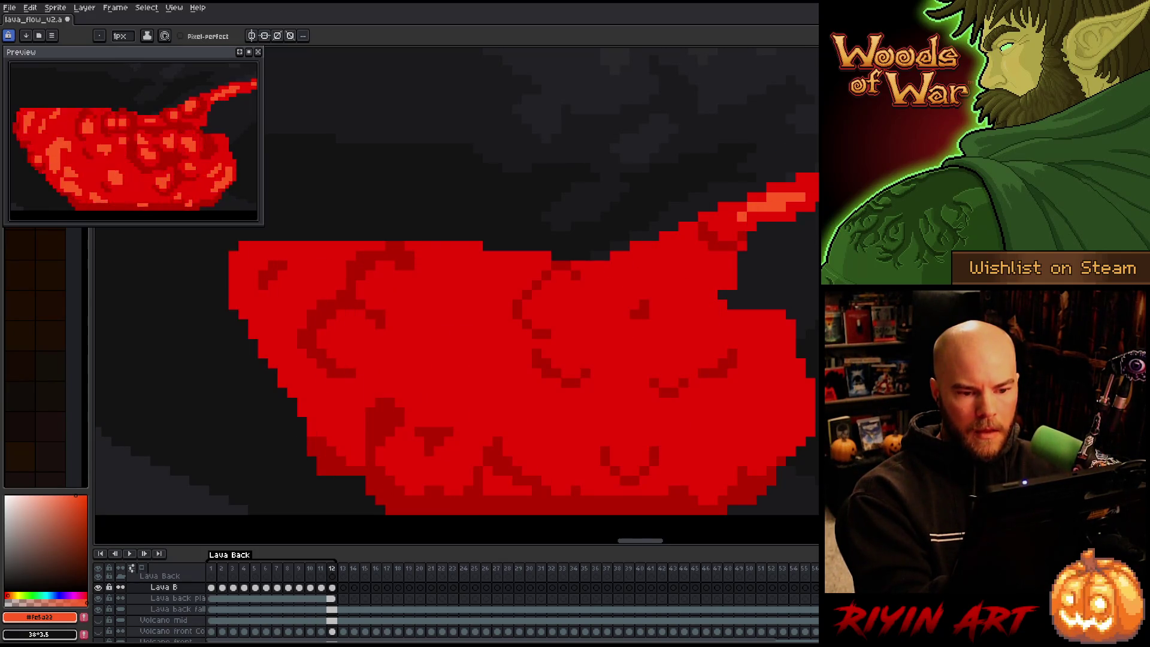
click(732, 216)
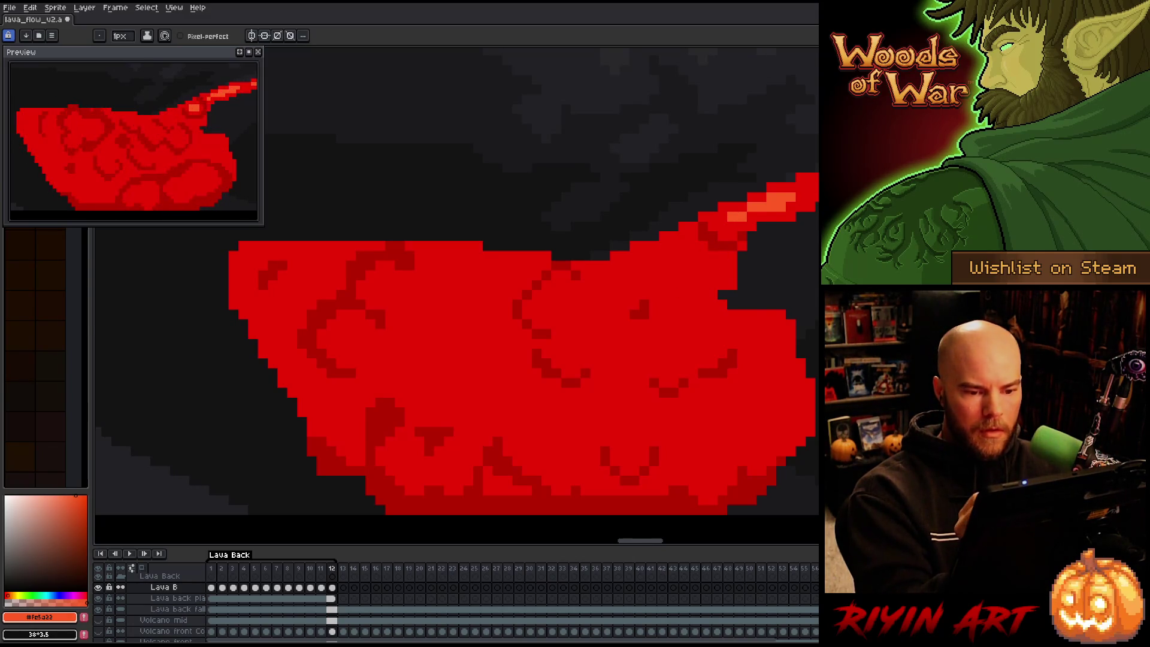
key(Right)
key(Left)
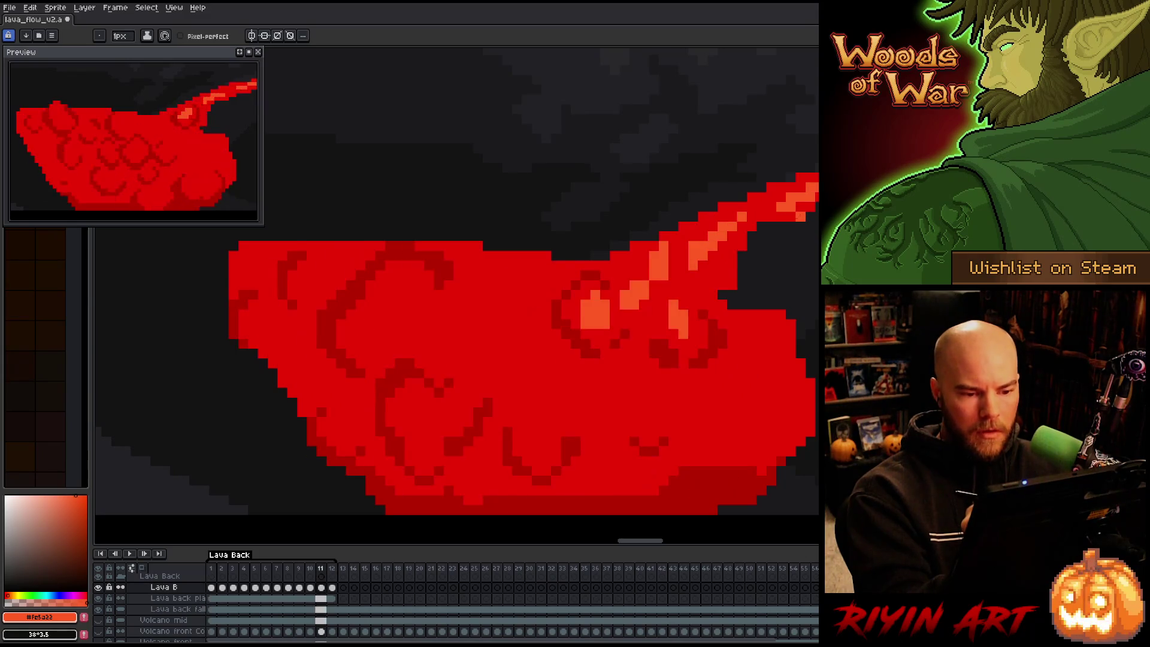
mouse_move(674, 256)
mouse_down()
mouse_move(702, 294)
mouse_move(617, 292)
mouse_up()
mouse_move(693, 334)
mouse_down()
mouse_move(683, 324)
mouse_move(656, 353)
mouse_move(668, 339)
mouse_up()
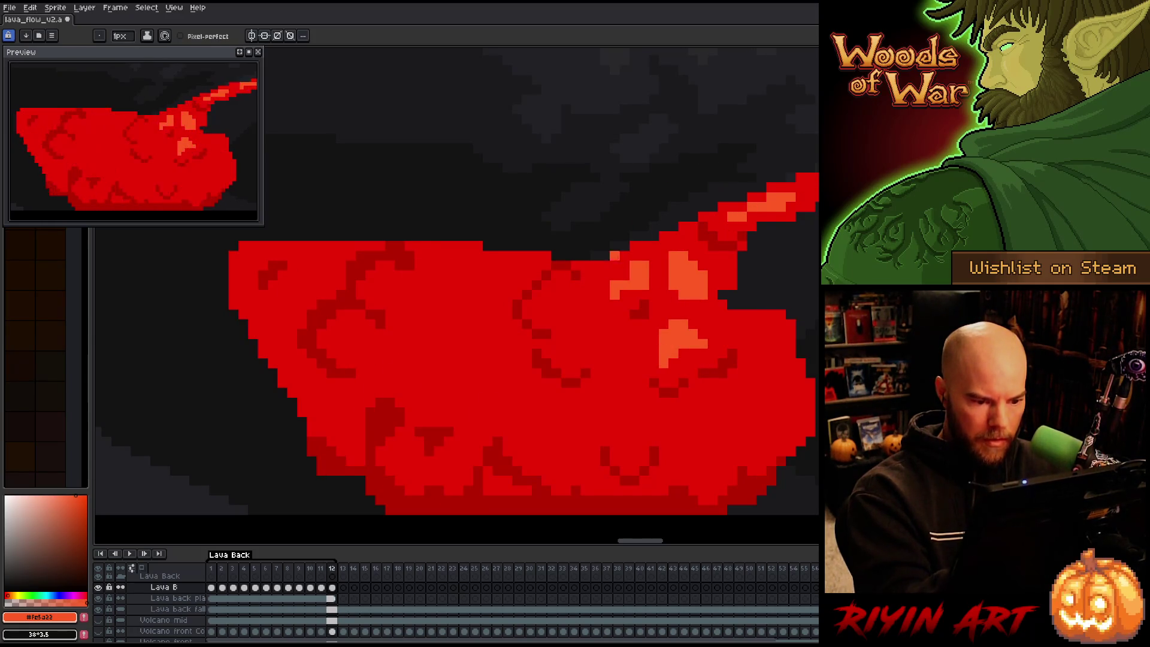
mouse_move(602, 324)
mouse_down()
mouse_move(596, 353)
mouse_move(597, 324)
mouse_move(563, 286)
mouse_up()
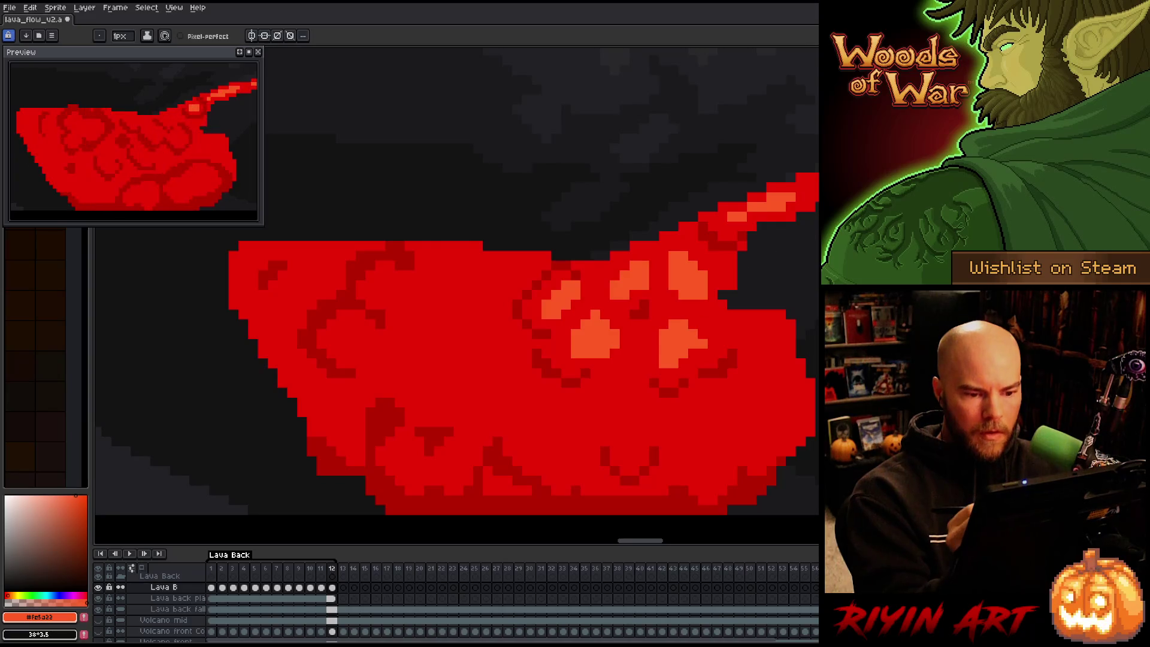
key(Right)
key(Right)
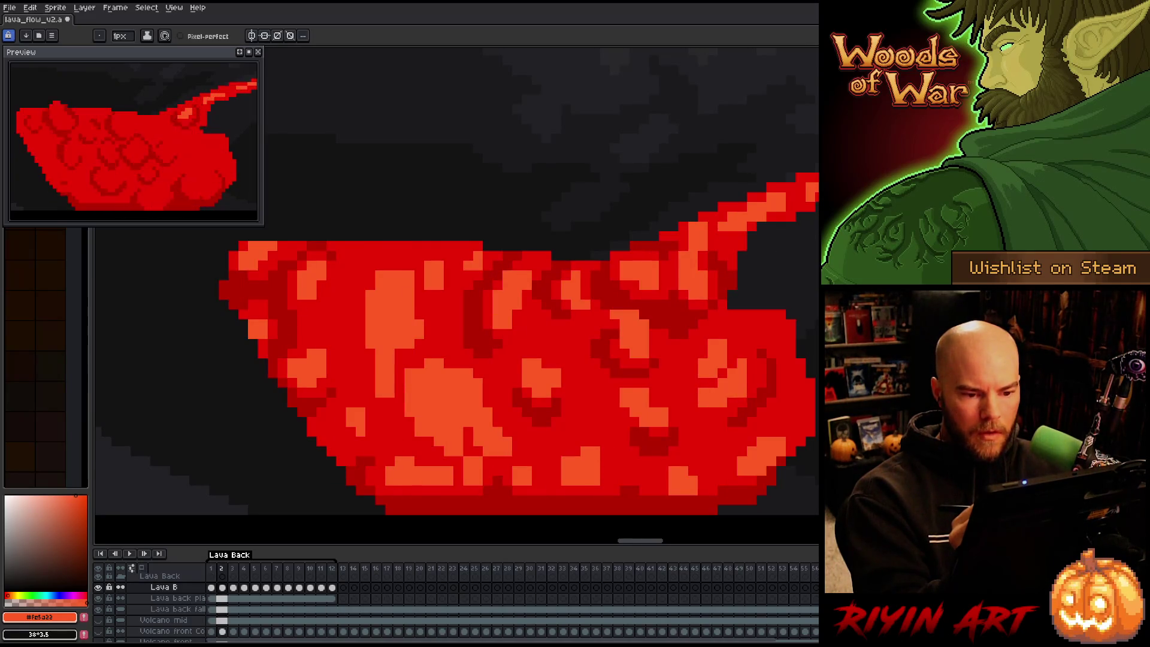
Step through frames 1–4, then play the lava animation to review the orange highlights
key(Left)
key(Left)
key(Right)
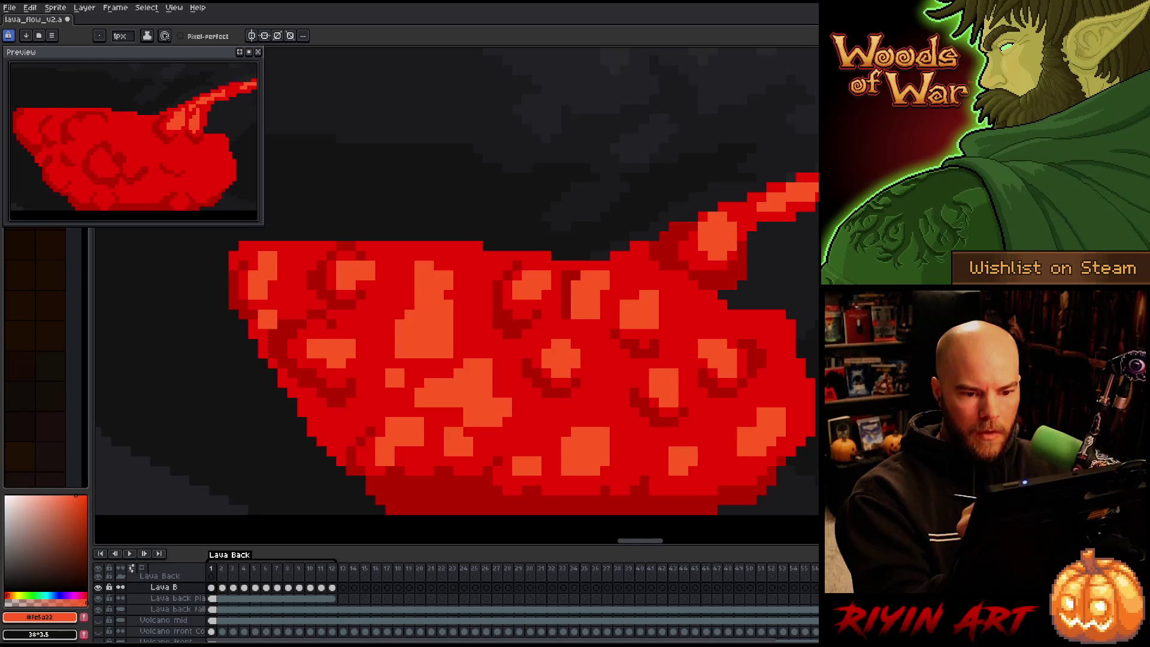
key(Right)
key(e)
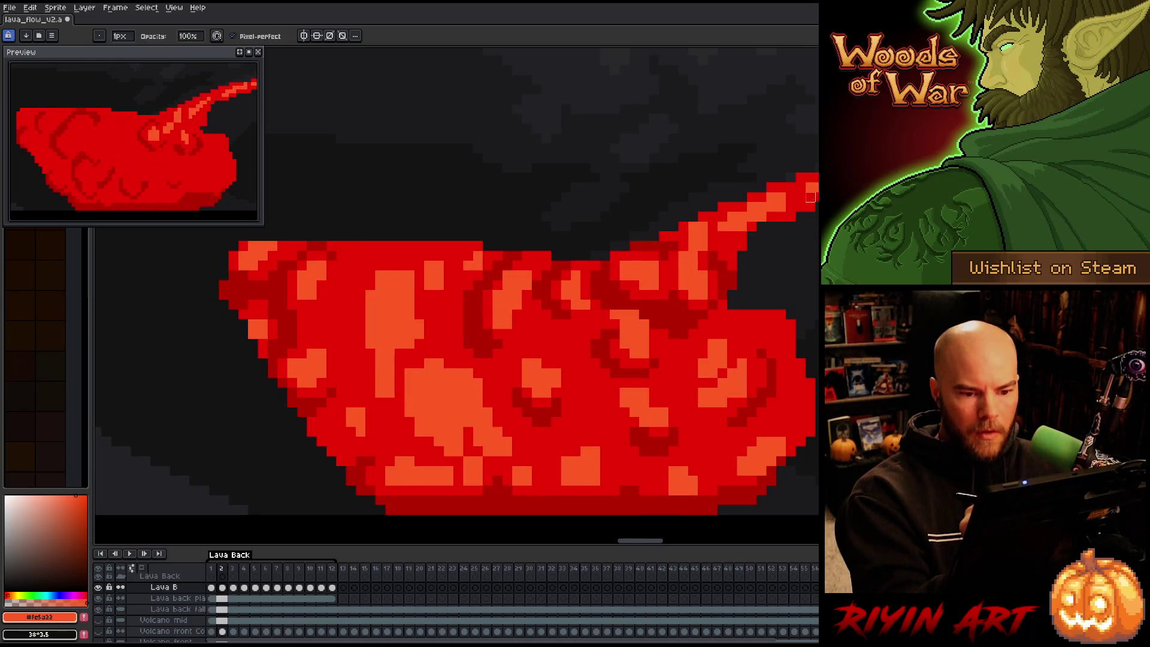
key(Right)
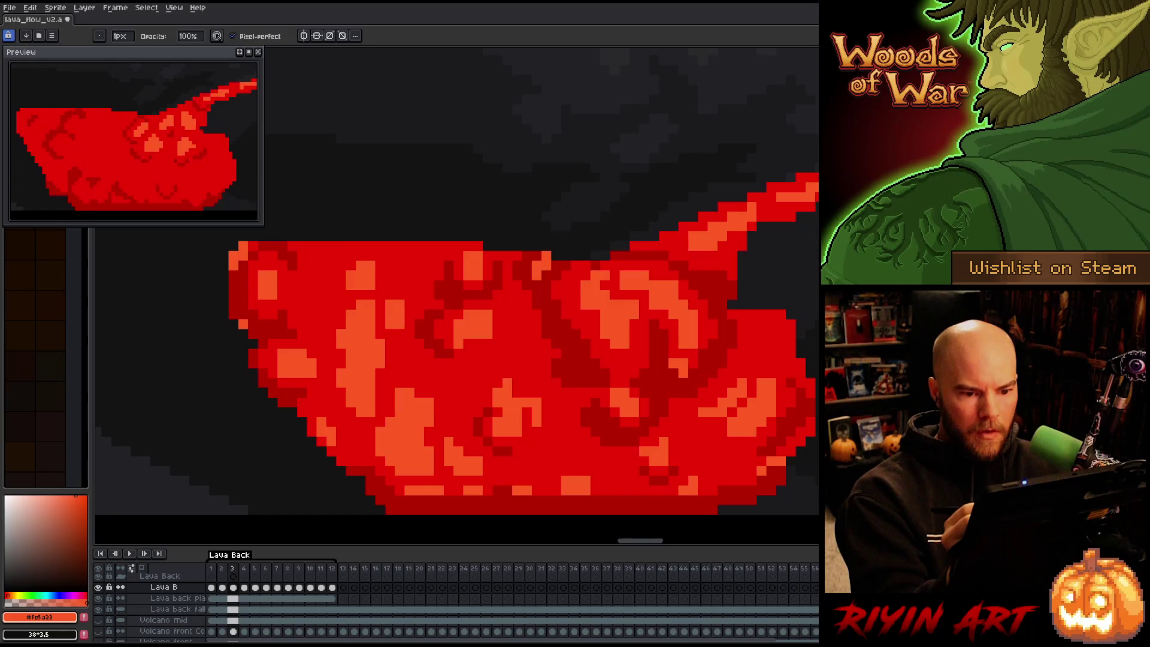
key(Right)
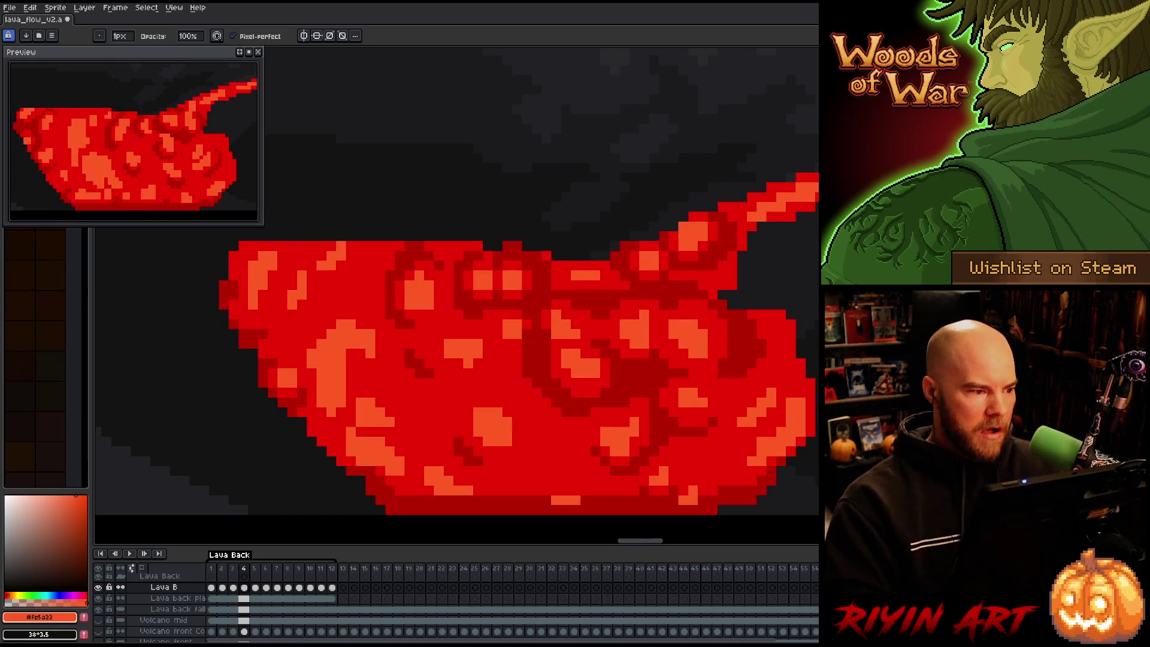
key(Return)
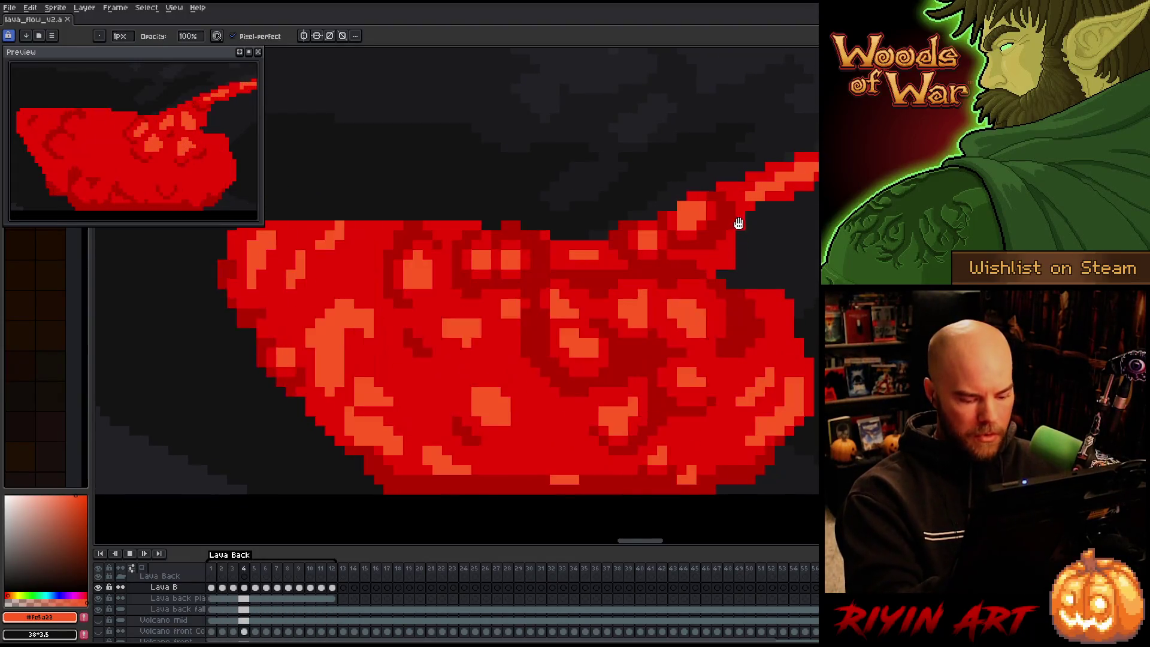
key(e)
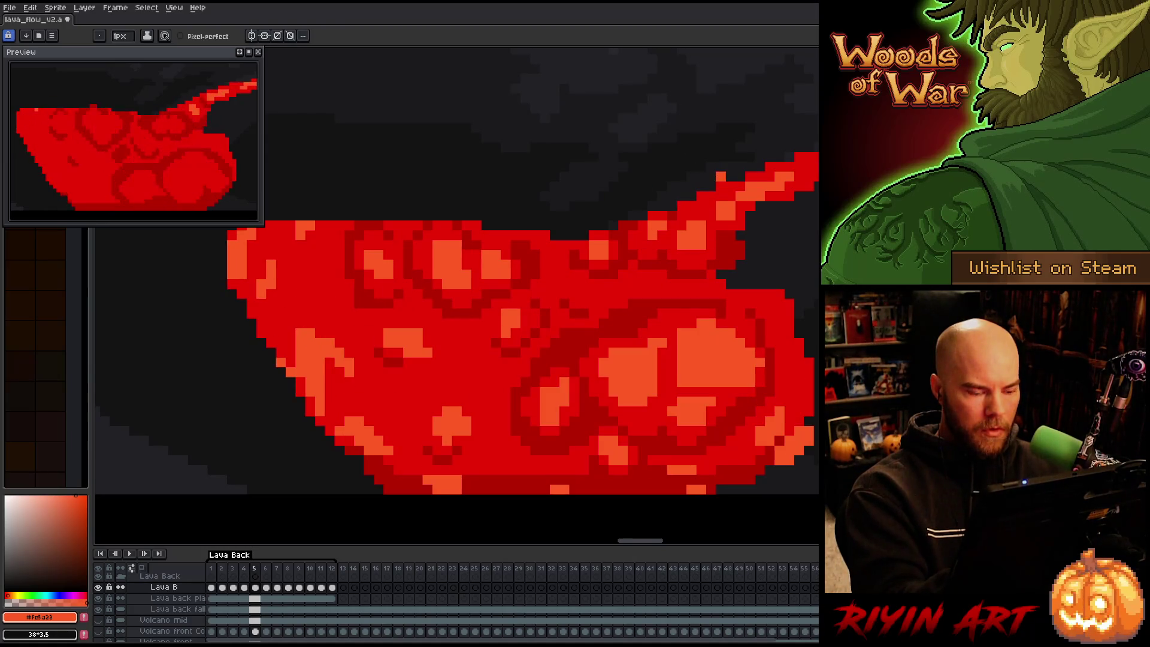
Add a short orange stroke on frame 5, then paint orange highlights on frame 6's lower lava
key(period)
drag(573, 294, 612, 293)
key(period)
mouse_move(731, 411)
mouse_down()
mouse_move(756, 387)
mouse_move(743, 400)
mouse_move(720, 372)
mouse_move(656, 434)
mouse_move(689, 460)
mouse_move(671, 457)
mouse_up()
key(period)
key(comma)
key(period)
key(comma)
key(period)
key(comma)
Paint an orange patch on frame 6's lower lava and erase stray pixels at lower right
mouse_move(790, 460)
mouse_down()
mouse_move(805, 449)
mouse_move(784, 460)
mouse_up()
key(comma)
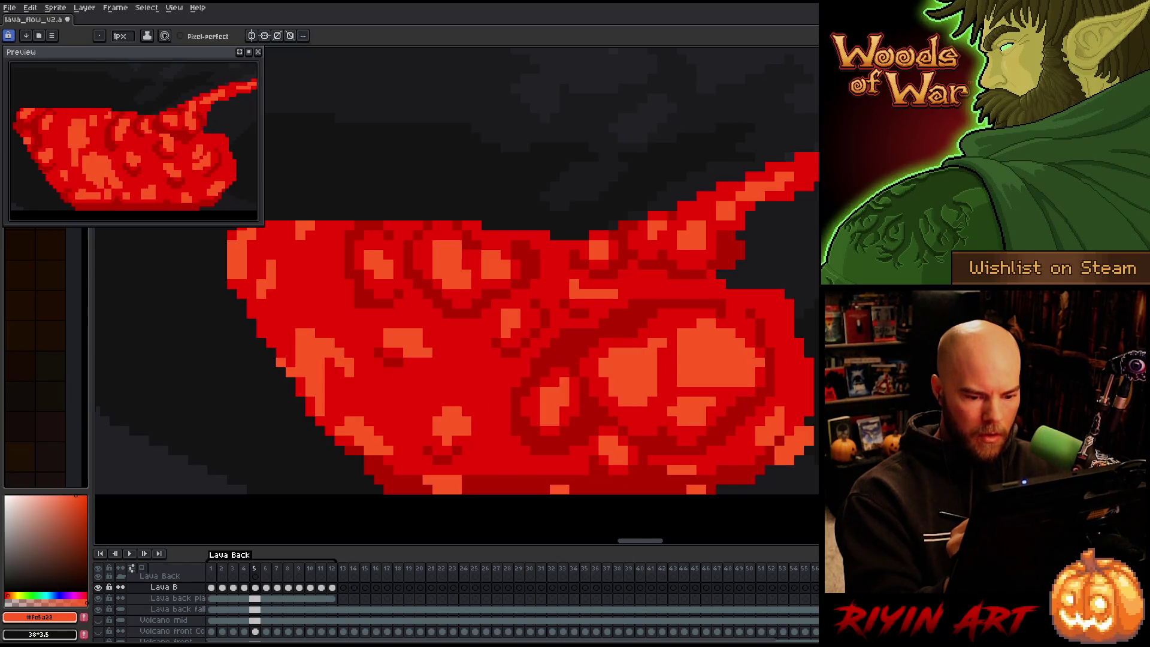
key(period)
drag(790, 479, 790, 466)
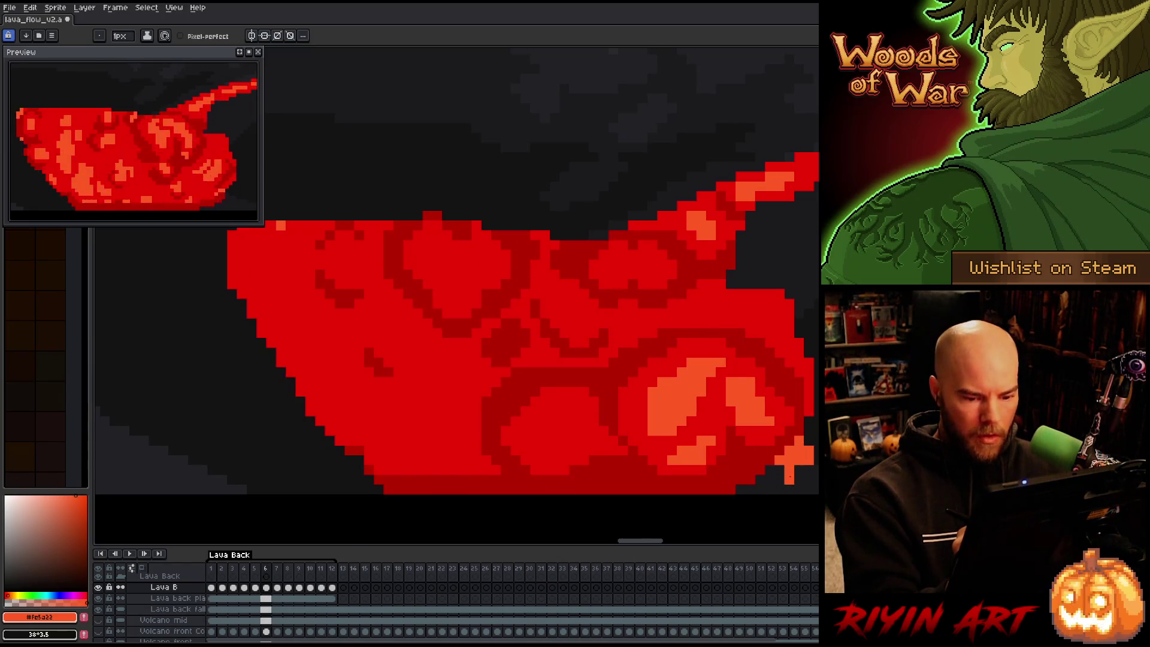
key(b)
Clean up the bottom-right lava edge on frame 6, checking bubble positions against frame 5
key(e)
key(comma)
key(period)
mouse_move(809, 474)
mouse_down()
mouse_move(802, 479)
mouse_move(809, 458)
mouse_up()
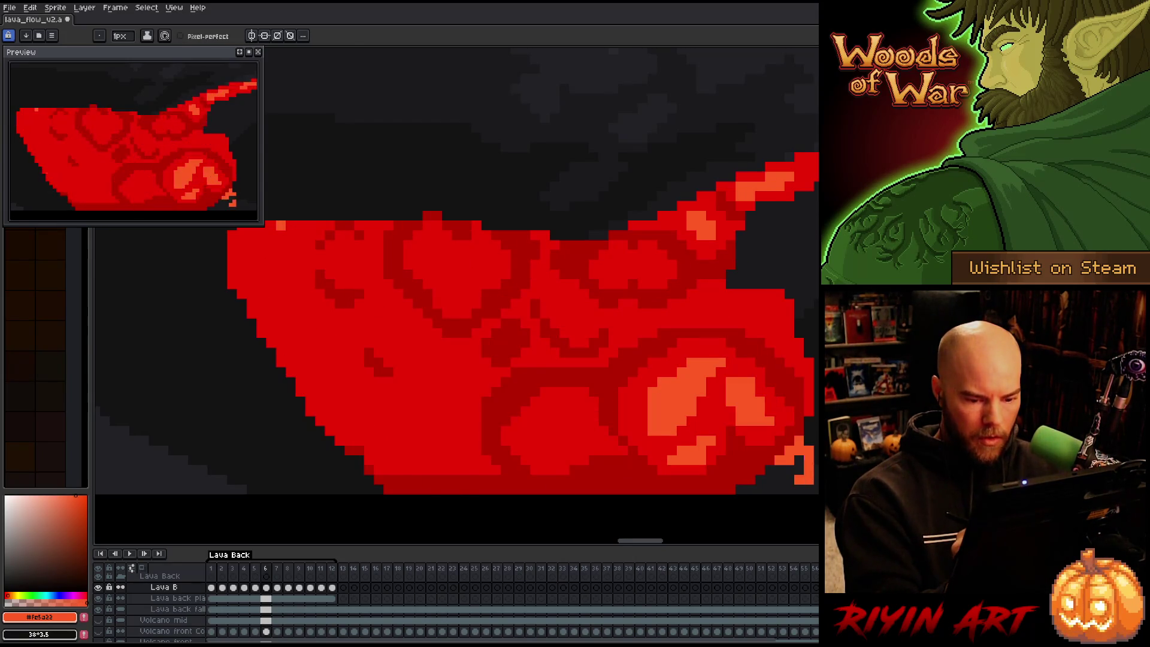
click(808, 460)
key(comma)
key(period)
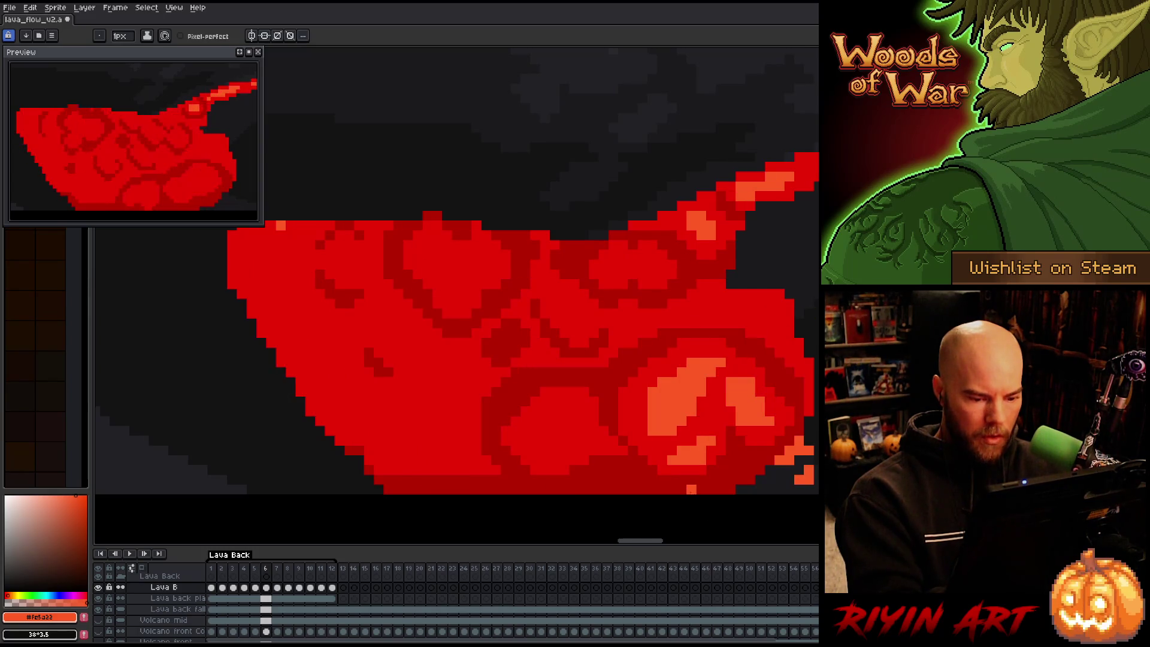
key(comma)
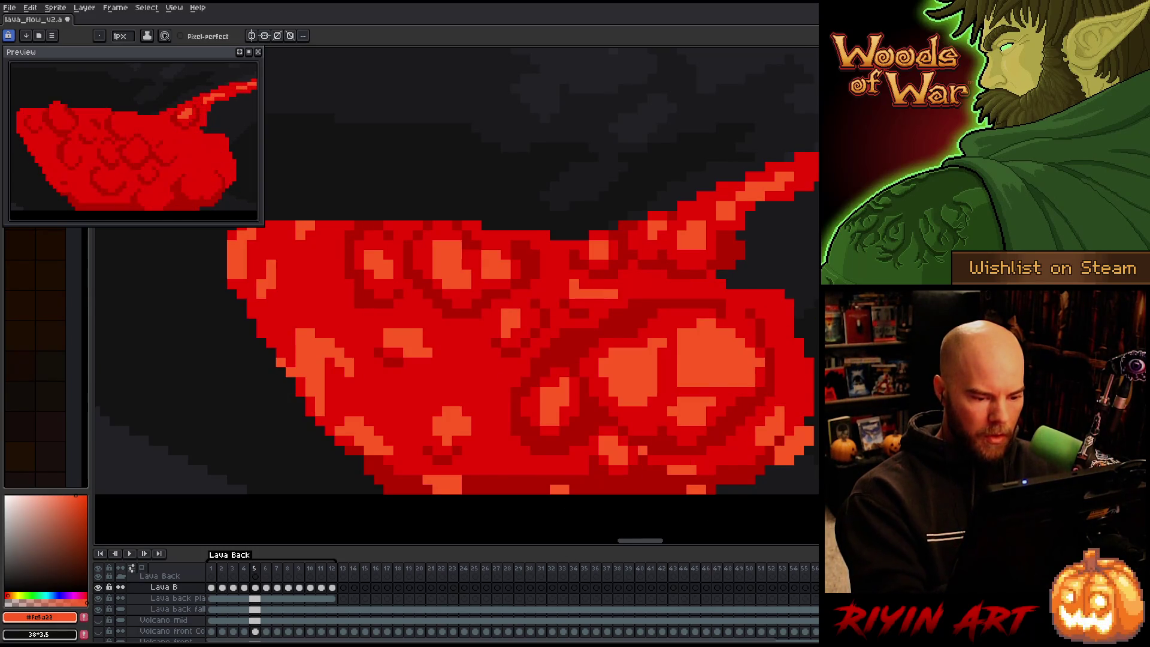
key(period)
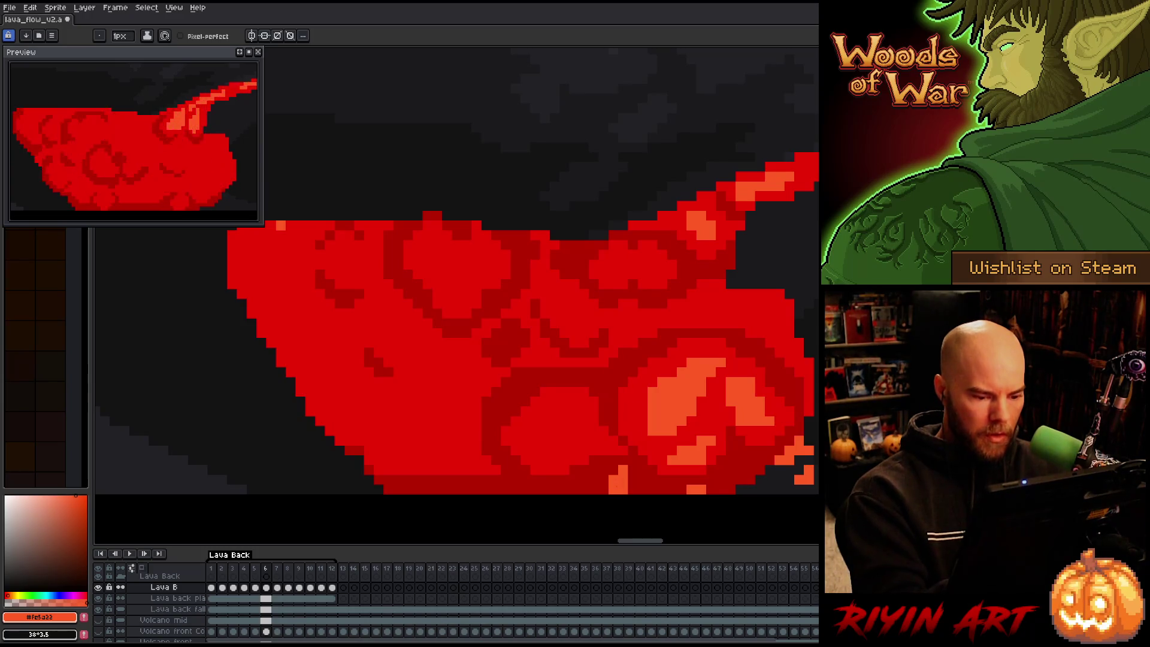
key(comma)
key(period)
Paint a new orange bubble in frame 6's lower lava, matching frame 5
mouse_move(556, 440)
mouse_down()
mouse_move(542, 443)
mouse_move(578, 414)
mouse_move(569, 437)
mouse_up()
key(comma)
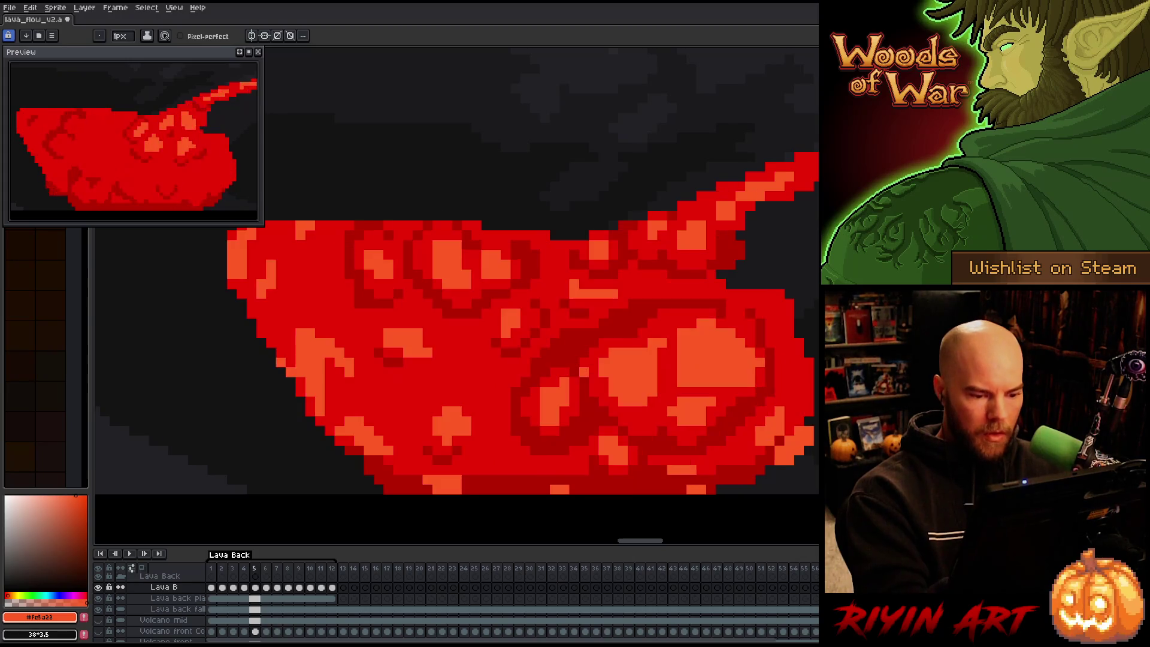
key(period)
key(comma)
key(period)
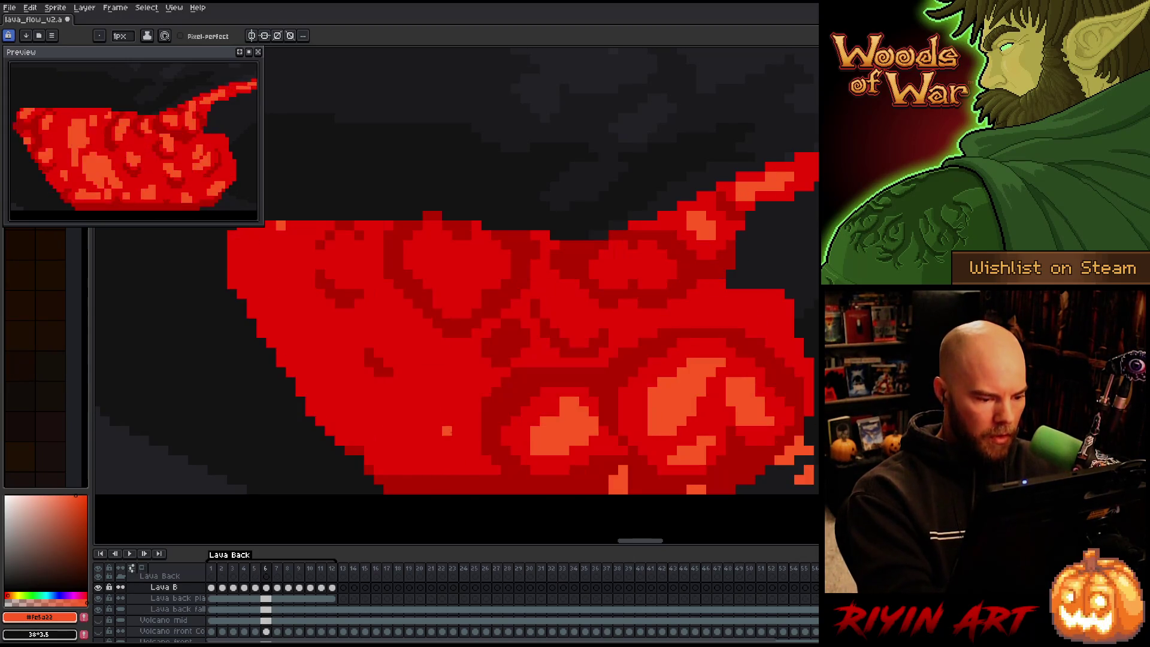
key(comma)
key(period)
key(comma)
key(period)
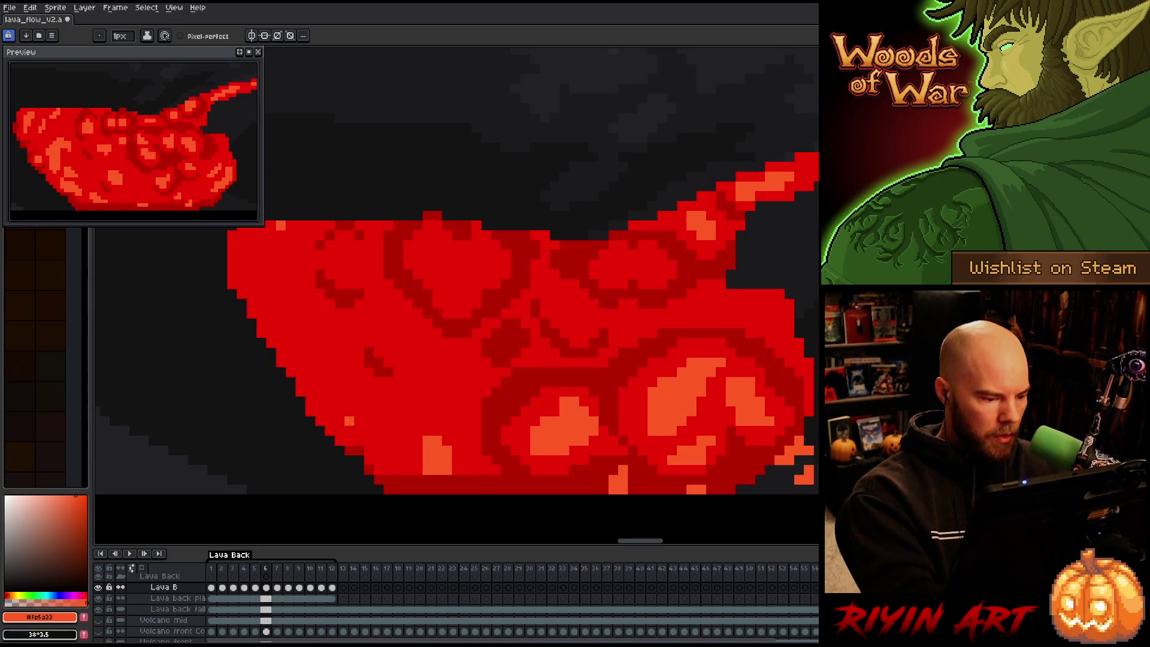
Add orange highlights along the lower-left lava edge of frame 6
click(359, 465)
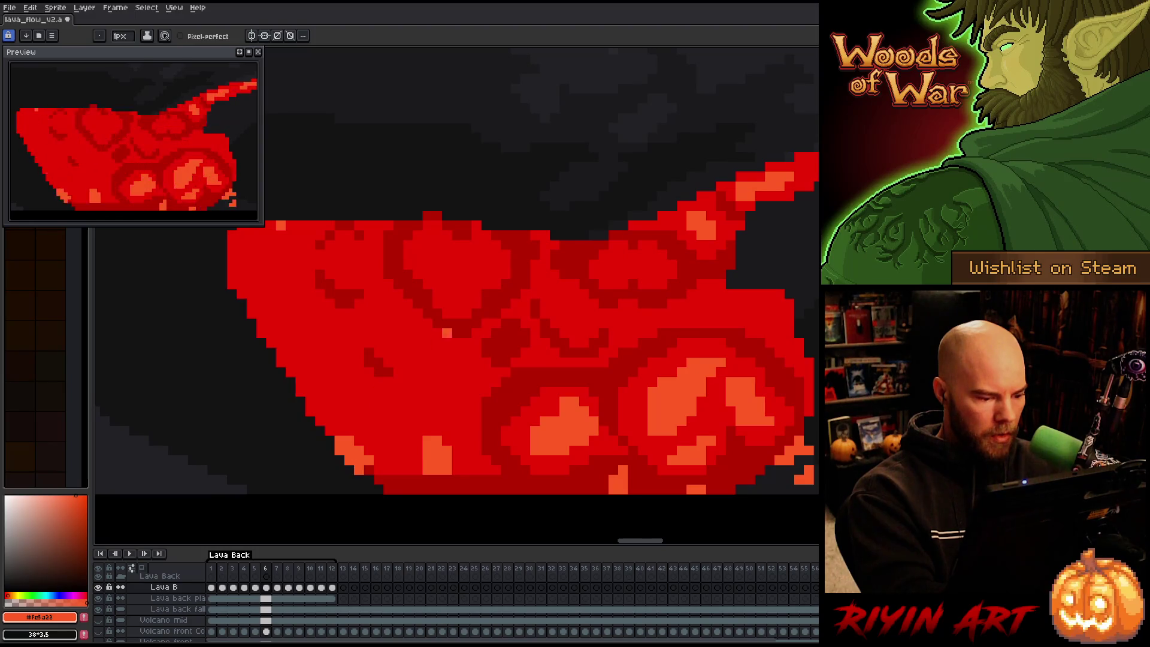
key(comma)
key(period)
click(383, 343)
mouse_move(398, 363)
mouse_down()
mouse_move(388, 332)
mouse_move(418, 335)
mouse_up()
key(comma)
key(period)
key(comma)
key(period)
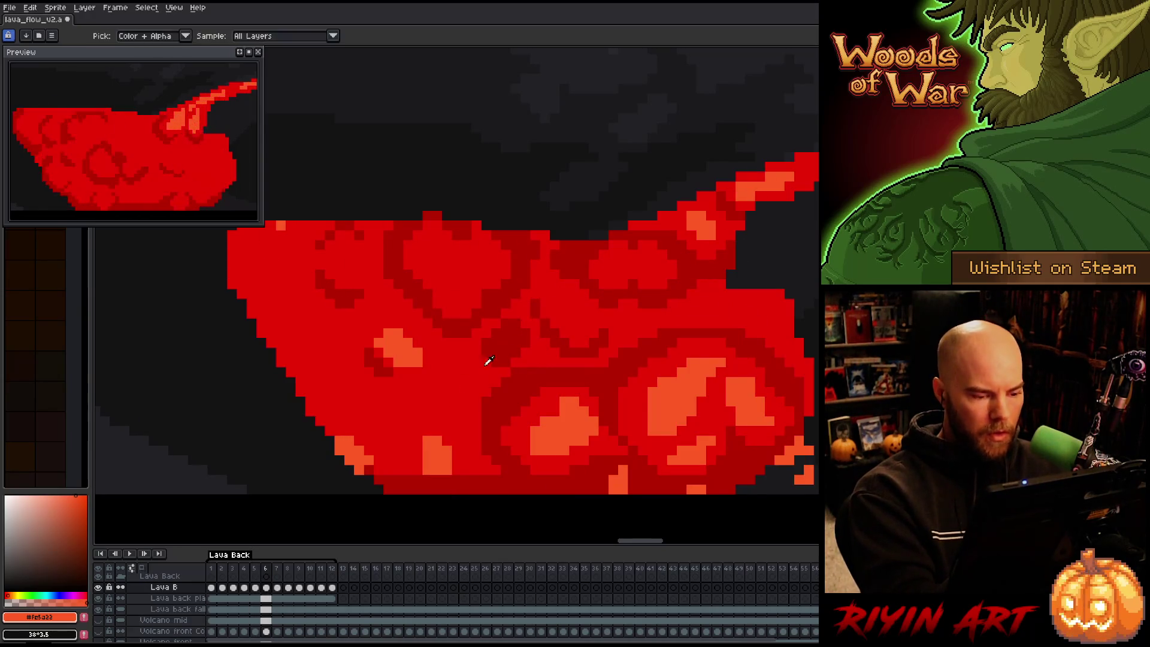
Cover part of a highlight with dark red lava and place a single orange pixel
alt+click(487, 359)
drag(494, 354, 523, 339)
alt+click(561, 422)
click(511, 338)
key(period)
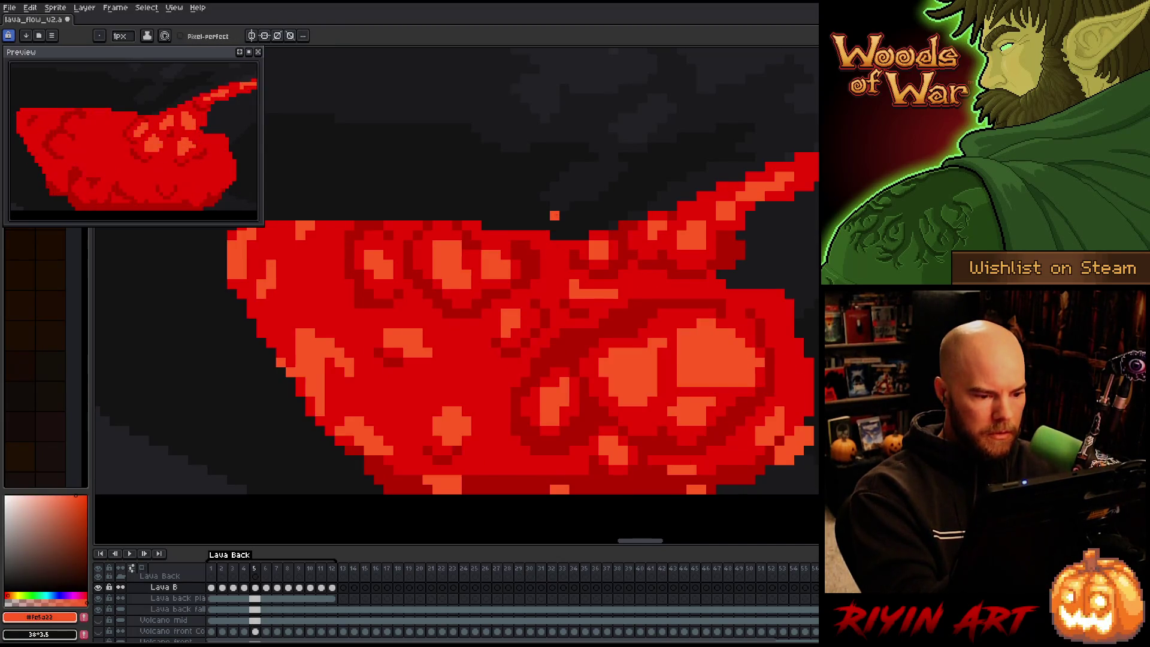
key(comma)
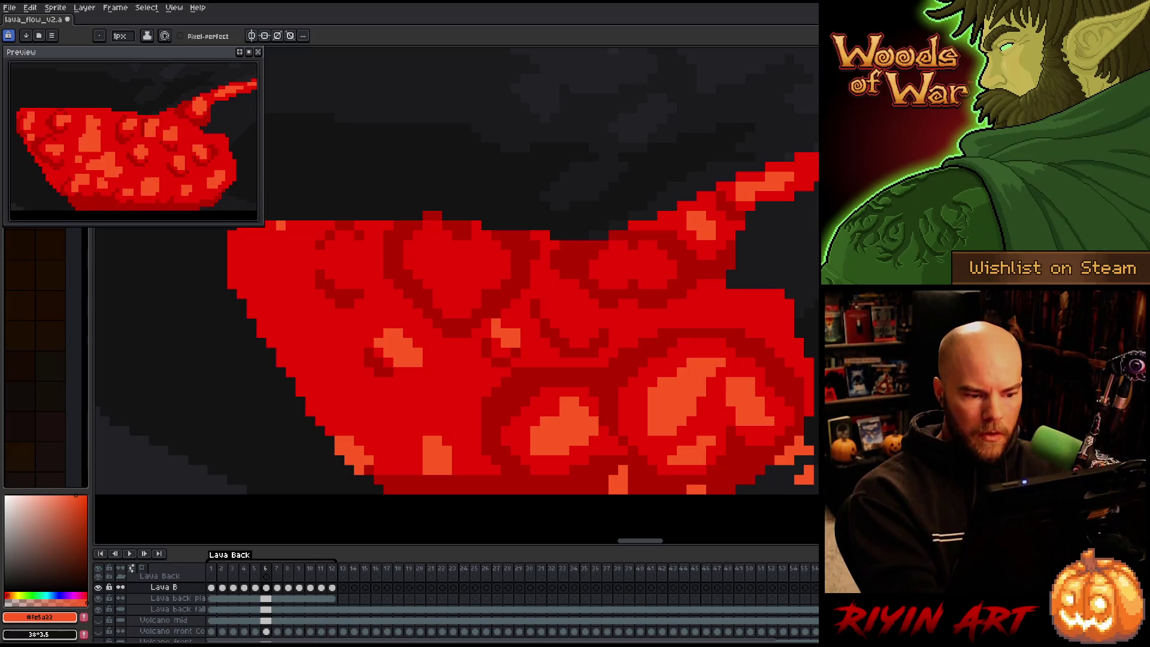
key(period)
key(comma)
Paint orange bubbles in frame 6's middle and upper-right lava
drag(574, 313, 584, 323)
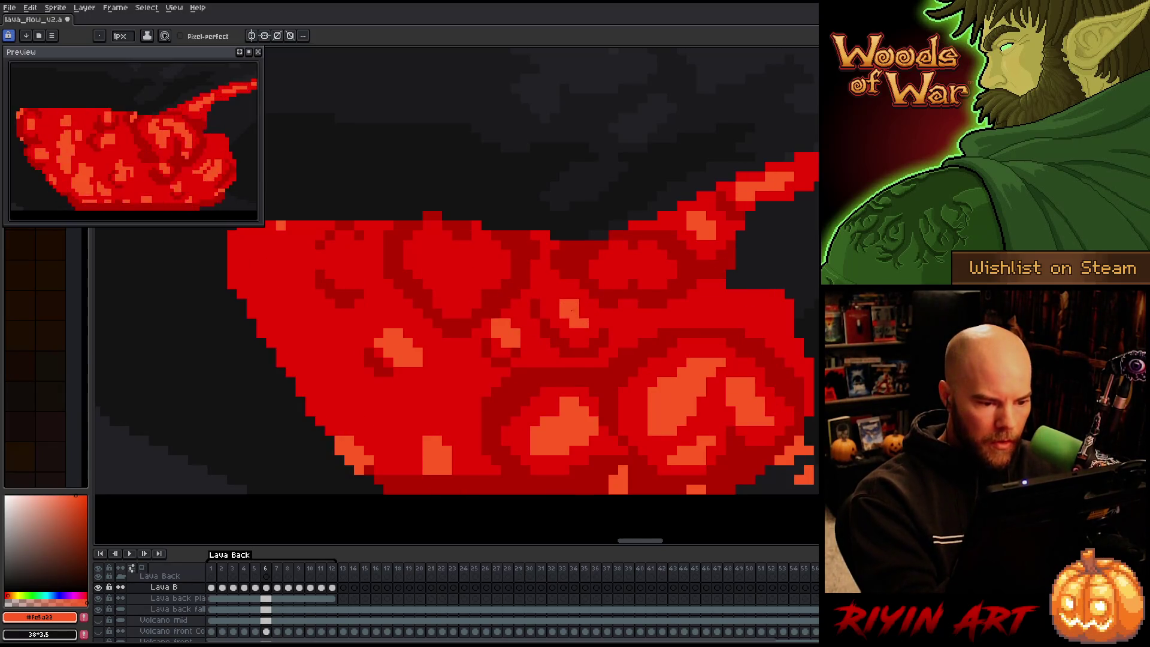
key(period)
key(comma)
mouse_move(613, 264)
mouse_down()
mouse_move(624, 255)
mouse_move(663, 275)
mouse_up()
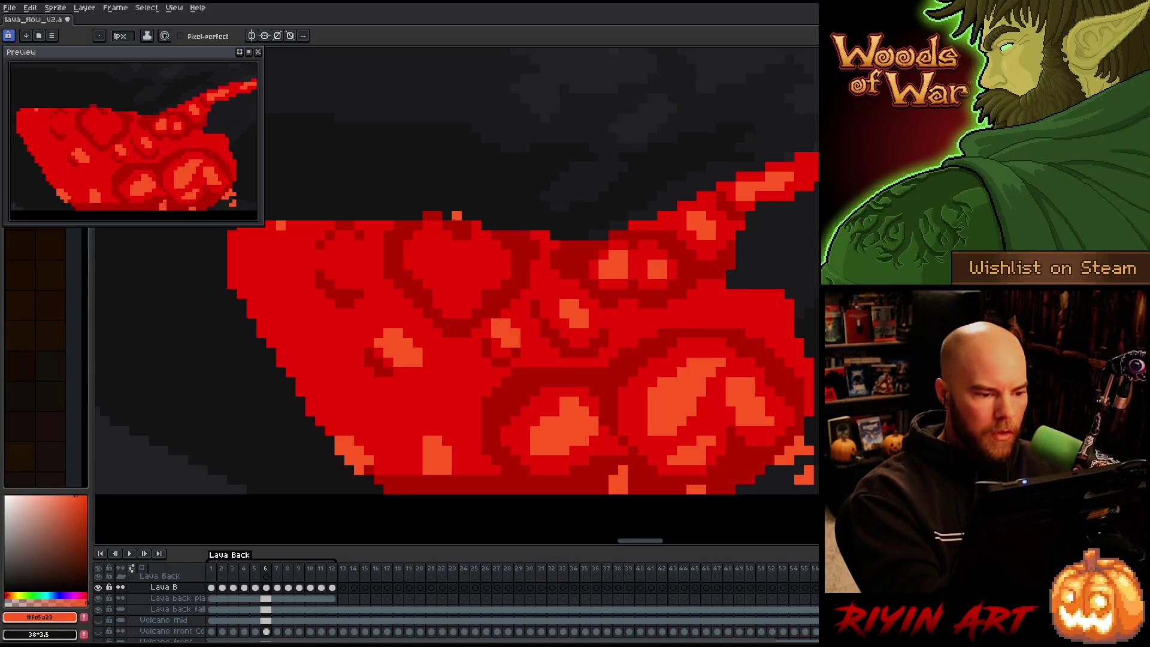
key(period)
key(comma)
Add orange bubbles along the upper-middle and upper-left lava, resampling the orange colour
mouse_move(476, 264)
mouse_down()
mouse_move(491, 255)
mouse_move(446, 287)
mouse_move(432, 242)
mouse_up()
key(period)
key(comma)
drag(349, 275, 339, 273)
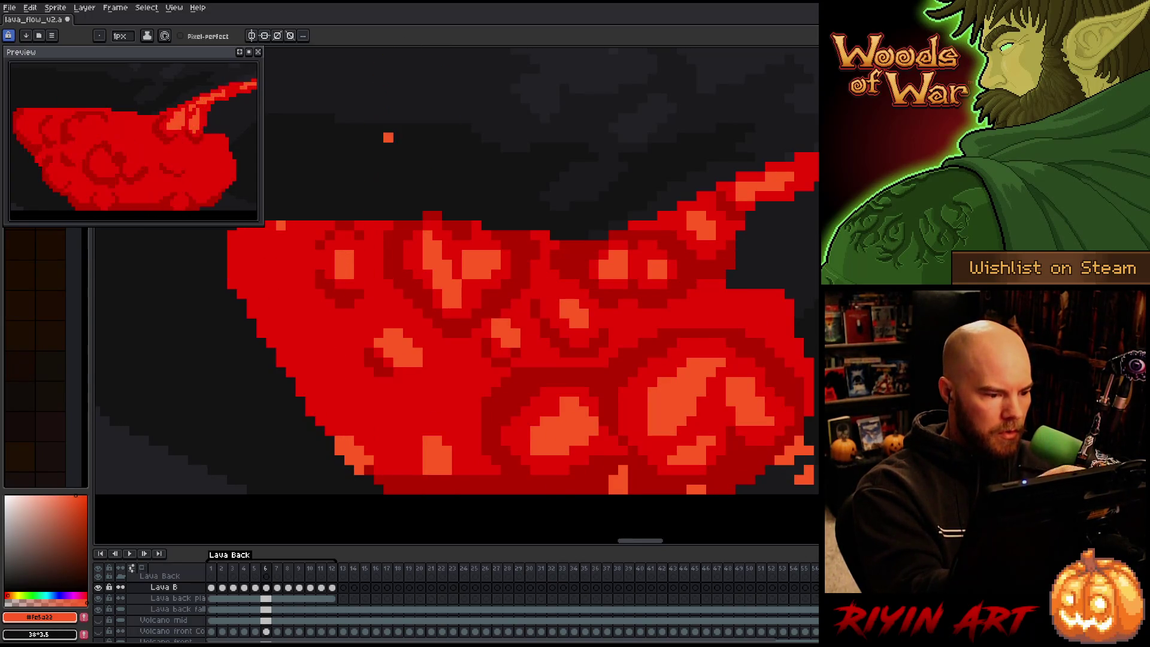
alt+click(324, 278)
alt+click(338, 261)
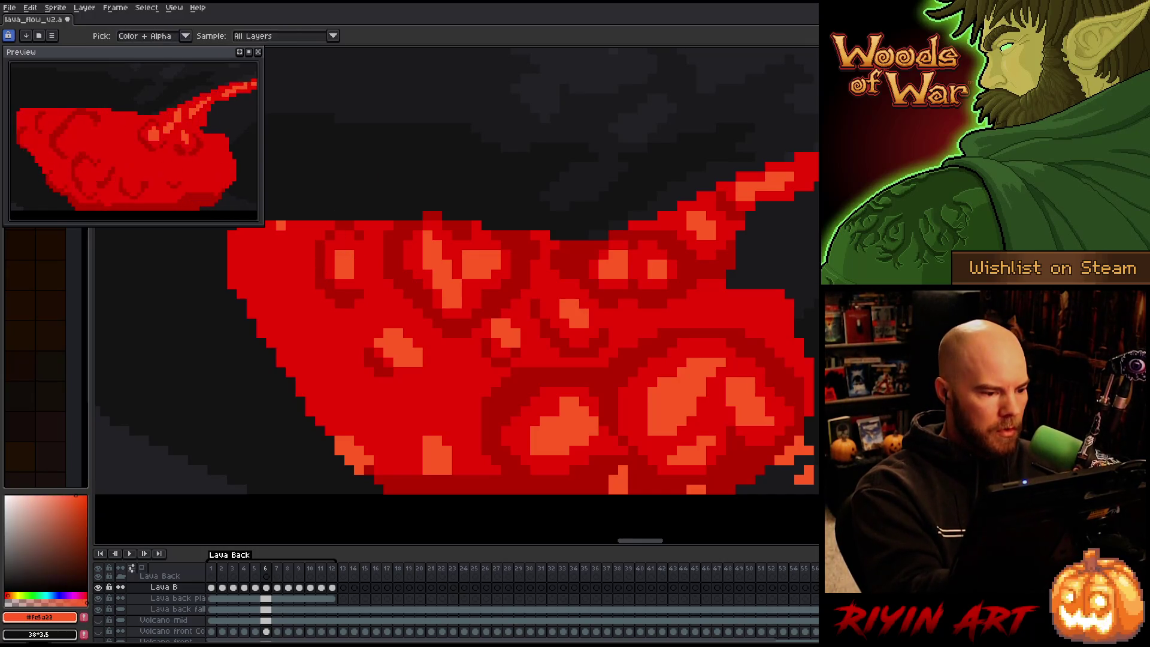
key(comma)
key(period)
key(comma)
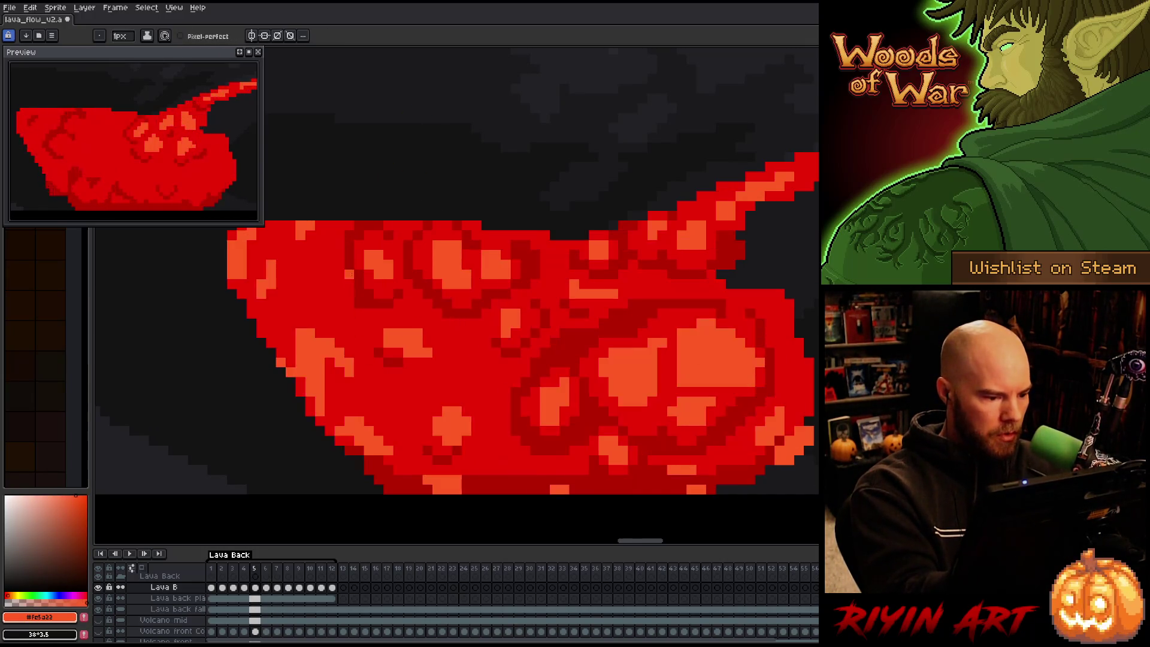
key(period)
Paint orange bubbles on frame 6's lower-left lava and compare it repeatedly with frame 5
mouse_move(312, 407)
mouse_down()
mouse_move(288, 353)
mouse_move(321, 361)
mouse_move(348, 392)
mouse_up()
key(comma)
key(period)
key(comma)
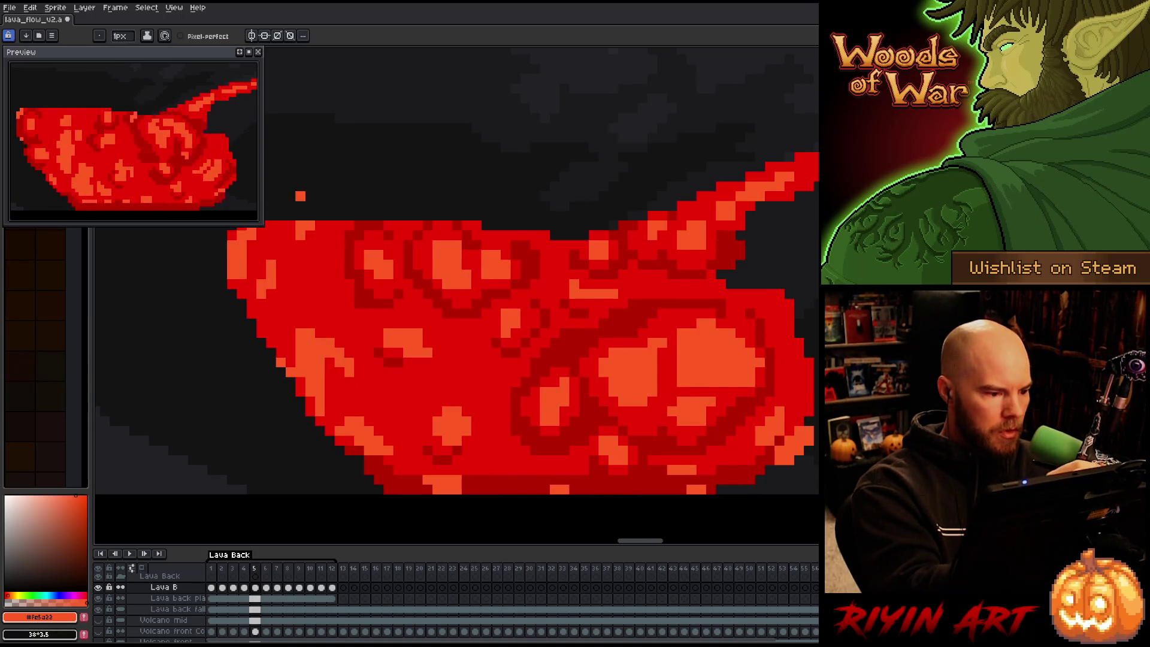
key(period)
key(comma)
key(period)
key(comma)
key(period)
key(comma)
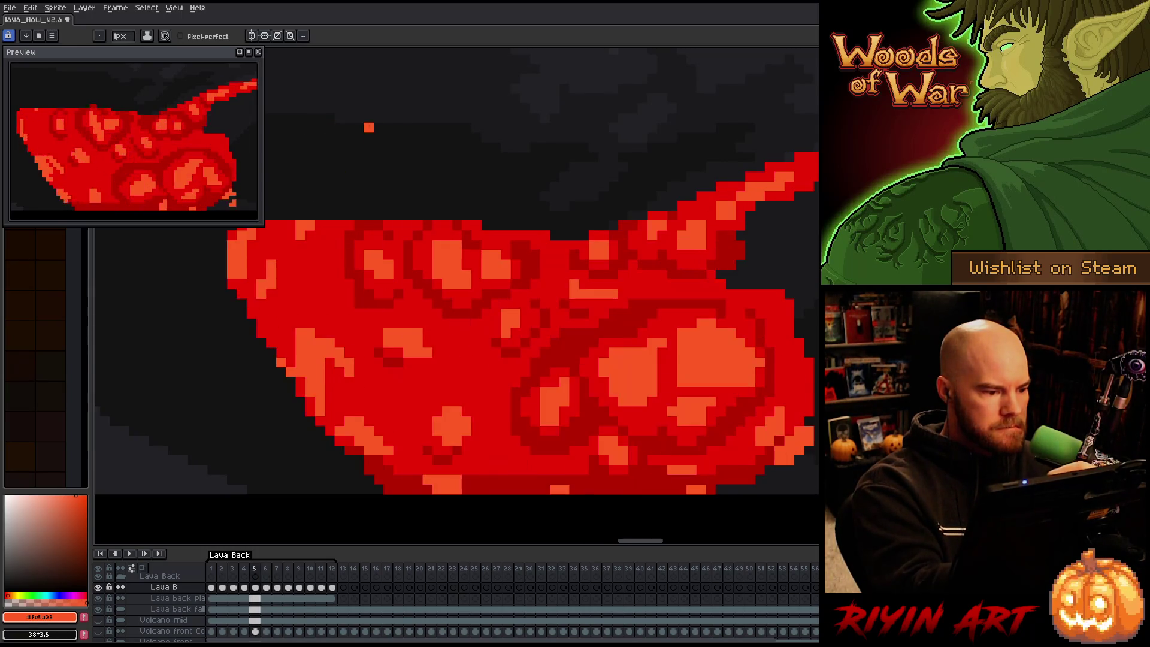
key(period)
key(comma)
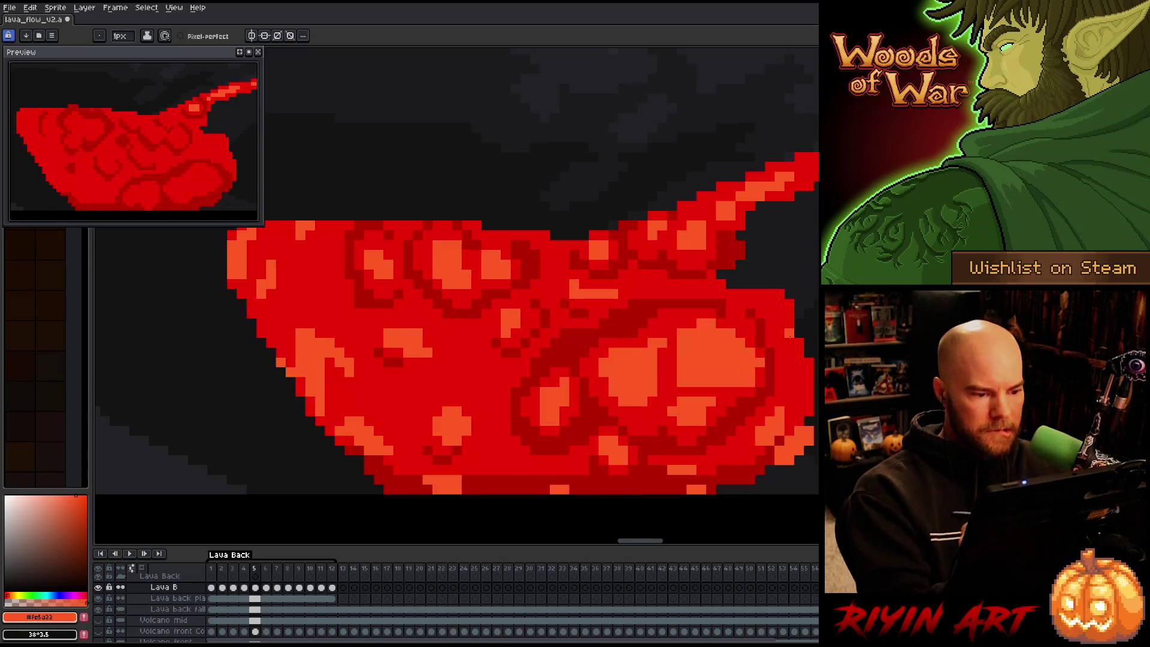
key(period)
key(comma)
key(period)
key(comma)
key(comma)
key(period)
key(period)
Move on to frame 7 and paint orange pixels near the upper-right lava
mouse_move(762, 320)
mouse_down()
mouse_move(765, 282)
mouse_move(770, 294)
mouse_up()
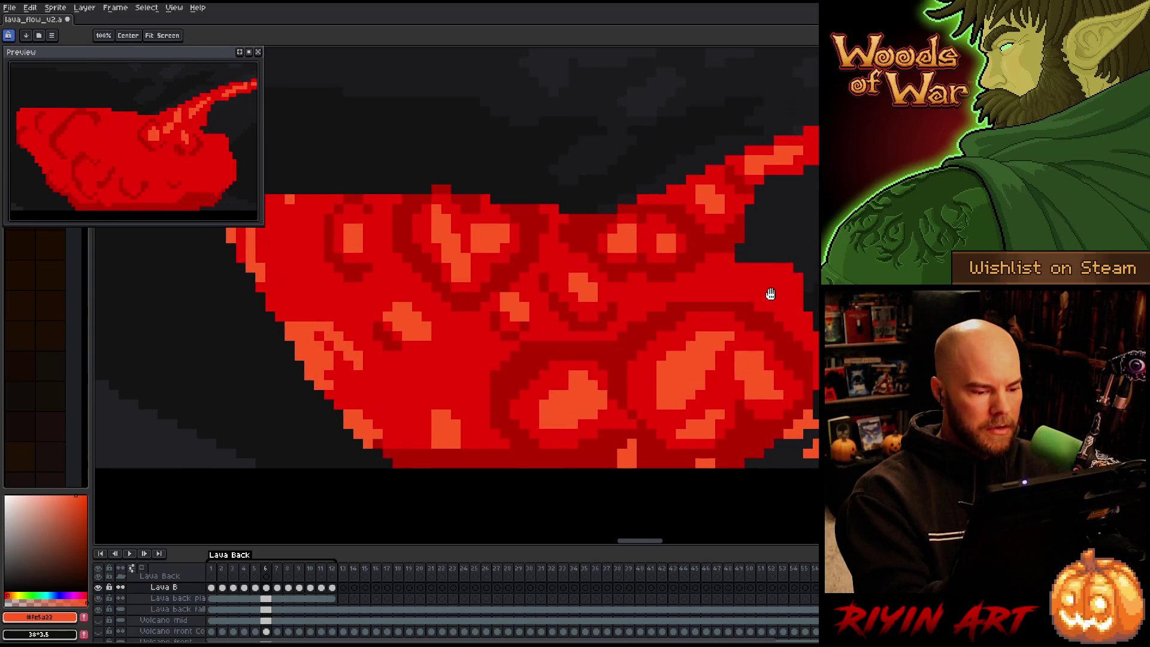
key(comma)
key(period)
key(period)
key(comma)
key(period)
drag(670, 277, 675, 288)
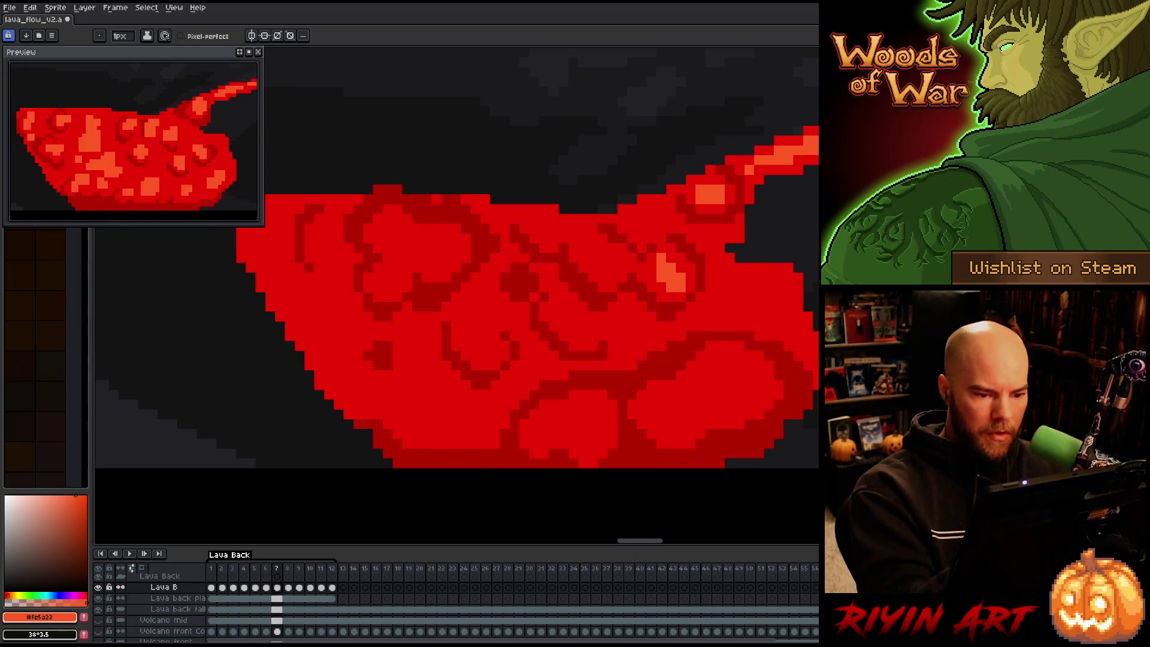
key(period)
Touch up the orange pixels near the top right, comparing frames 6 and 7
key(comma)
click(710, 228)
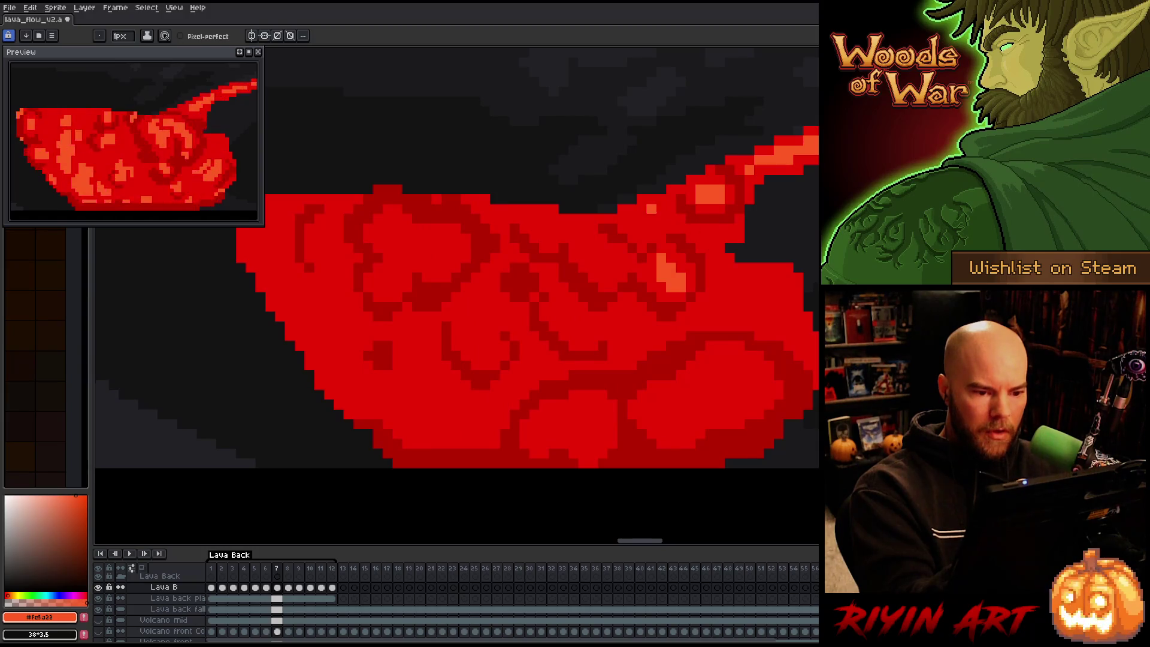
key(comma)
drag(676, 206, 689, 189)
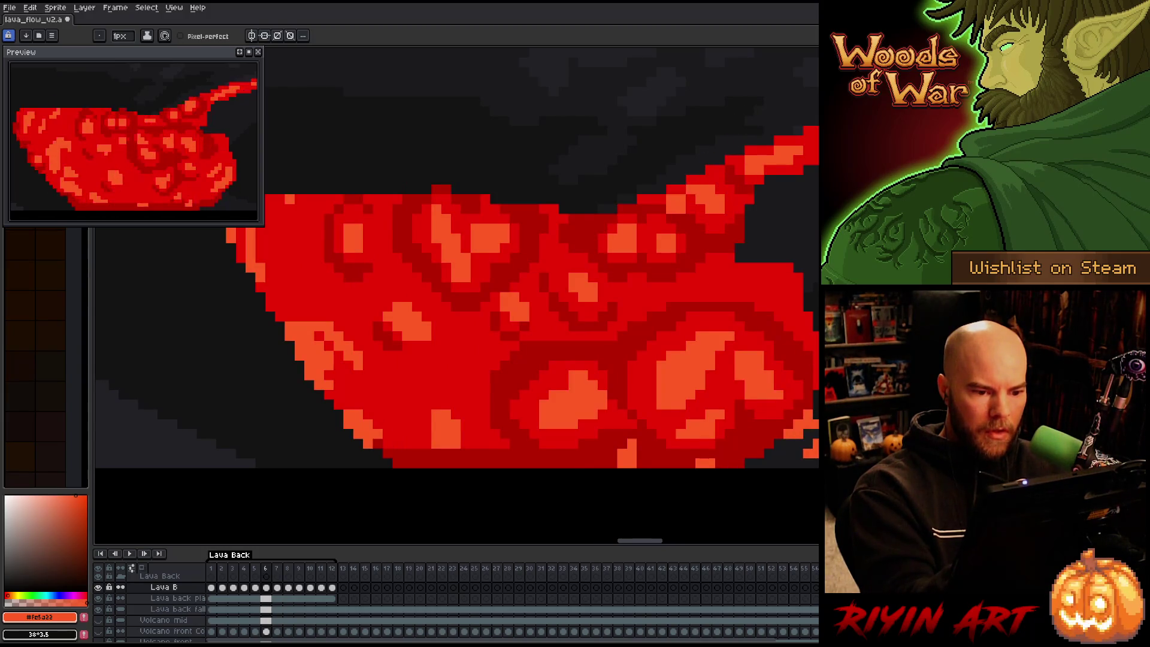
key(period)
key(comma)
key(period)
Paint orange highlights in the upper-middle lava of frame 7 and add a pixel near the top
drag(584, 249, 611, 259)
key(comma)
key(period)
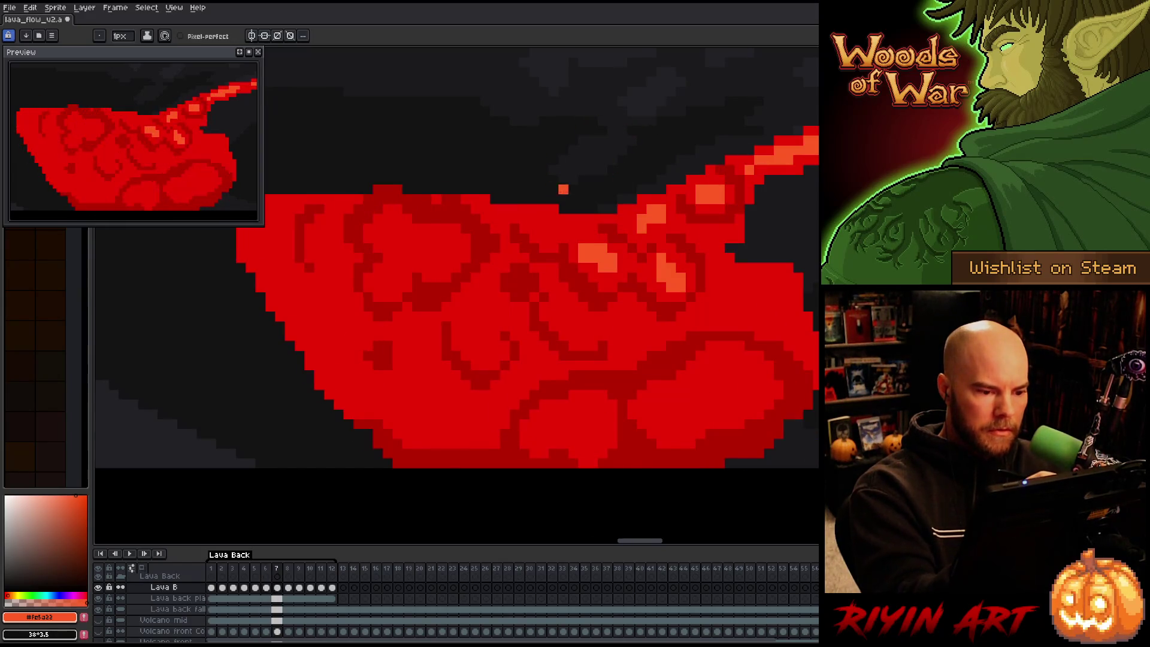
key(comma)
key(period)
click(566, 234)
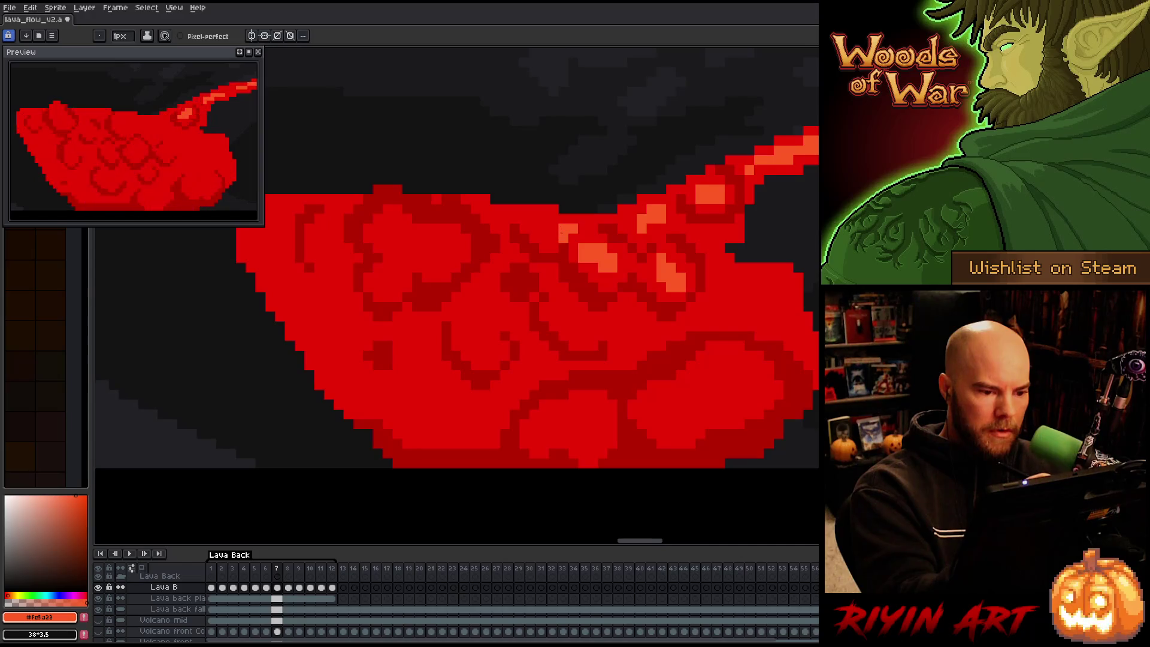
key(comma)
key(period)
Paint orange bubbles in the lava centre and upper left, plus streaks in the middle lava
drag(563, 306, 584, 338)
key(comma)
key(period)
mouse_move(425, 245)
mouse_down()
mouse_move(447, 261)
mouse_move(377, 227)
mouse_up()
key(comma)
key(period)
mouse_move(393, 240)
mouse_down()
mouse_move(392, 276)
mouse_move(390, 268)
mouse_up()
drag(476, 306, 485, 353)
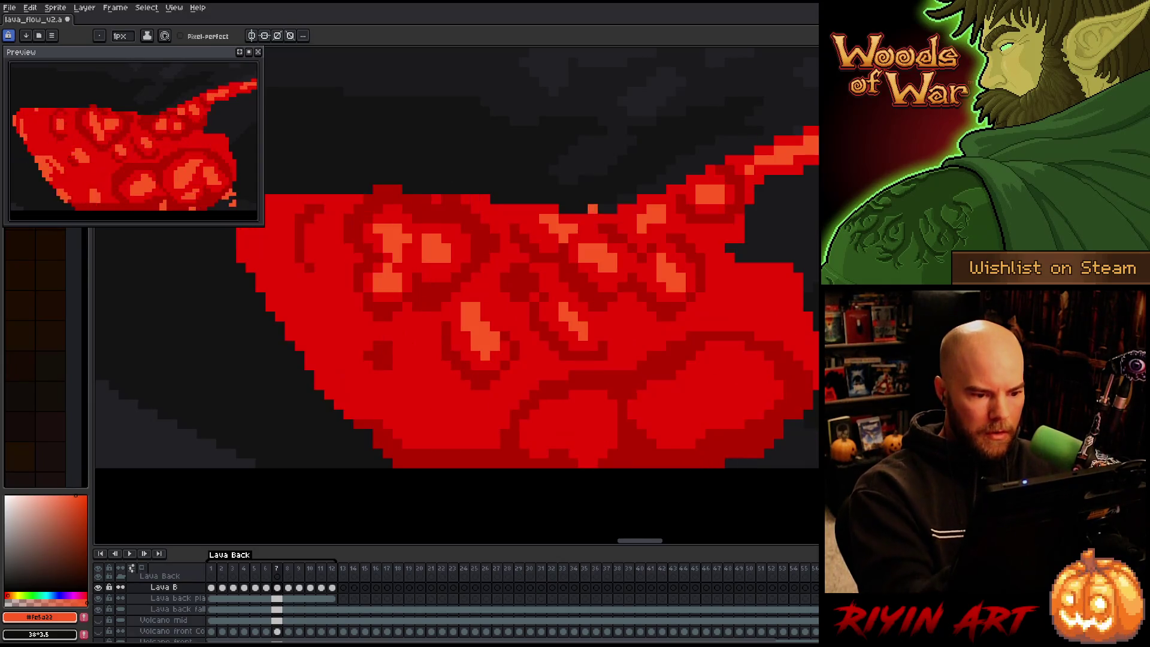
Add orange strokes near the centre, cover a stray highlight in dark red, and dot the upper right
alt+click(552, 287)
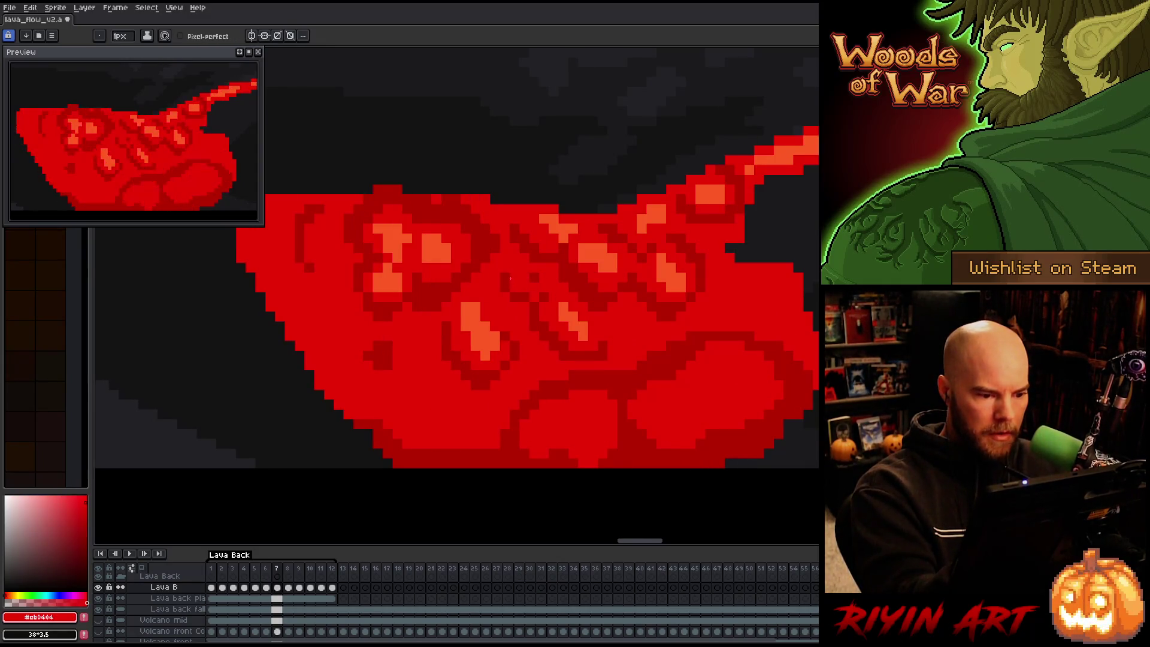
alt+click(577, 303)
drag(514, 267, 533, 288)
alt+click(553, 257)
alt+click(522, 276)
click(633, 198)
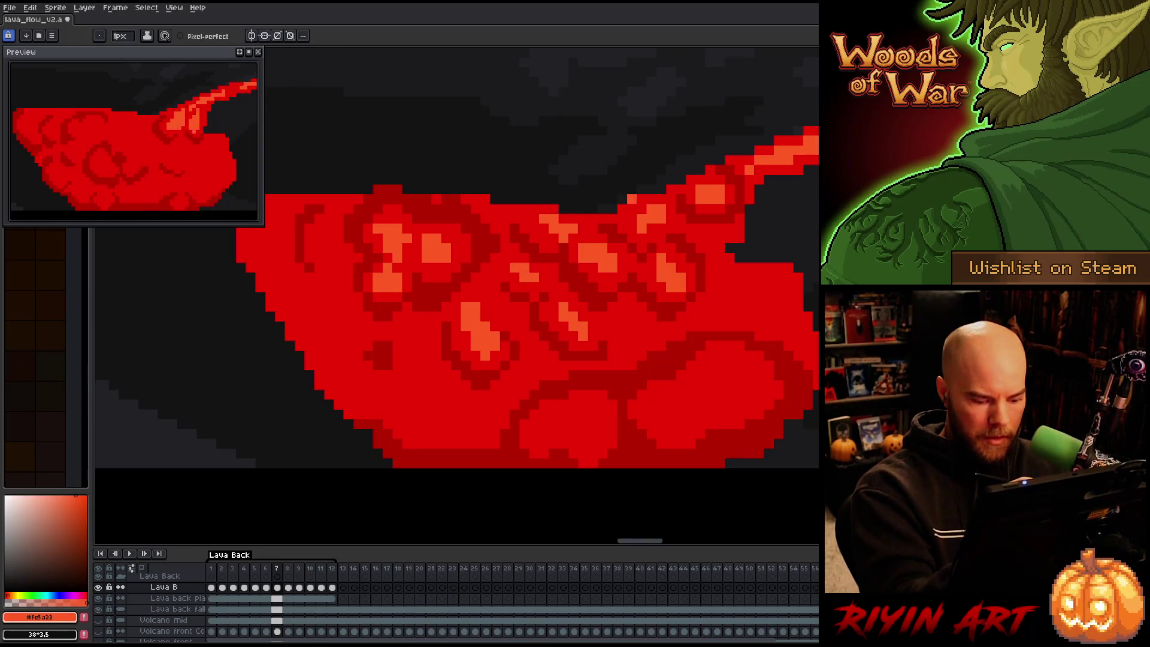
Paint an orange highlight blob on the lower-right lava, checking it against frame 6
key(Left)
key(Right)
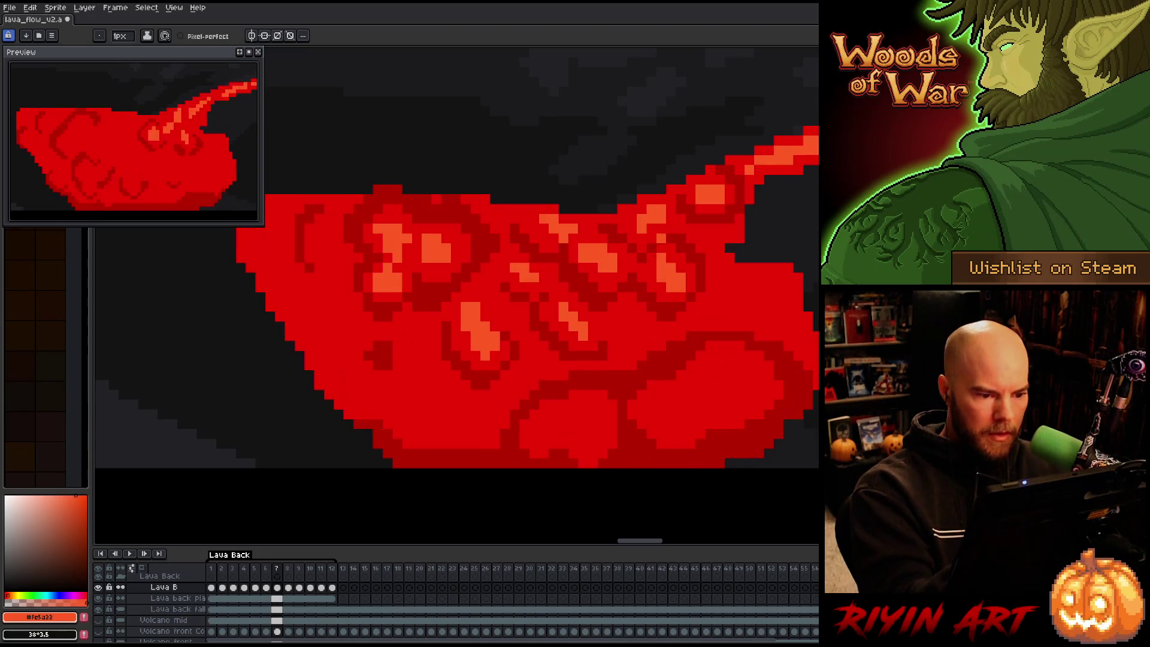
key(Left)
key(Right)
mouse_move(671, 405)
mouse_down()
mouse_move(659, 413)
mouse_move(700, 405)
mouse_move(719, 367)
mouse_move(748, 414)
mouse_up()
key(Left)
key(Right)
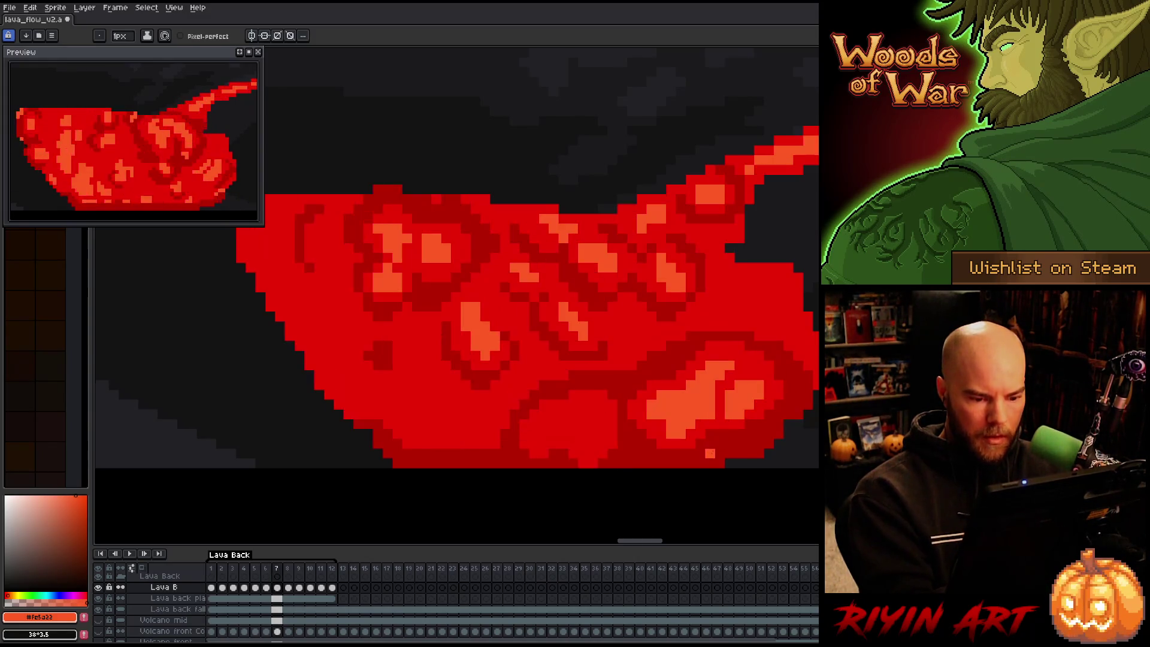
key(Left)
key(Right)
key(Left)
key(Right)
Paint a highlight on the lower-middle lava blob and check the bubble motion
mouse_move(546, 434)
mouse_down()
mouse_move(593, 428)
mouse_move(593, 413)
mouse_up()
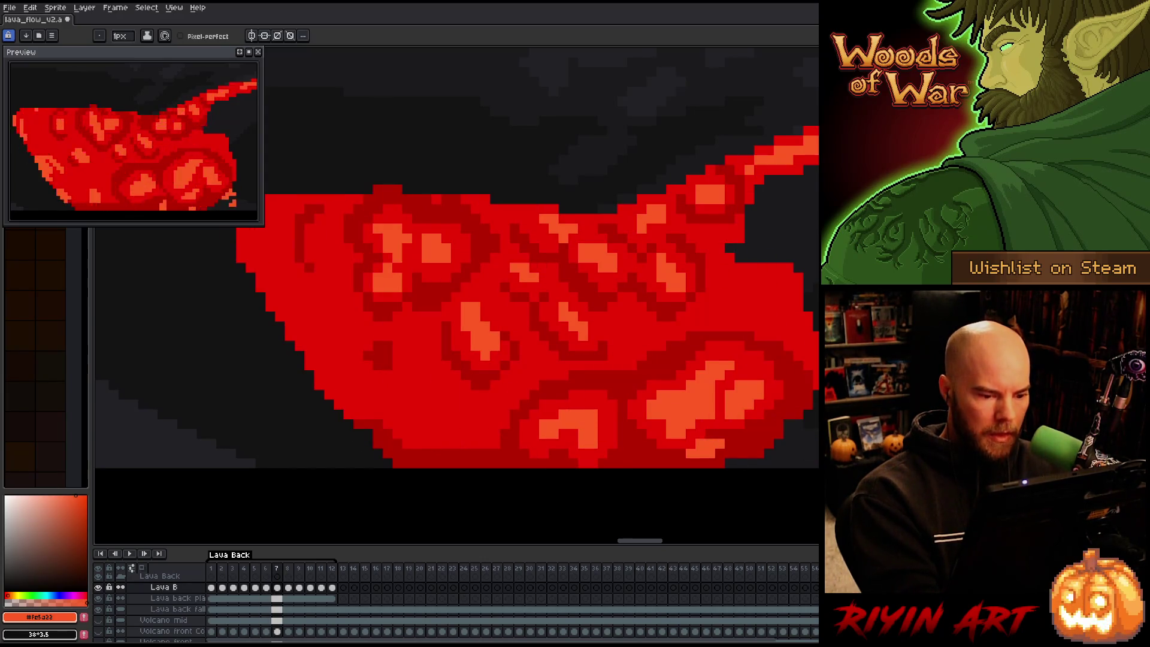
key(Left)
key(Right)
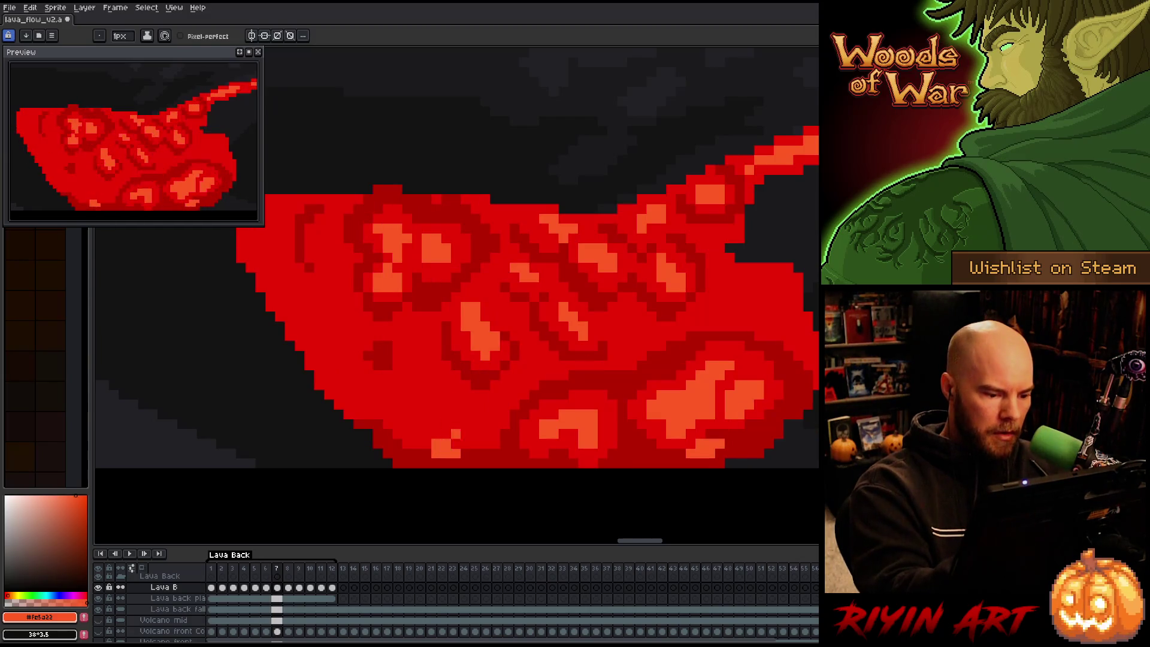
key(Left)
key(Right)
Paint a new orange blob on the lower-left lava and rim it with dark red
drag(383, 344, 395, 364)
alt+click(382, 362)
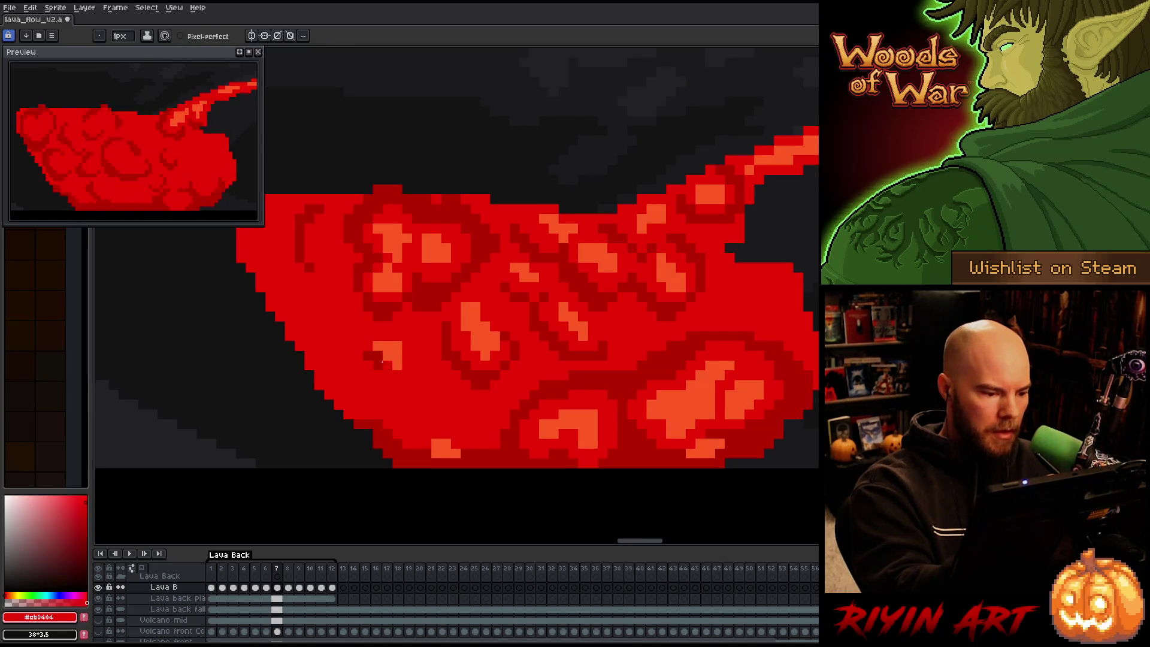
alt+click(365, 348)
drag(361, 354, 388, 374)
alt+click(380, 367)
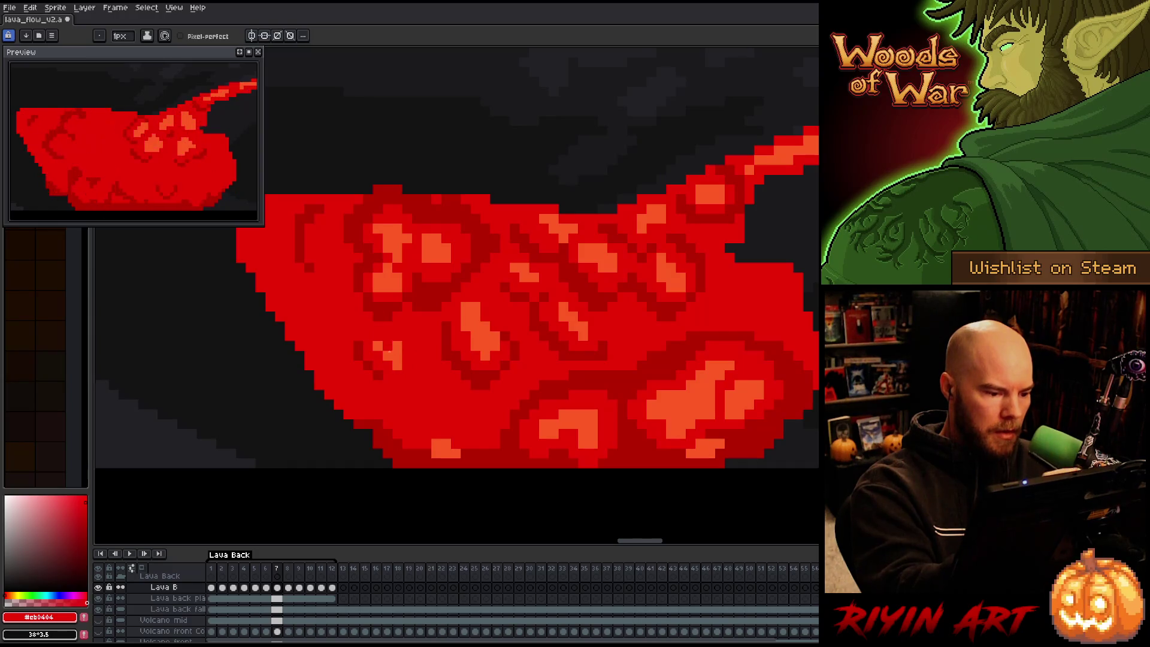
alt+click(383, 381)
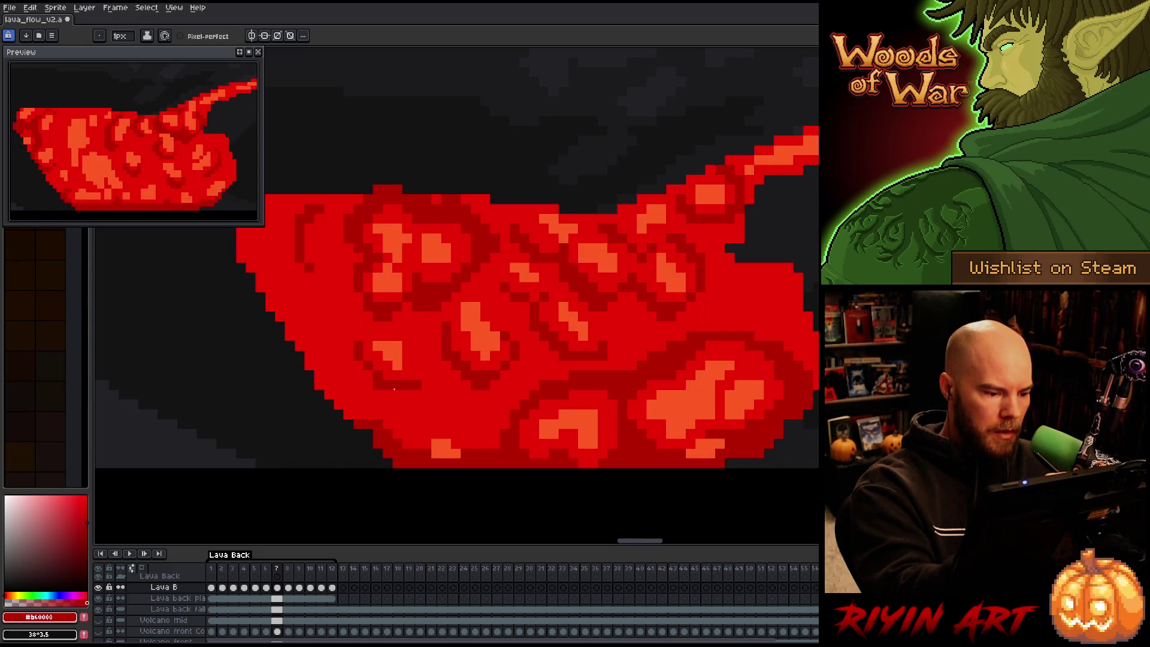
alt+click(390, 352)
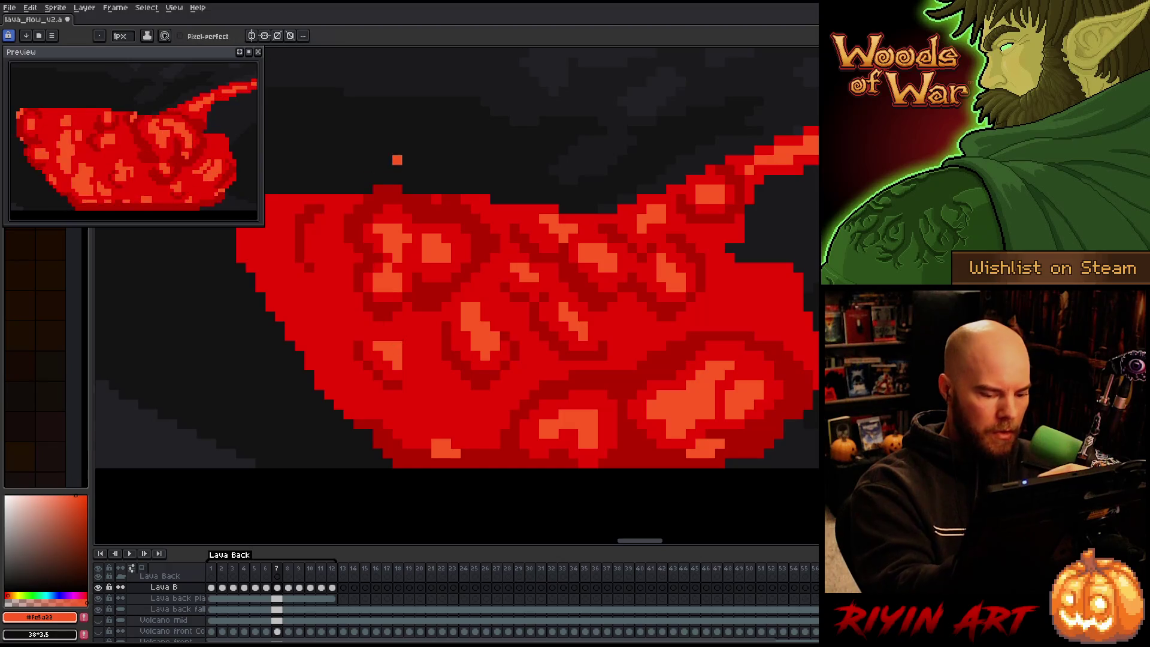
Dab orange pixels onto the upper-left lava and pan toward its left side
key(Right)
key(Left)
key(Right)
key(Left)
mouse_move(328, 228)
mouse_down()
mouse_move(319, 248)
mouse_move(329, 254)
mouse_up()
click(369, 239)
mouse_move(423, 317)
mouse_down()
mouse_move(491, 311)
mouse_move(469, 305)
mouse_up()
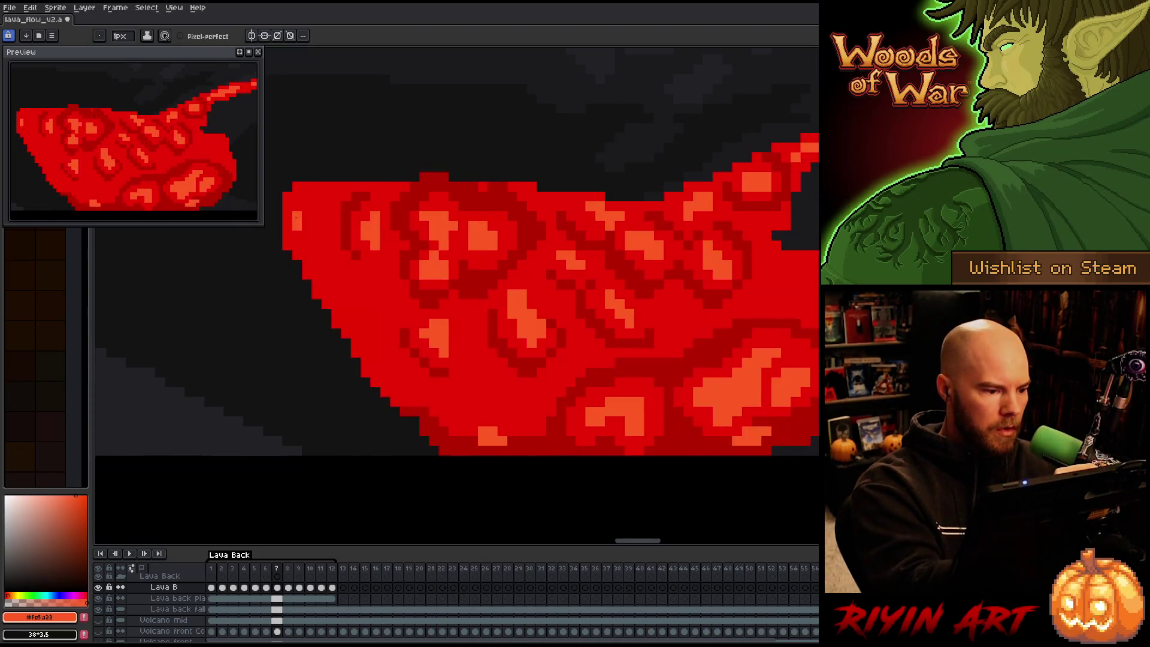
Paint an orange highlight along the lava's lower-left edge on frame 7
key(Right)
key(Left)
key(e)
drag(288, 224, 297, 237)
key(b)
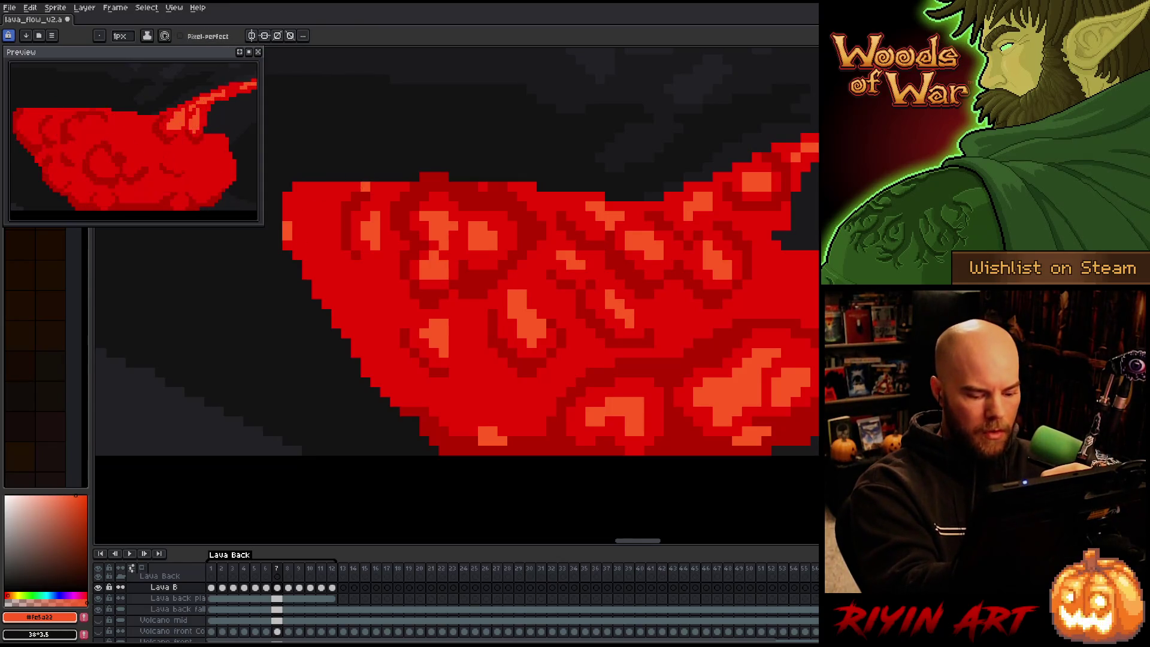
Flip back and forth between frames 6 and 7 to check the highlight motion
key(Left)
key(Right)
key(Left)
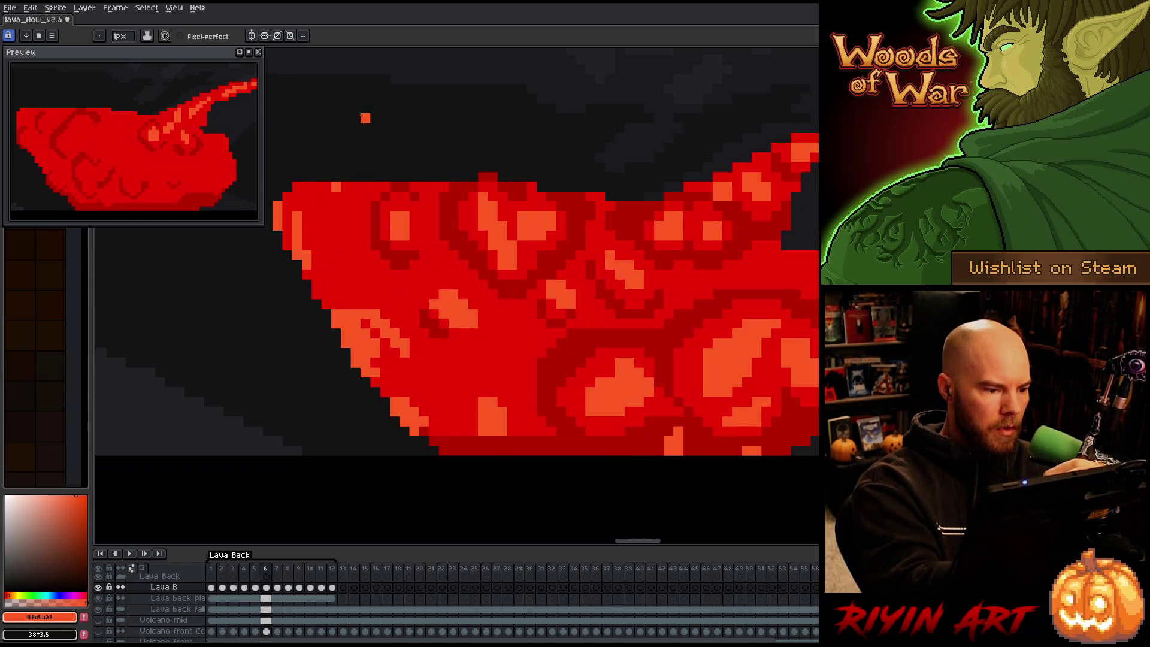
key(Right)
key(Left)
key(Left)
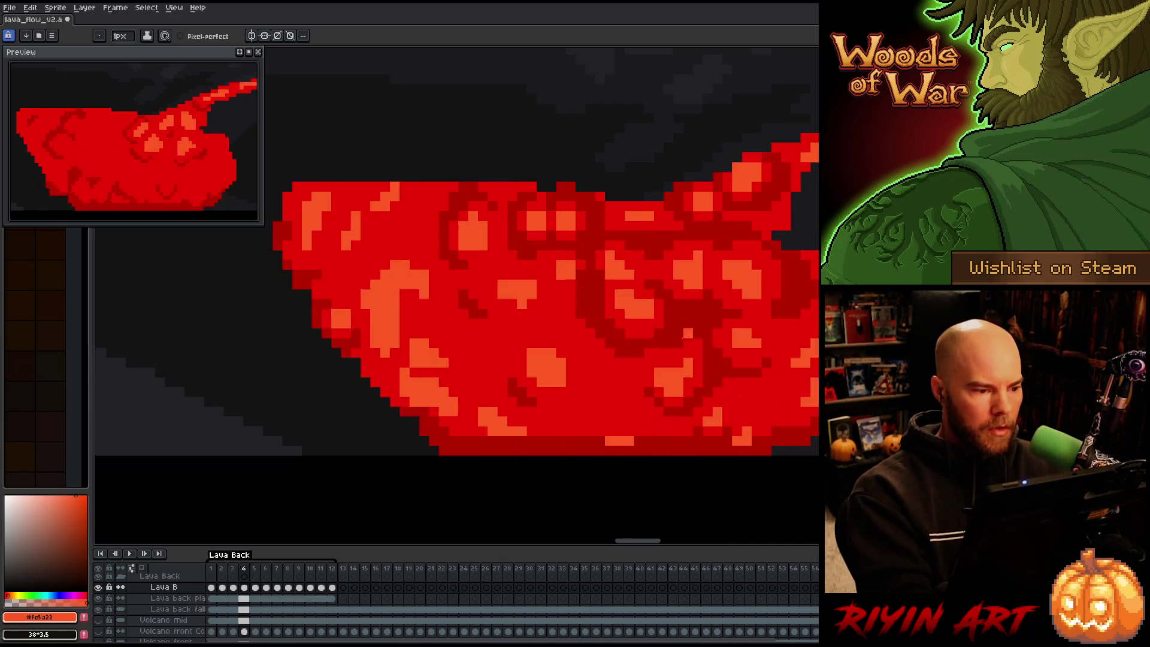
key(Right)
key(Right)
key(Right)
key(Left)
key(Right)
key(Left)
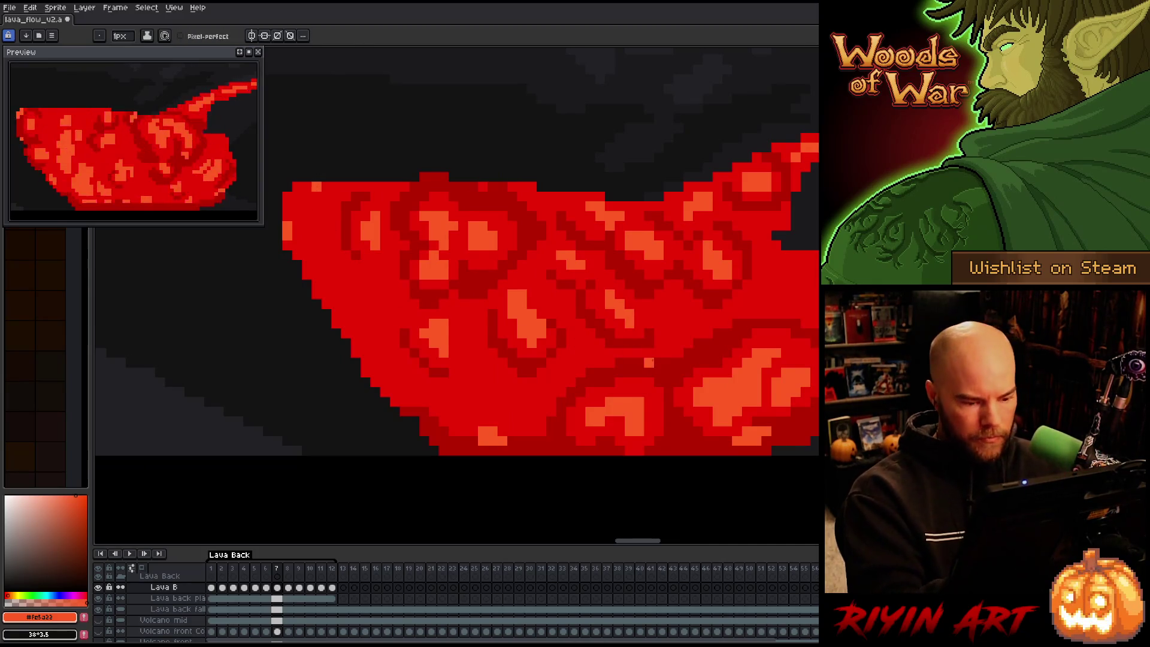
key(Right)
key(Left)
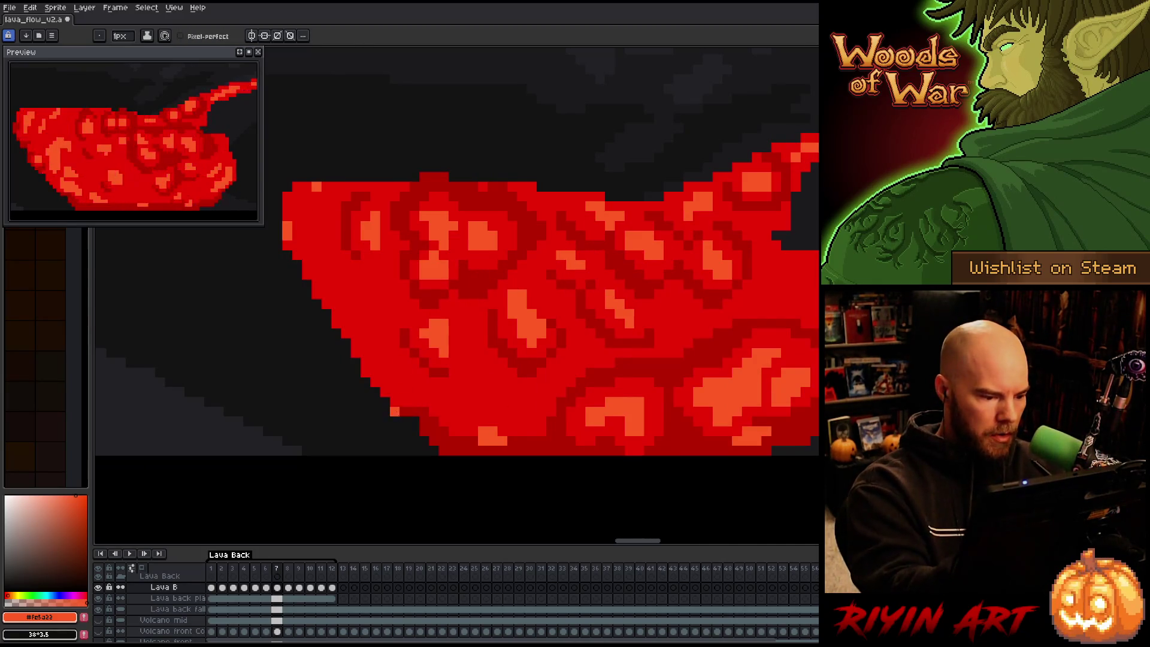
key(Left)
key(Right)
key(Left)
key(Right)
key(Left)
key(Right)
key(Left)
key(Right)
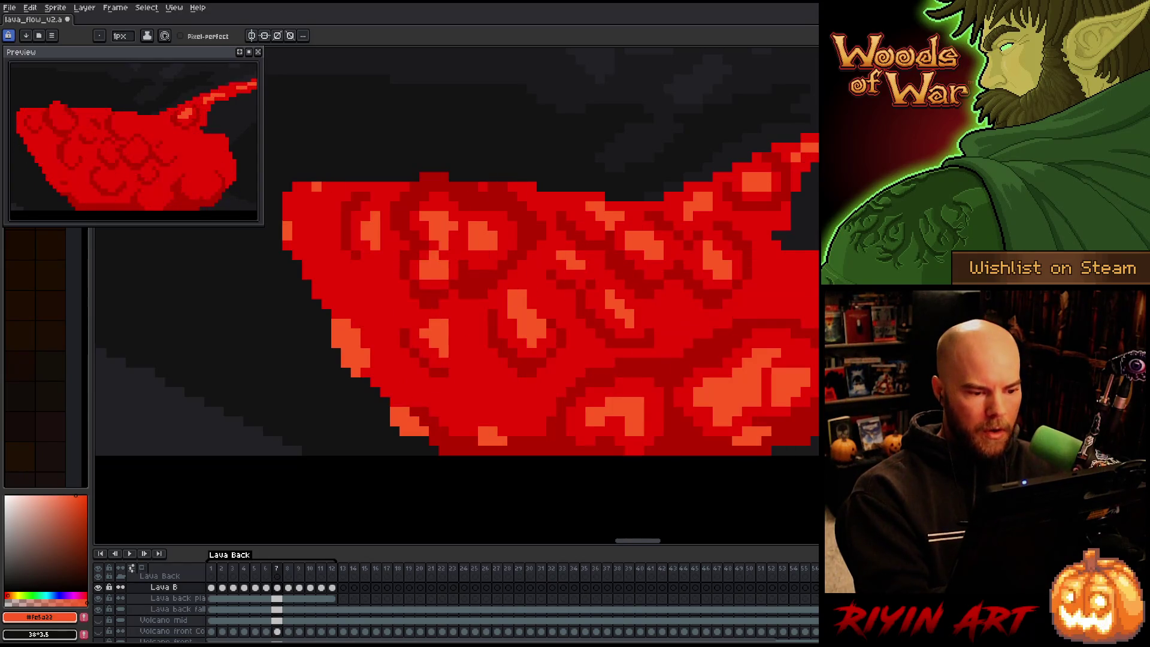
key(Left)
key(Right)
key(Left)
key(Right)
key(Left)
key(Right)
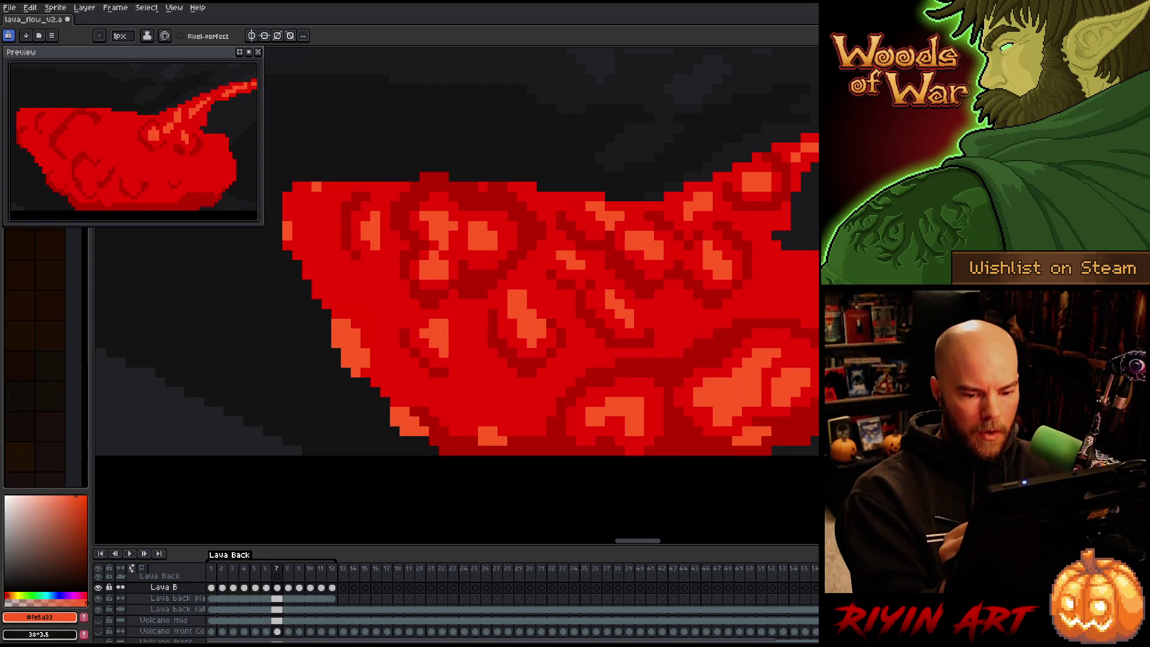
key(Left)
key(Right)
key(Left)
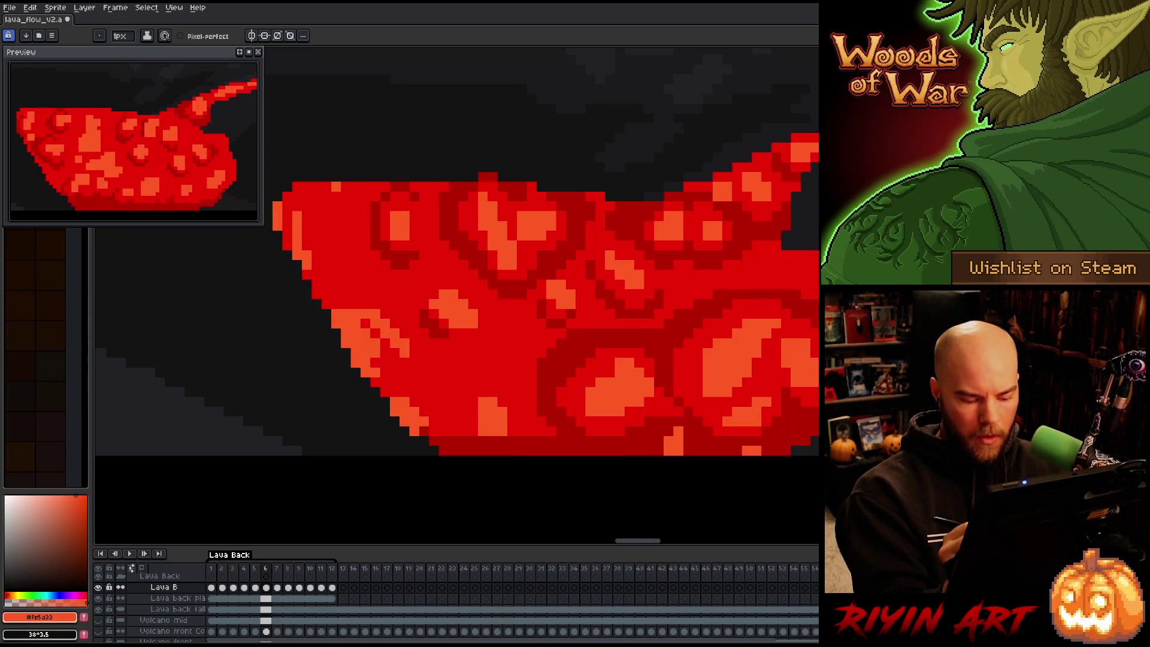
key(Right)
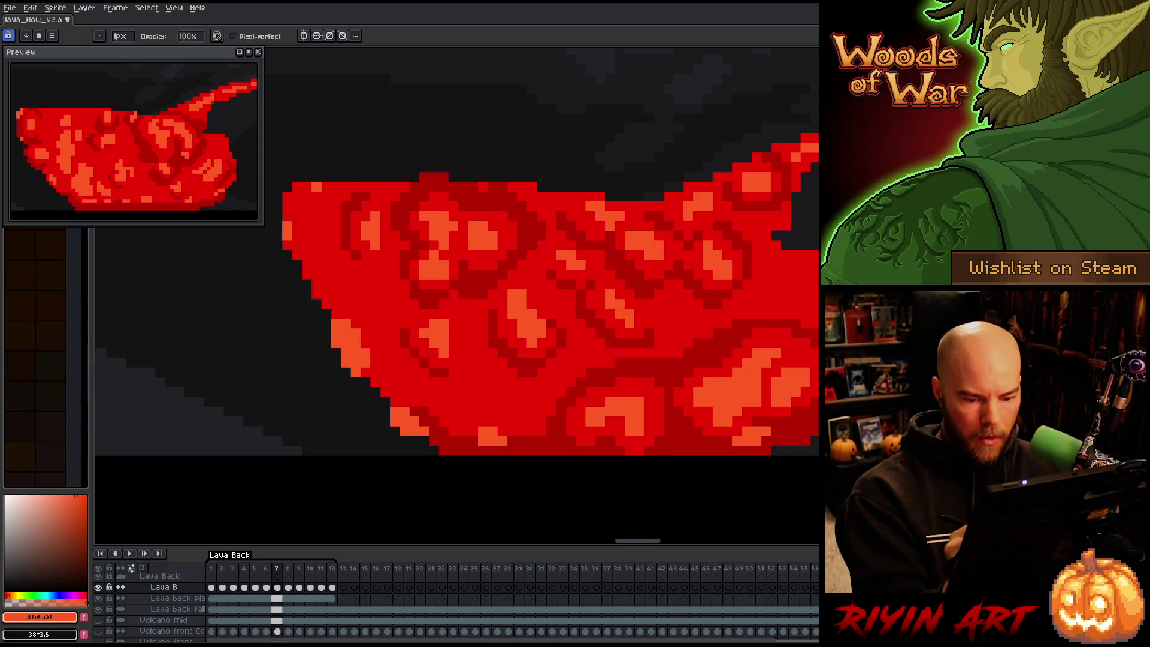
key(Left)
key(Right)
key(b)
key(Left)
key(Right)
key(Left)
key(Right)
Advance to frame 8, comparing it against frame 7
key(e)
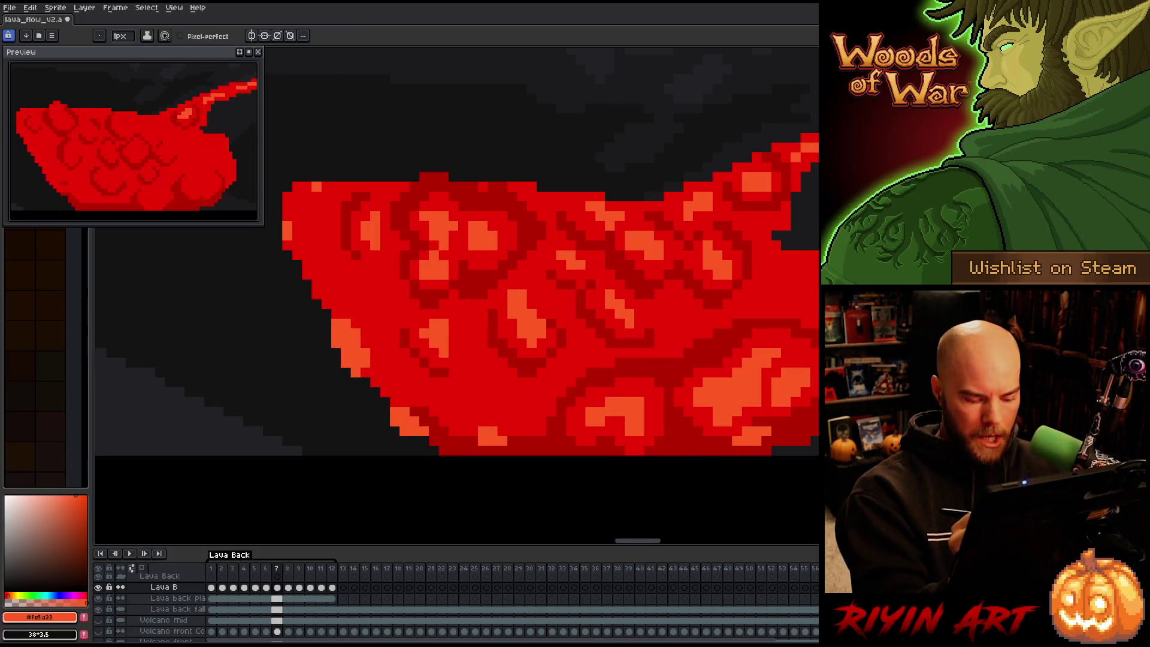
key(Right)
key(Left)
key(Right)
key(Left)
key(Right)
key(Left)
key(Right)
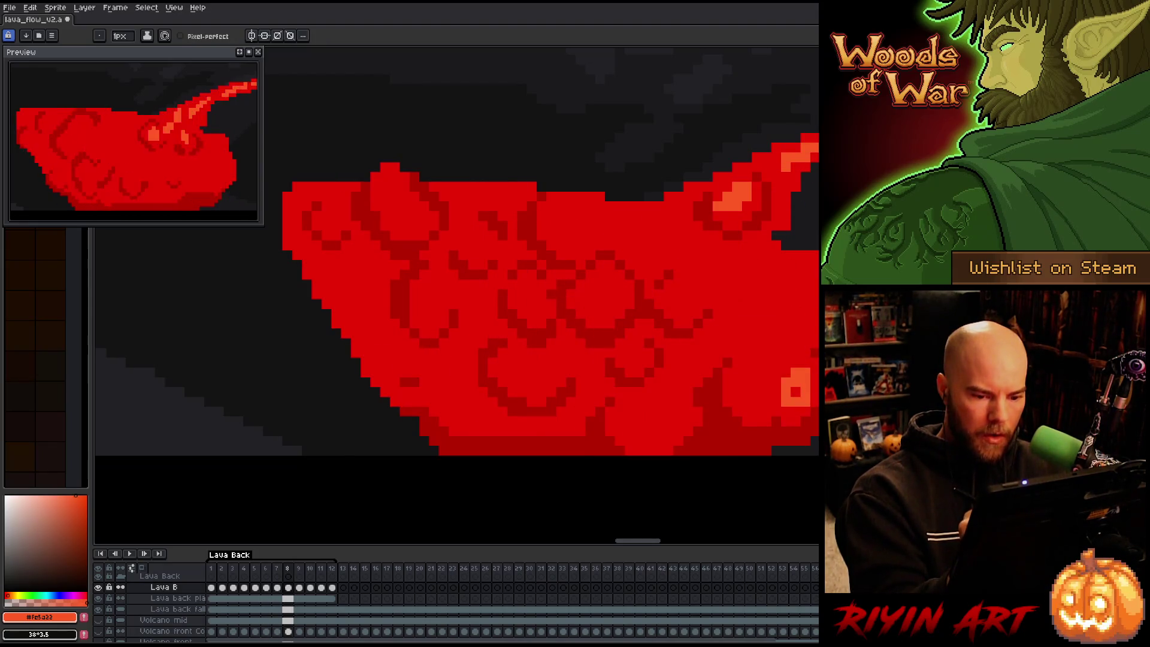
Paint orange highlights on frame 8's lower-right and right-side lava blobs, comparing frames 7 and 9
drag(747, 392, 754, 412)
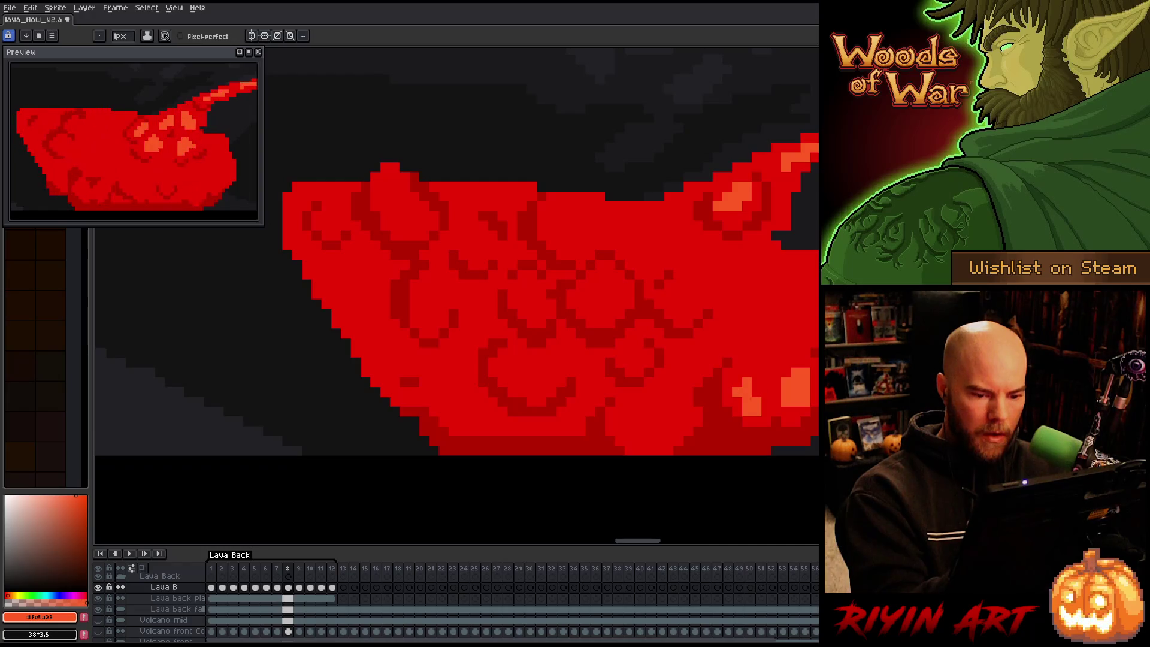
key(Left)
key(Right)
mouse_move(767, 372)
mouse_down()
mouse_move(752, 390)
mouse_move(779, 353)
mouse_move(776, 383)
mouse_up()
key(Right)
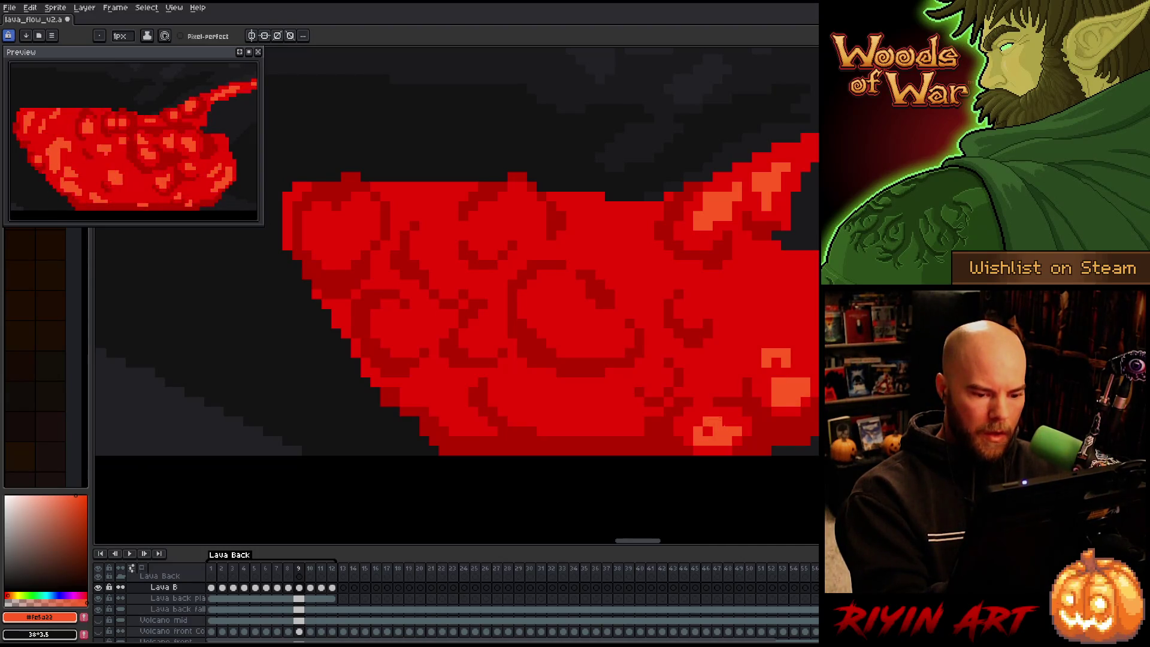
key(Left)
Add an orange bubble ring near the lava's bottom, check frame 9, and play the animation
mouse_move(659, 431)
mouse_down()
mouse_move(646, 419)
mouse_move(659, 421)
mouse_up()
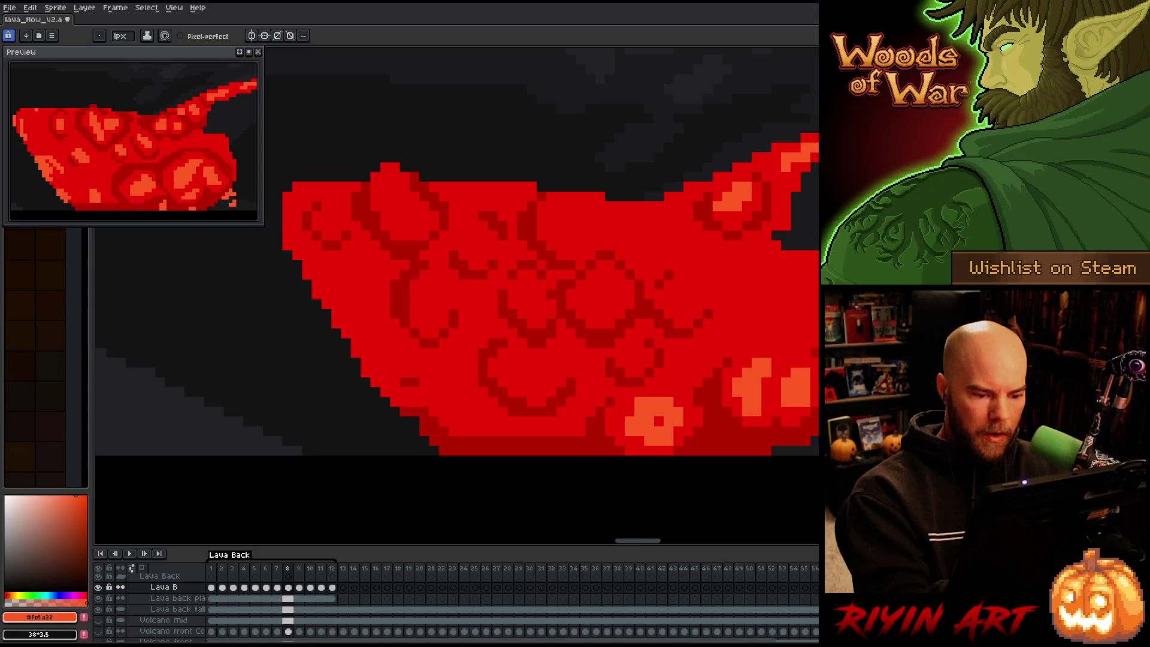
key(Right)
key(Left)
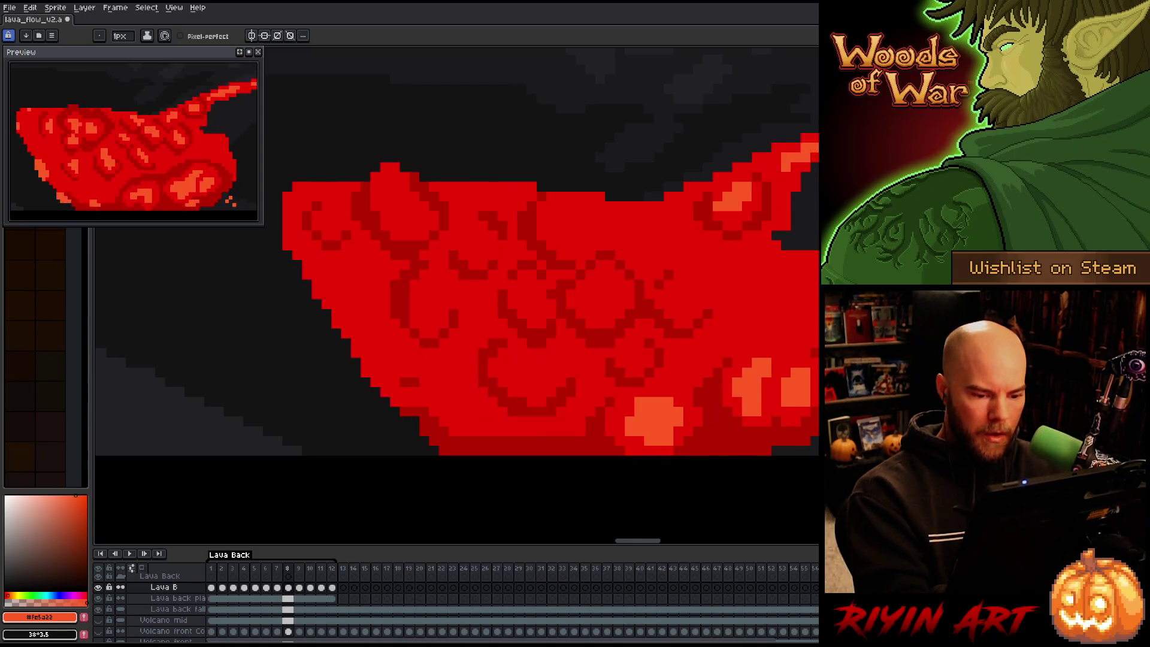
key(Right)
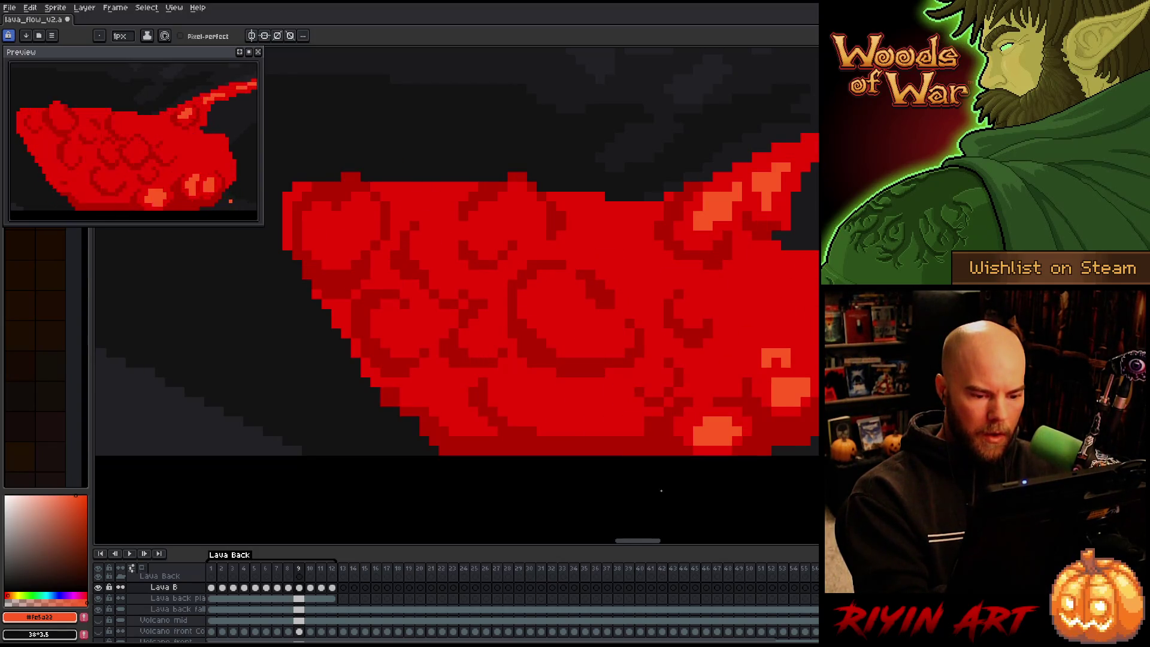
key(Return)
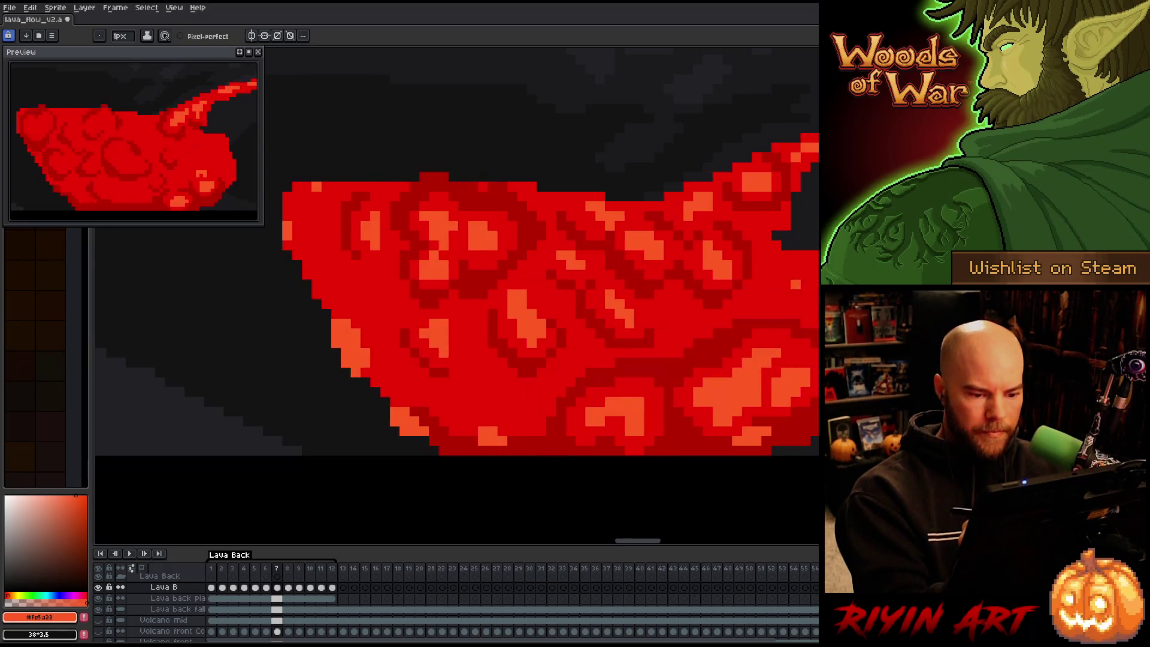
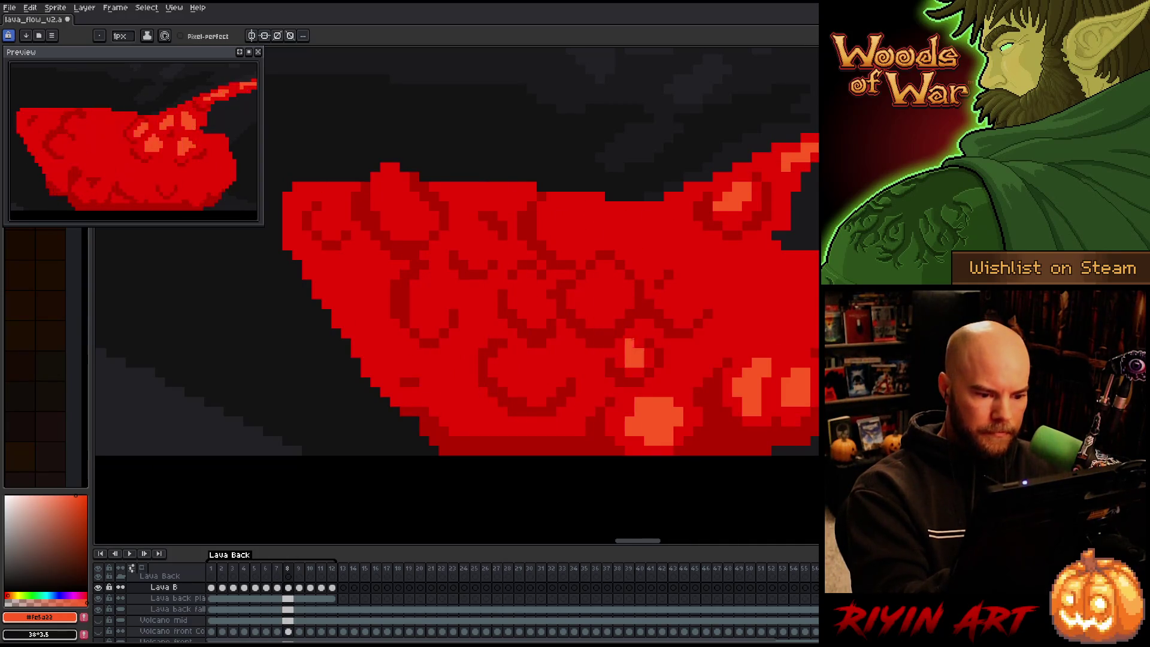
On frame 8, paint bubbles near the top edge and right of centre in #fe5a22 with dark red outlines
key(period)
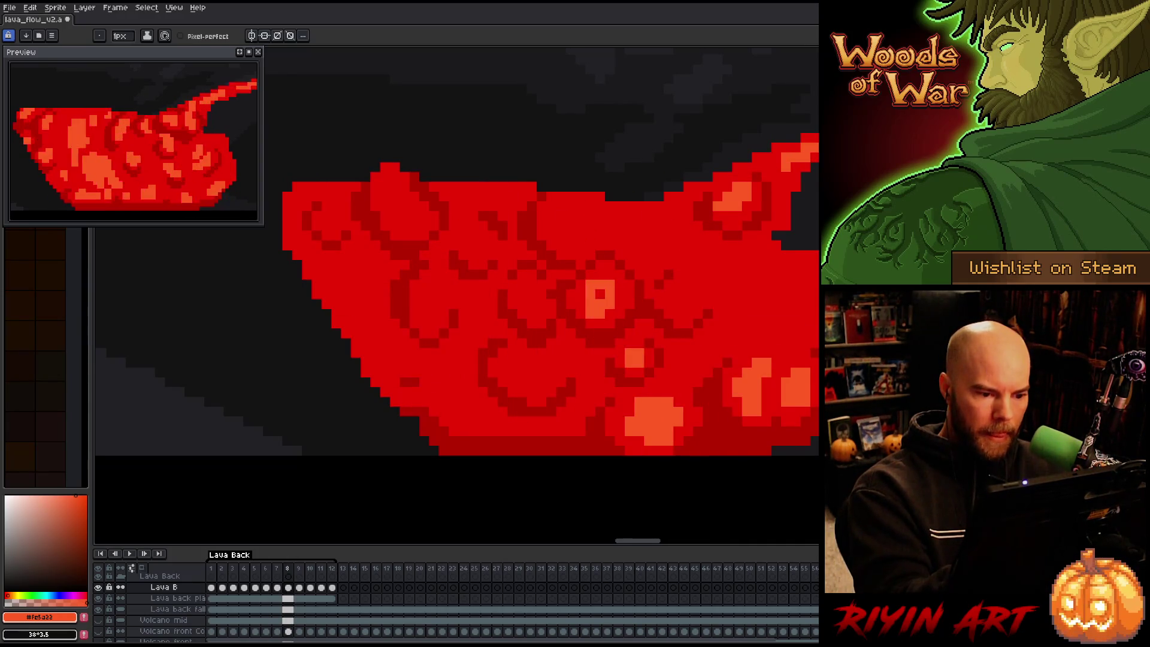
key(comma)
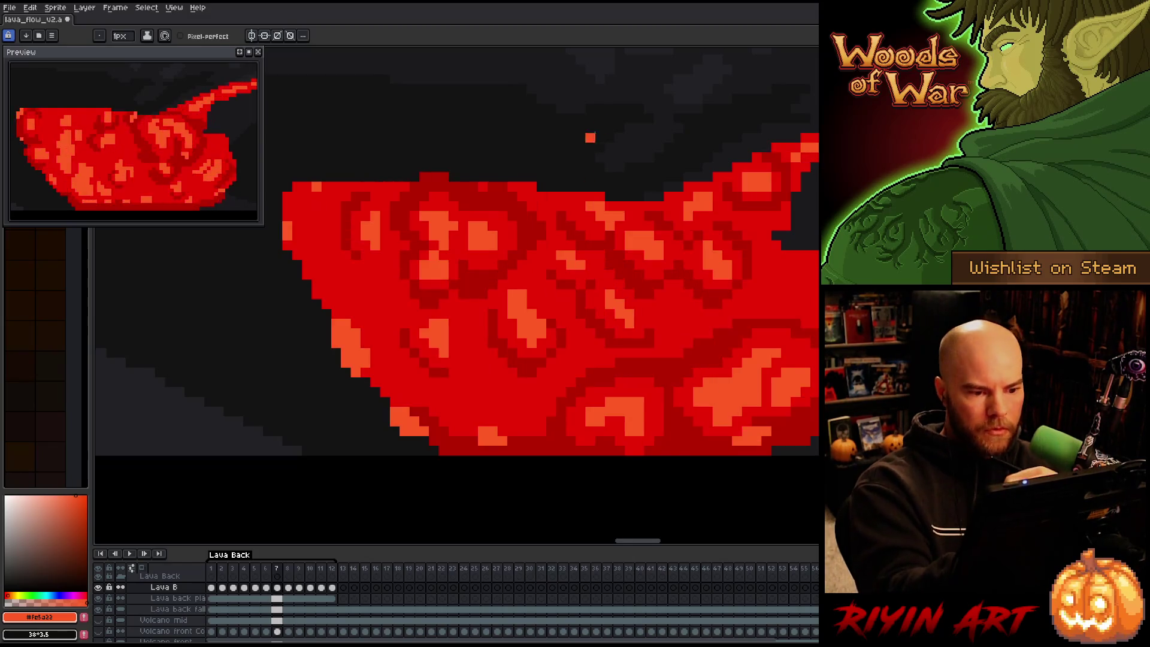
key(period)
mouse_move(566, 210)
mouse_down()
mouse_move(590, 234)
mouse_move(581, 206)
mouse_up()
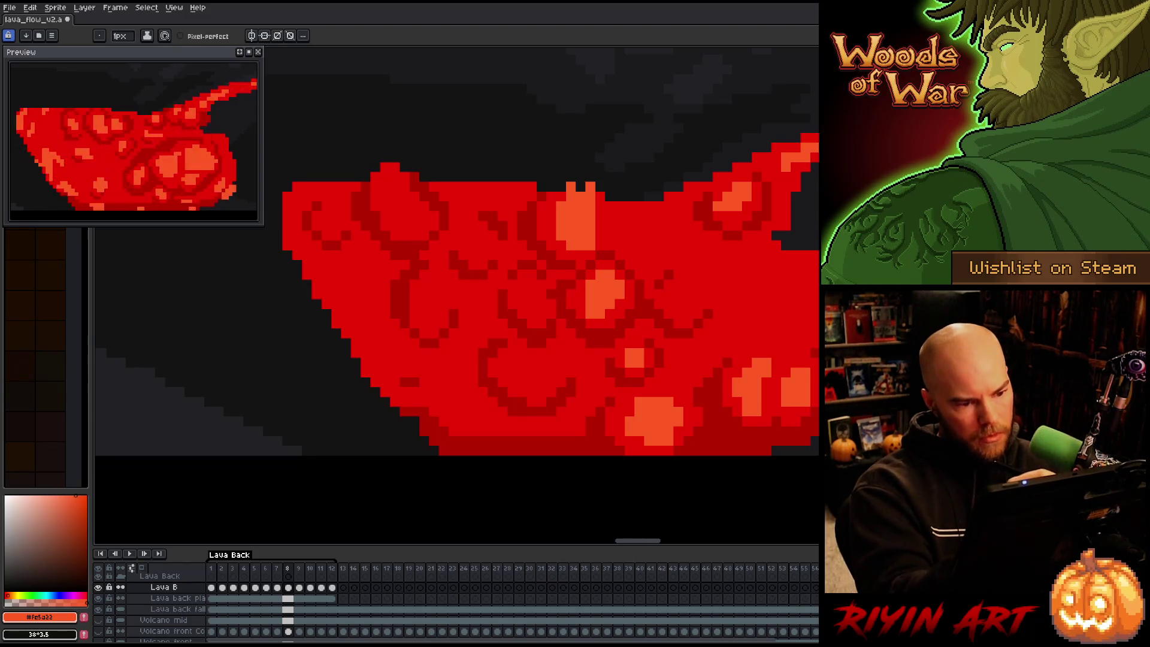
key(alt)
click(588, 222)
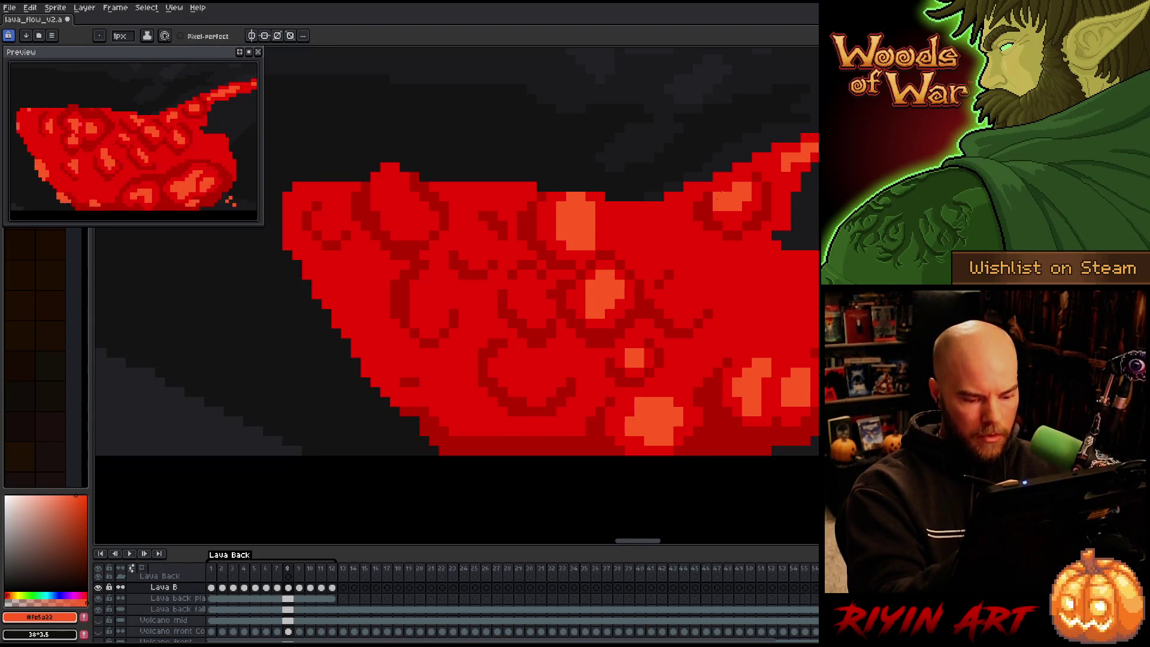
mouse_move(680, 288)
mouse_down()
mouse_move(707, 294)
mouse_move(659, 305)
mouse_up()
alt+click(635, 311)
alt+click(605, 294)
click(649, 274)
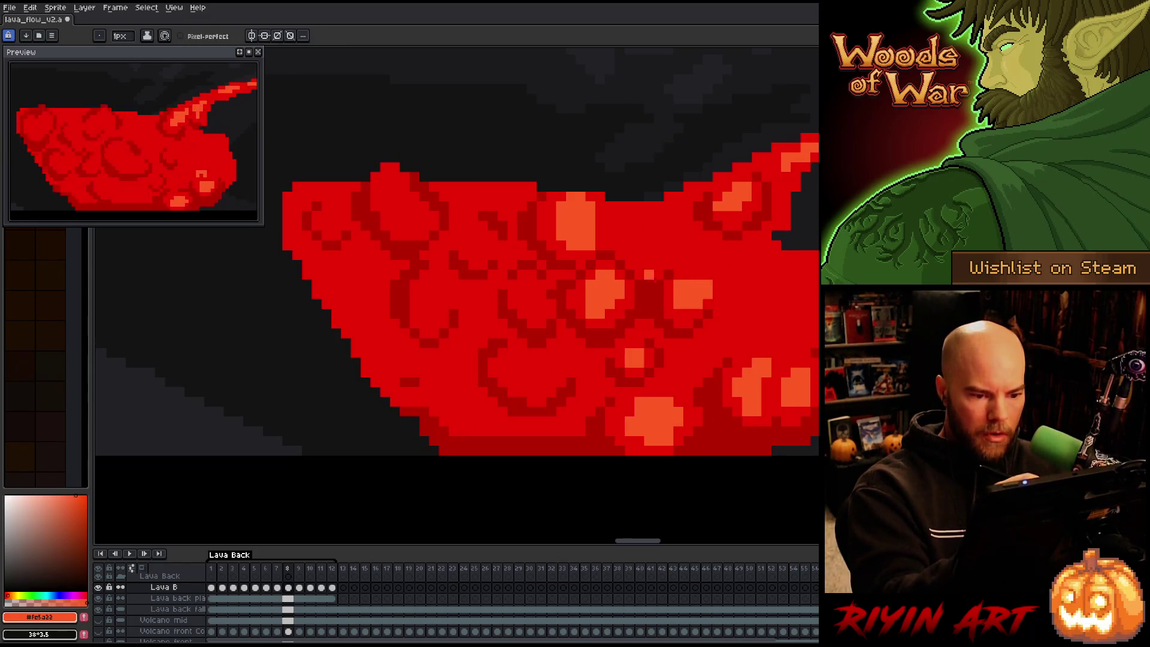
key(ctrl+z)
alt+click(665, 300)
alt+click(688, 279)
Add another orange bubble near the lava's top edge, checking it against frame 7
key(comma)
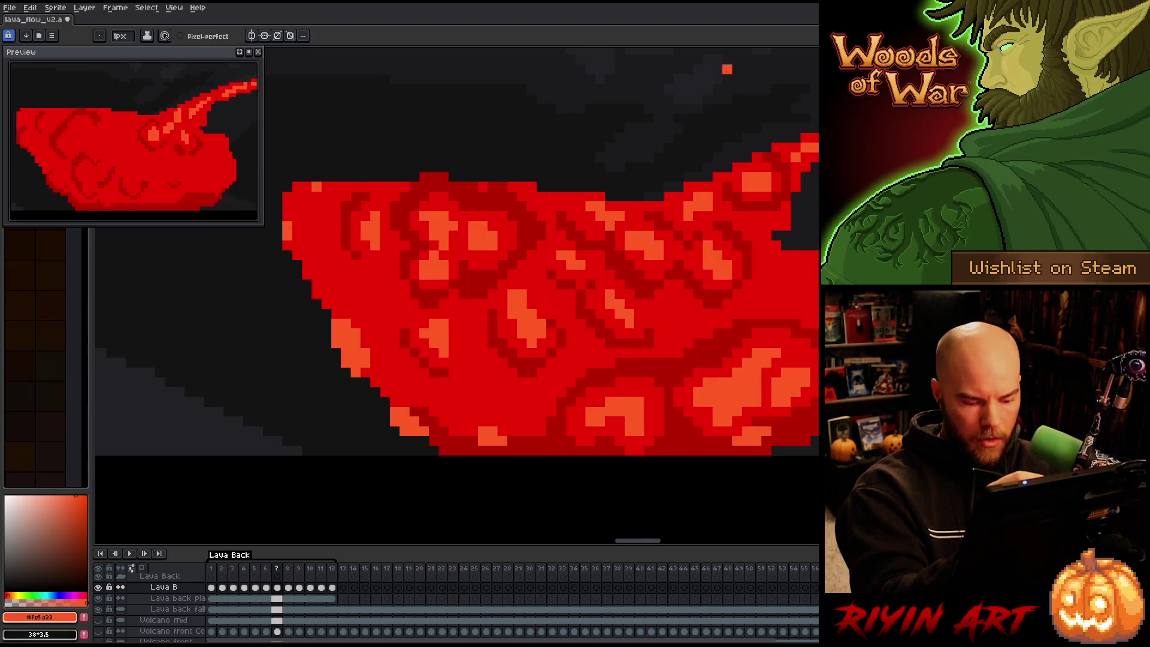
key(period)
mouse_move(668, 226)
mouse_down()
mouse_move(672, 243)
mouse_move(629, 237)
mouse_move(629, 216)
mouse_move(620, 246)
mouse_up()
key(comma)
key(period)
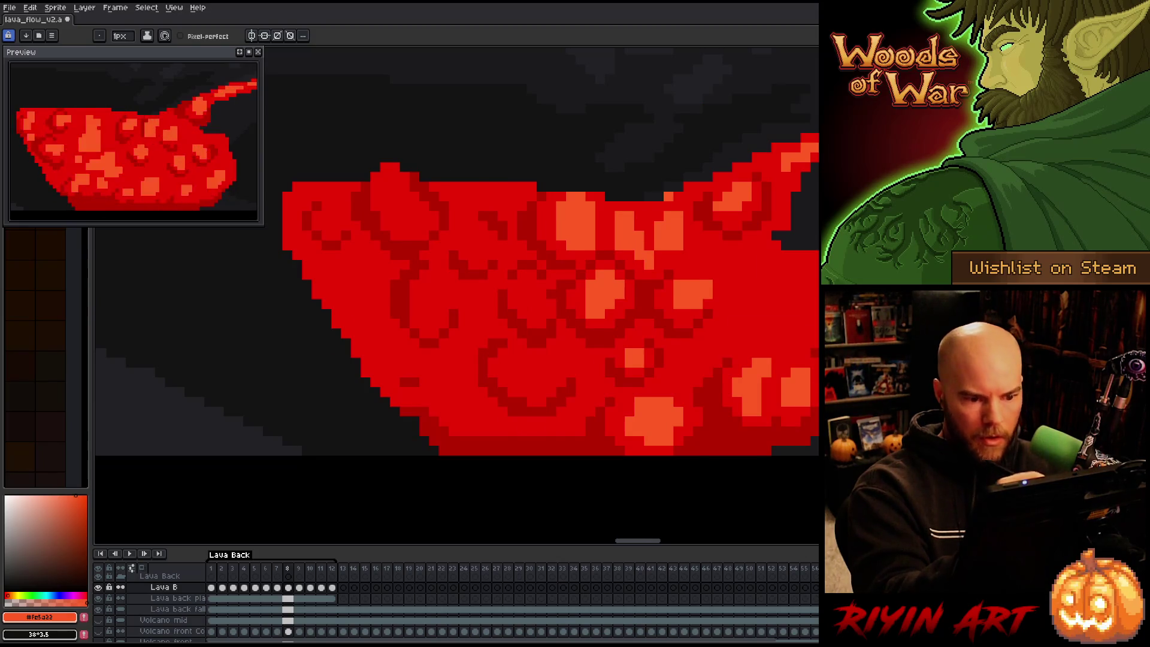
key(comma)
key(period)
key(comma)
key(period)
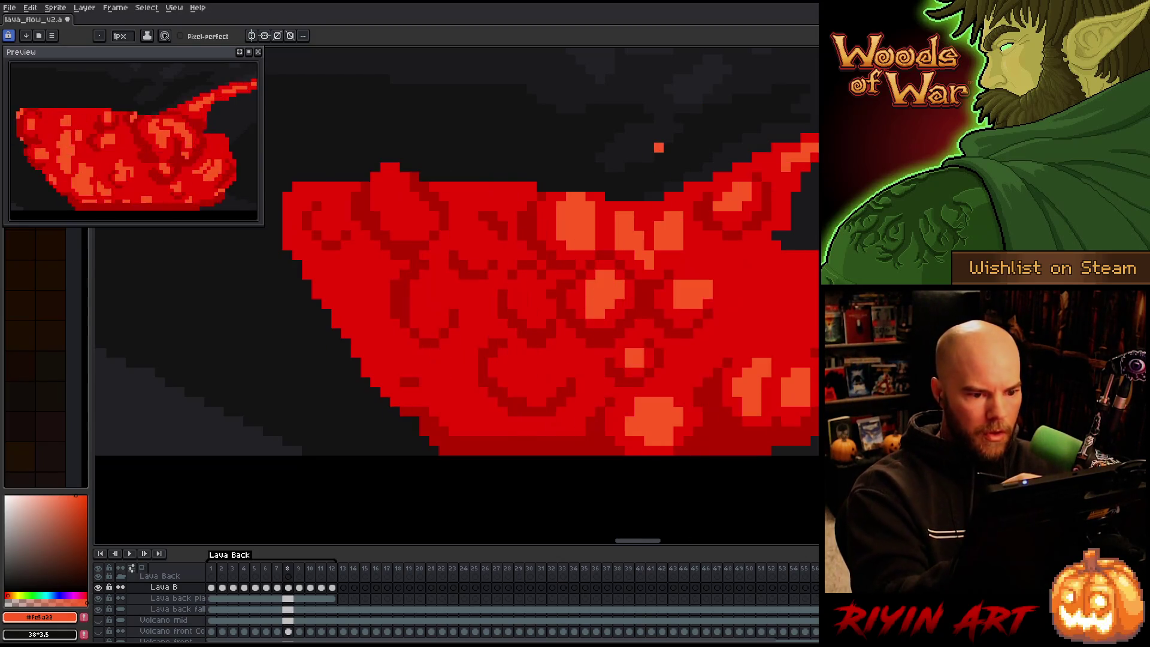
key(comma)
key(period)
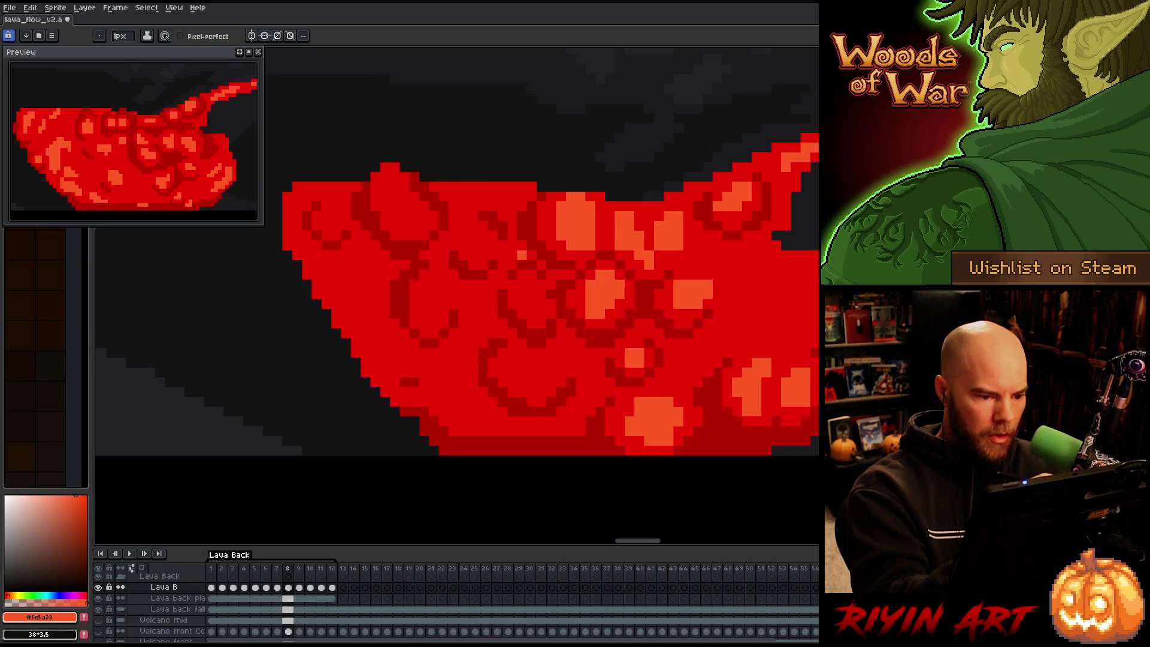
key(comma)
key(period)
key(comma)
key(period)
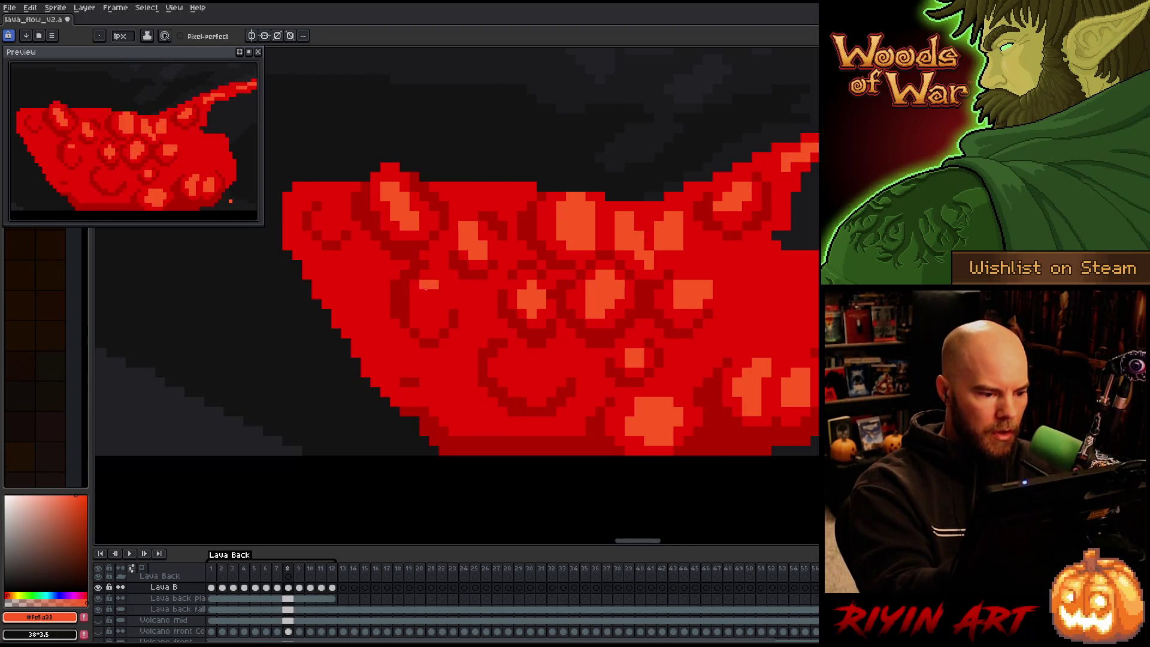
Paint orange bubbles on the lava's left side and lower middle
drag(423, 283, 442, 315)
key(comma)
key(period)
drag(520, 361, 542, 384)
key(comma)
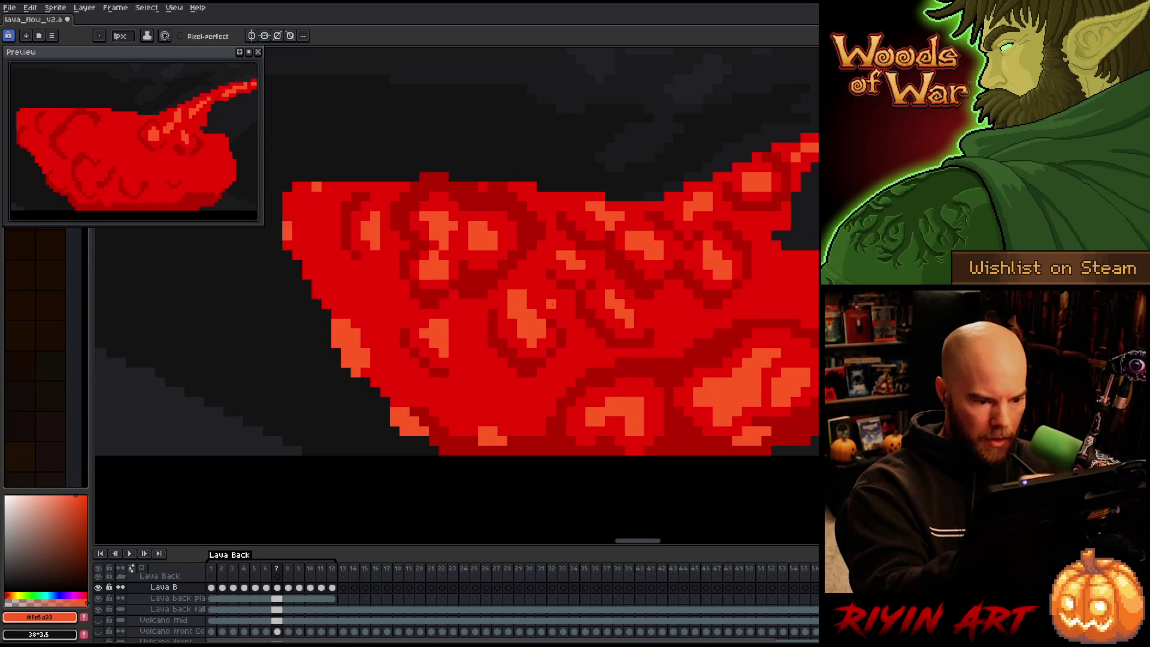
key(period)
Check the bubble motion across frames 6–8 and add an orange bubble on the lower left
key(comma)
key(period)
key(comma)
key(period)
key(comma)
key(comma)
key(period)
key(period)
key(comma)
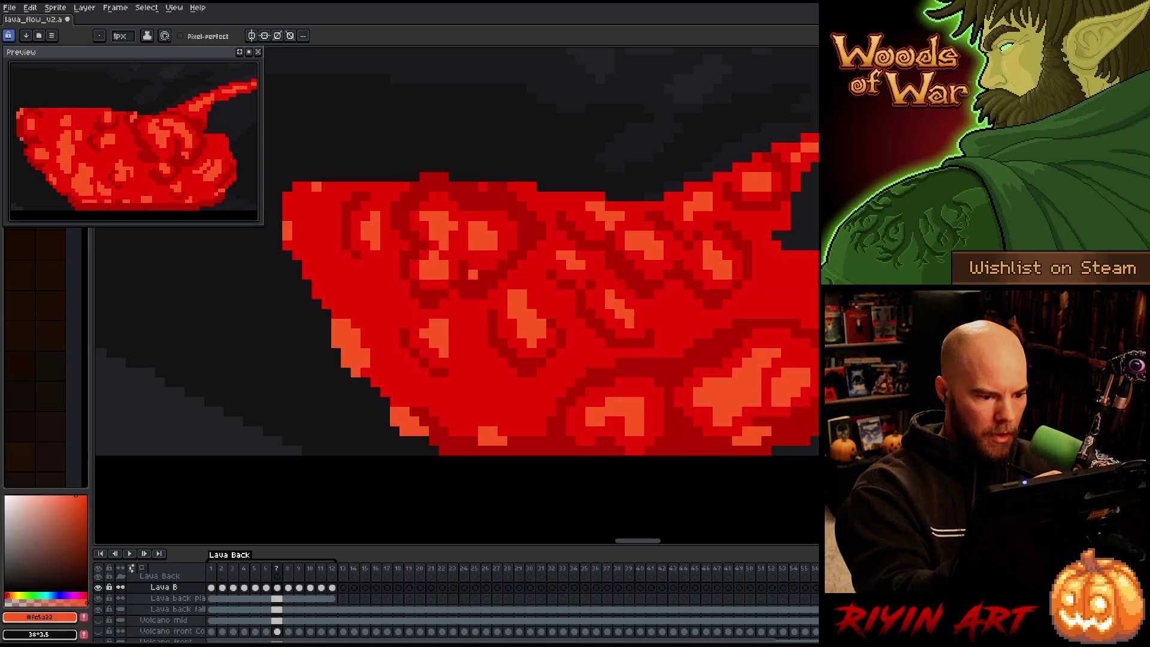
key(comma)
key(period)
key(comma)
key(period)
key(period)
key(comma)
key(period)
key(comma)
key(period)
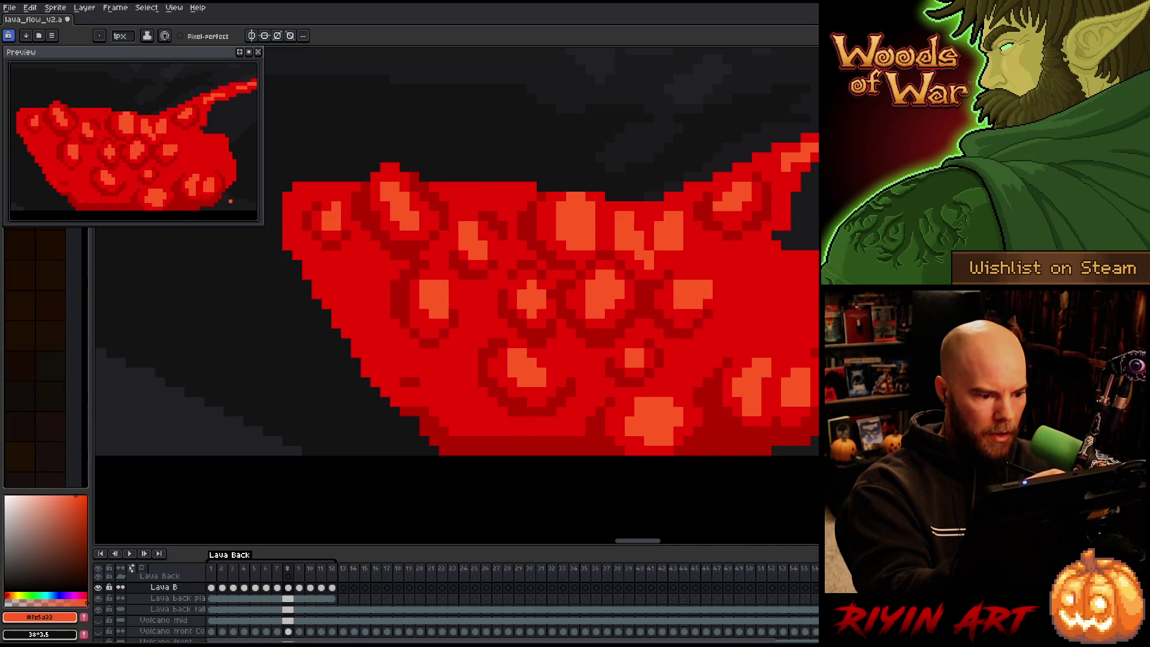
key(period)
key(comma)
drag(443, 372, 426, 380)
key(period)
key(comma)
key(comma)
key(period)
key(comma)
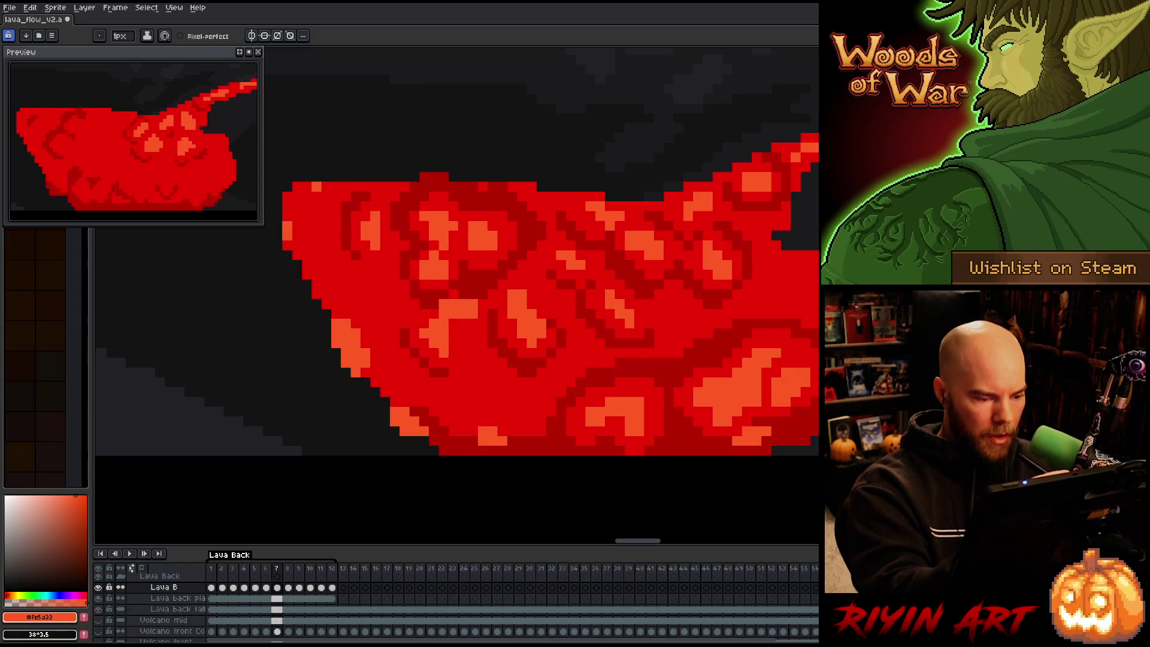
key(period)
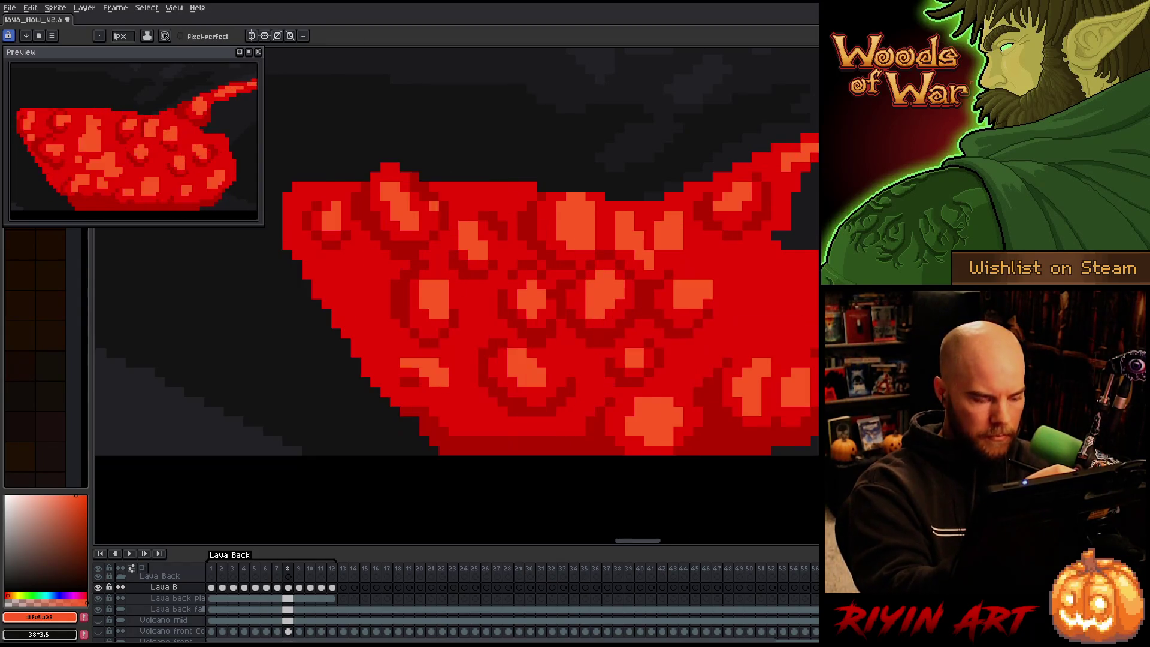
Start frame 9 with orange strokes on the lava's lower left and upper middle
key(period)
drag(402, 381, 436, 413)
key(comma)
key(period)
key(period)
key(period)
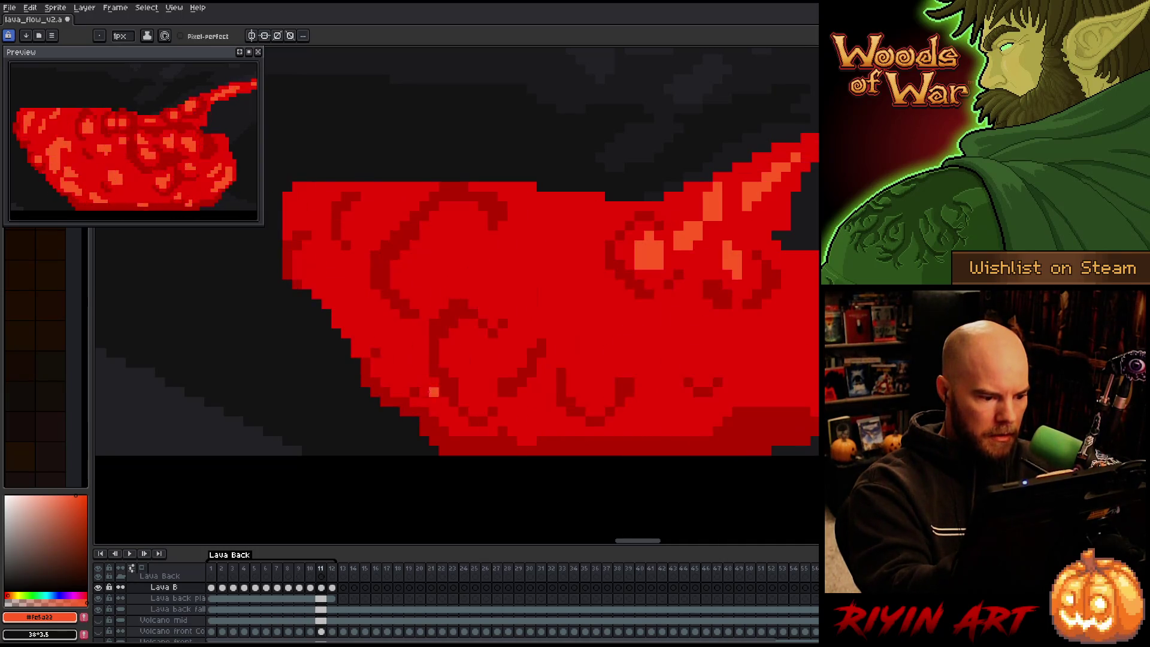
key(comma)
key(comma)
key(comma)
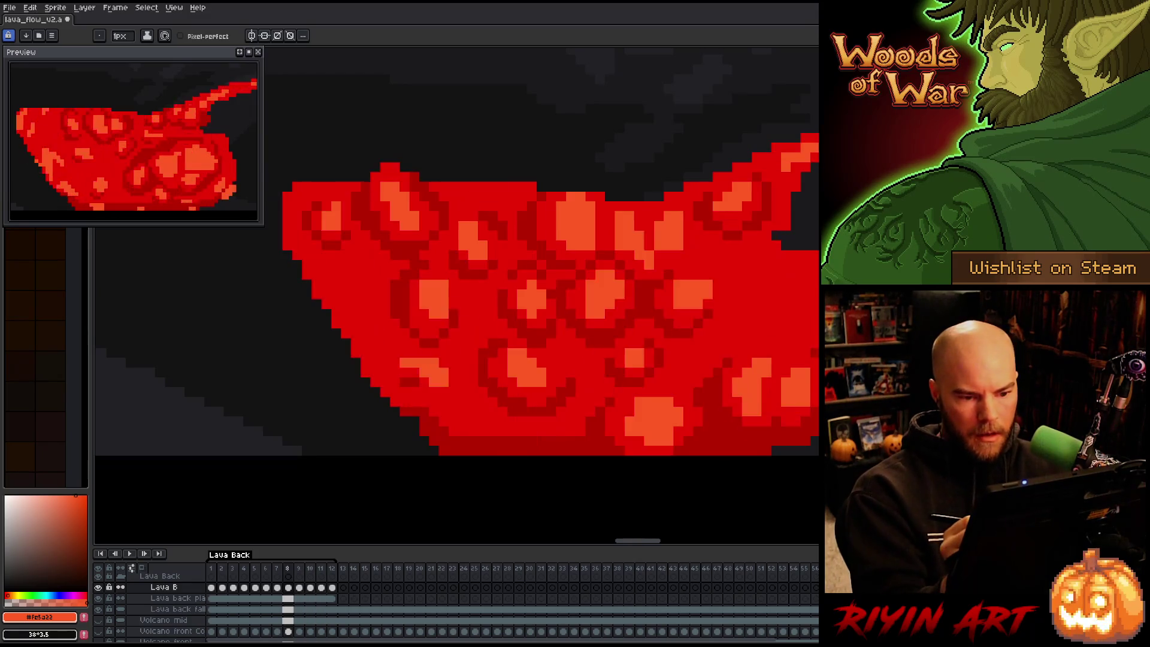
key(period)
key(comma)
key(period)
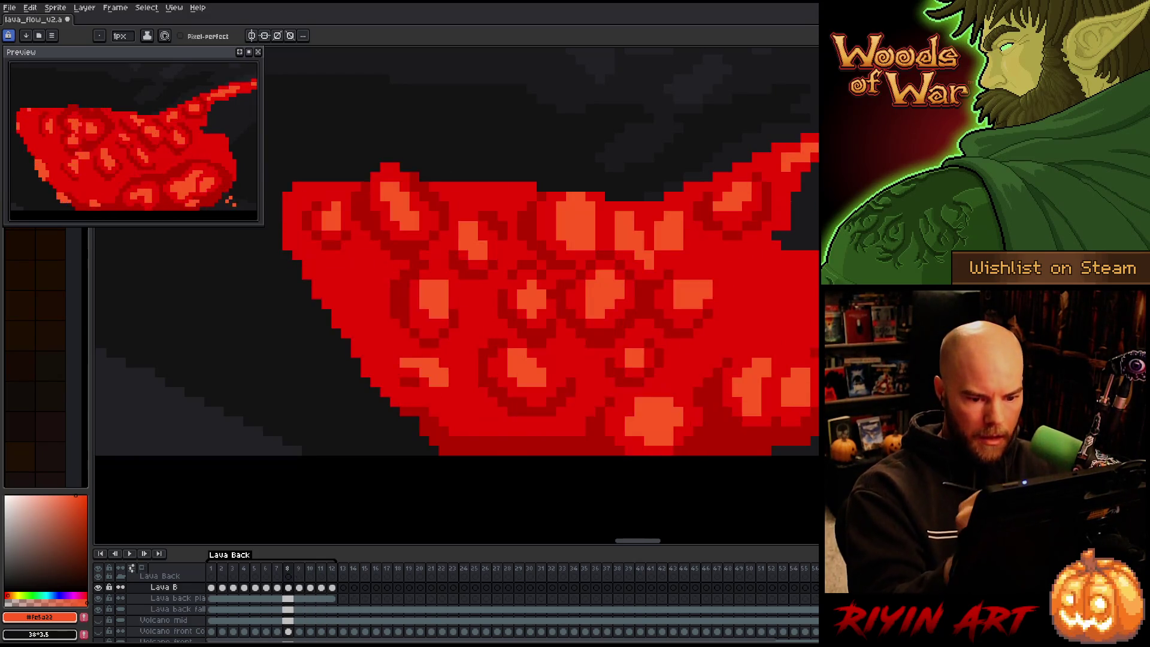
key(period)
key(comma)
key(period)
key(comma)
key(period)
mouse_move(611, 264)
mouse_down()
mouse_move(590, 234)
mouse_move(611, 259)
mouse_up()
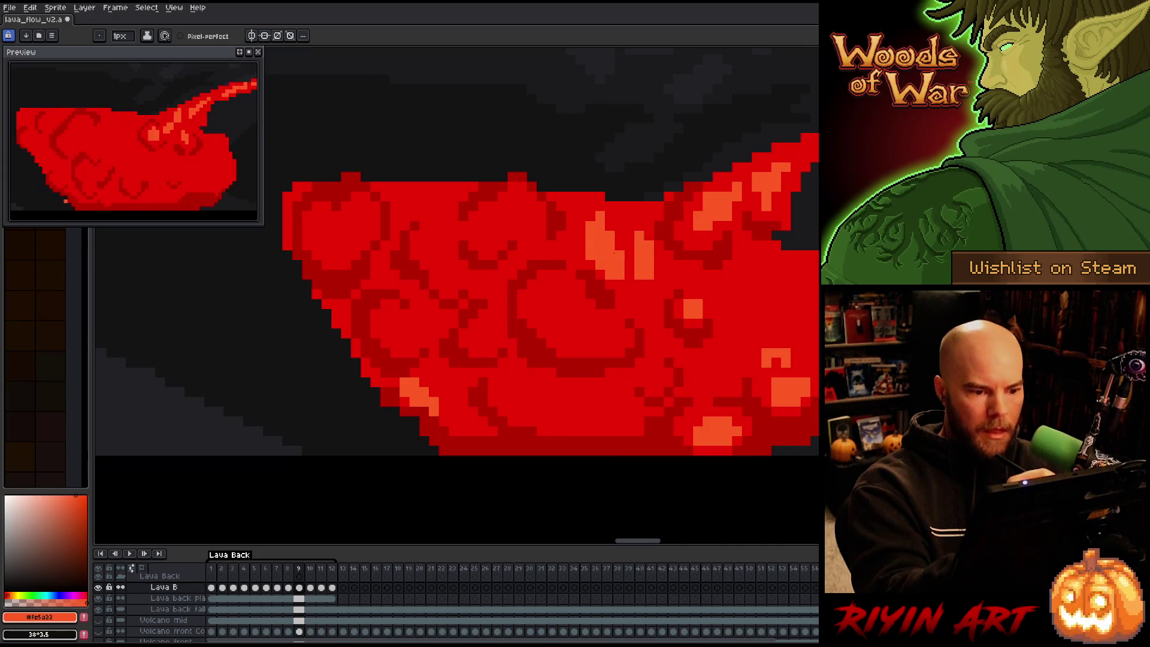
Paint small orange highlights on the lava's upper left and centre on frame 9
key(comma)
key(period)
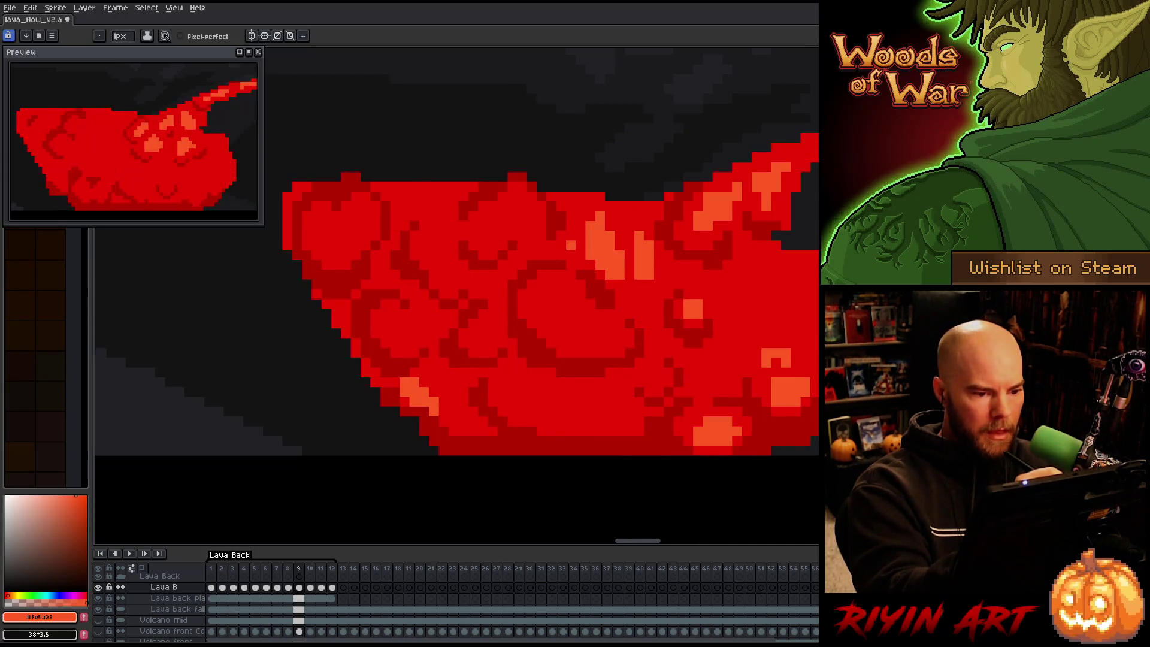
mouse_move(533, 209)
mouse_down()
mouse_move(501, 215)
mouse_move(482, 246)
mouse_up()
key(comma)
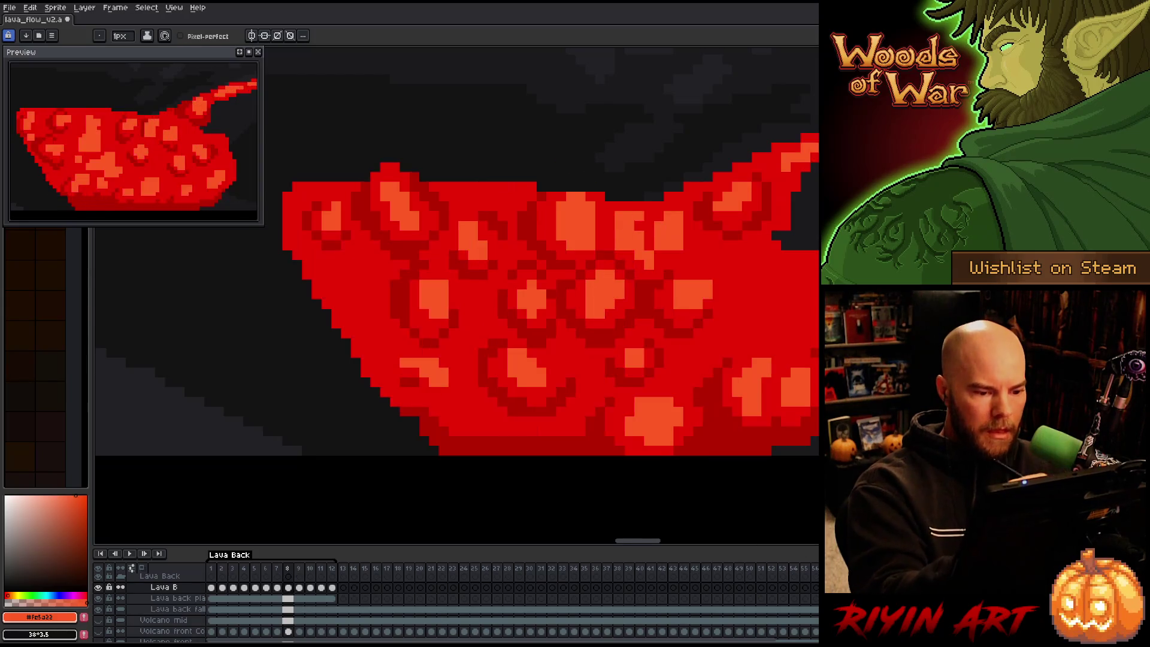
key(period)
drag(620, 314, 585, 342)
drag(563, 282, 545, 312)
key(comma)
key(period)
Add an orange blob near the lava's bottom edge, comparing with frame 8
key(comma)
key(period)
key(comma)
key(period)
drag(532, 411, 521, 394)
key(comma)
key(period)
key(comma)
key(period)
key(comma)
key(period)
key(comma)
key(period)
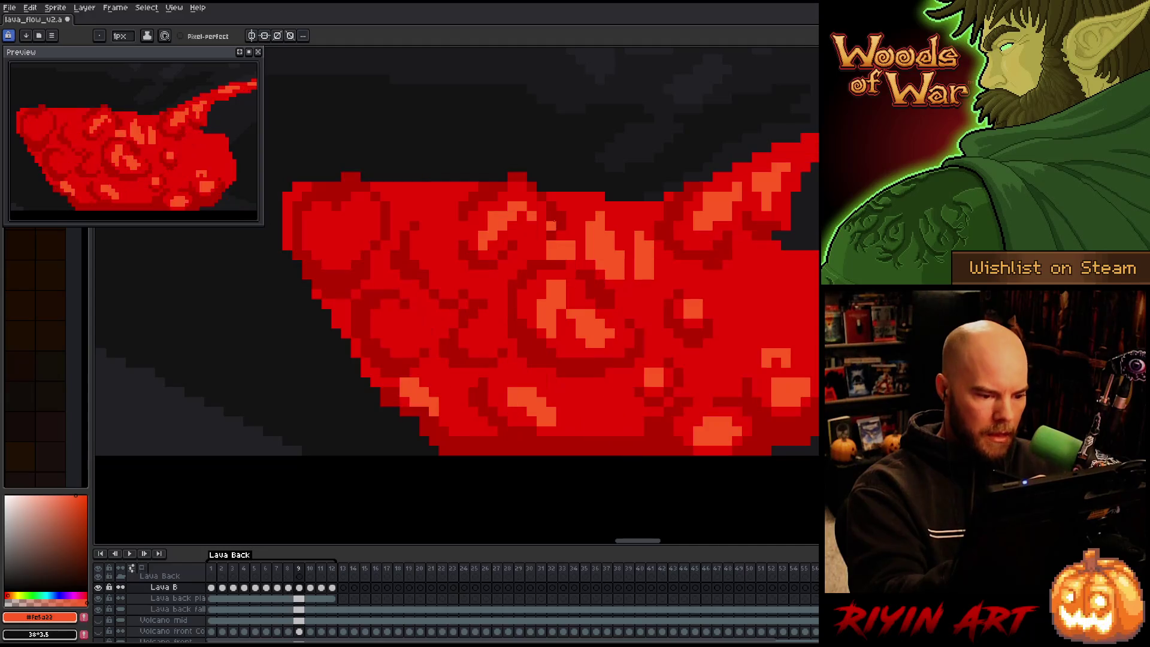
Paint an orange streak along the bottom of the lava on frame 9
drag(560, 419, 580, 413)
key(comma)
key(period)
key(comma)
key(period)
key(comma)
key(period)
key(comma)
key(period)
key(comma)
Resample the orange highlight colour from the lava on frame 8
key(Right)
key(Right)
key(Left)
key(Left)
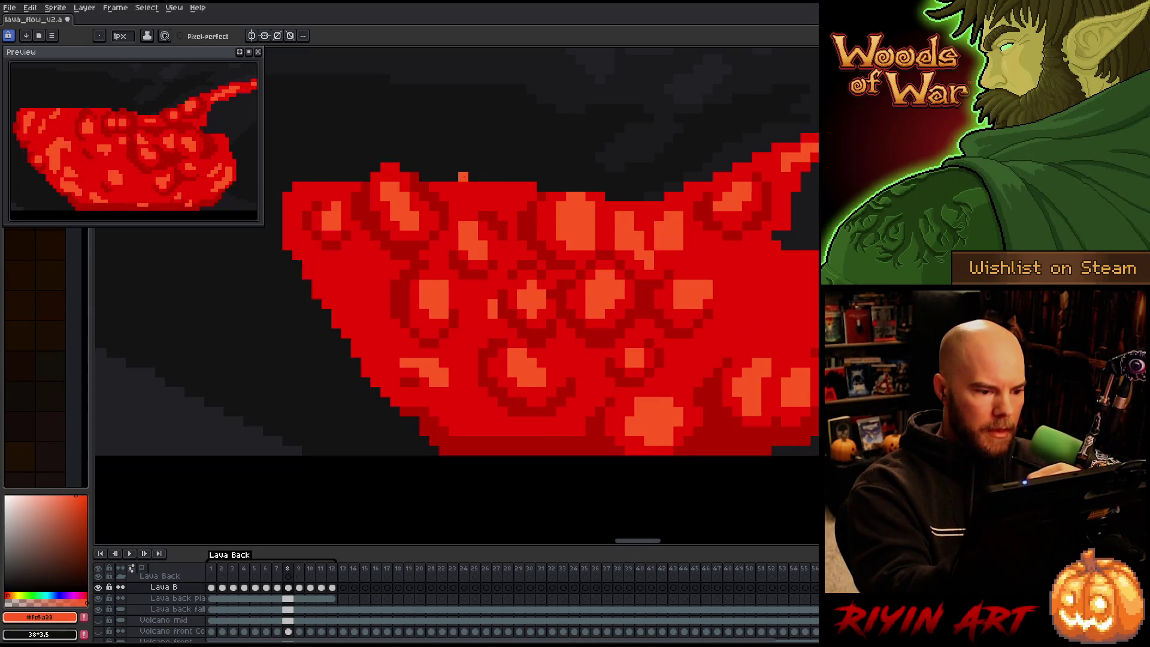
alt+click(503, 303)
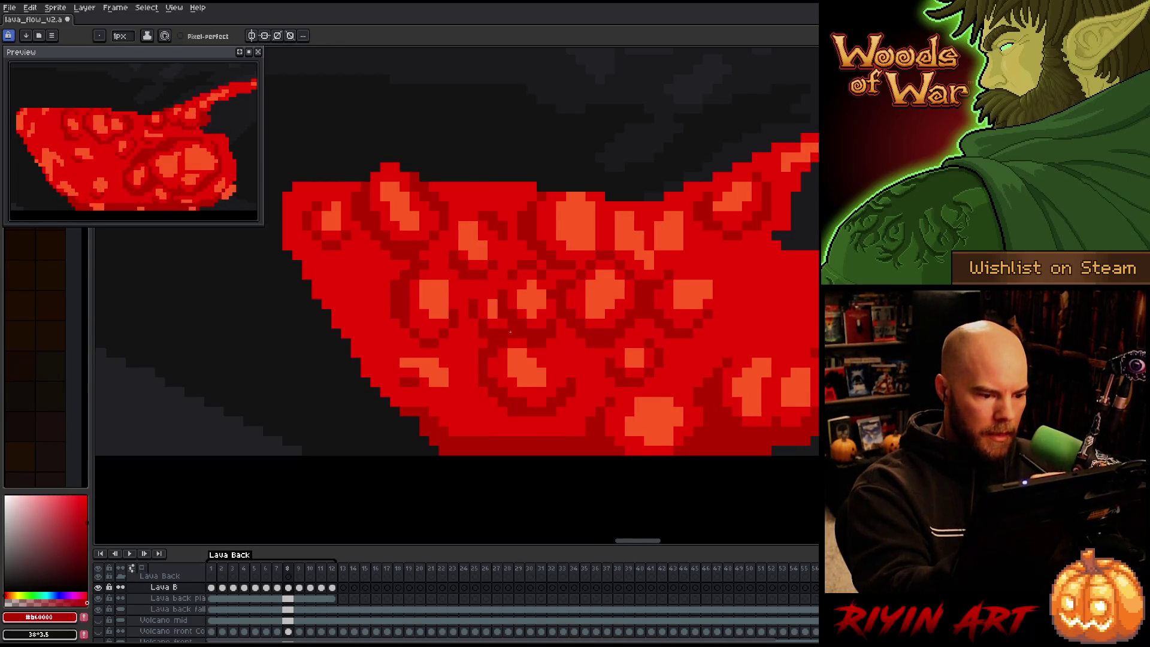
alt+click(494, 306)
key(Right)
key(Right)
key(Left)
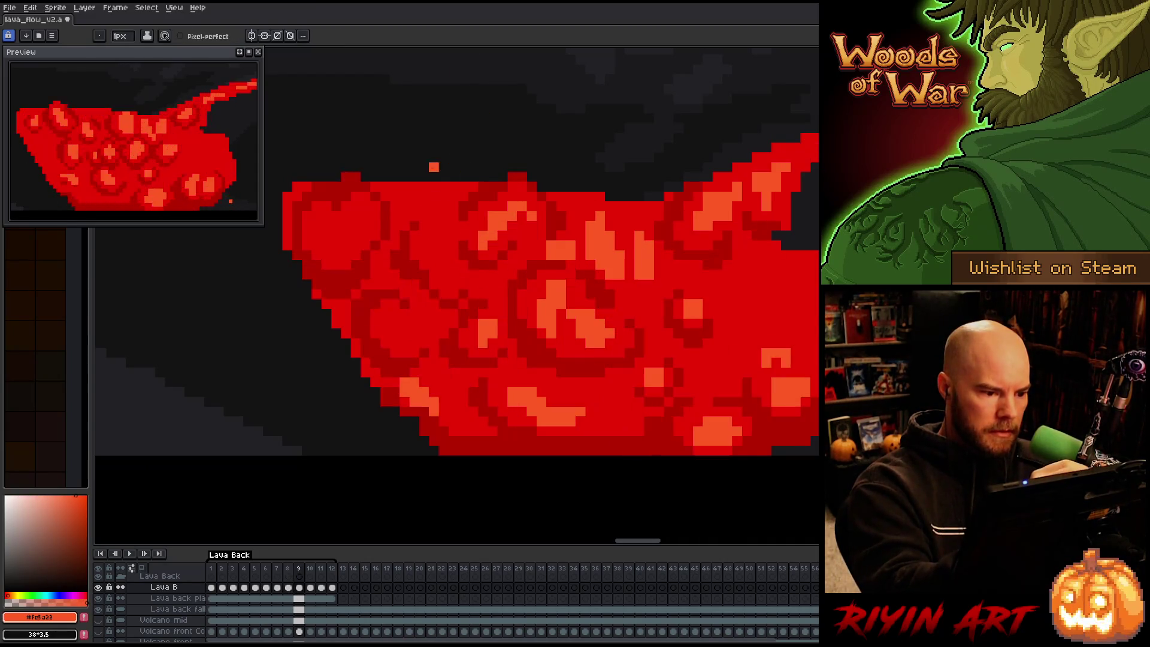
Paint orange patches on the lava's upper left and at its left end
drag(433, 246, 435, 252)
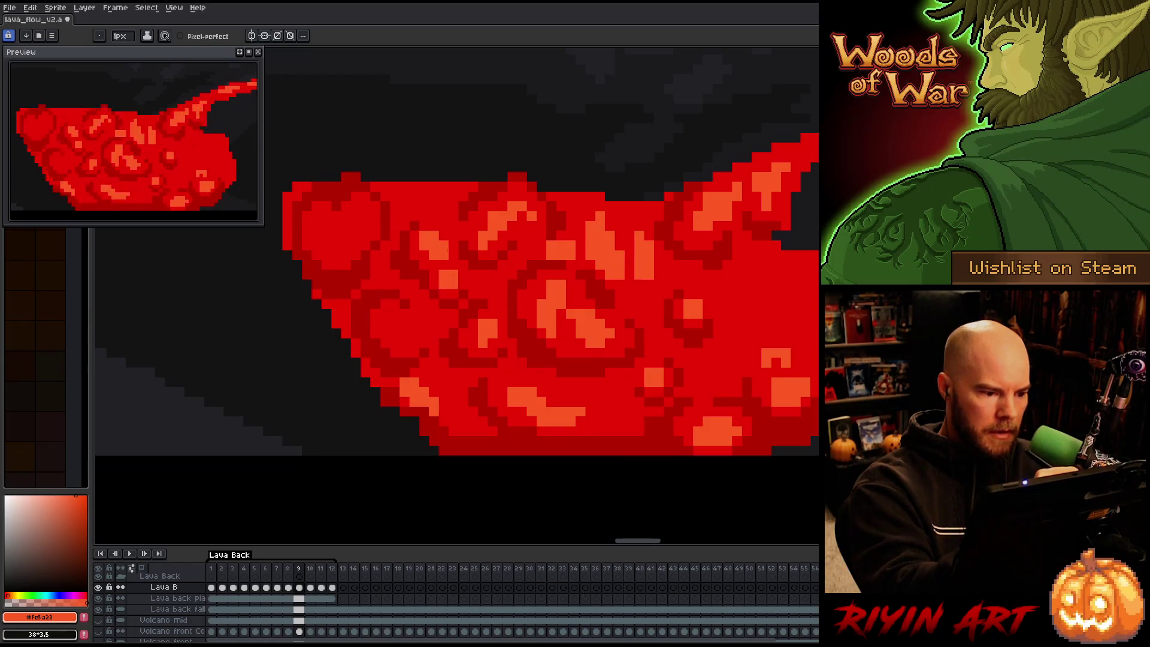
key(Right)
key(Left)
drag(346, 236, 336, 254)
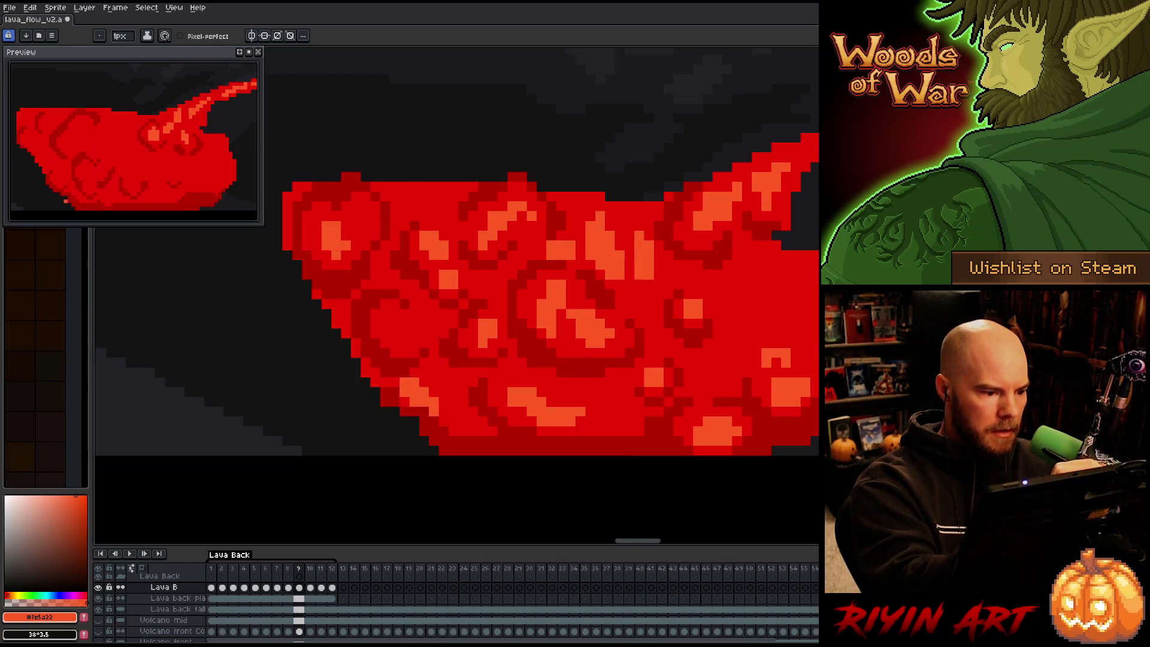
drag(356, 215, 356, 235)
key(Return)
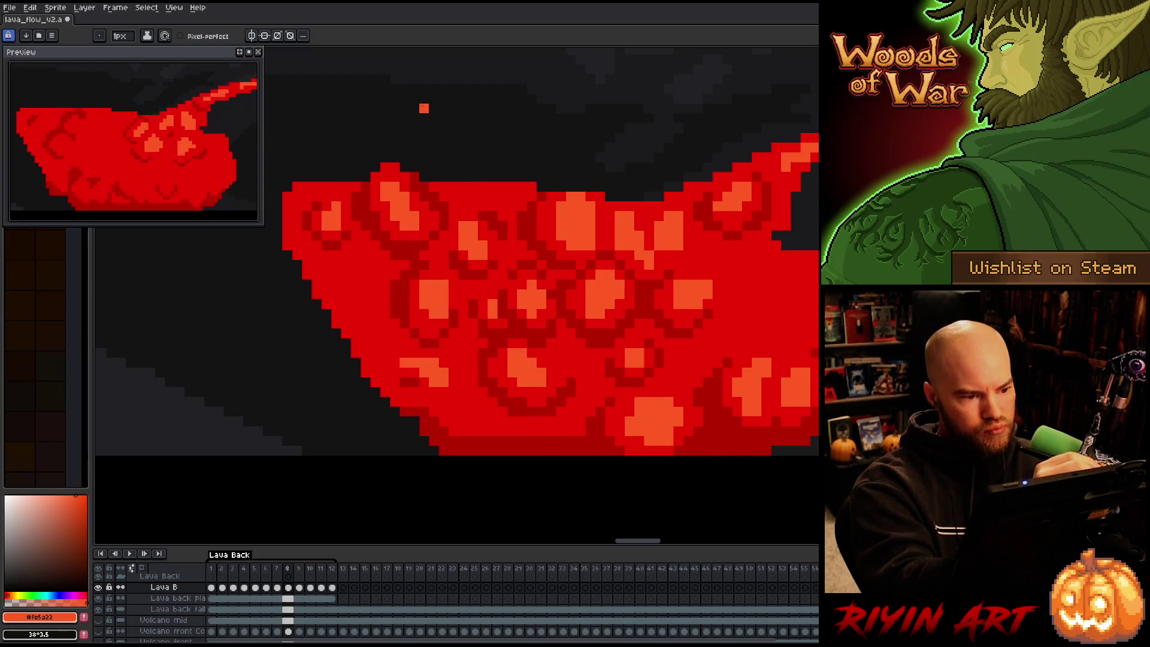
key(Return)
Add an orange patch on the lava's lower left and compare frames 8 and 9
mouse_move(395, 323)
mouse_down()
mouse_move(397, 335)
mouse_move(414, 330)
mouse_move(395, 314)
mouse_up()
key(Right)
key(Left)
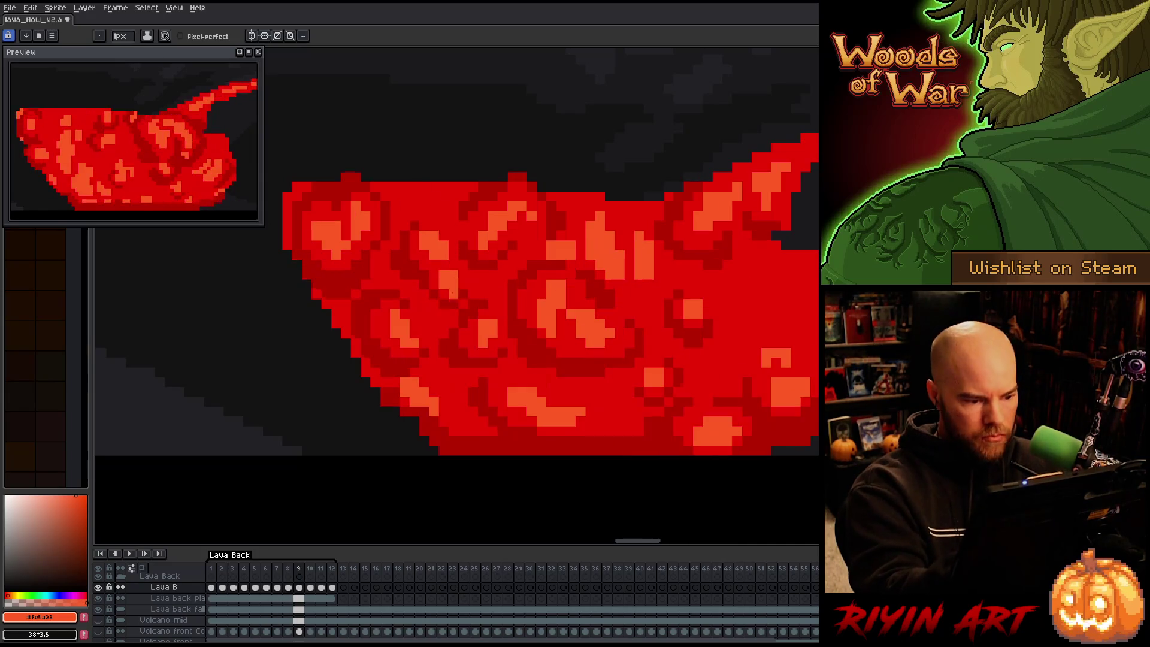
key(Left)
key(Right)
key(Left)
key(Right)
key(Left)
key(Right)
On frame 10, paint orange pixels right of centre and on the lower right
key(Right)
key(Left)
key(Right)
mouse_move(697, 333)
mouse_down()
mouse_move(689, 324)
mouse_move(708, 345)
mouse_move(729, 346)
mouse_up()
key(Left)
key(Right)
mouse_move(776, 422)
mouse_down()
mouse_move(806, 382)
mouse_move(776, 395)
mouse_up()
Paint #fe5a22 orange strokes on the lava's lower right and near its bottom edge on frame 10
drag(717, 442, 728, 421)
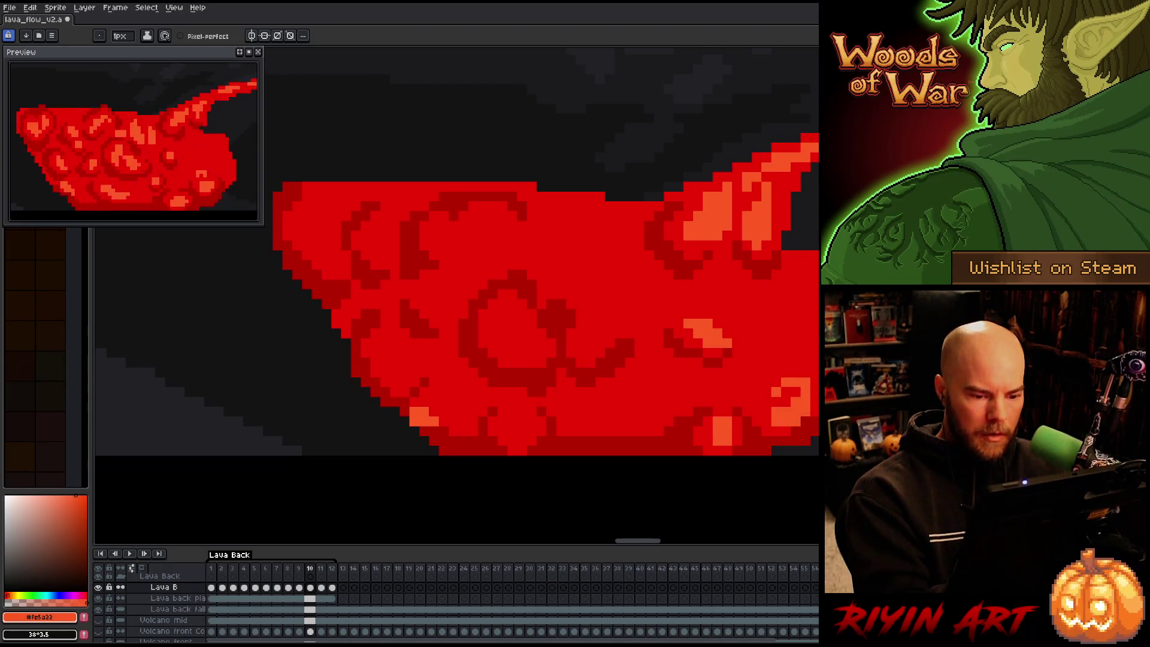
key(Left)
key(Right)
drag(659, 415, 650, 393)
click(678, 315)
key(Left)
key(Right)
Add orange along the lava's bottom edge and fill the dark red circle with orange
mouse_move(518, 442)
mouse_down()
mouse_move(518, 422)
mouse_move(502, 431)
mouse_up()
drag(579, 421, 610, 422)
key(Left)
key(Right)
click(600, 343)
mouse_move(506, 314)
mouse_down()
mouse_move(507, 342)
mouse_move(486, 354)
mouse_up()
key(Left)
key(Right)
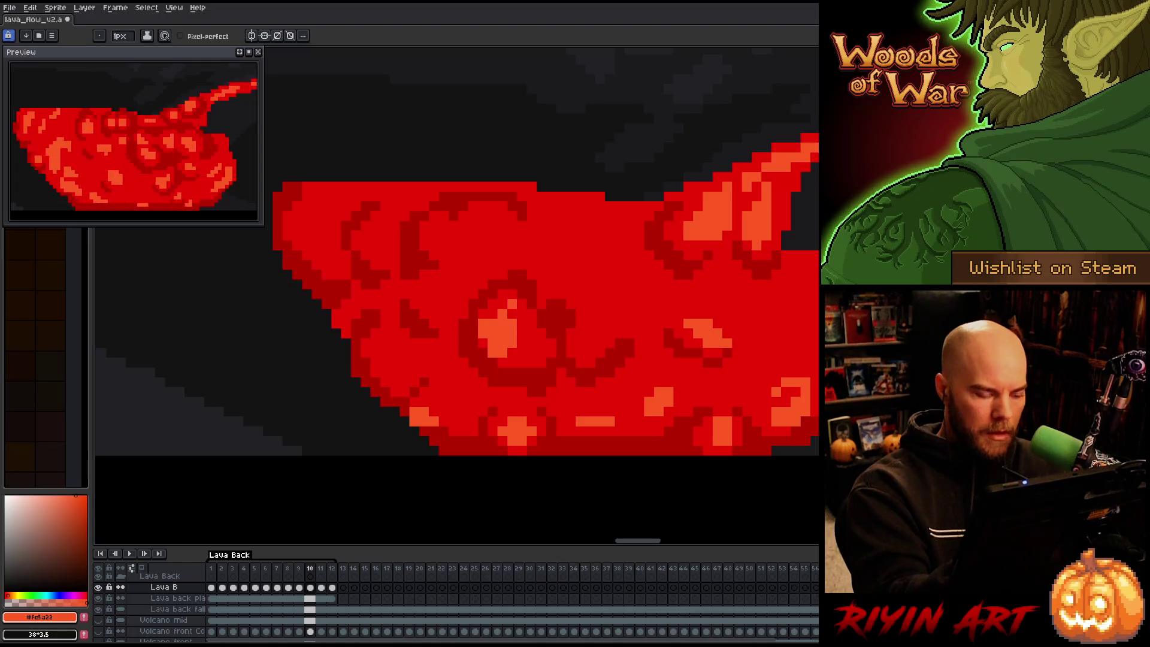
Undo the circle's lower-left fill and extend the orange along its left and top instead
key(v)
key(ctrl+z)
right_click(529, 286)
key(Escape)
key(b)
mouse_move(492, 338)
mouse_down()
mouse_move(492, 312)
mouse_move(512, 303)
mouse_up()
key(Left)
key(Right)
Add a few orange pixels just below the circle, checking against frame 9
drag(541, 342, 532, 358)
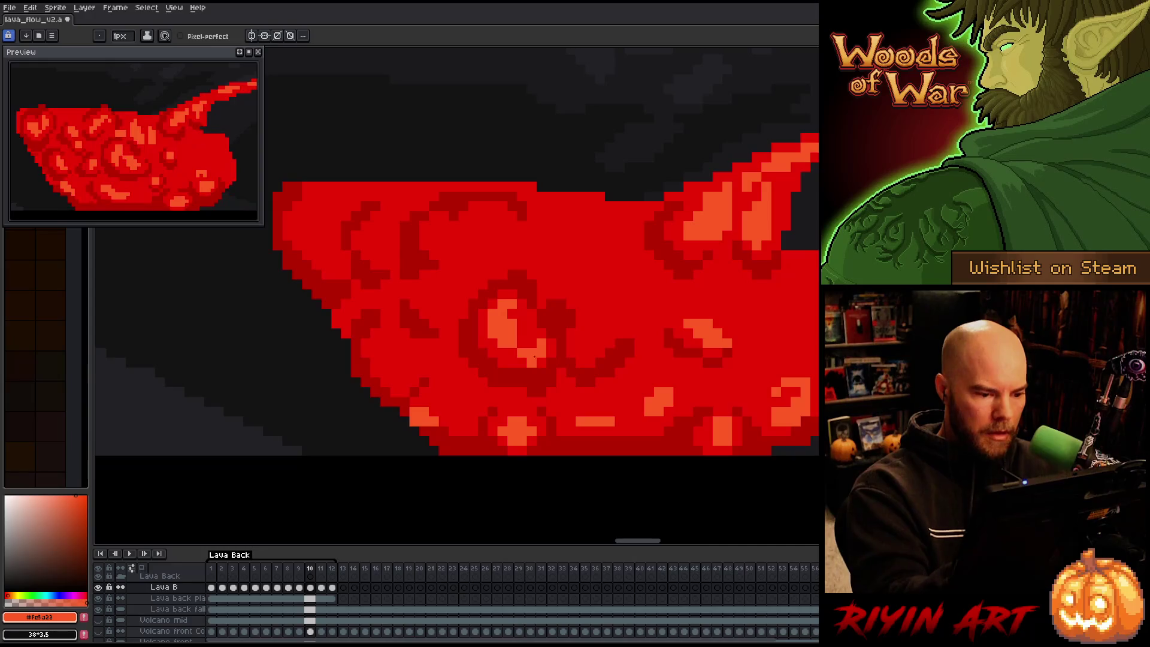
key(Left)
key(Right)
key(Left)
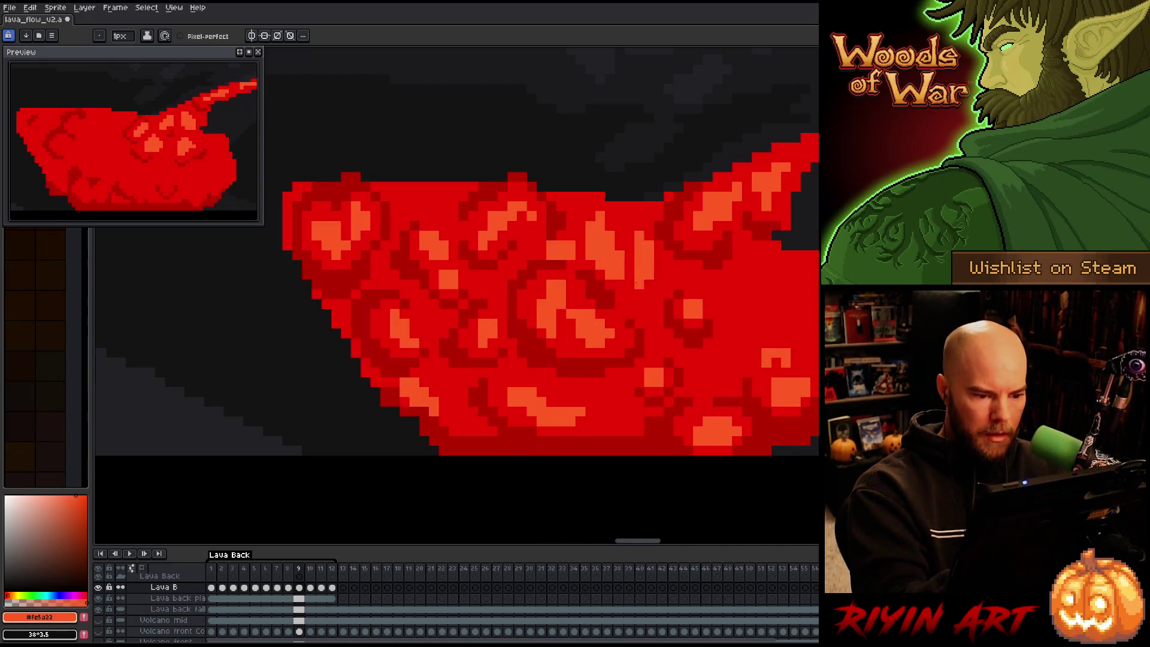
key(Right)
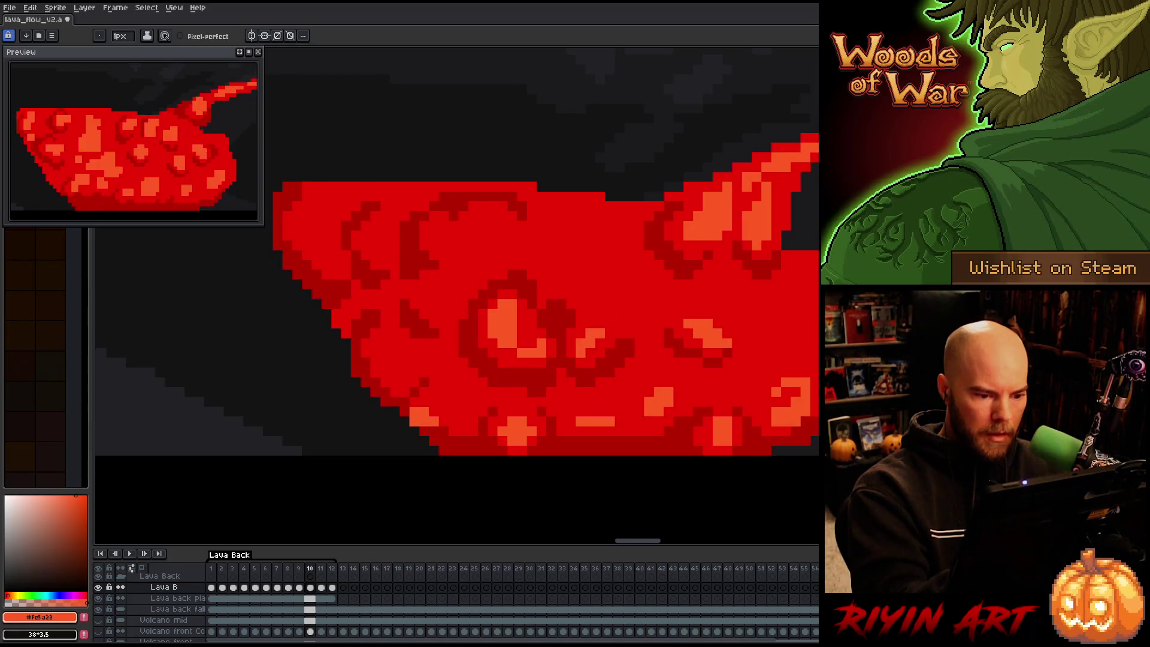
key(Left)
key(Right)
Paint a light-orange diagonal highlight streak across the lava and extend it by two pixels
drag(542, 255, 599, 304)
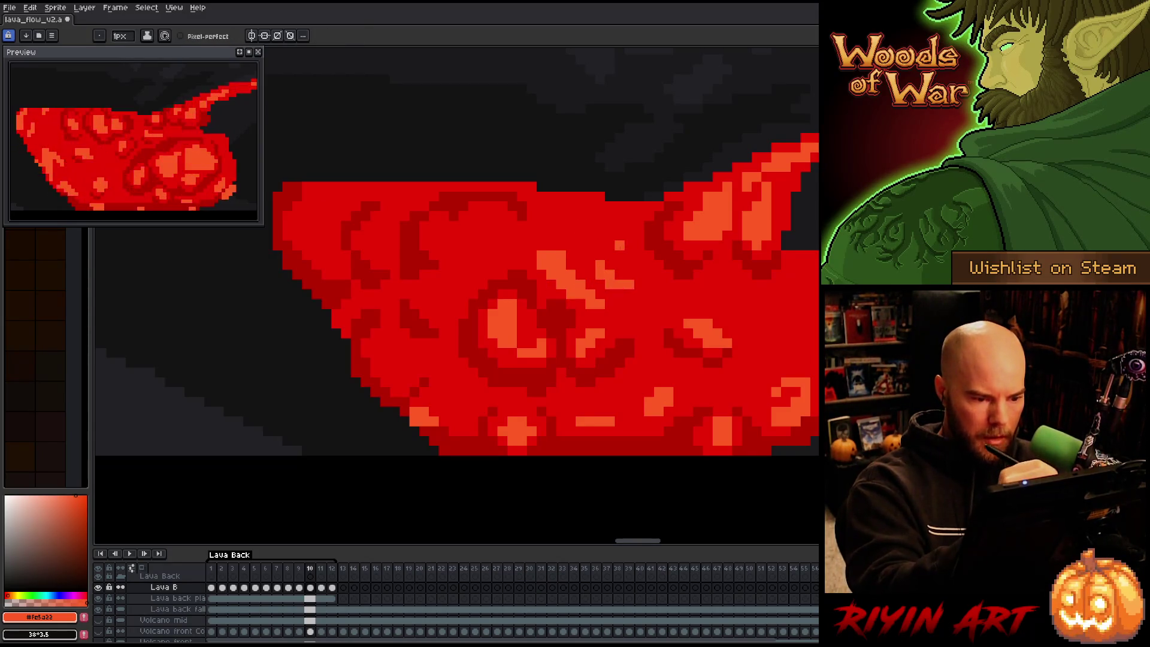
key(Left)
key(Right)
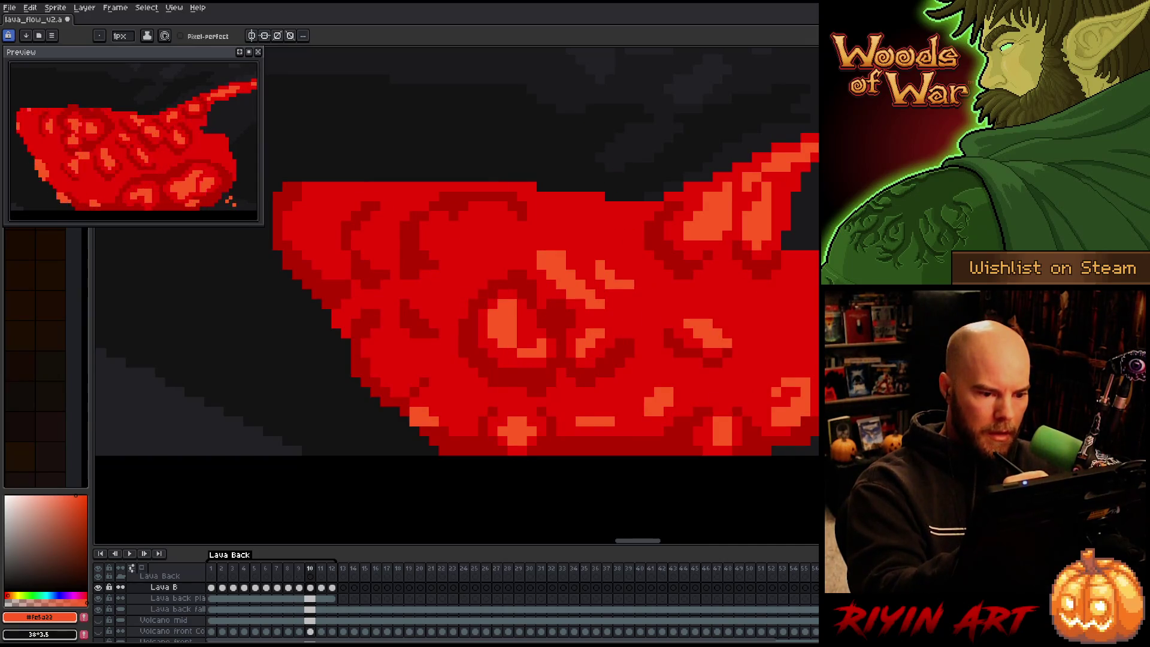
drag(629, 295, 639, 295)
key(Left)
key(Right)
Add two highlight pixels, a small orange square and another diagonal streak on the upper lava
drag(512, 255, 512, 265)
key(Left)
key(Right)
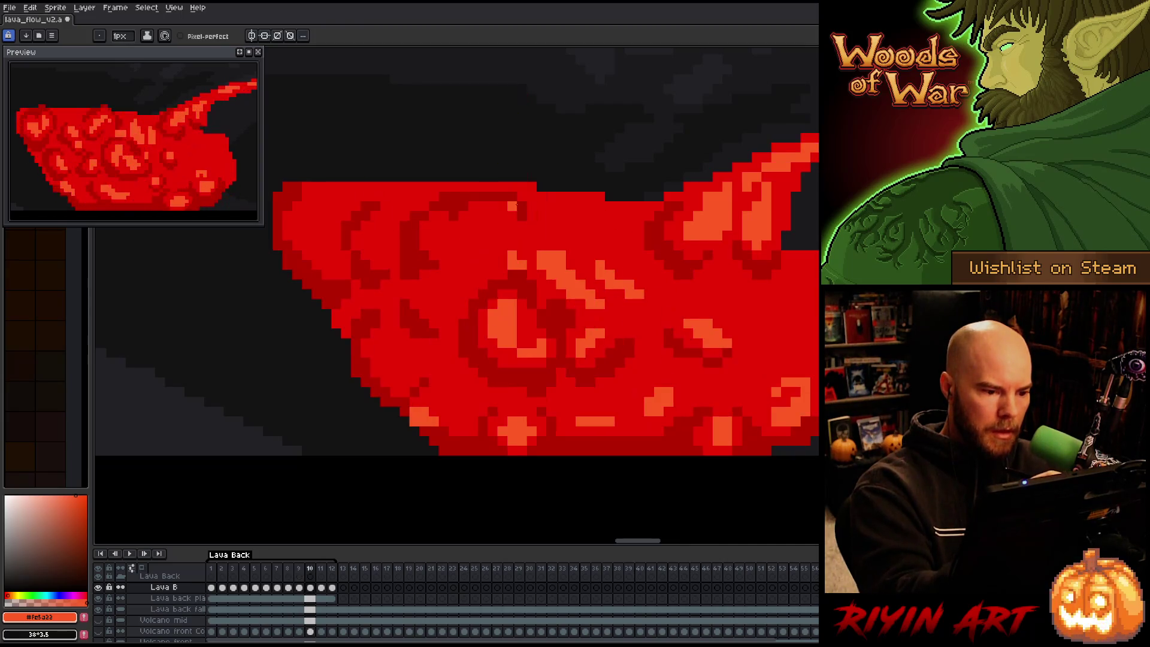
click(449, 240)
drag(473, 255, 492, 216)
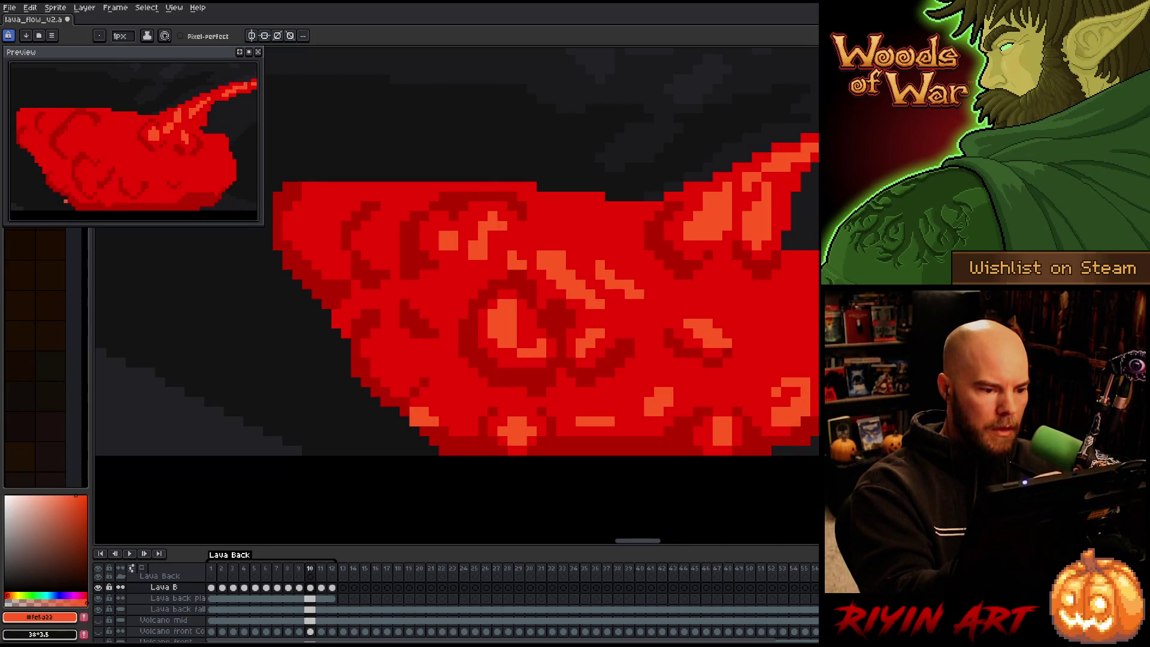
key(Left)
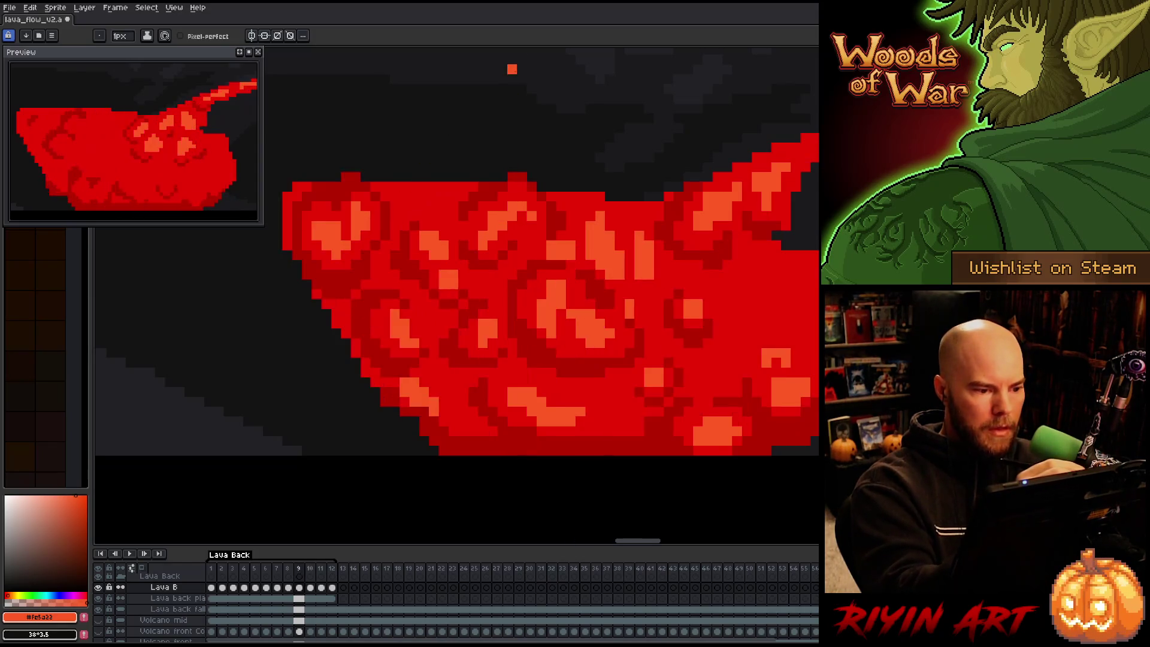
key(Right)
key(Right)
key(Left)
key(Left)
key(Right)
key(Left)
key(Right)
Paint new highlight pixels and a short diagonal stroke on the lava's left side
drag(444, 304, 419, 324)
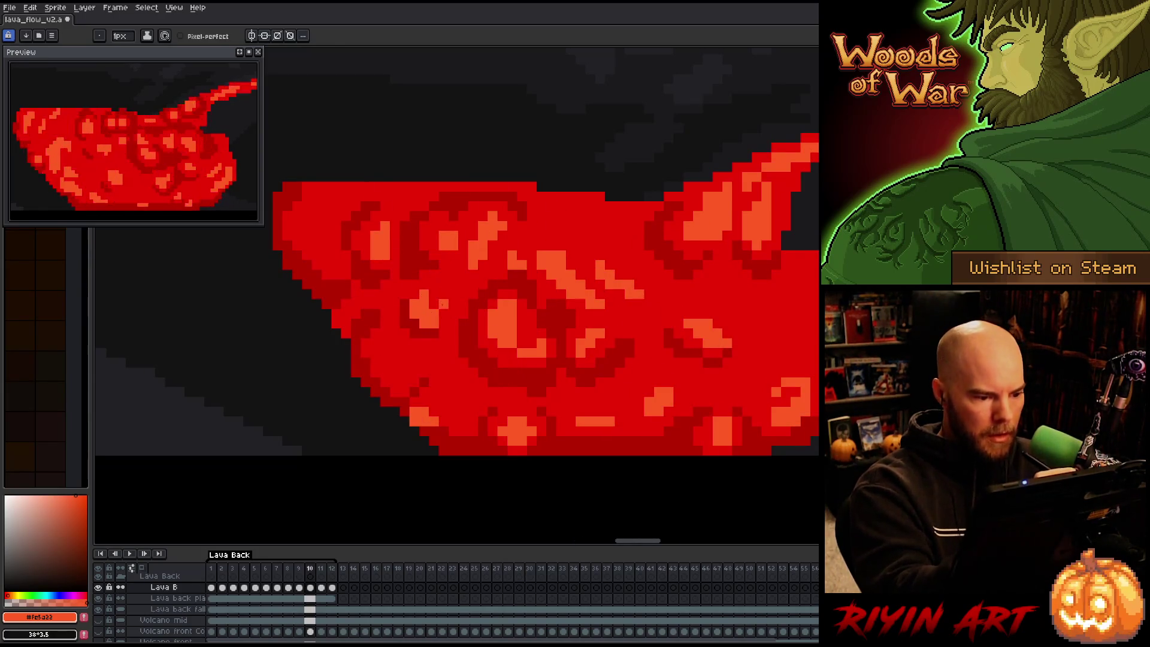
alt+click(417, 322)
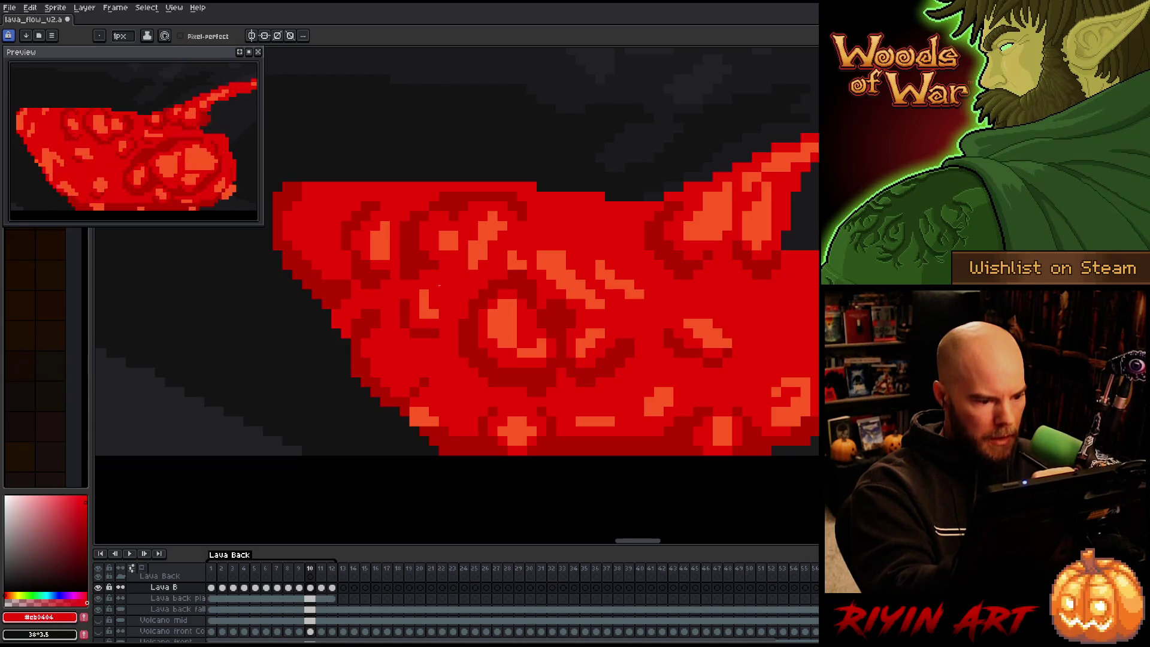
alt+click(429, 300)
key(Left)
key(Right)
drag(384, 351, 404, 371)
key(Left)
key(Right)
Add a few highlight pixels on the upper-left lava, then check the motion through frames 9–11
drag(317, 227, 307, 246)
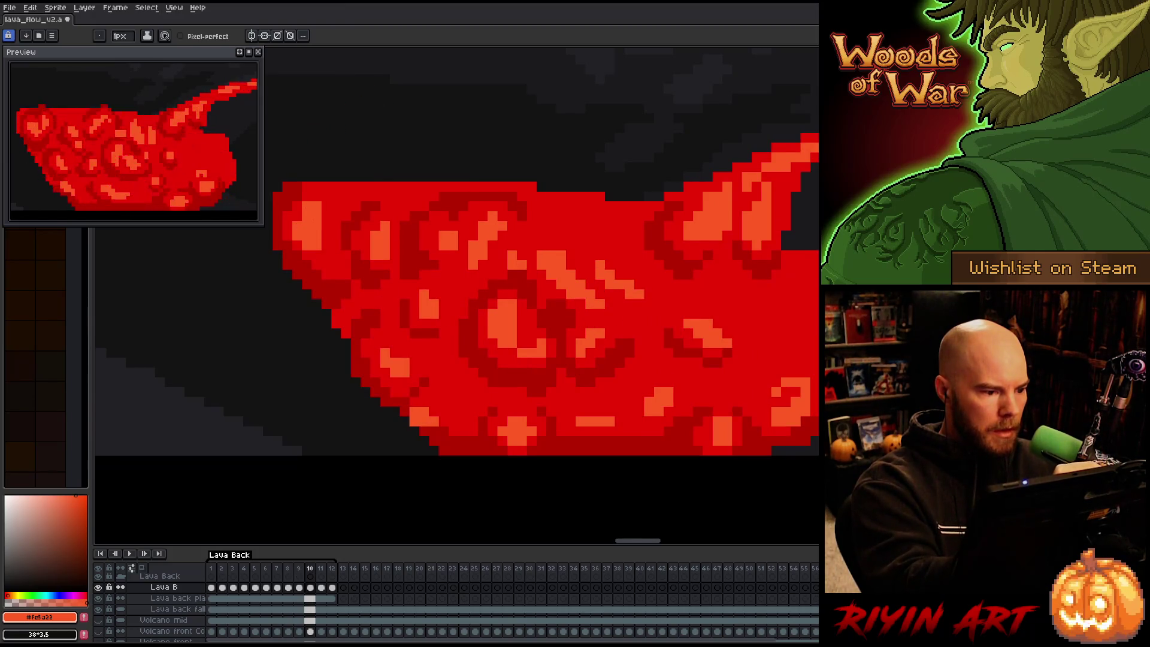
key(Left)
key(Right)
drag(336, 206, 330, 185)
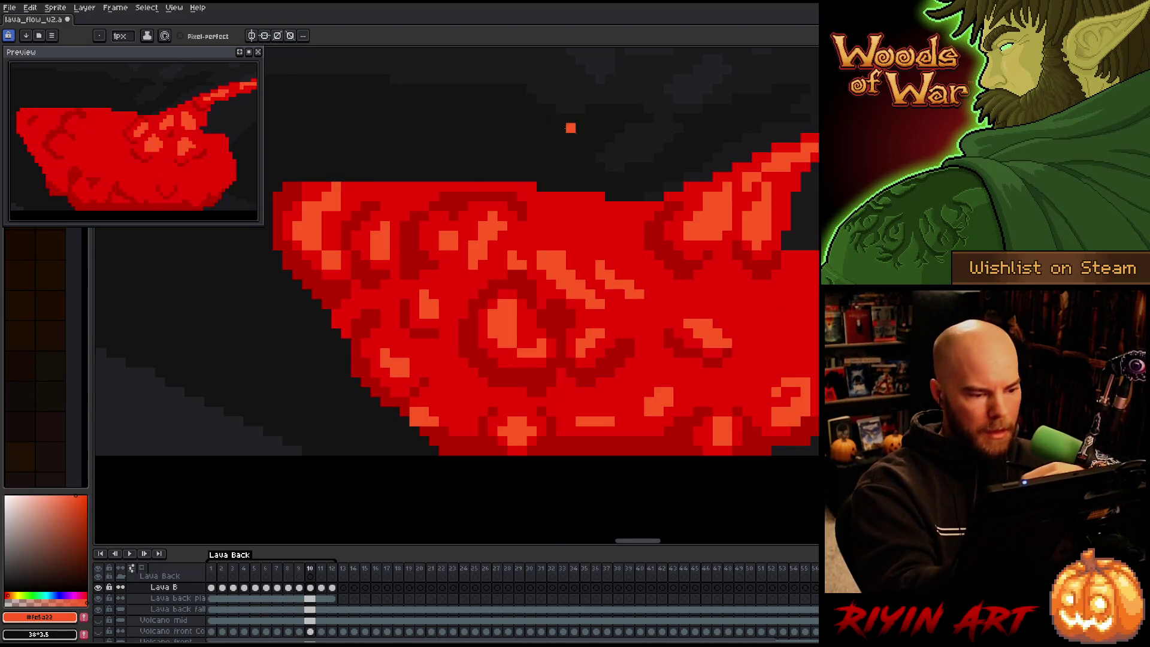
key(Left)
key(Right)
key(Left)
key(Right)
key(Left)
key(Right)
key(Left)
key(Right)
key(Left)
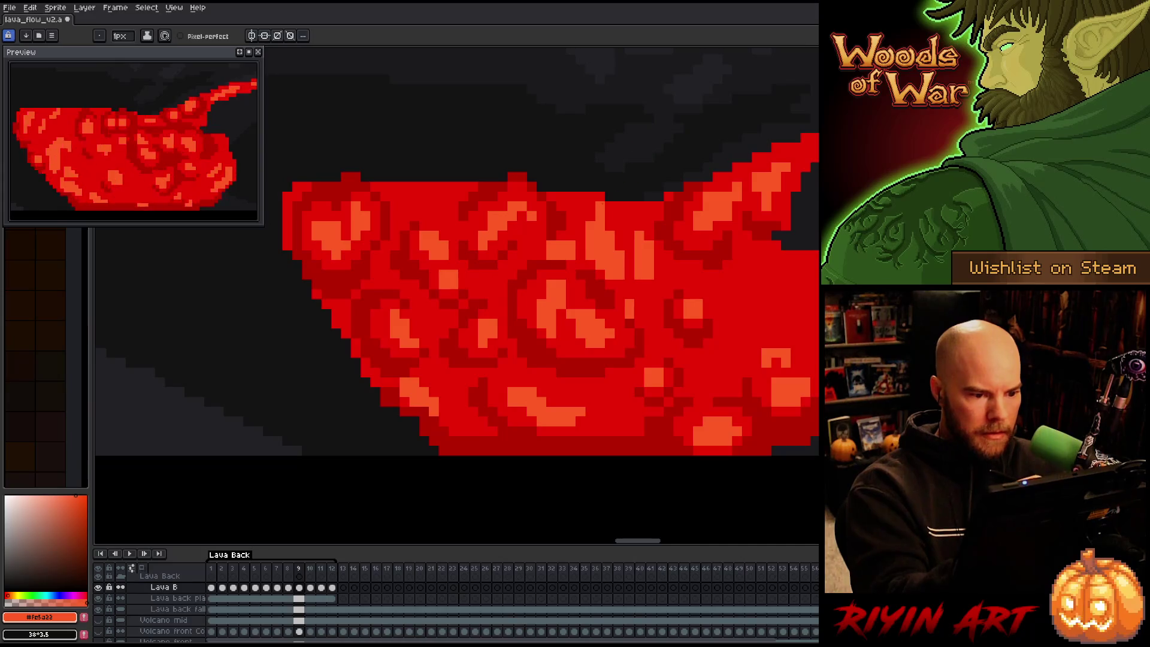
key(Right)
key(Right)
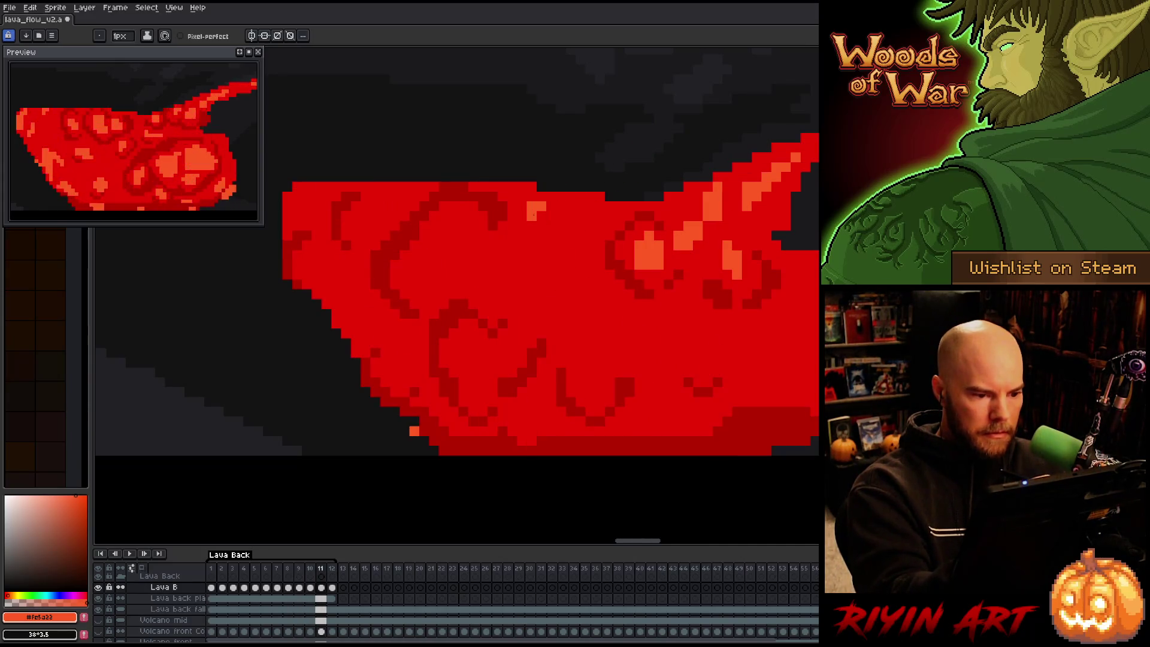
Play back the Lava B animation to review the lava, stopping on frame 11
key(Right)
key(Right)
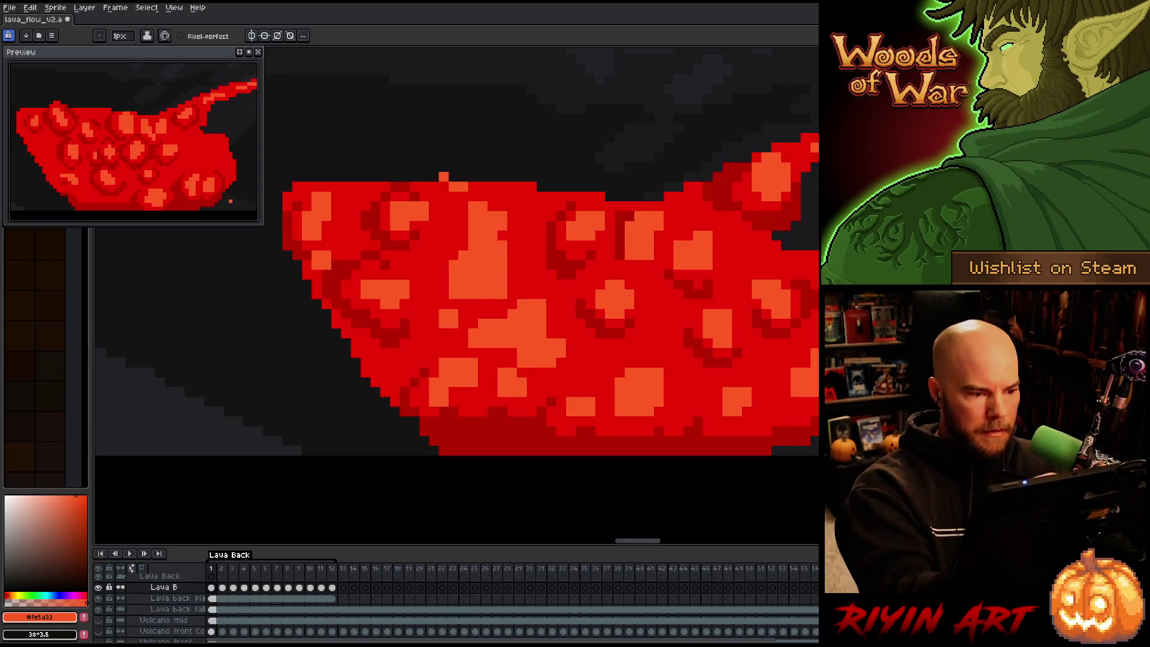
key(Right)
key(Return)
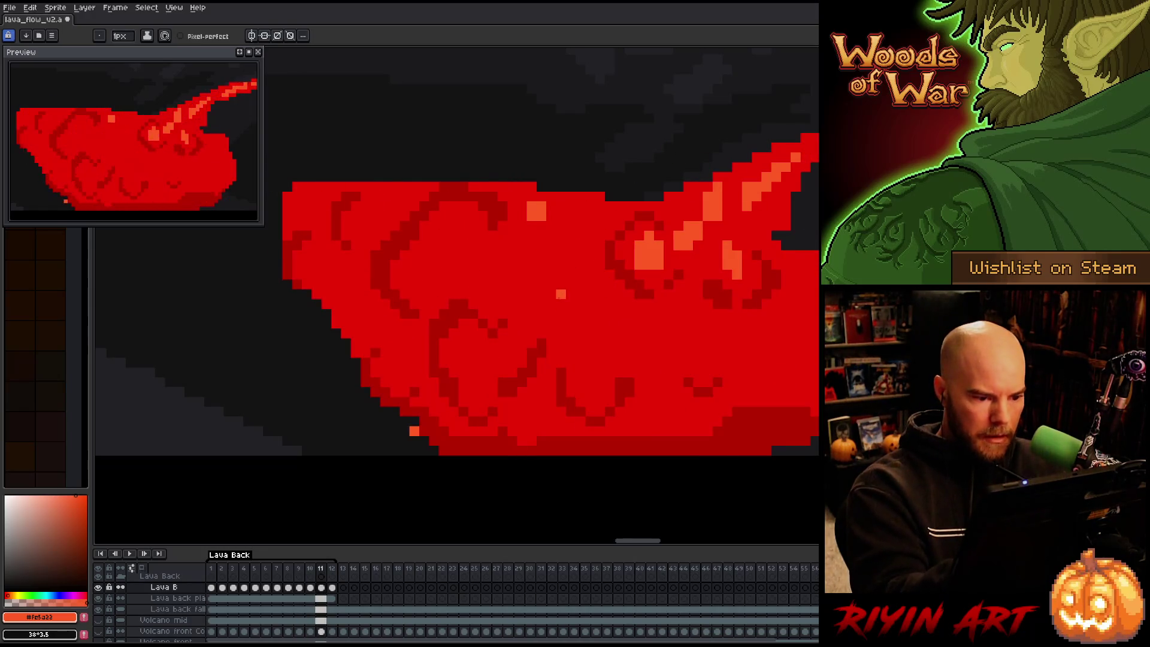
key(Return)
Paint a diagonal light-orange streak, a bright blob, a C-shape and short strokes on frame 11
drag(512, 270, 542, 336)
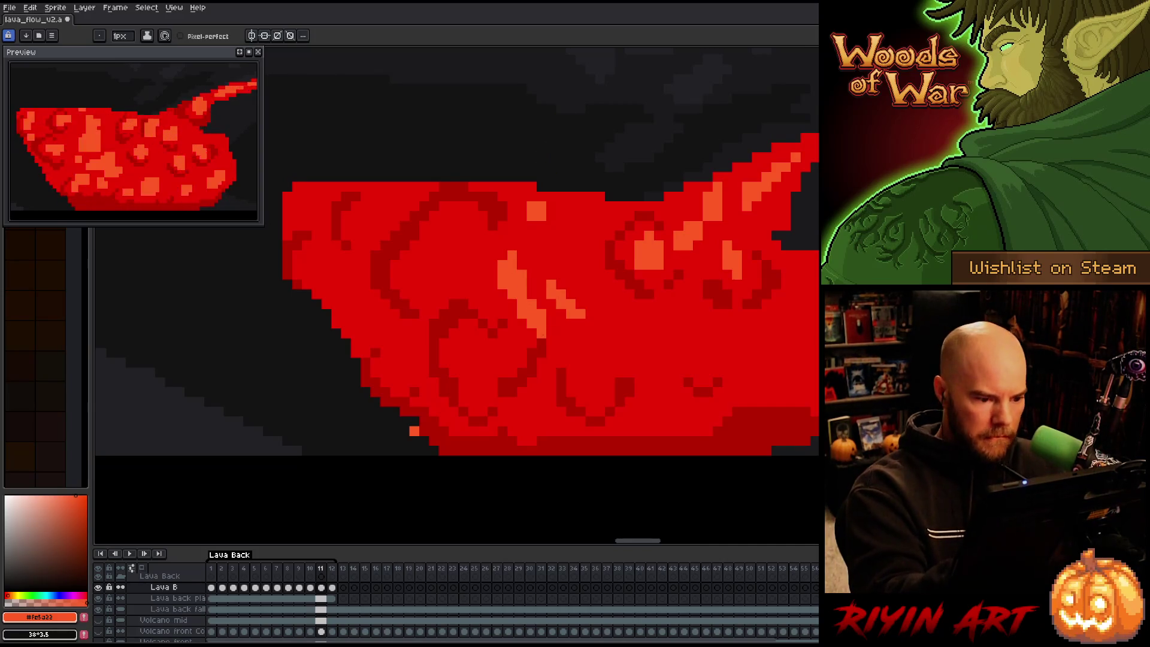
key(comma)
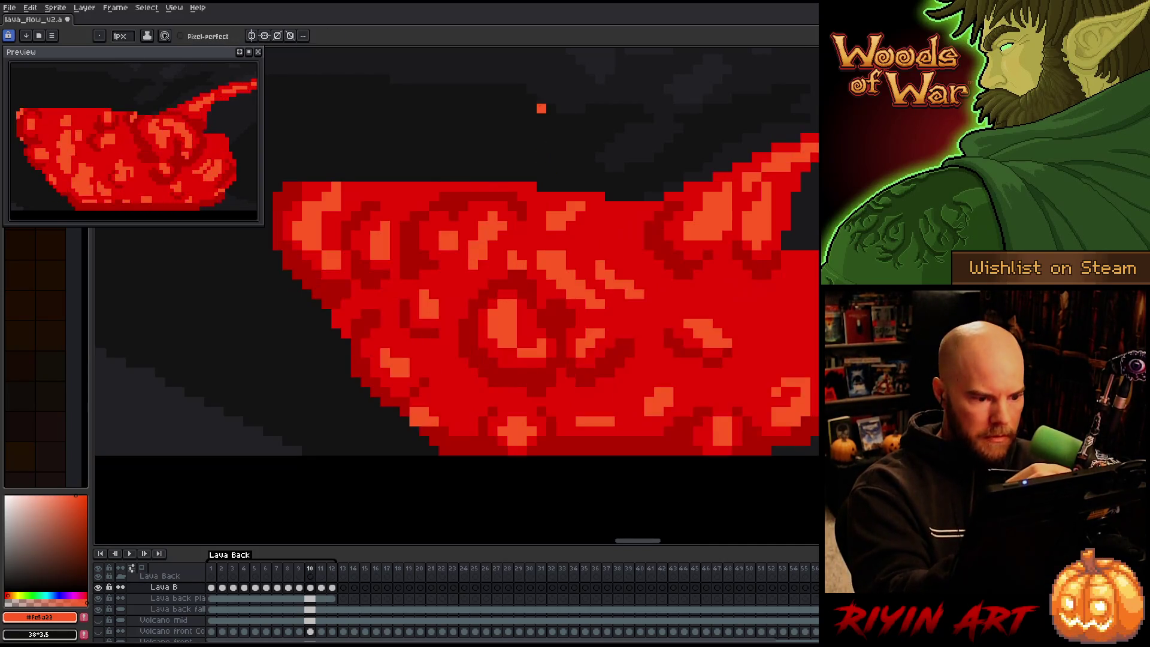
key(period)
key(comma)
key(period)
mouse_move(448, 243)
mouse_down()
mouse_move(446, 227)
mouse_move(464, 226)
mouse_up()
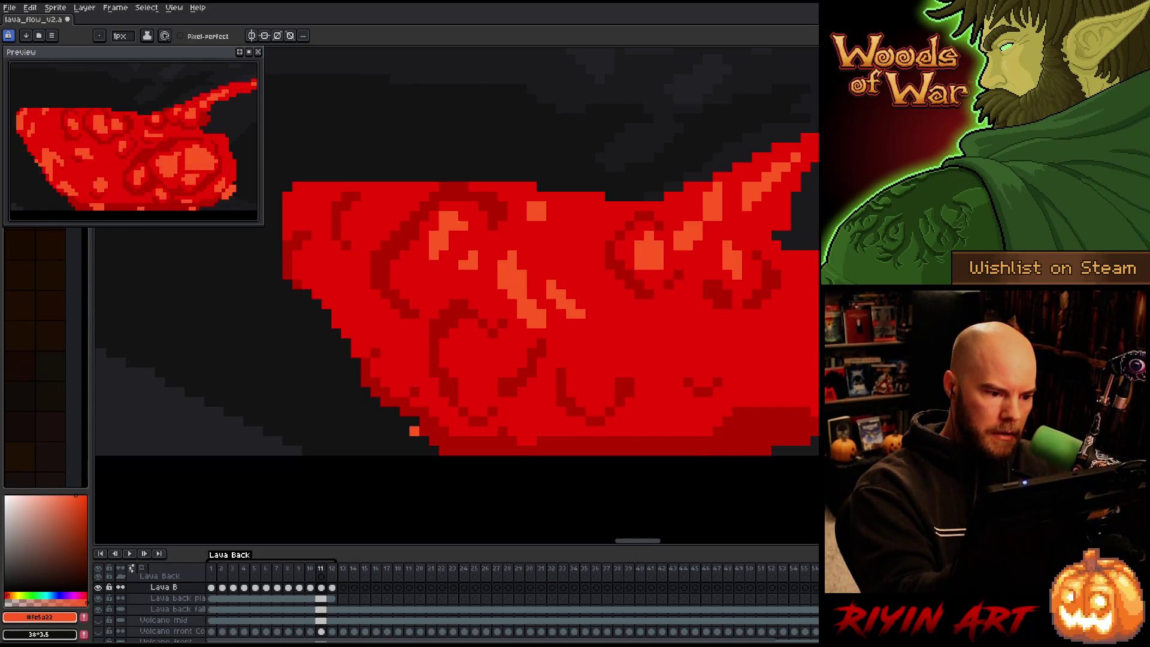
key(comma)
key(period)
drag(416, 264, 415, 285)
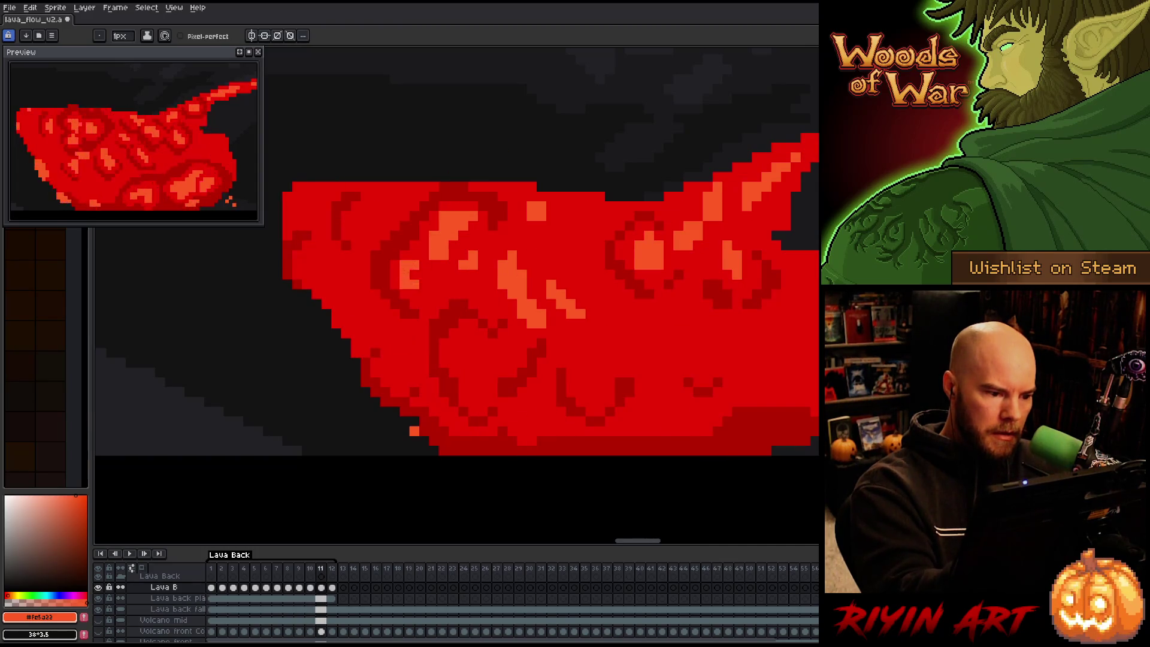
key(comma)
key(period)
mouse_move(463, 343)
mouse_down()
mouse_move(473, 372)
mouse_move(522, 342)
mouse_up()
click(483, 392)
Add orange pixels near the lava's bottom-right edge and a highlight block, checking against frame 10
key(comma)
key(period)
key(comma)
key(period)
key(comma)
key(period)
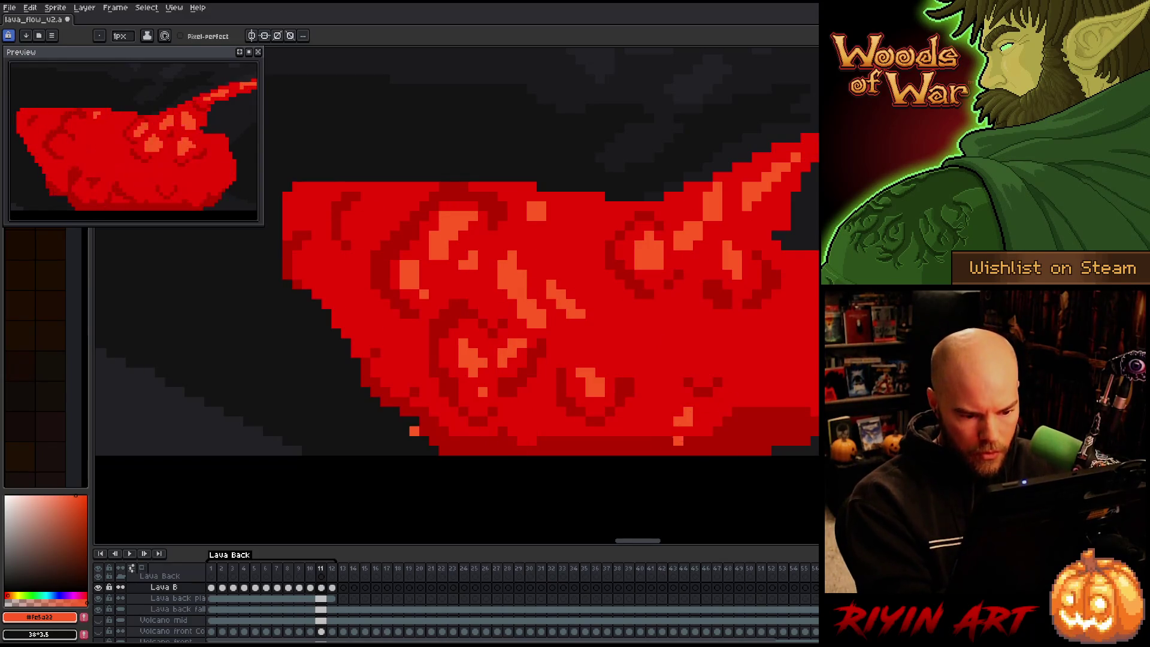
key(comma)
key(period)
key(comma)
key(period)
key(comma)
key(period)
drag(796, 430, 814, 401)
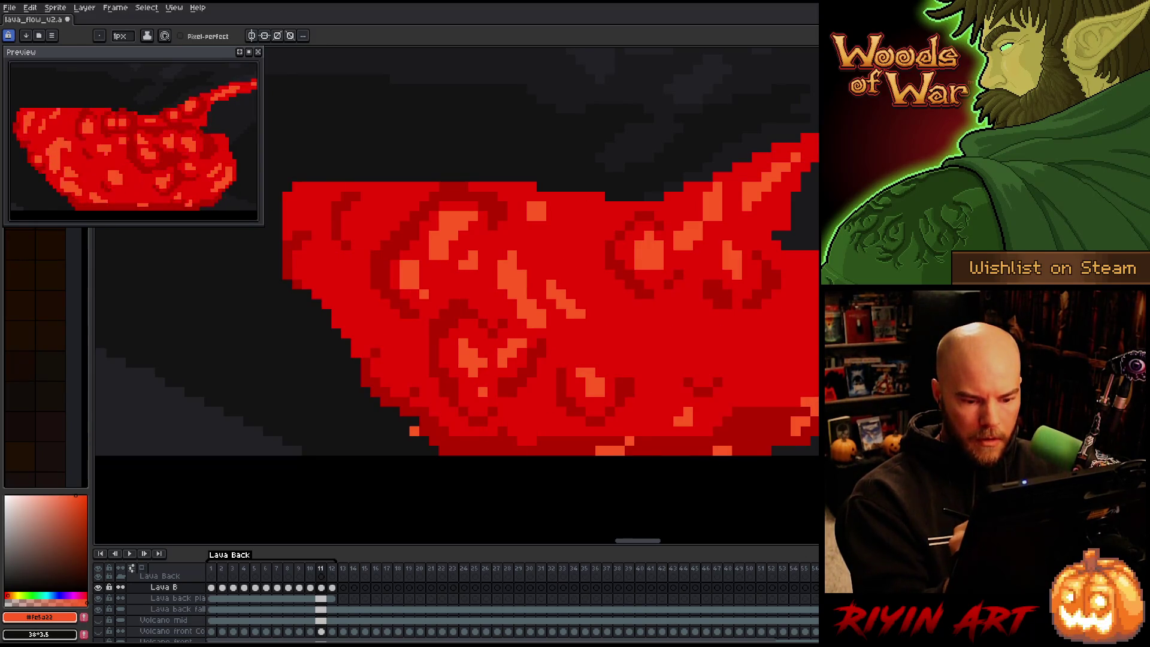
key(comma)
key(period)
drag(703, 358, 688, 357)
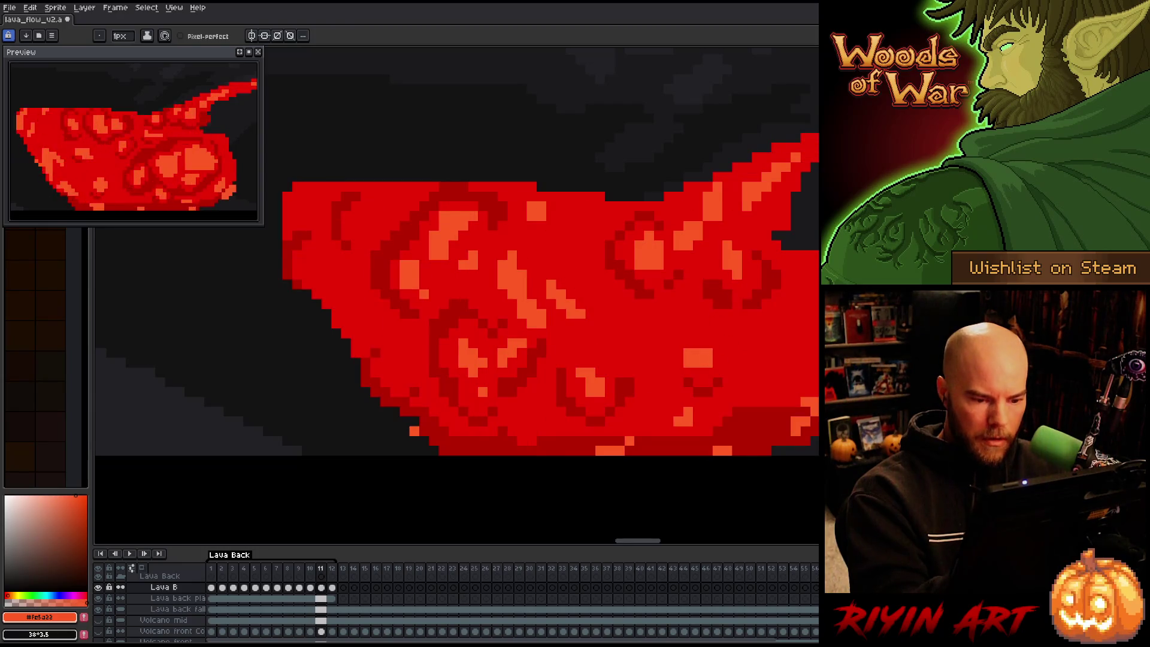
Add more small orange highlight pixels across the pool's middle and left, comparing with frame 10
key(comma)
key(period)
key(comma)
key(period)
key(comma)
key(period)
key(comma)
key(period)
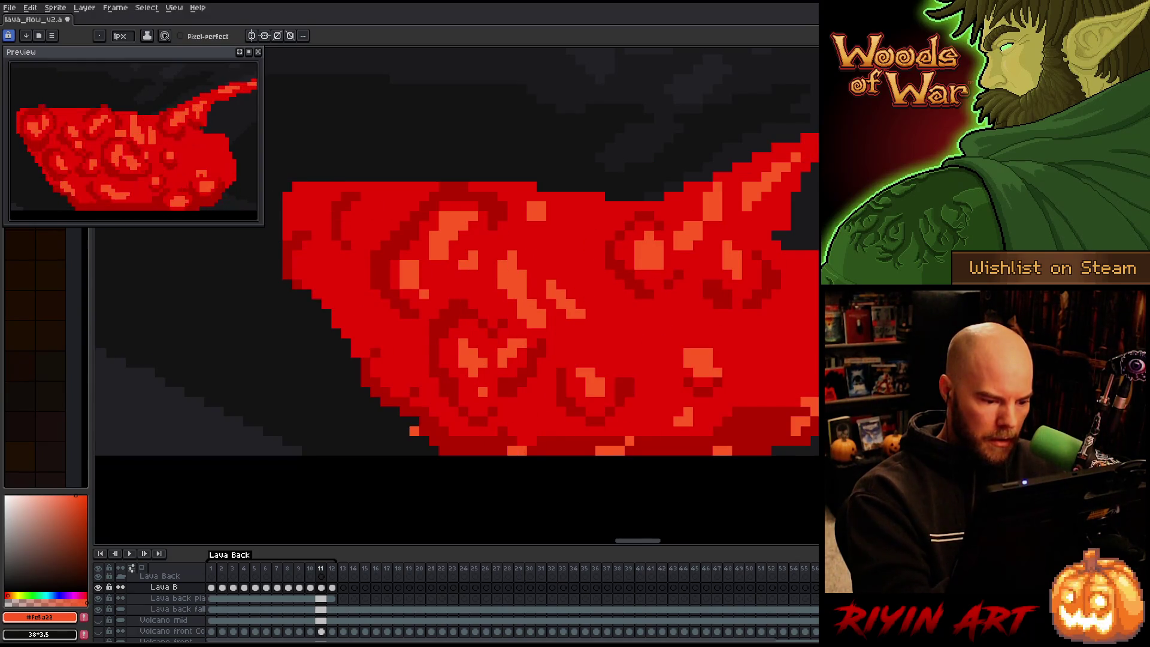
click(522, 431)
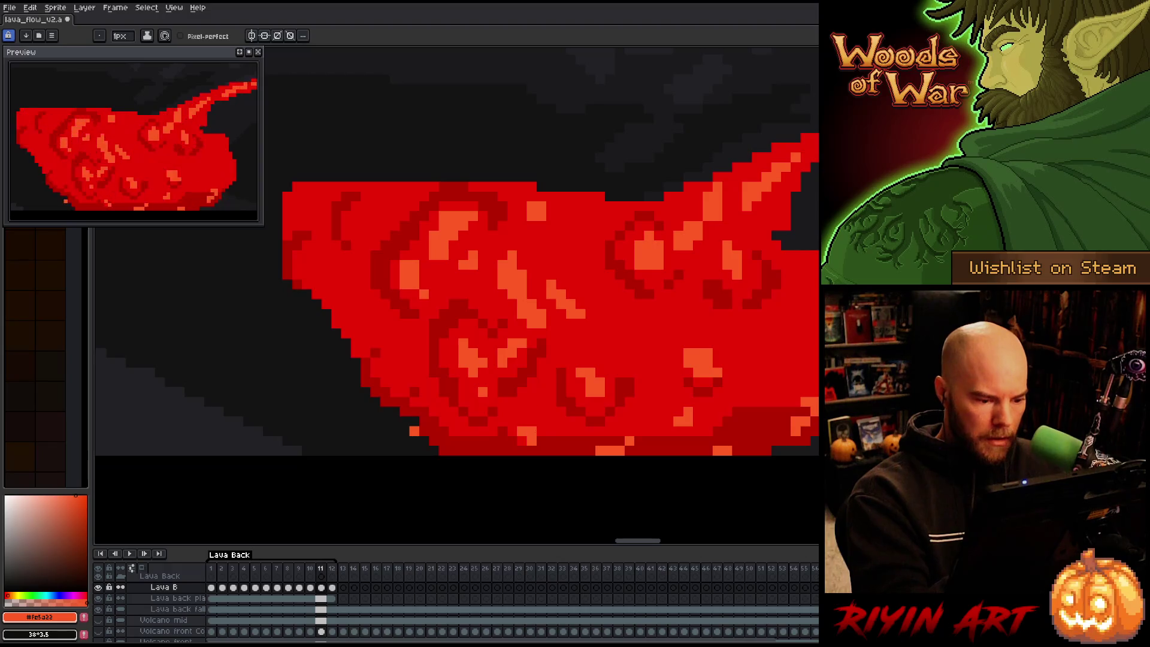
key(comma)
key(period)
key(comma)
key(period)
click(464, 216)
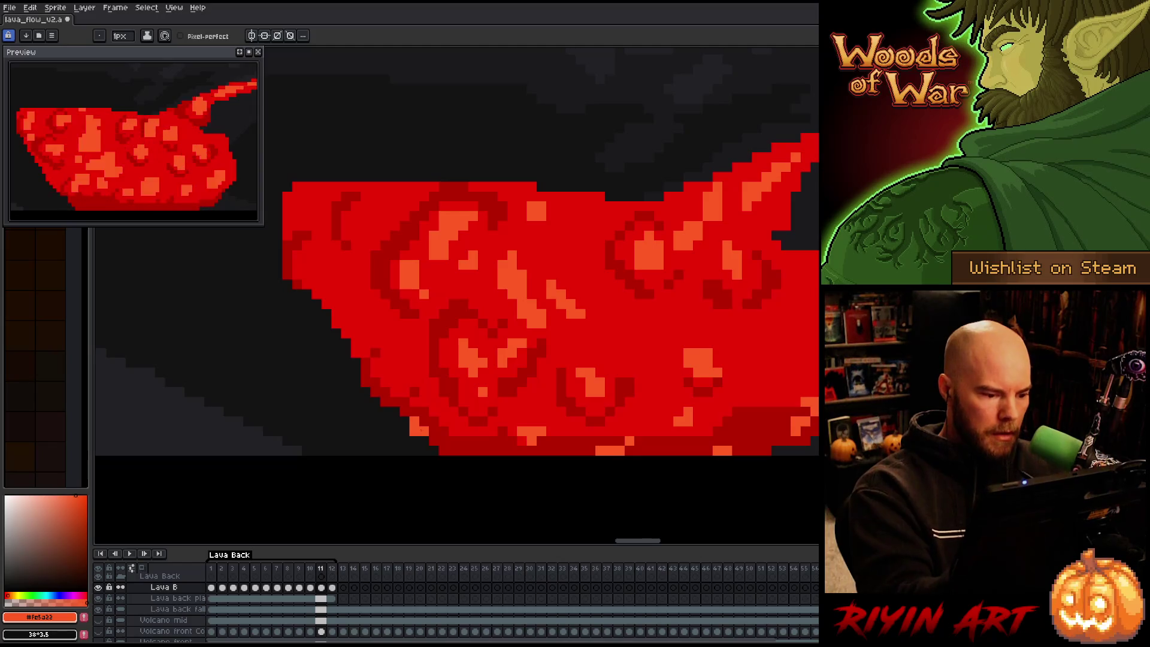
key(comma)
key(period)
key(comma)
key(period)
drag(405, 343, 395, 333)
click(375, 305)
key(comma)
key(period)
Cover one highlight with sampled dark red, then add an orange pixel and undo stray left-edge pixels
alt+click(378, 337)
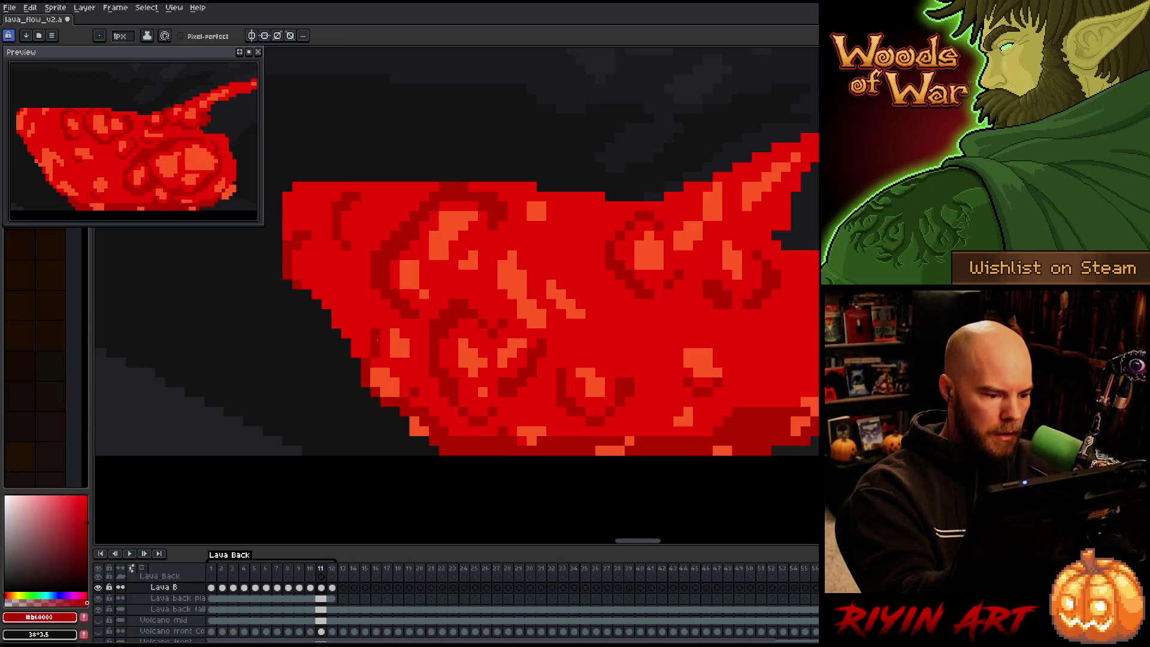
alt+click(398, 353)
click(398, 354)
alt+click(396, 333)
key(comma)
key(period)
key(comma)
key(period)
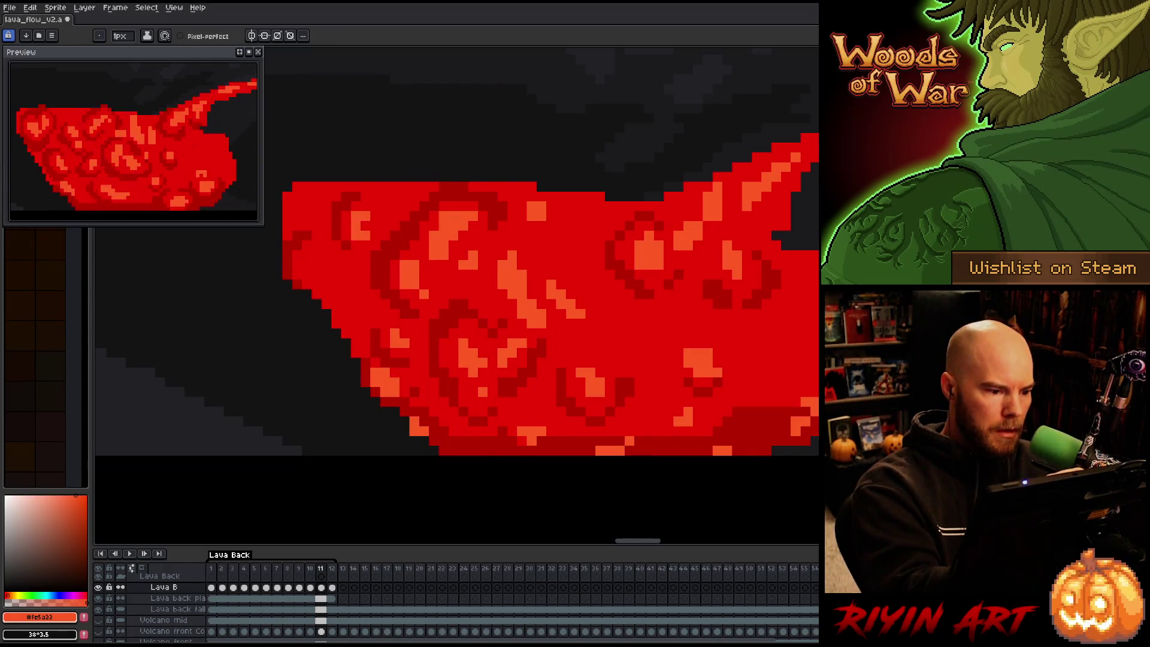
key(comma)
key(period)
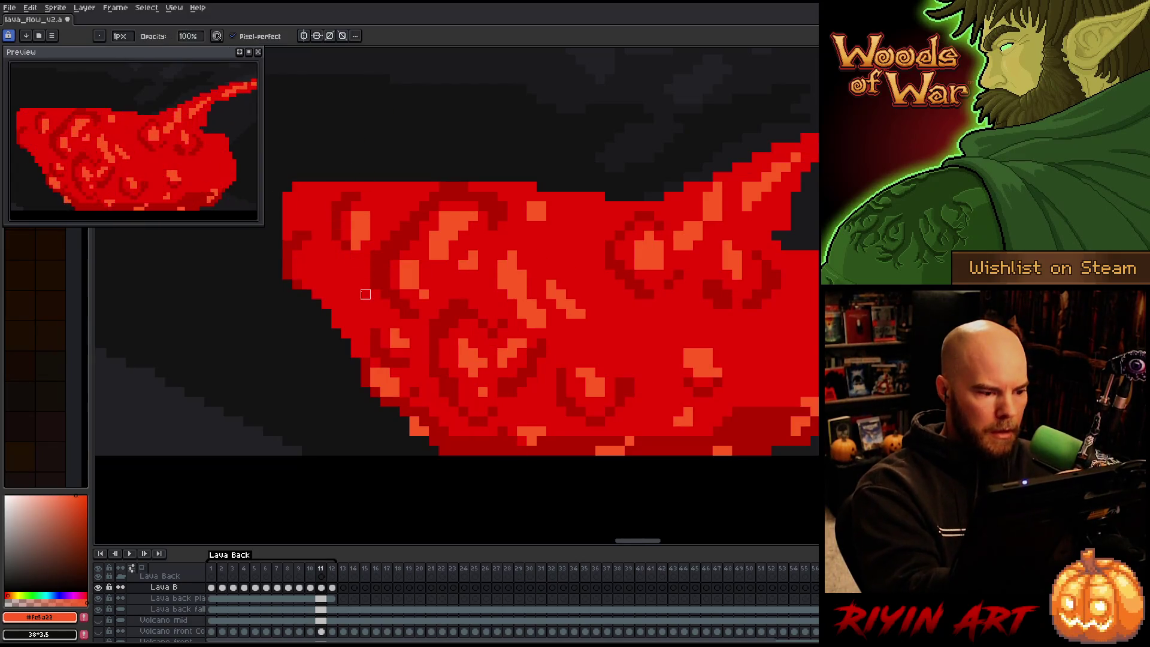
key(comma)
key(period)
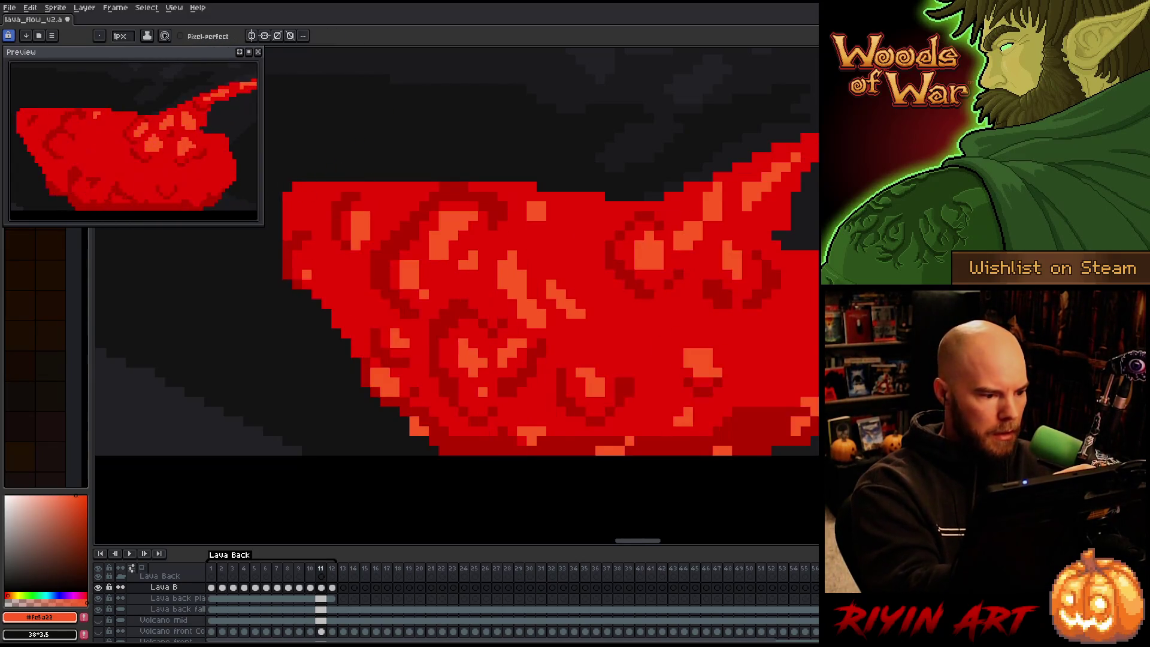
key(comma)
key(period)
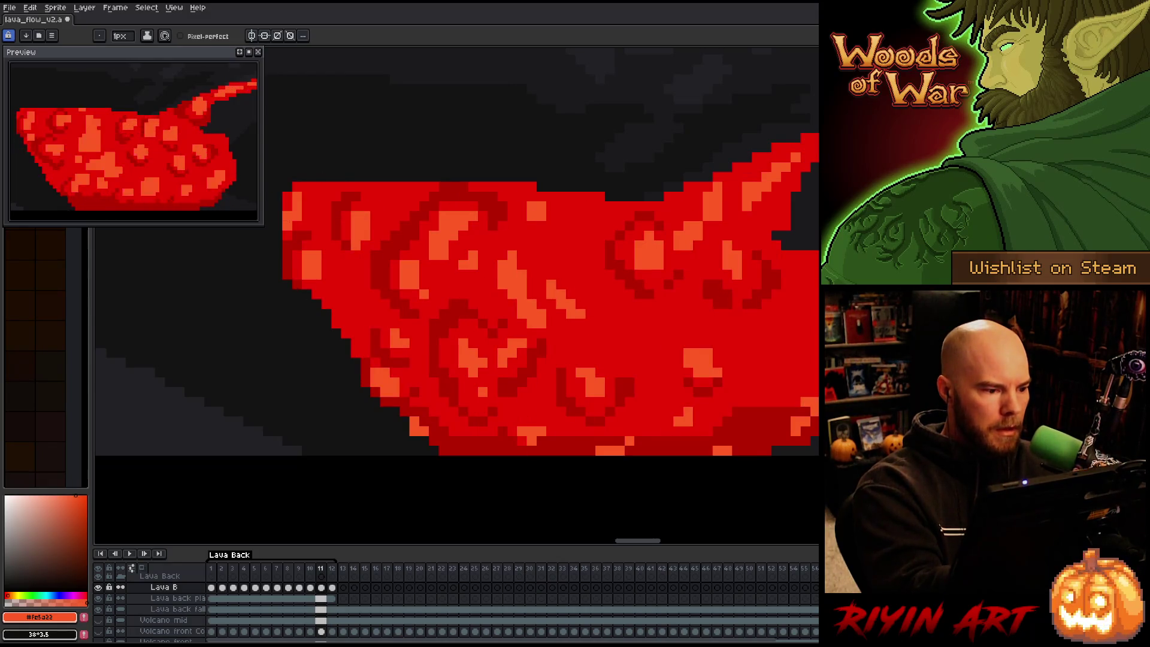
click(302, 187)
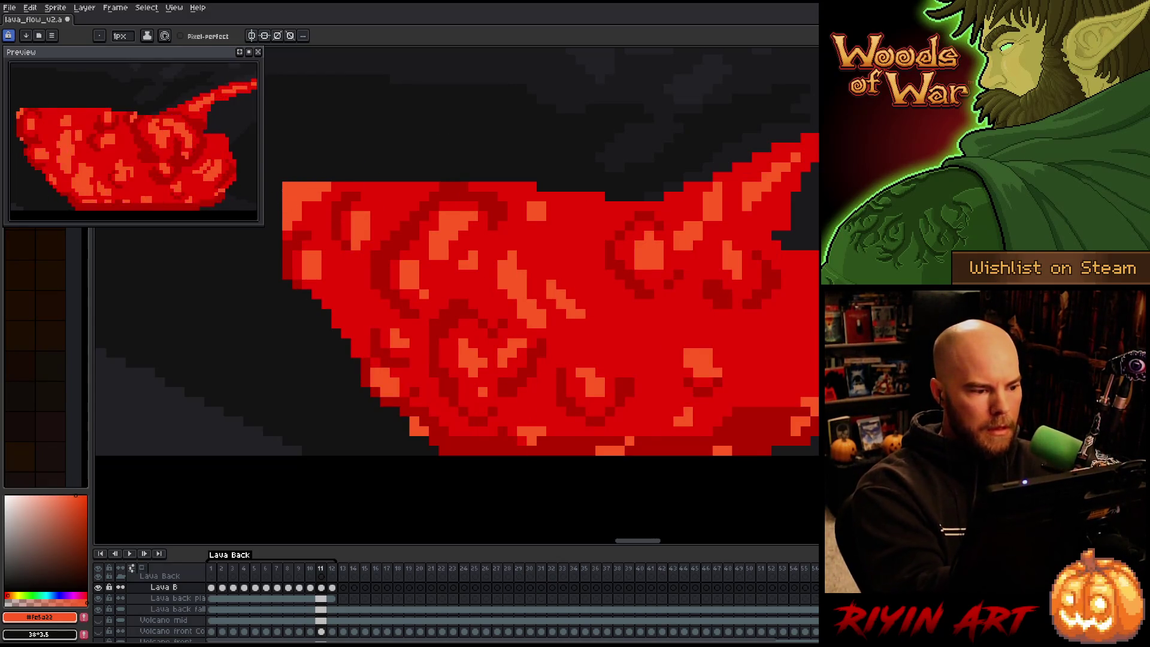
key(ctrl+z)
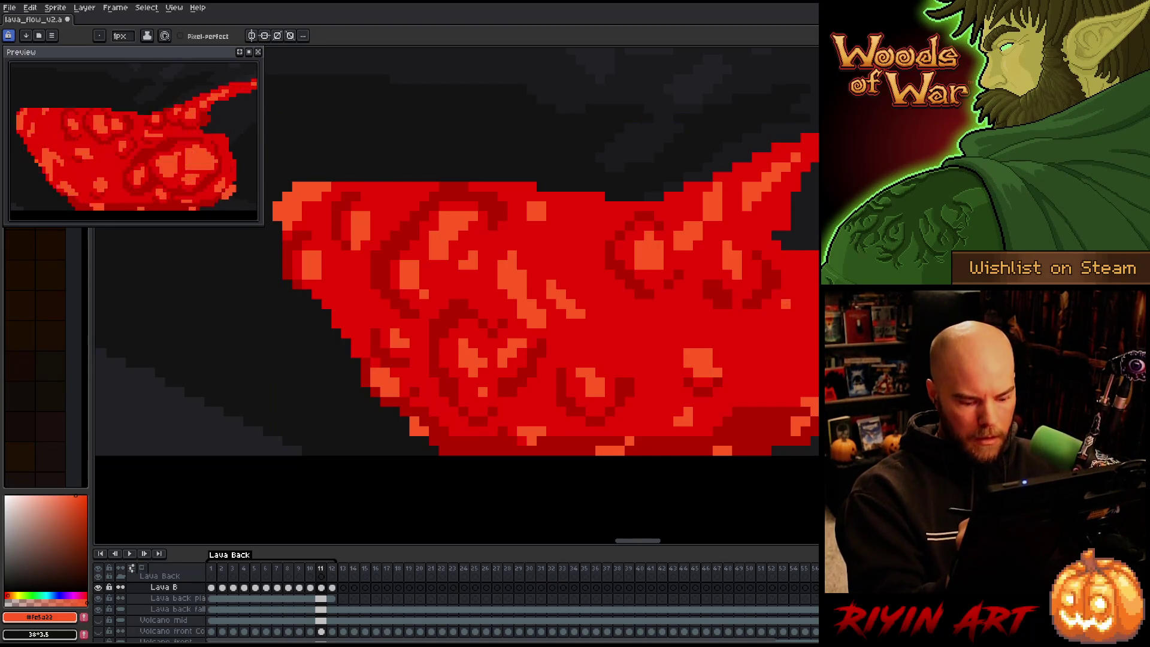
key(period)
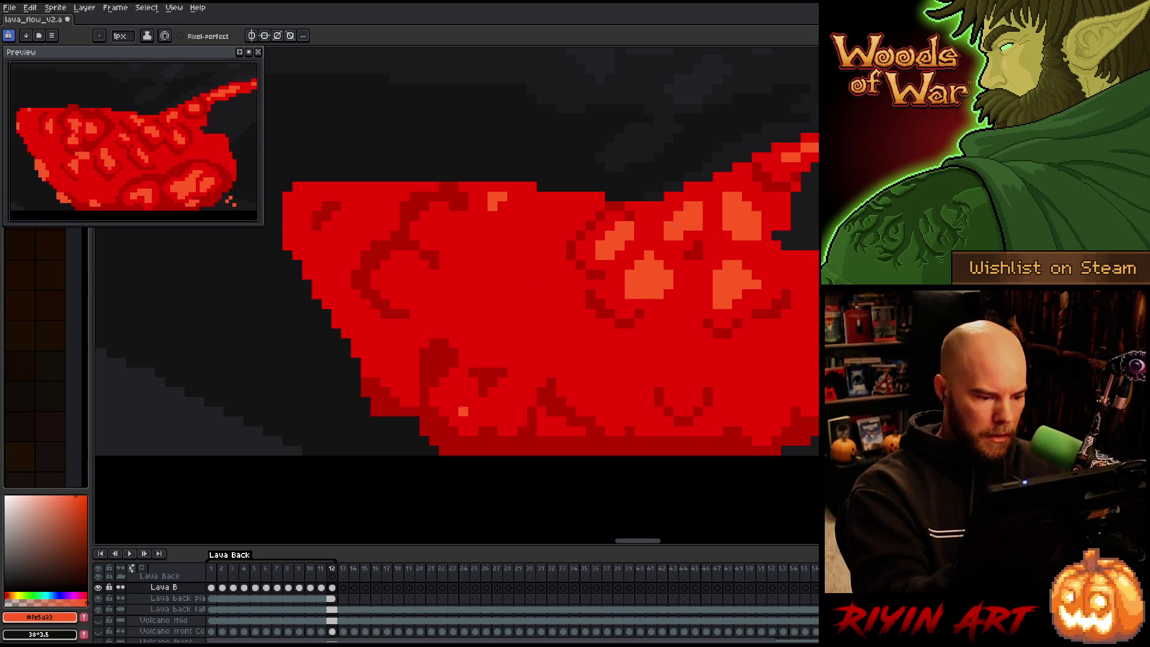
Paint orange highlights on frame 12's lower lava blob, comparing the motion against frame 11
key(comma)
key(period)
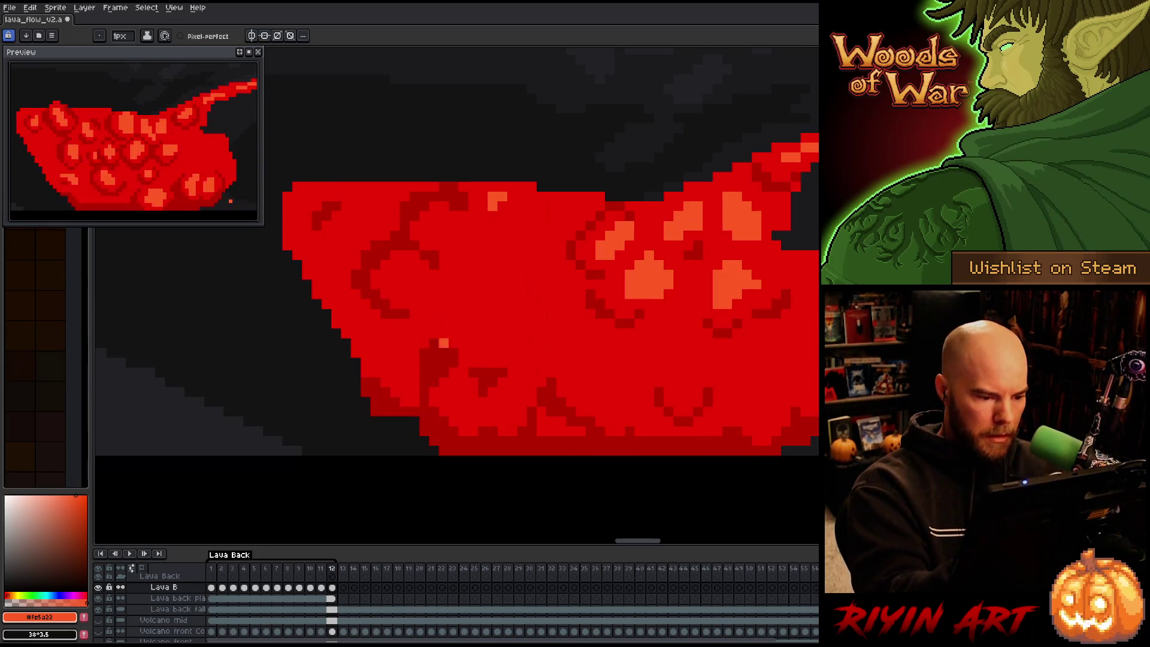
drag(513, 411, 523, 383)
key(comma)
key(period)
click(484, 421)
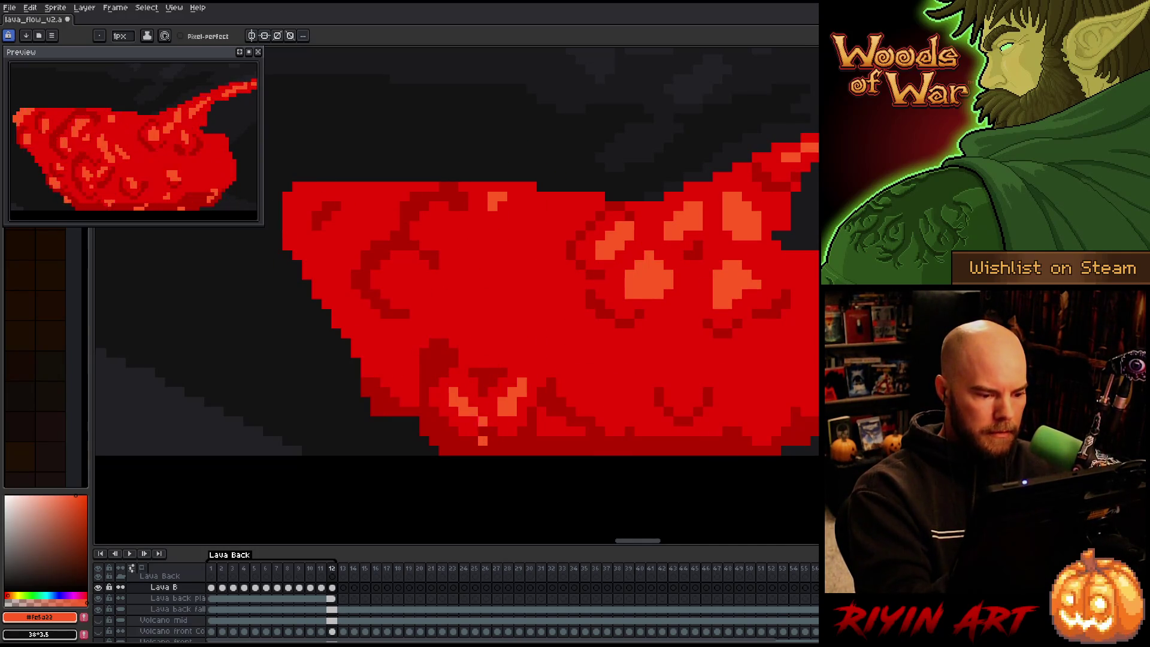
key(comma)
key(period)
key(comma)
key(period)
key(comma)
key(period)
key(comma)
key(period)
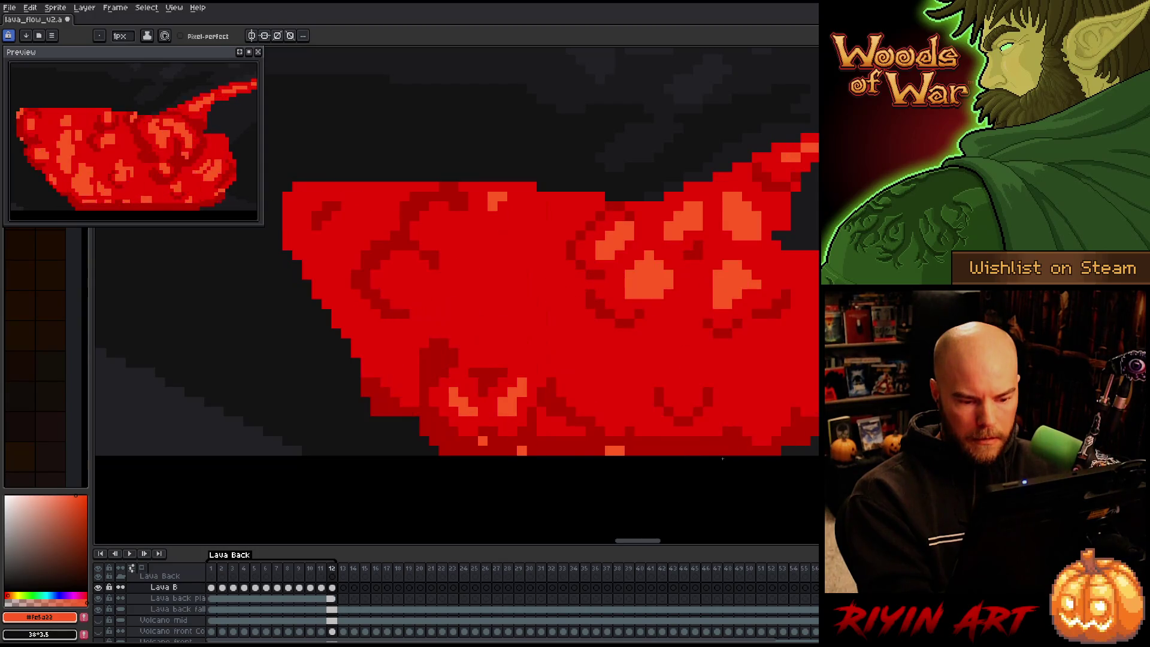
key(comma)
key(period)
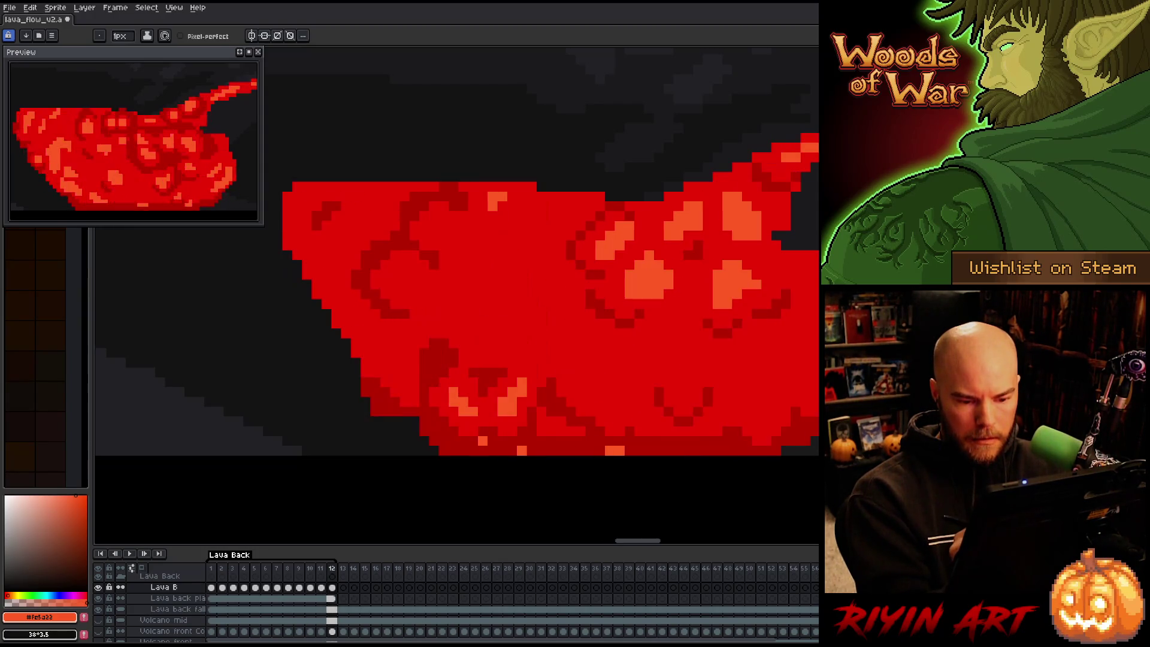
key(comma)
key(period)
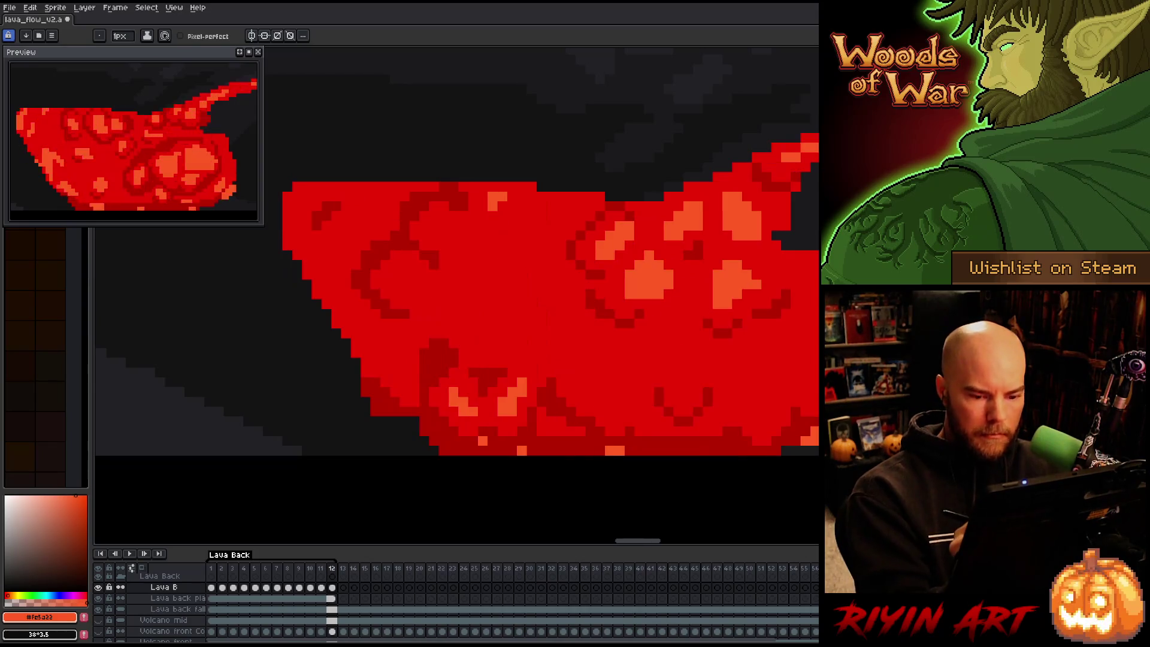
key(comma)
key(period)
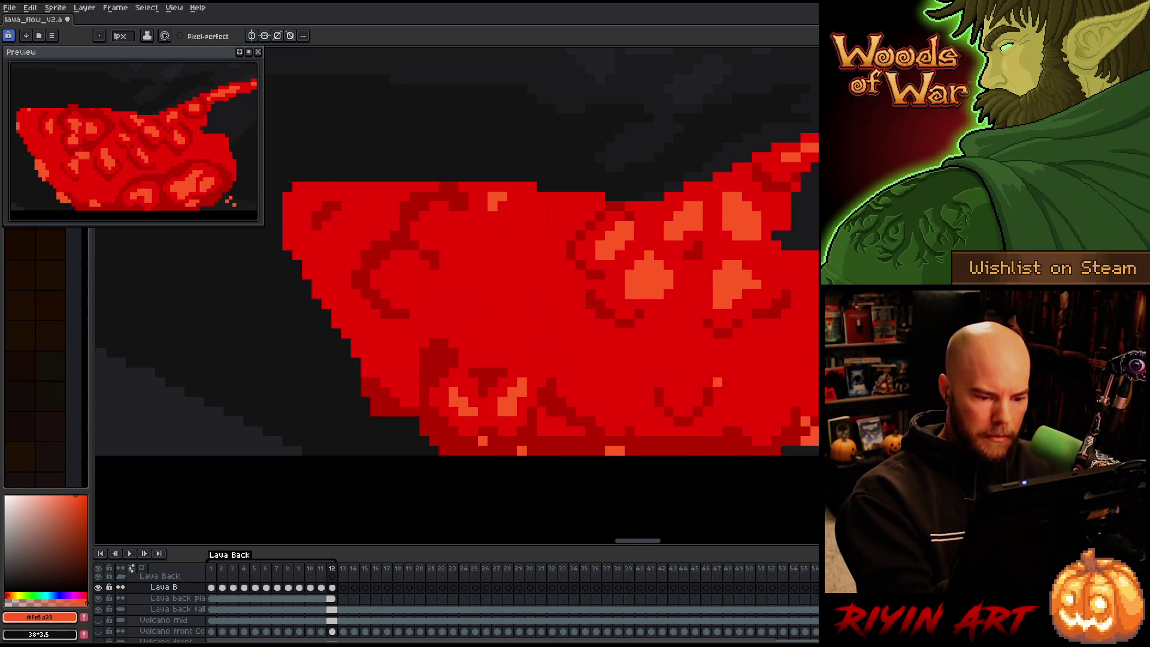
key(comma)
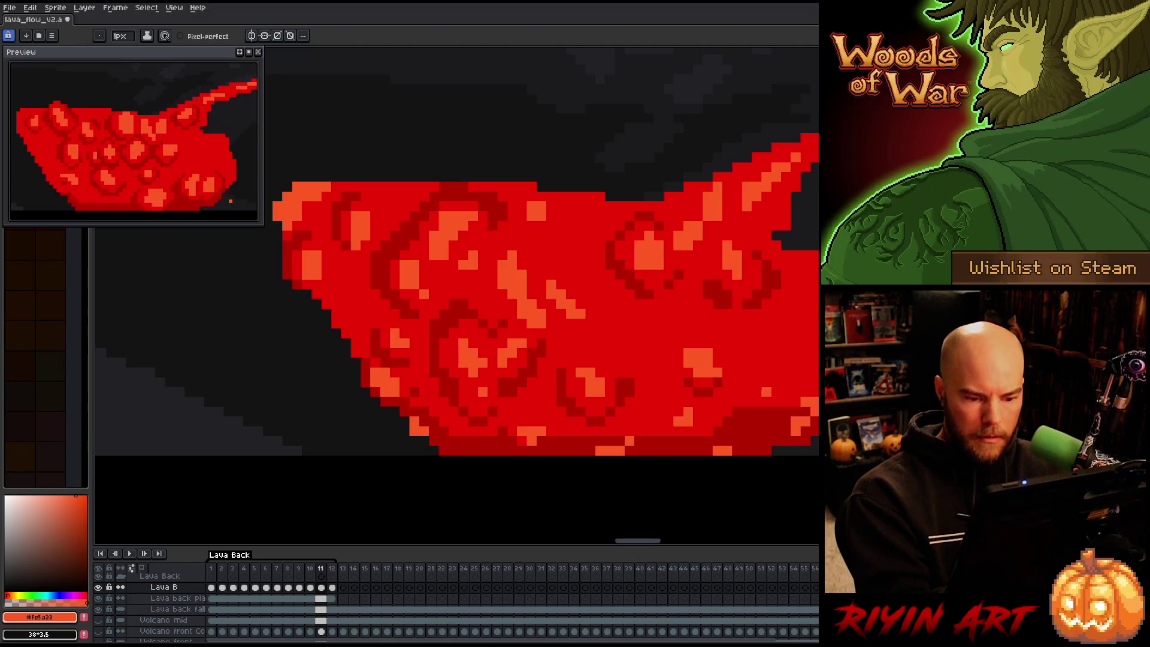
key(comma)
key(period)
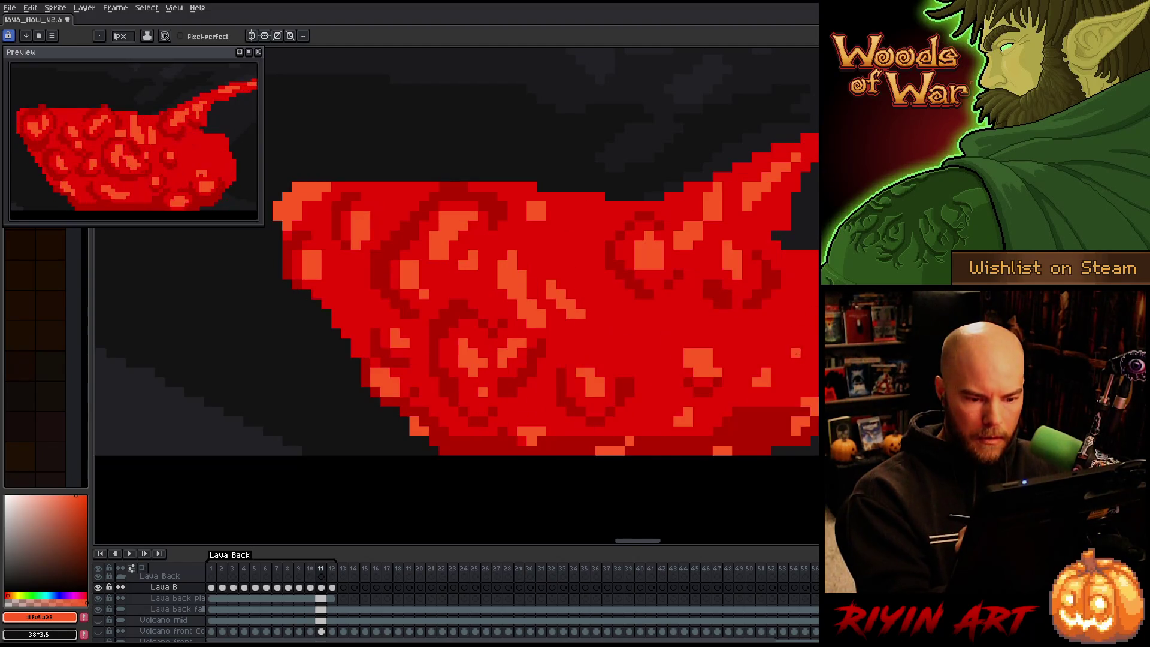
key(period)
Add orange blobs to the lava's lower-right and lower-middle areas on frame 12
drag(767, 402, 755, 419)
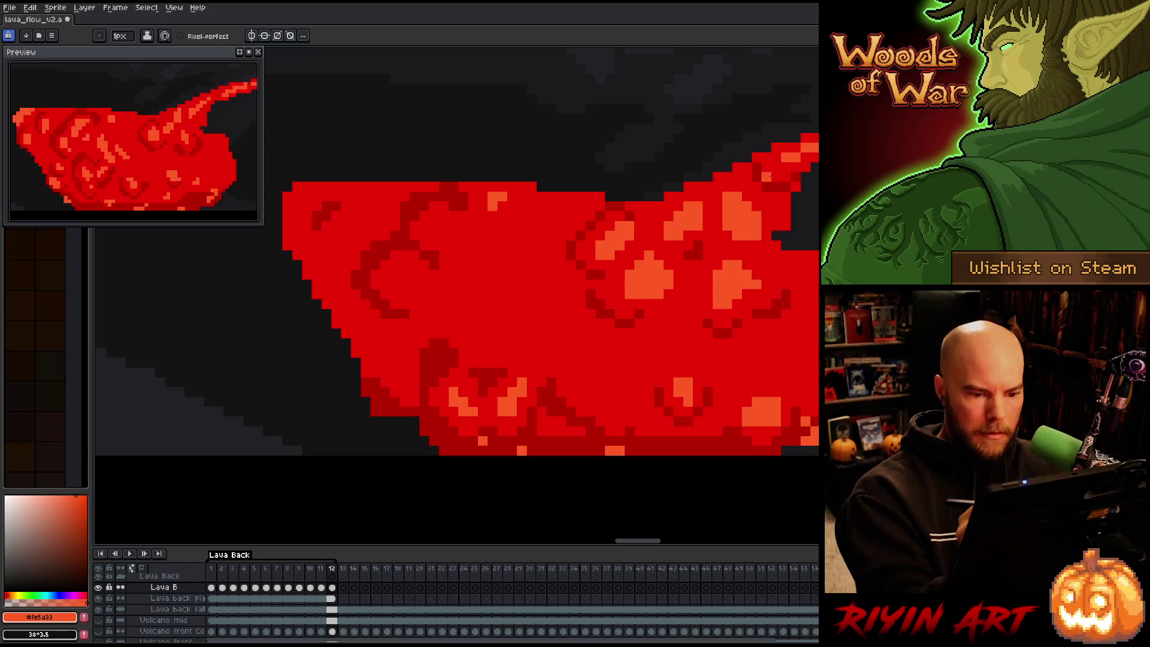
key(comma)
key(period)
mouse_move(587, 386)
mouse_down()
mouse_move(582, 401)
mouse_move(610, 412)
mouse_up()
key(comma)
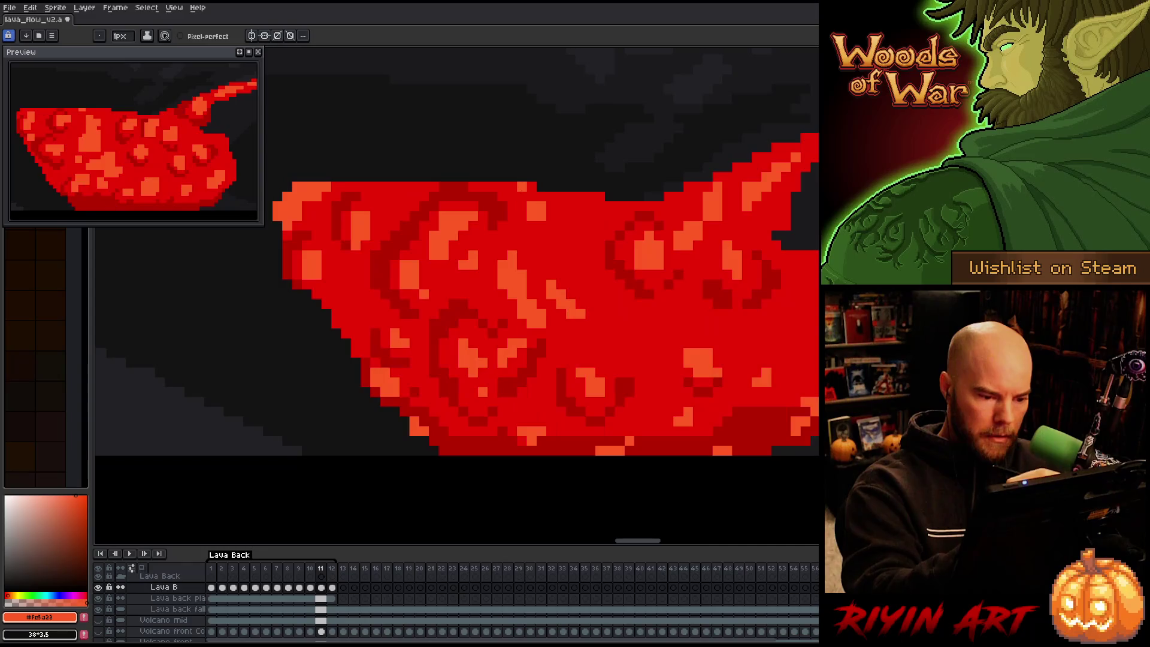
key(period)
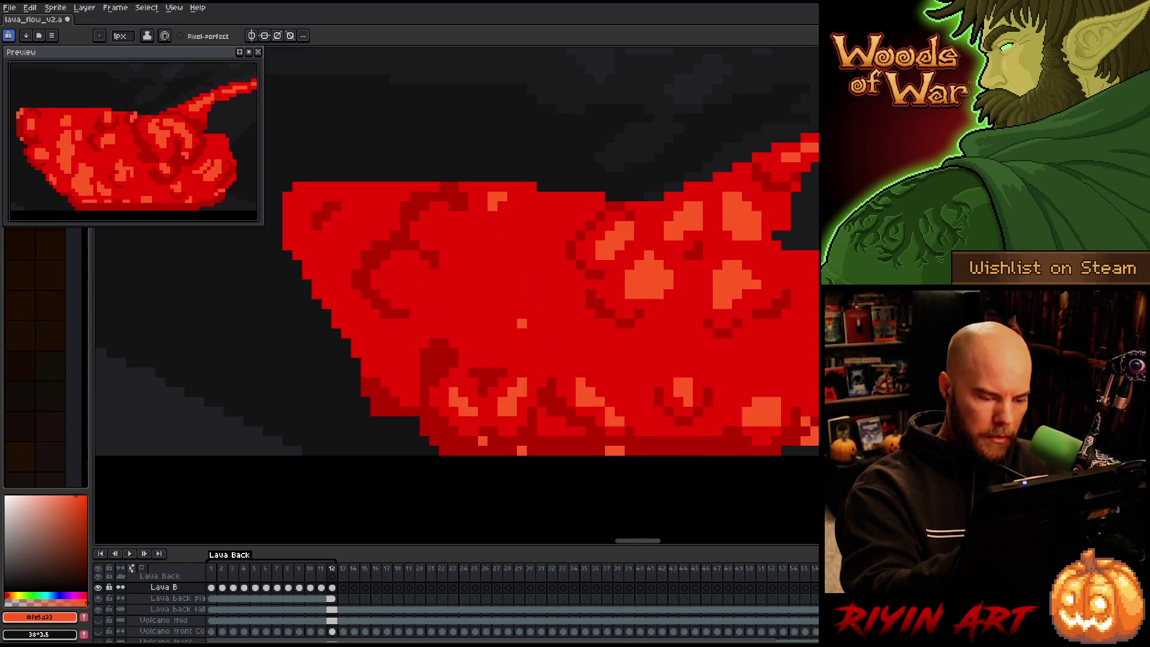
key(Right)
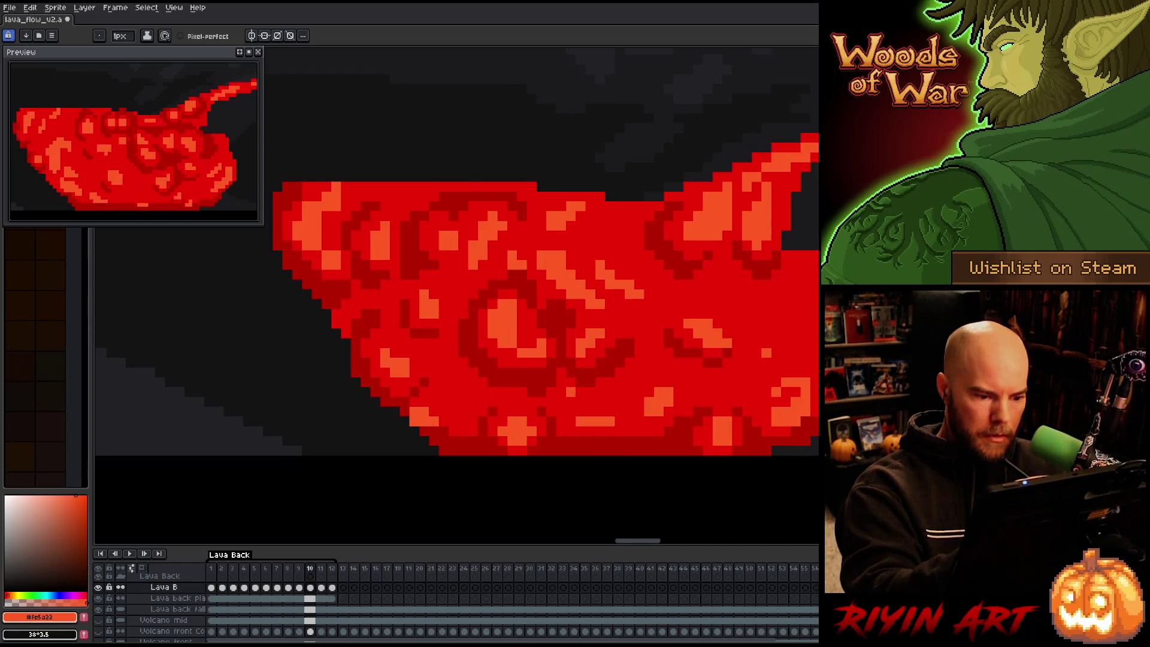
key(Left)
key(Right)
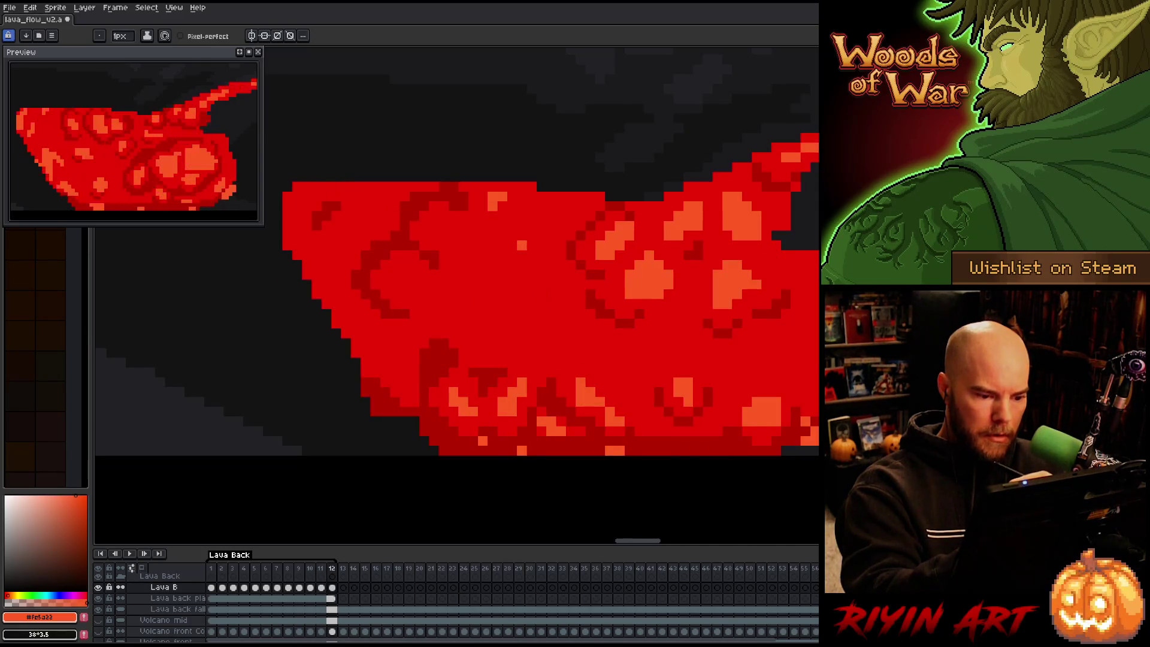
key(Left)
key(Right)
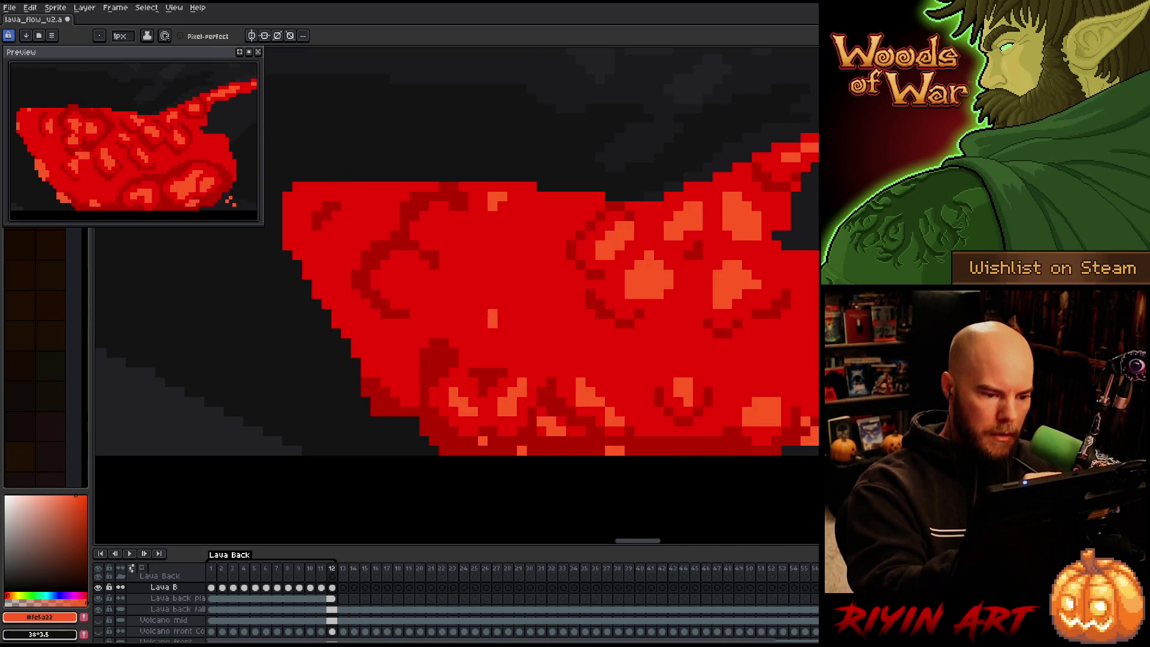
key(Left)
key(Right)
Extend a light-orange stroke rightward and add light-orange strokes and pixels on the left lava
drag(567, 333, 584, 333)
key(Left)
key(Right)
drag(473, 275, 465, 305)
click(473, 264)
key(Left)
key(Right)
click(483, 275)
key(Left)
key(Right)
key(Left)
key(Right)
Paint light-orange blobs on the pool's left side, upper left and near its left edge
drag(404, 274, 419, 296)
key(Left)
key(Right)
drag(437, 214, 449, 243)
key(Left)
key(Right)
key(Left)
key(Right)
key(Left)
key(Right)
drag(385, 362, 383, 353)
key(Left)
key(Right)
On frame 12, paint light-orange strokes at the lava pool's upper-left edge, comparing with frame 11
key(Left)
key(Right)
key(Left)
key(Right)
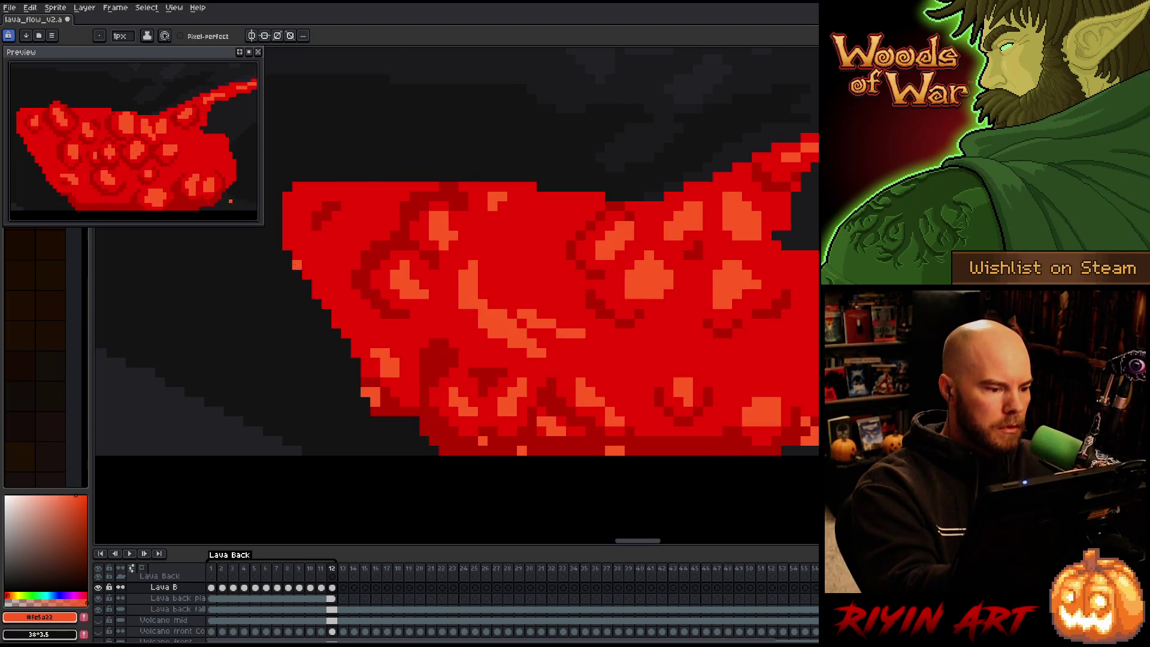
key(Left)
key(Right)
drag(335, 223, 327, 247)
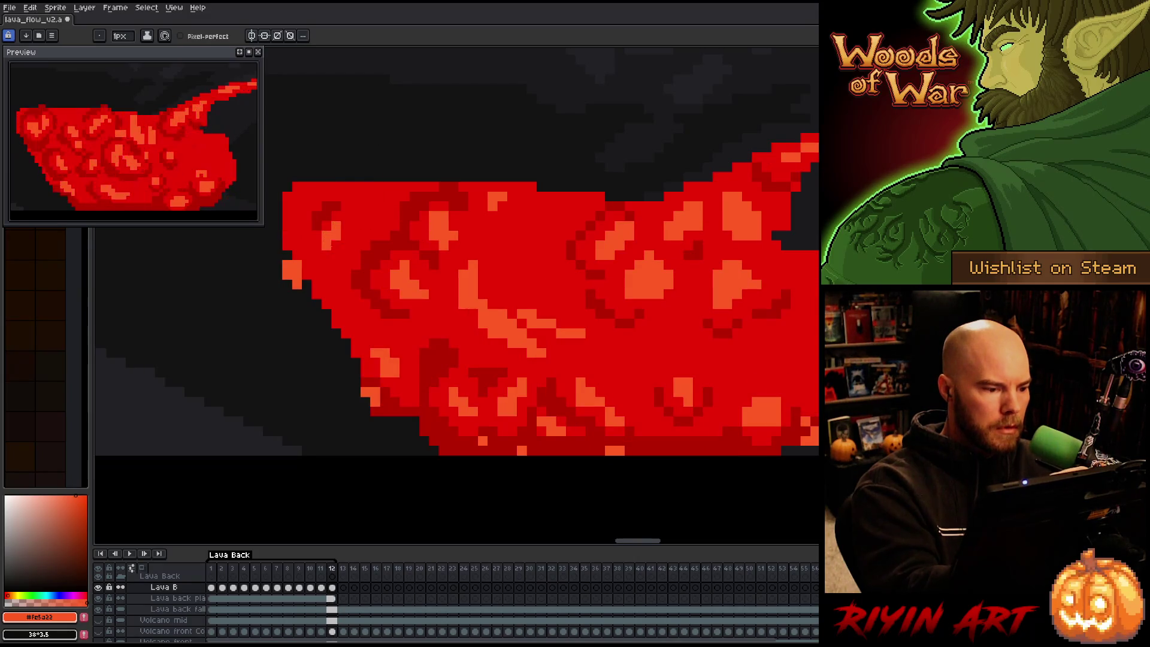
key(Left)
key(Right)
drag(299, 189, 278, 216)
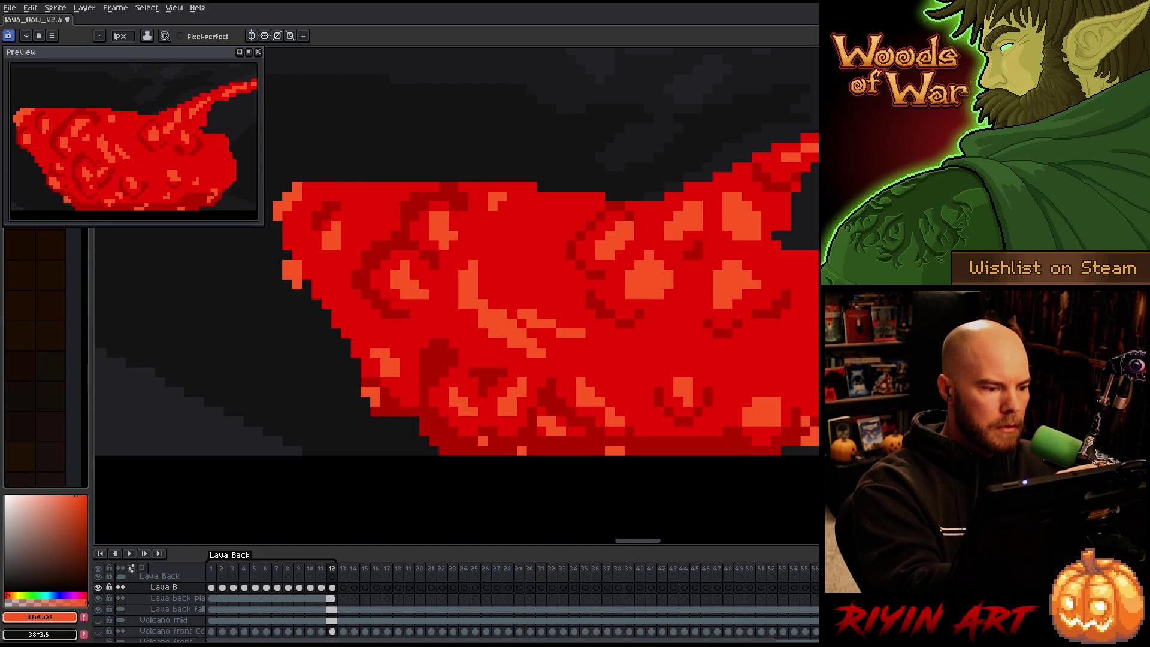
Add orange highlight pixels along the lava's right edge on frame 12
key(Left)
key(Right)
key(Left)
key(Right)
key(Right)
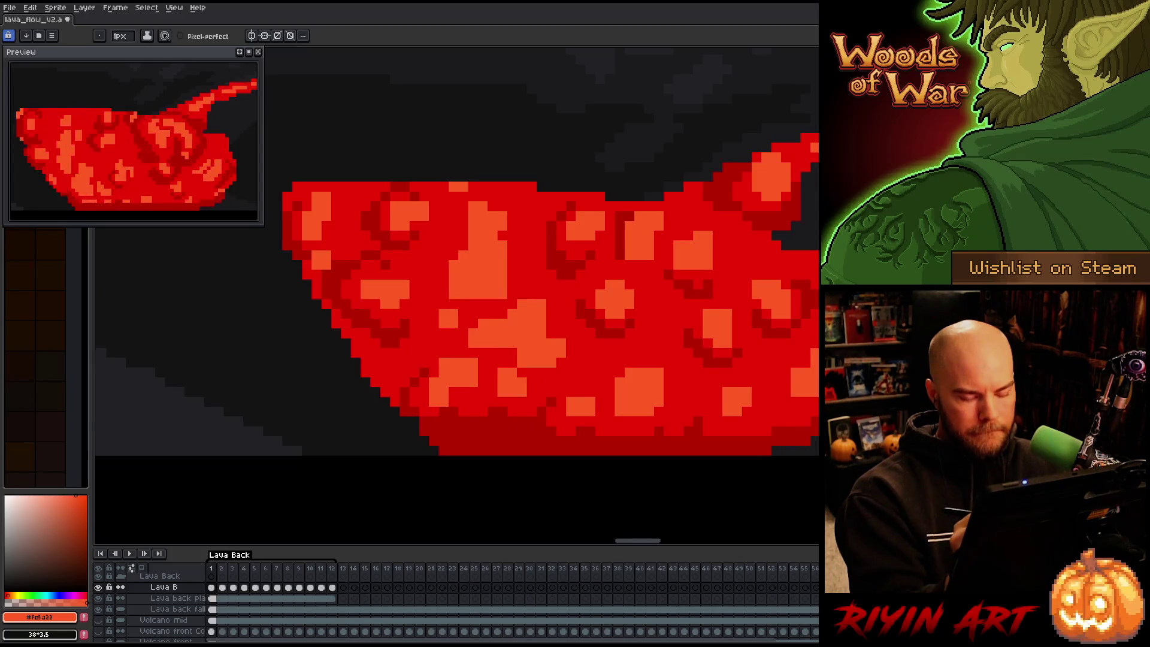
key(Left)
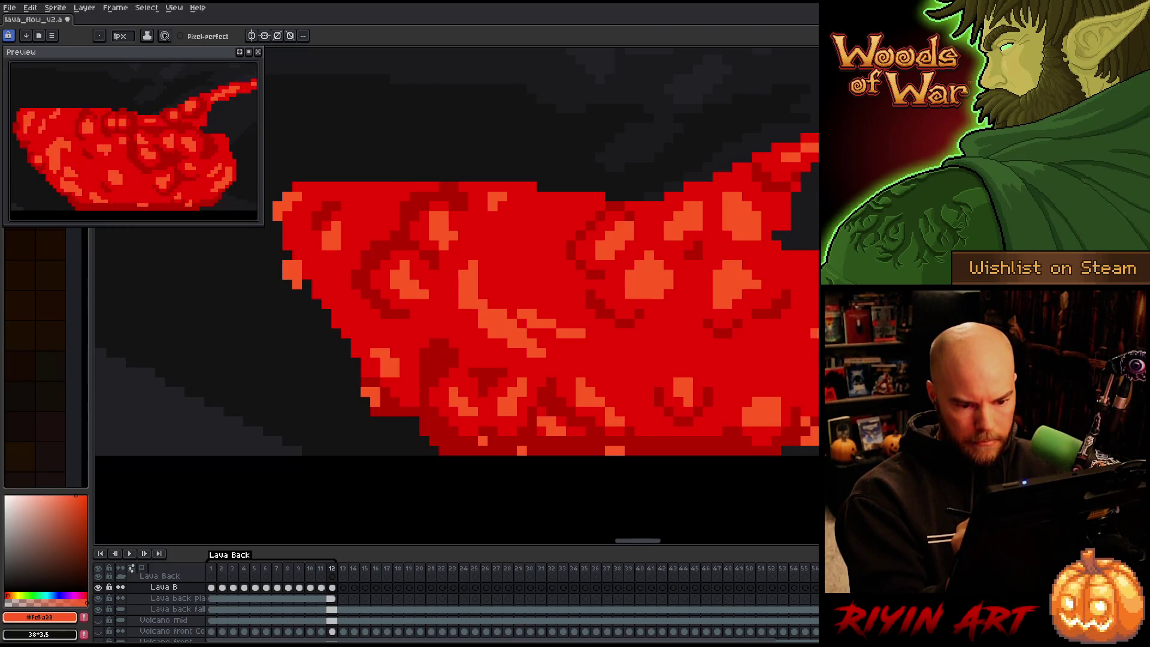
key(Left)
key(Left)
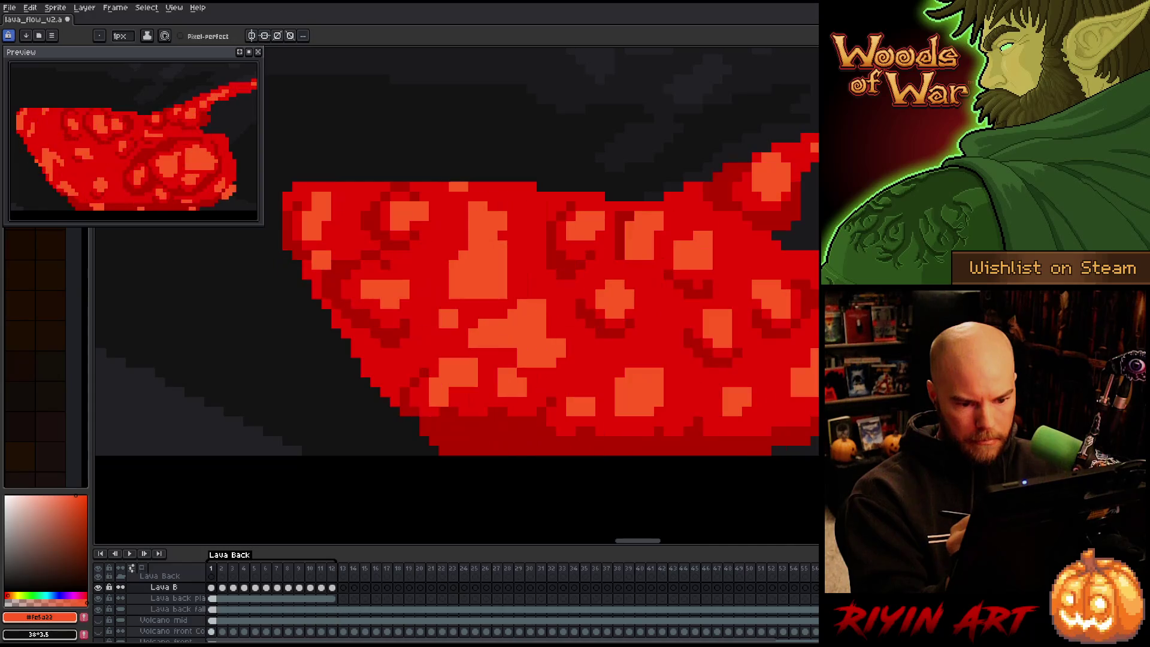
key(Right)
key(Right)
key(Right)
key(Left)
click(805, 349)
click(796, 348)
Paint a light-orange highlight patch on the lower lava
key(b)
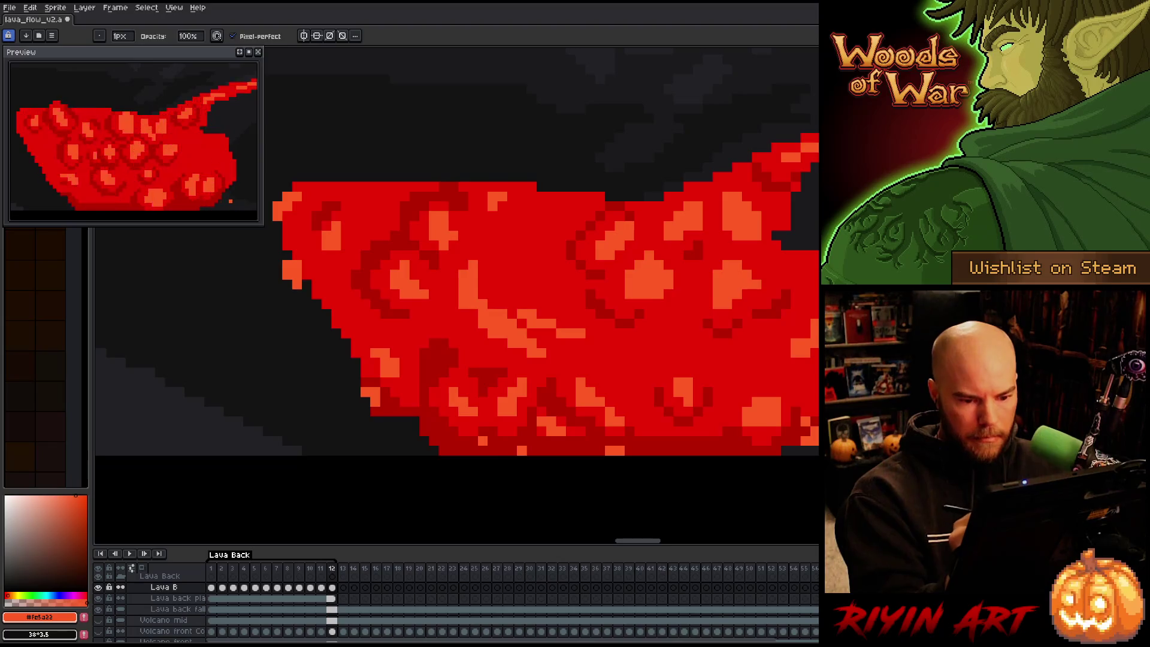
key(e)
key(Right)
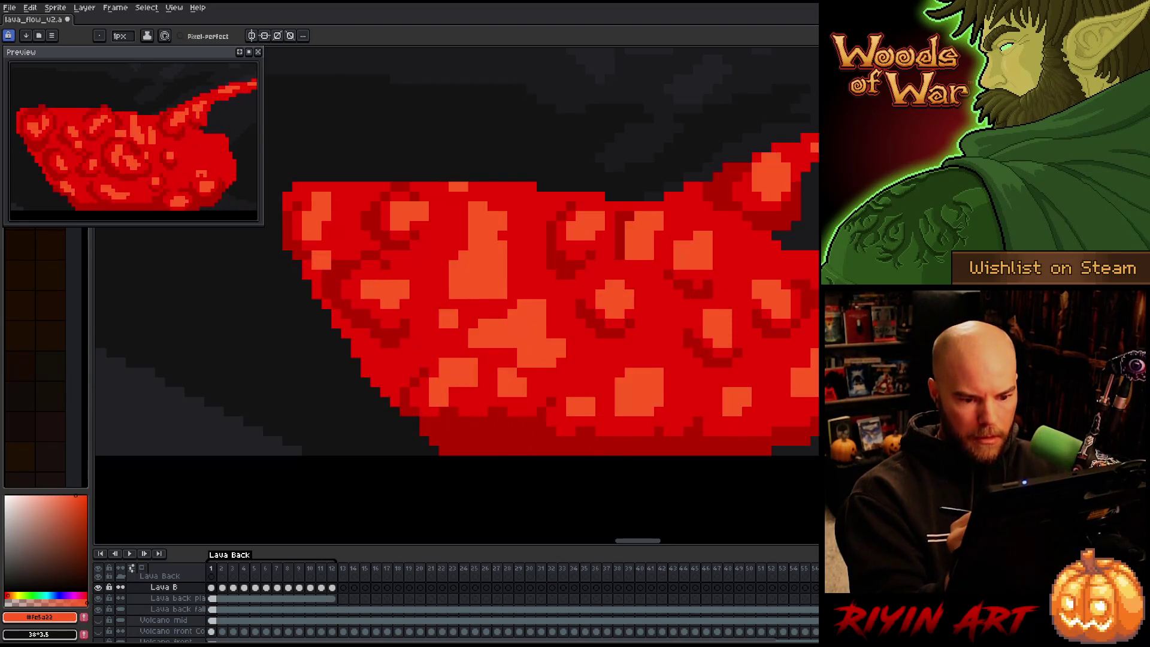
key(Left)
key(Left)
key(Left)
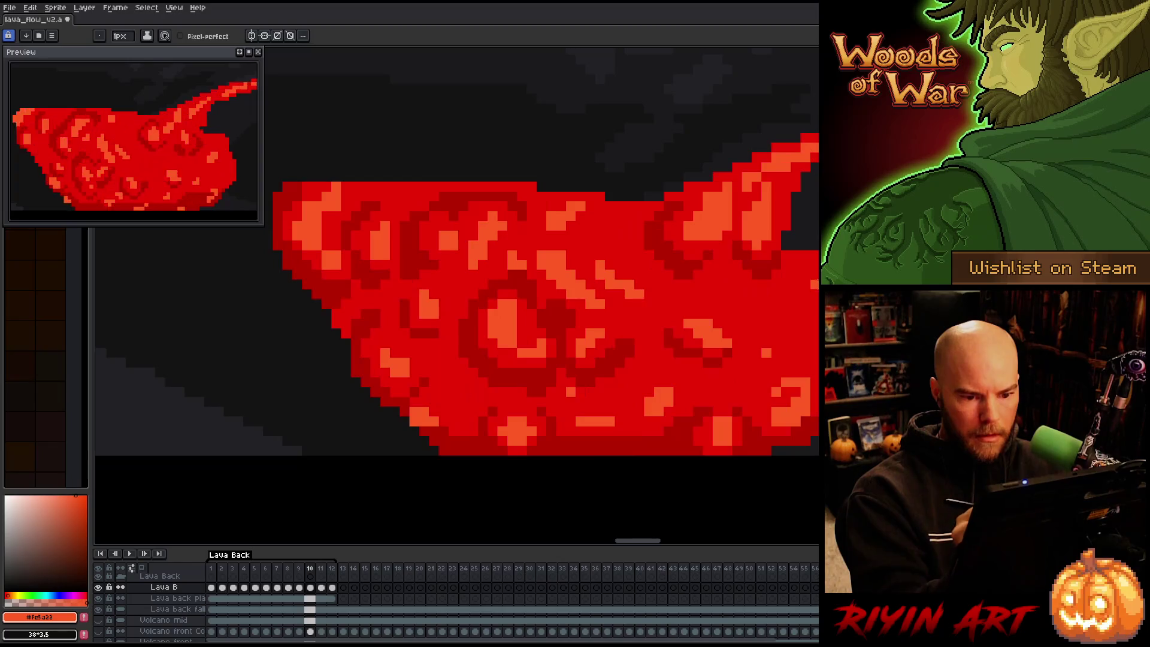
key(Left)
key(Return)
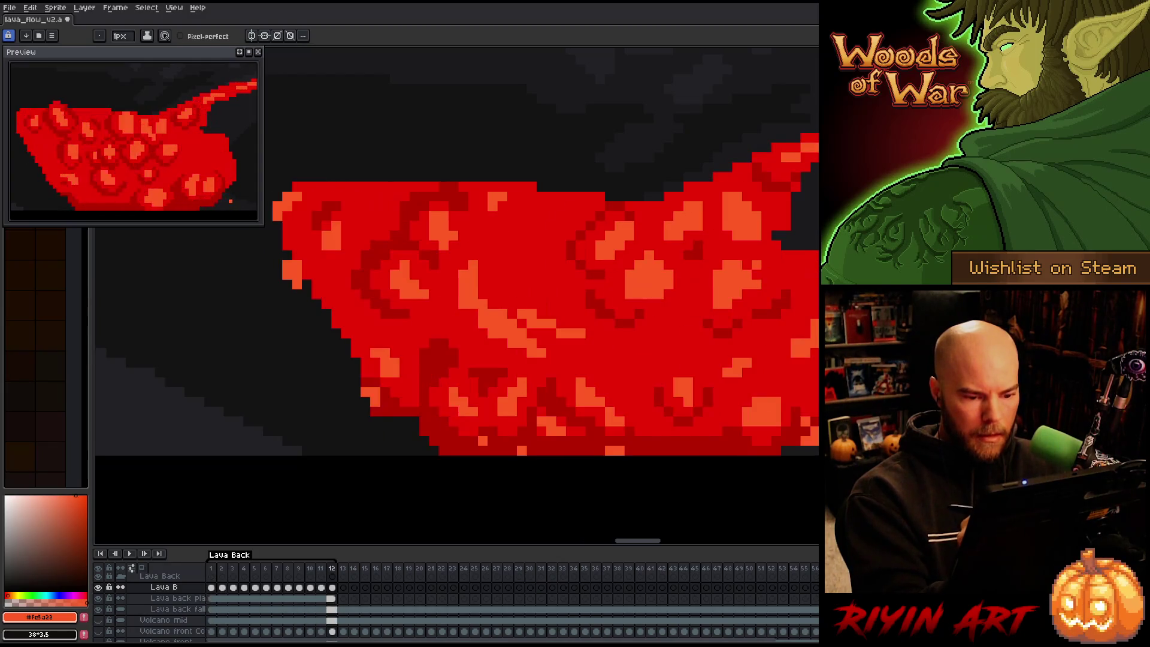
mouse_move(650, 352)
mouse_down()
mouse_move(632, 362)
mouse_move(664, 353)
mouse_up()
Compare frames 8 to 12, then add a single orange pixel mid-lava on frame 12
key(comma)
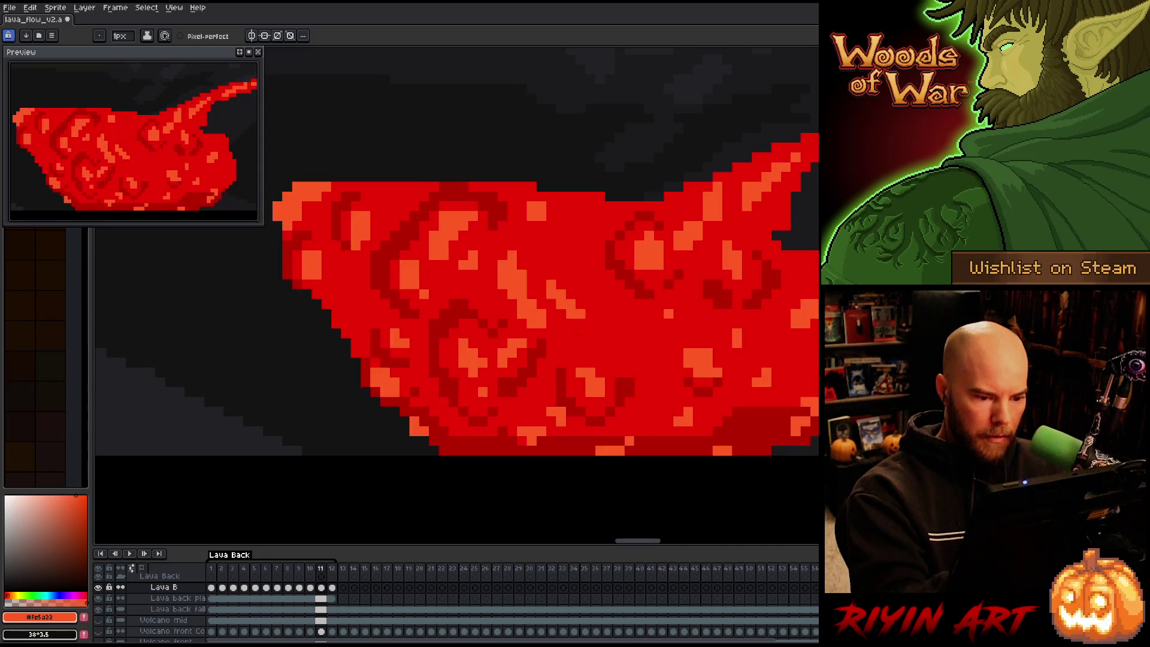
key(comma)
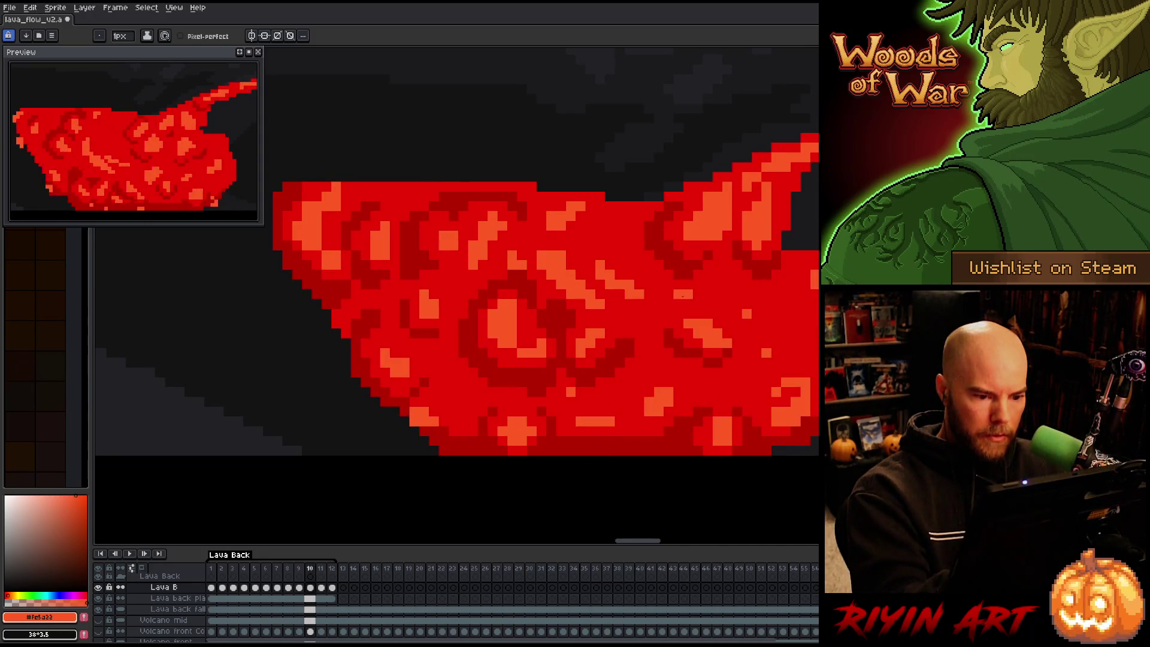
key(comma)
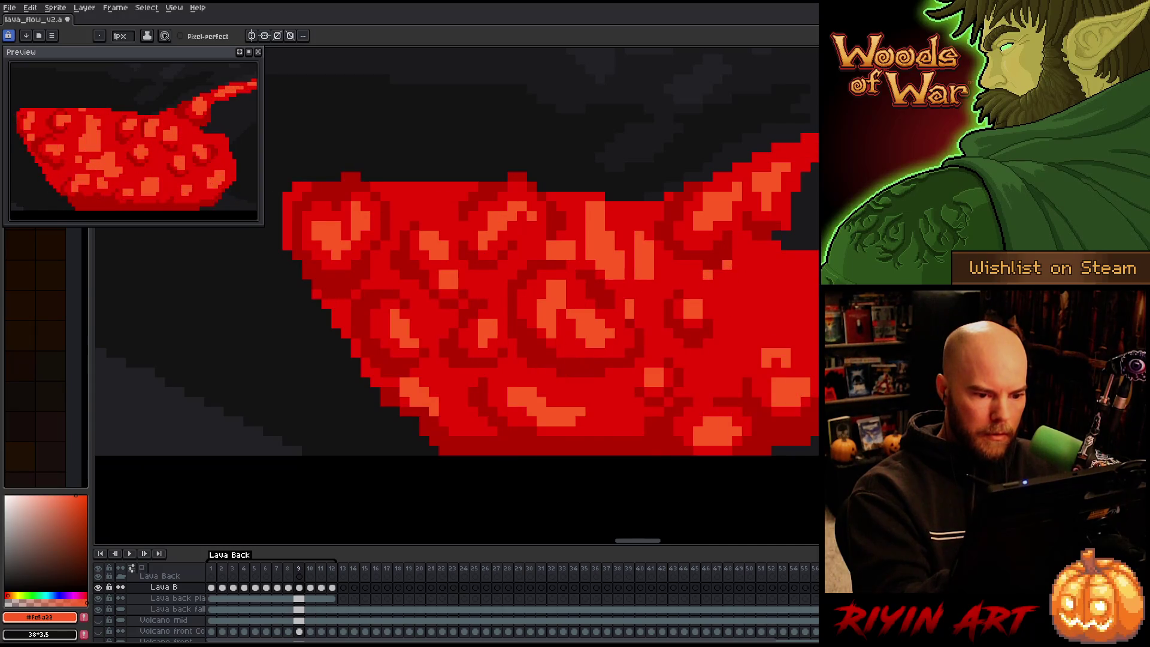
key(comma)
key(period)
key(period)
key(period)
key(comma)
key(period)
Draw a diagonal orange highlight stroke across the middle of the frame 12 lava
key(period)
key(comma)
click(609, 293)
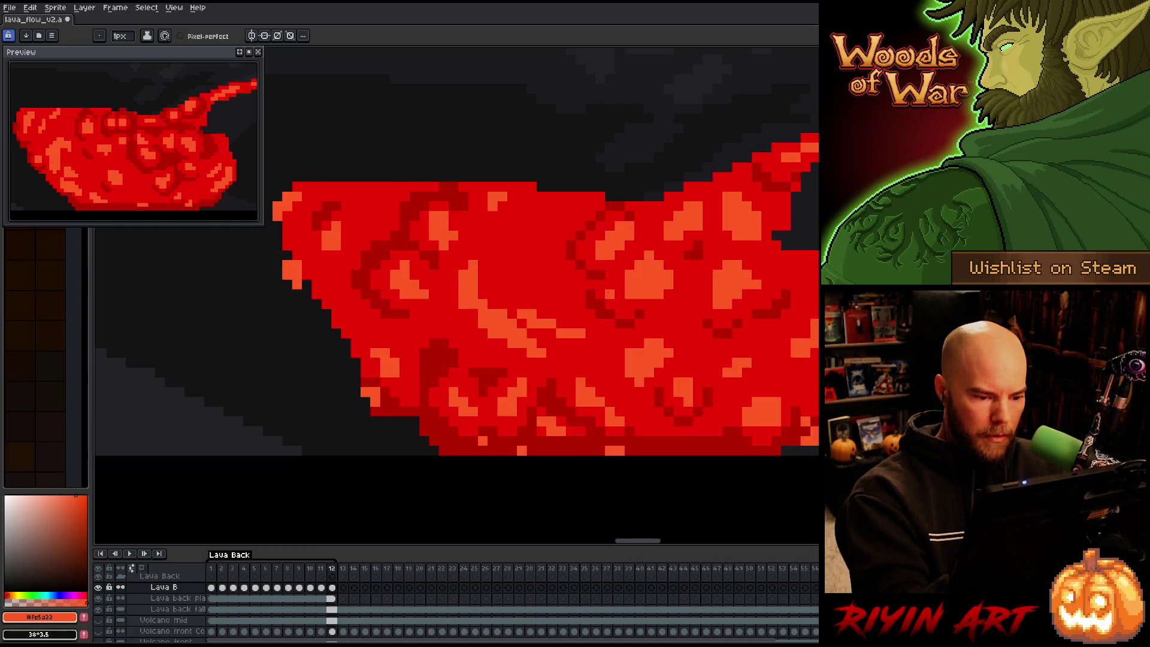
key(period)
key(comma)
key(period)
key(comma)
click(620, 255)
click(561, 216)
key(period)
key(comma)
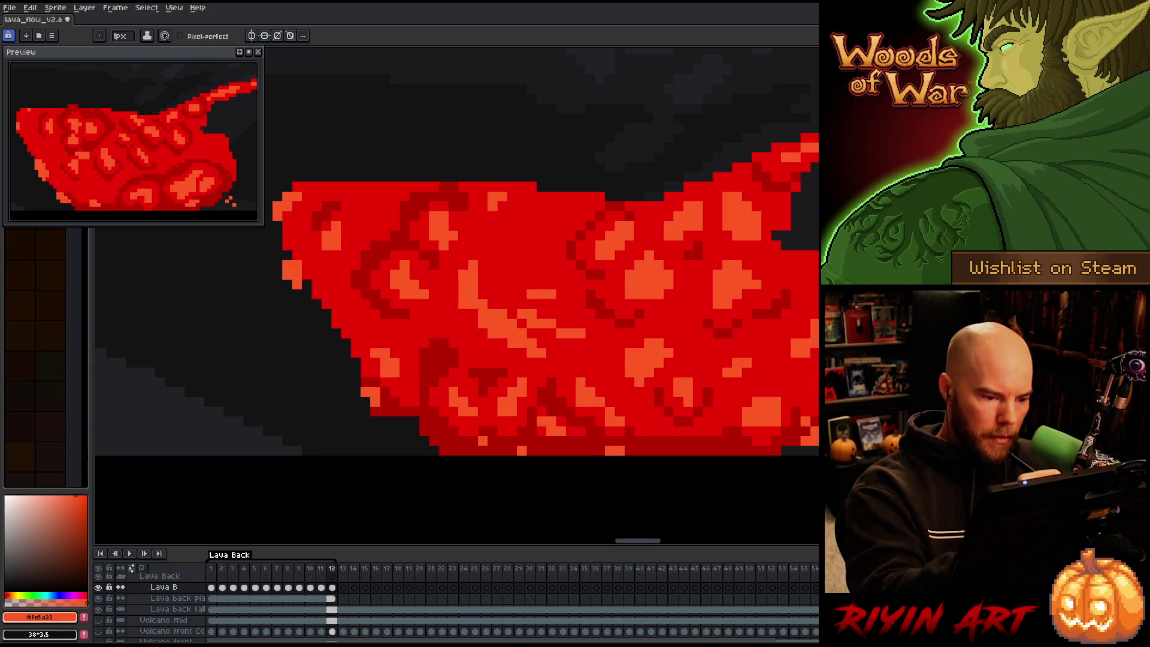
drag(518, 281, 574, 327)
Paint orange highlight pixels onto the frame 11 lava, checking against neighbouring frames
key(e)
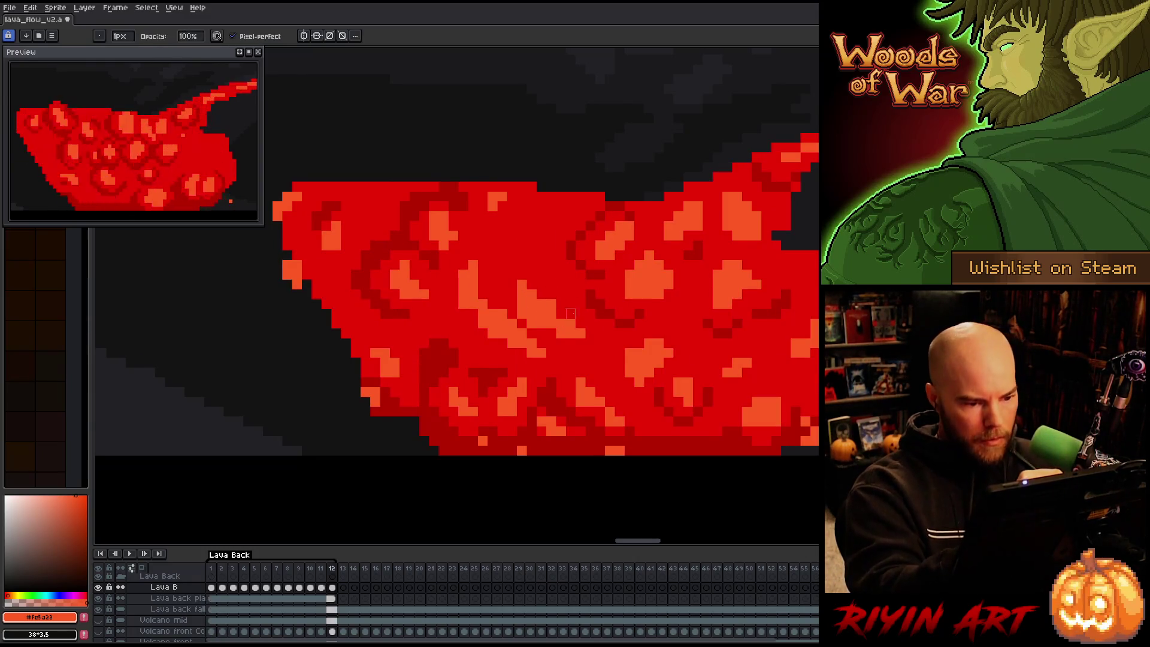
key(comma)
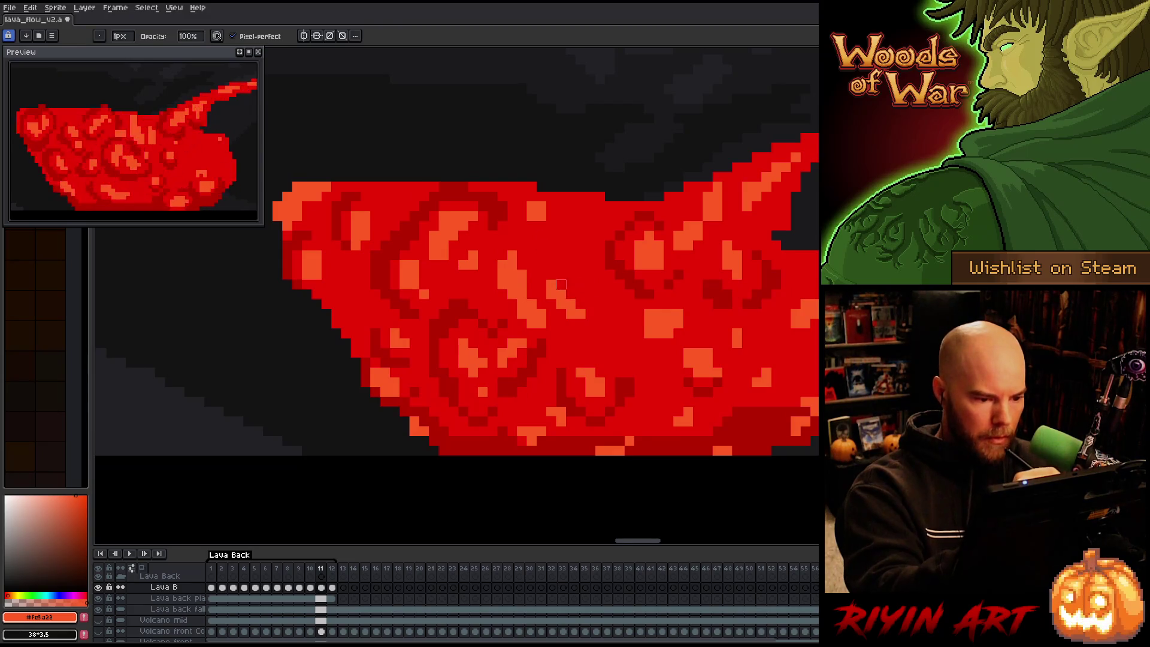
key(b)
drag(560, 269, 563, 279)
key(period)
key(comma)
key(comma)
key(period)
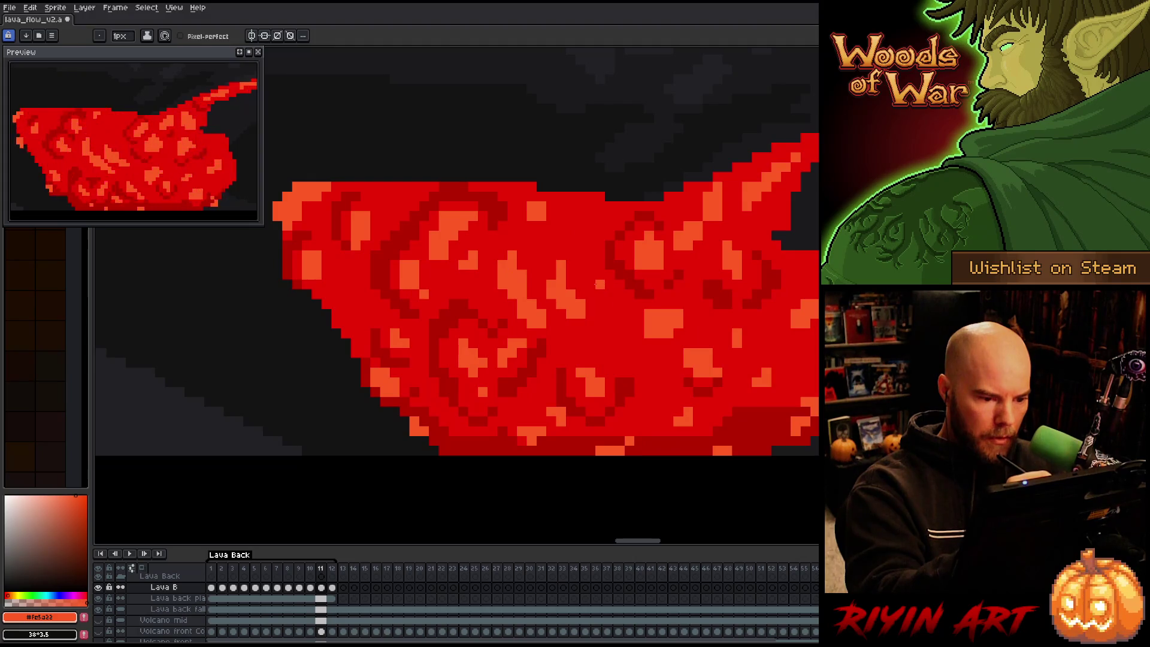
Add a vertical run of orange bubble highlights on the left side of the frame 12 lava
key(period)
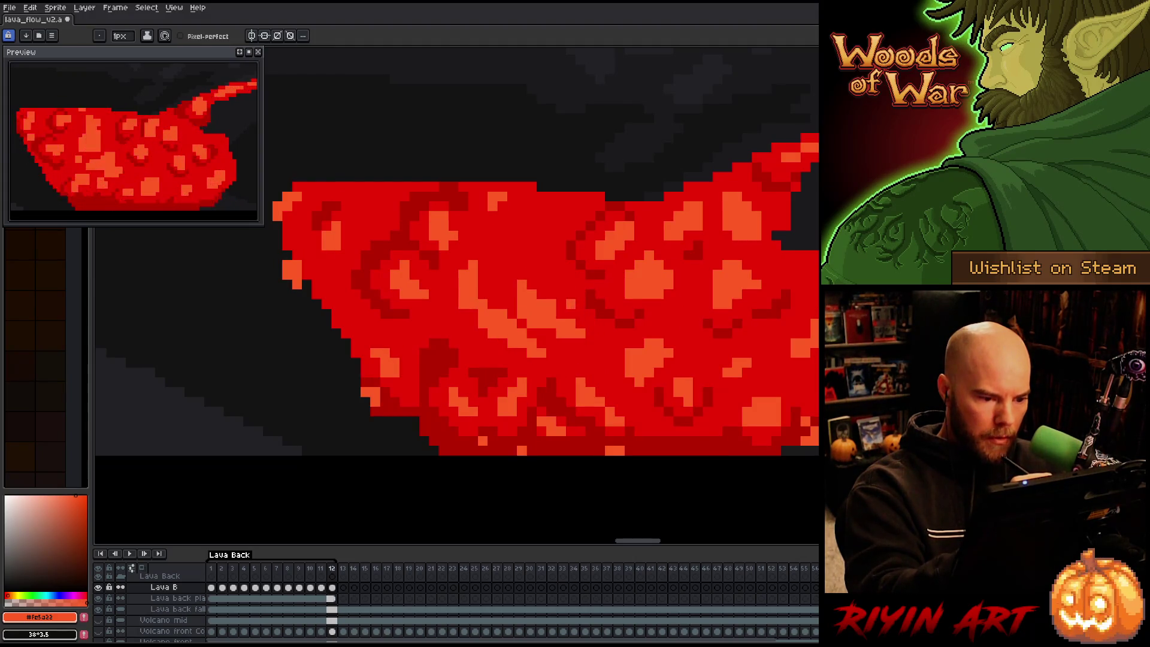
key(period)
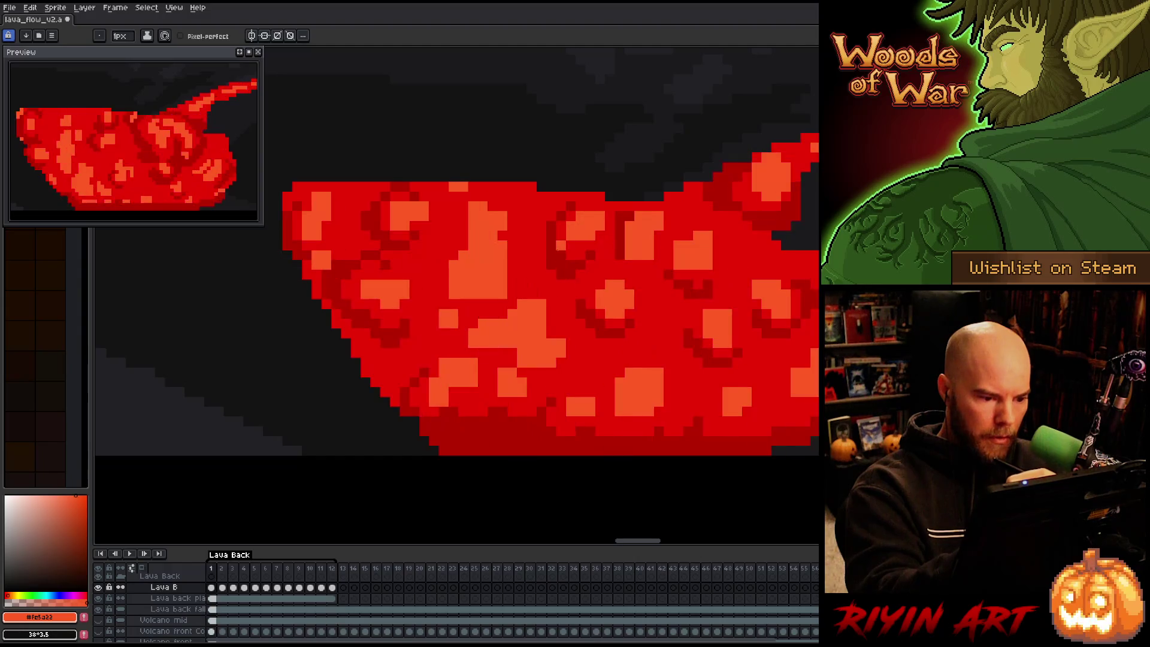
key(comma)
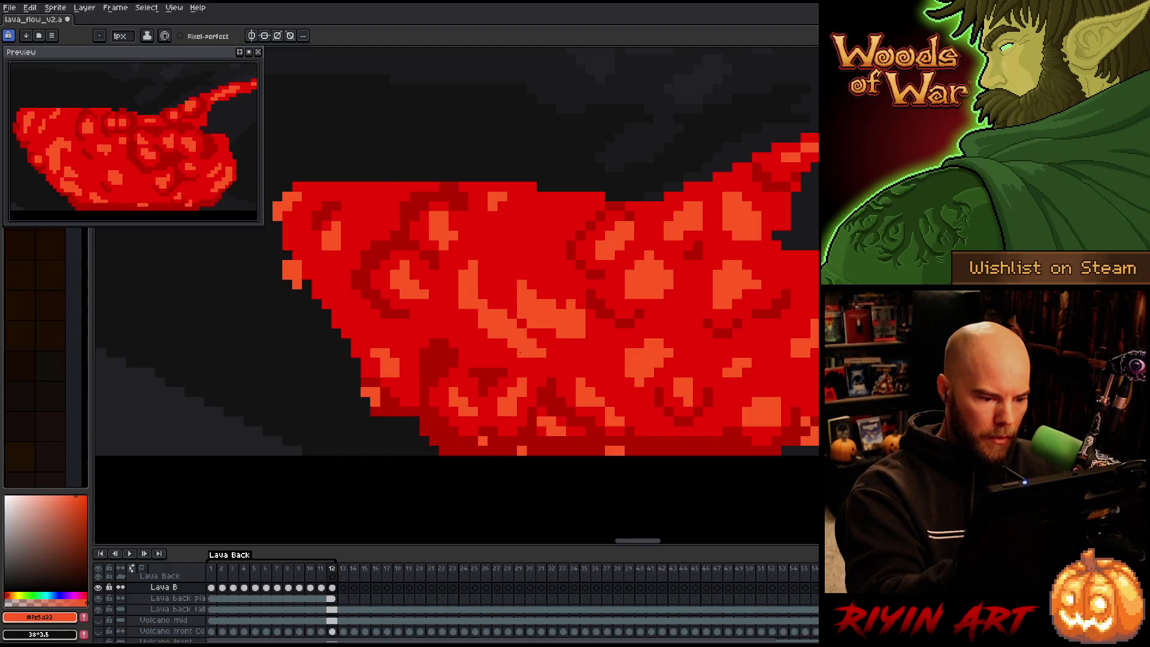
key(period)
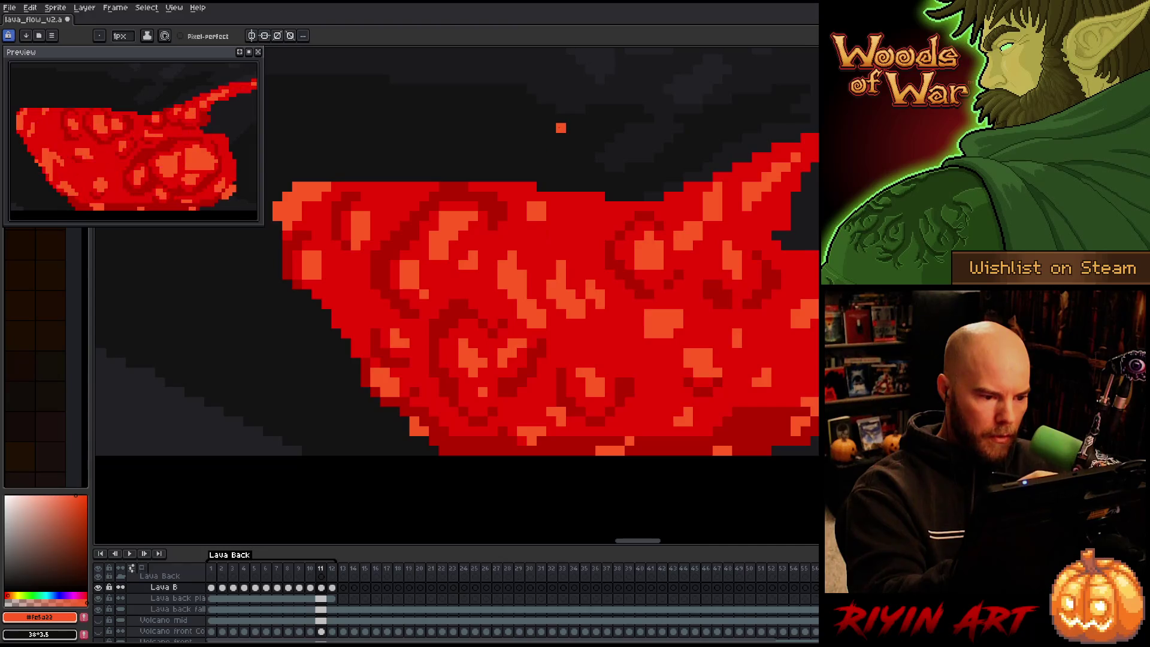
key(period)
key(comma)
key(comma)
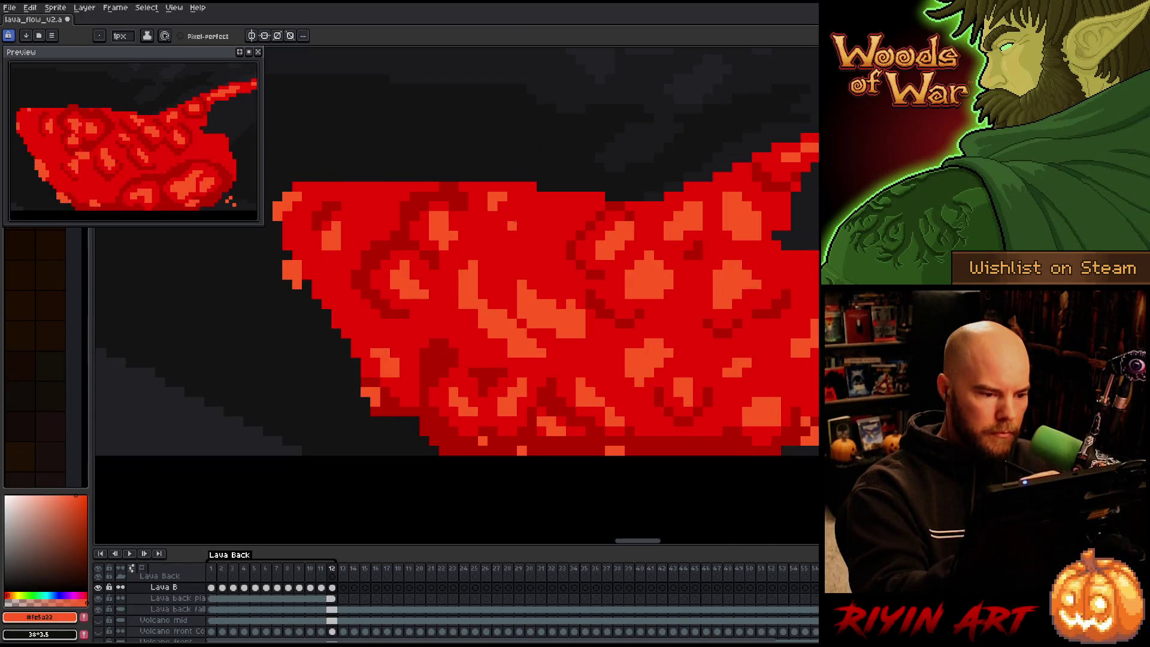
key(comma)
key(comma)
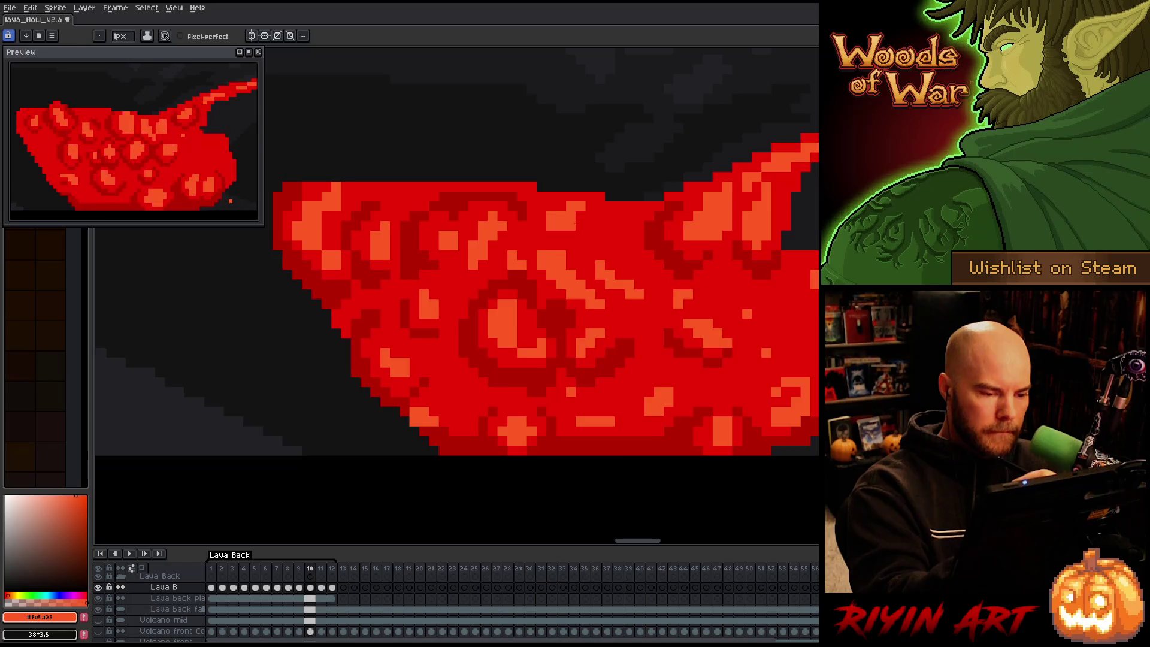
key(period)
Paint a column of orange highlight pixels on the lower frame 12 lava
key(period)
drag(506, 257, 505, 237)
key(comma)
key(period)
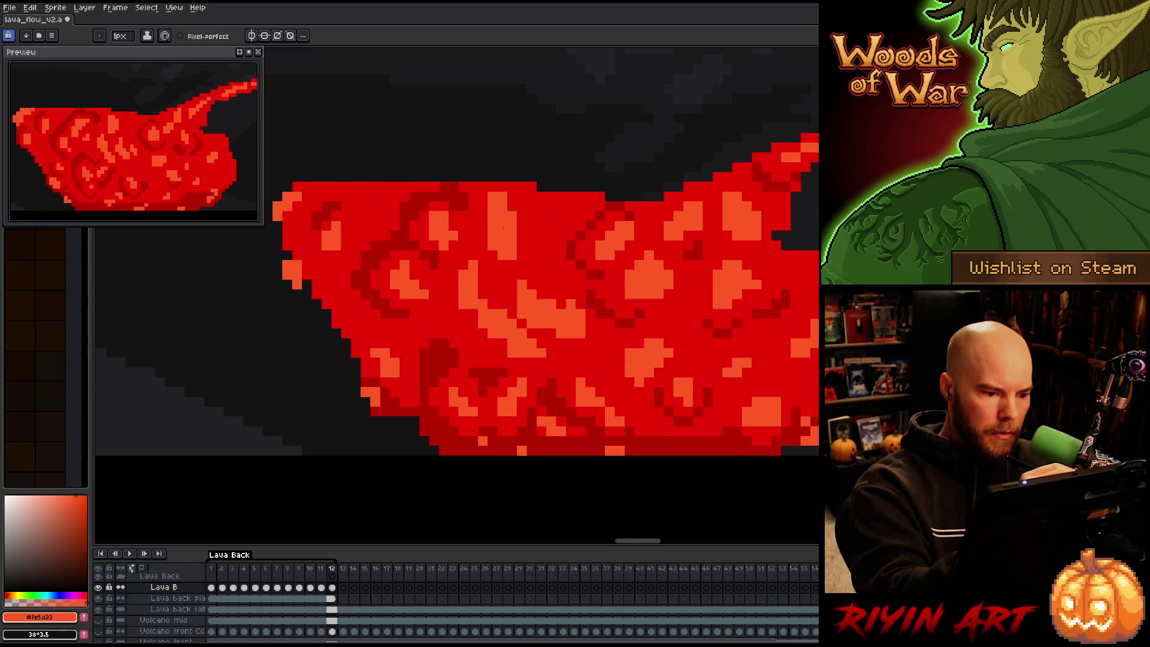
key(Home)
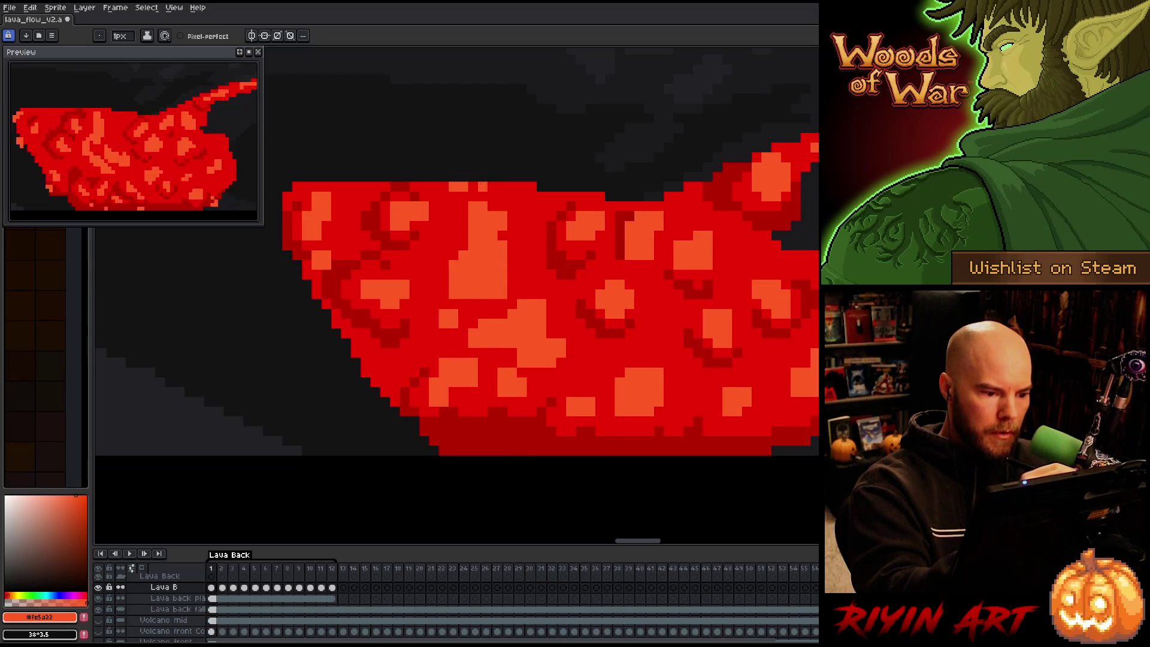
key(comma)
key(comma)
key(period)
key(comma)
key(period)
key(period)
key(comma)
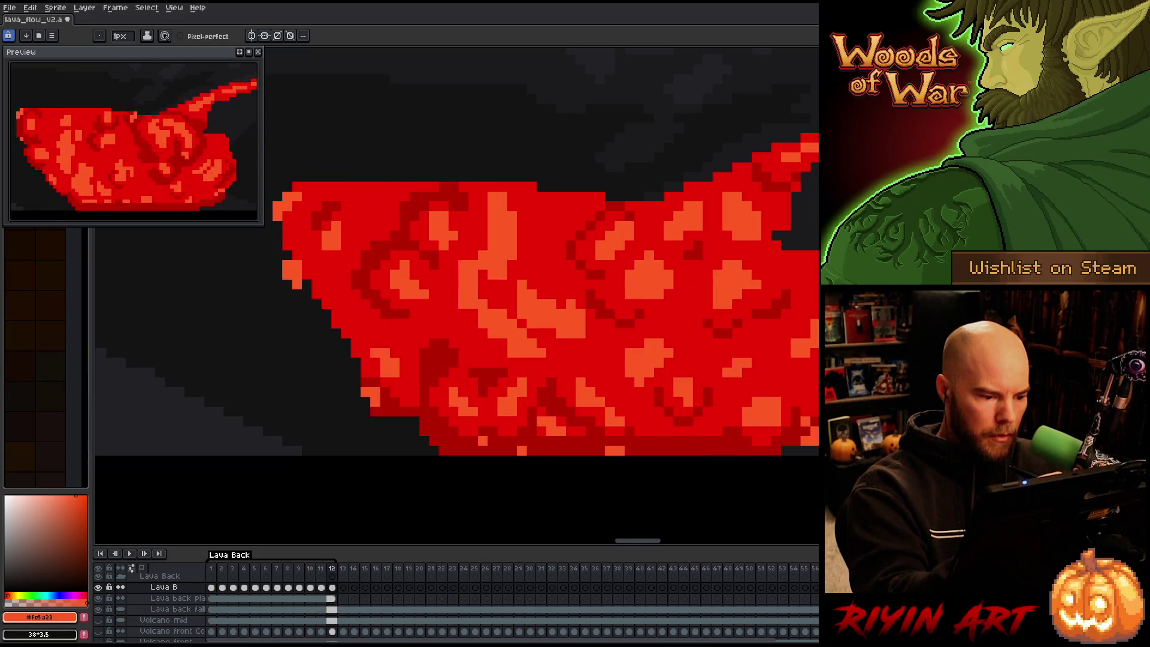
Add one more orange highlight pixel to the lower lava on frame 2
key(comma)
key(period)
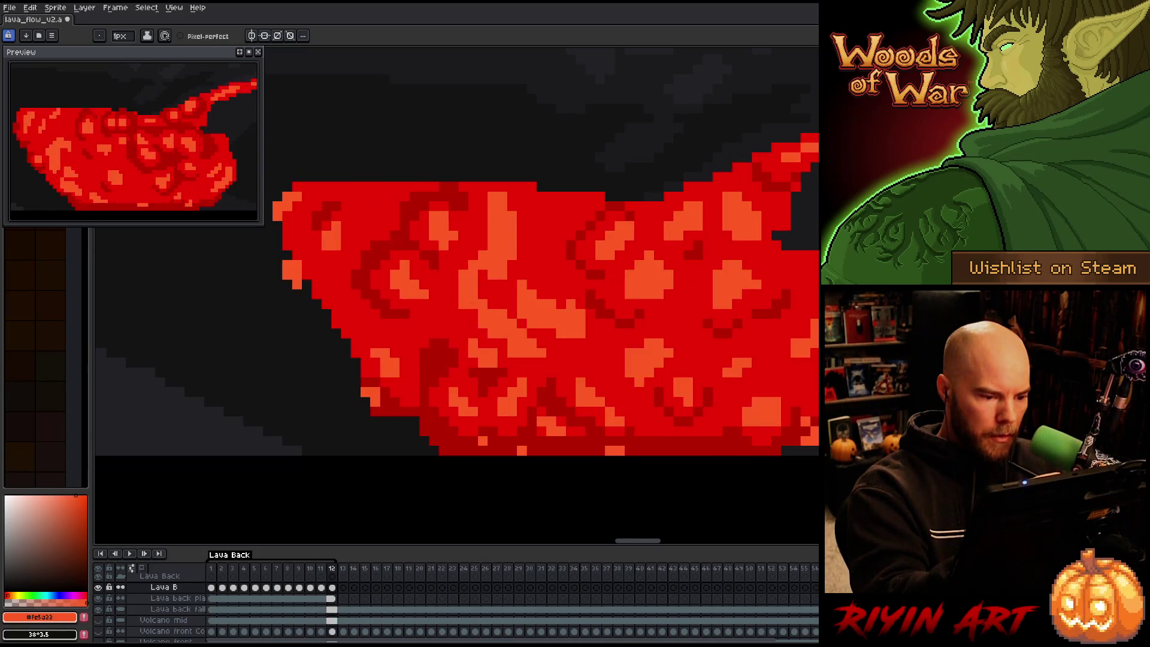
mouse_move(473, 362)
mouse_down()
mouse_move(463, 375)
mouse_move(473, 404)
mouse_up()
key(comma)
key(period)
key(period)
key(period)
key(comma)
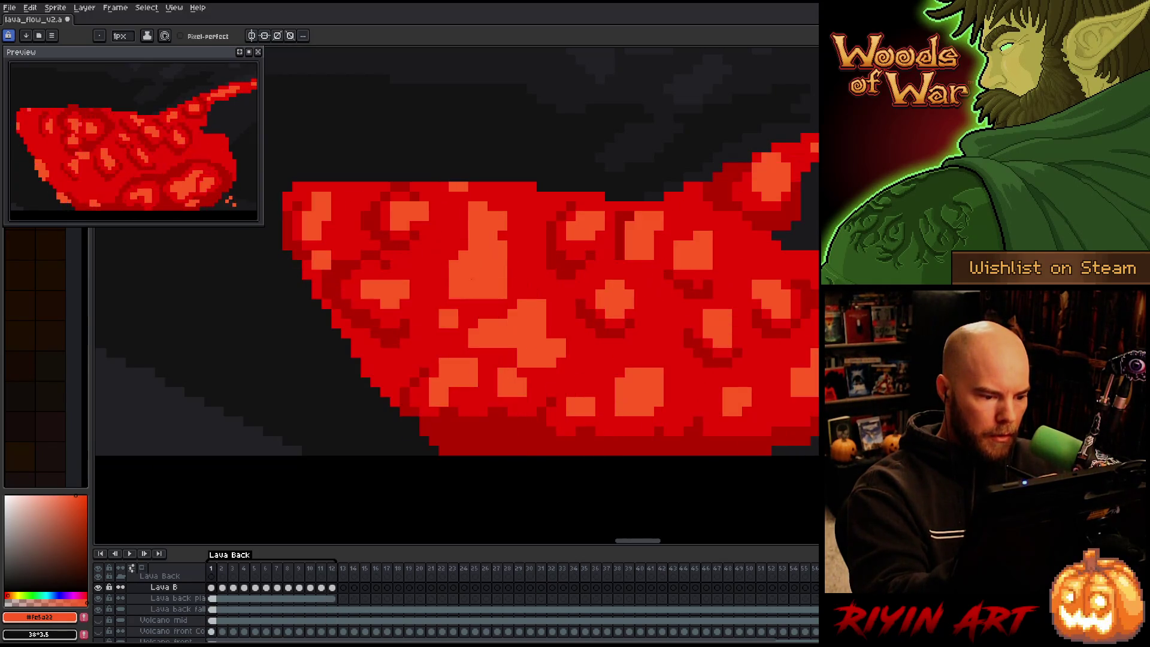
key(period)
key(period)
key(comma)
click(443, 363)
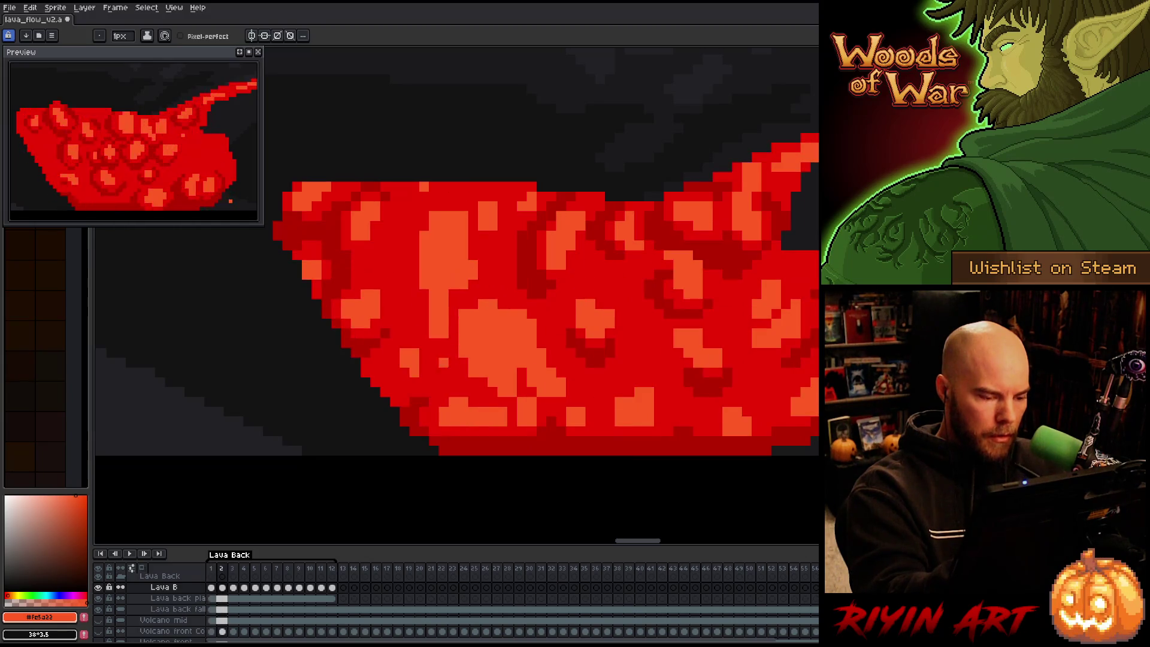
key(period)
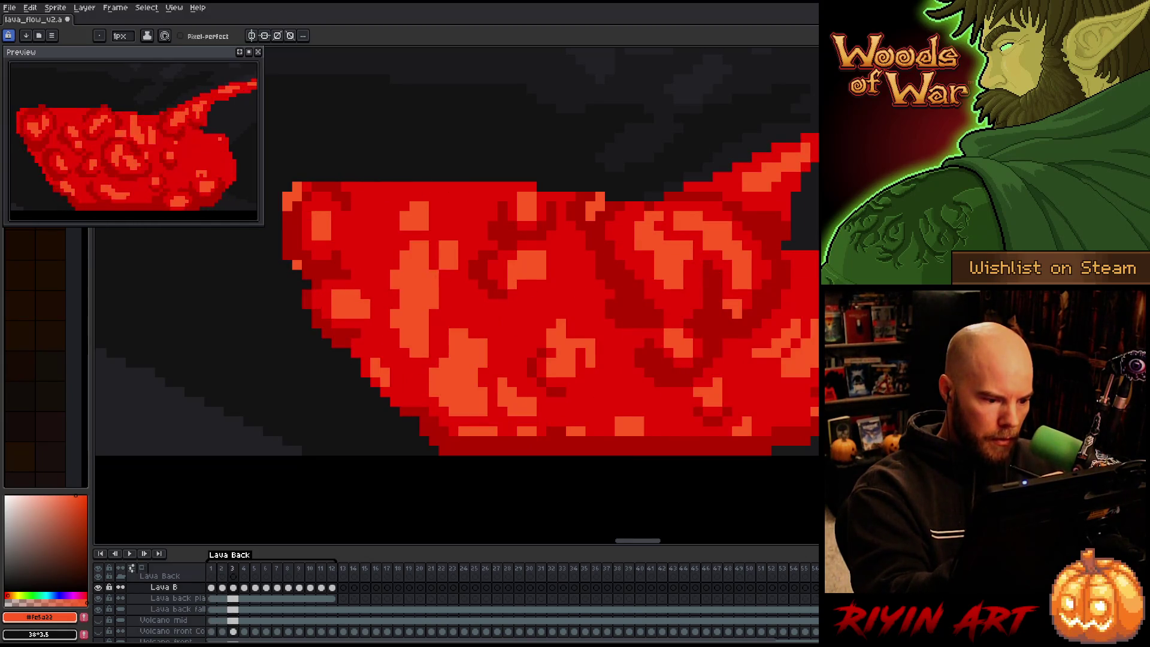
Add a single orange highlight pixel to the lava on frame 3
click(482, 265)
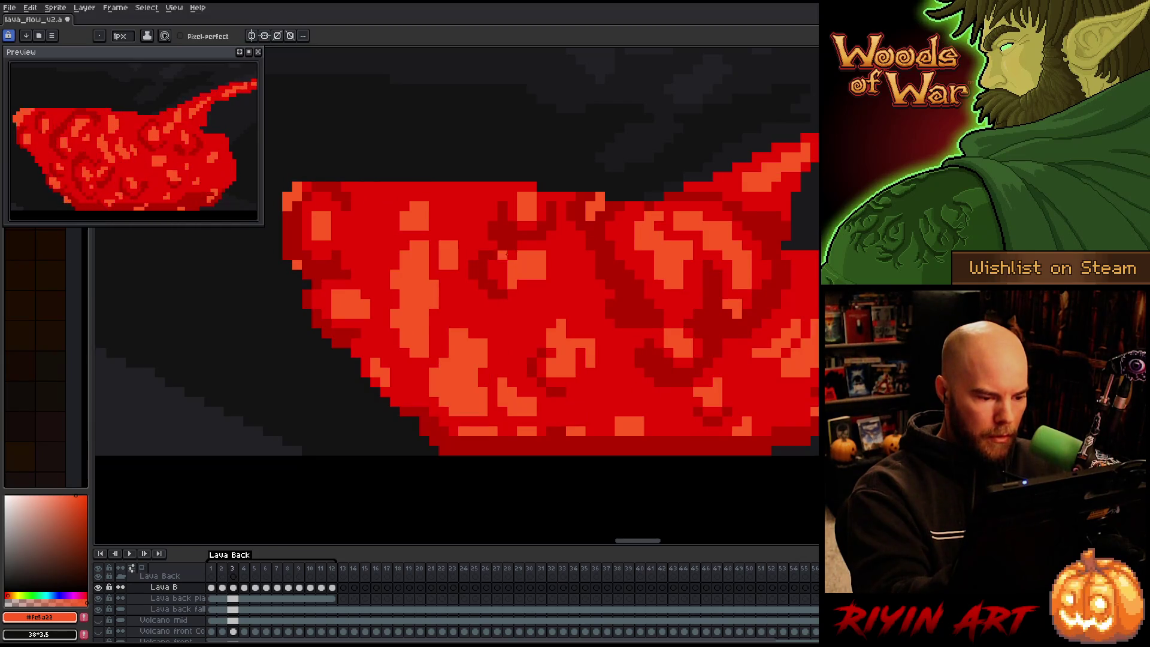
key(period)
key(period)
key(period)
key(v)
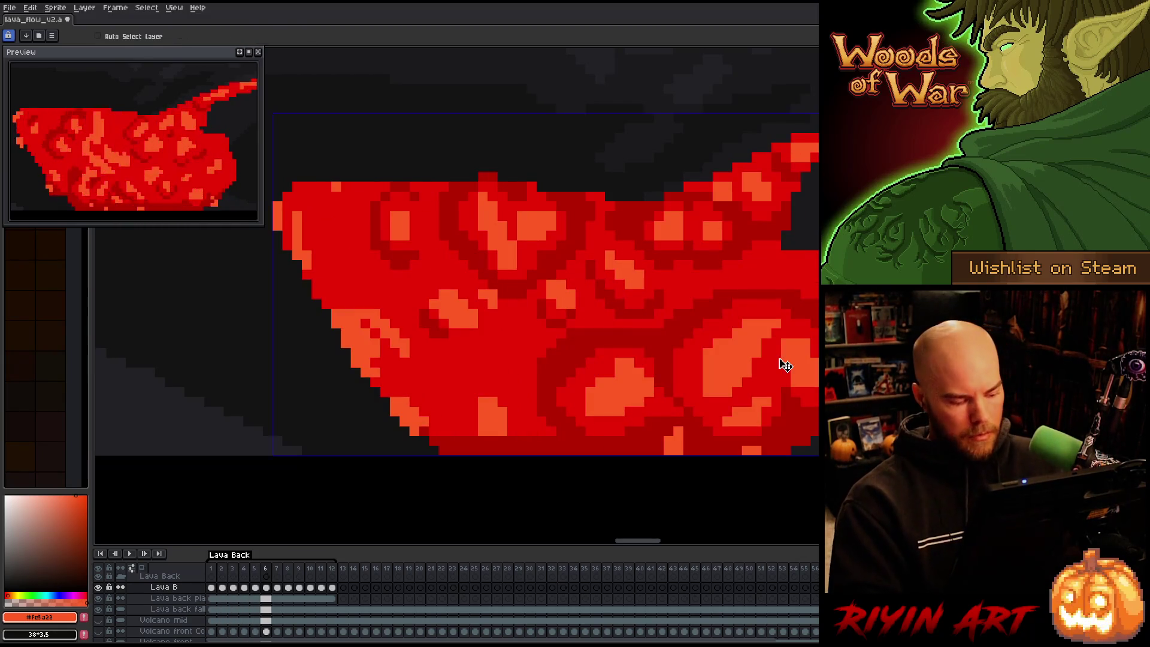
key(b)
Play back the 12-frame lava loop, then sample the main lava red
key(Return)
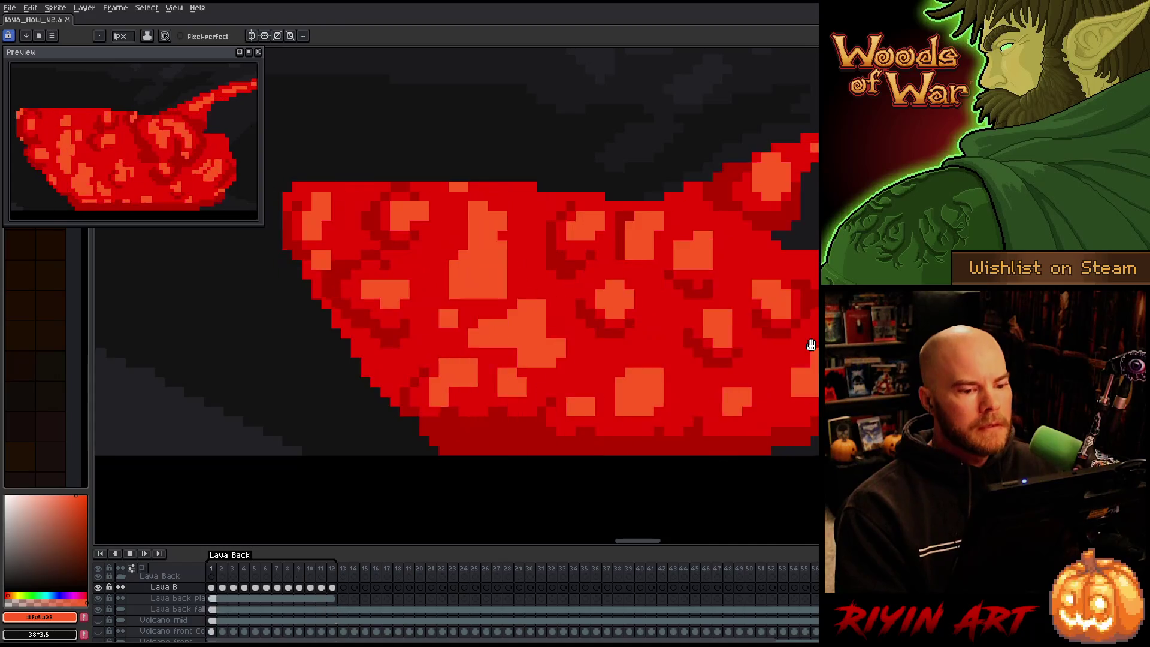
key(Return)
alt+click(737, 250)
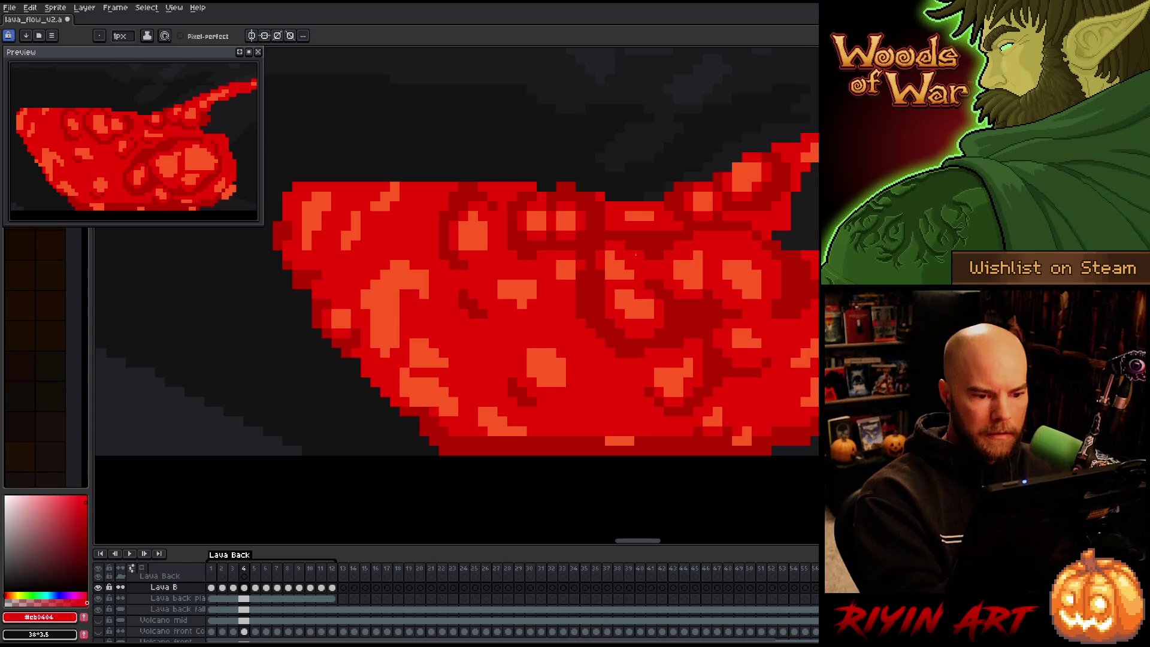
Repaint dark outline pixels on frame 5 in the main lava red
alt+click(591, 275)
alt+click(729, 302)
key(Right)
key(Left)
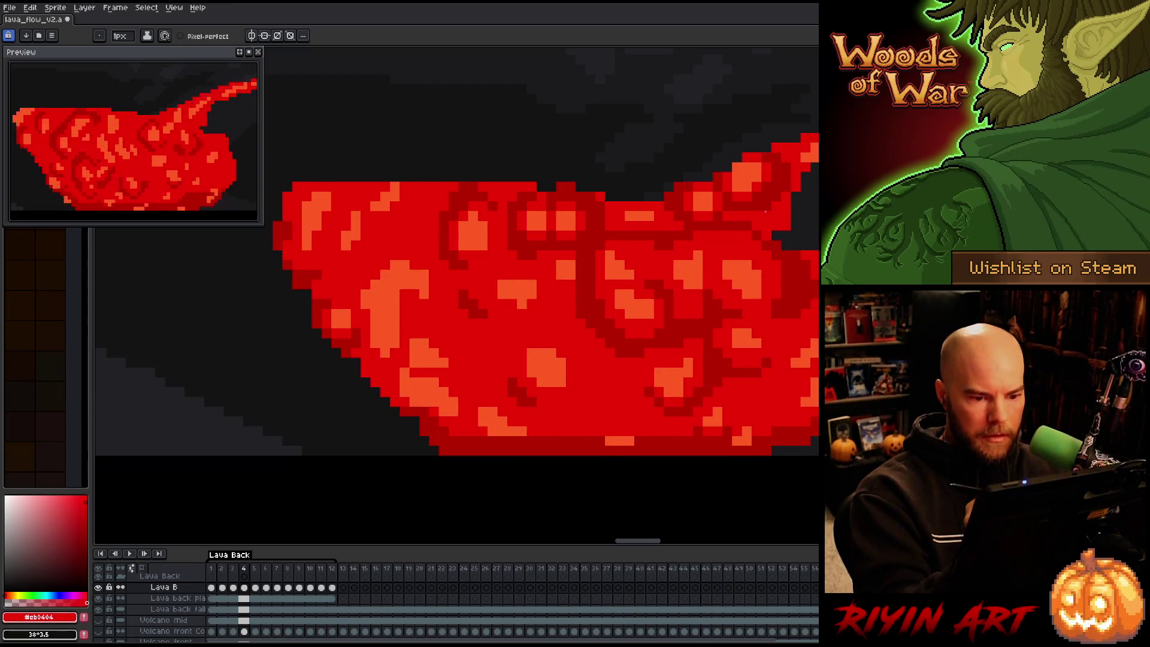
key(Left)
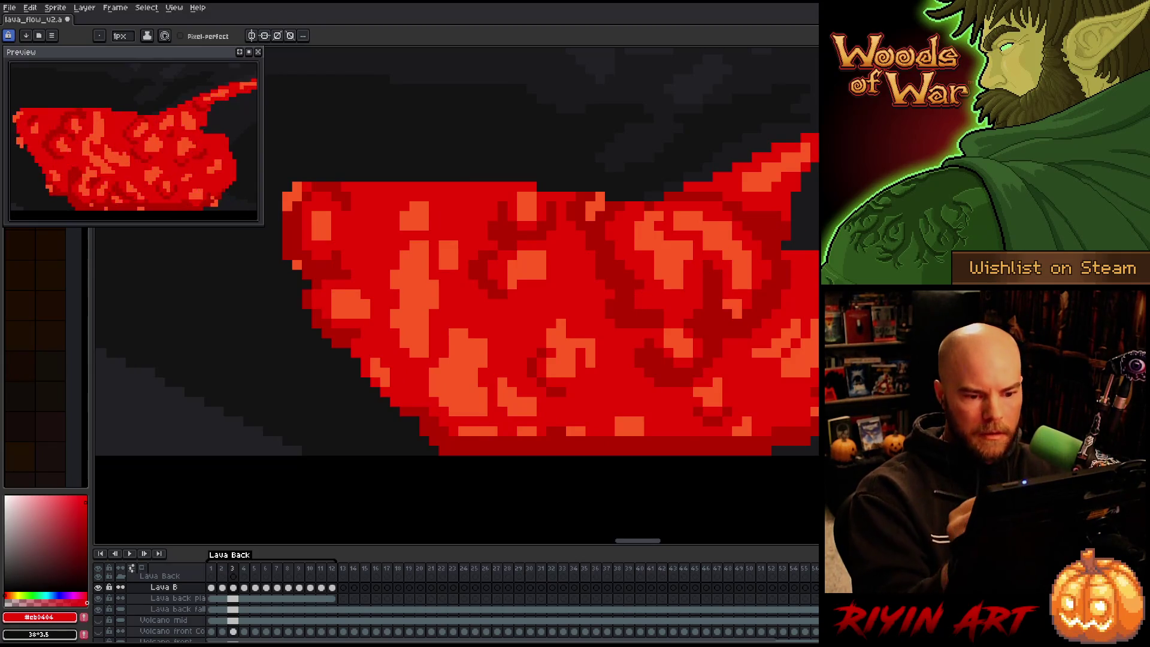
key(Right)
key(Right)
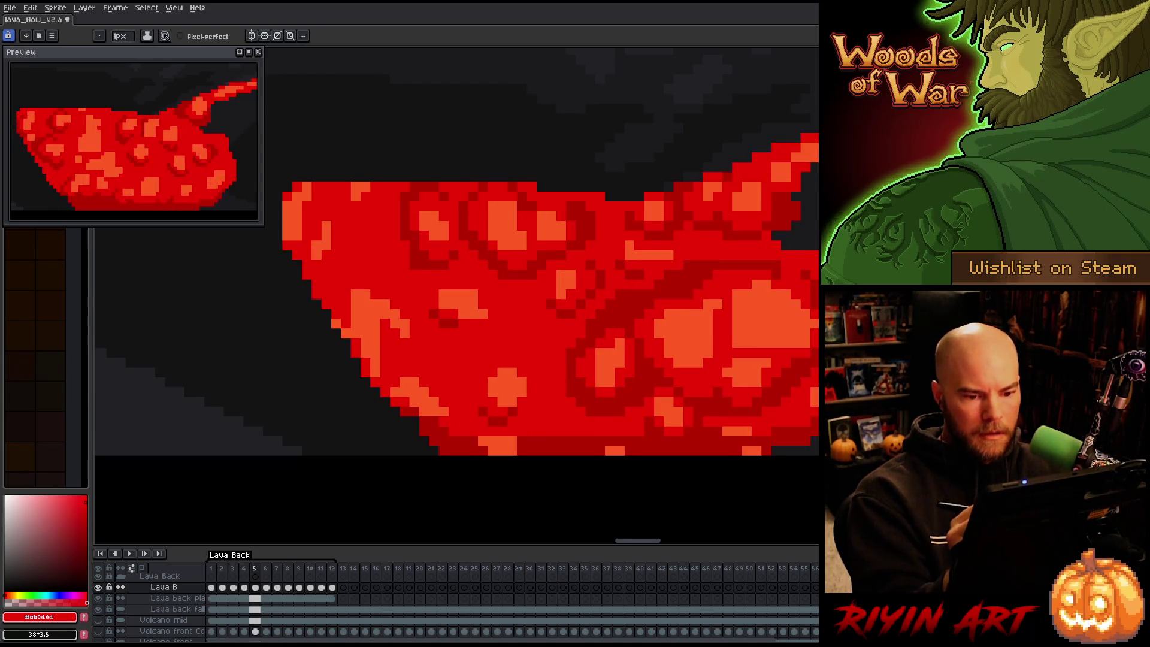
drag(682, 295, 673, 303)
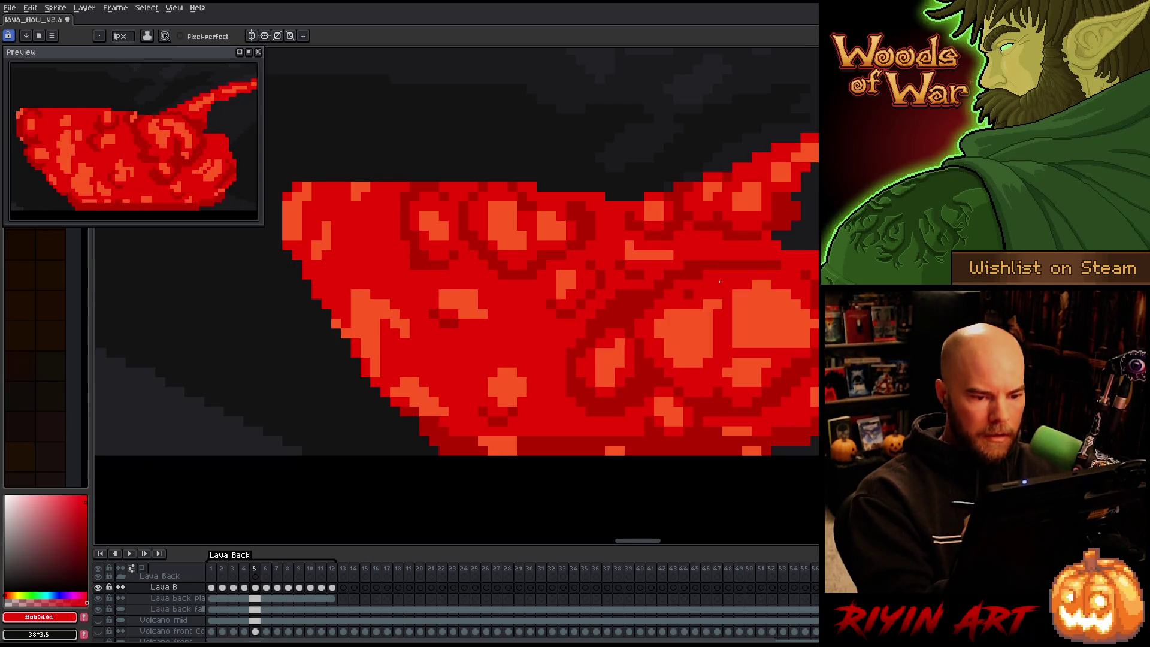
Draw dark red strokes across the frame 6 lava and cover more frame 5 outline pixels
key(Right)
drag(713, 295, 779, 294)
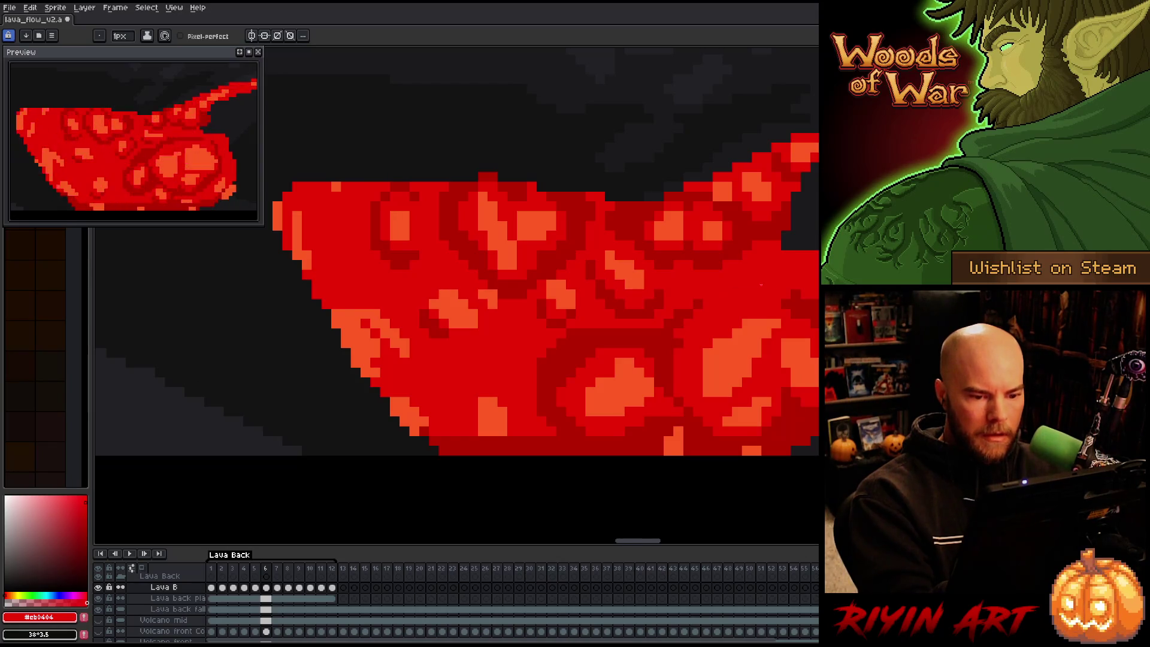
mouse_move(652, 342)
mouse_down()
mouse_move(606, 339)
mouse_move(562, 382)
mouse_up()
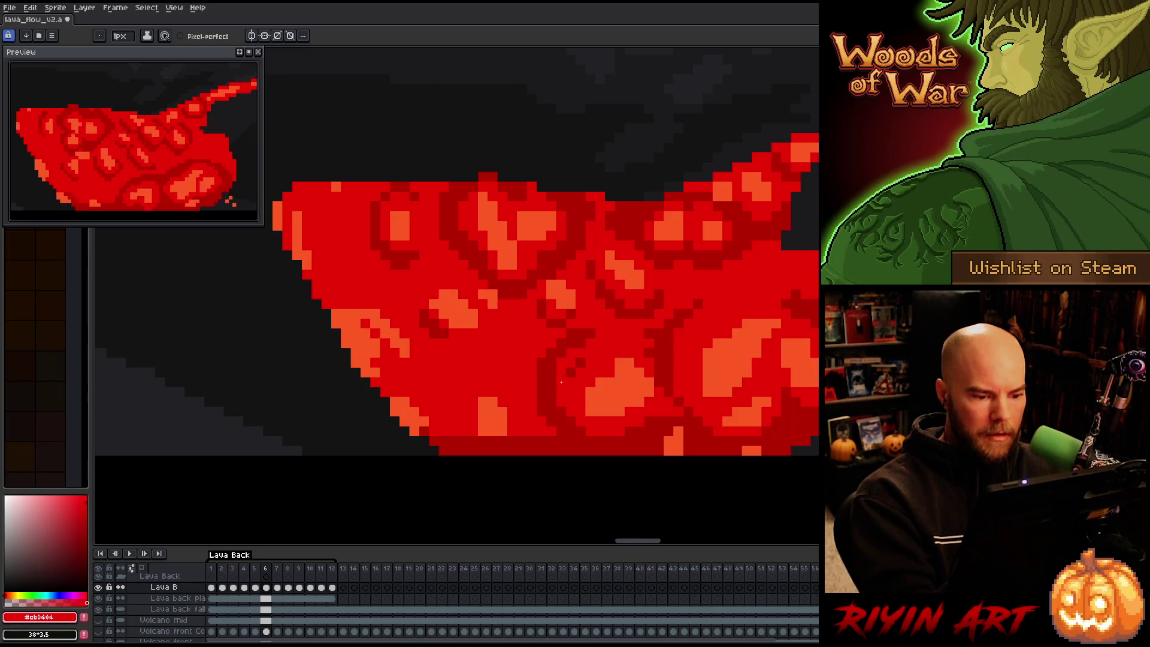
key(Return)
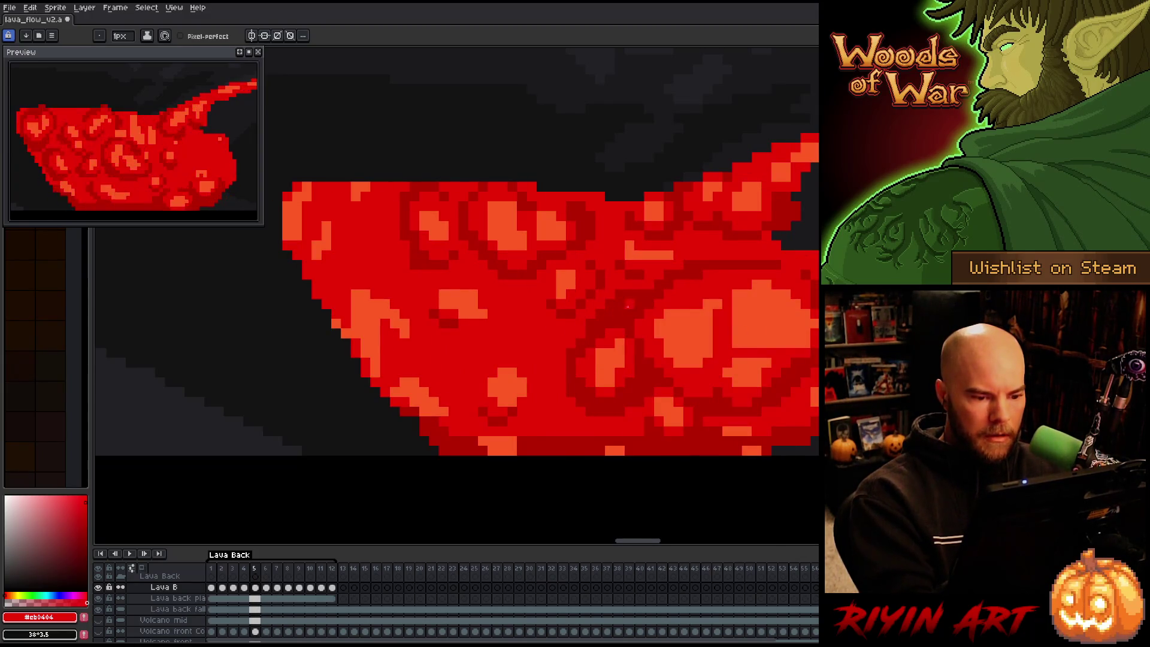
drag(619, 320, 601, 338)
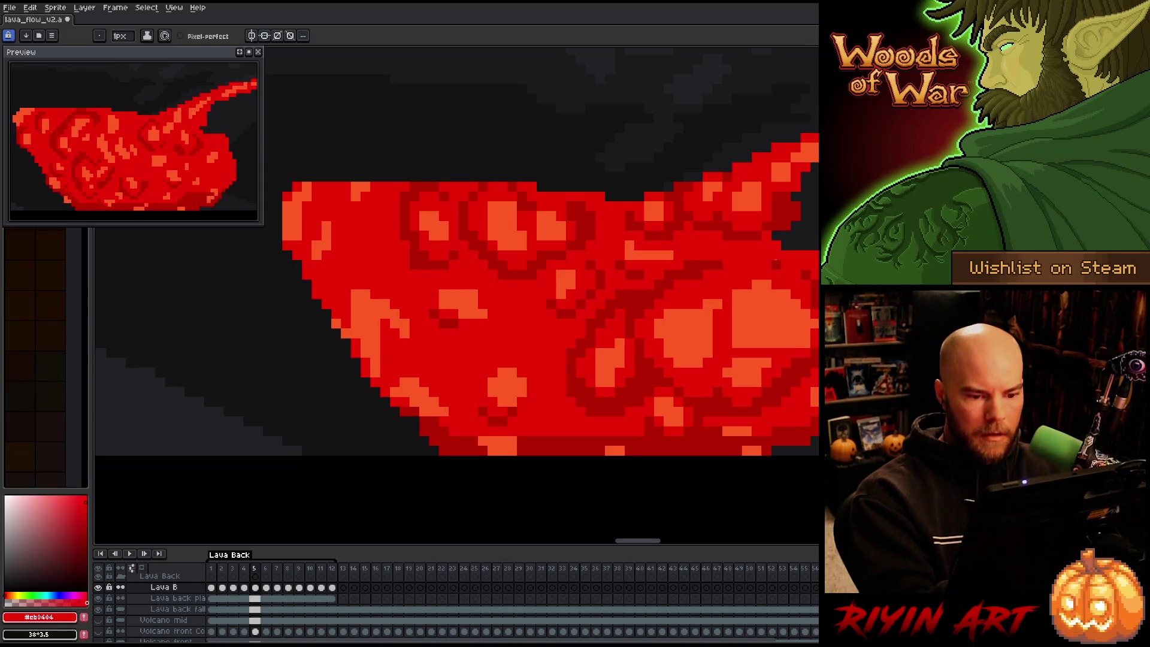
key(period)
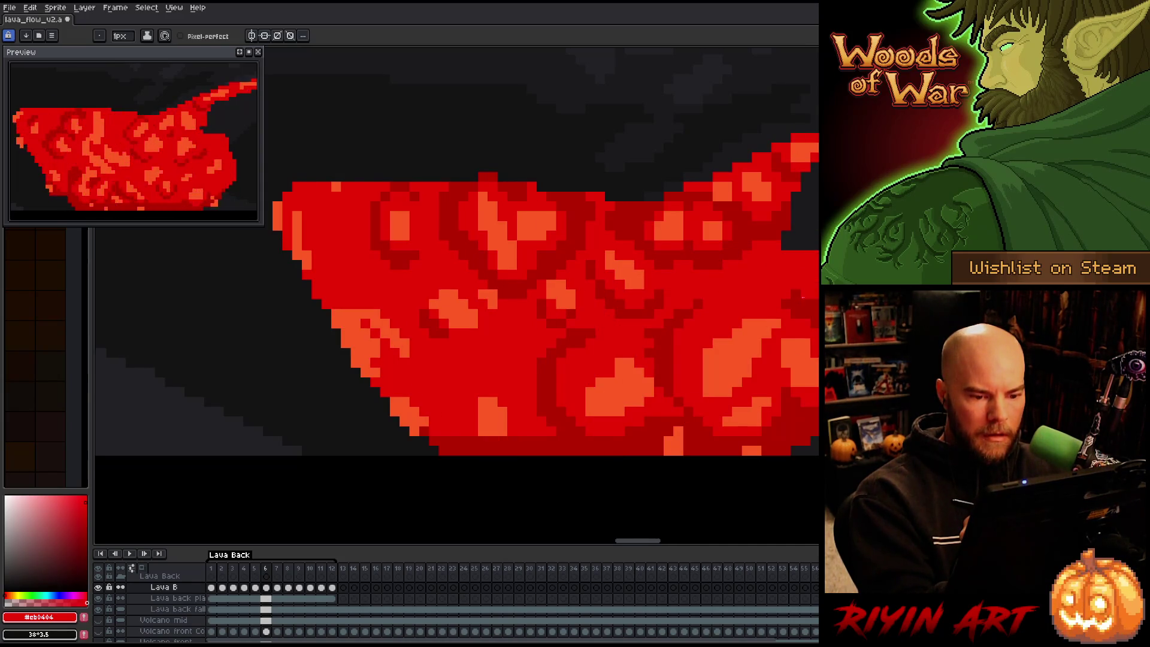
alt+click(805, 300)
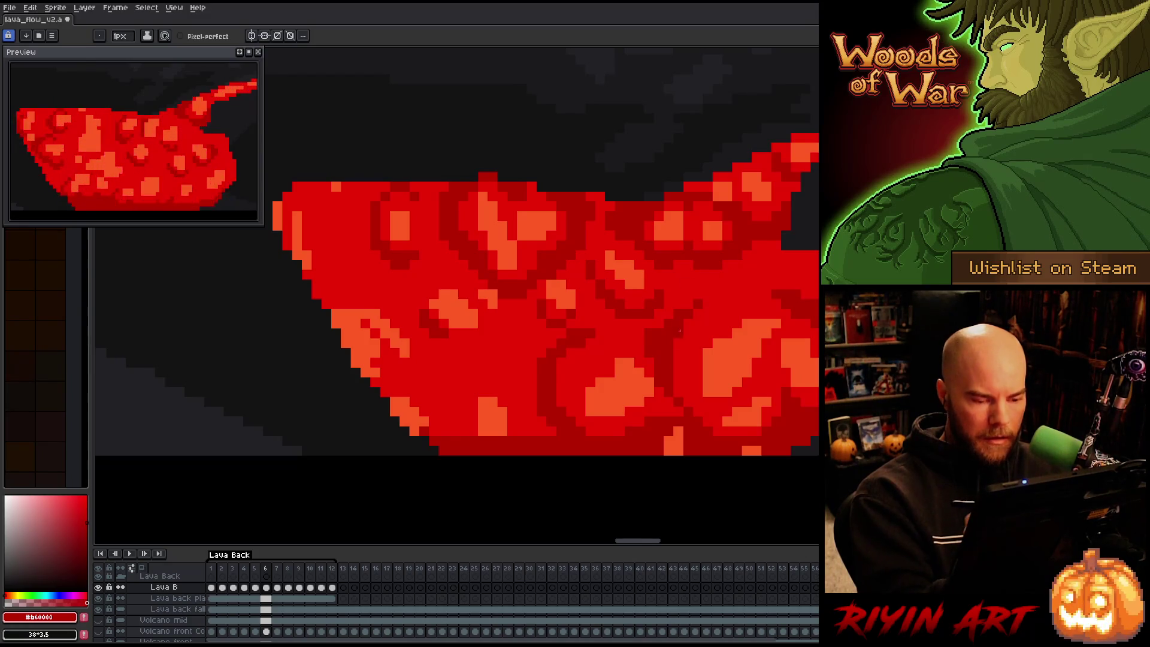
alt+click(730, 266)
Repaint dark pixels in brighter red and touch up the lower lava on frame 7
key(period)
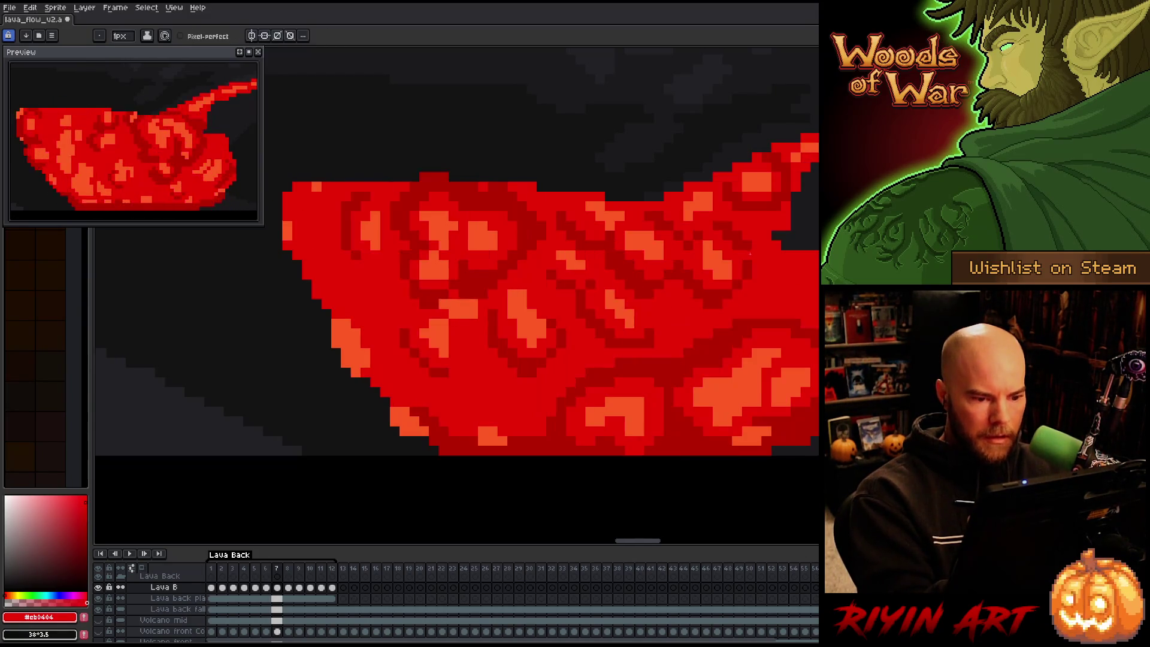
drag(644, 377, 642, 358)
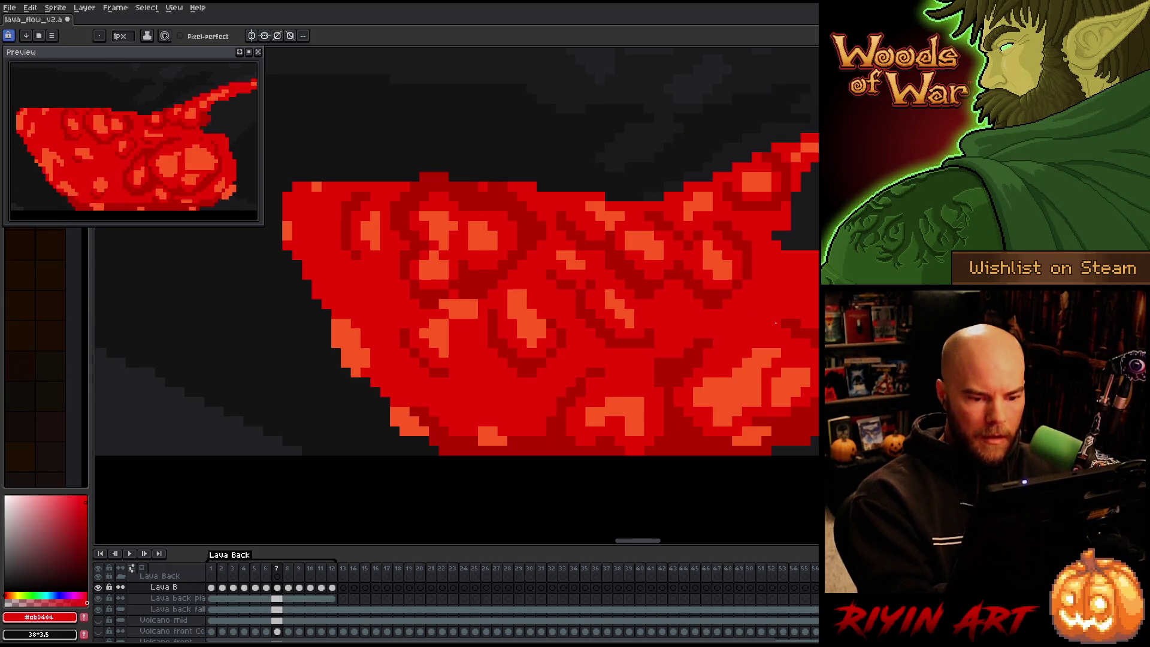
key(comma)
key(period)
click(659, 382)
click(659, 372)
Darken a stray lava pixel on frame 9 and play back the animation
key(period)
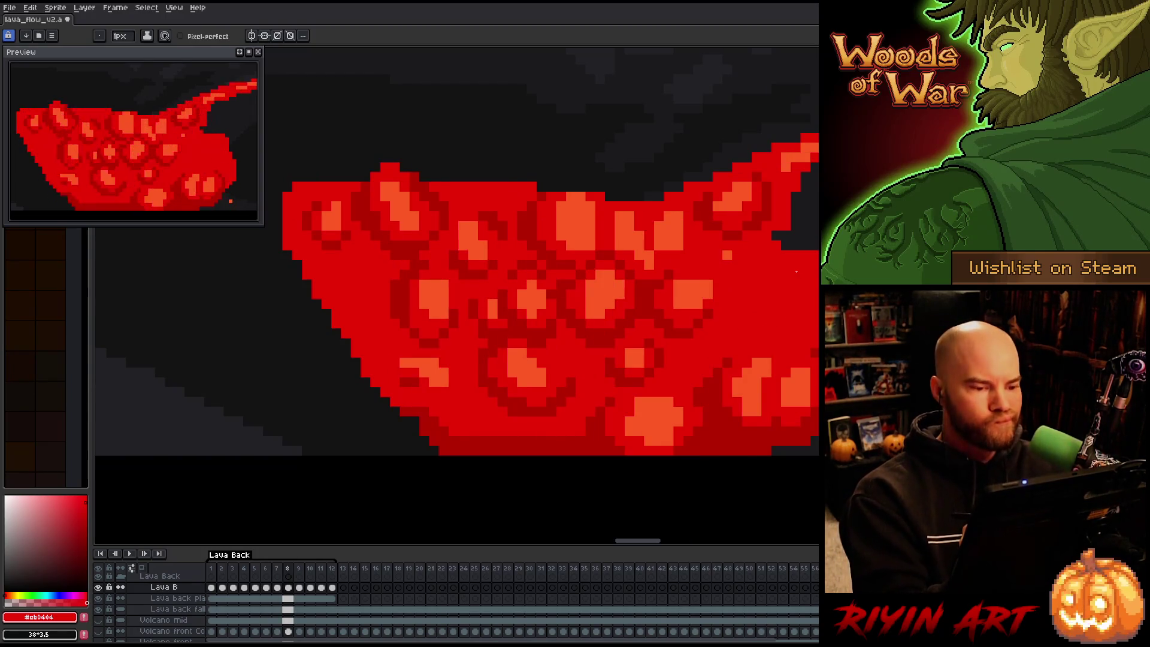
key(period)
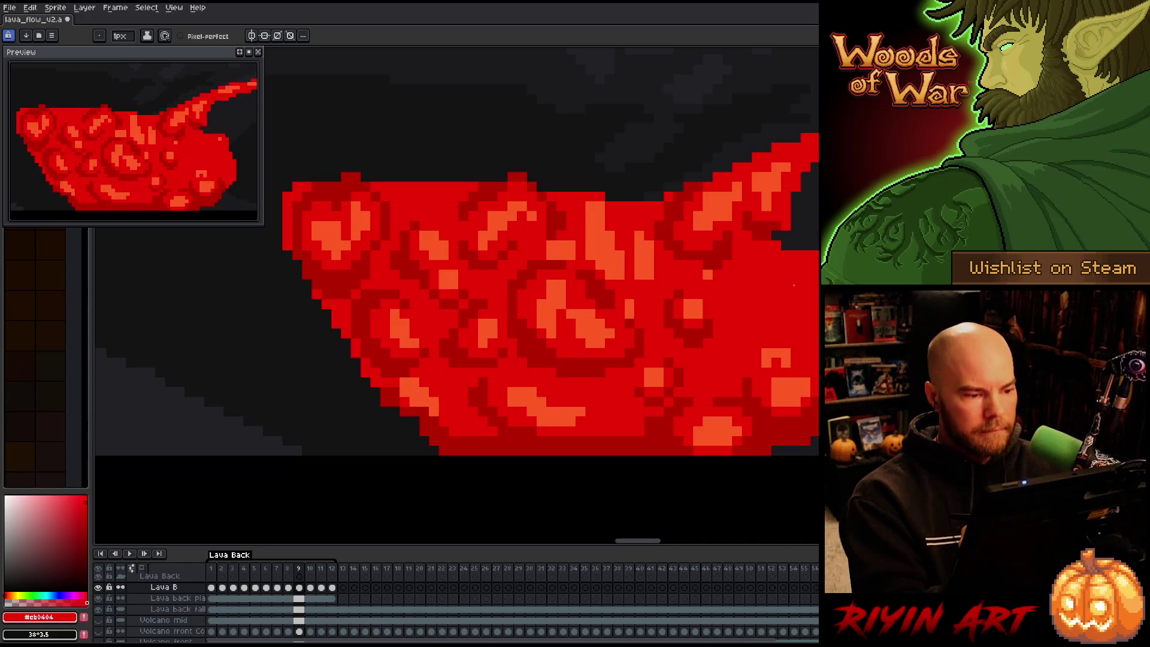
click(588, 210)
key(comma)
key(period)
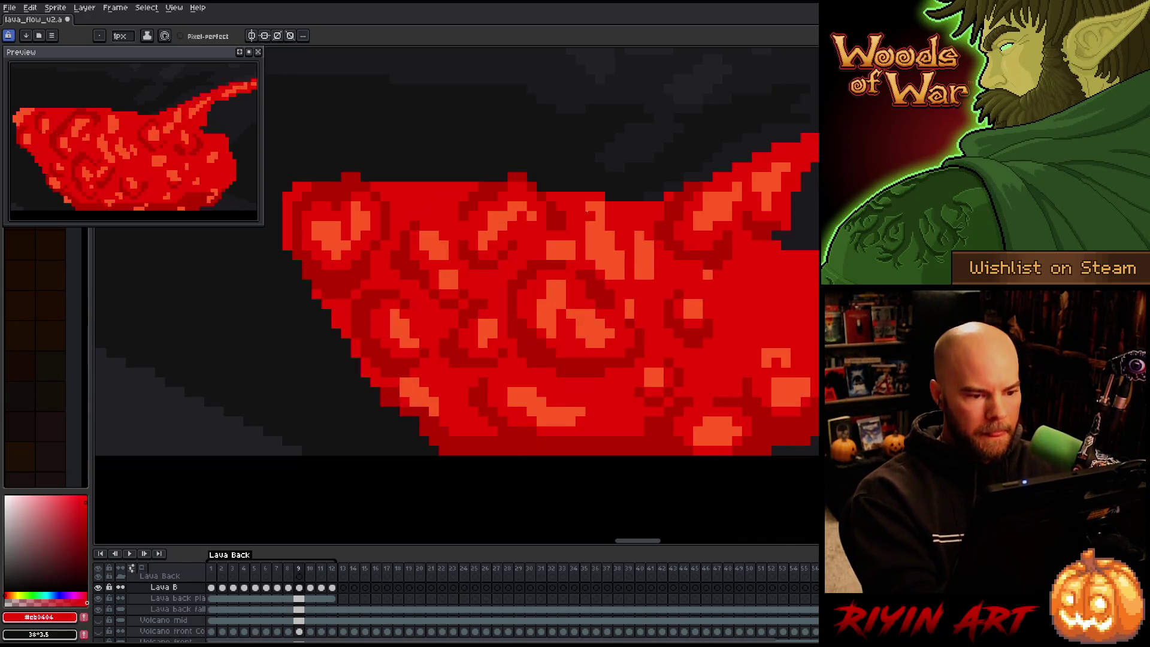
key(Return)
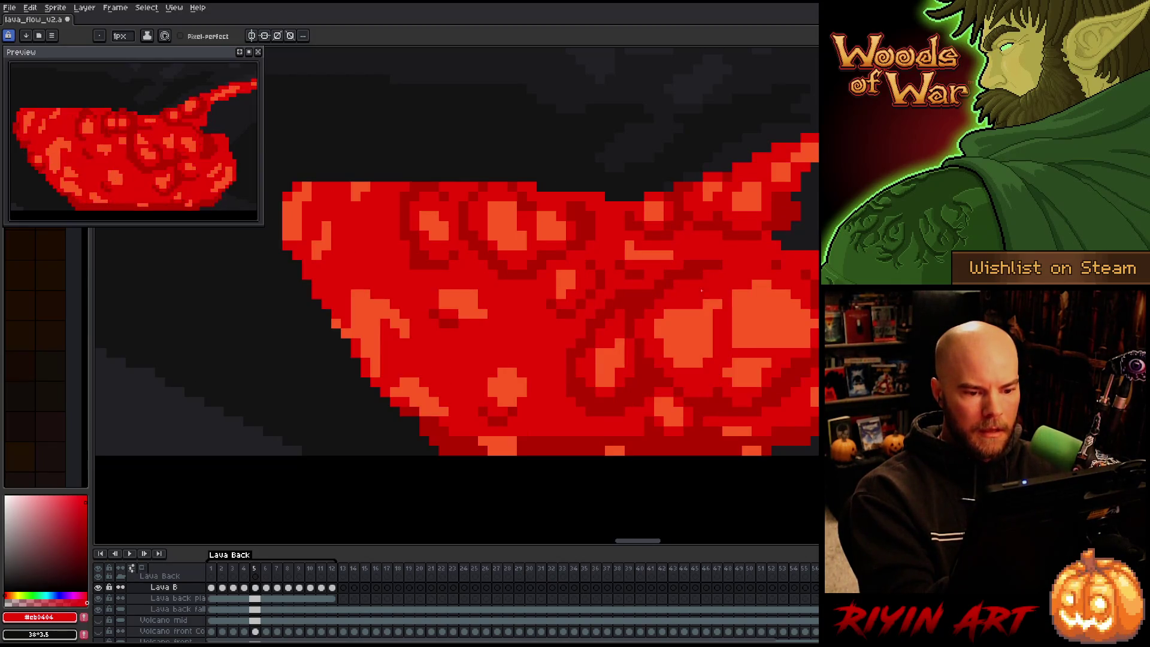
key(Right)
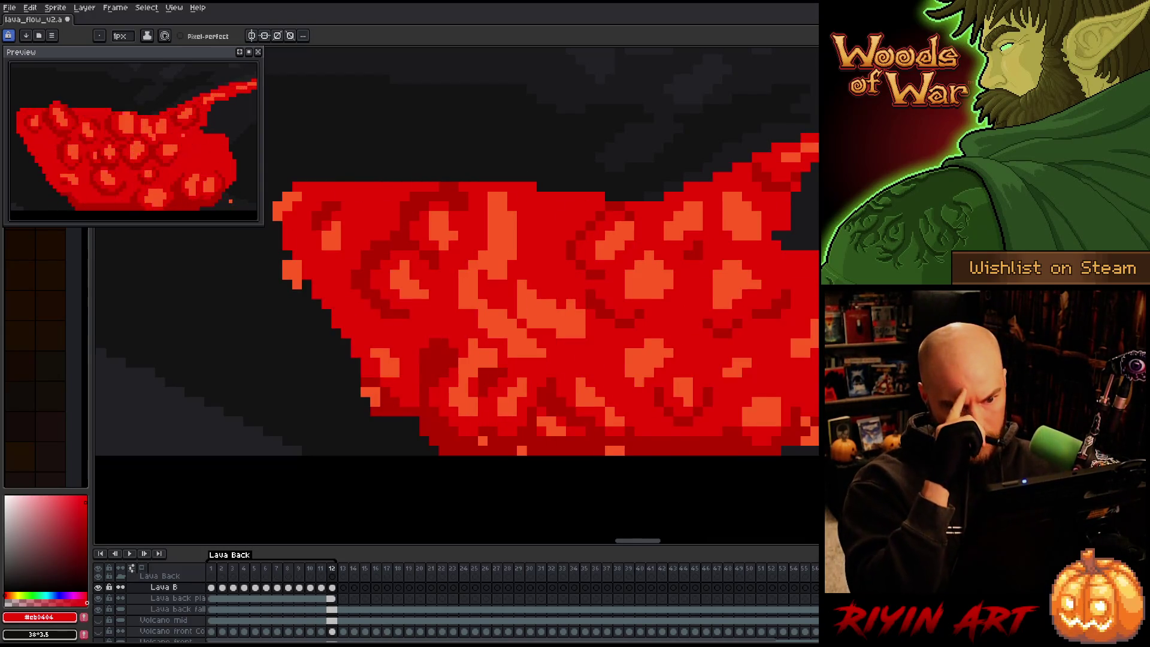
On frame 1, paint the orange blob's left and lower edges with lava red #cb0404
alt+click(599, 293)
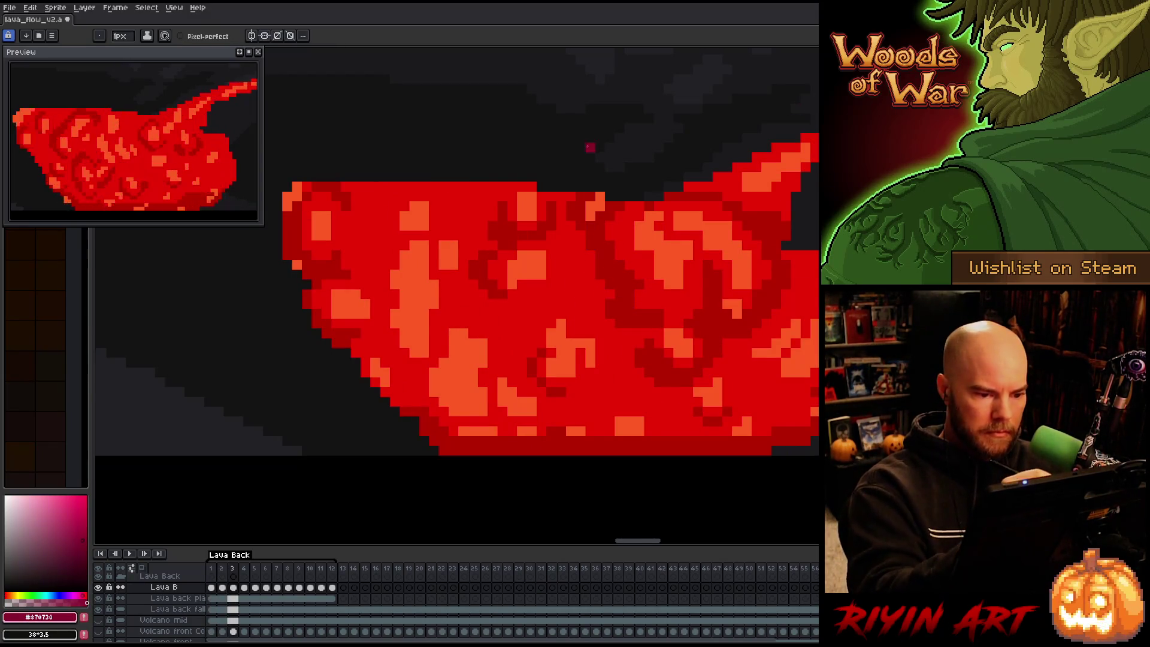
click(213, 588)
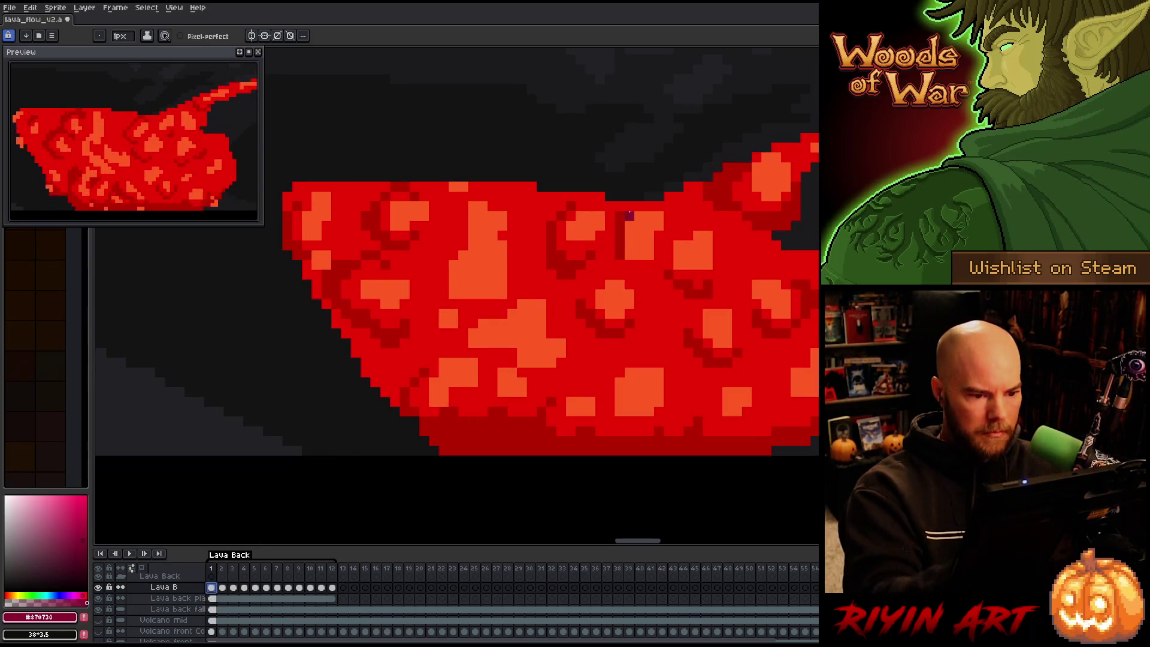
alt+click(565, 256)
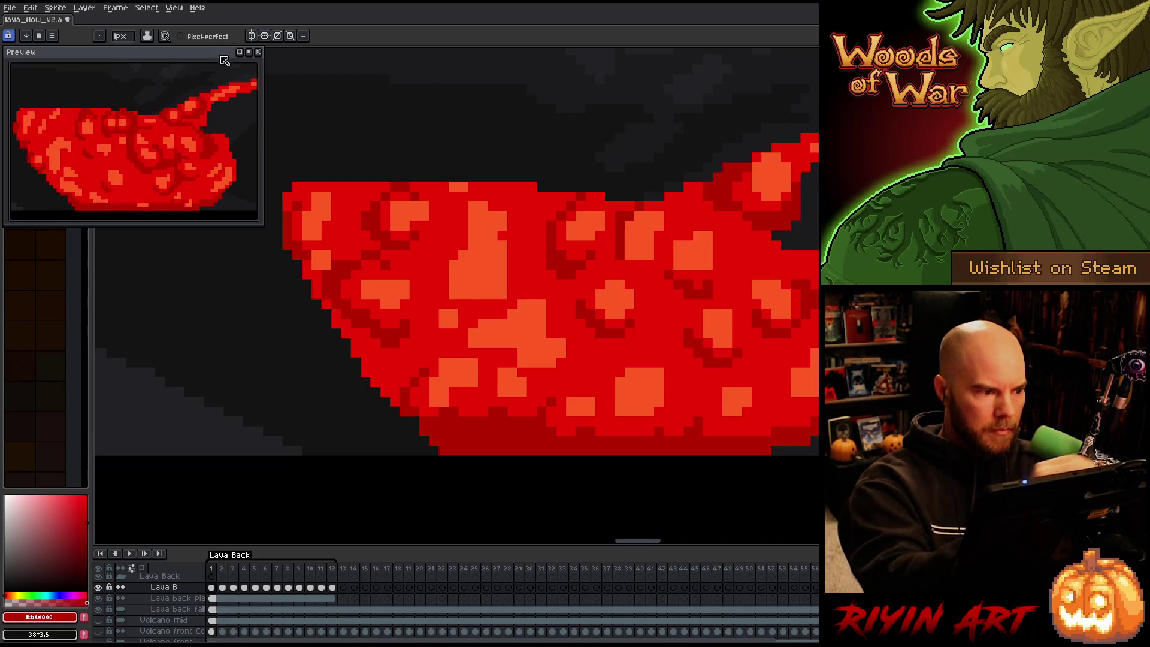
key(e)
key(b)
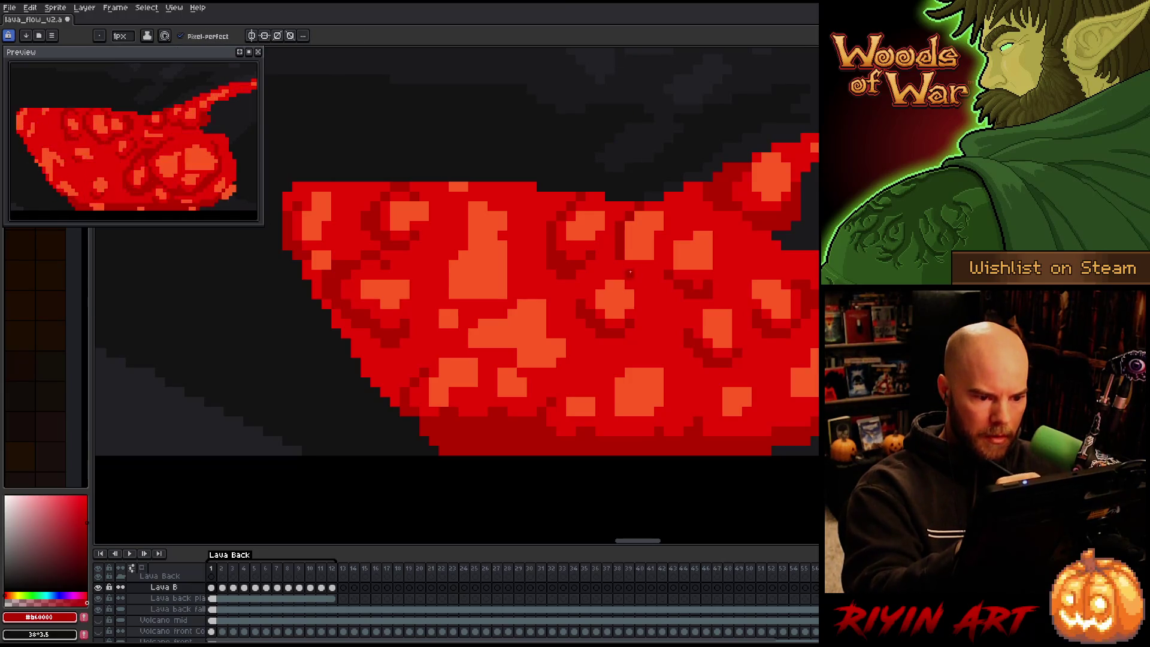
alt+click(664, 236)
mouse_move(629, 222)
mouse_down()
mouse_move(630, 246)
mouse_move(649, 255)
mouse_up()
alt+click(647, 256)
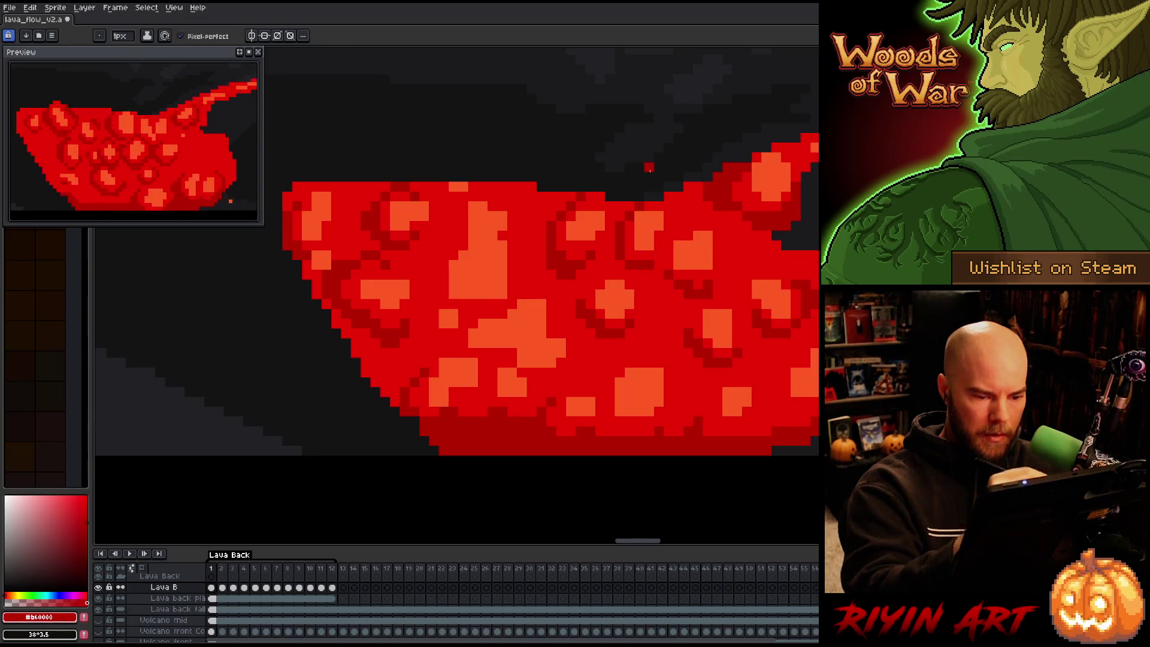
Add dark-red #b60000 shading pixels inside and lower in the lava
alt+click(749, 174)
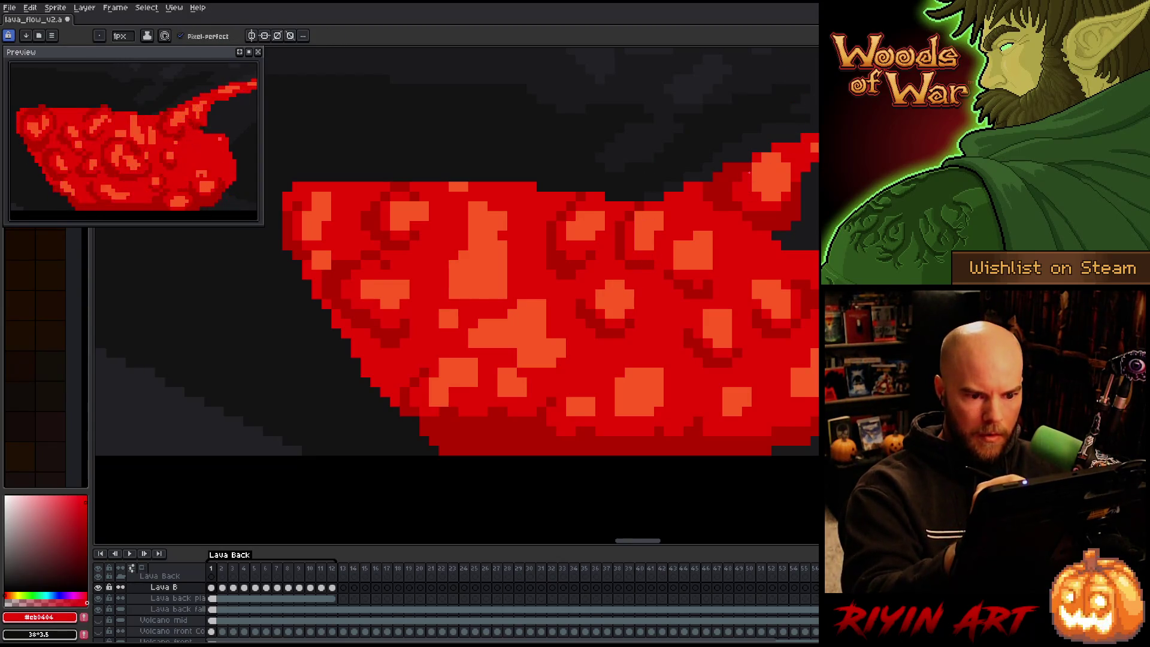
alt+click(754, 157)
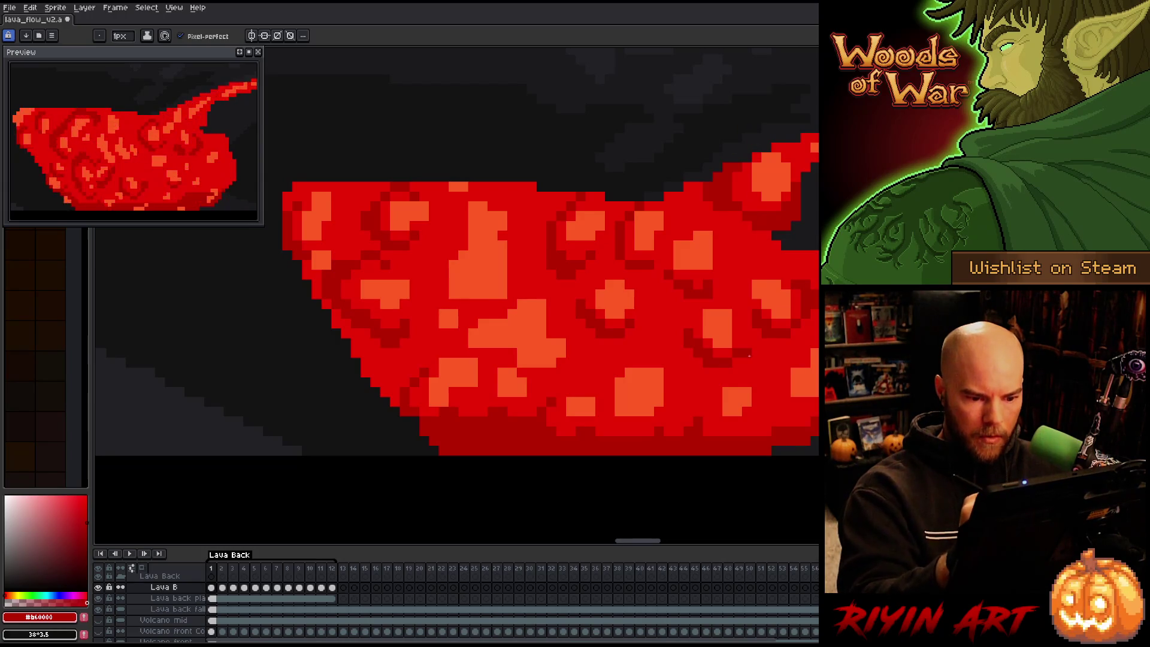
drag(688, 324, 692, 296)
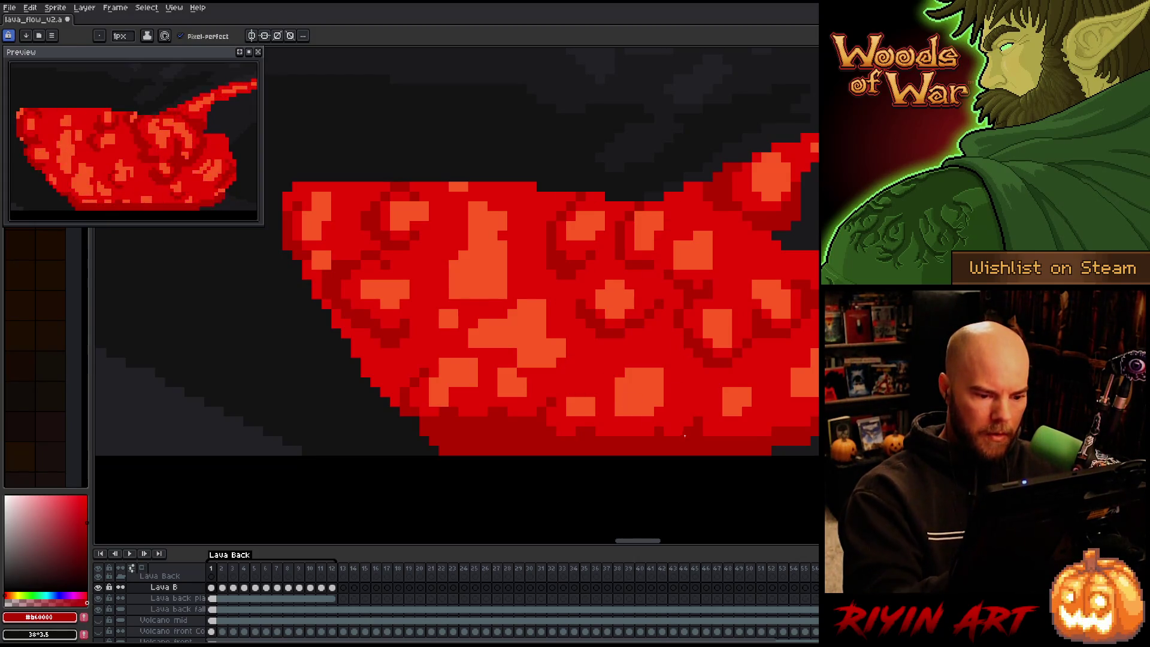
mouse_move(668, 430)
mouse_down()
mouse_move(679, 412)
mouse_move(777, 383)
mouse_up()
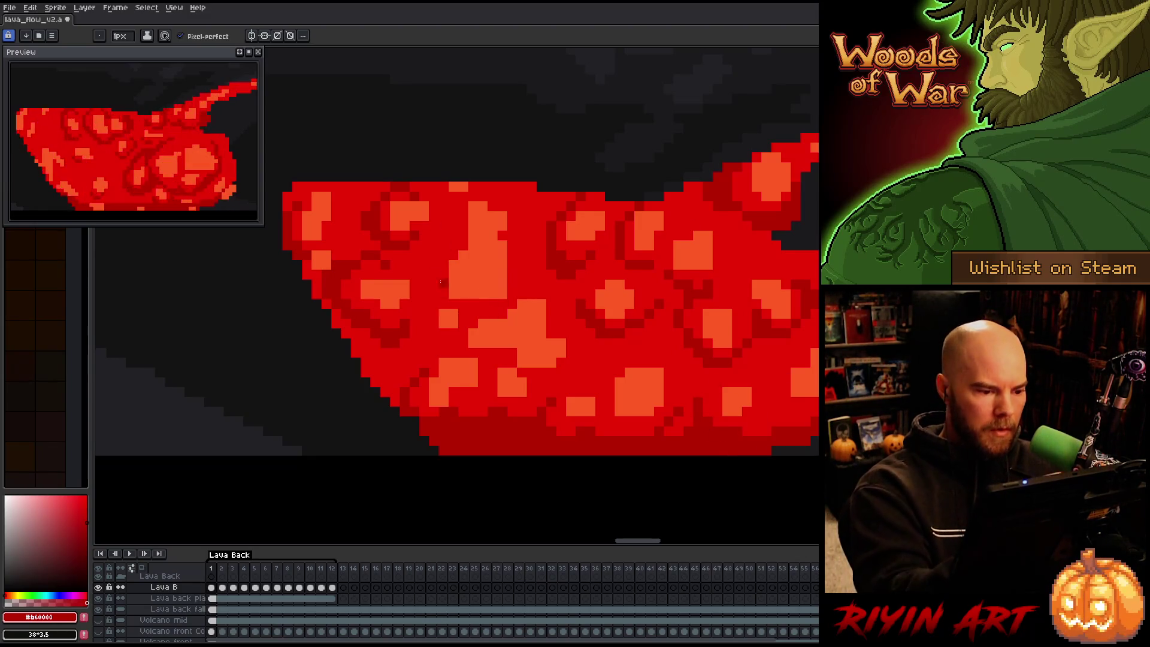
Flip between frames 1 and 2 to compare the new red shading
key(Right)
key(Left)
key(Right)
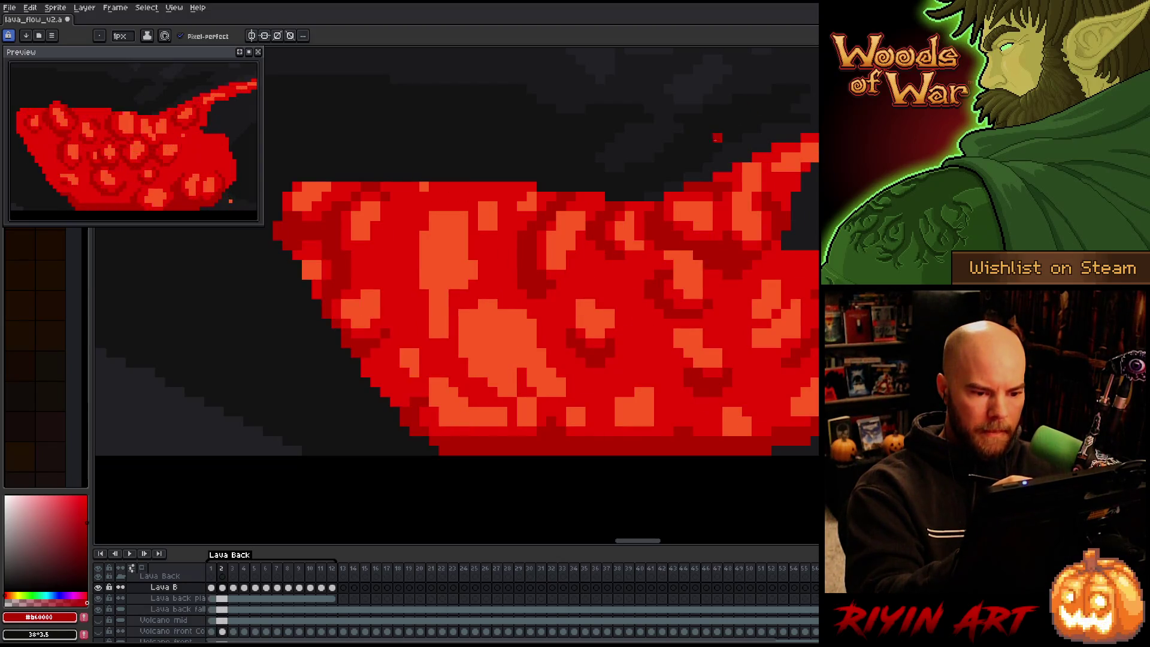
key(Right)
key(Left)
key(Right)
key(Left)
key(Right)
key(Left)
key(Right)
key(Left)
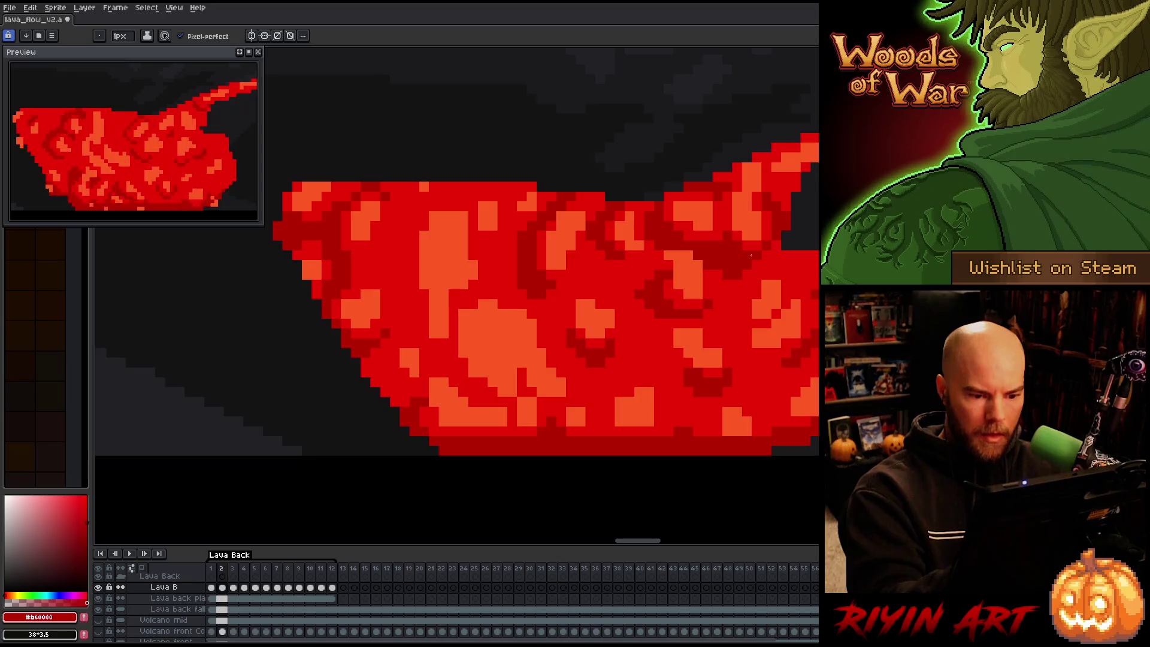
key(Left)
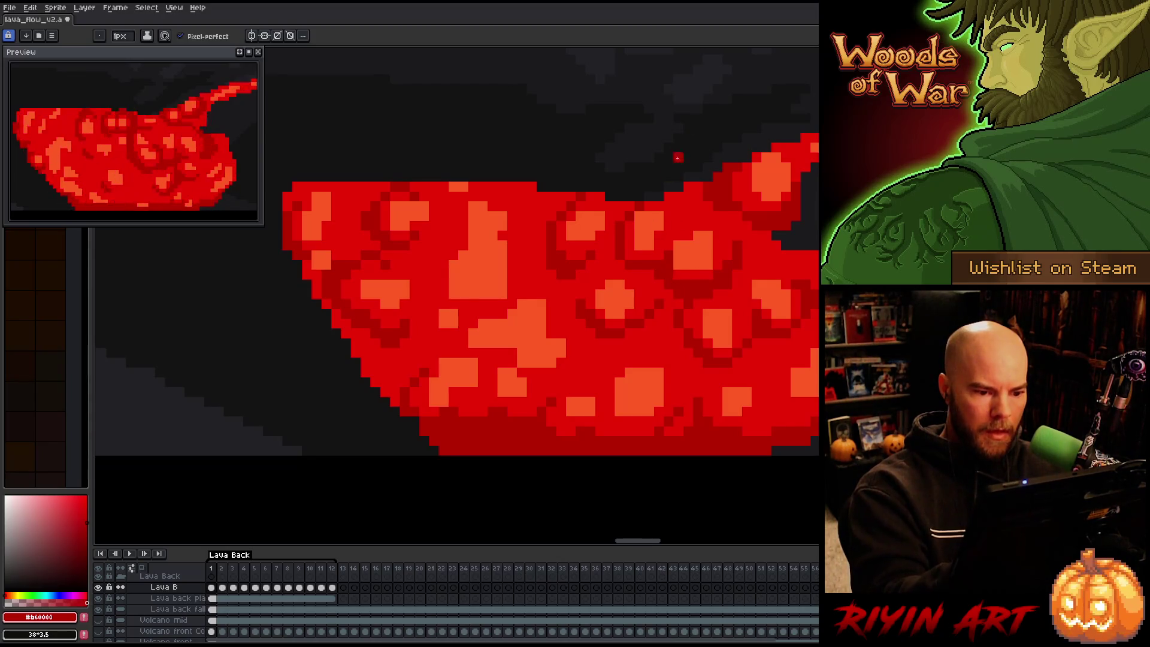
key(Right)
key(Left)
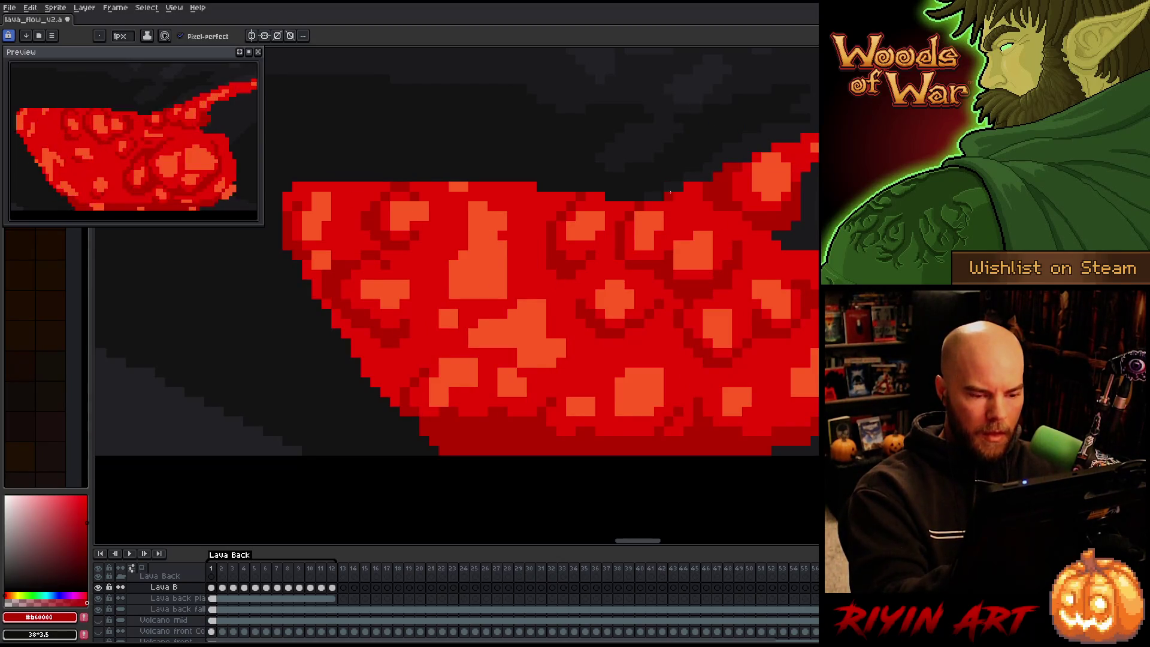
Darken two single lava pixels on frame 2, checking against the neighbouring frame
key(i)
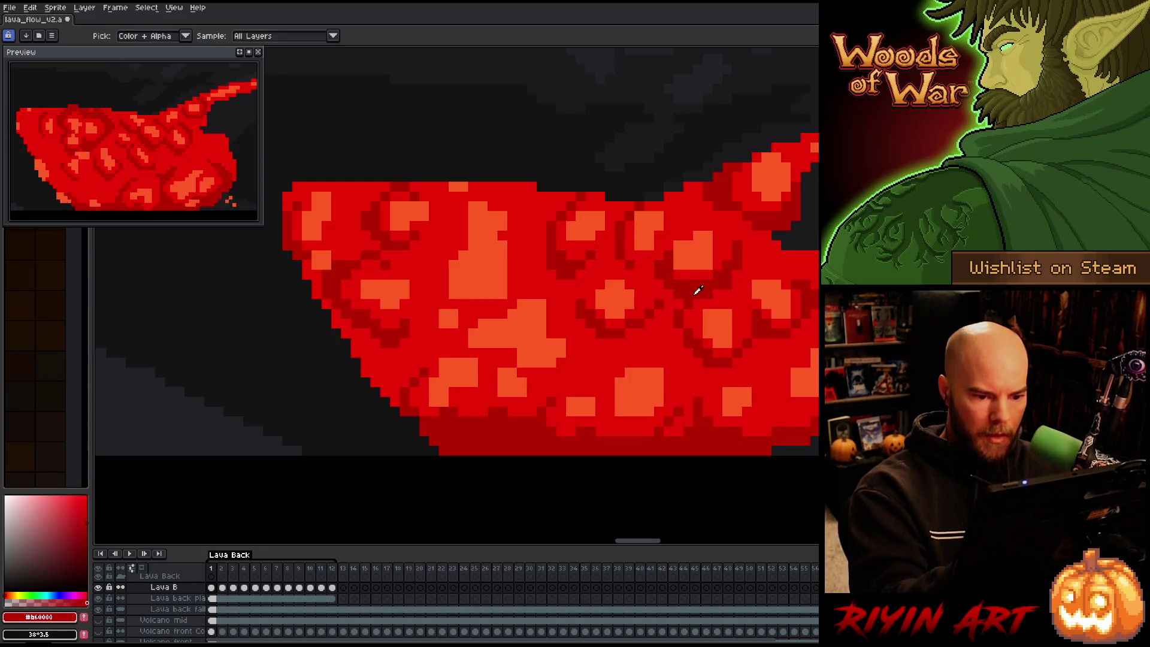
key(b)
key(Right)
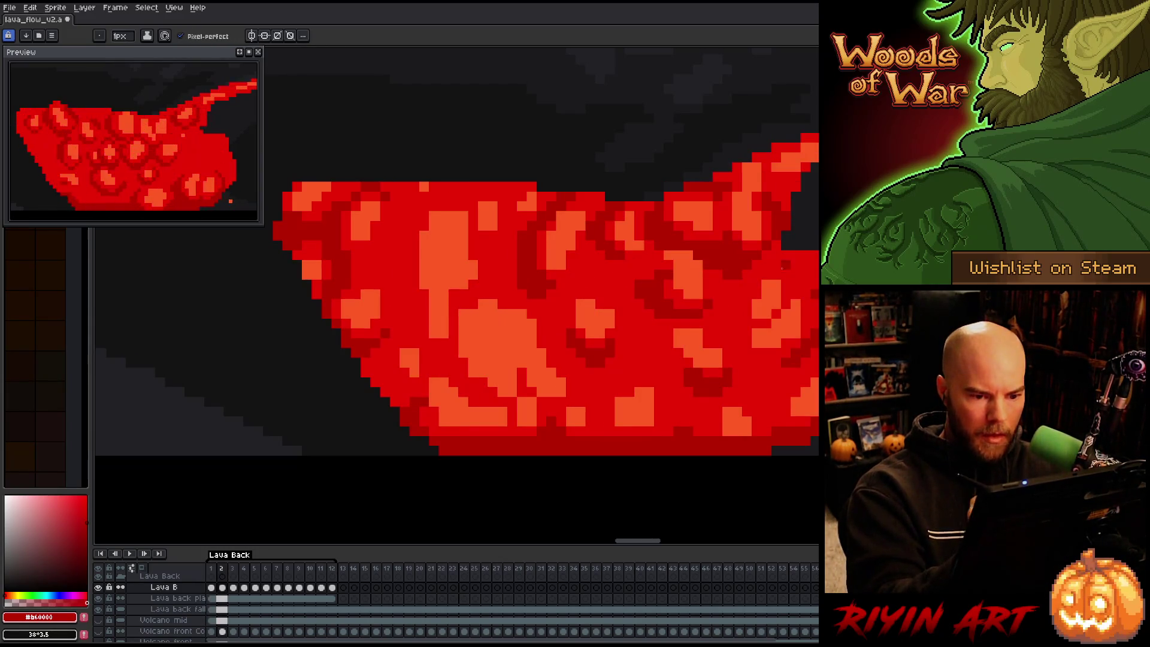
click(679, 255)
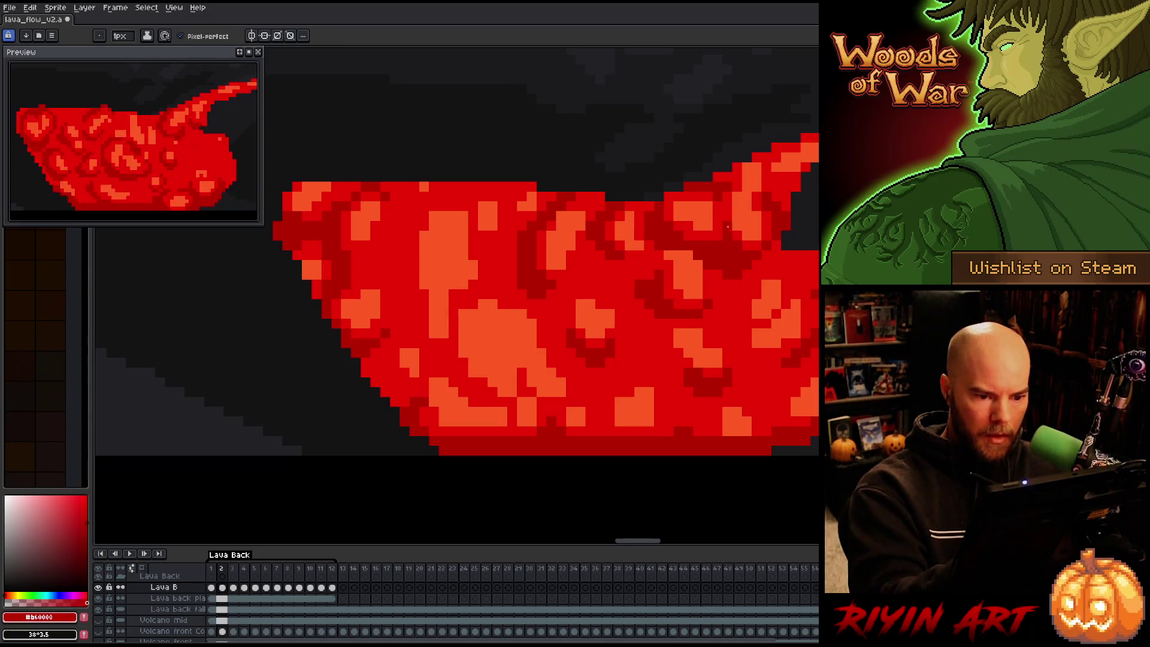
click(776, 167)
key(Left)
key(Right)
Sample reds #cb0404 and #b60000 and paint more dark-red shading into frame 2's lava
click(737, 226)
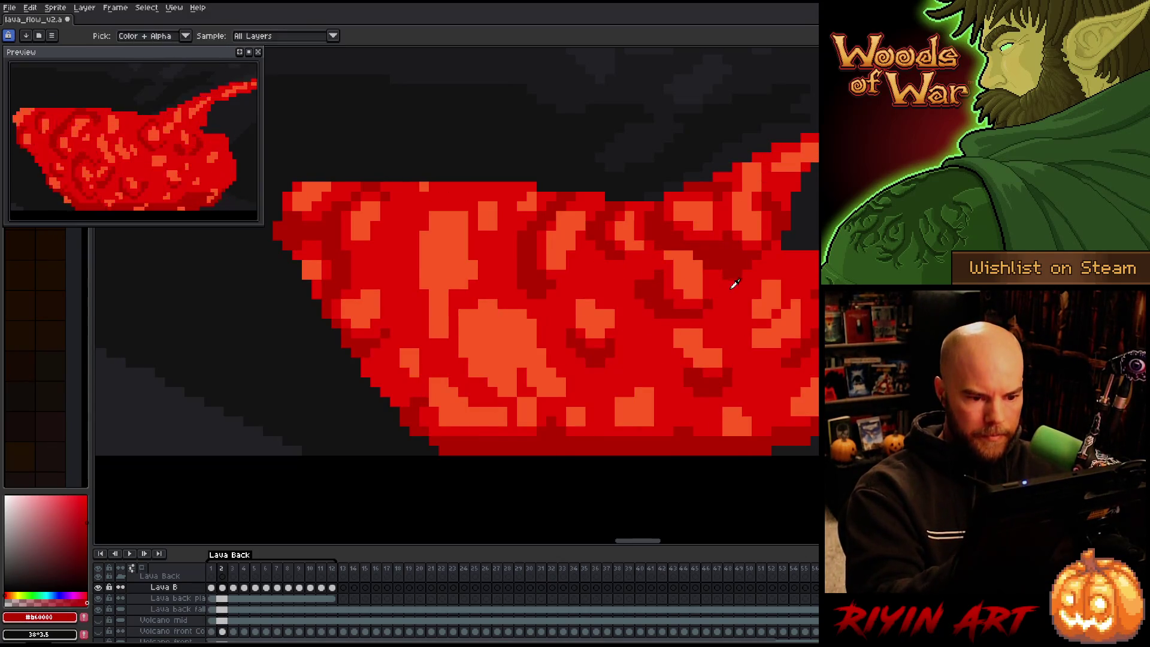
alt+click(658, 244)
alt+click(724, 244)
click(688, 236)
alt+click(643, 222)
alt+click(667, 226)
key(Left)
key(Right)
click(794, 254)
mouse_move(735, 333)
mouse_down()
mouse_move(718, 285)
mouse_move(737, 341)
mouse_up()
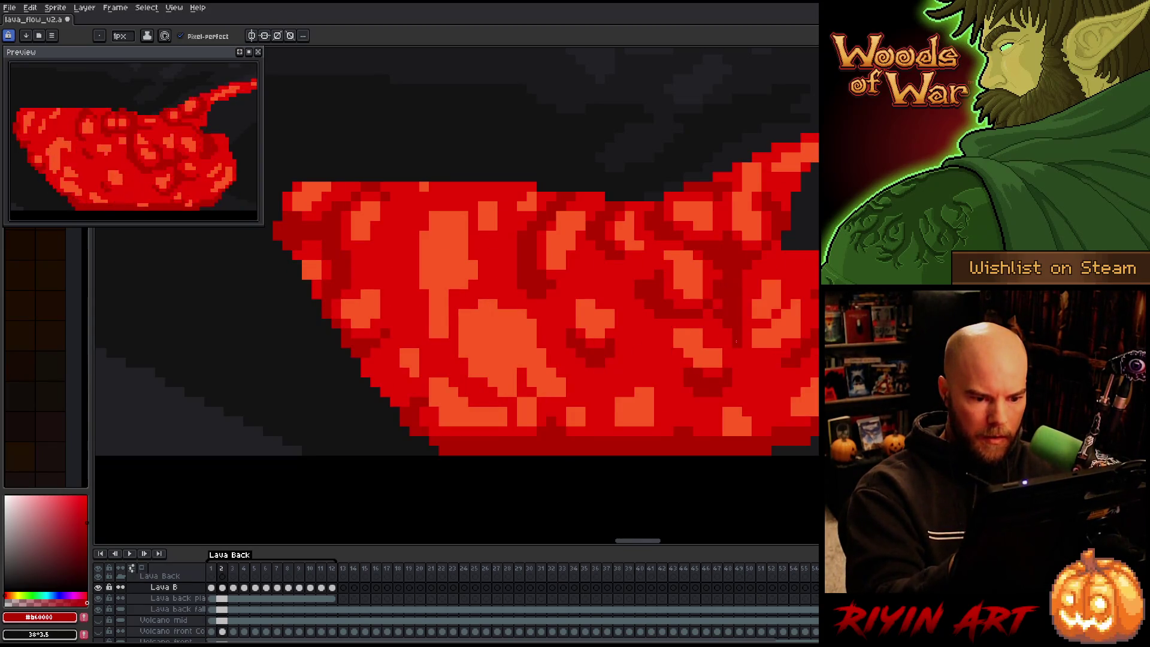
Compare frame 2 against frame 3 by flipping between them
key(Right)
key(Left)
key(Right)
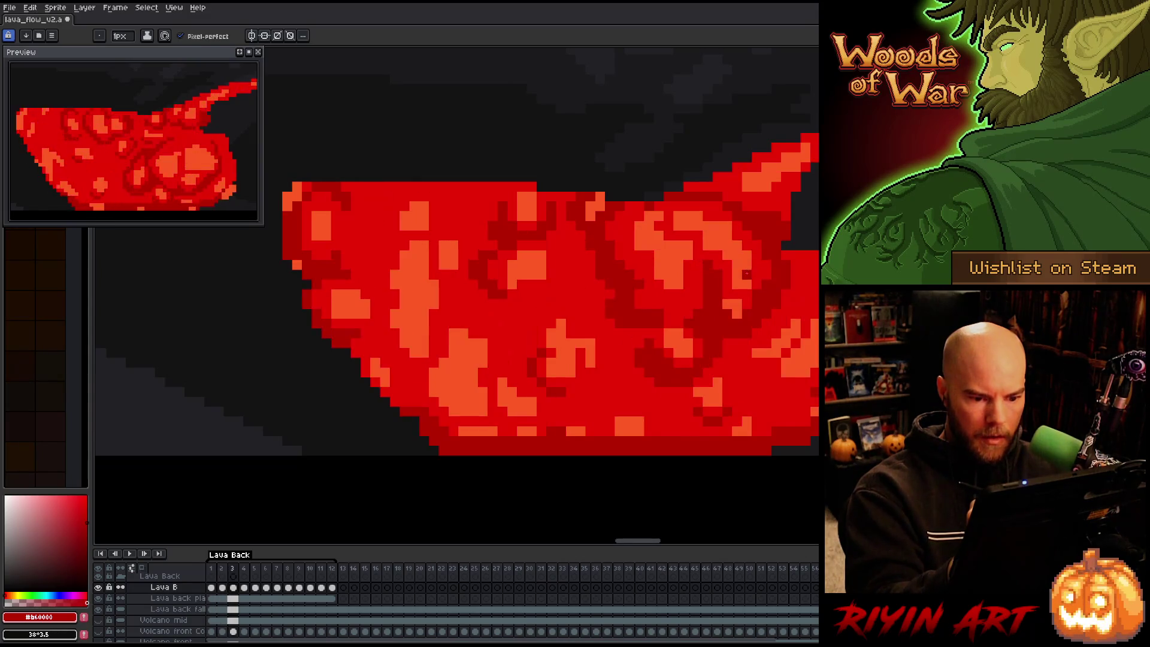
key(Left)
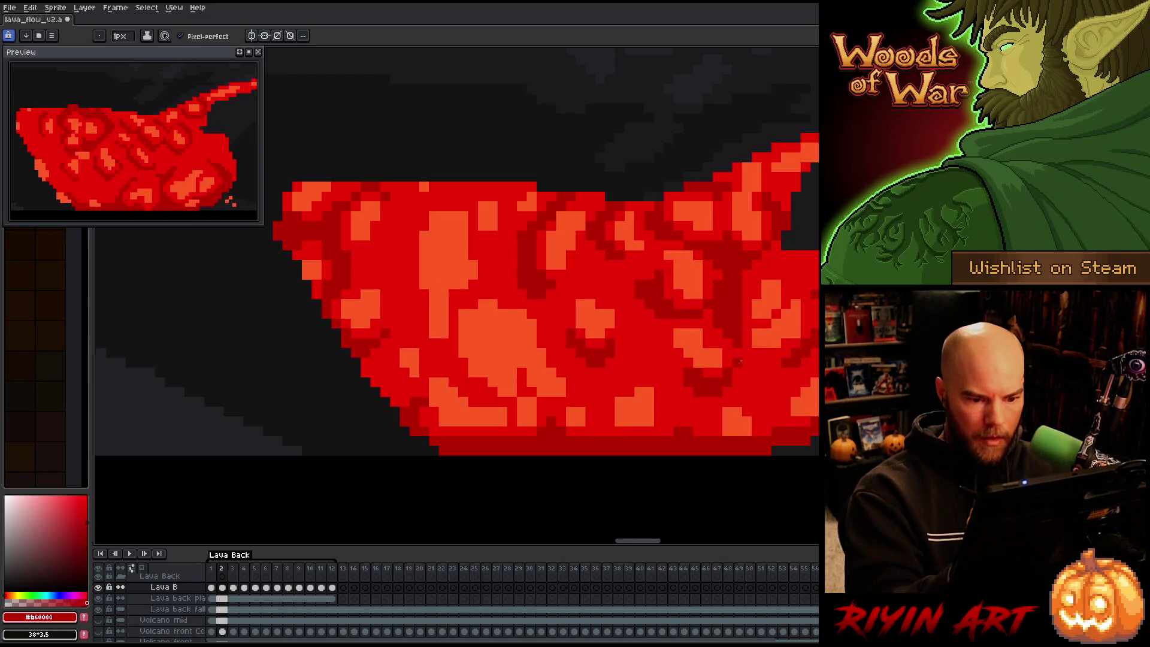
key(e)
key(b)
key(Right)
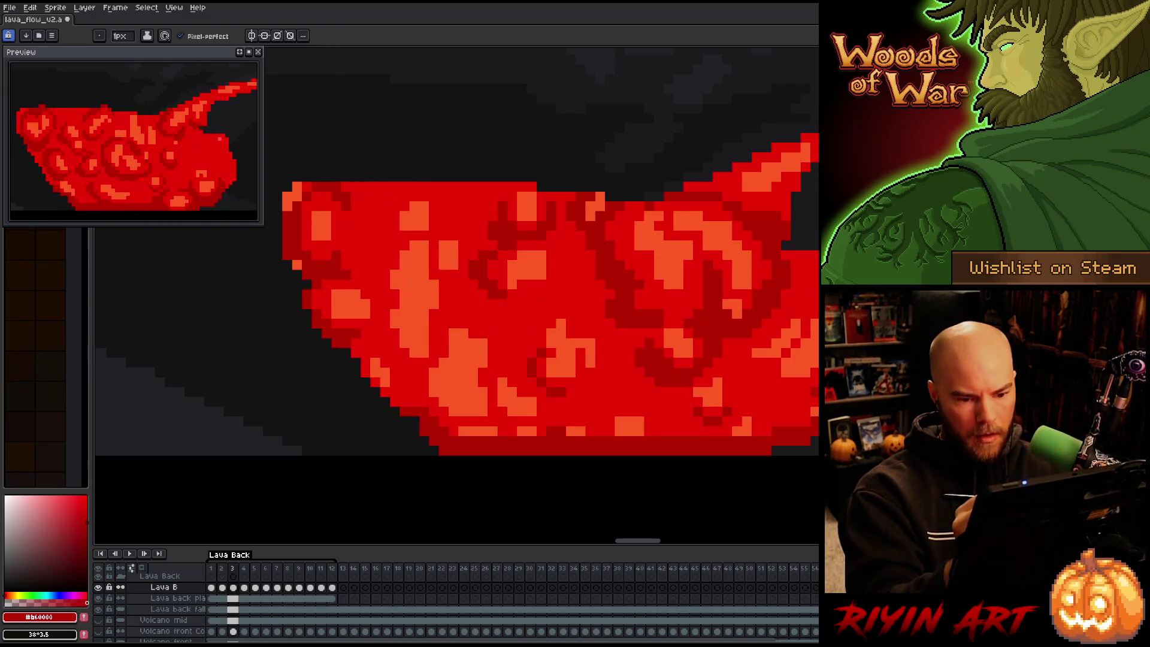
key(Left)
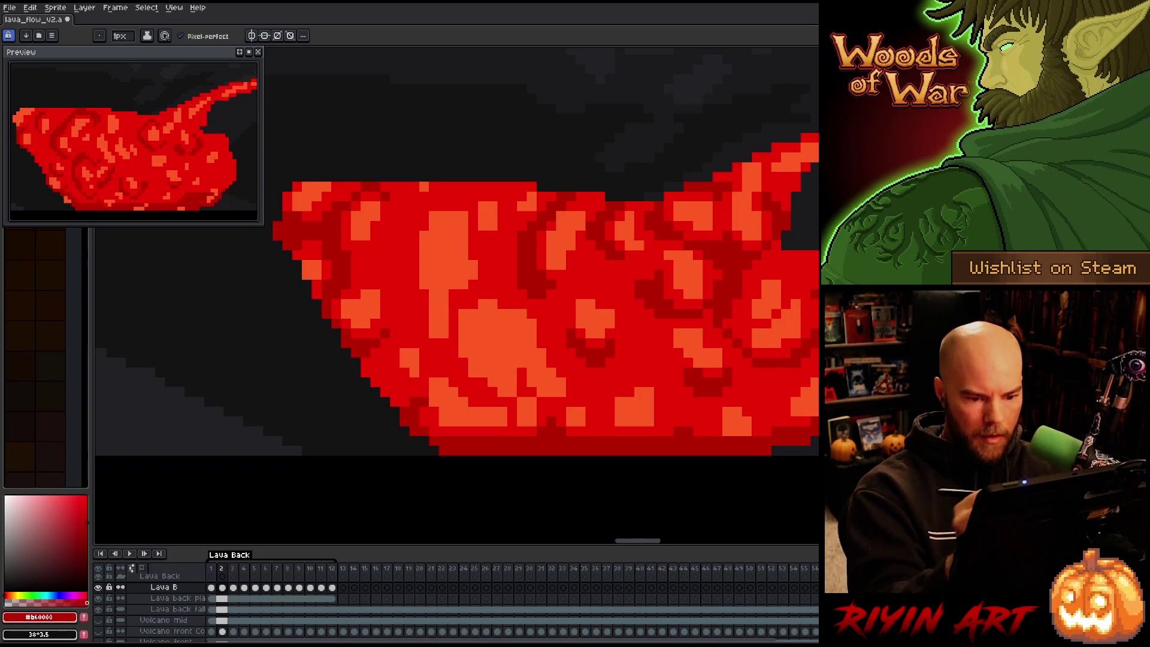
Step forward to frame 5 and paint dark-red shading onto its lava
key(Right)
key(Right)
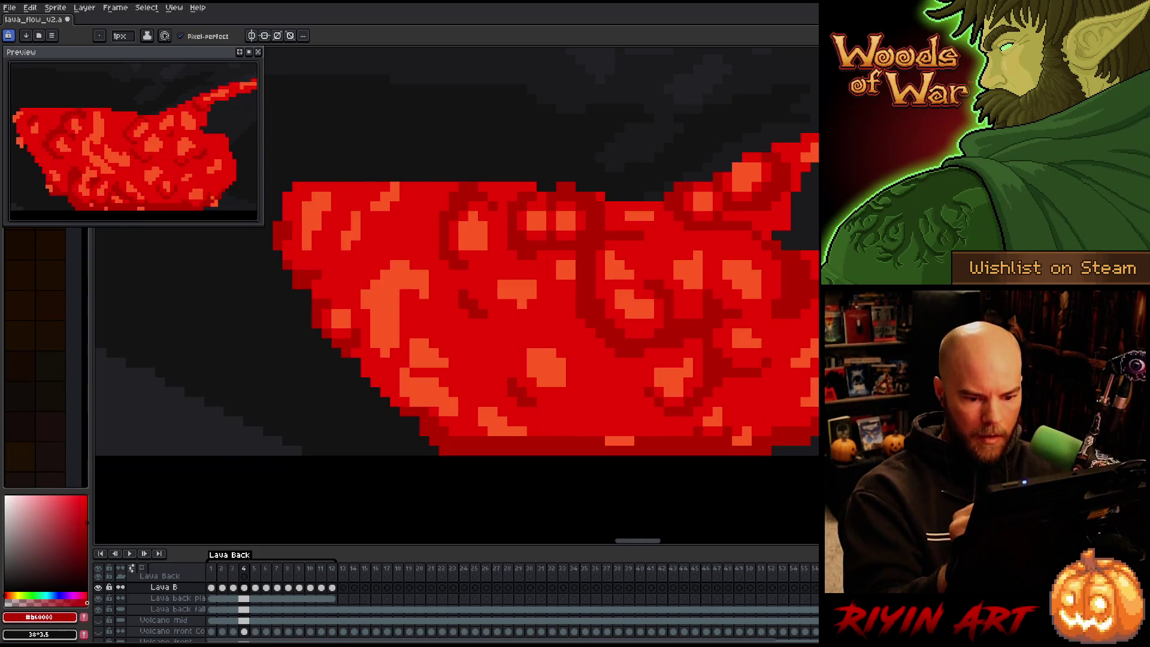
key(Right)
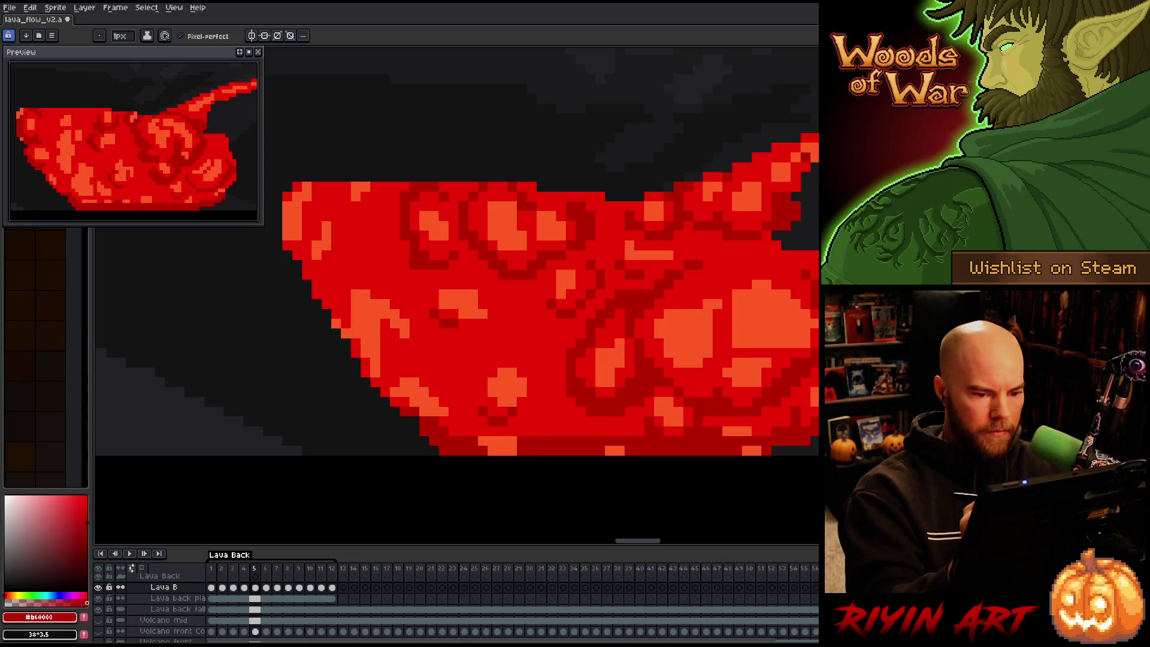
key(Left)
key(Right)
key(Left)
key(Right)
click(727, 255)
drag(712, 246, 745, 251)
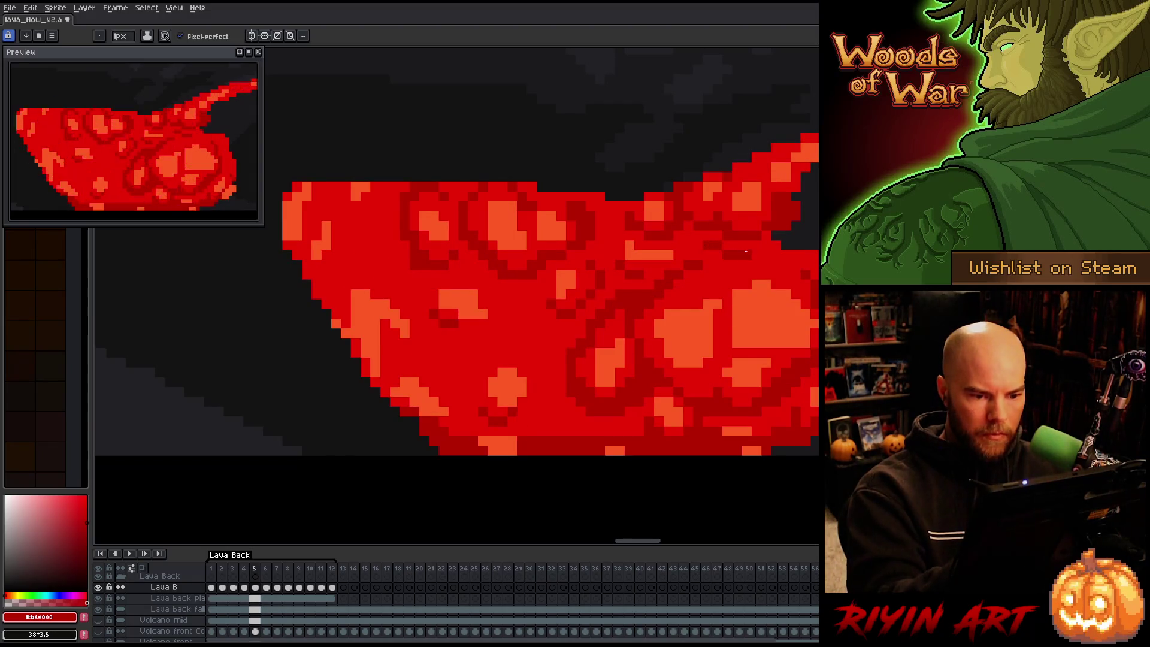
Step through frames 6 to 12, comparing frames 10 and 11
key(Right)
key(Left)
key(Right)
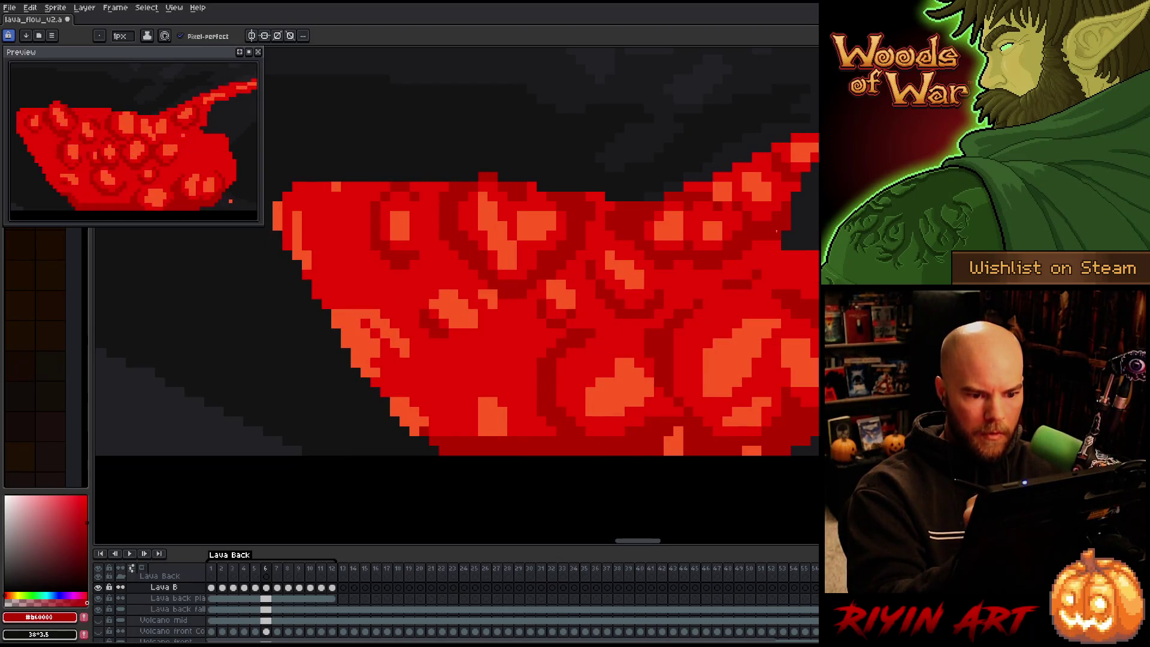
key(Right)
key(Right)
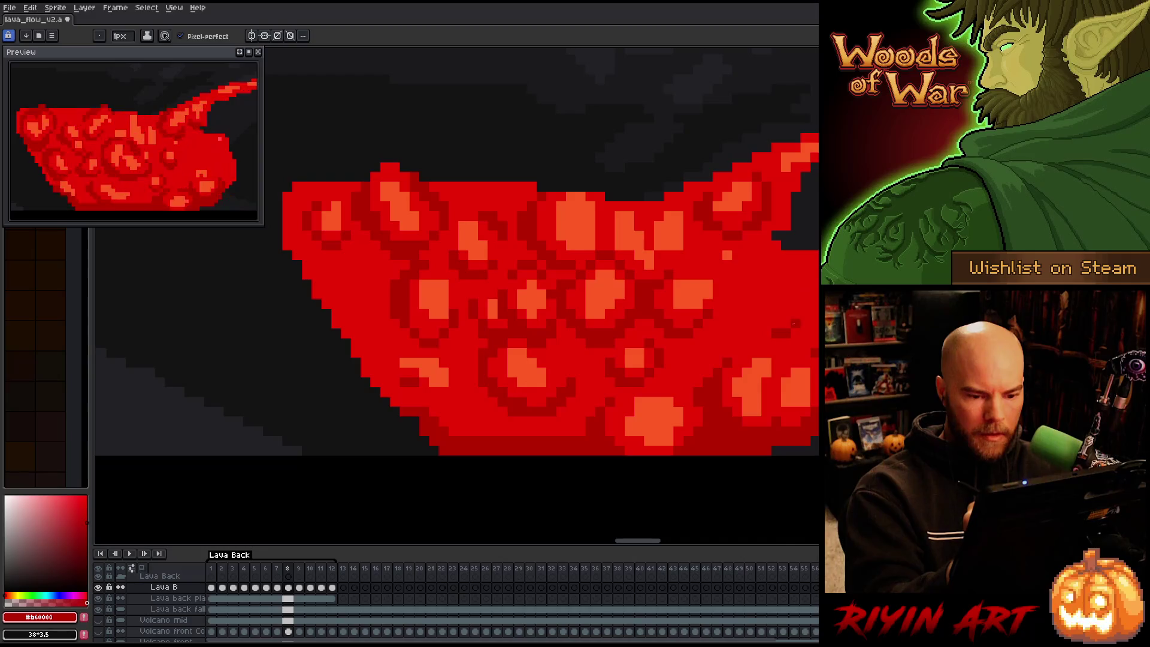
key(Right)
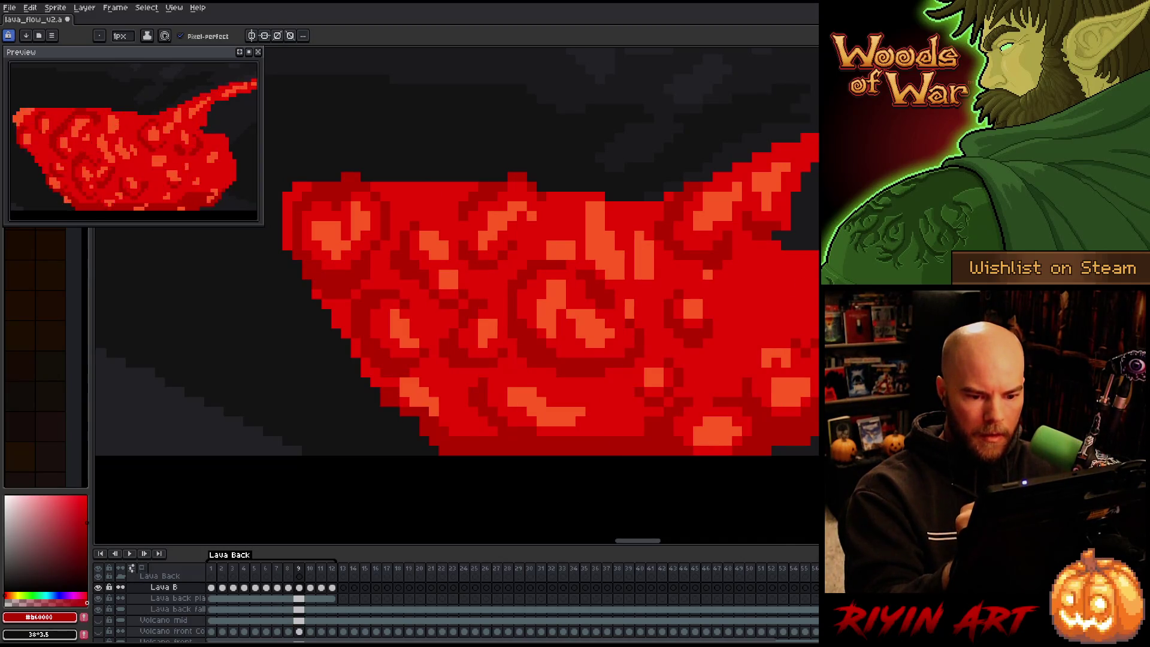
key(Right)
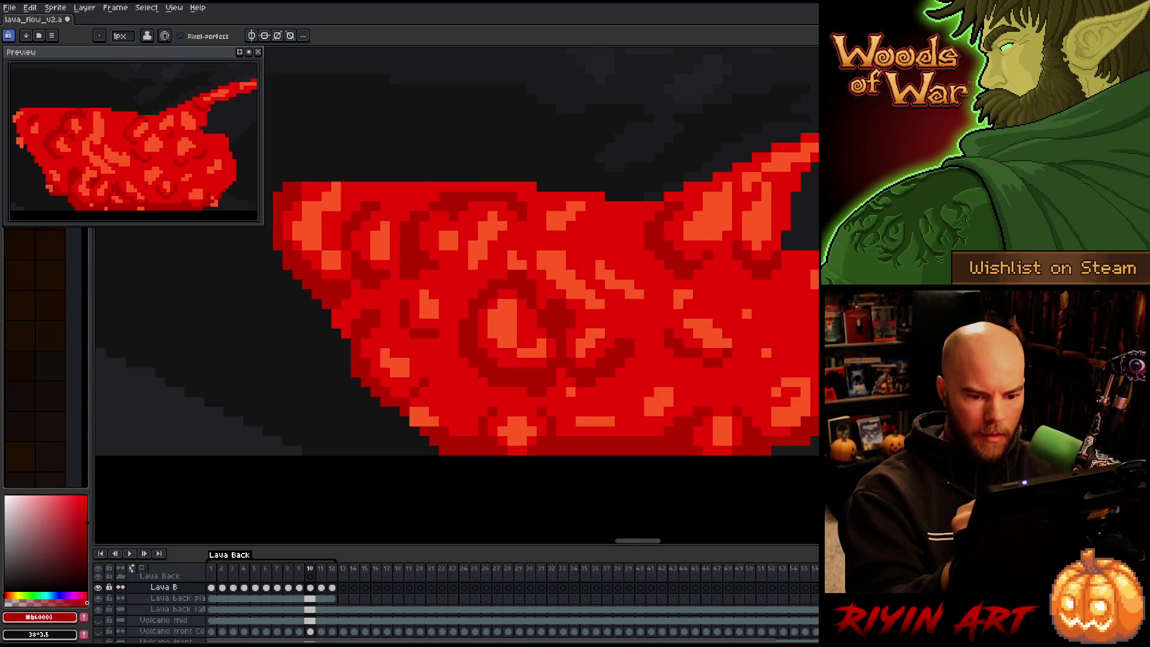
key(Right)
key(Left)
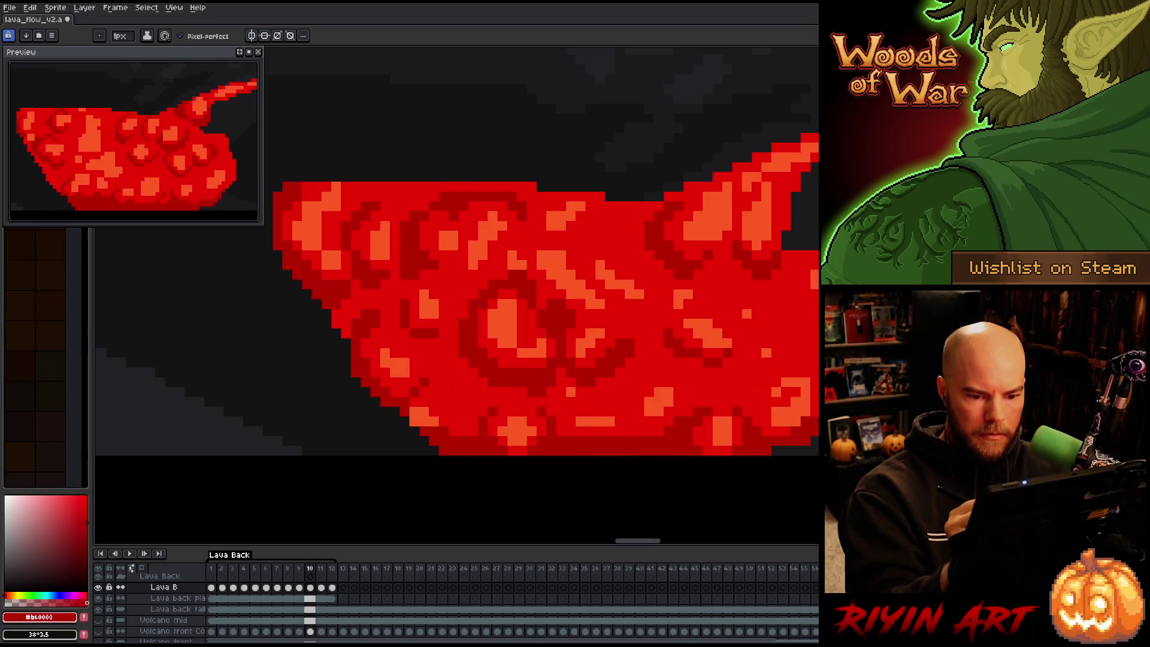
key(Right)
key(Right)
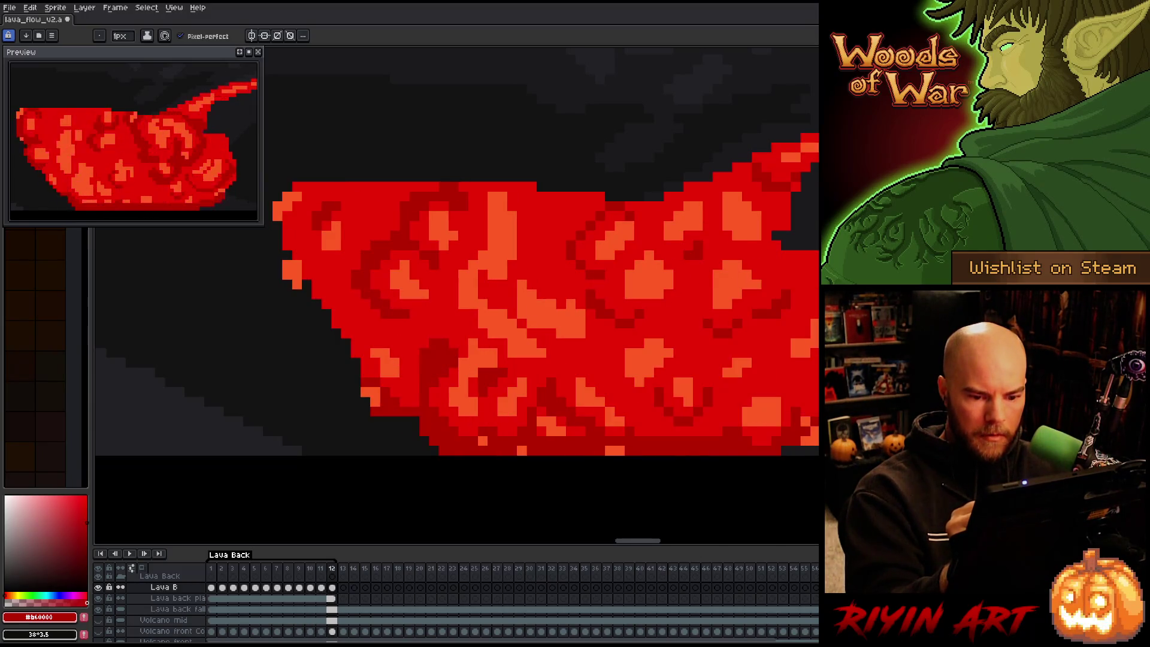
key(Right)
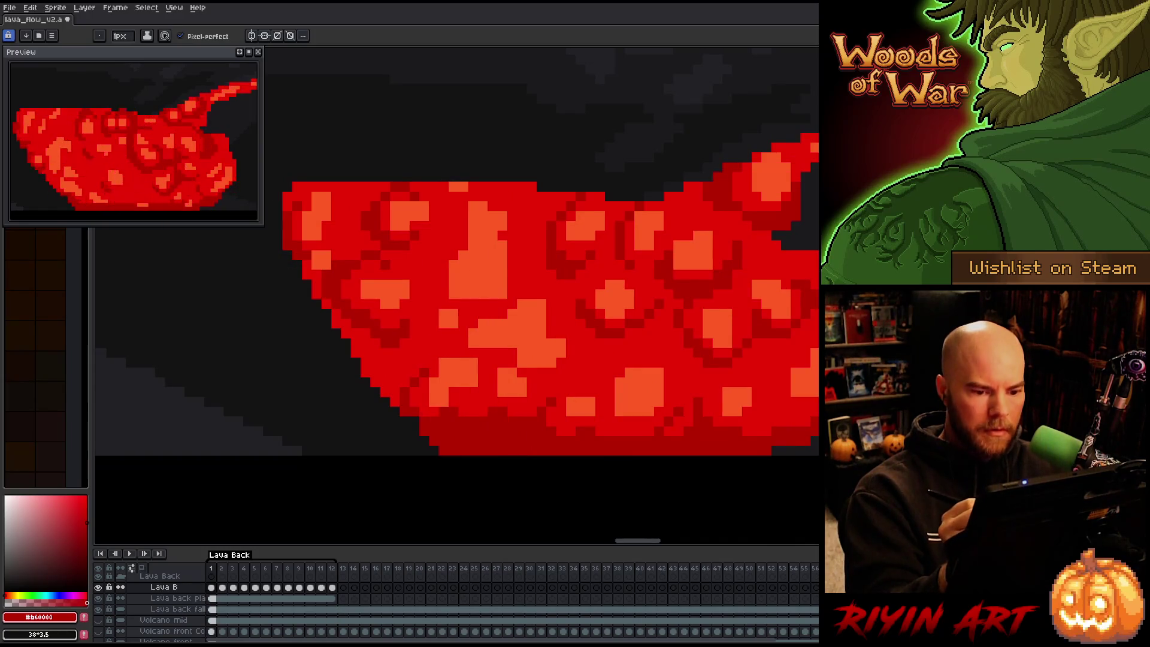
Play the lava animation, then on frame 3 sample the light orange and dark red
key(Return)
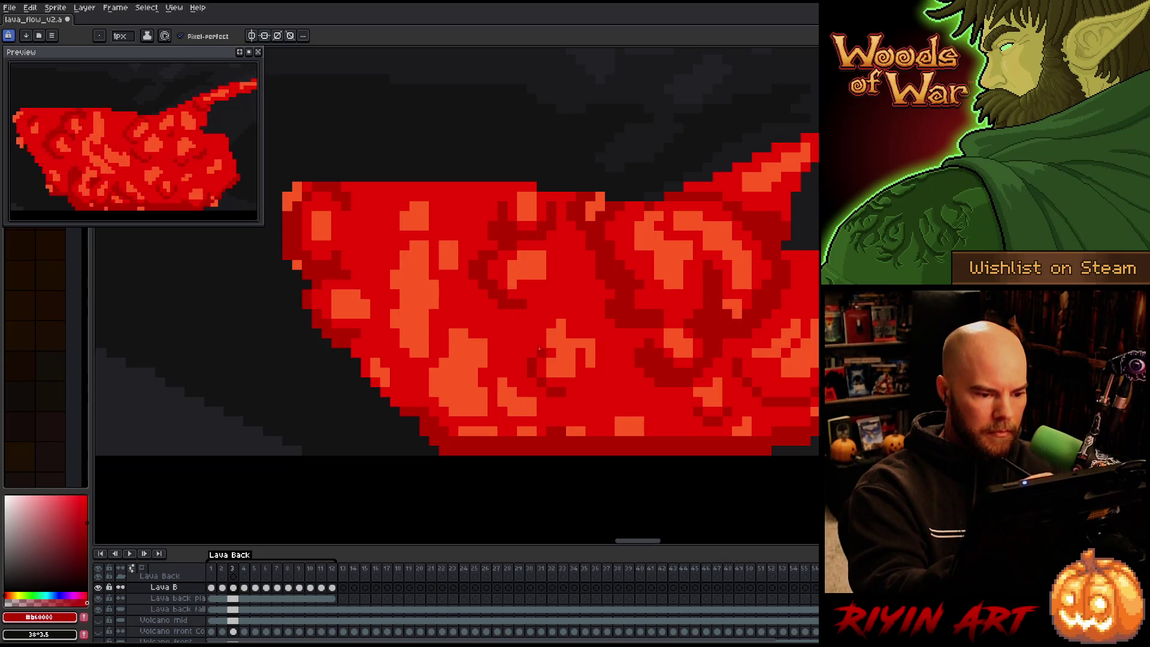
key(Left)
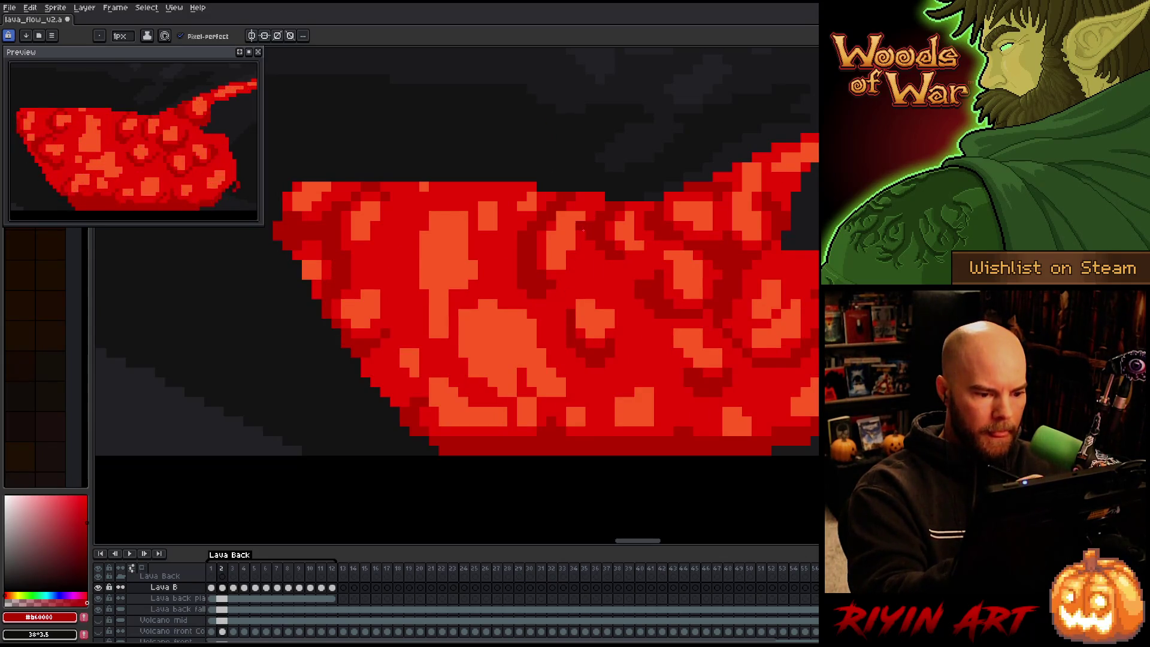
key(Right)
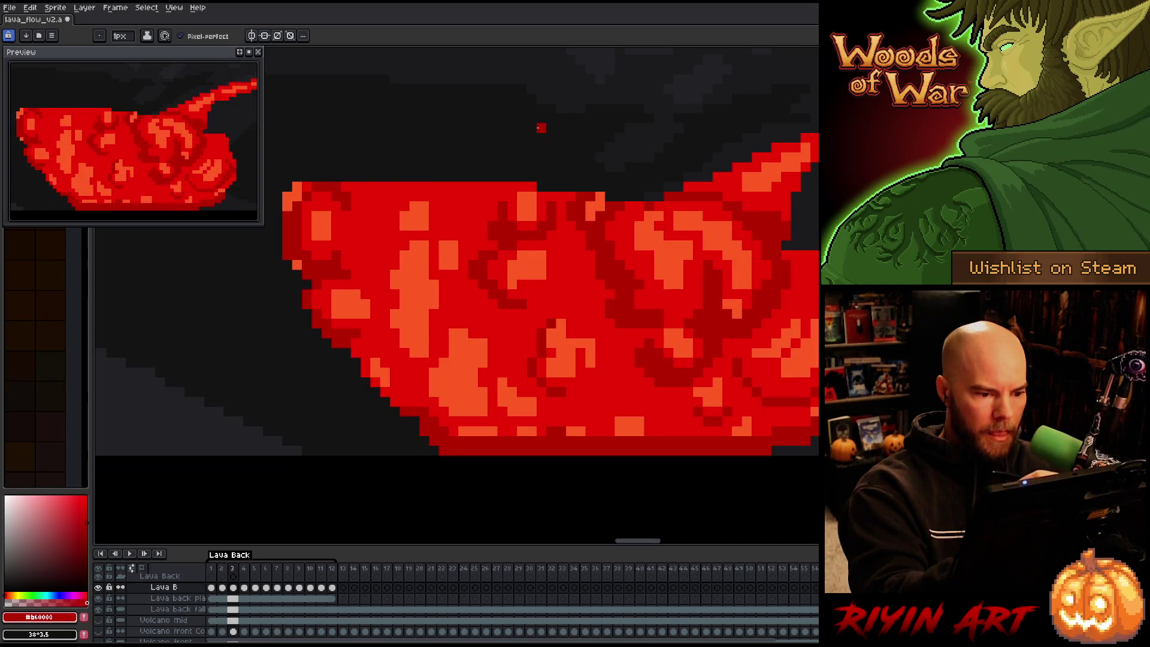
alt+click(580, 354)
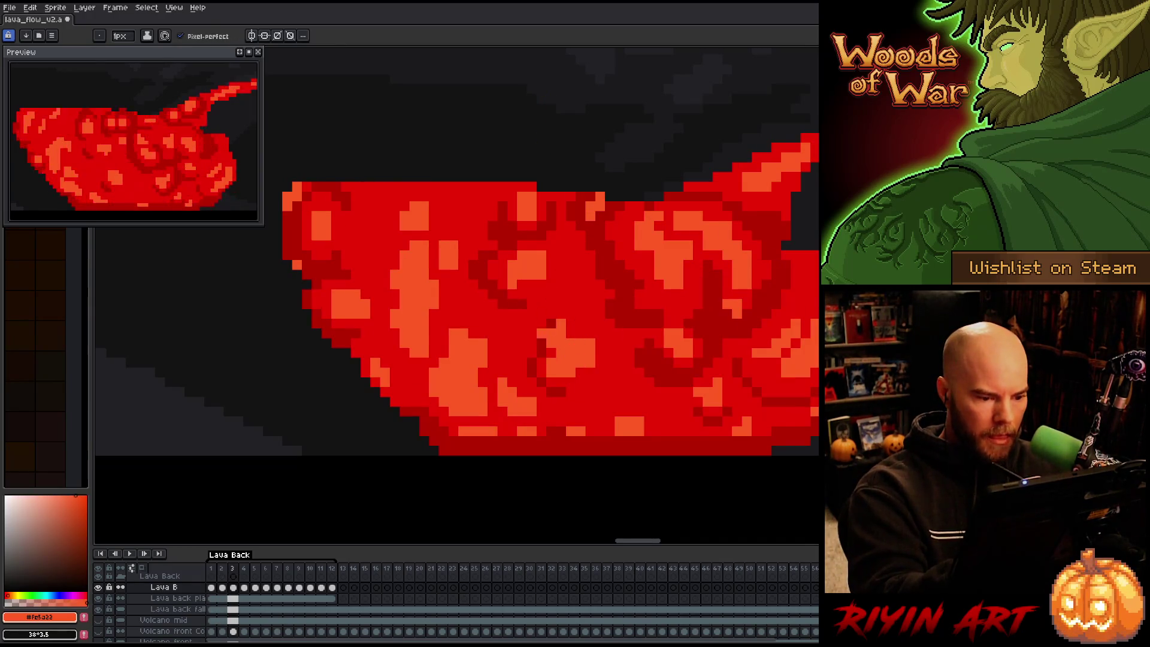
alt+click(547, 336)
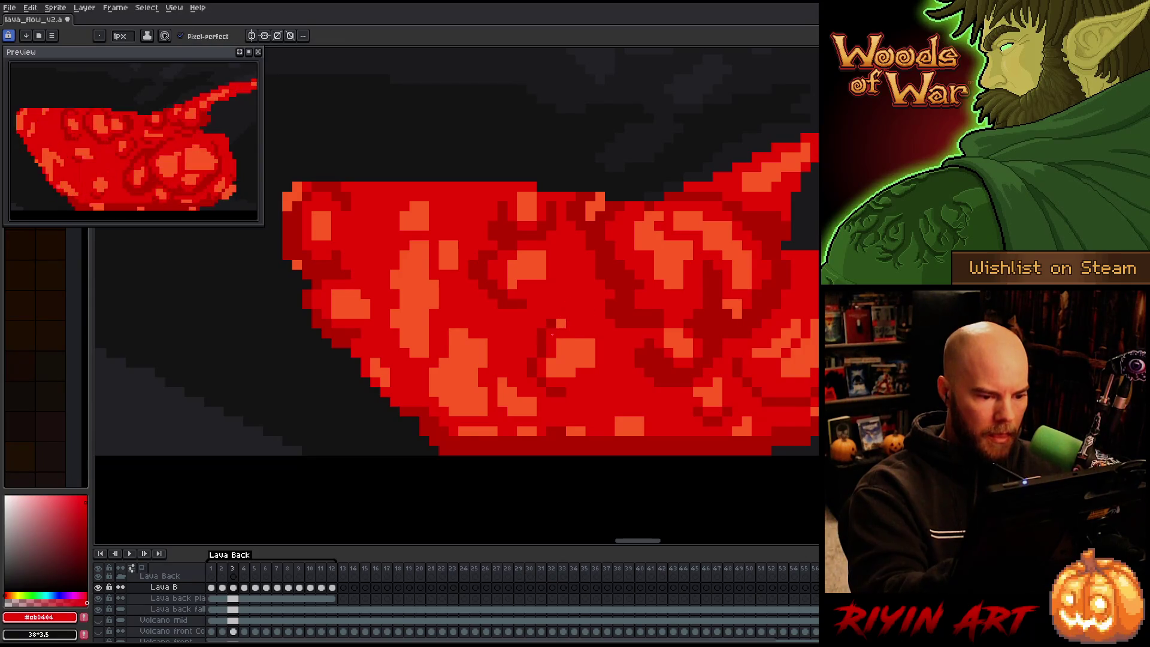
On frame 4, pick the darker red and paint dark-red pixels across the lava
key(Right)
key(Left)
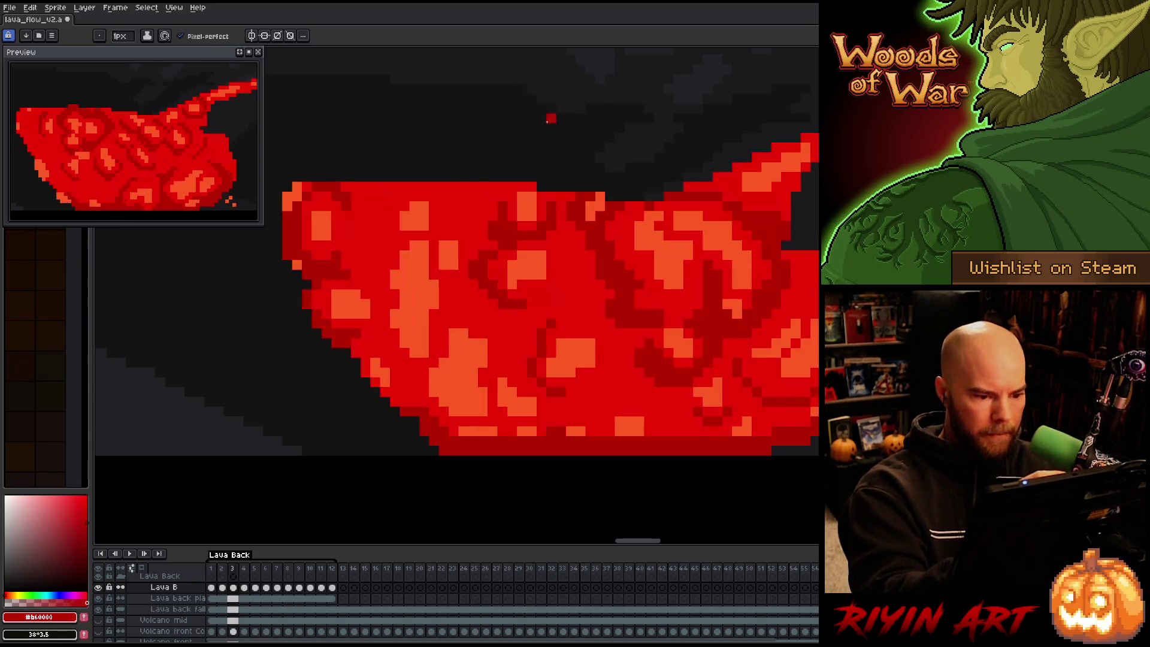
key(Right)
alt+click(538, 229)
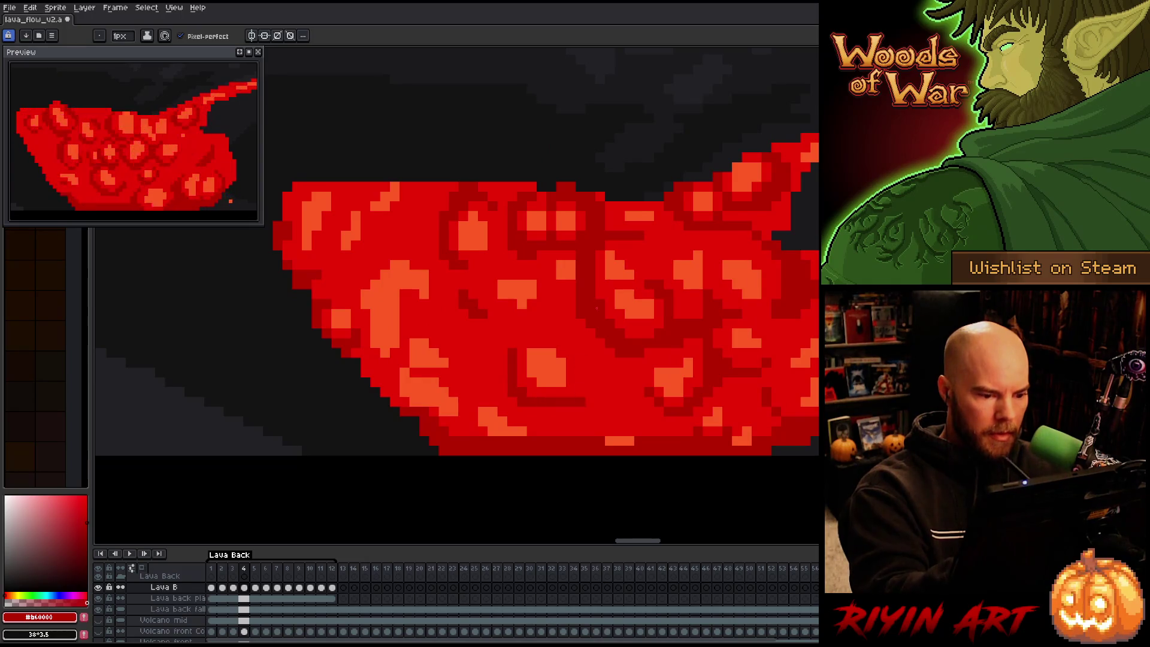
click(585, 387)
click(610, 255)
mouse_move(502, 332)
mouse_down()
mouse_move(493, 313)
mouse_move(533, 321)
mouse_up()
Step through frames 5 to 10, comparing neighbours, then replay the lava loop
key(Right)
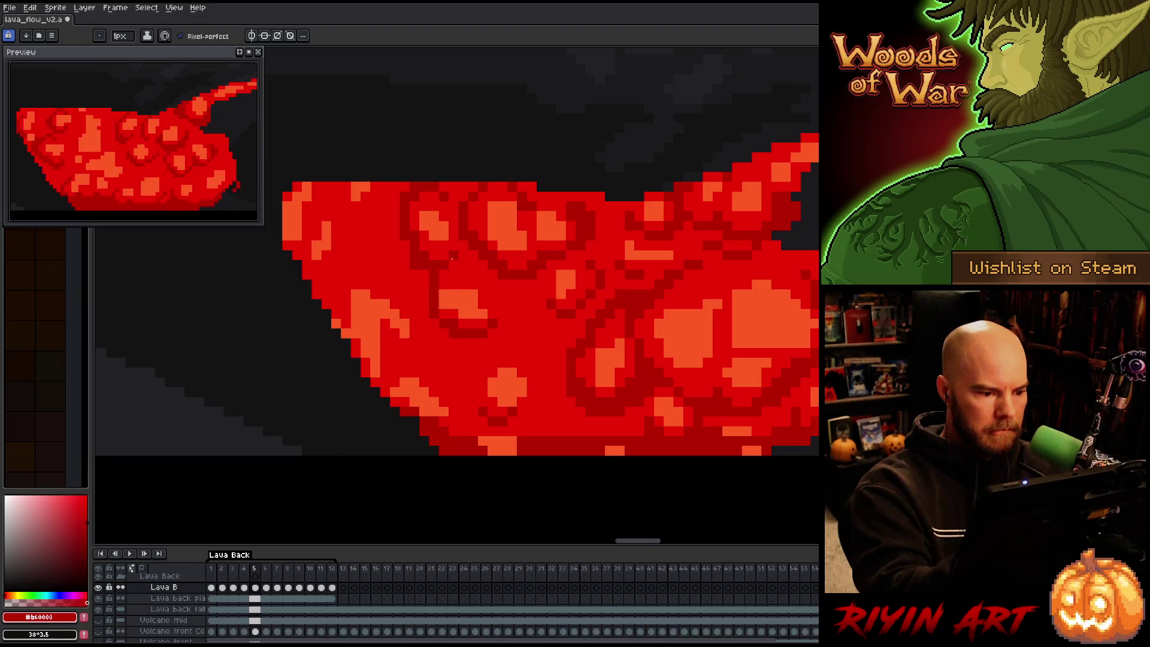
key(Left)
key(Right)
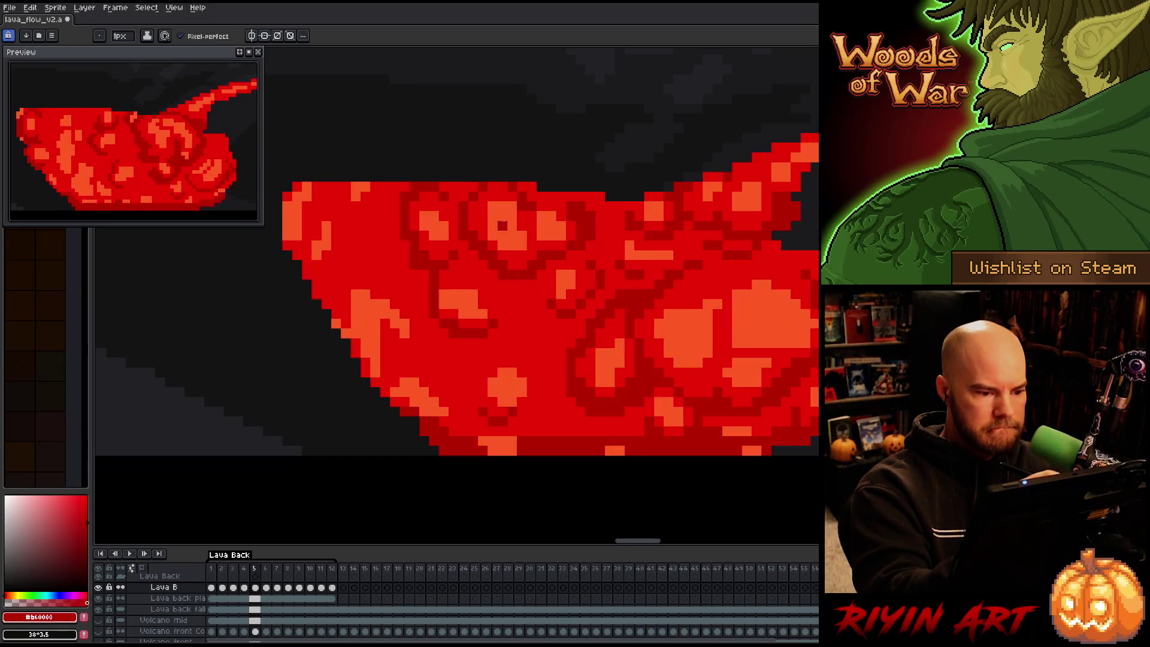
key(b)
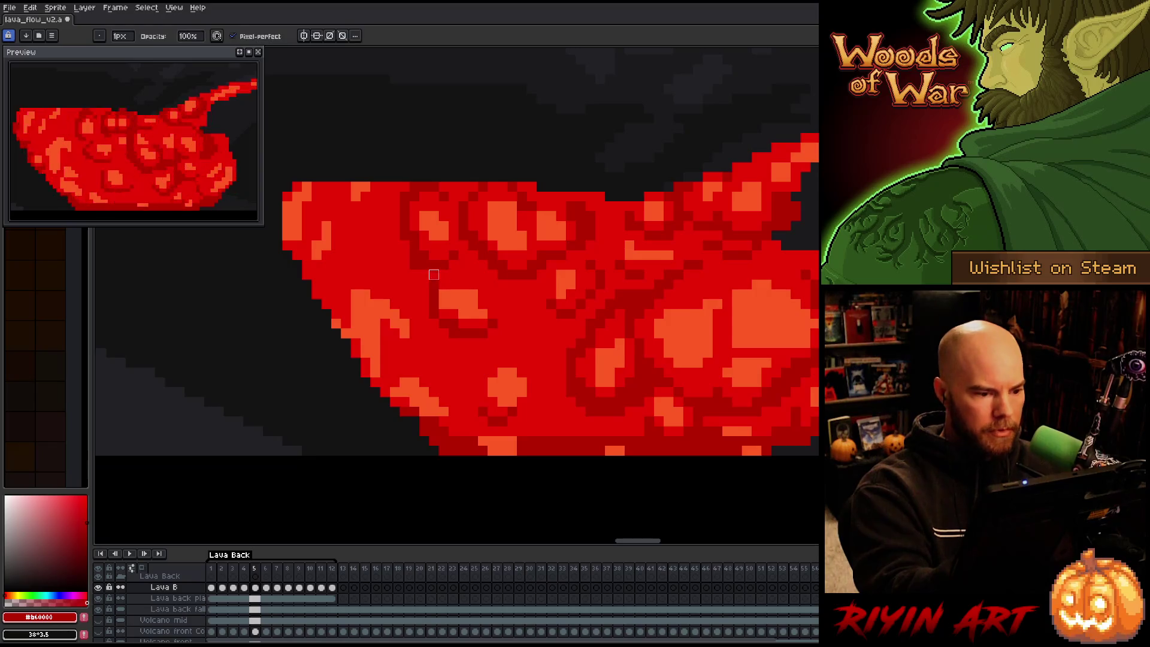
key(e)
key(Right)
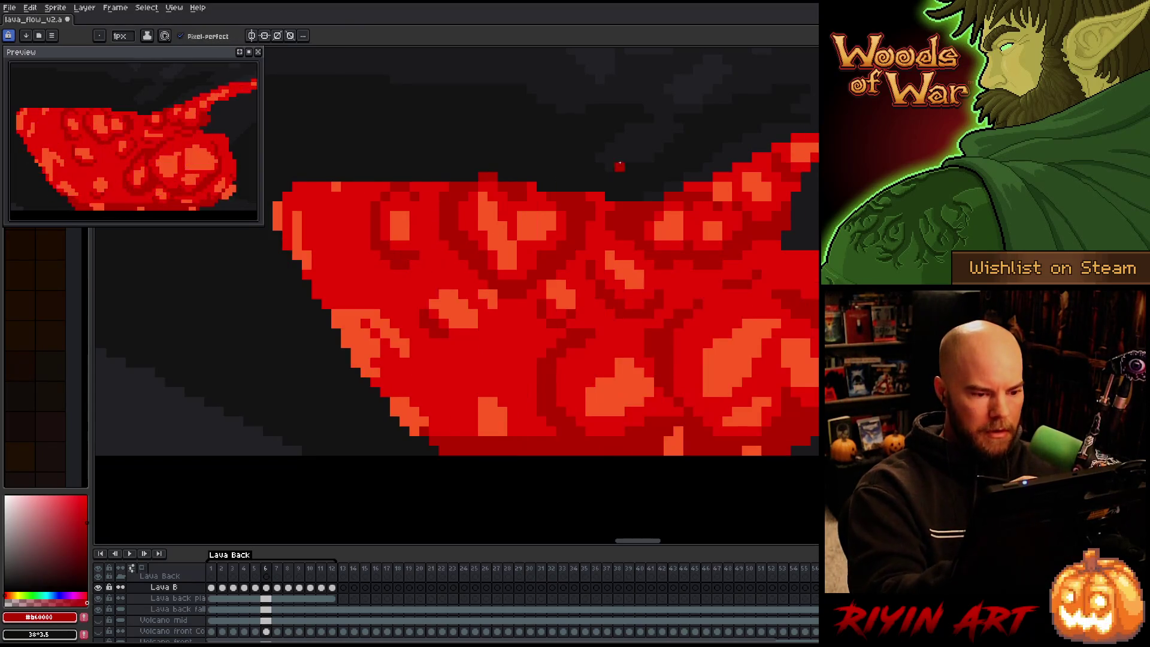
key(Right)
key(Right)
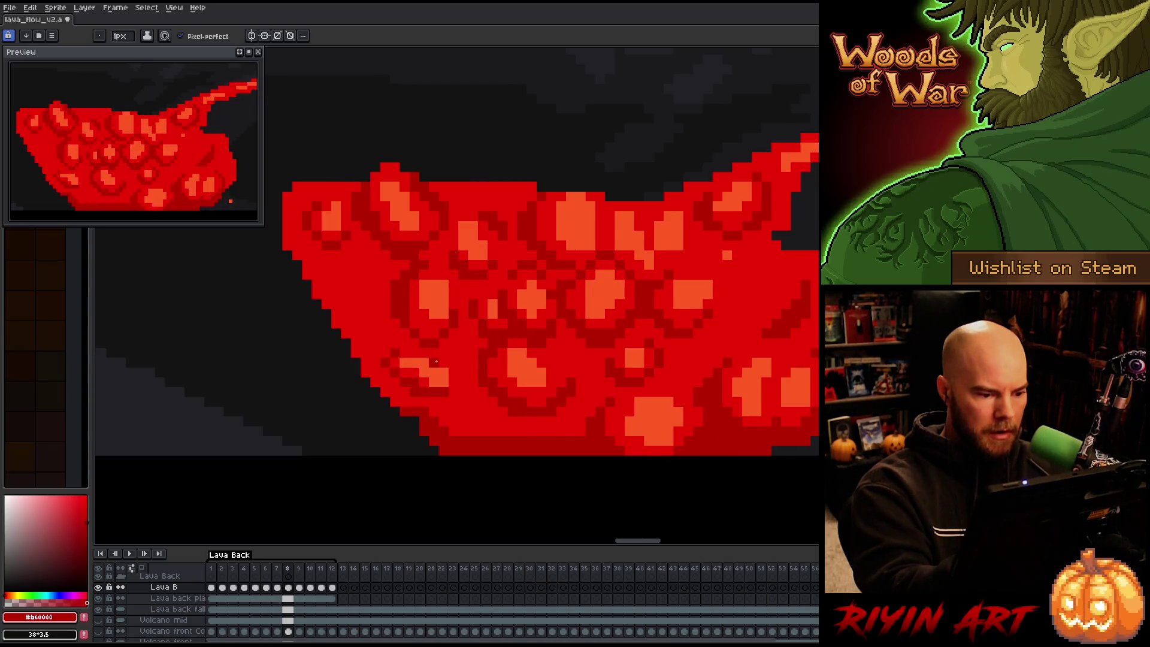
key(Right)
key(Right)
key(Left)
key(Right)
key(Return)
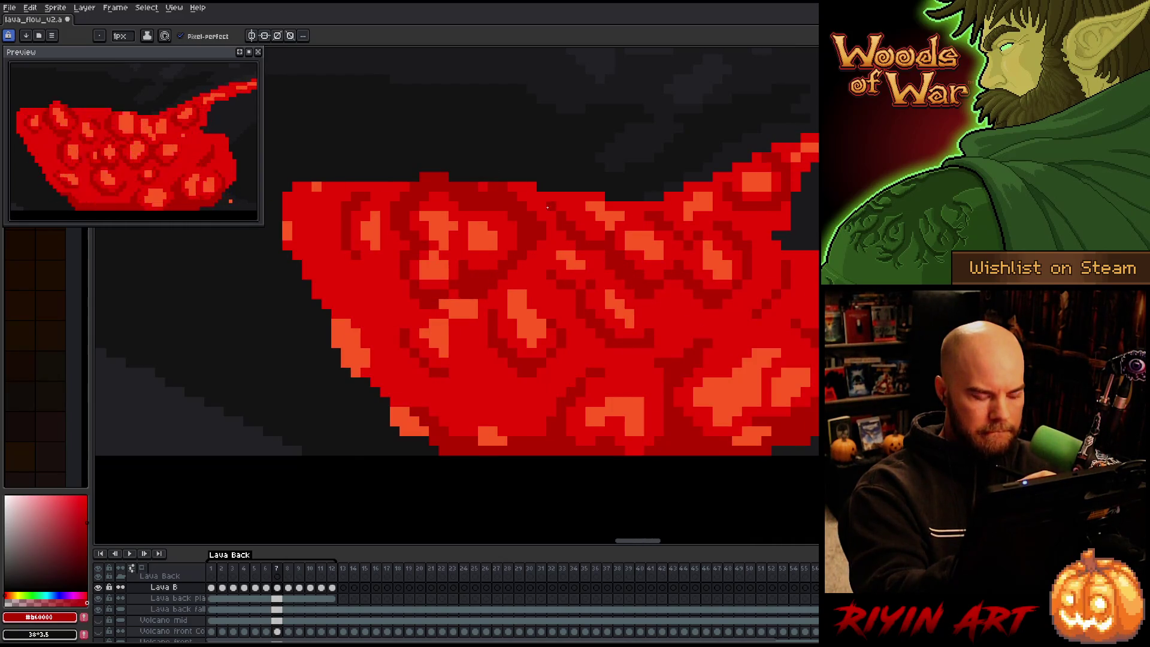
Paint dark red into the lower lava on frame 9
key(Right)
key(Left)
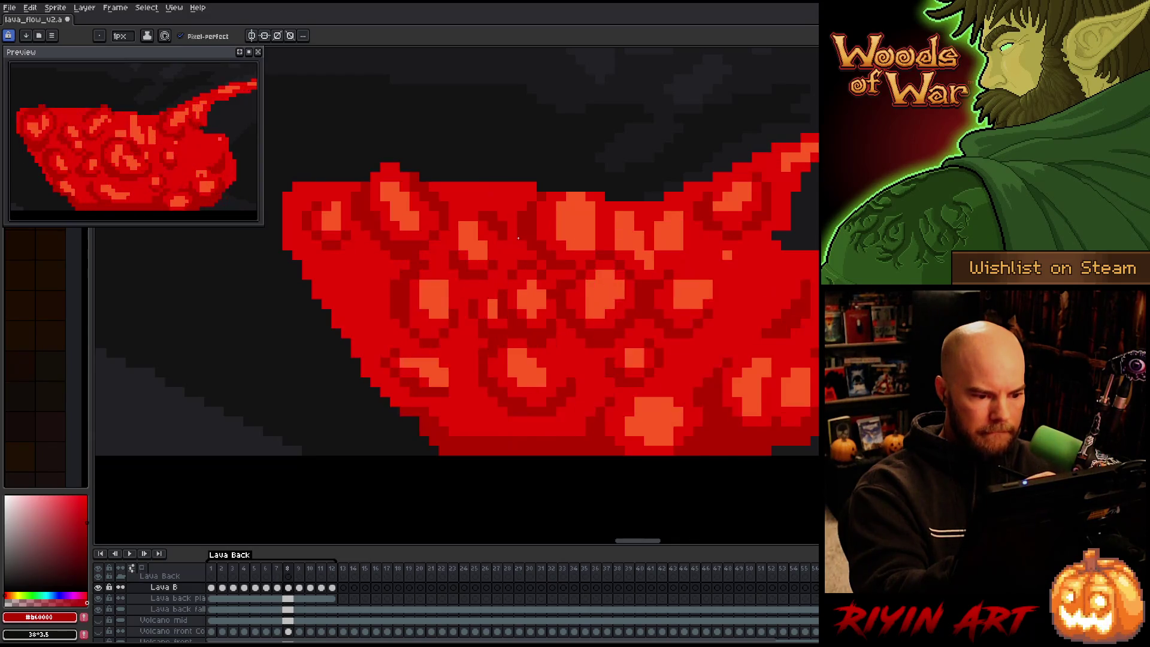
key(Right)
drag(605, 434, 596, 397)
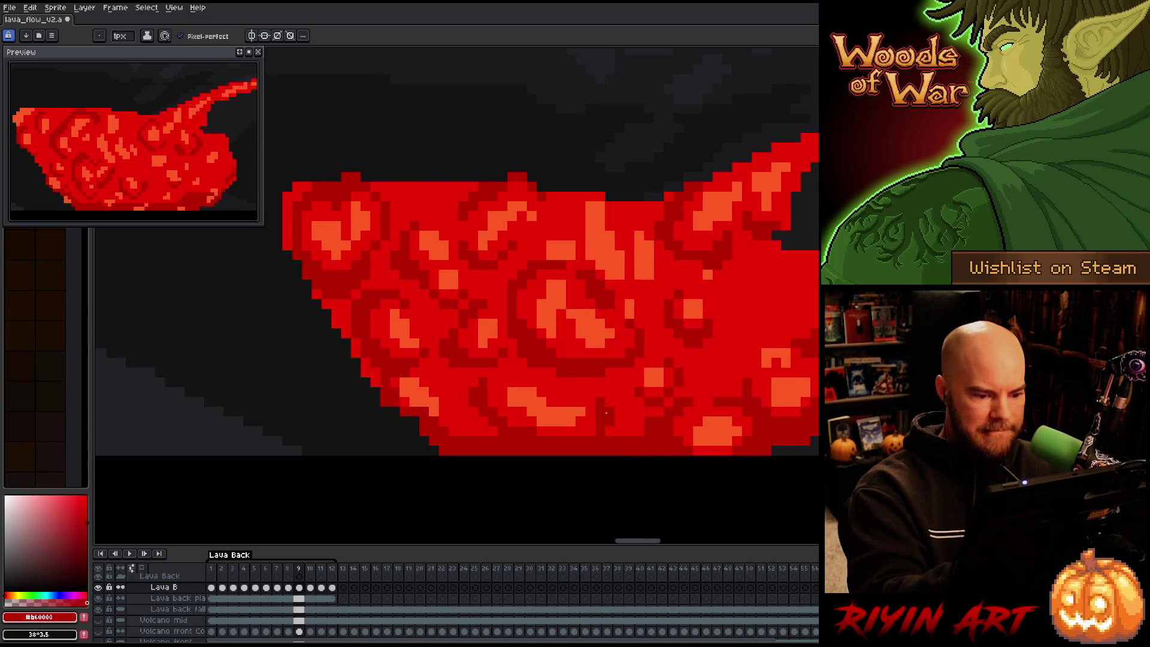
On frame 10, paint light-orange bubble highlights and dot in two red pixels
key(Right)
key(Left)
key(Right)
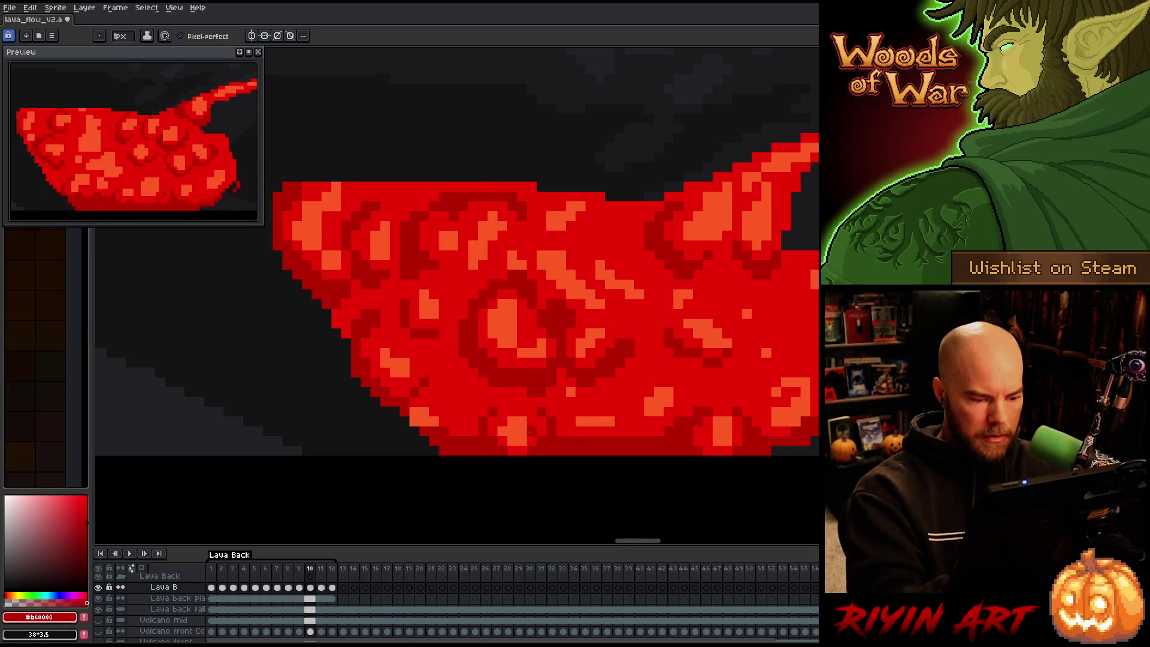
alt+click(590, 422)
drag(572, 440, 588, 433)
alt+click(621, 437)
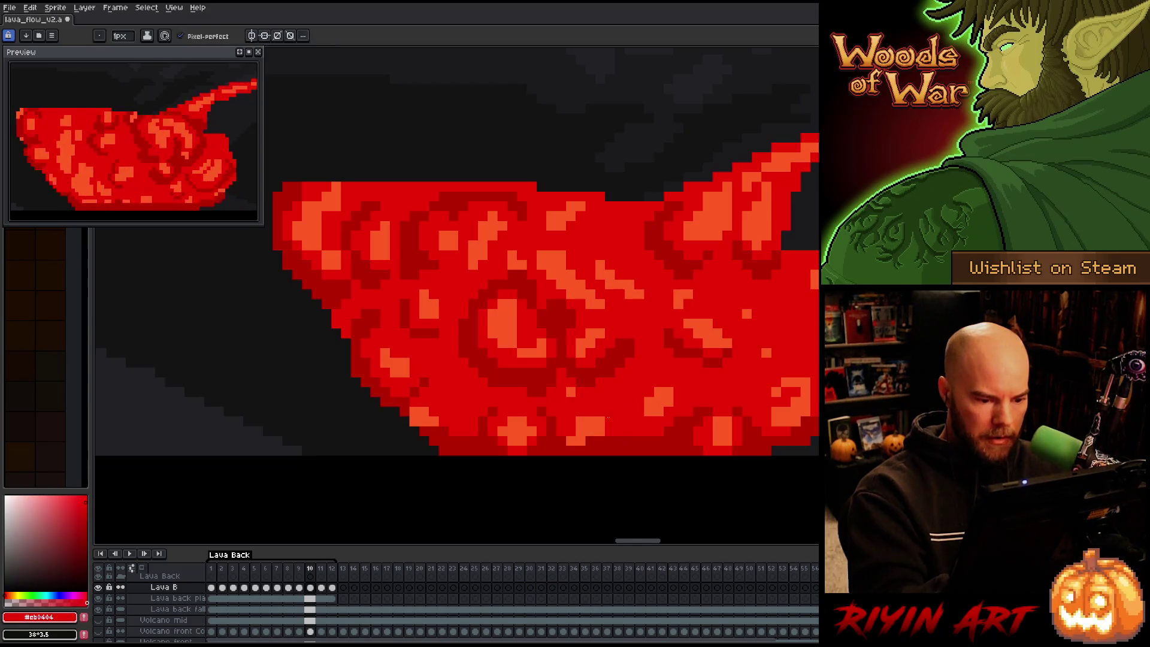
alt+click(549, 415)
click(561, 450)
click(581, 401)
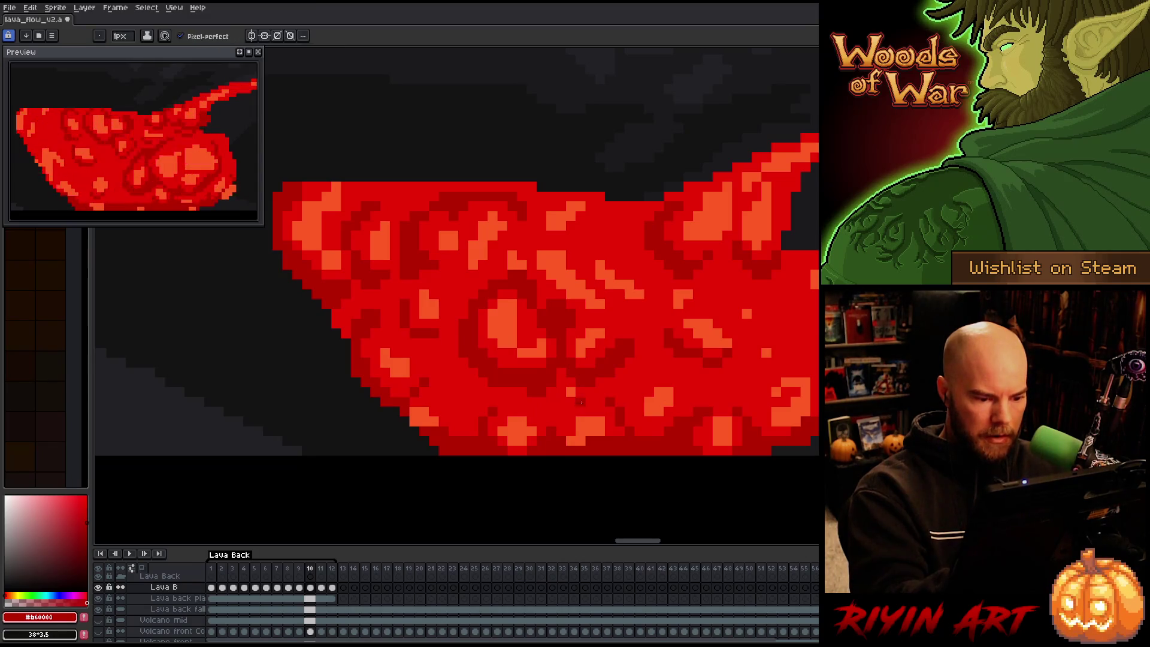
Compare frames 10 and 11, play the loop, review frames 11–12, and return to frame 1
key(period)
key(comma)
key(period)
key(comma)
key(period)
alt+click(547, 433)
key(Return)
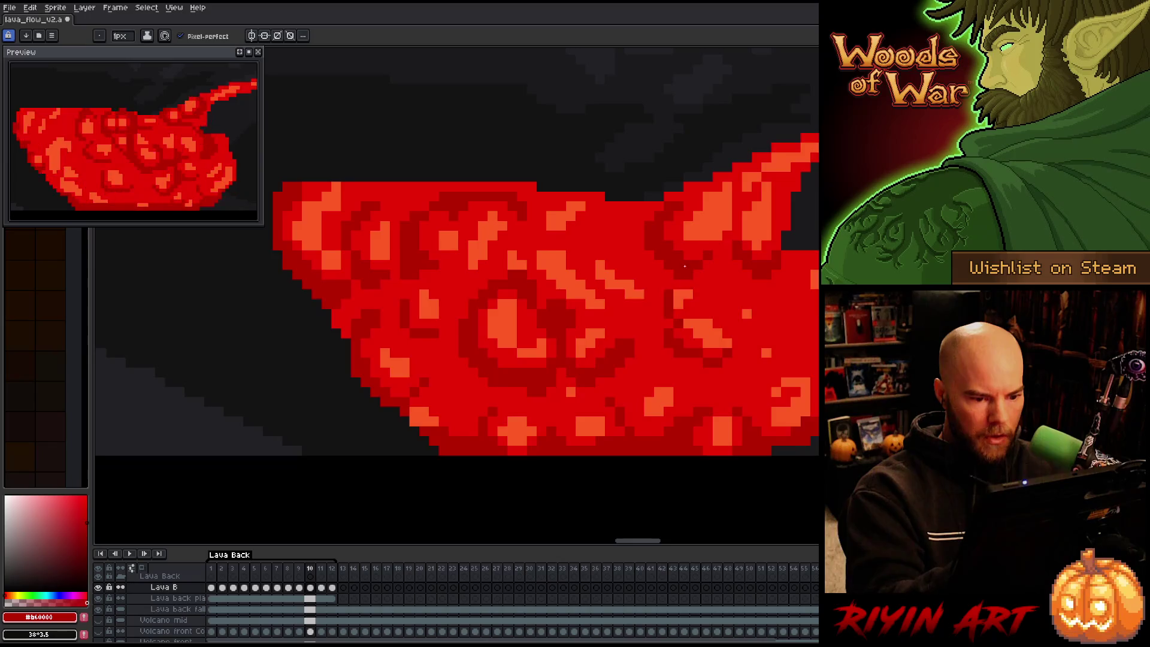
key(Right)
key(Right)
key(Left)
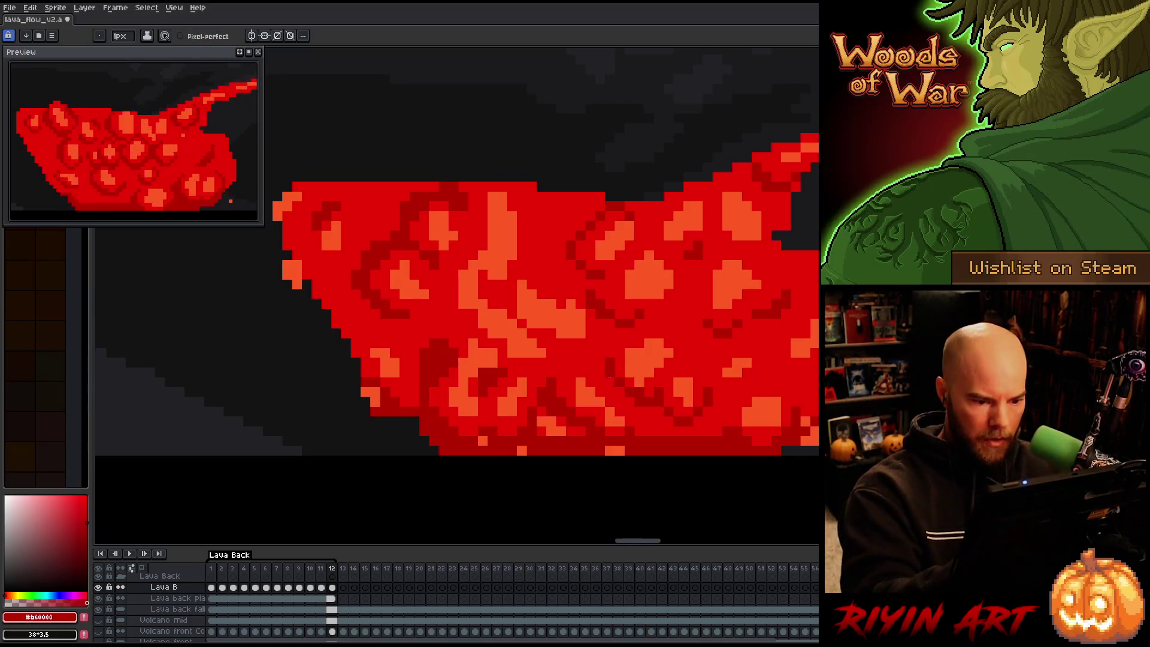
key(Home)
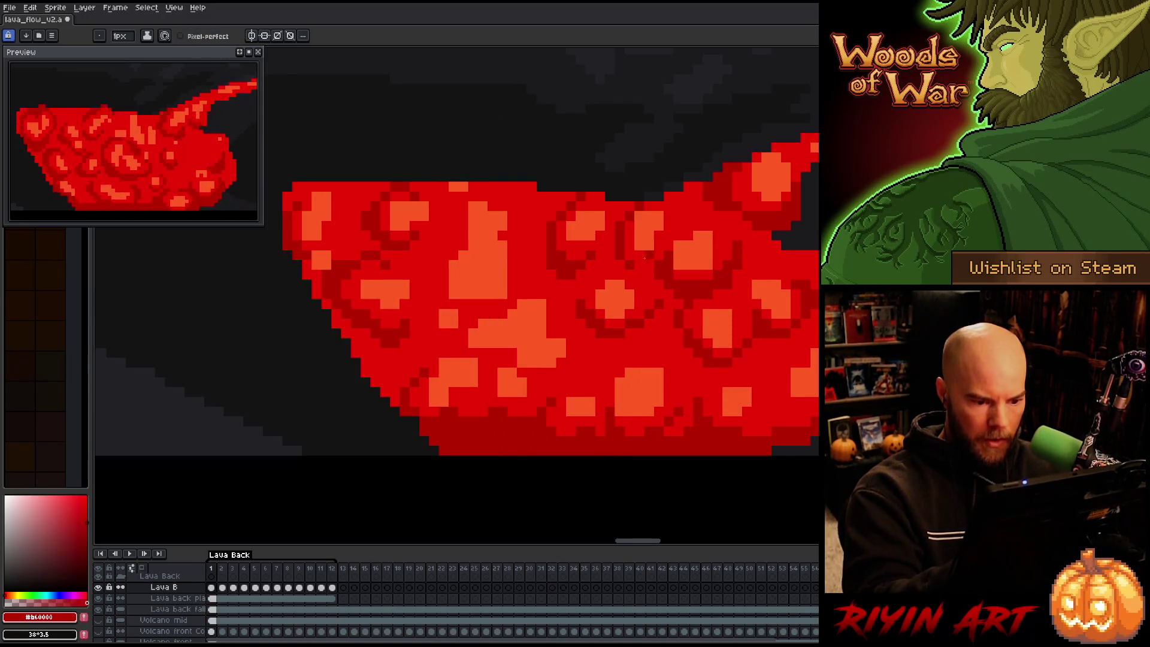
Step to frame 3, play the lava loop, and stop it on frame 6
key(Right)
key(Right)
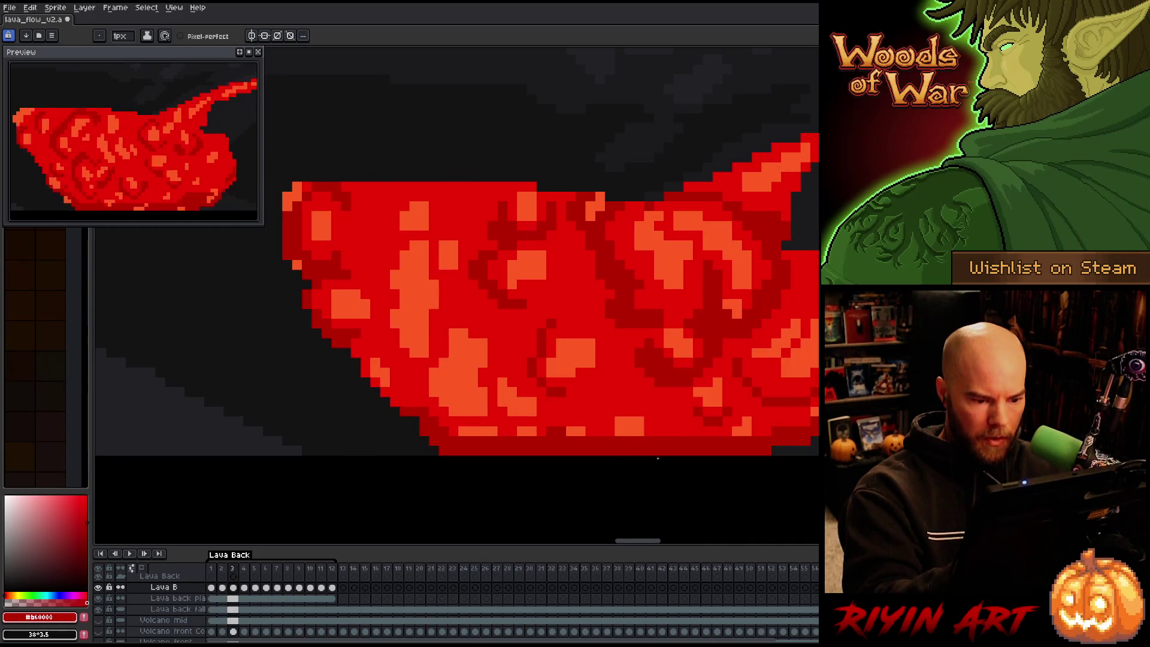
key(Right)
key(Right)
key(Right)
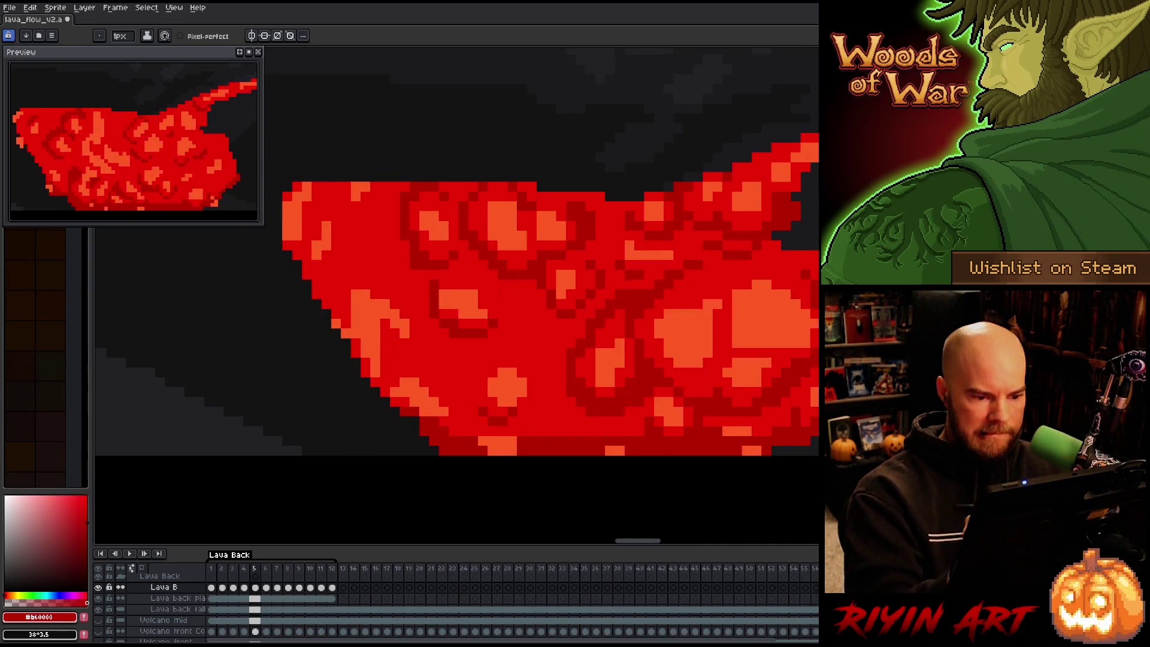
key(Return)
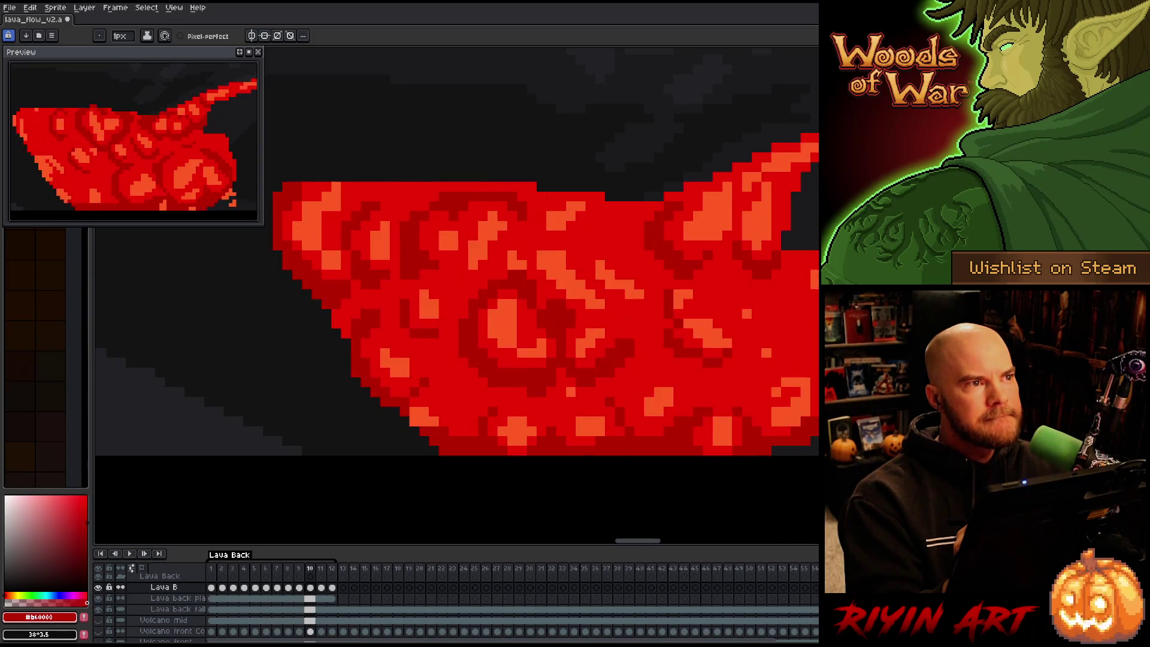
key(Return)
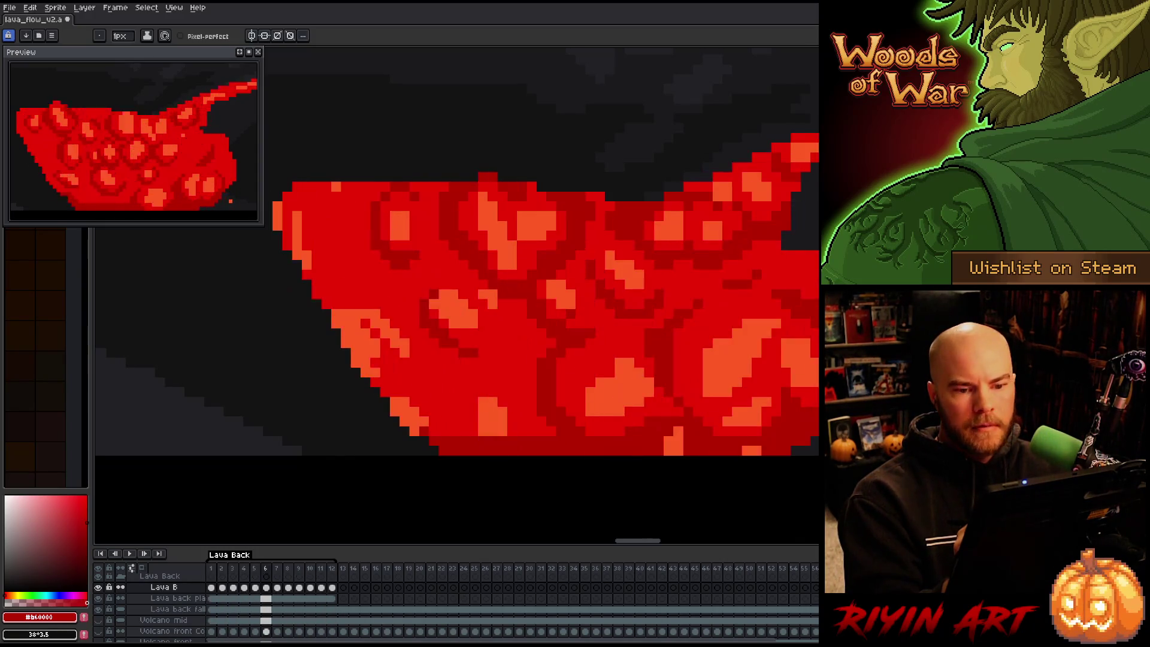
Pan up to the lava stream and paint a few light-orange pixels on frame 1
key(space)
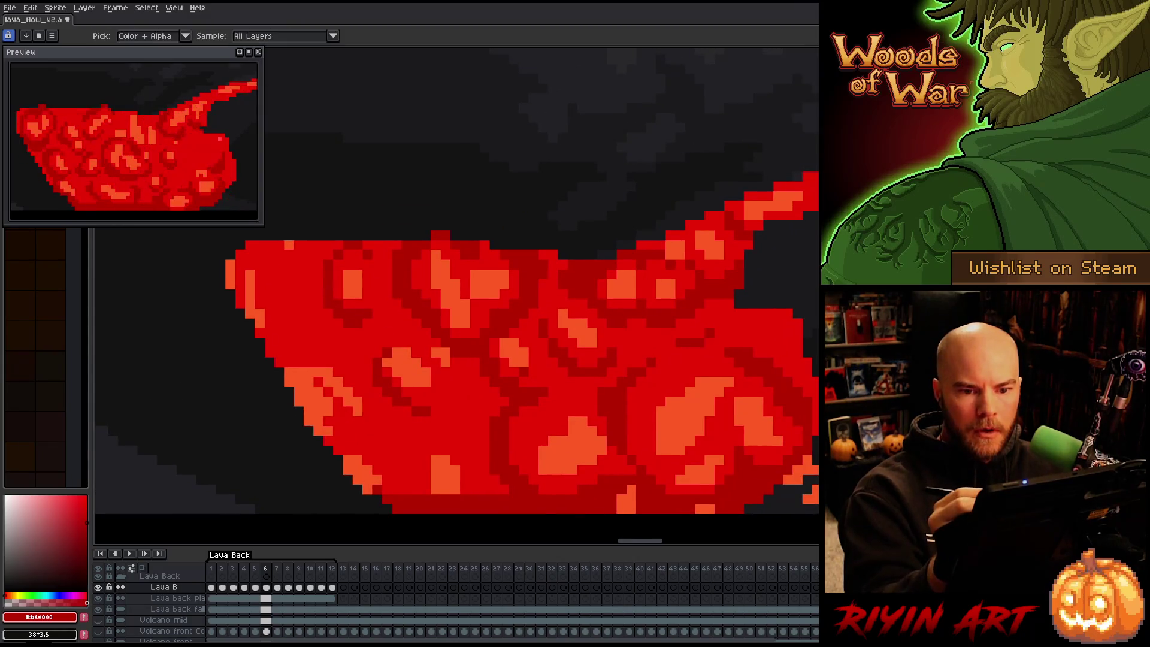
mouse_move(768, 316)
mouse_down()
mouse_move(754, 352)
mouse_move(667, 416)
mouse_move(568, 460)
mouse_move(783, 269)
mouse_up()
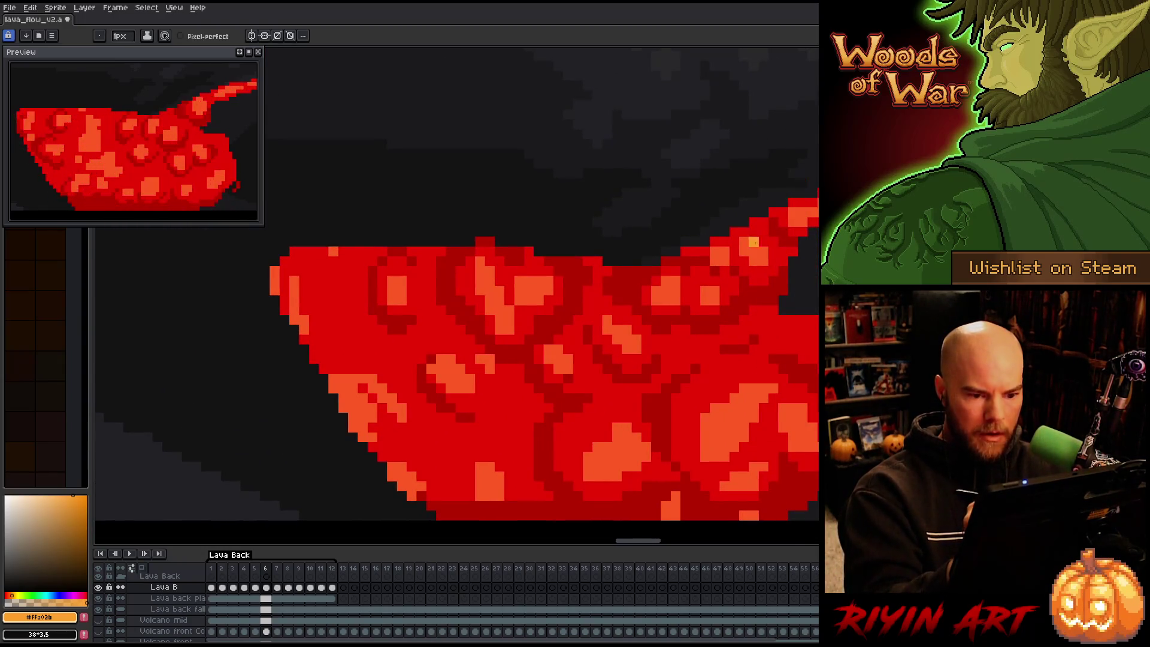
click(219, 570)
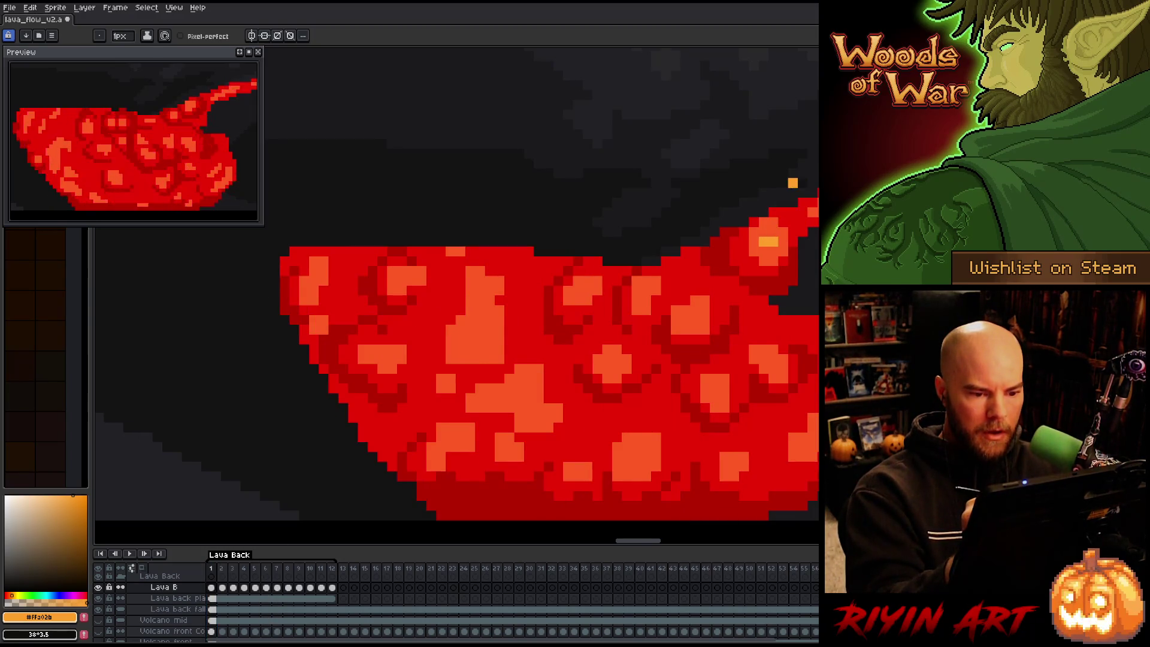
drag(479, 329, 471, 346)
Step frame by frame through to frame 10, then play the lava animation looping
key(period)
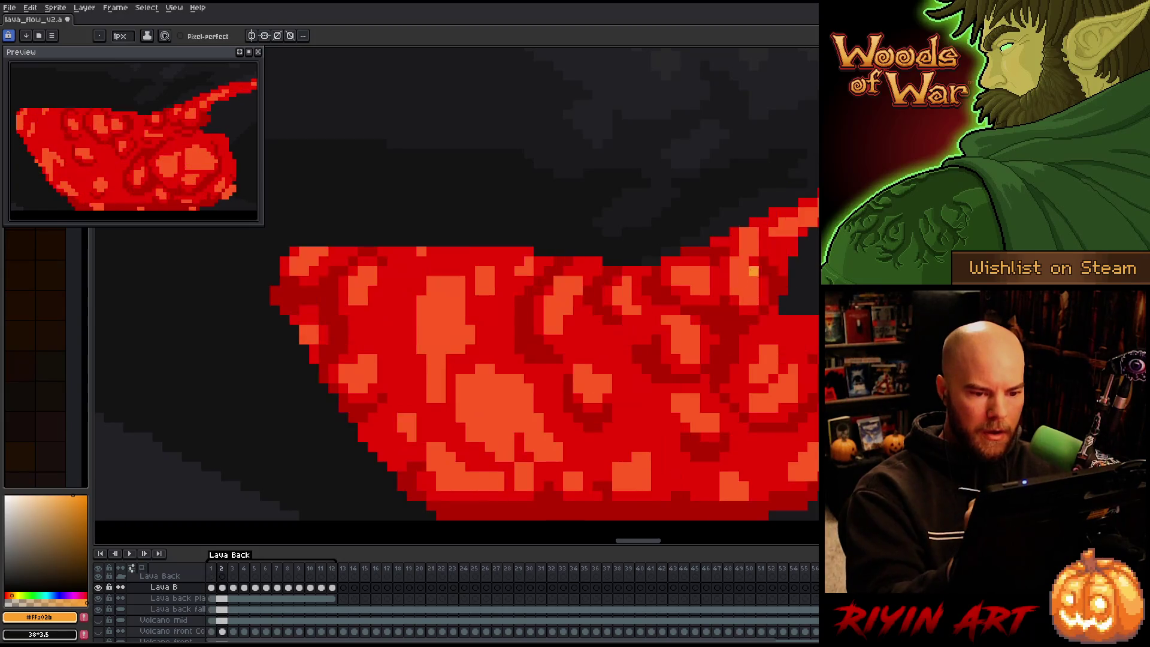
key(period)
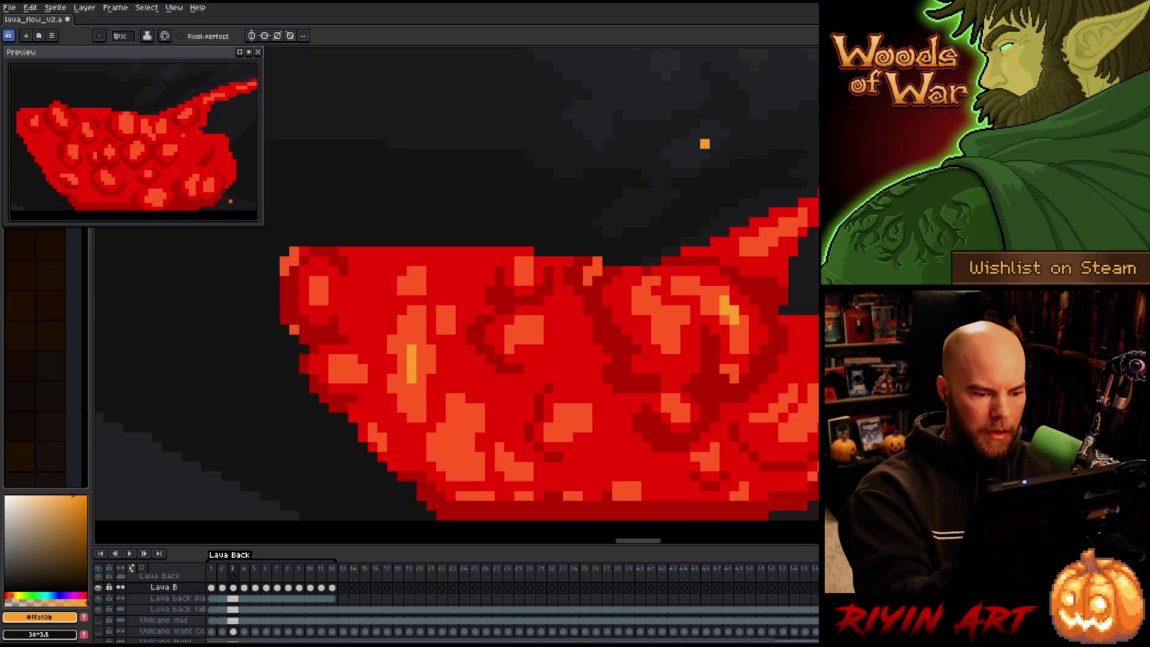
key(period)
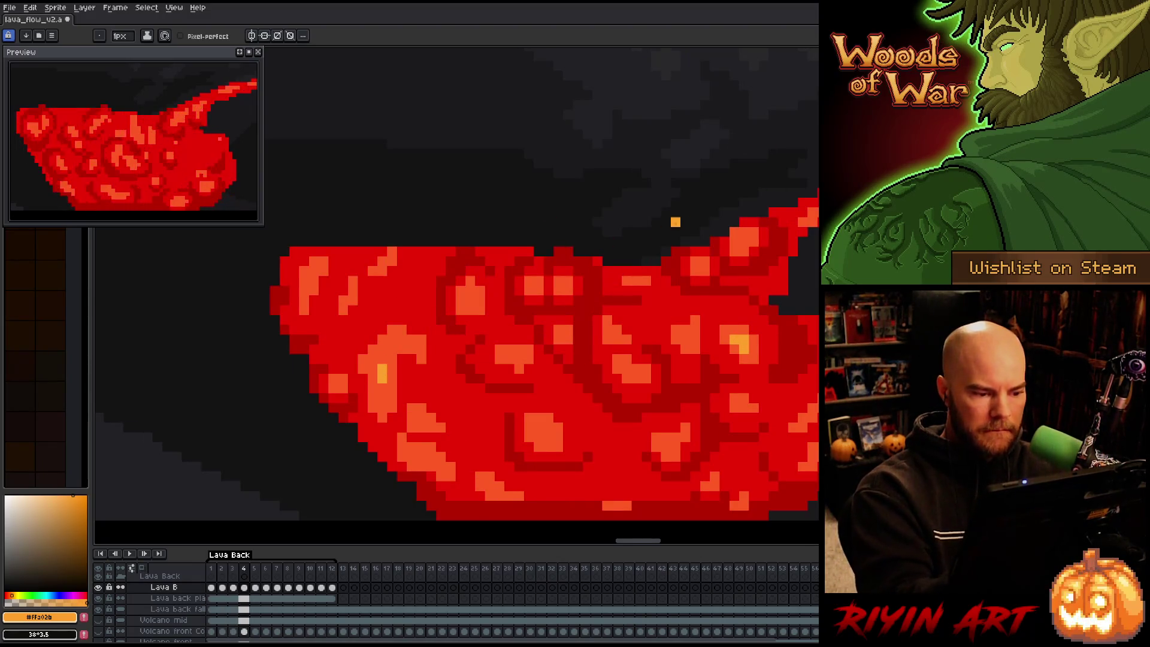
key(period)
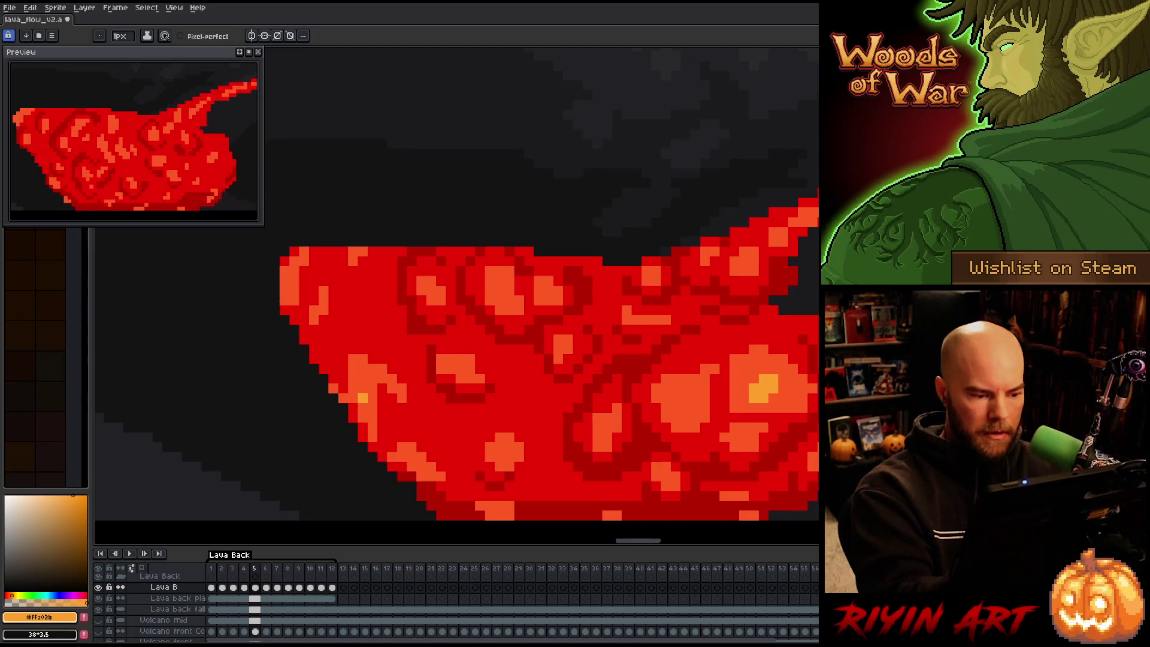
key(period)
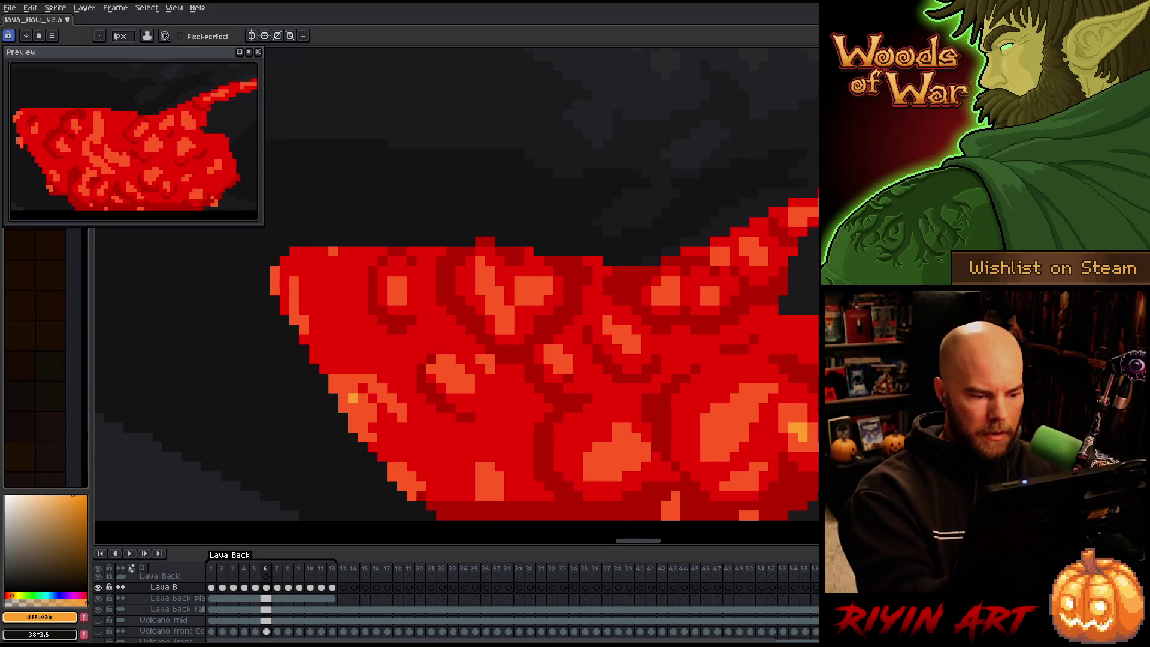
key(period)
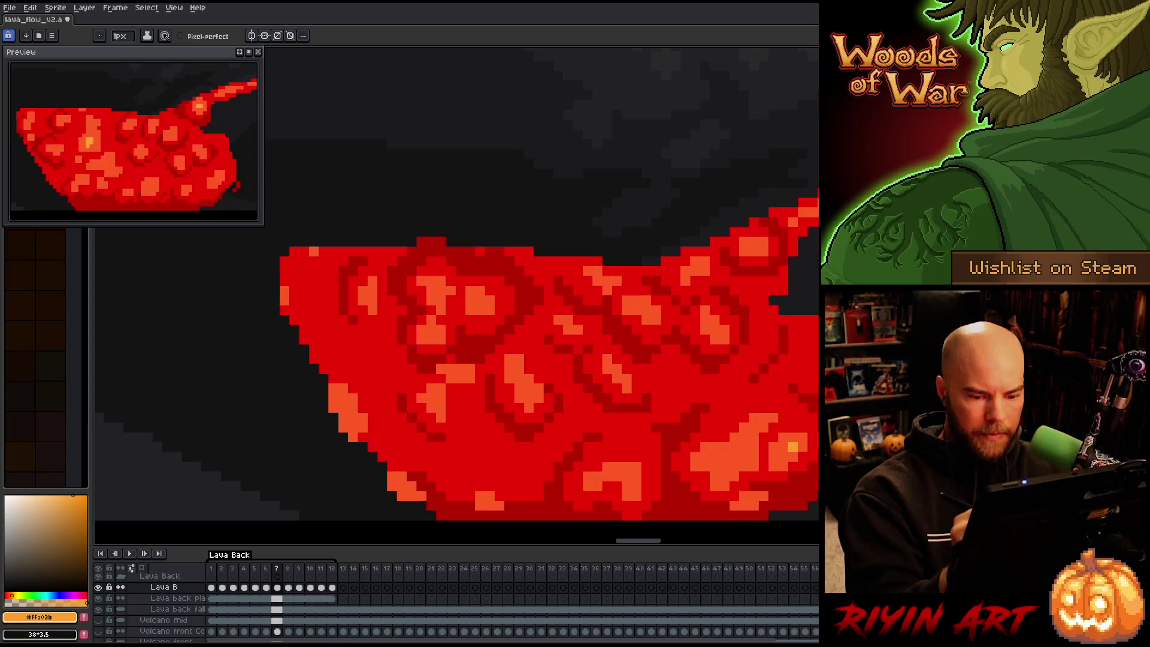
key(period)
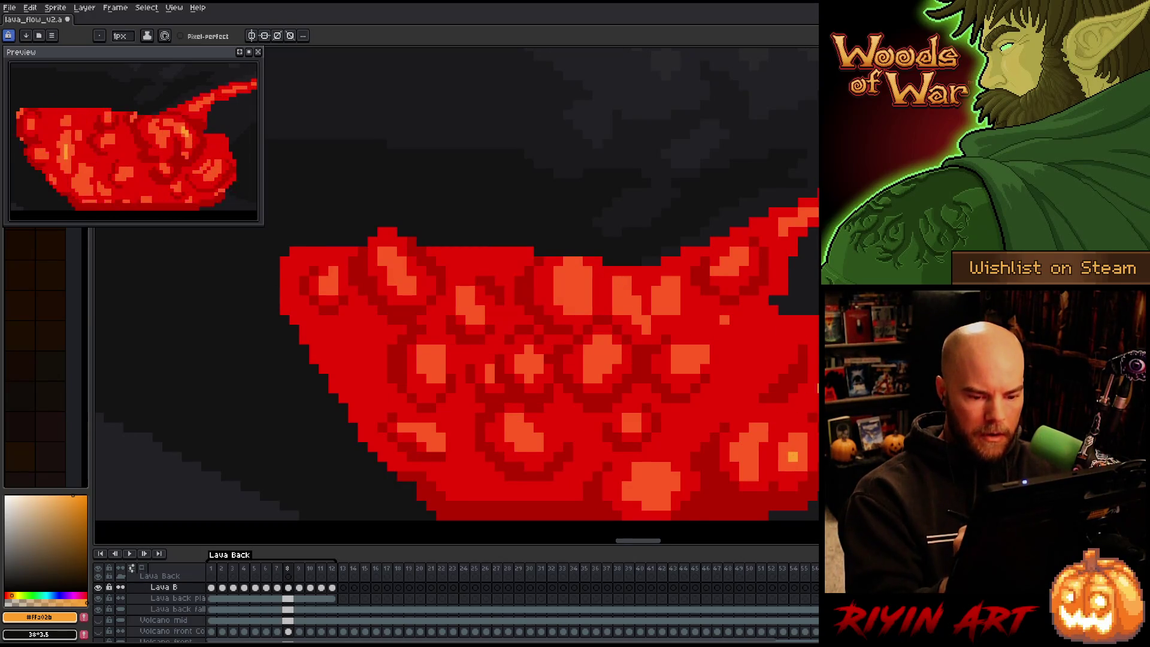
key(period)
key(period)
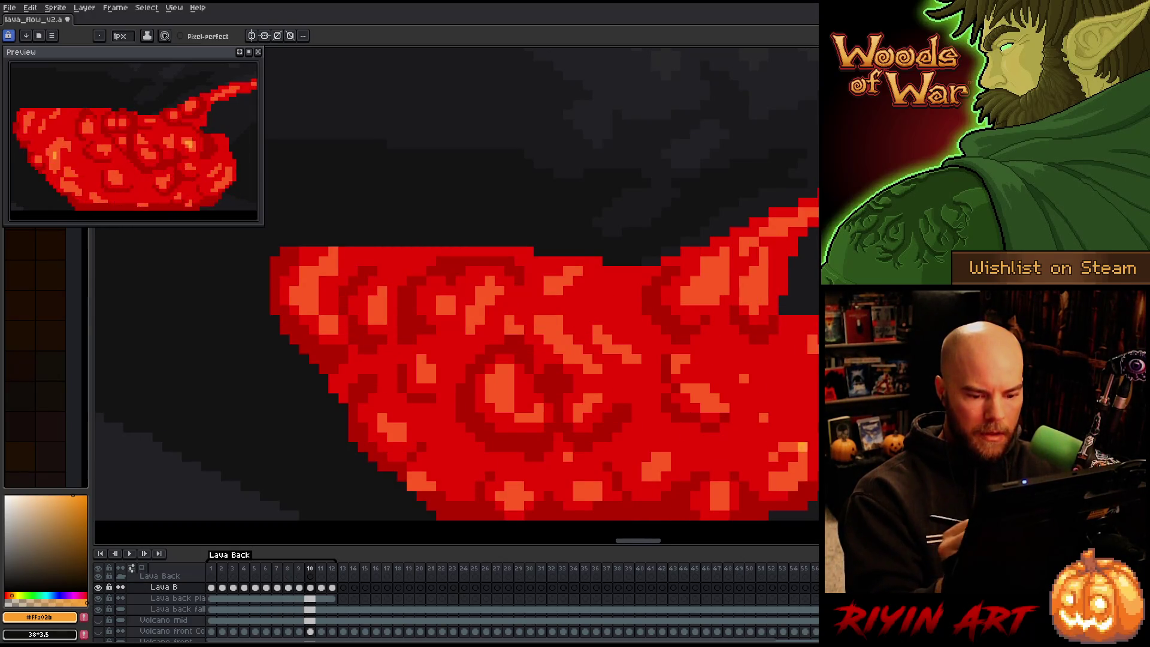
key(period)
key(period)
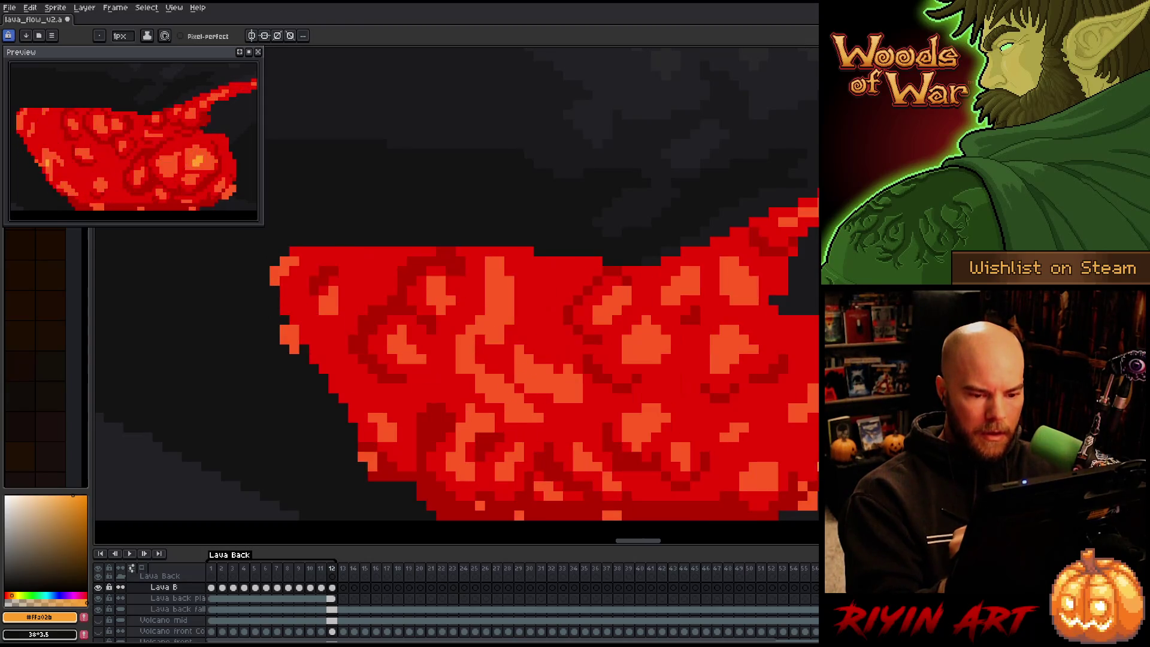
key(Return)
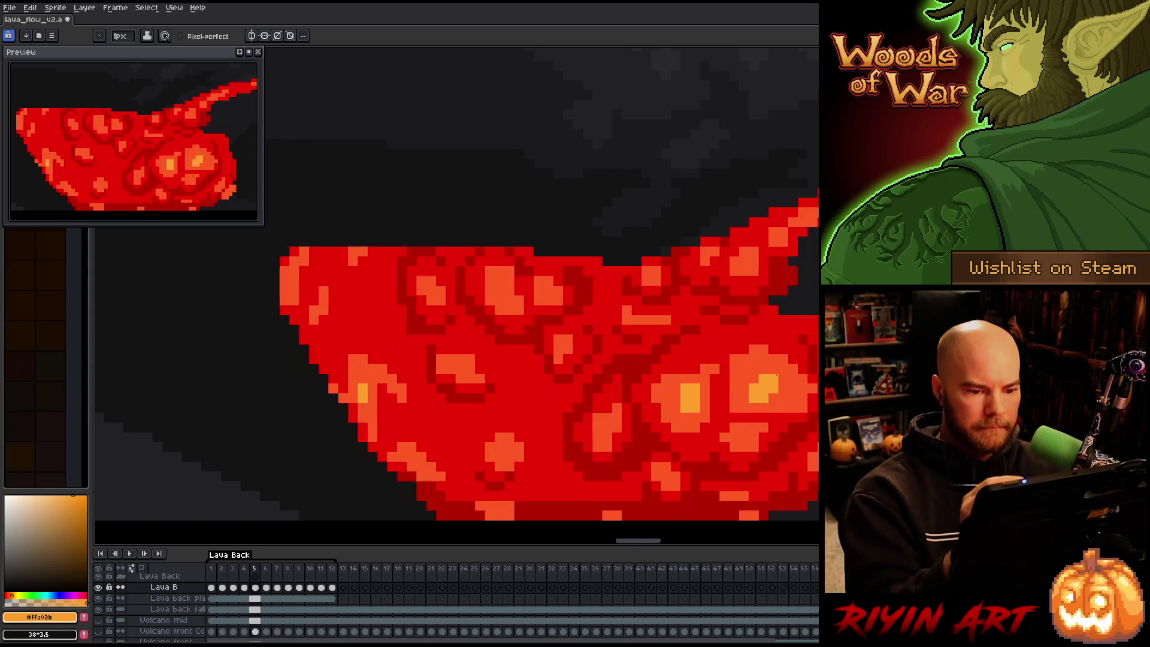
Zoom out to see the whole lava pool and stream, zoom back in, and switch to the eyedropper
scroll(597, 274, down, 3)
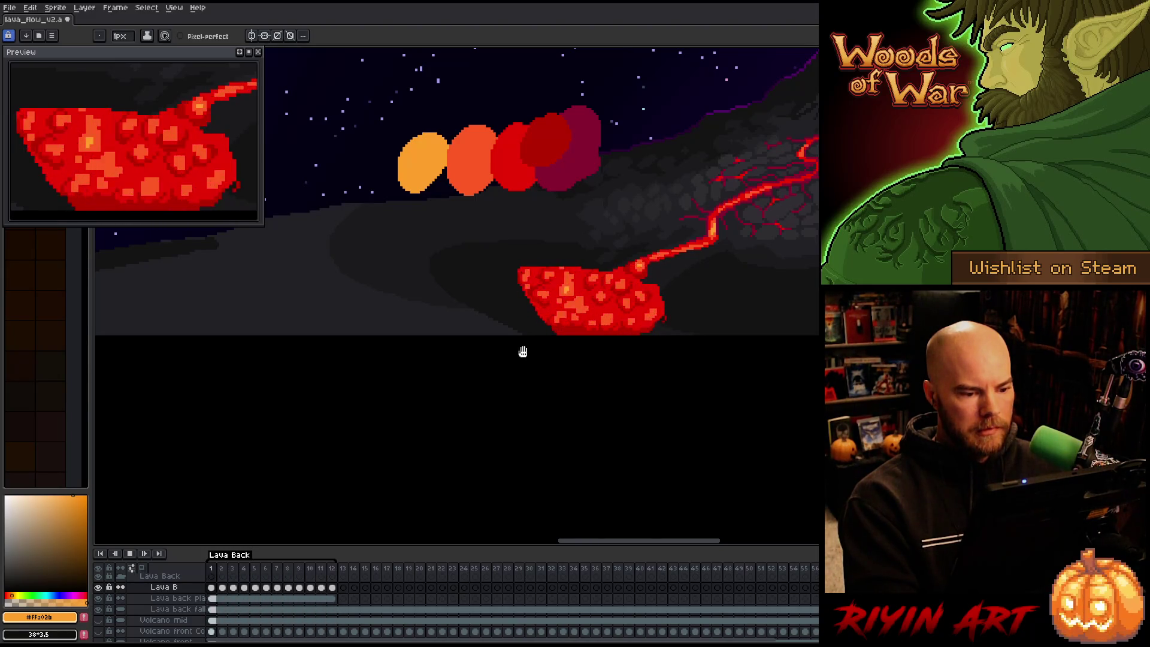
scroll(730, 208, up, 1)
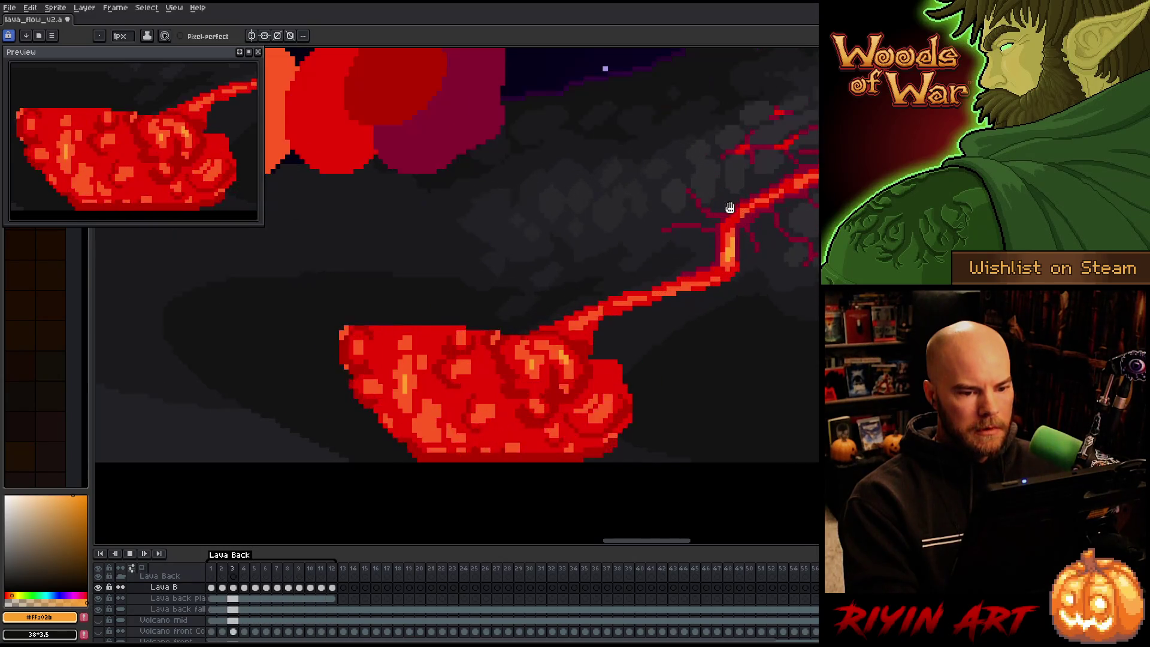
scroll(762, 286, down, 1)
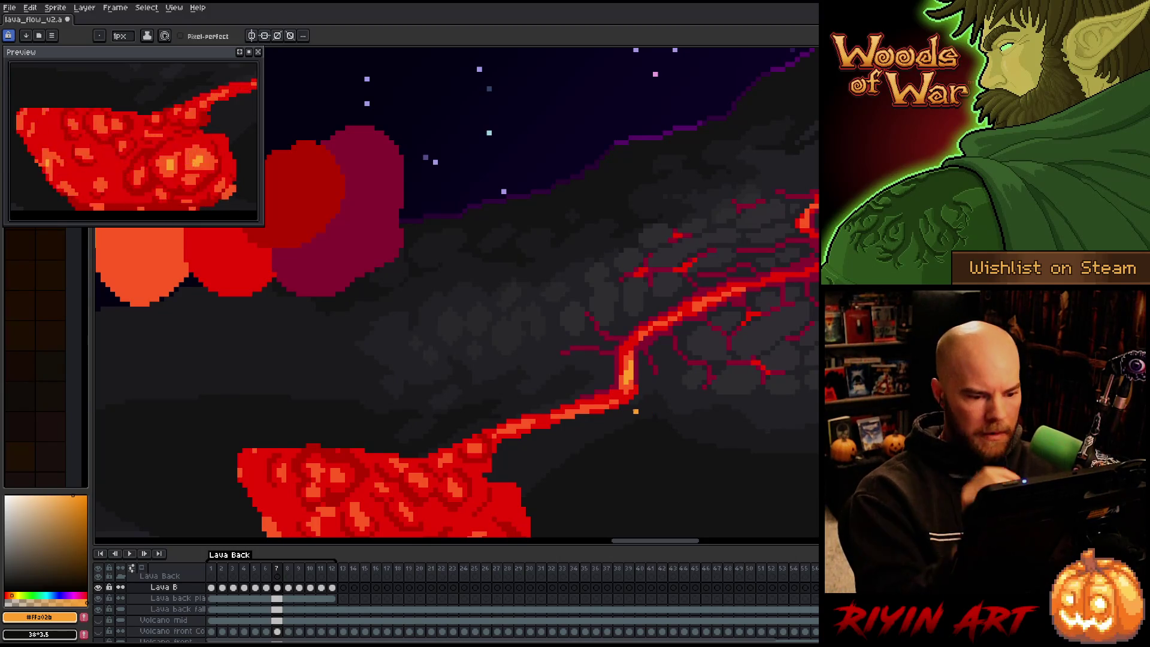
key(alt)
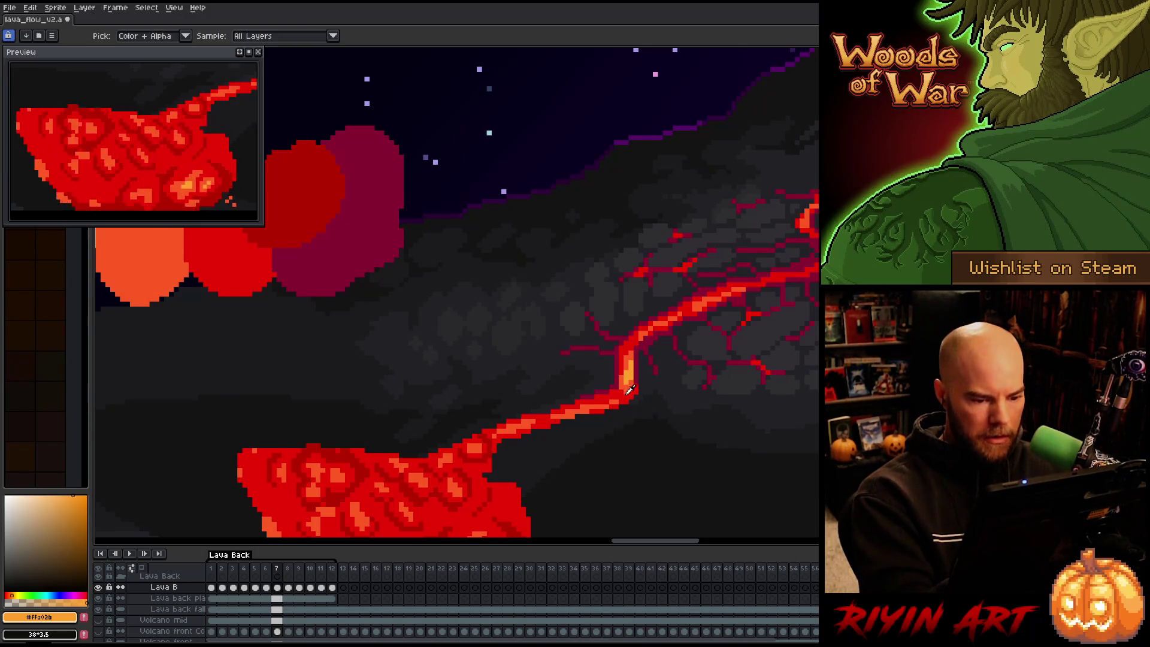
Go to Lava B frame 1, sample the lava orange, and hide the lower lava back layer
click(211, 588)
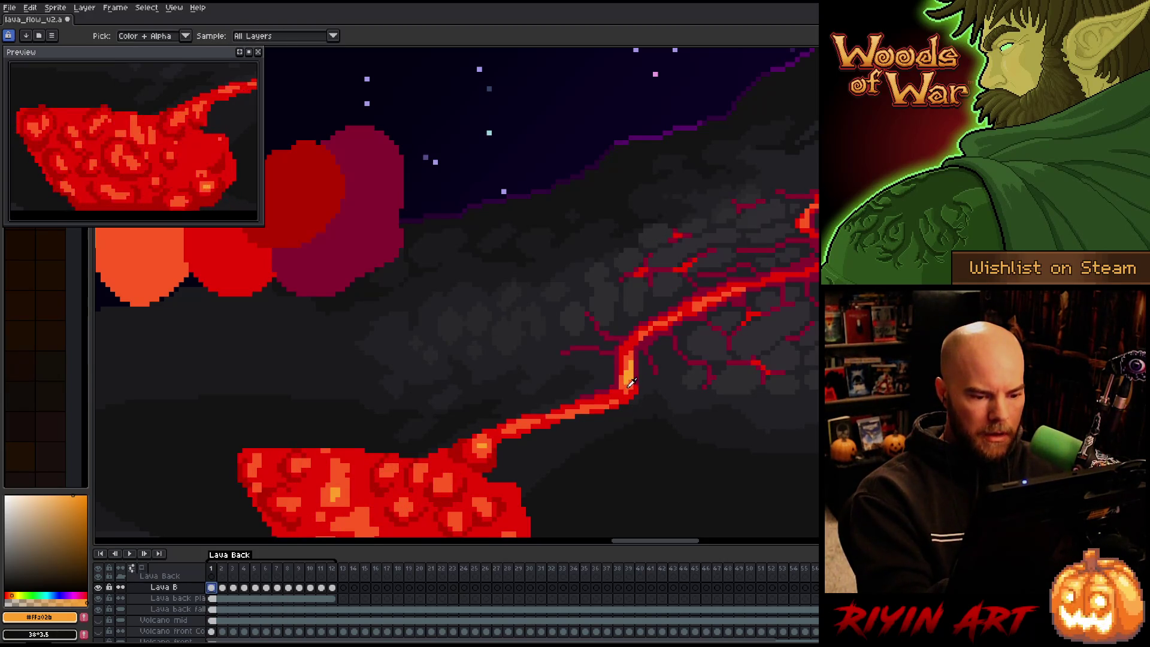
alt+click(699, 210)
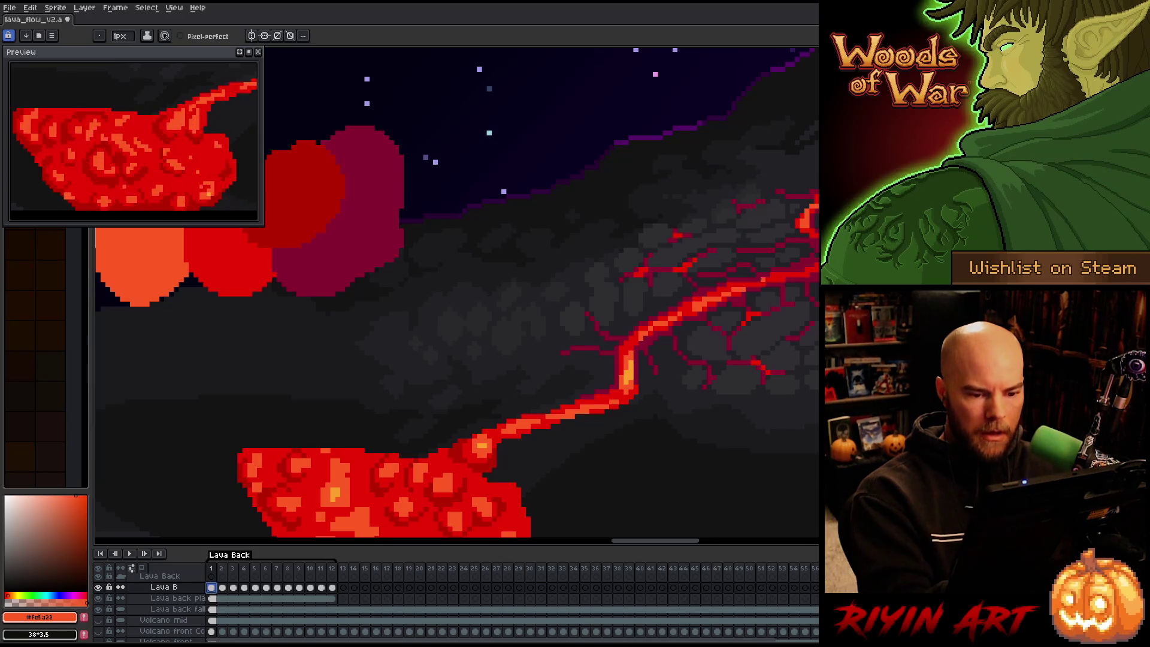
click(212, 598)
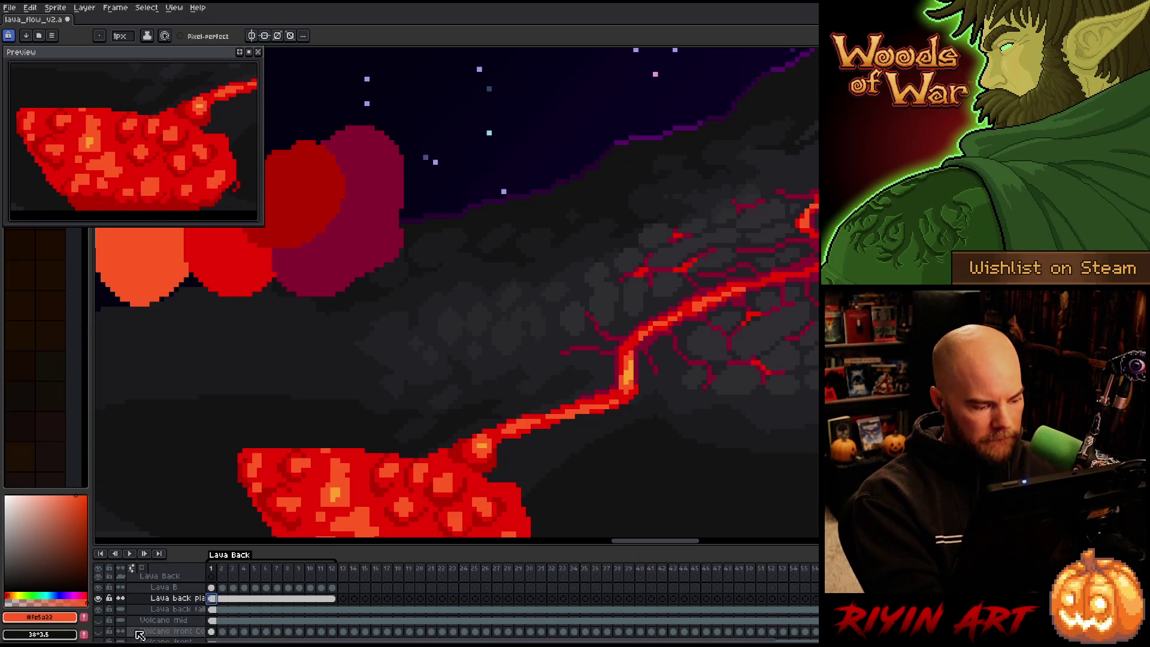
click(98, 609)
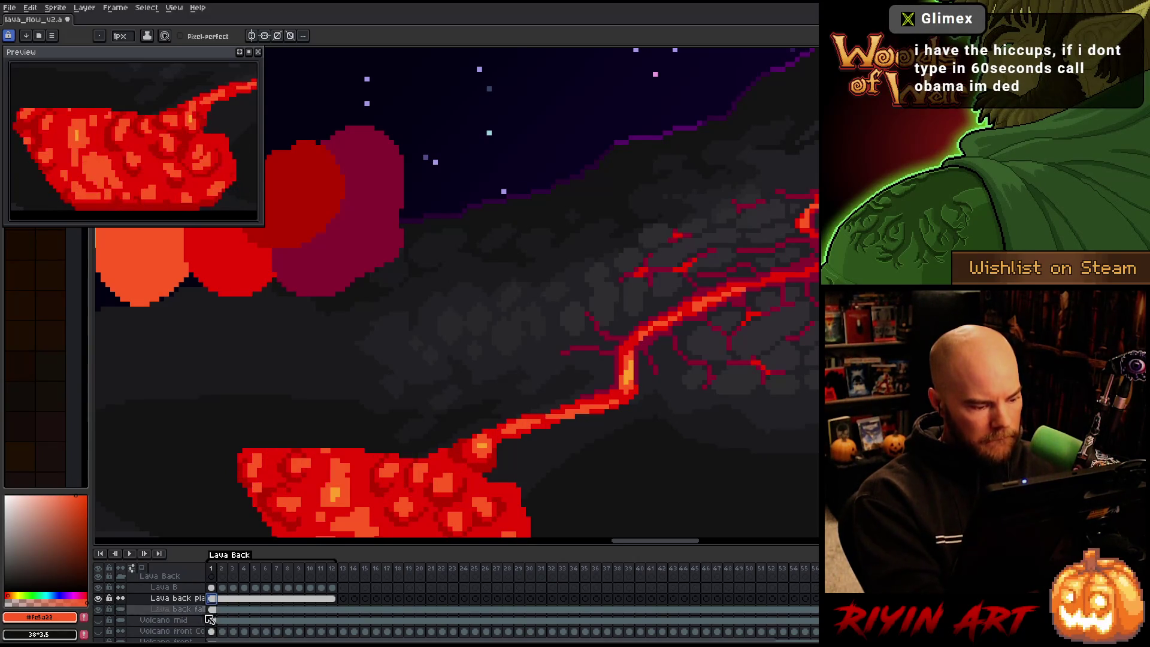
Try orange highlights along the lava stream, undo them, and reselect Lava B frame 1
alt+click(575, 407)
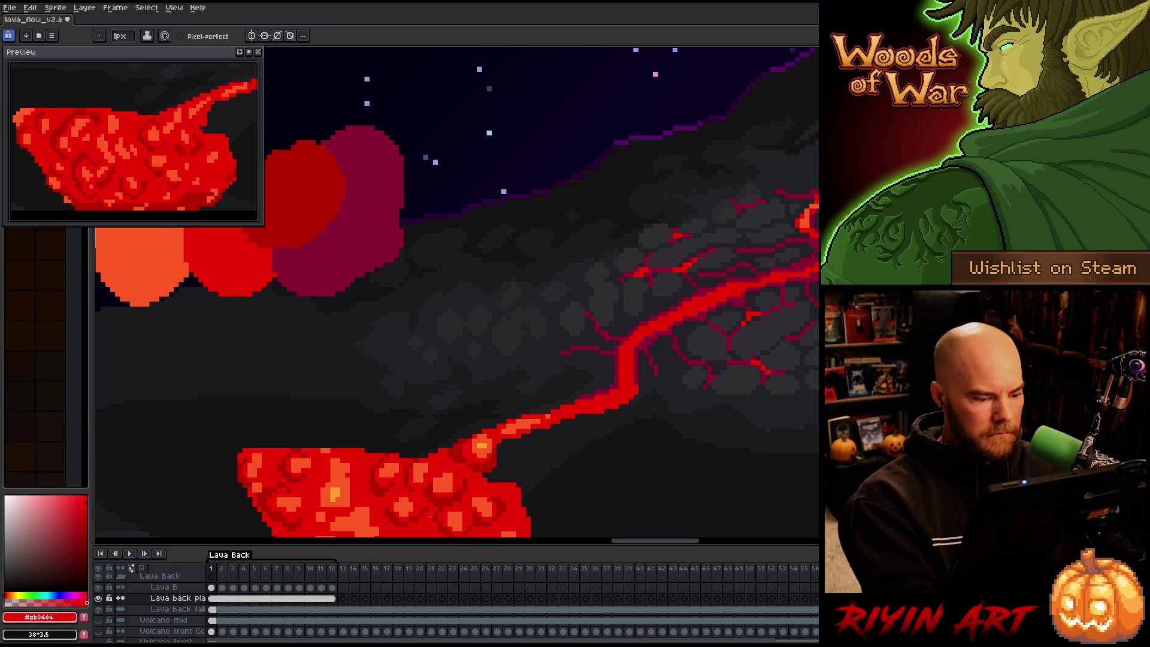
alt+click(586, 401)
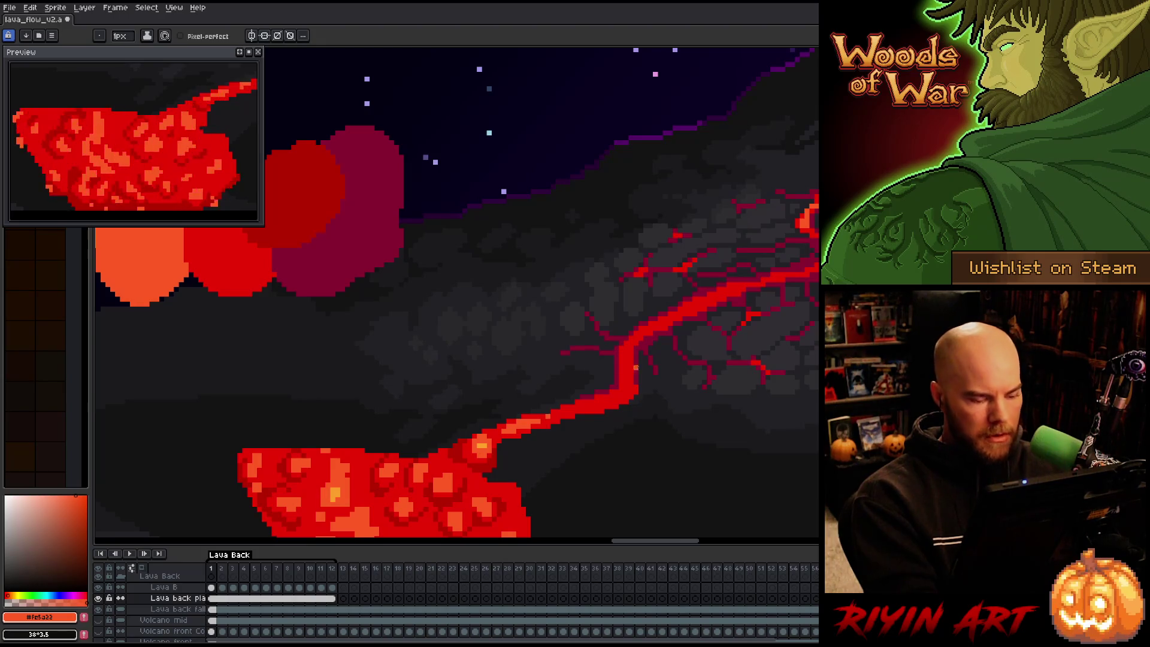
drag(551, 416, 604, 396)
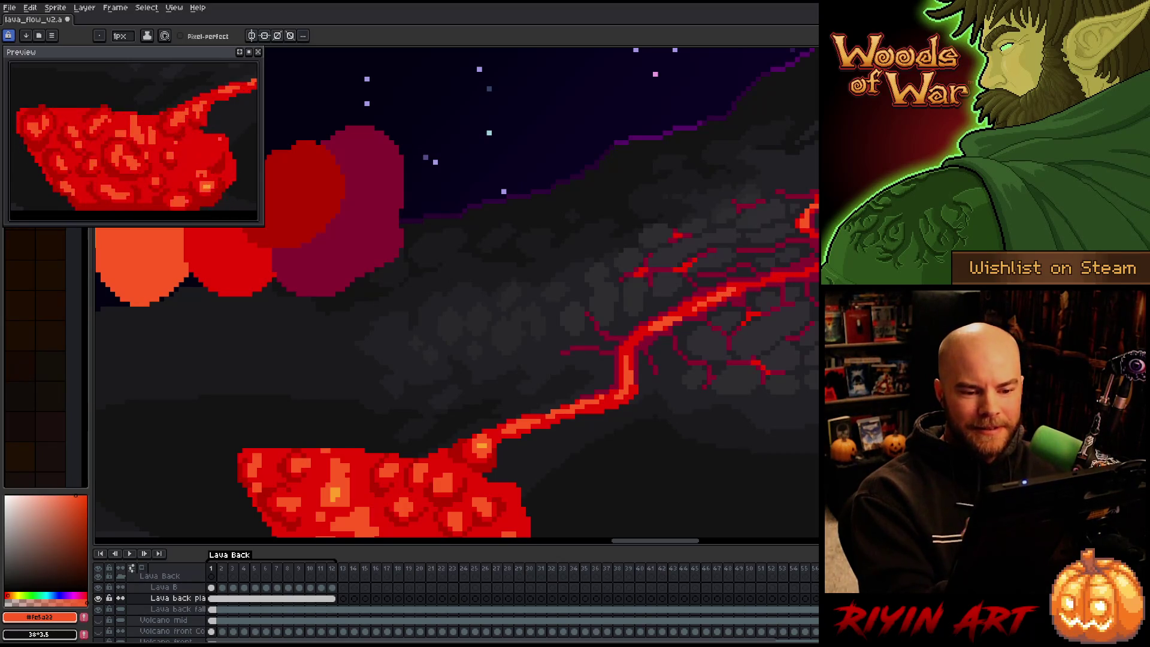
key(ctrl+z)
key(ctrl+z)
click(217, 590)
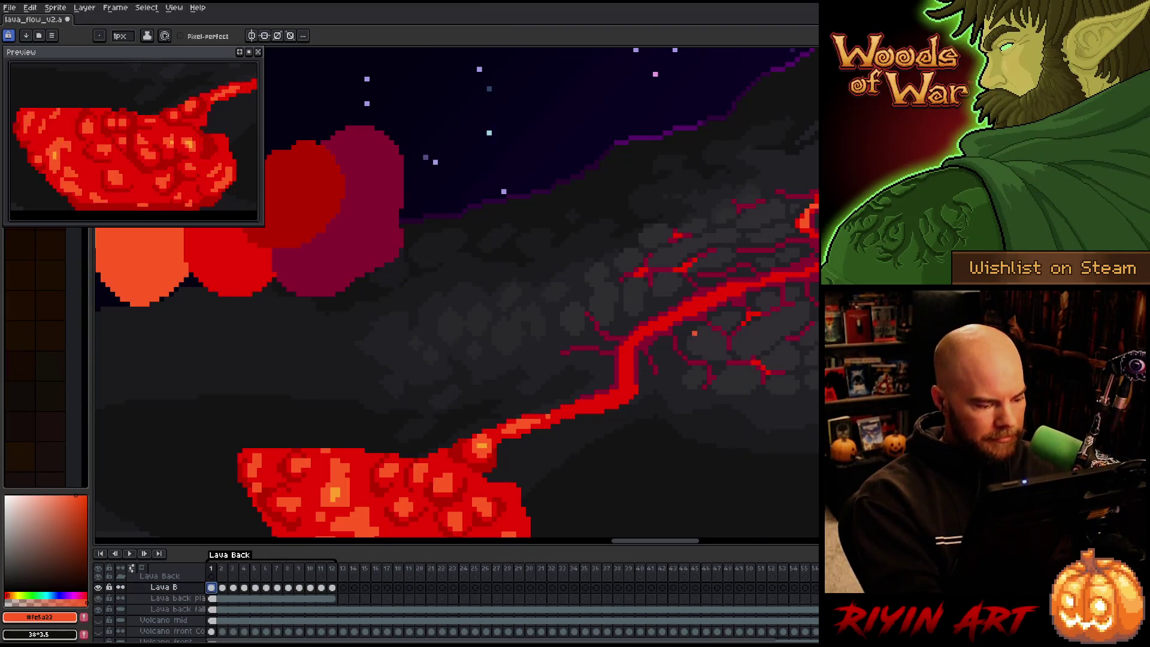
Paint an orange highlight down the lava stream and undo the extra stroke above it
drag(627, 356, 623, 386)
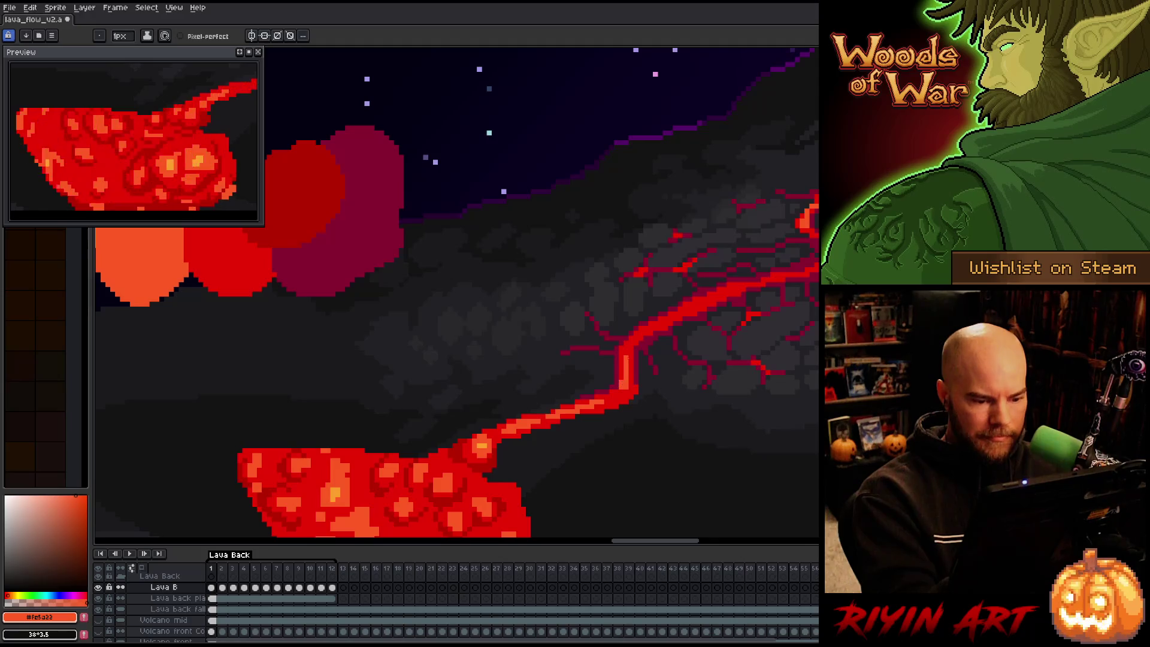
drag(642, 337, 675, 314)
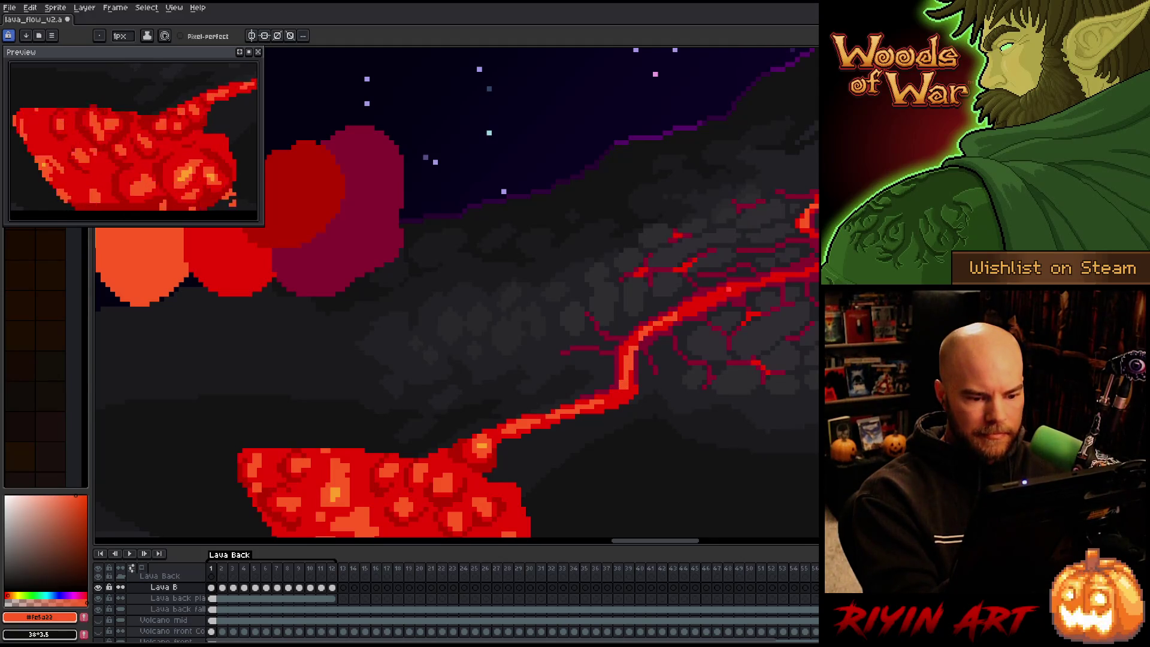
key(ctrl+z)
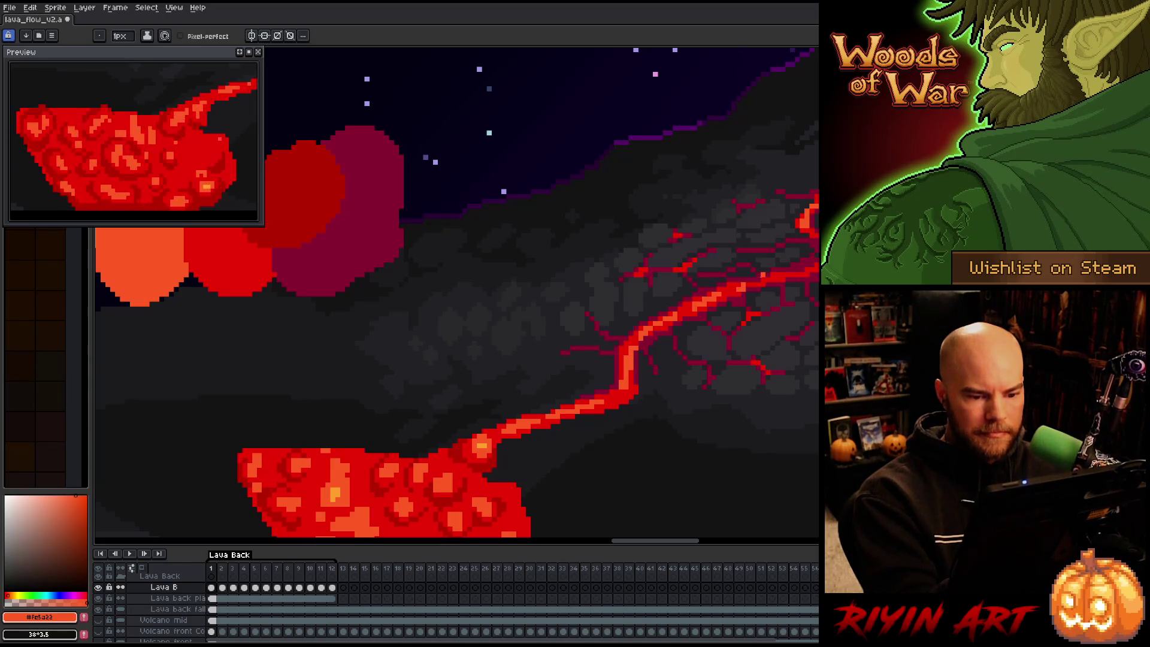
Flip back and forth through frames 1–3 to compare the lava stream
key(period)
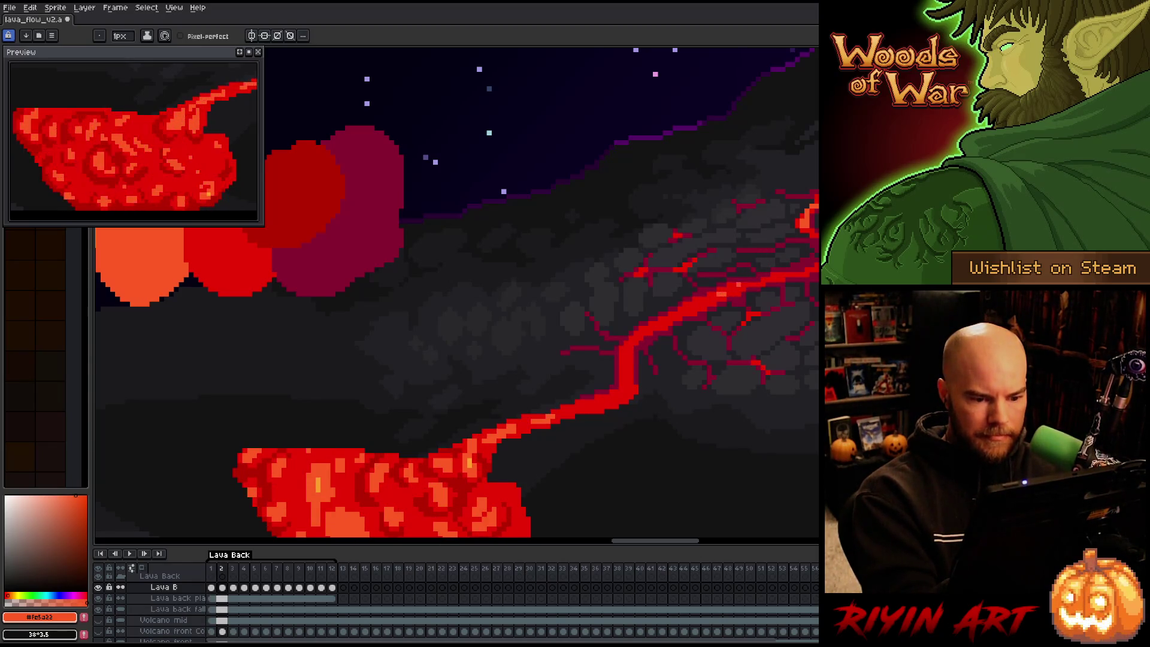
key(comma)
key(period)
key(comma)
key(period)
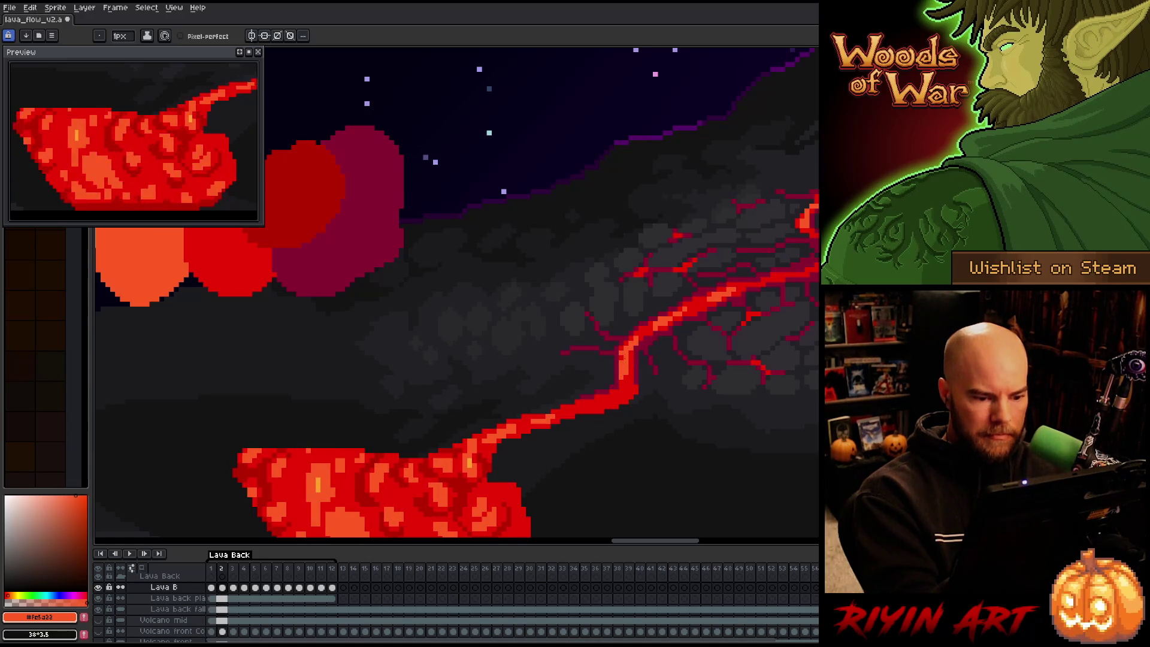
key(comma)
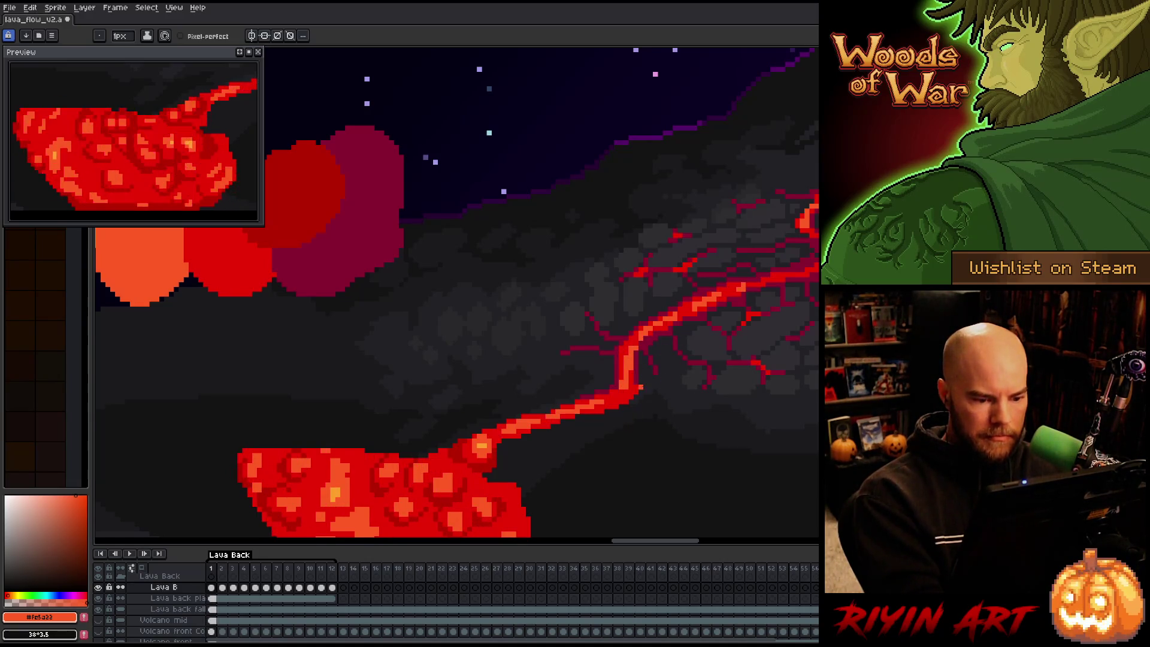
key(period)
key(comma)
key(period)
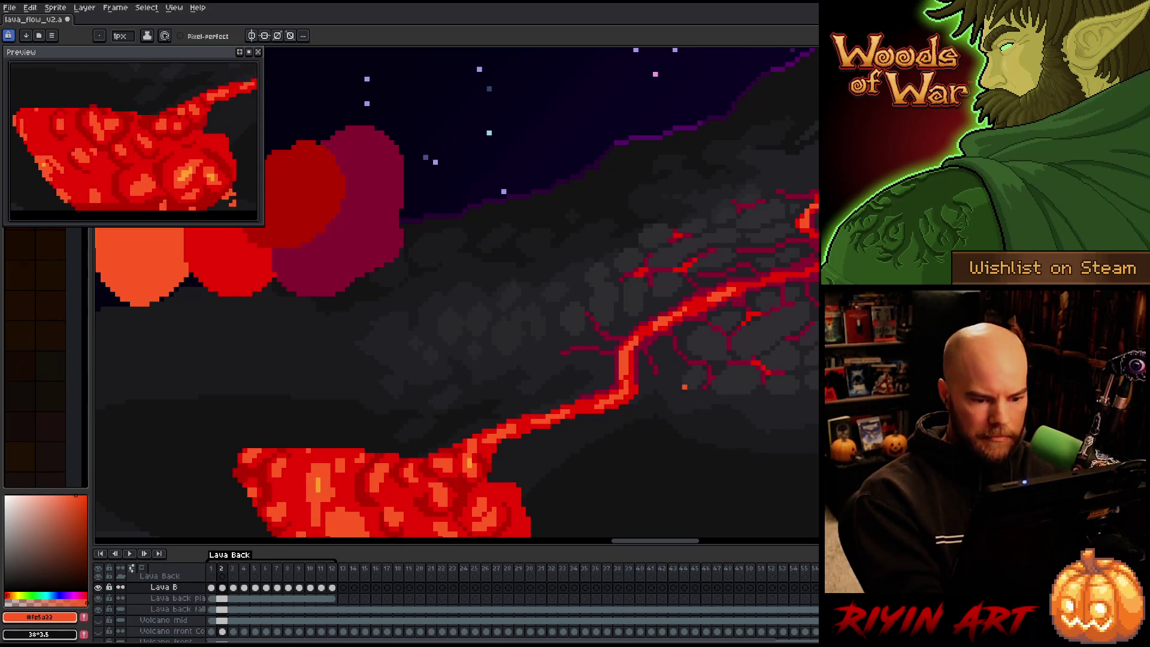
key(period)
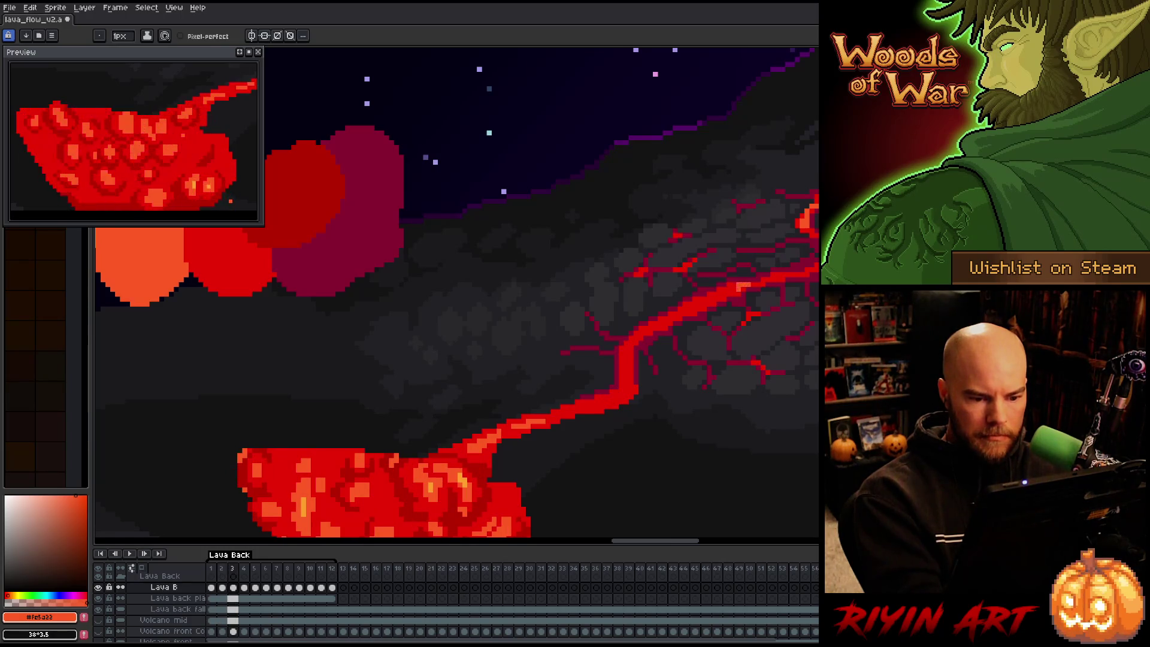
key(comma)
key(period)
key(comma)
key(period)
key(comma)
key(period)
key(comma)
key(period)
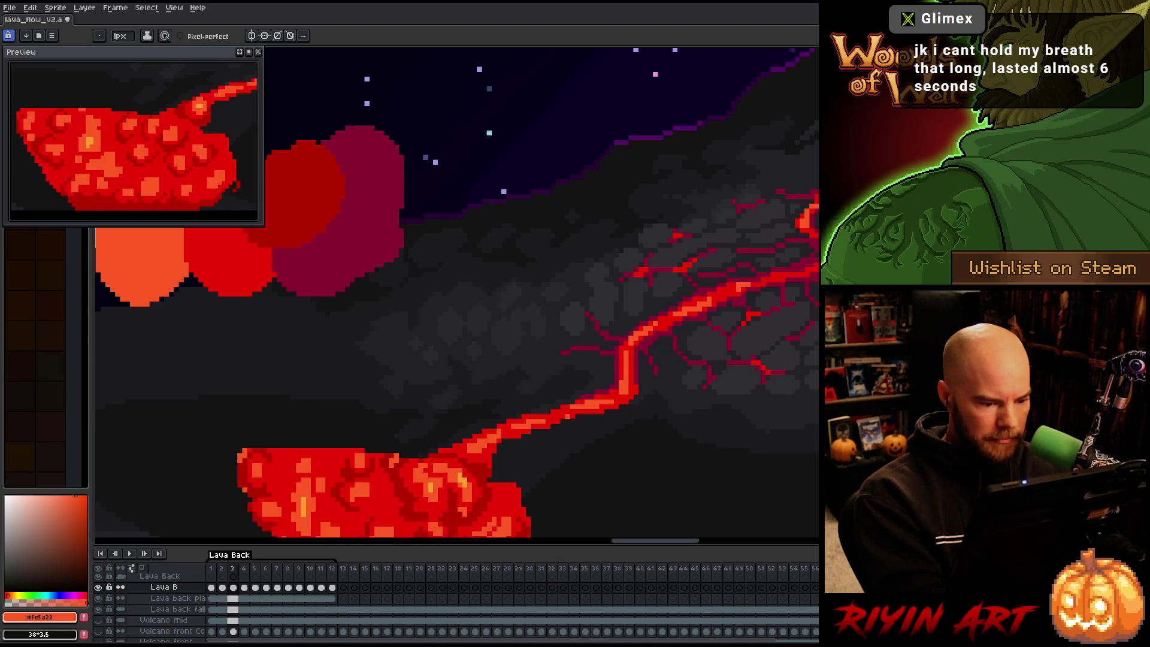
key(comma)
key(period)
key(comma)
key(period)
key(comma)
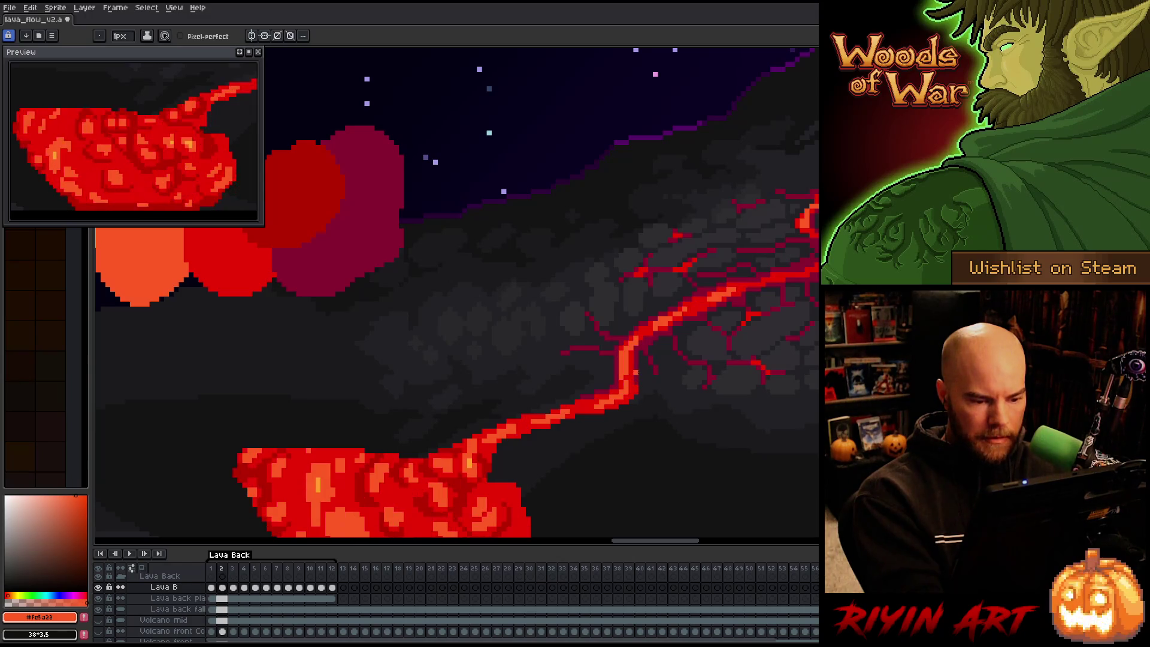
key(period)
key(comma)
key(period)
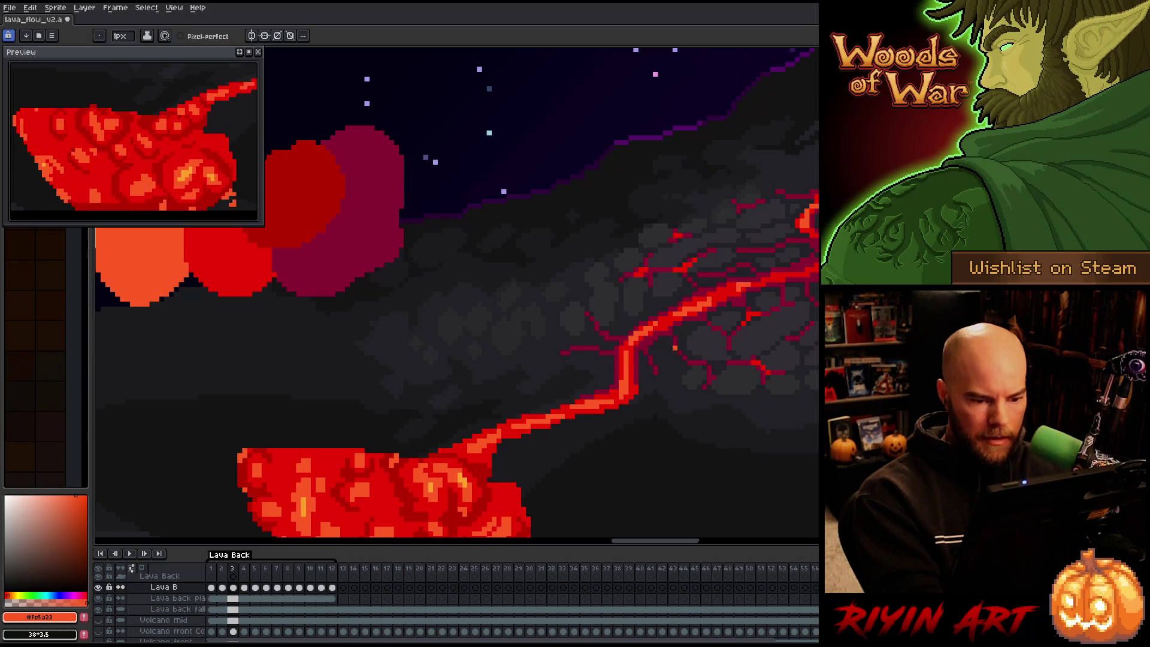
Step ahead to frame 5, comparing each neighbouring frame along the way
key(period)
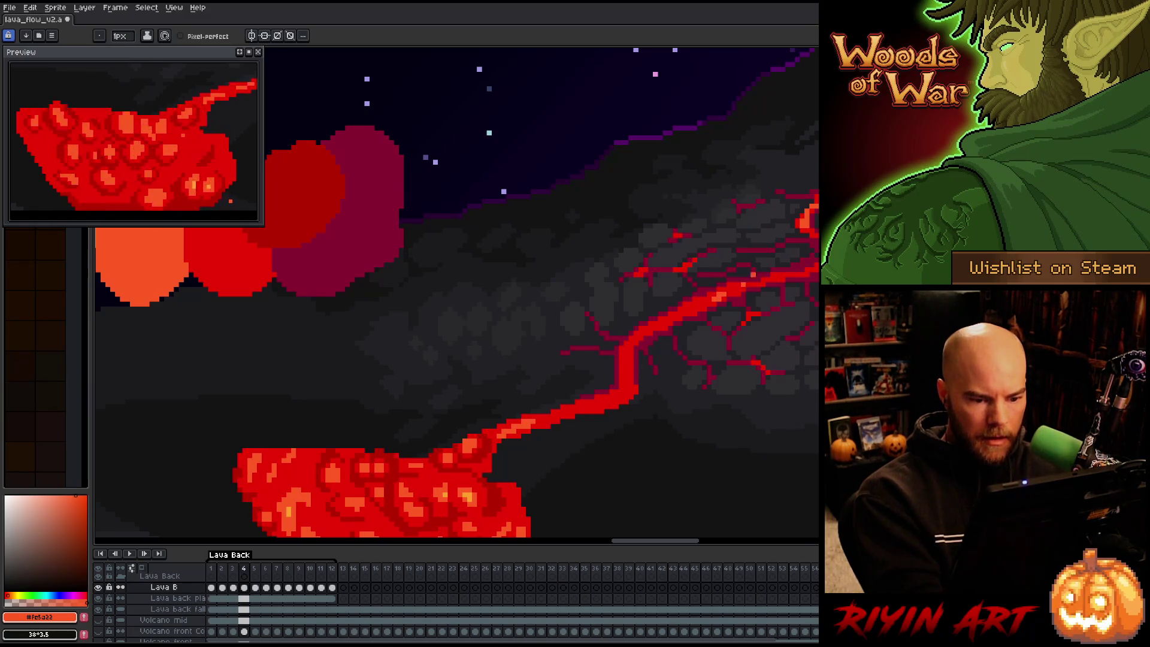
key(period)
key(comma)
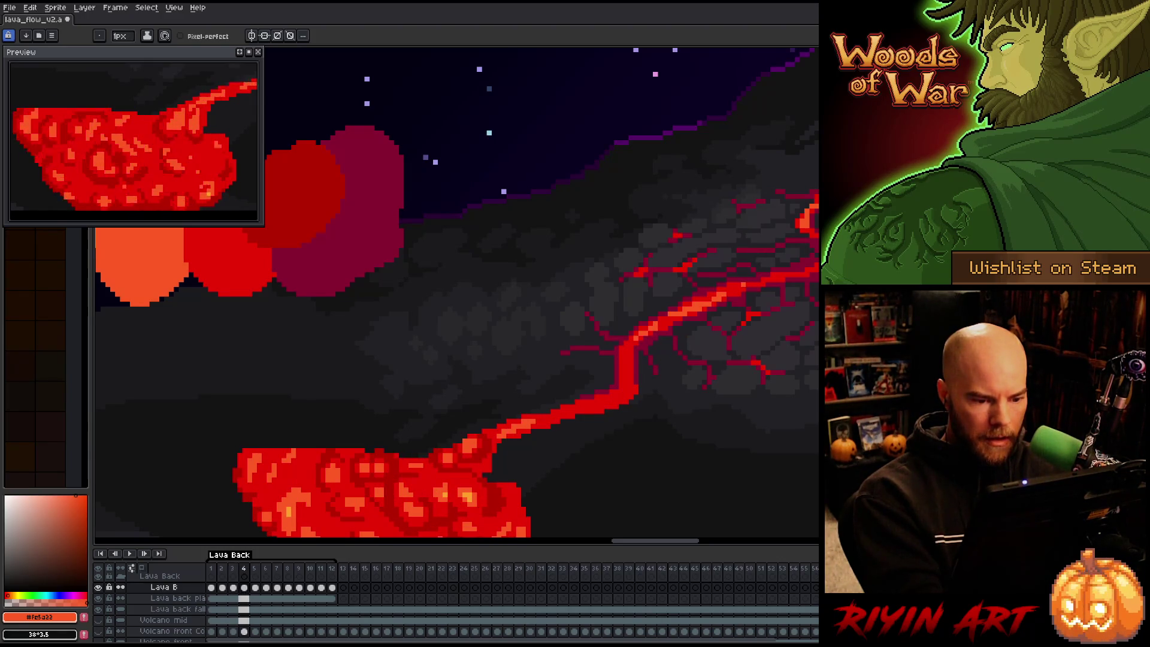
key(Right)
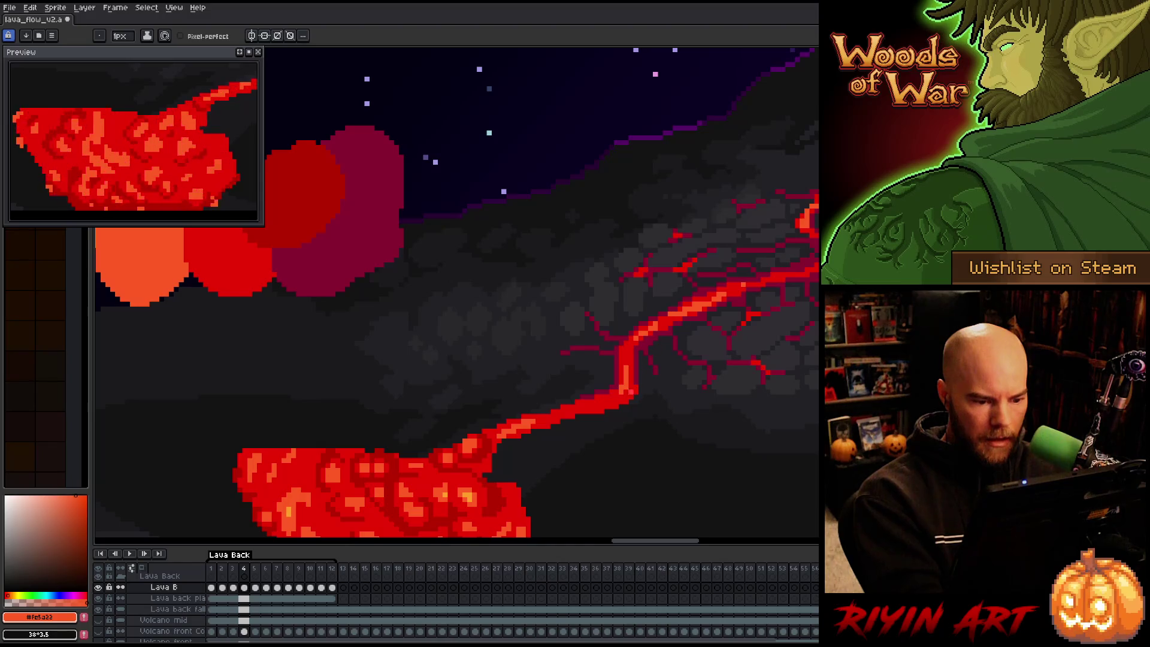
key(Right)
key(Left)
key(Right)
key(Left)
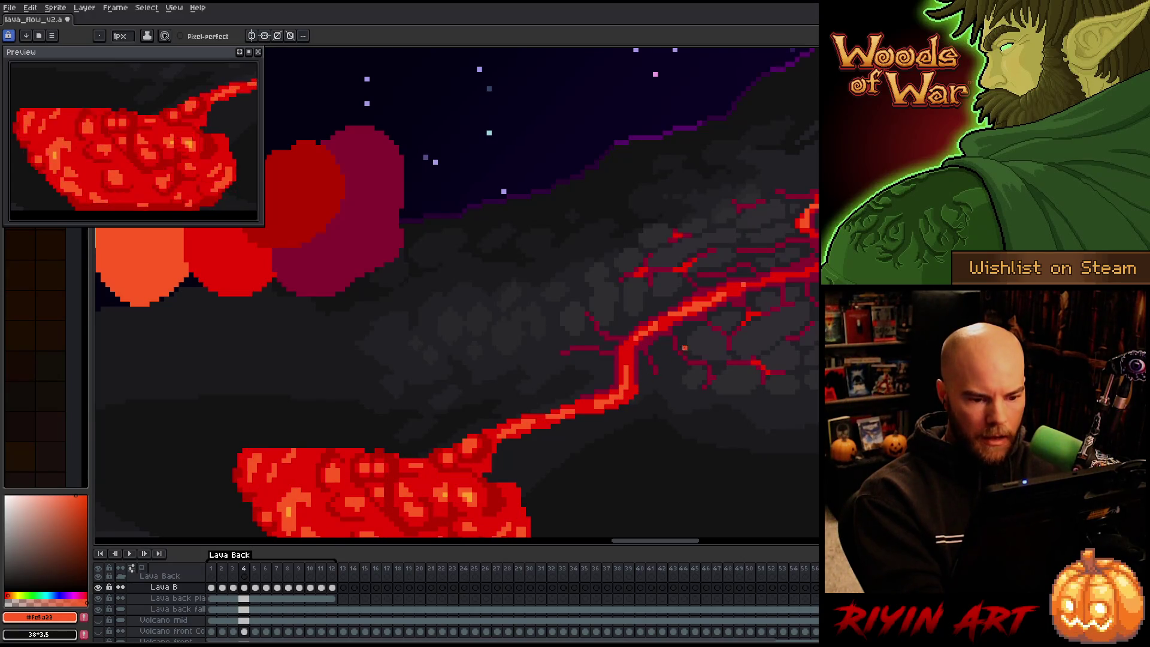
key(Right)
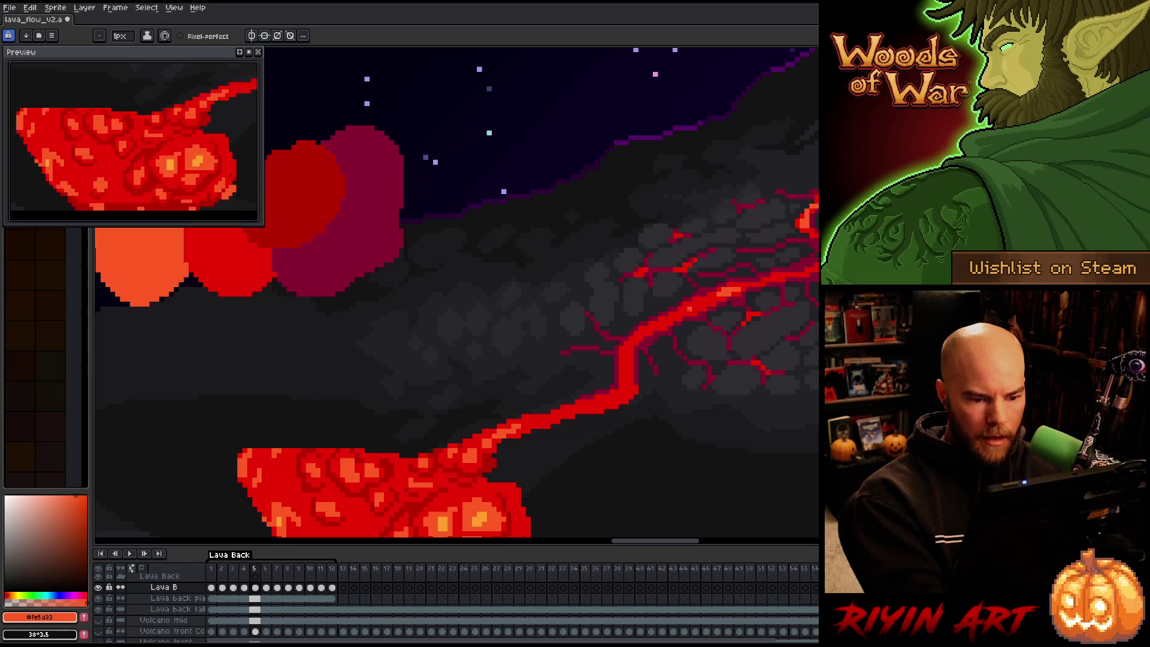
key(Right)
key(Left)
key(Right)
key(Left)
On frame 5, paint a brighter orange highlight down the lava stream and check it
drag(630, 341, 622, 381)
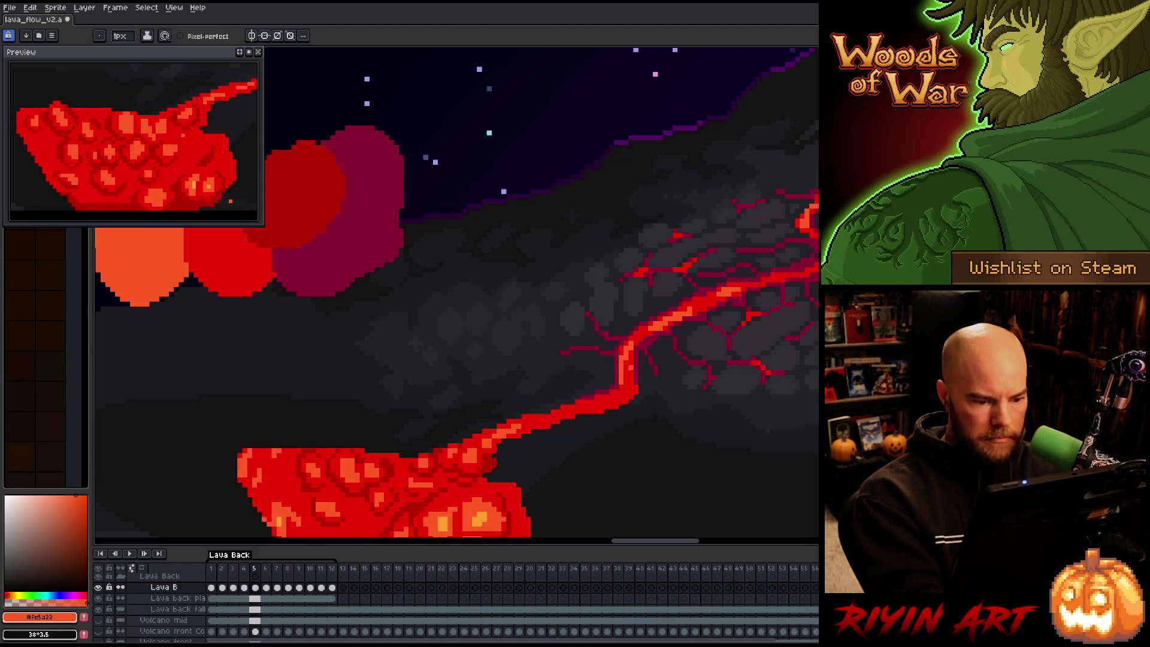
key(Right)
key(Left)
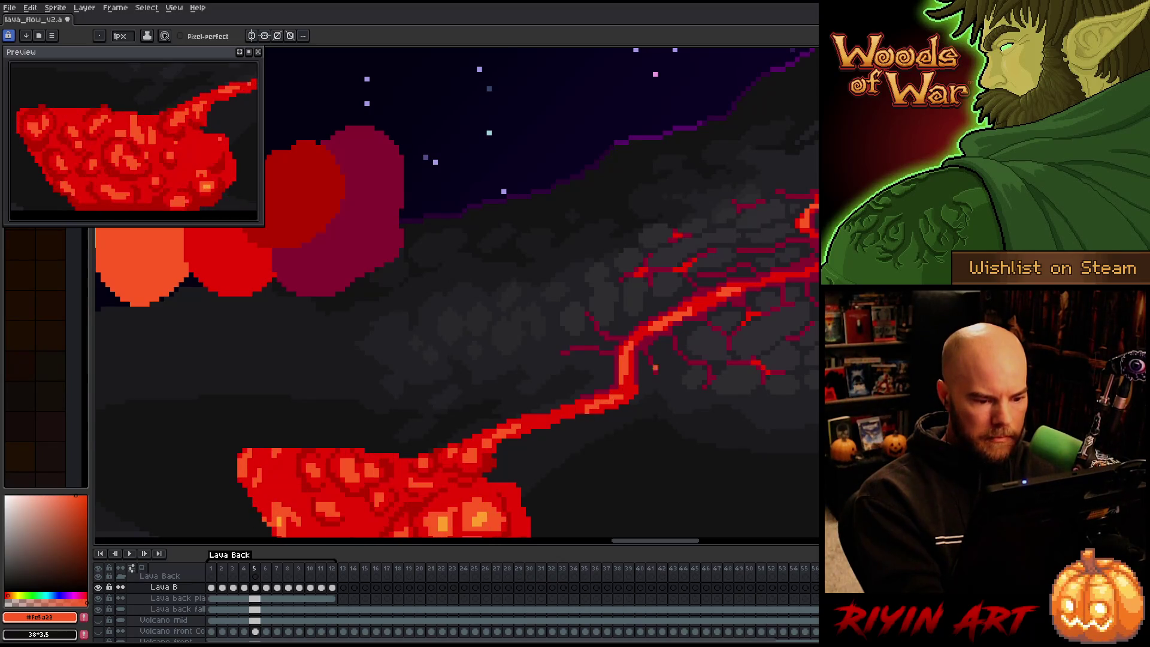
key(Right)
key(Left)
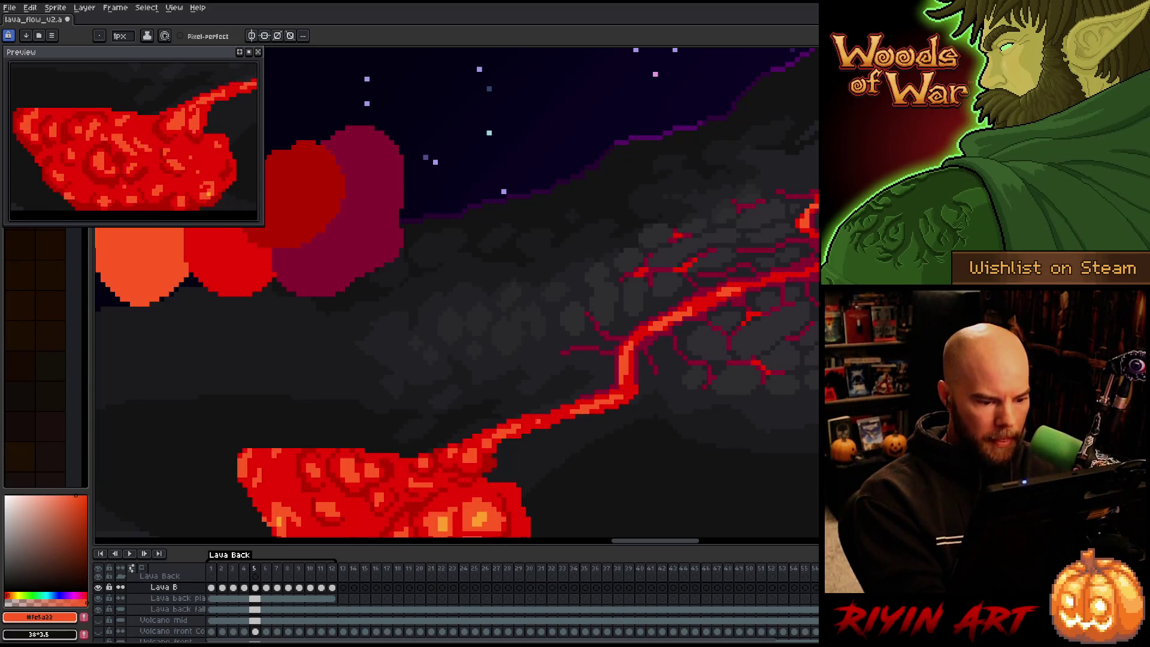
key(Right)
key(Left)
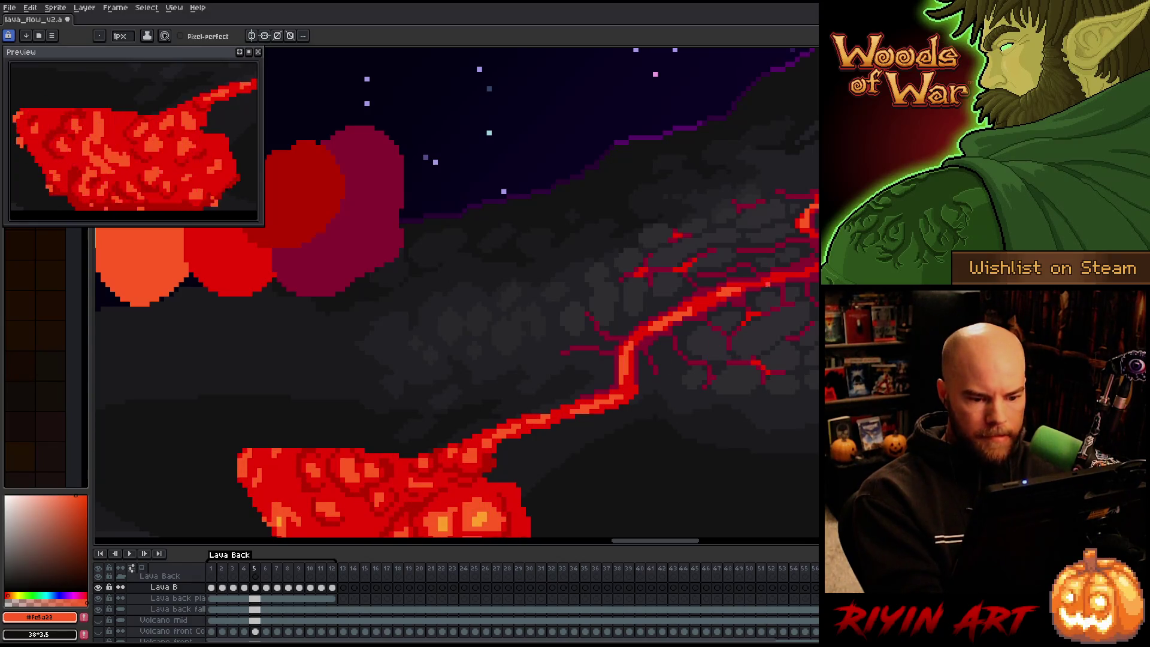
On frame 6, add orange highlights along the lava crack and the stream
key(Right)
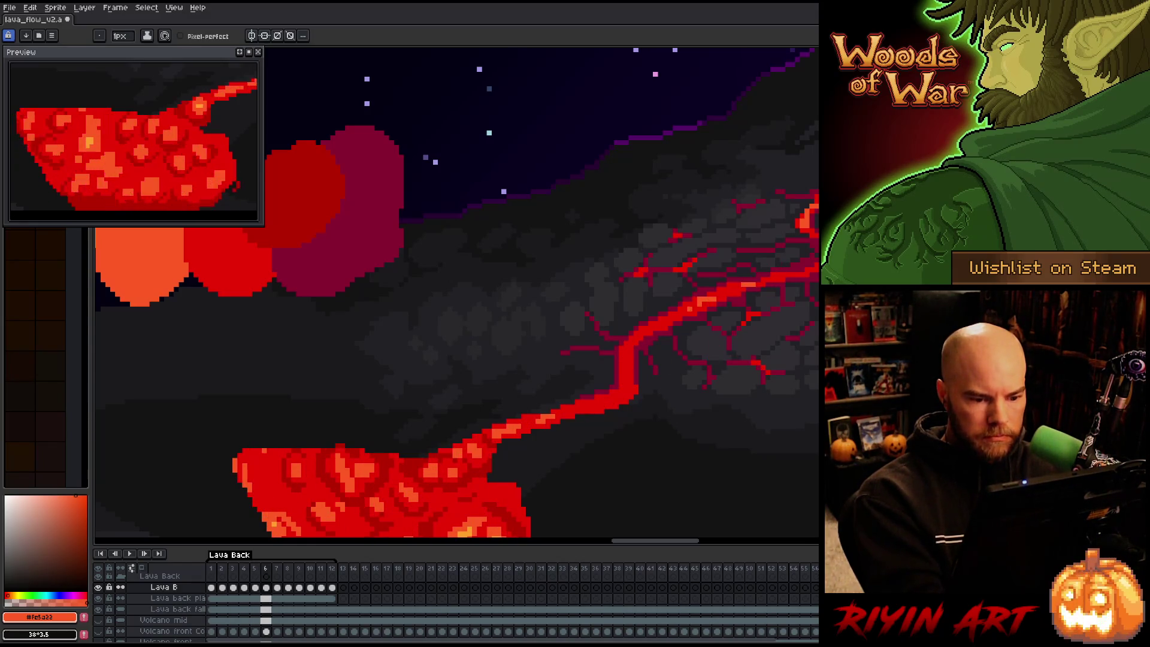
drag(645, 328, 617, 367)
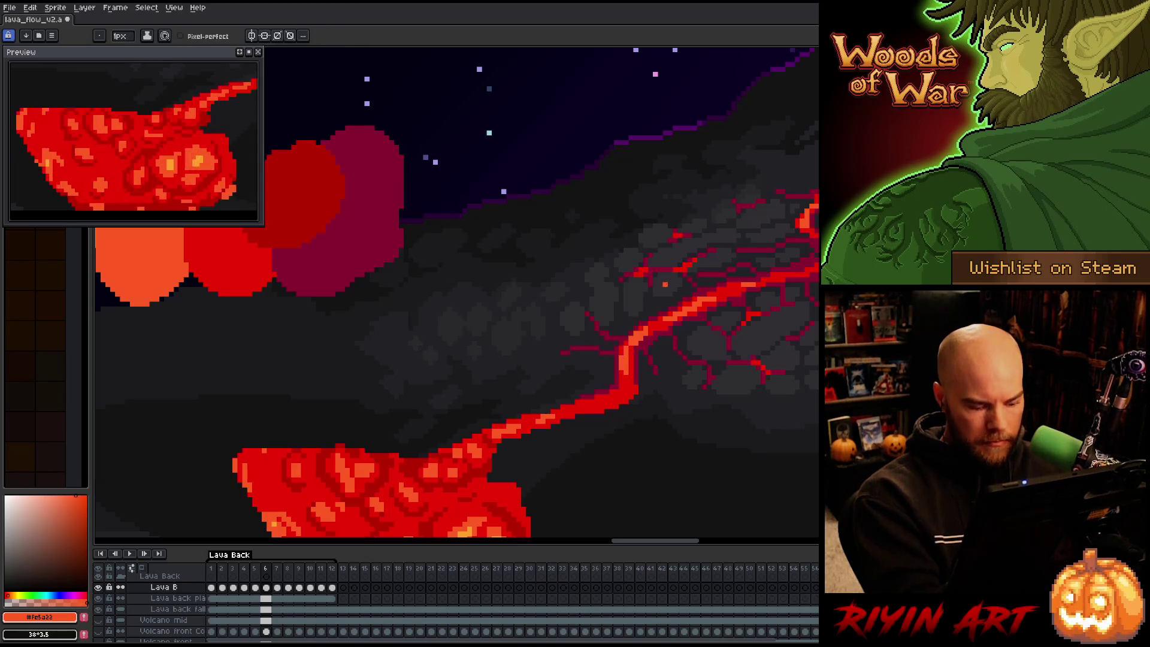
mouse_move(626, 380)
mouse_down()
mouse_move(623, 396)
mouse_move(562, 412)
mouse_up()
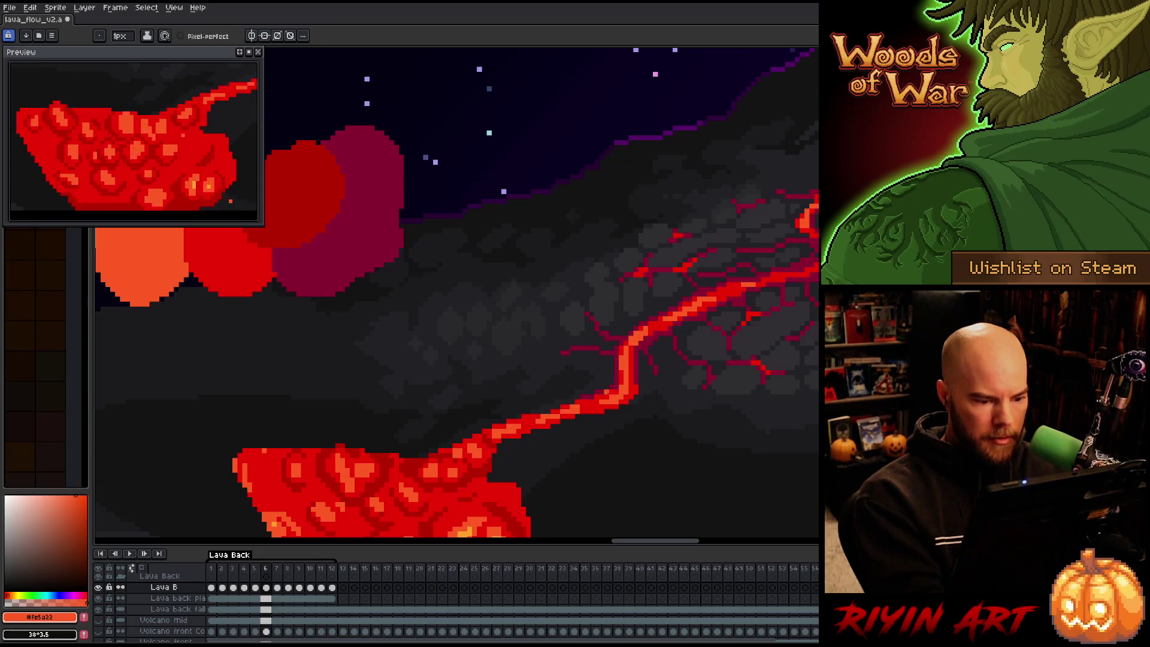
key(Right)
key(Left)
Flip between frames 6 and 7 to compare the lava motion
key(Right)
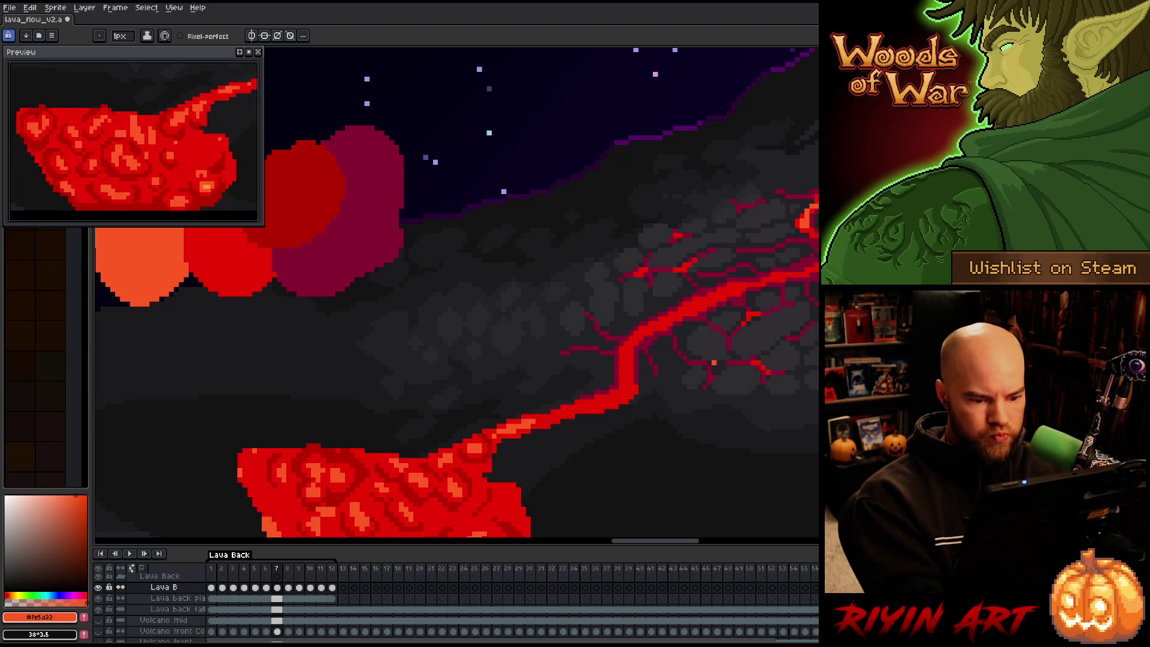
key(Left)
key(Right)
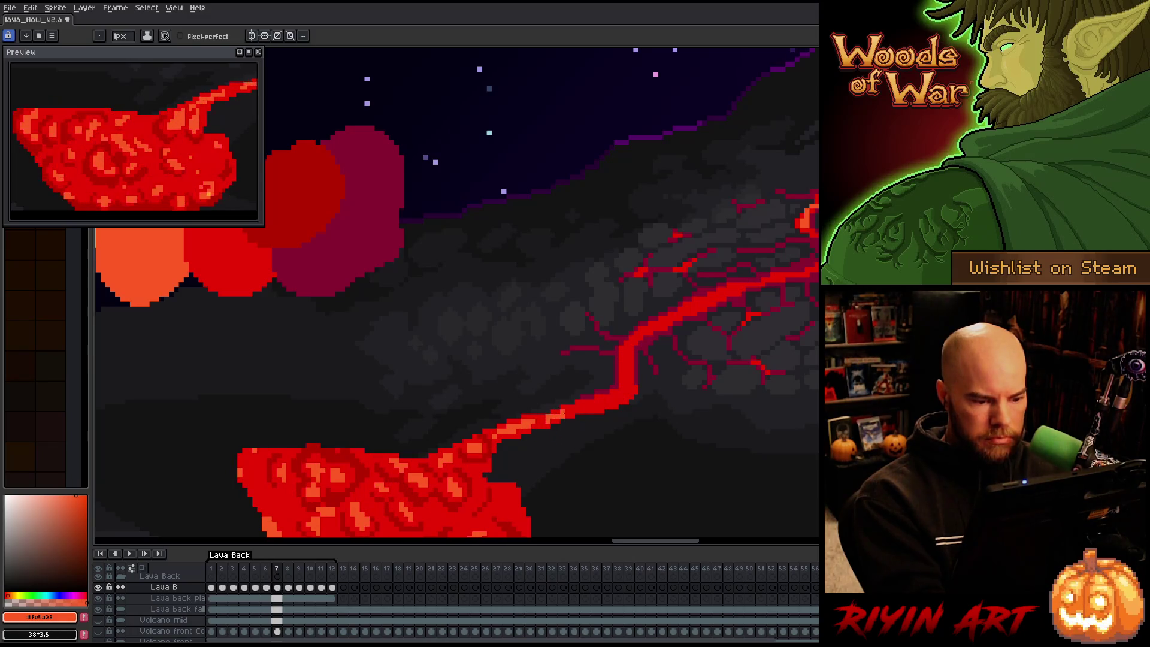
key(Left)
key(Right)
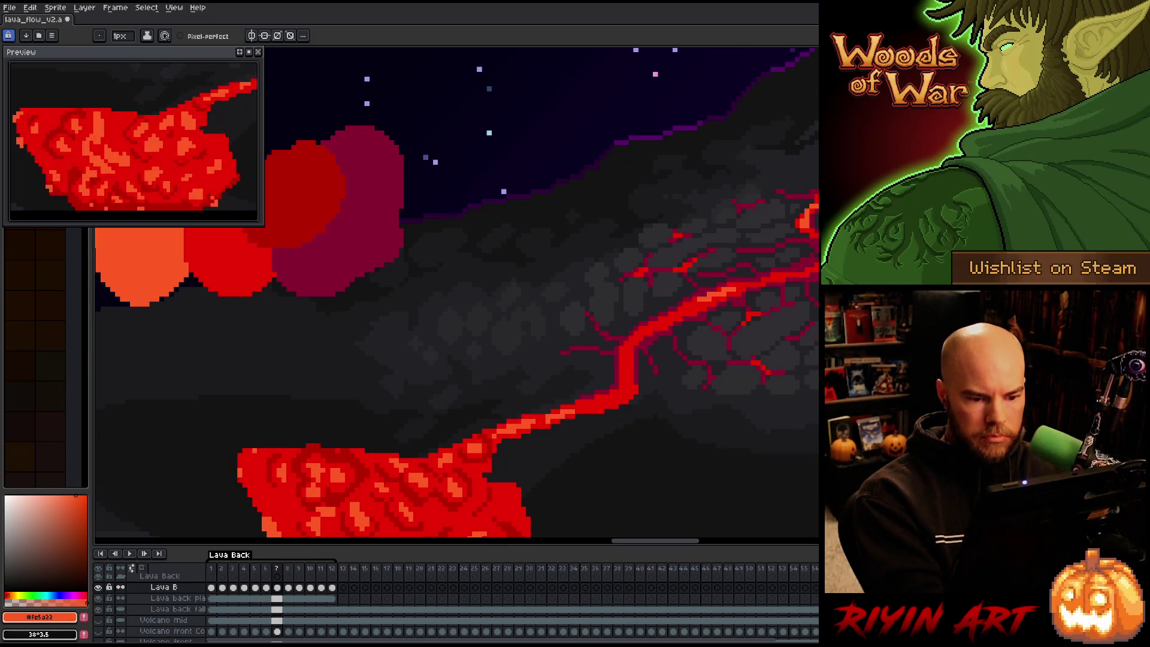
key(Left)
key(Right)
key(Left)
key(Right)
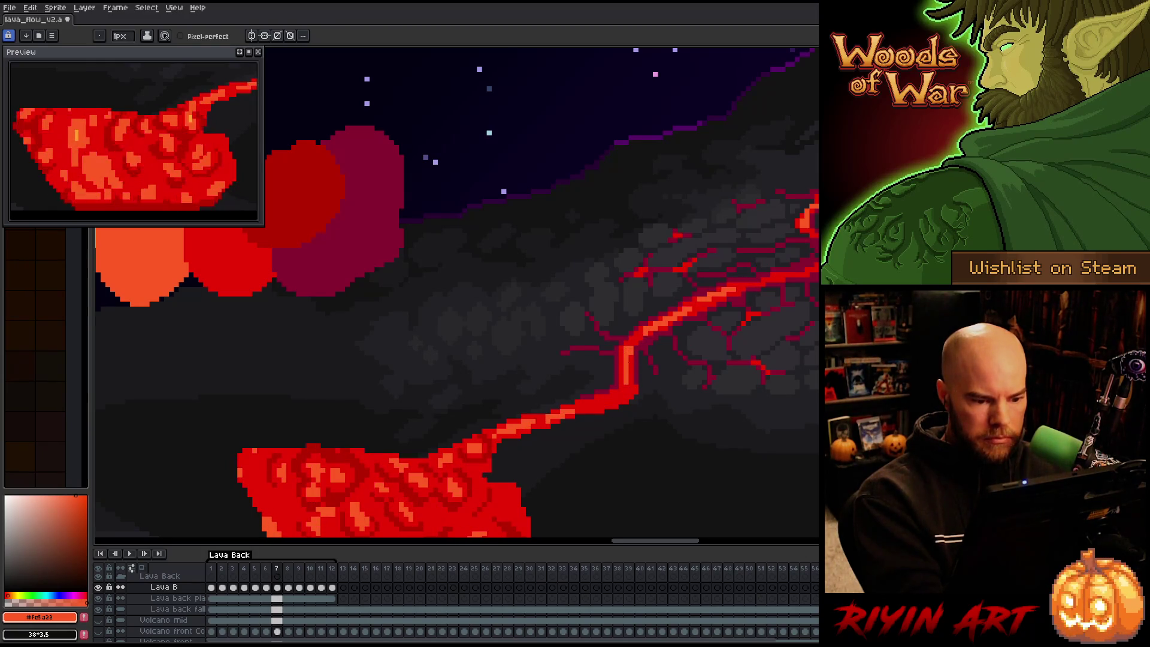
key(Left)
key(Right)
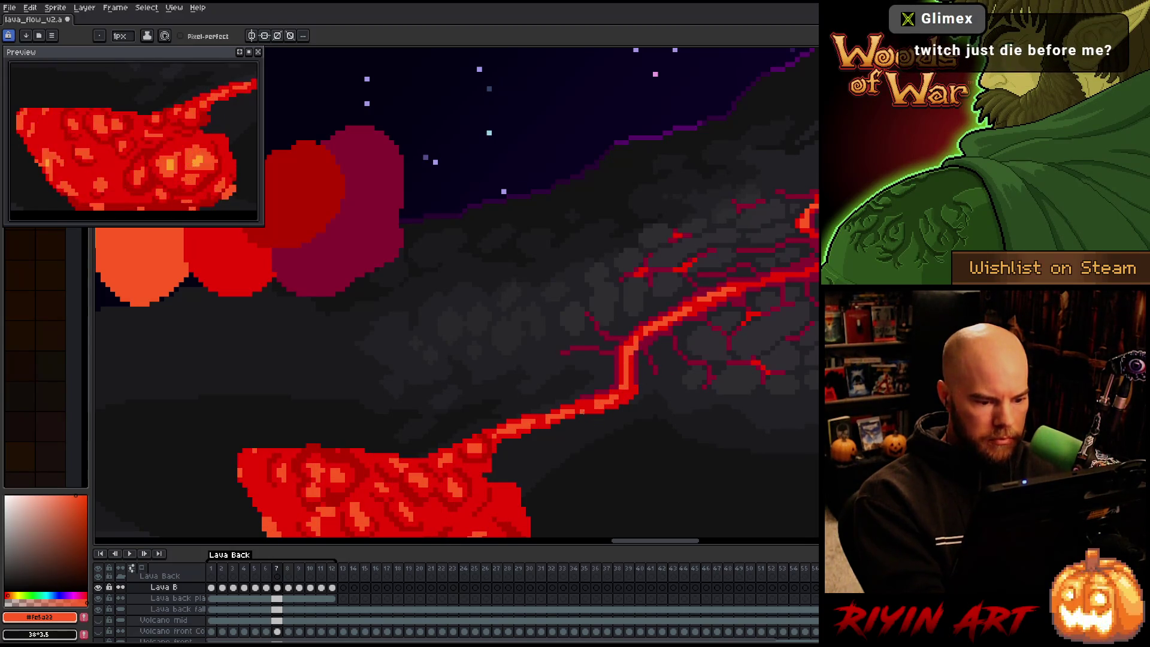
key(Right)
key(Left)
On frame 8, paint a brighter orange stroke along the lava branch
key(Right)
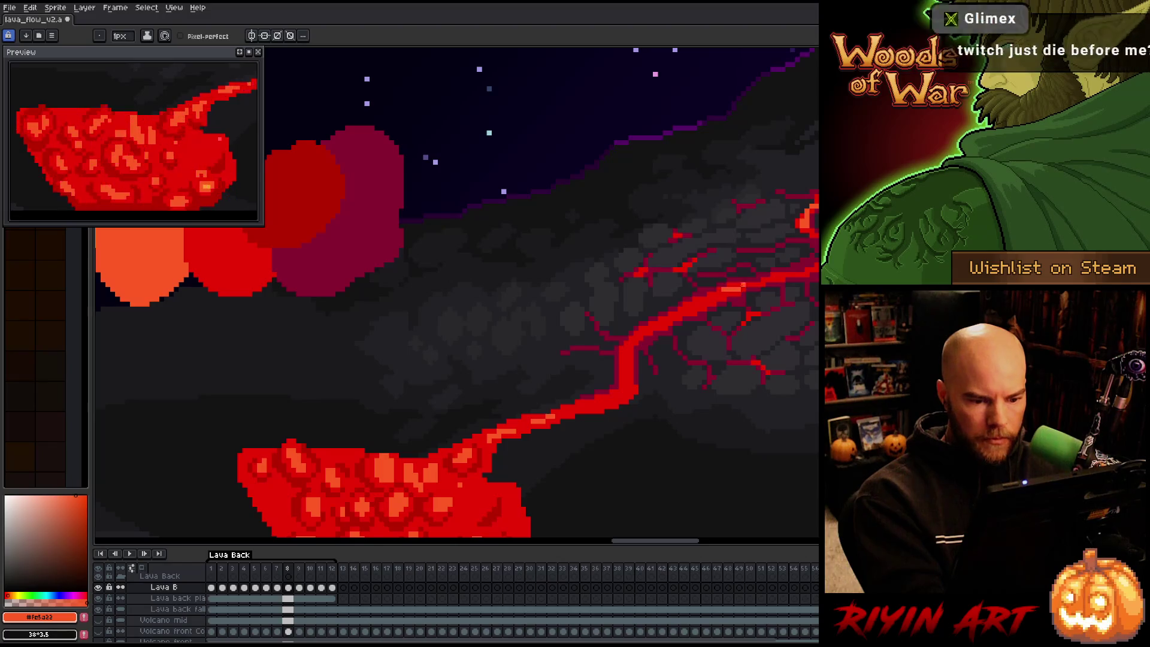
key(Left)
key(Right)
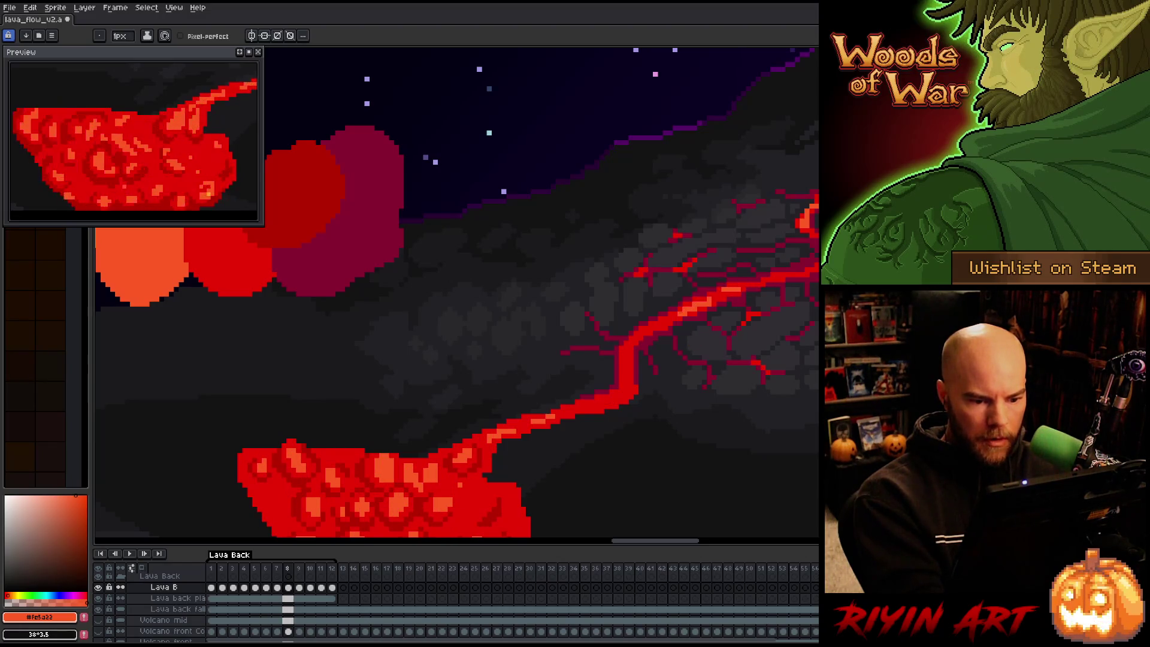
drag(631, 354, 623, 383)
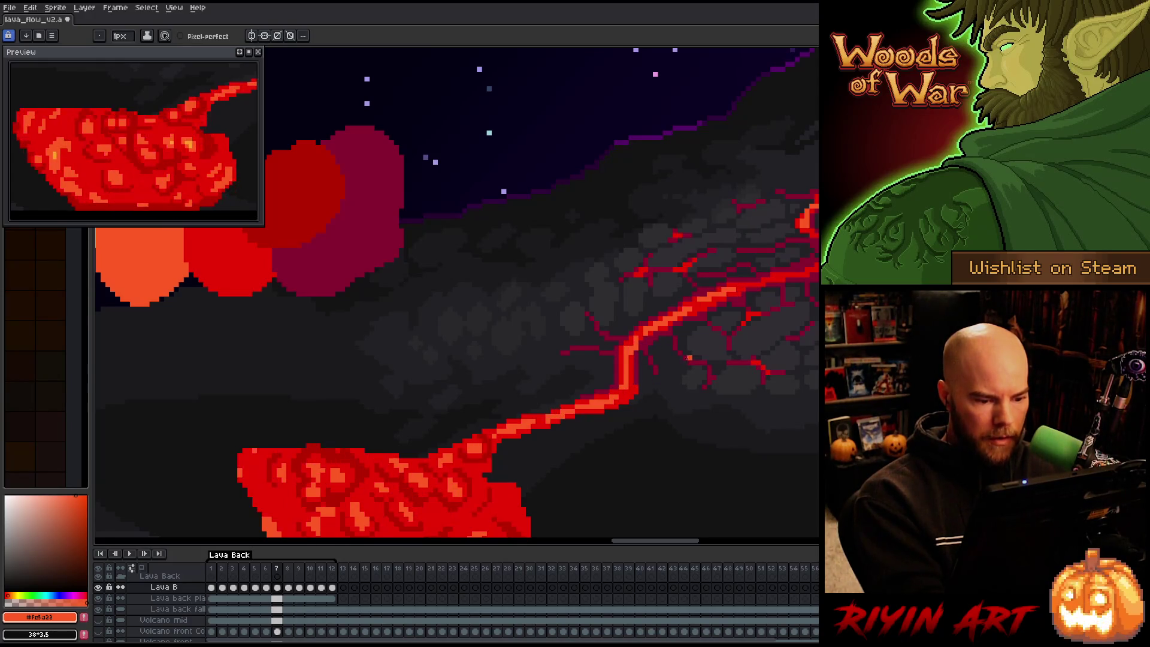
On frame 9, paint orange highlight pixels along the lava stream and check the motion
key(Right)
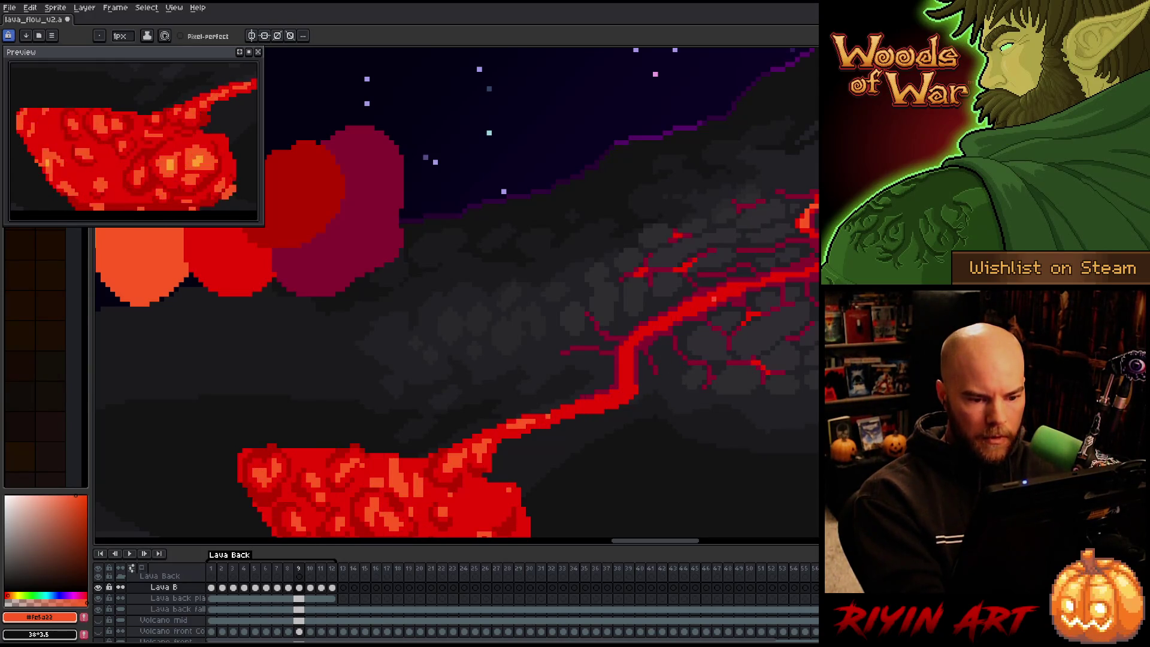
drag(662, 325, 636, 336)
key(Left)
key(Right)
key(b)
key(e)
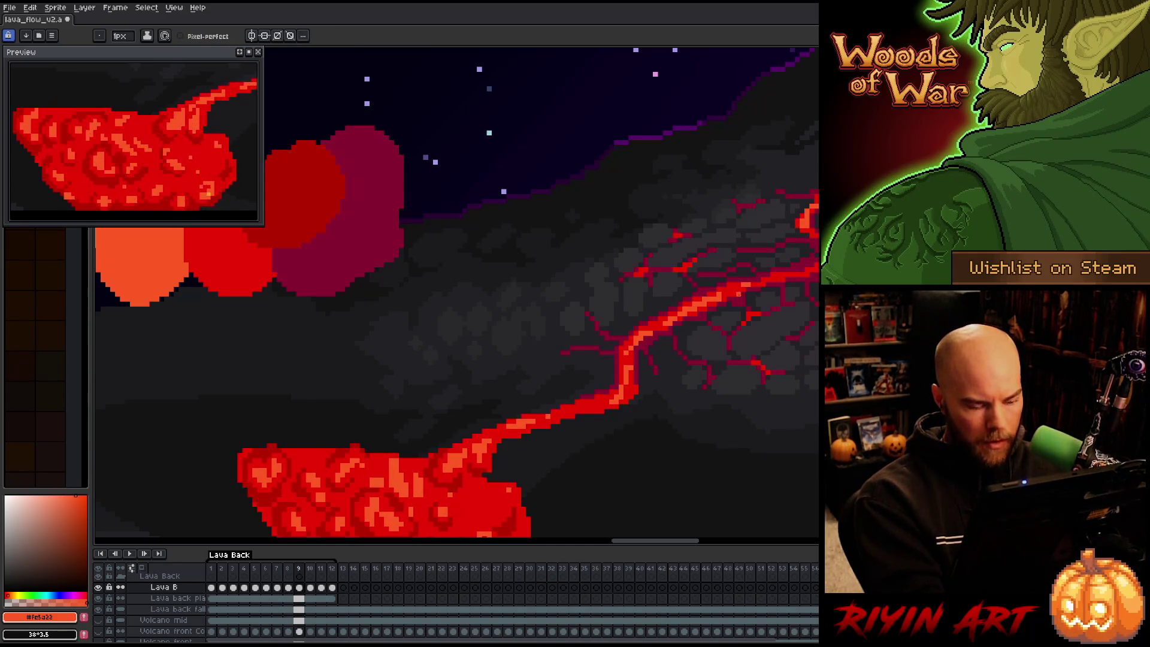
key(Left)
key(Right)
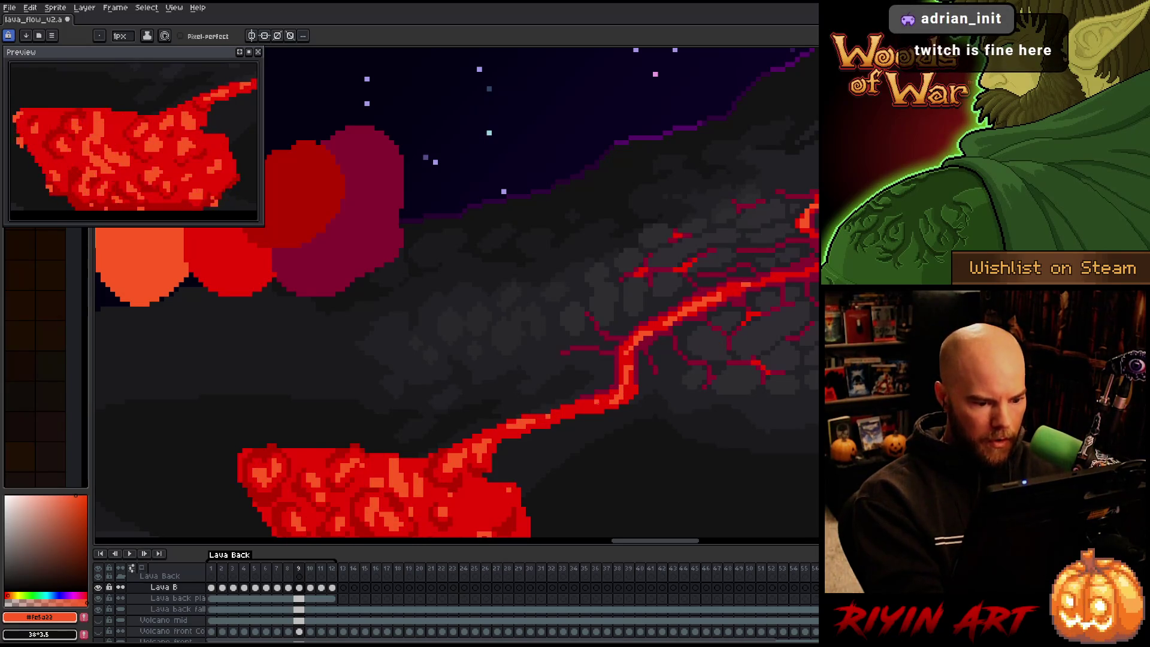
Compare frame 10 with frame 9, save, and dot an orange spark on the stream
key(Right)
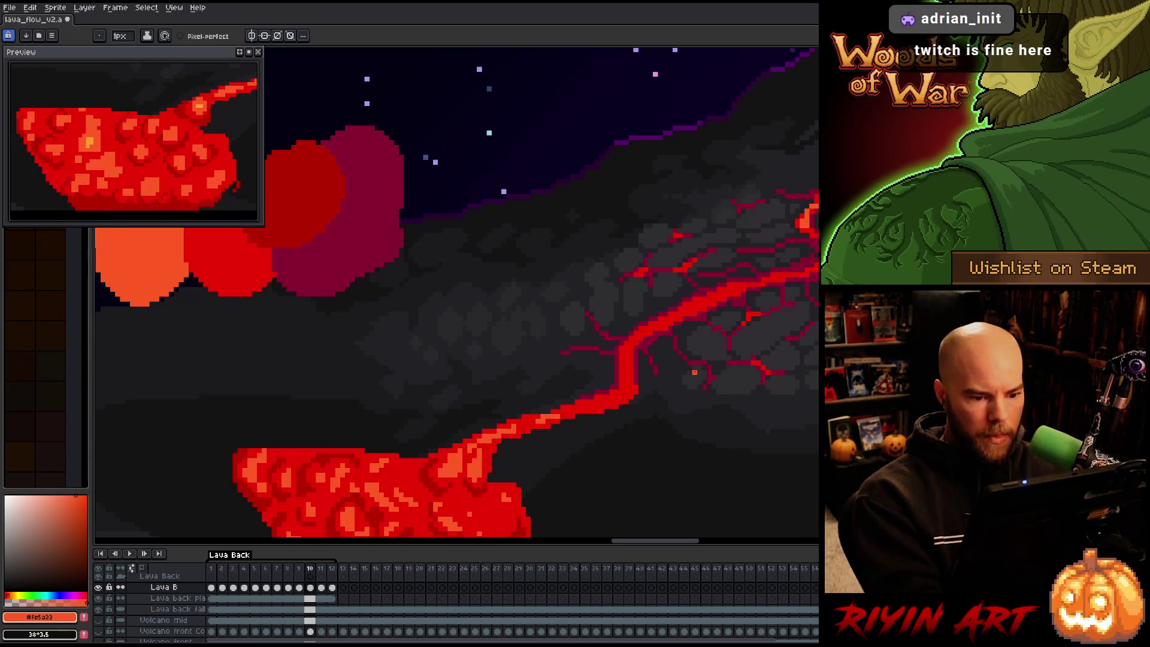
key(Left)
key(Right)
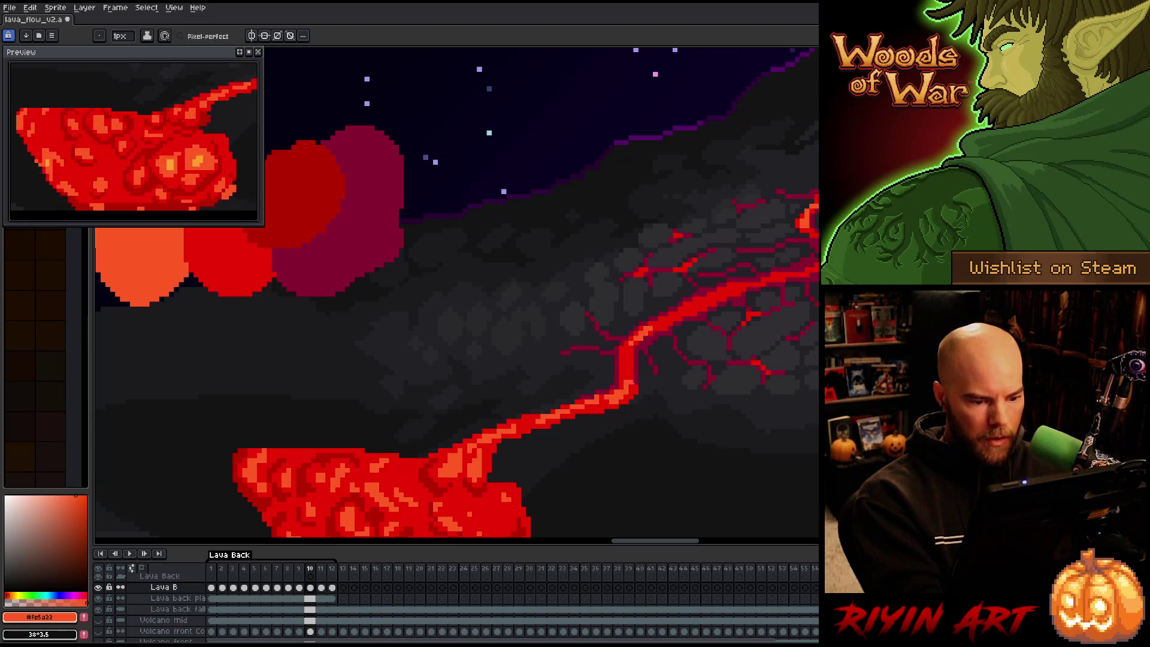
key(Right)
key(Left)
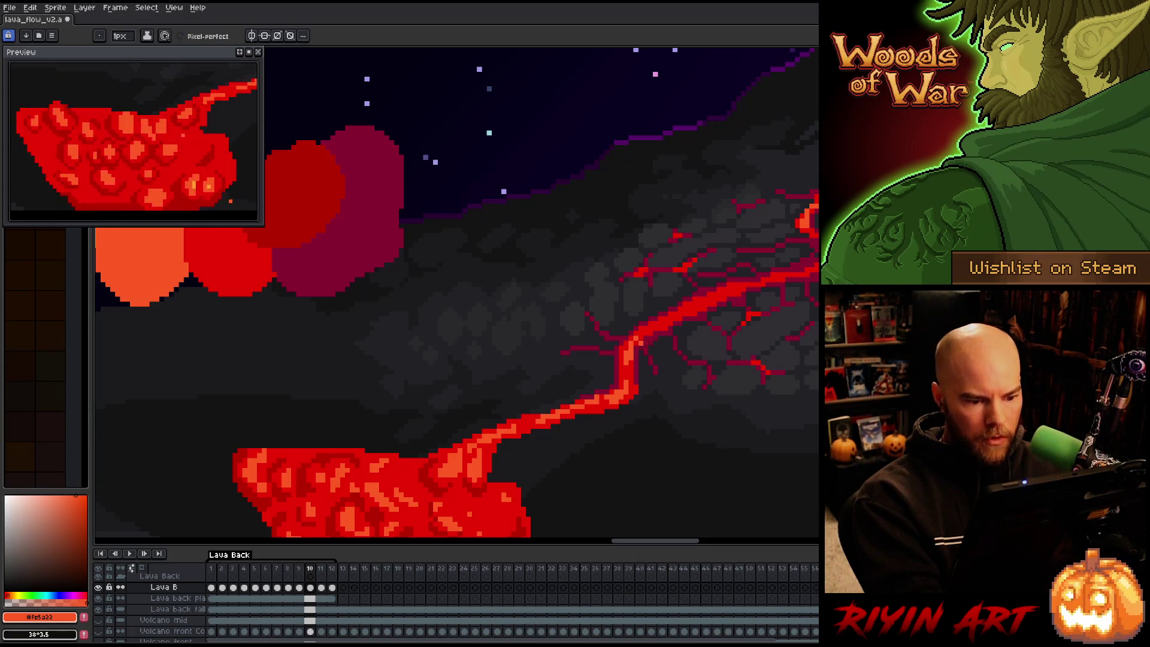
key(ctrl+s)
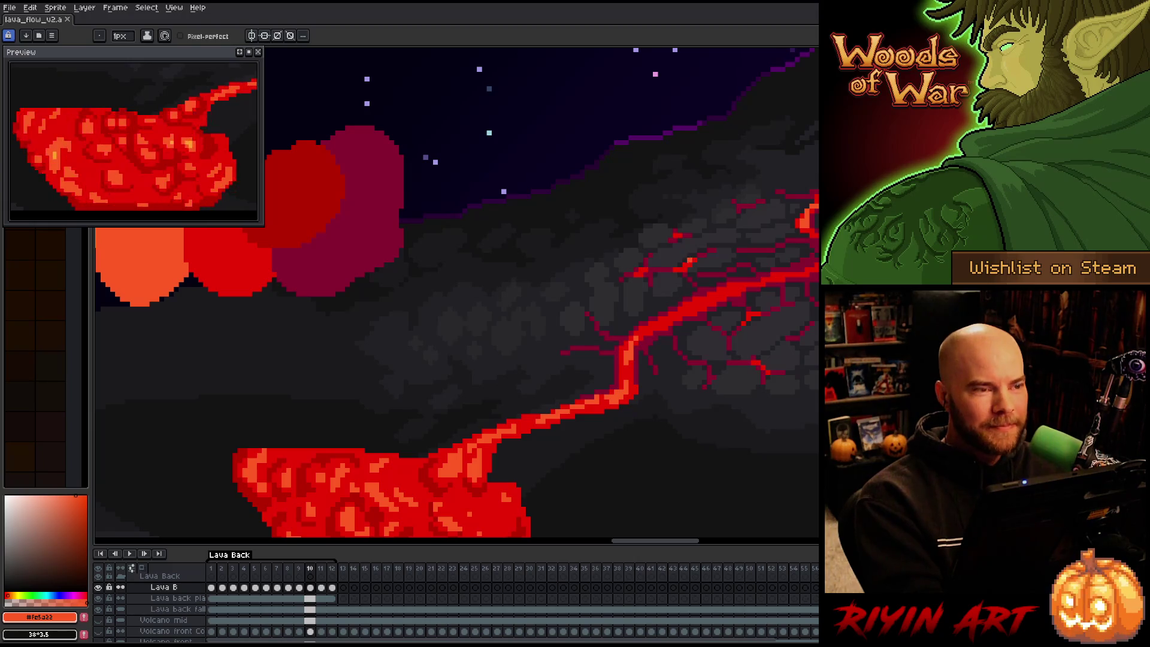
click(659, 326)
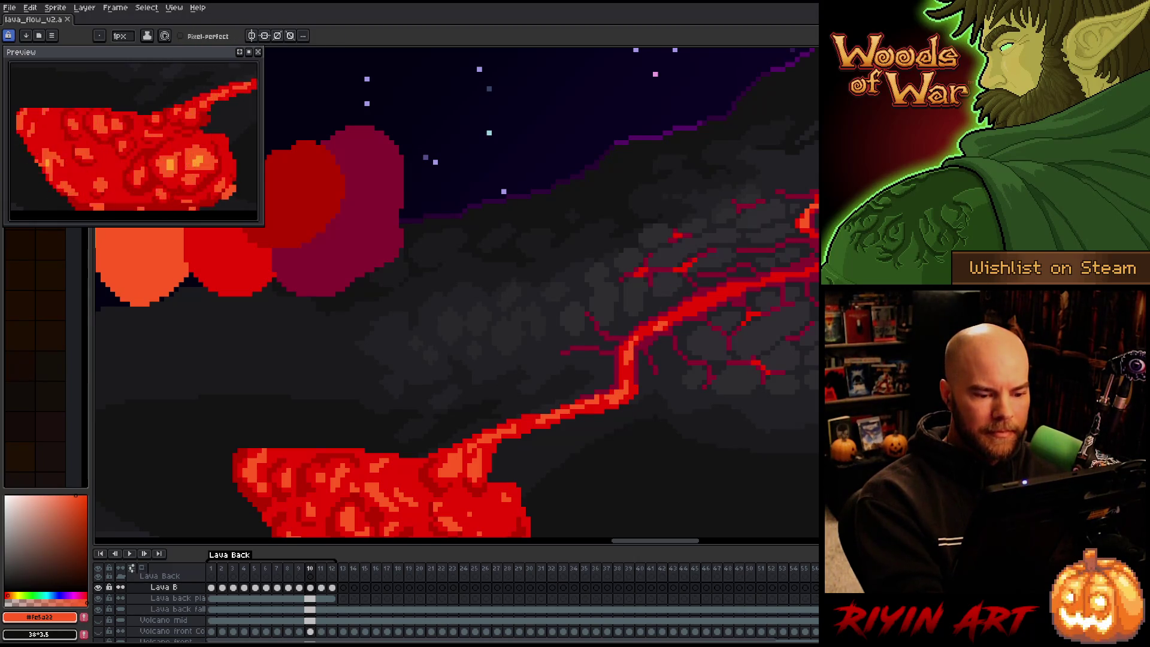
Save the file and flip between frames 9 and 10 to compare the lava
key(ctrl+s)
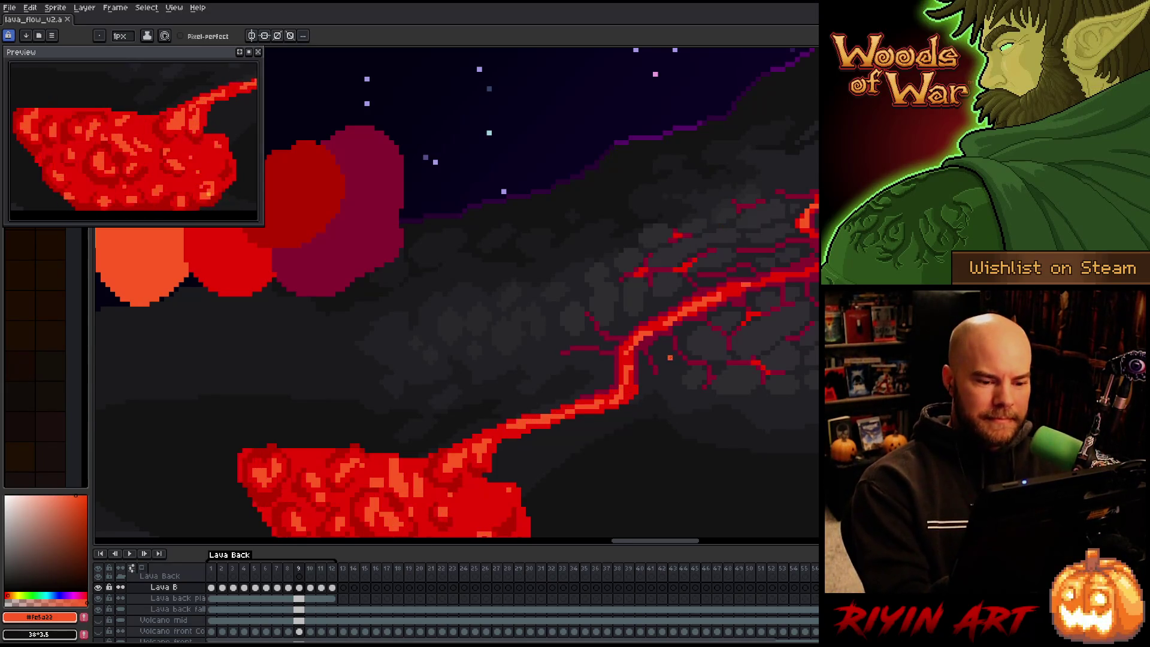
key(comma)
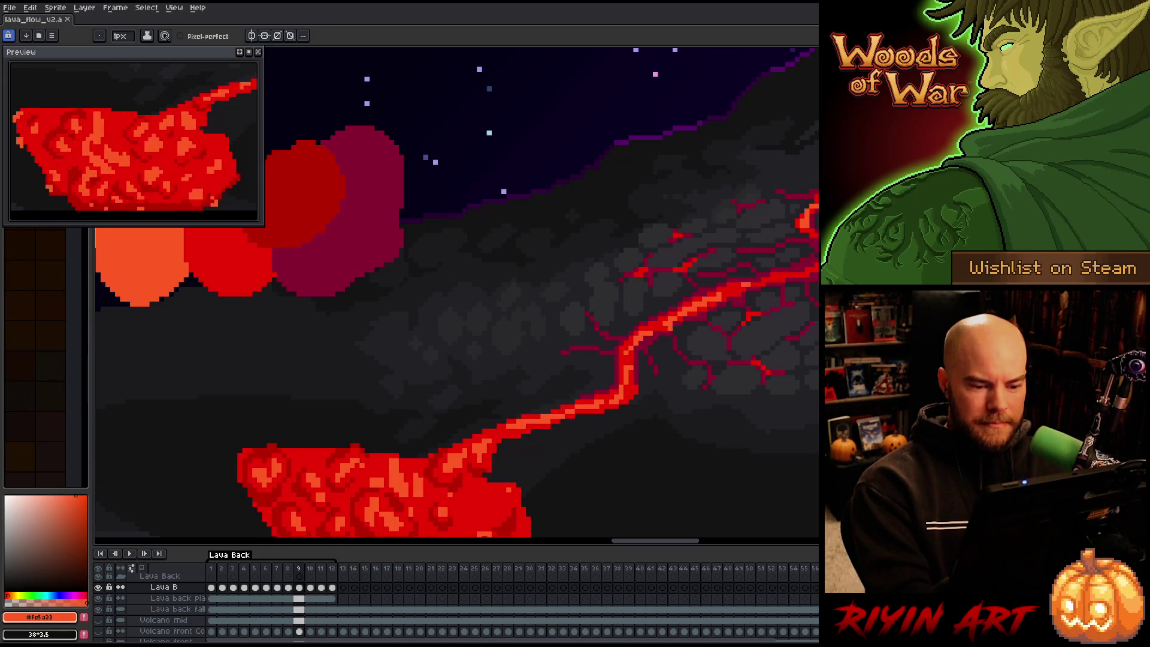
key(period)
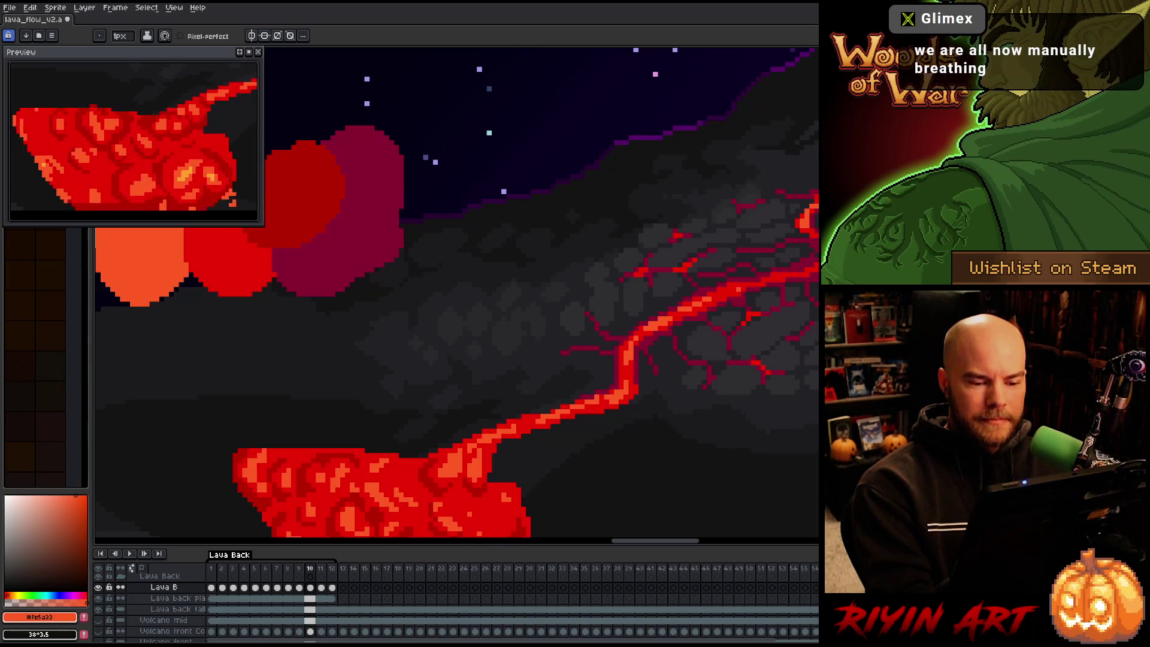
key(Left)
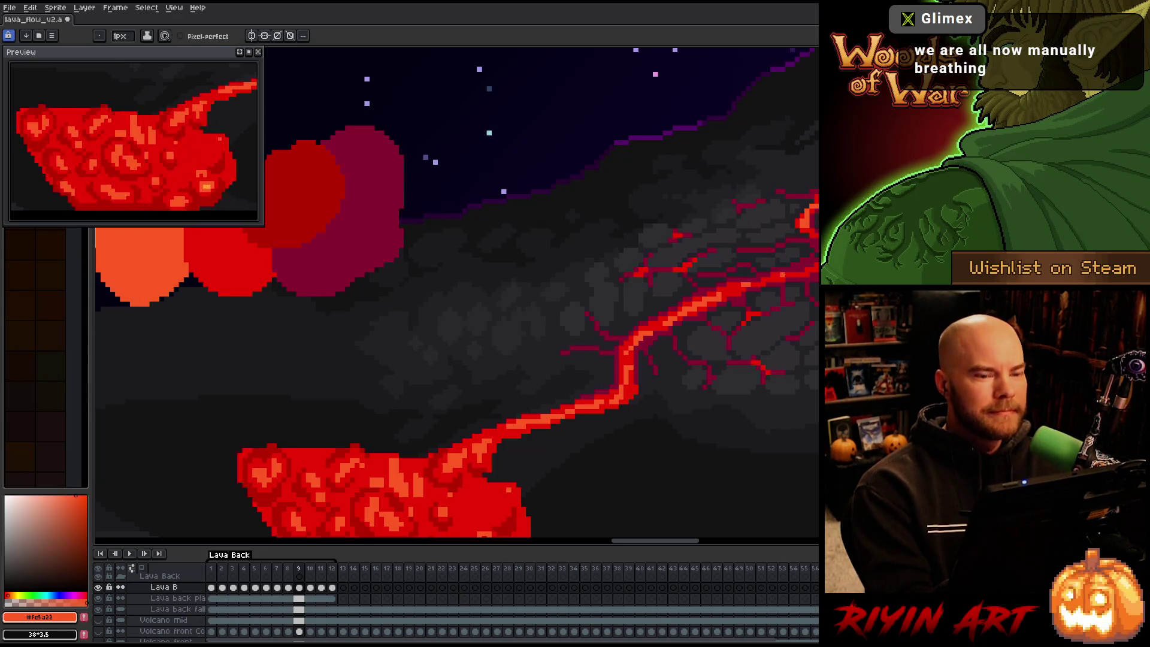
key(Left)
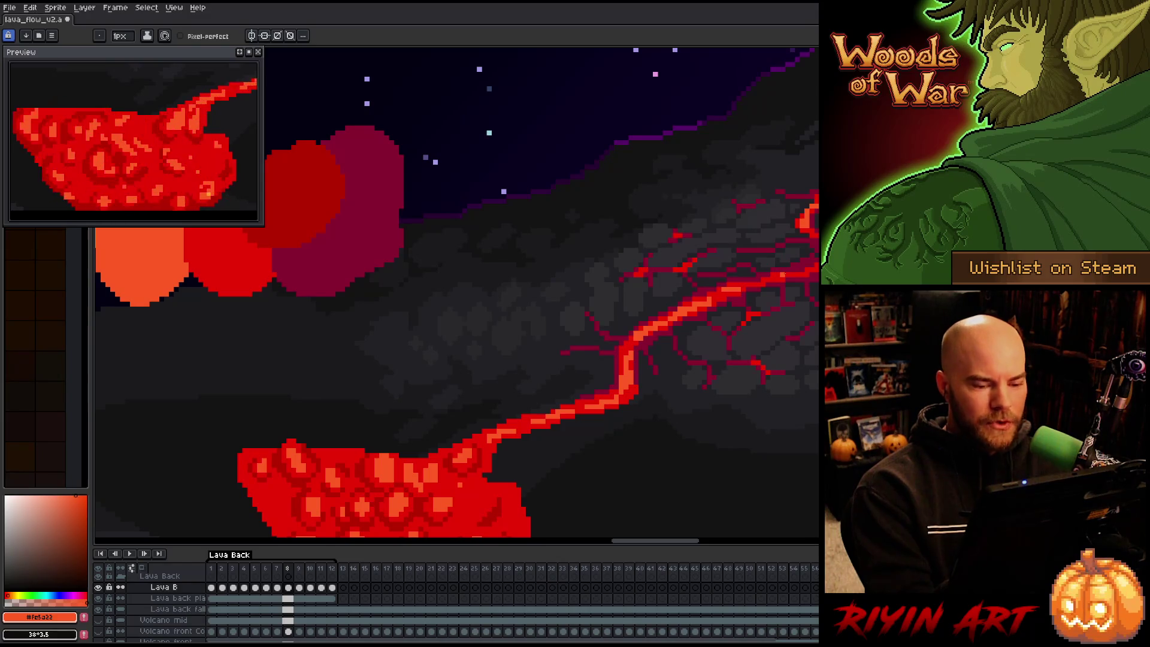
key(Right)
key(Right)
key(Right)
key(Left)
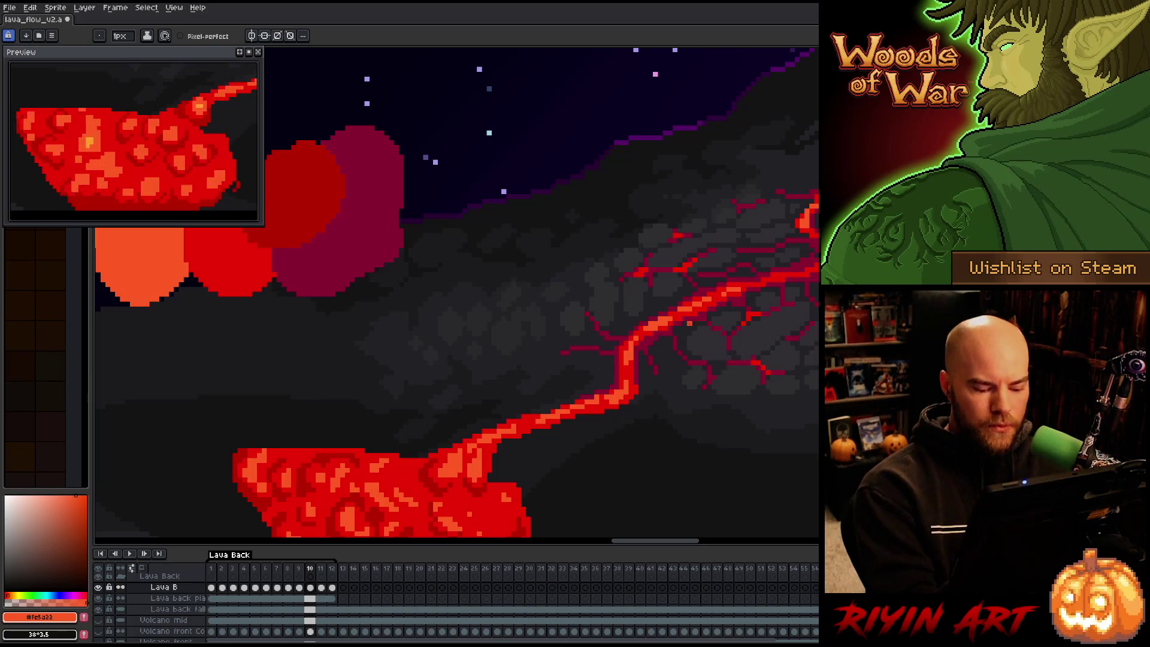
On frame 11, paint brighter orange highlights along the stream and check against frame 10
key(Right)
mouse_move(576, 407)
mouse_down()
mouse_move(622, 391)
mouse_move(630, 352)
mouse_up()
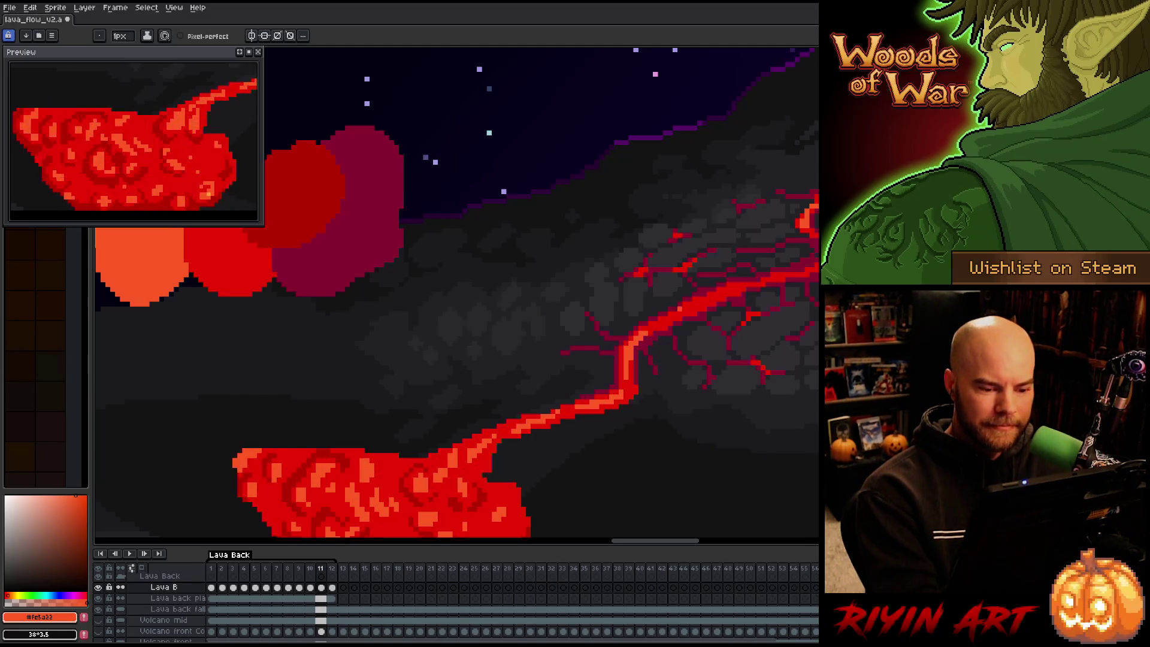
key(Left)
key(Right)
key(Left)
key(Right)
key(Left)
key(Right)
key(Left)
key(Right)
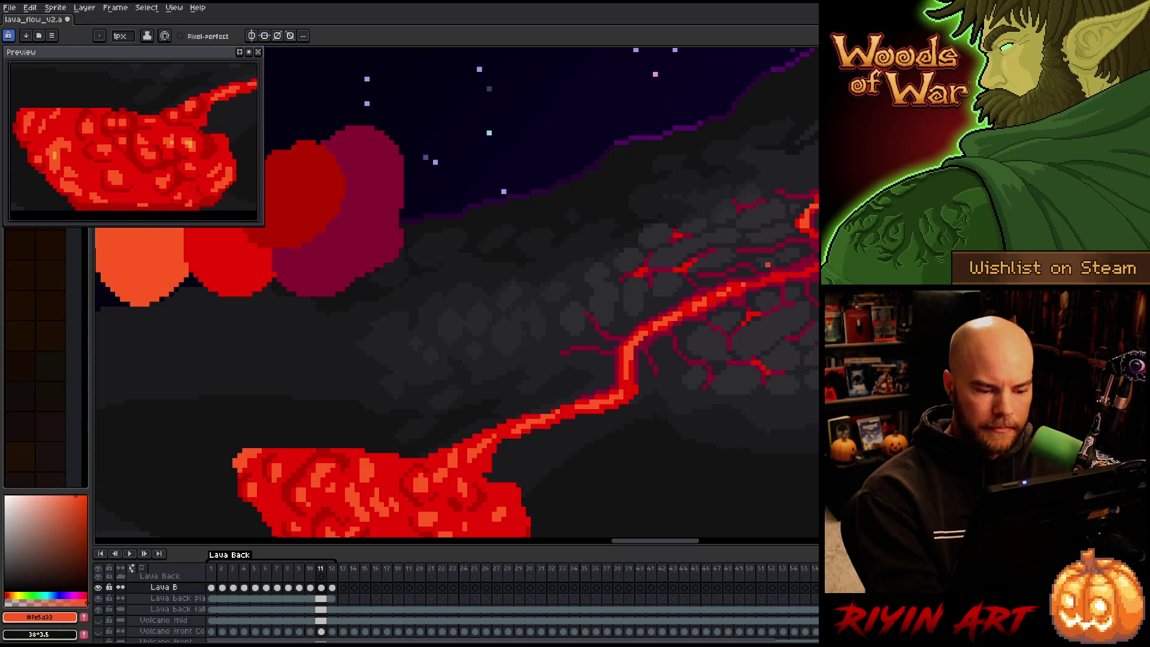
On frame 12, paint red-orange highlights along the lava vein and compare with frame 11
key(Right)
drag(734, 286, 704, 297)
key(Left)
key(Right)
key(Left)
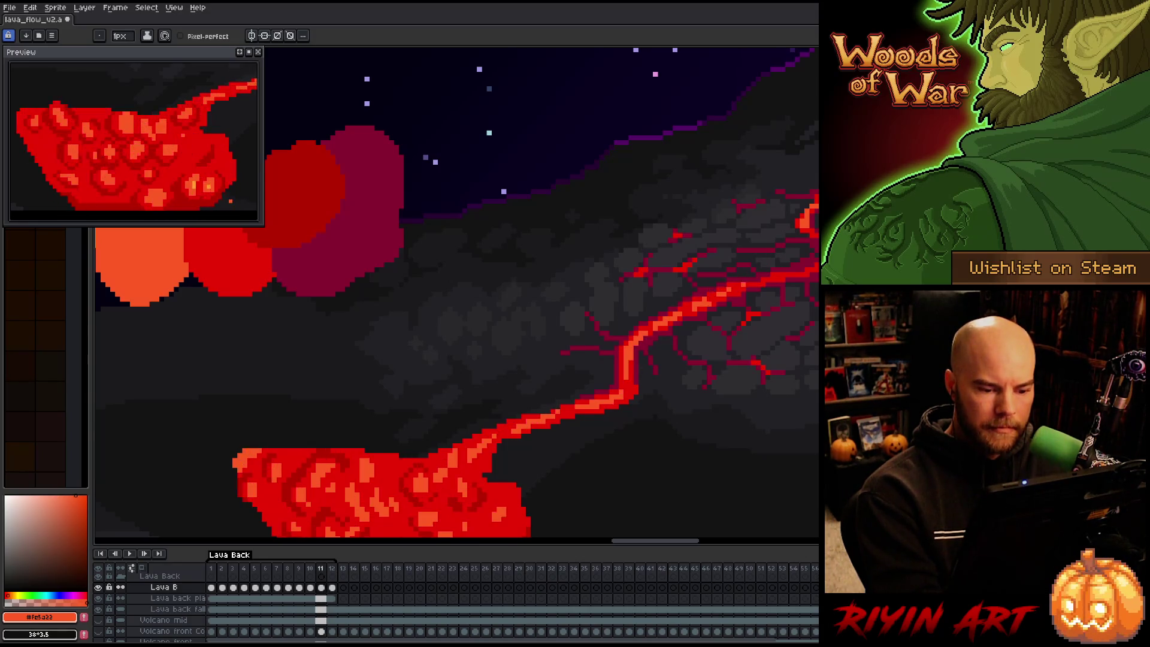
key(Right)
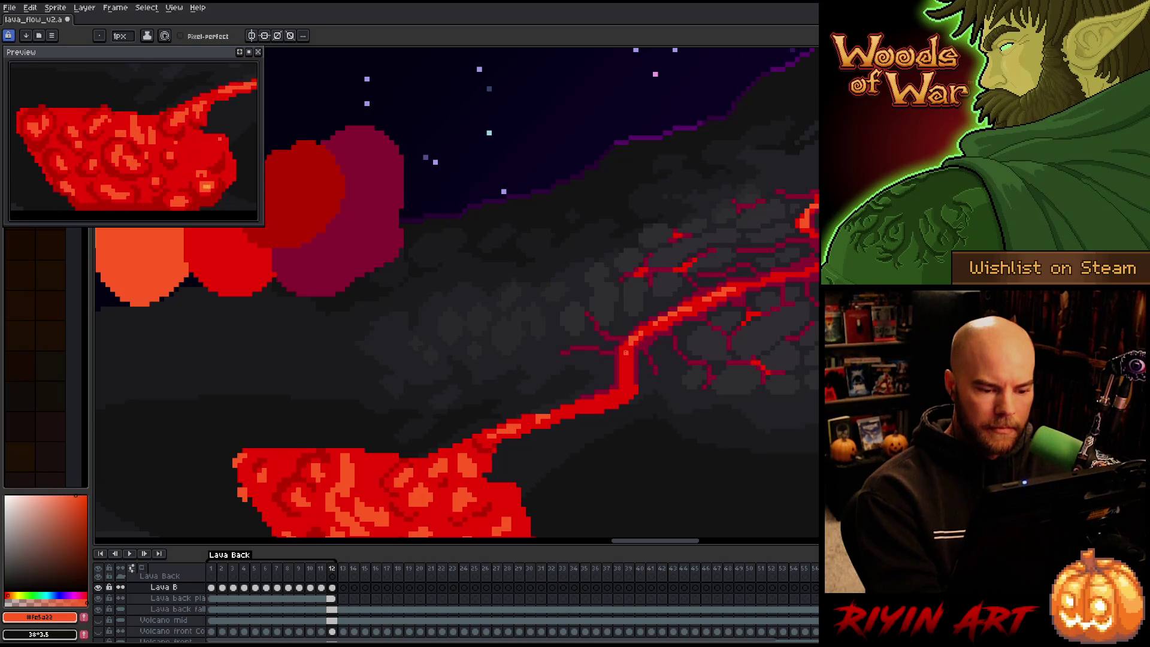
key(Left)
key(Right)
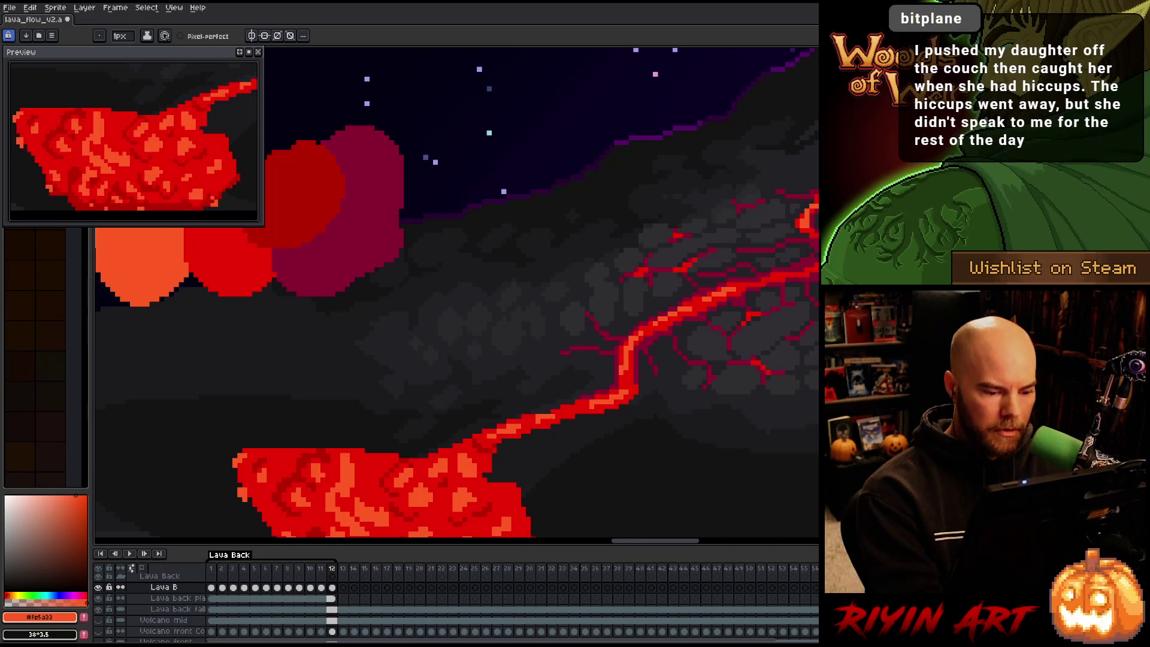
key(Left)
key(Right)
key(Left)
key(Right)
key(Left)
key(Right)
Lasso-select the area around the lava fork and shift it with the move tool
key(m)
mouse_move(679, 328)
mouse_down()
mouse_move(686, 301)
mouse_move(652, 393)
mouse_move(623, 359)
mouse_up()
drag(623, 360, 626, 376)
mouse_move(659, 293)
mouse_down()
mouse_move(744, 334)
mouse_move(688, 329)
mouse_up()
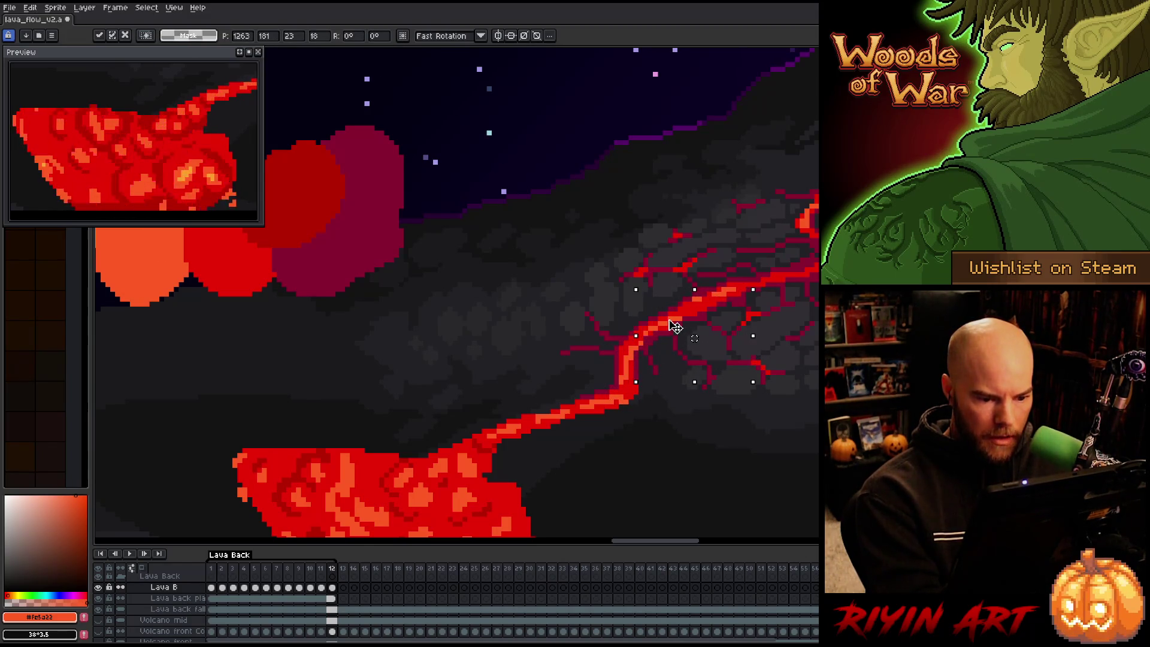
mouse_move(743, 363)
mouse_down()
mouse_move(803, 341)
mouse_move(662, 300)
mouse_up()
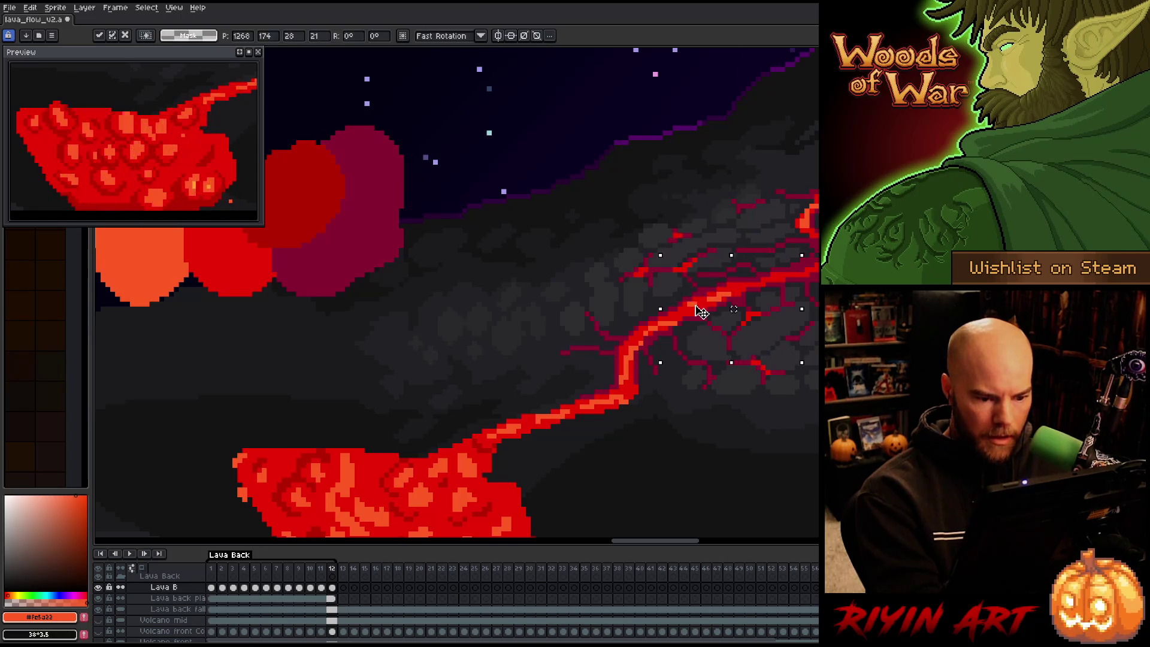
key(v)
Drop the selection, return to the pencil, and jump to the first frame
key(ctrl+d)
key(b)
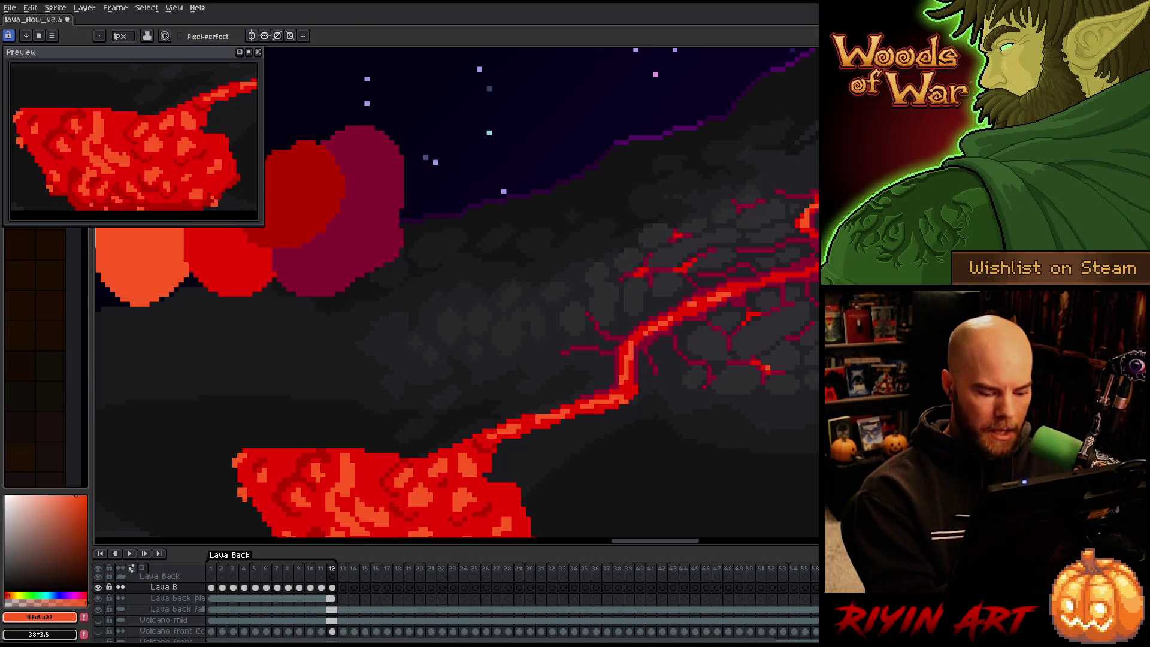
key(Home)
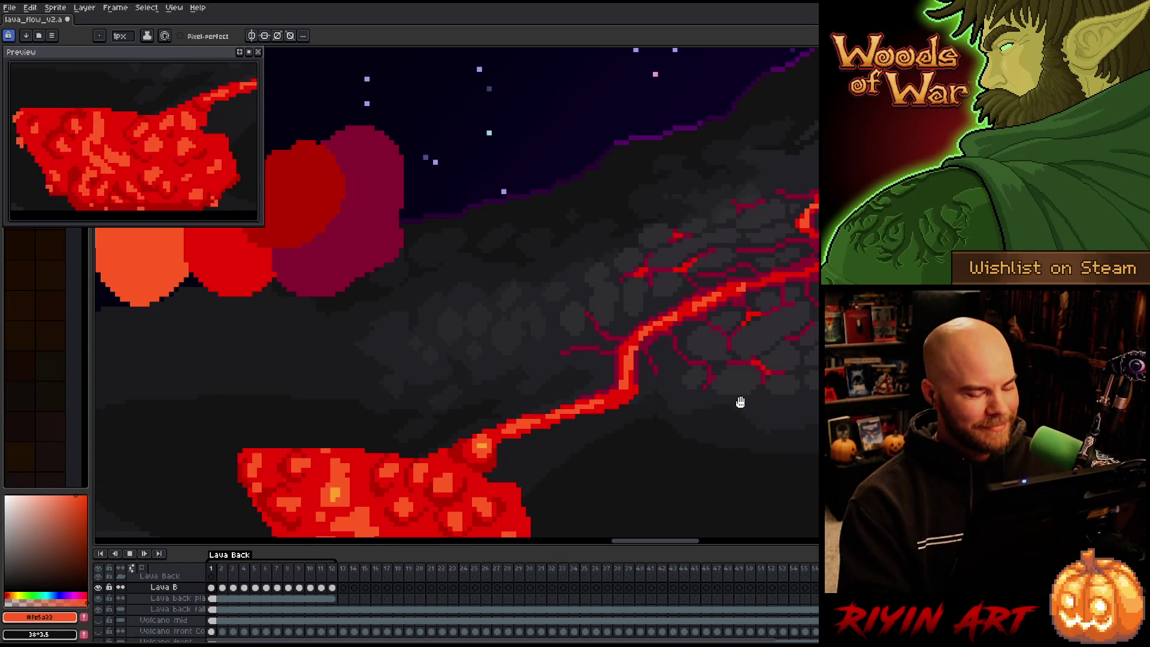
key(Return)
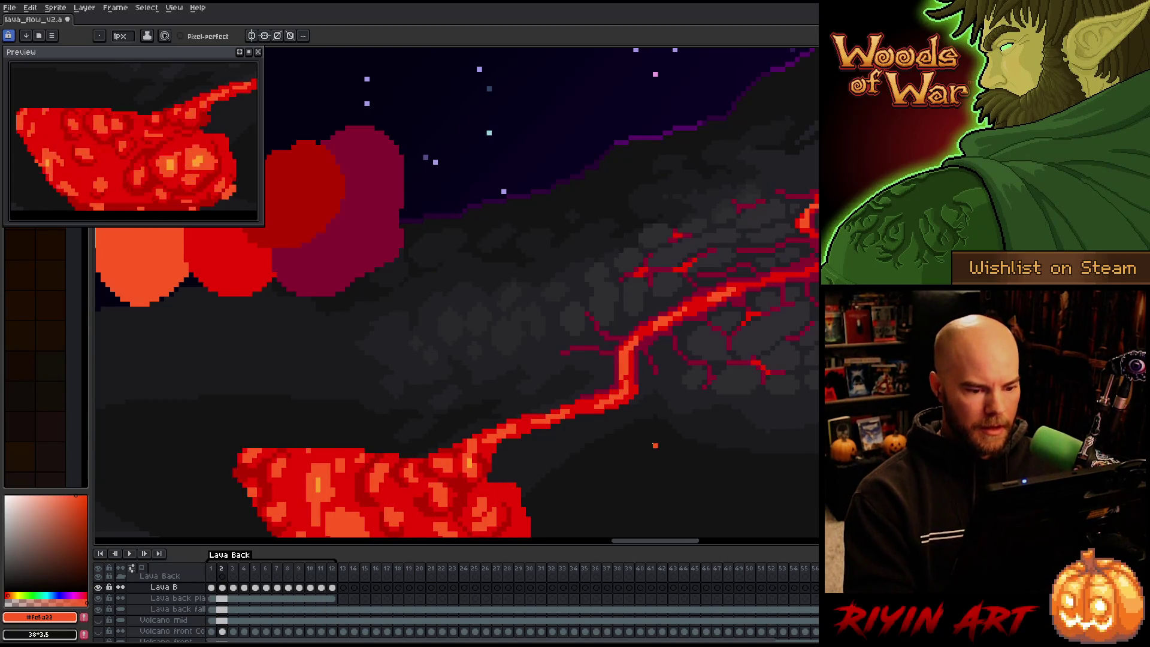
key(e)
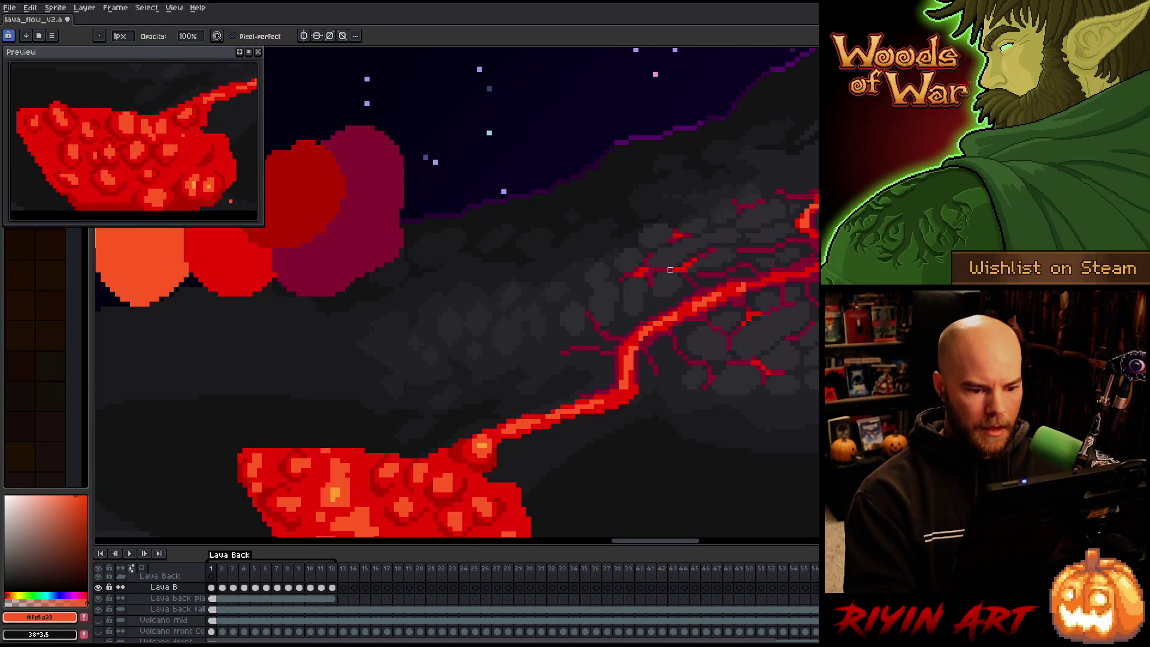
key(b)
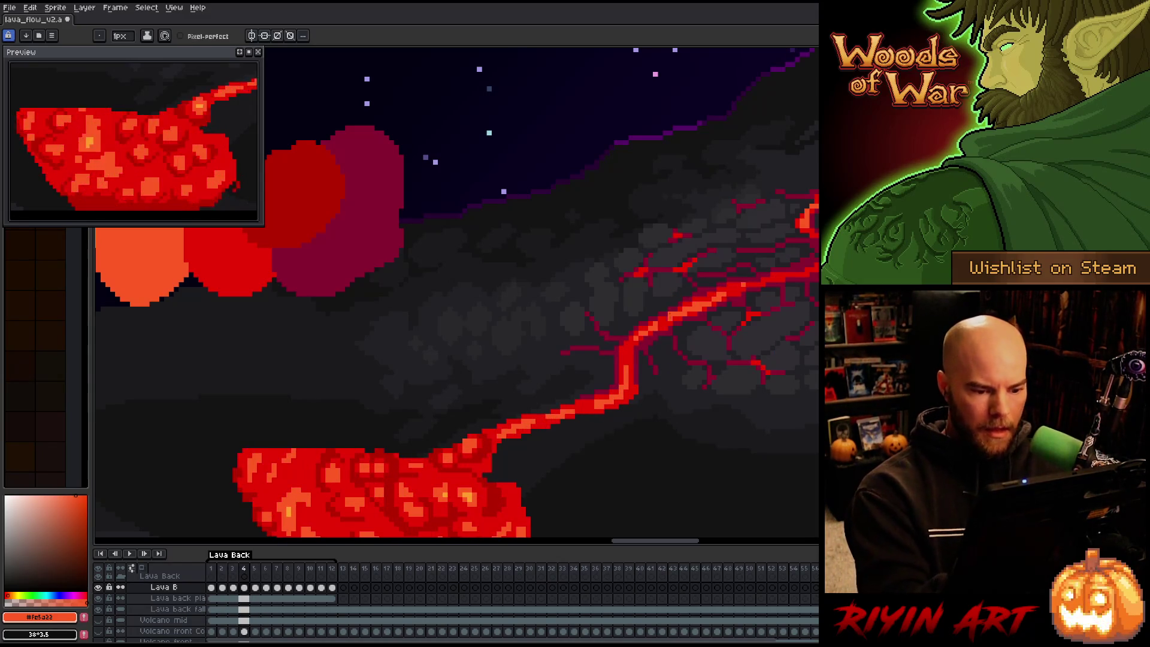
key(Return)
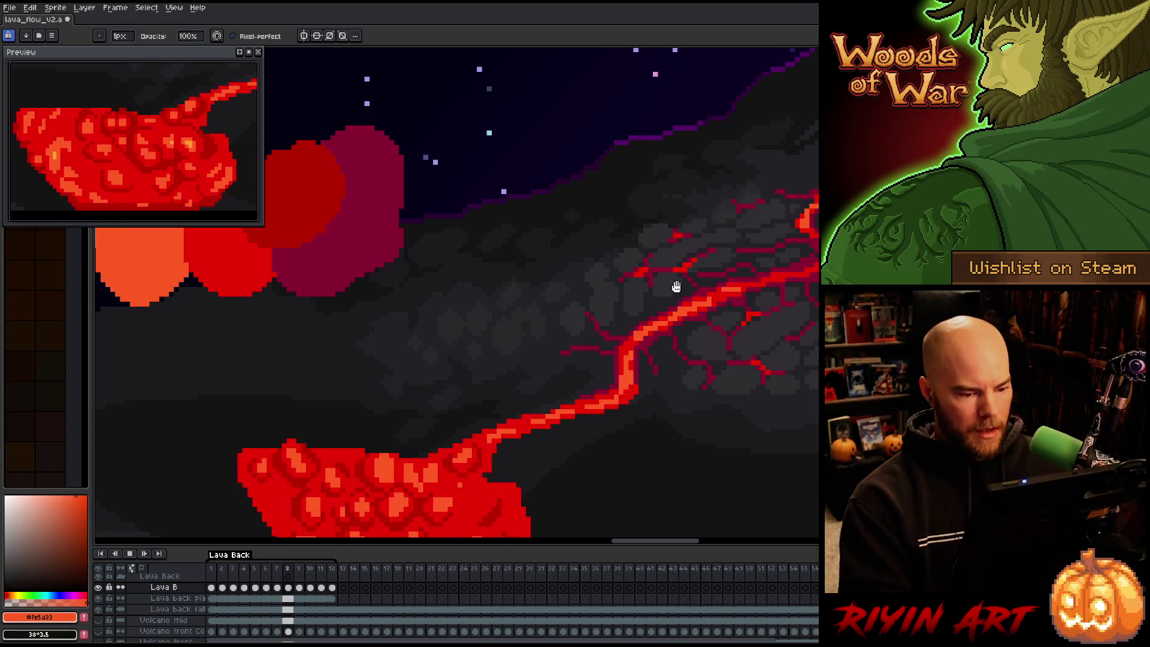
Zoom and pan the view to centre the whole lava pool and volcano during playback
scroll(603, 288, down, 5)
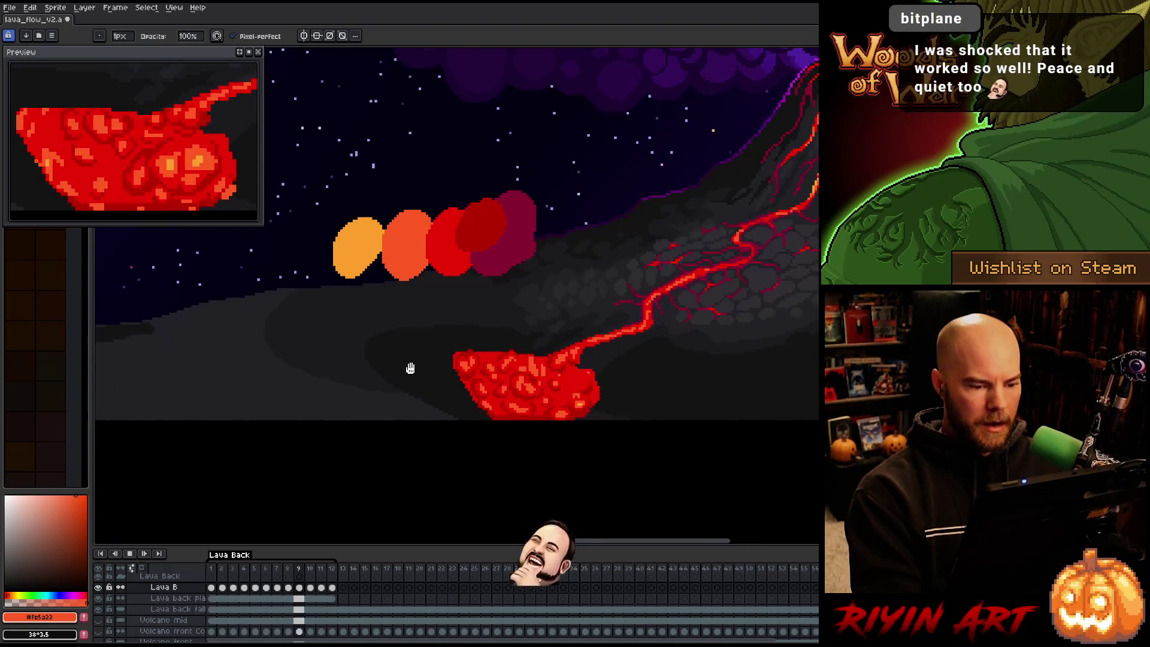
scroll(557, 300, up, 2)
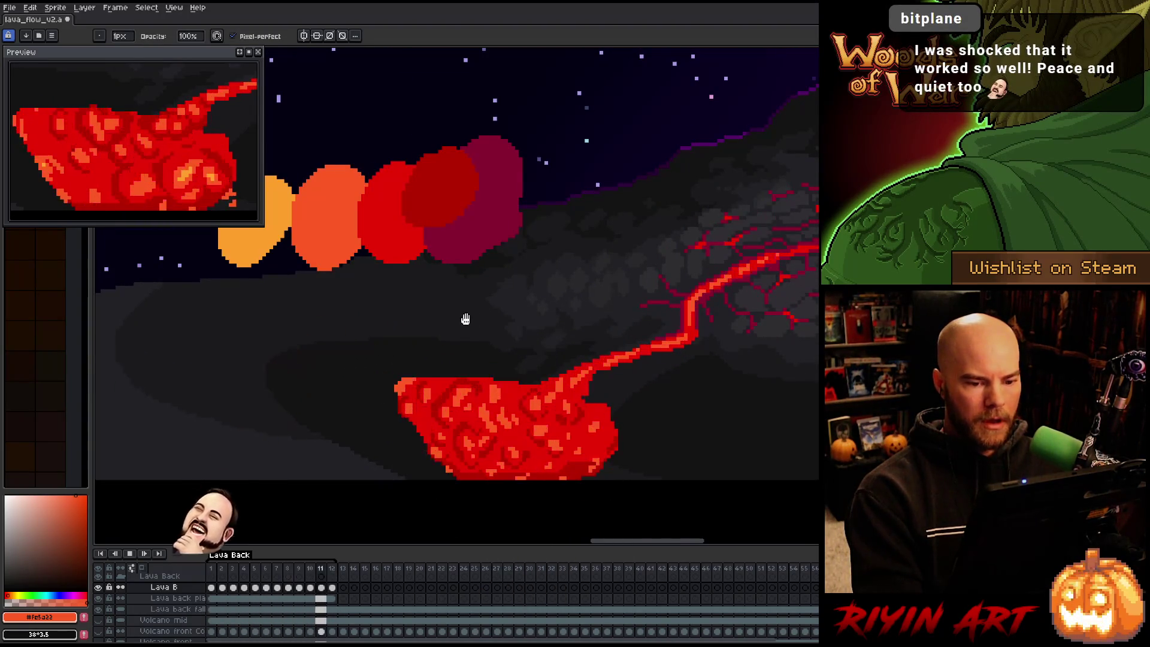
drag(419, 342, 468, 300)
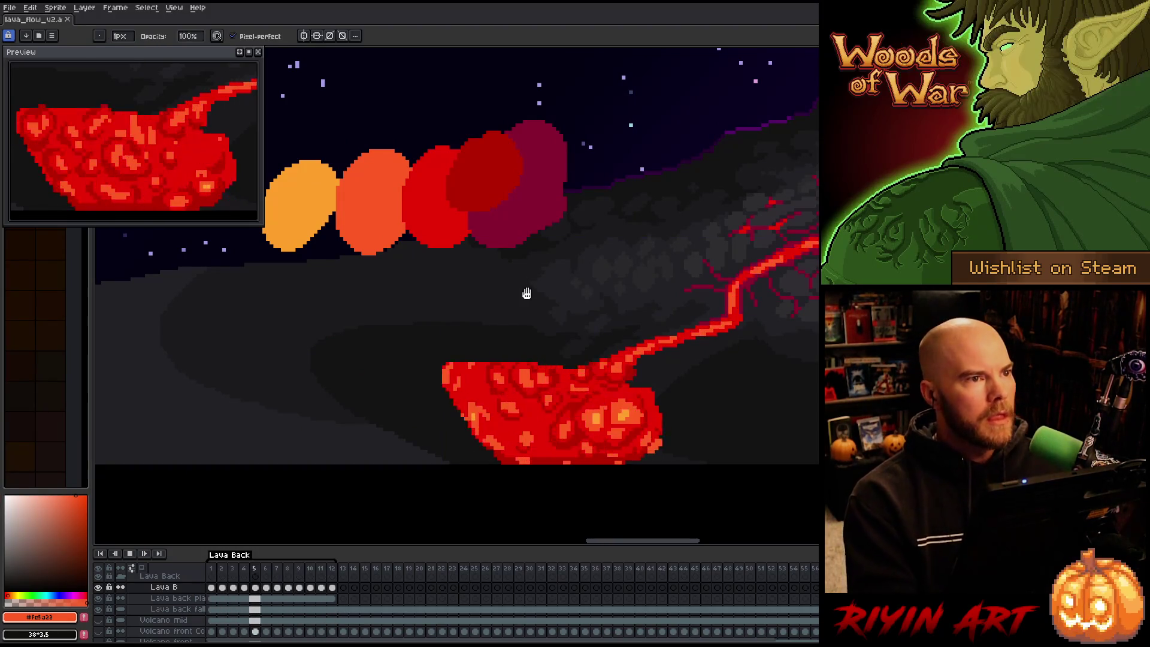
drag(617, 296, 464, 303)
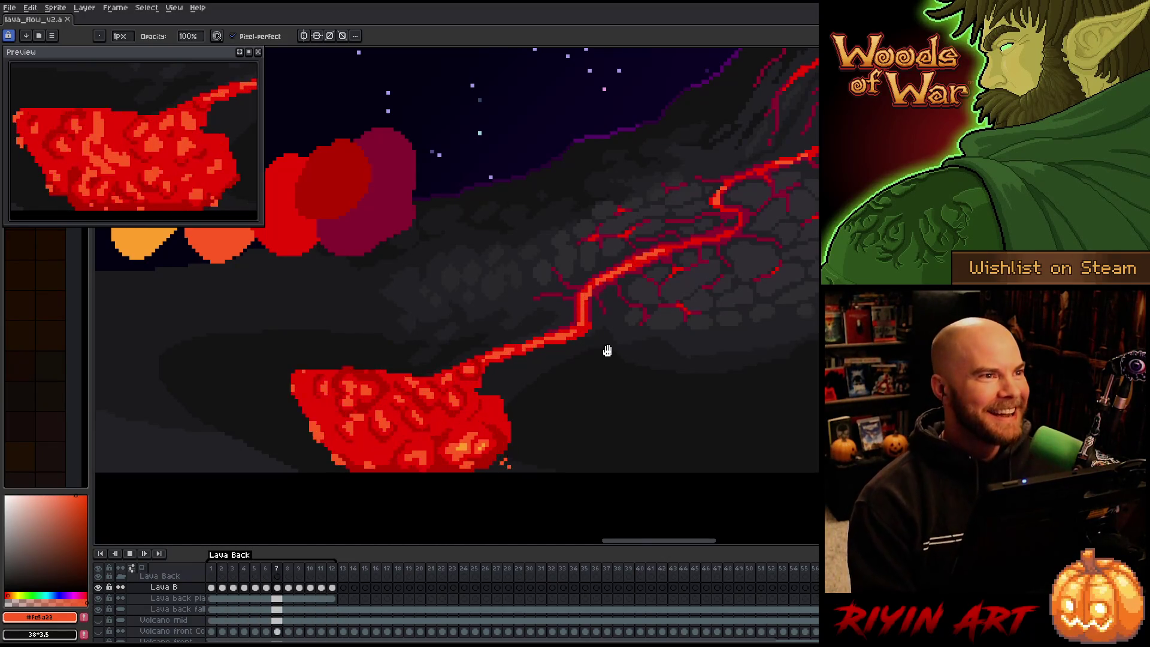
scroll(605, 346, down, 2)
scroll(578, 354, up, 2)
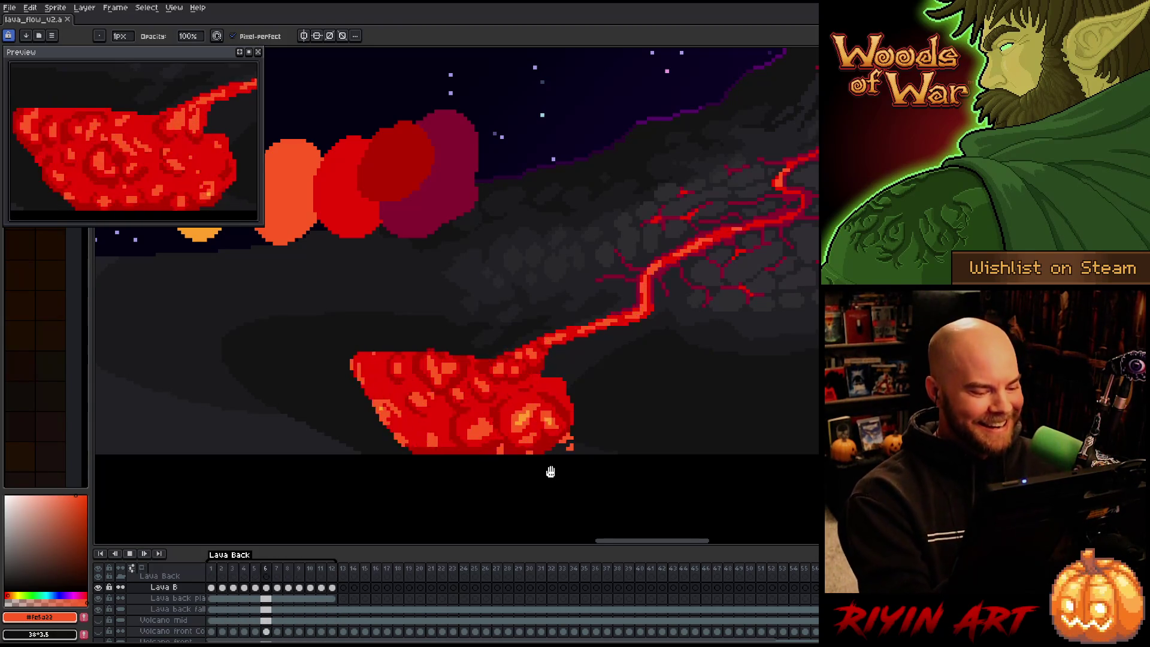
drag(606, 431, 706, 424)
drag(685, 465, 692, 469)
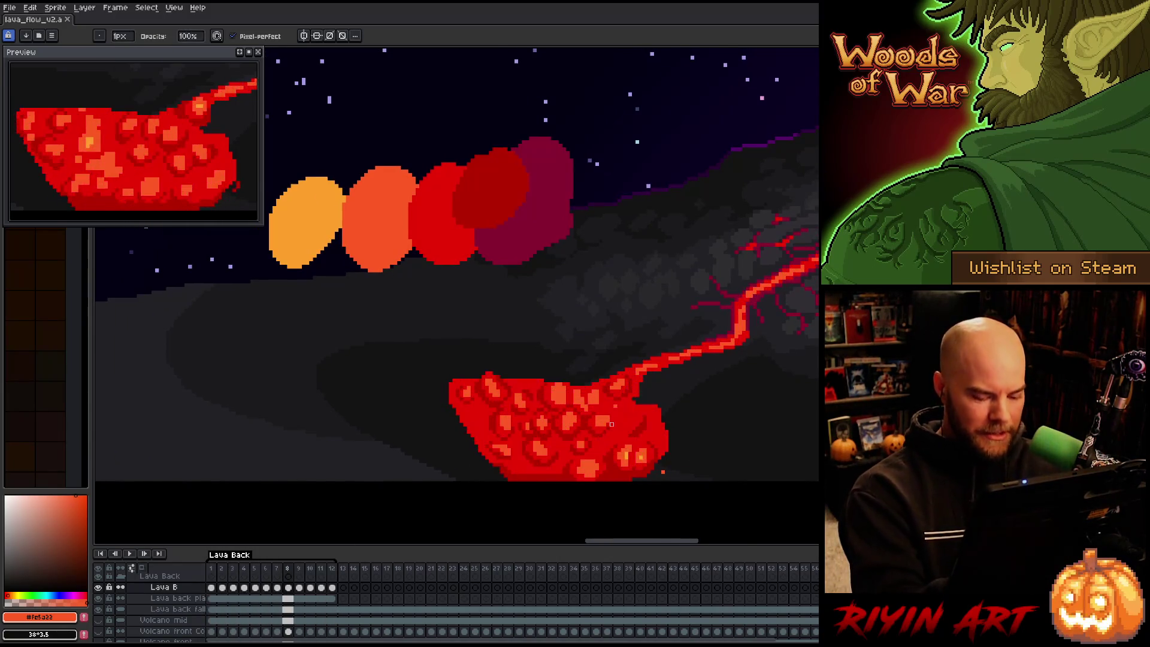
Save the lava file, pick the dark red #b60000 from the lava, and play the animation
key(ctrl+s)
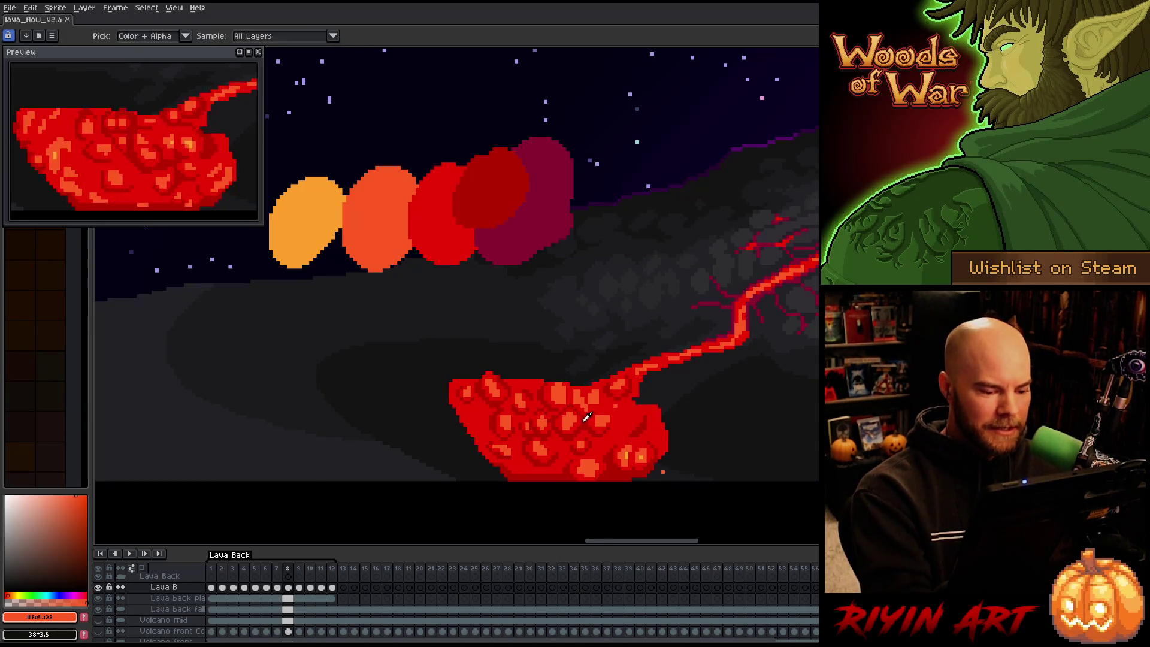
alt+click(588, 418)
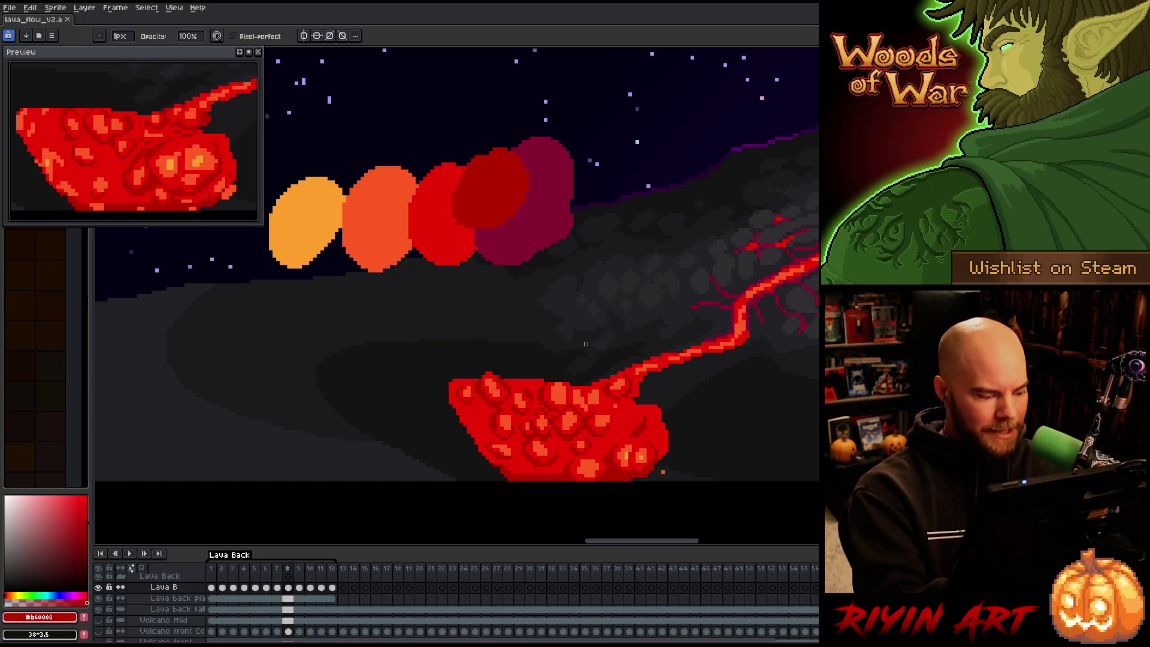
key(Return)
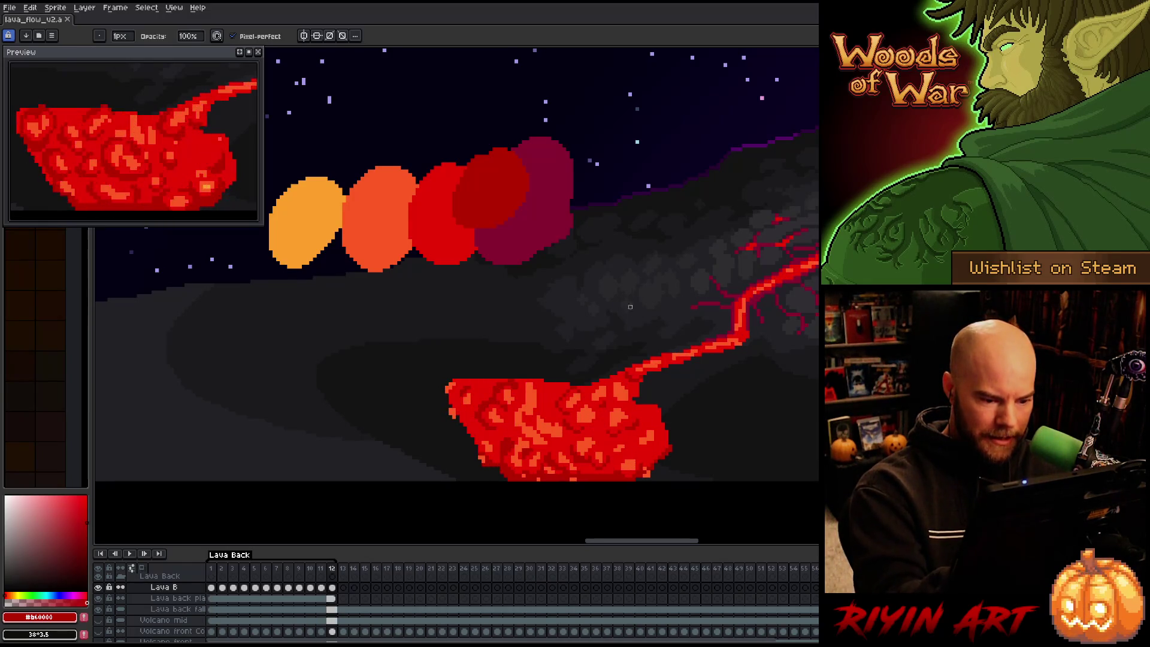
Switch to the eraser, step back to frame 9, and resume playing the animation
key(e)
key(comma)
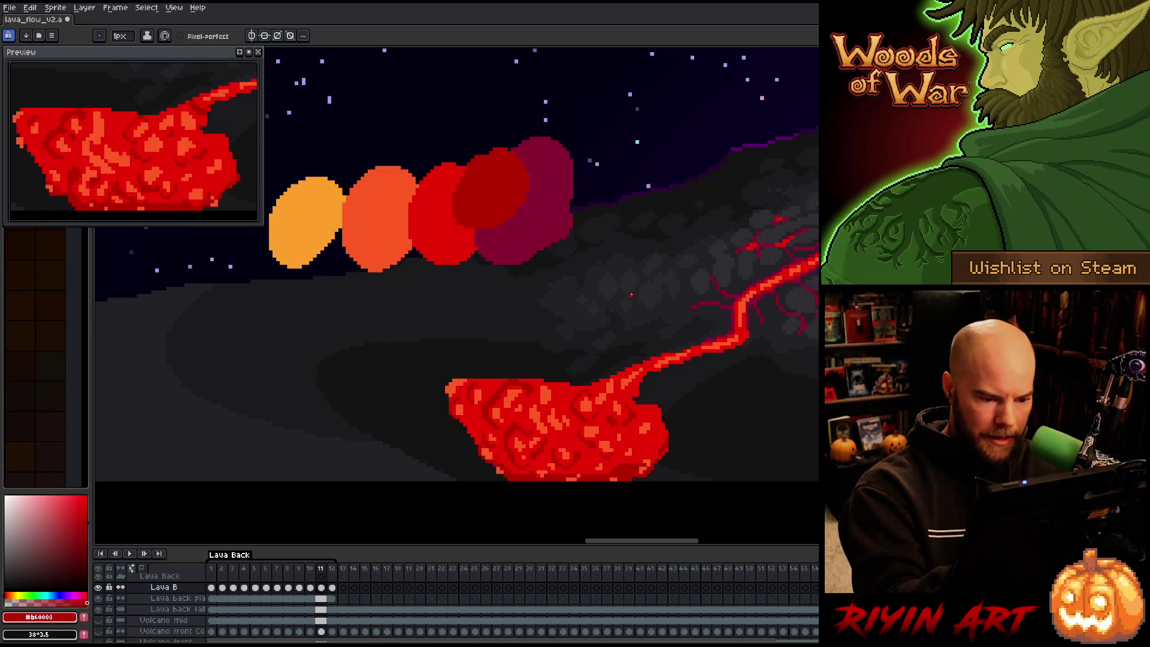
key(comma)
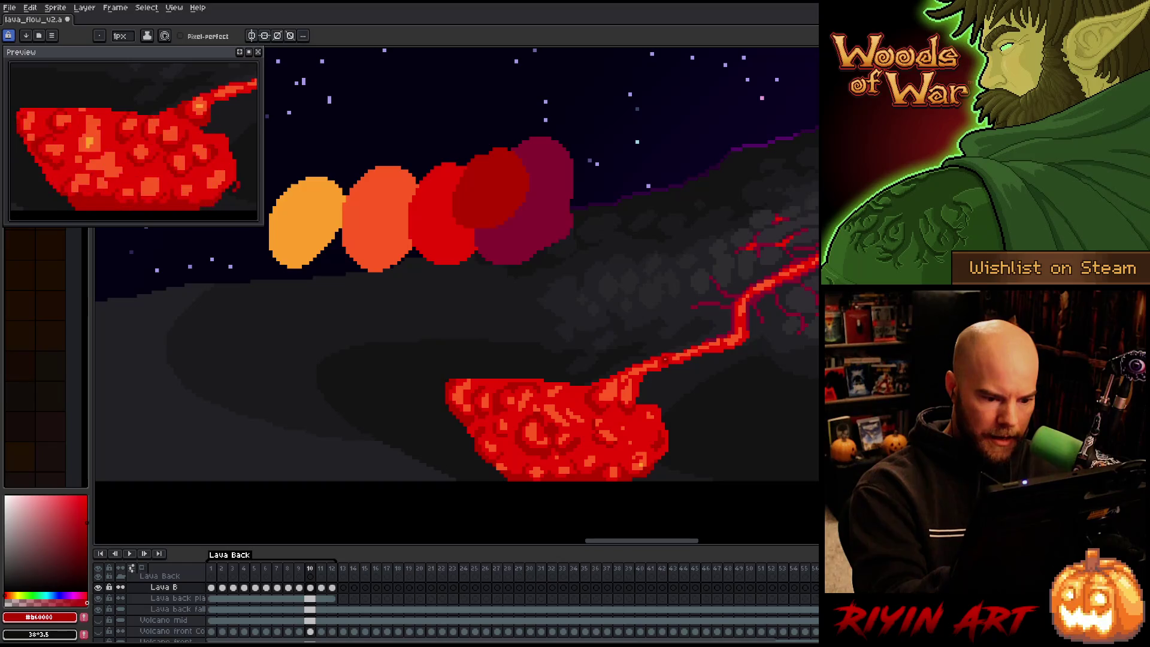
key(comma)
key(Return)
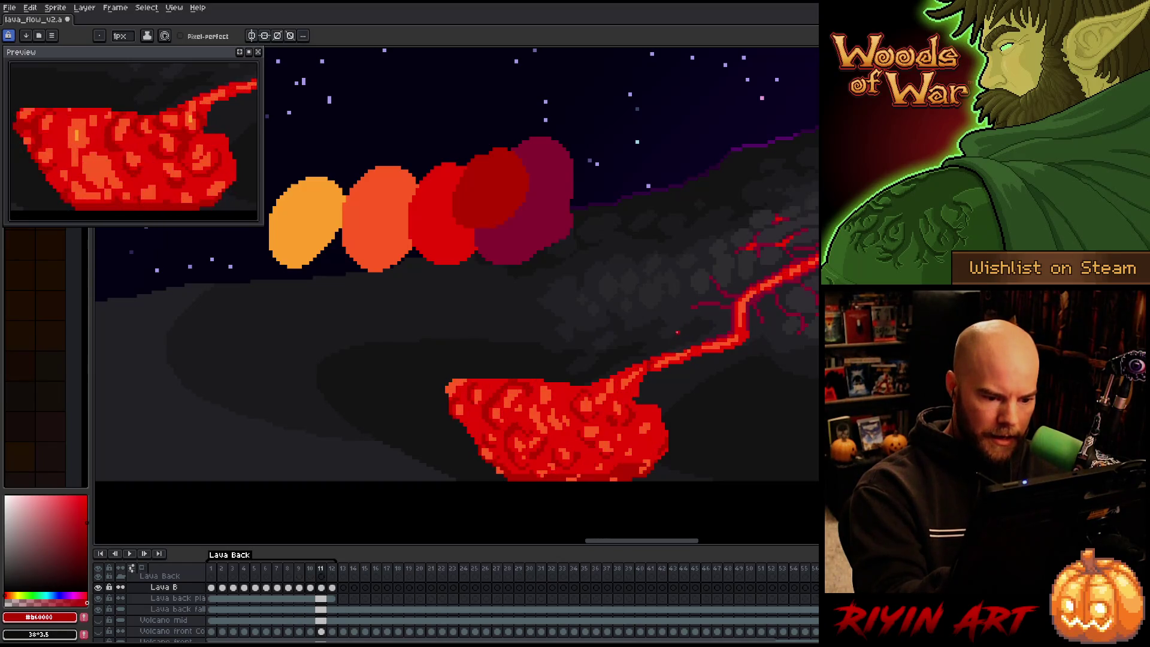
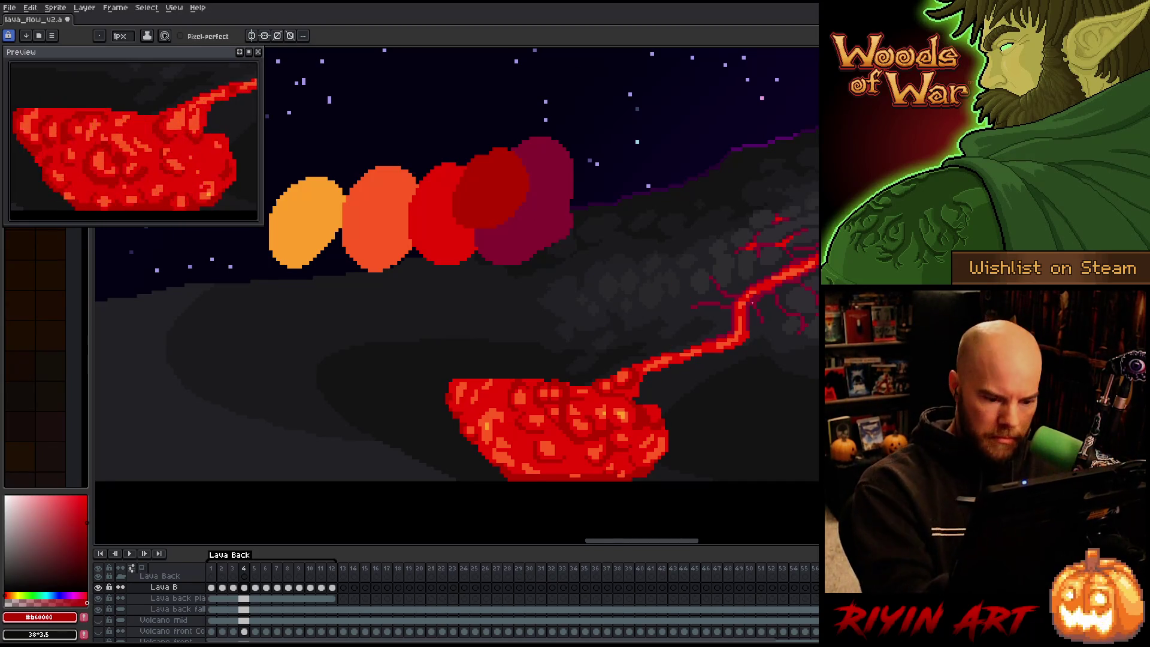
Step the lava animation forward through frames 7–9, then wrap around via frame 12 to frame 1
key(Right)
key(Right)
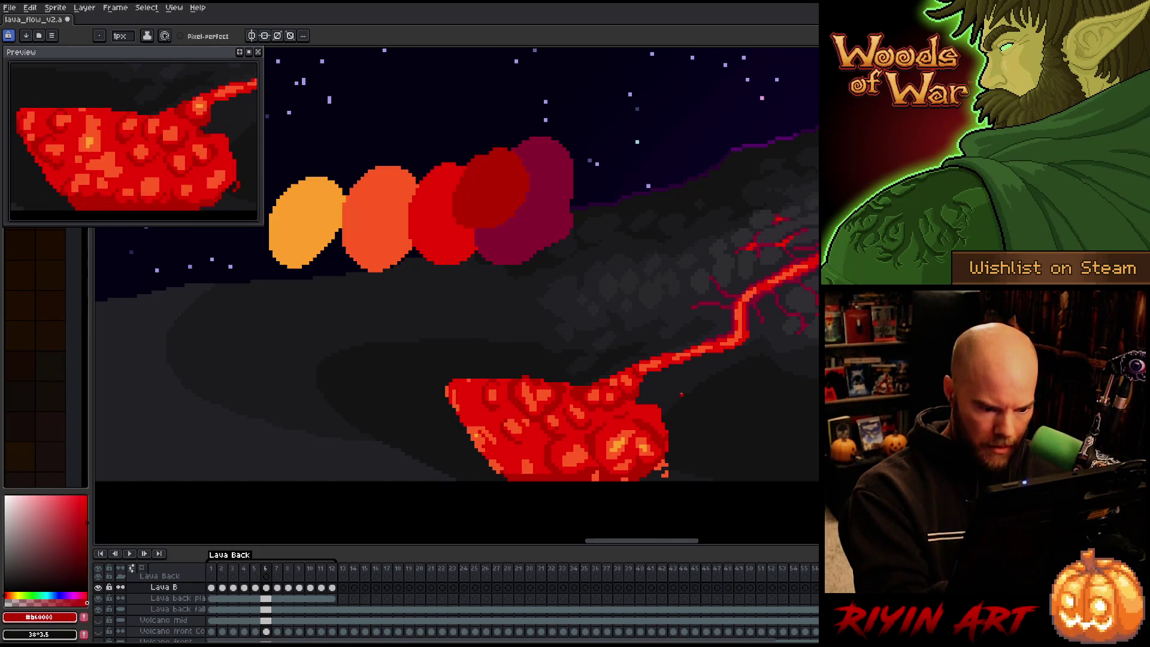
key(Right)
key(Right)
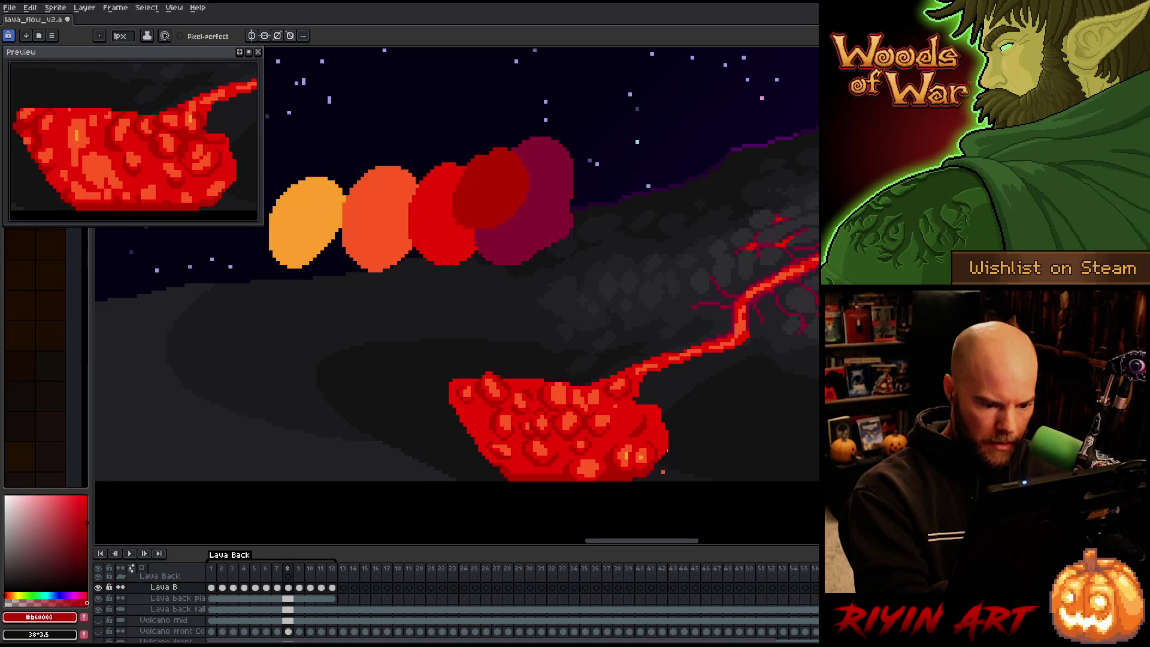
key(Right)
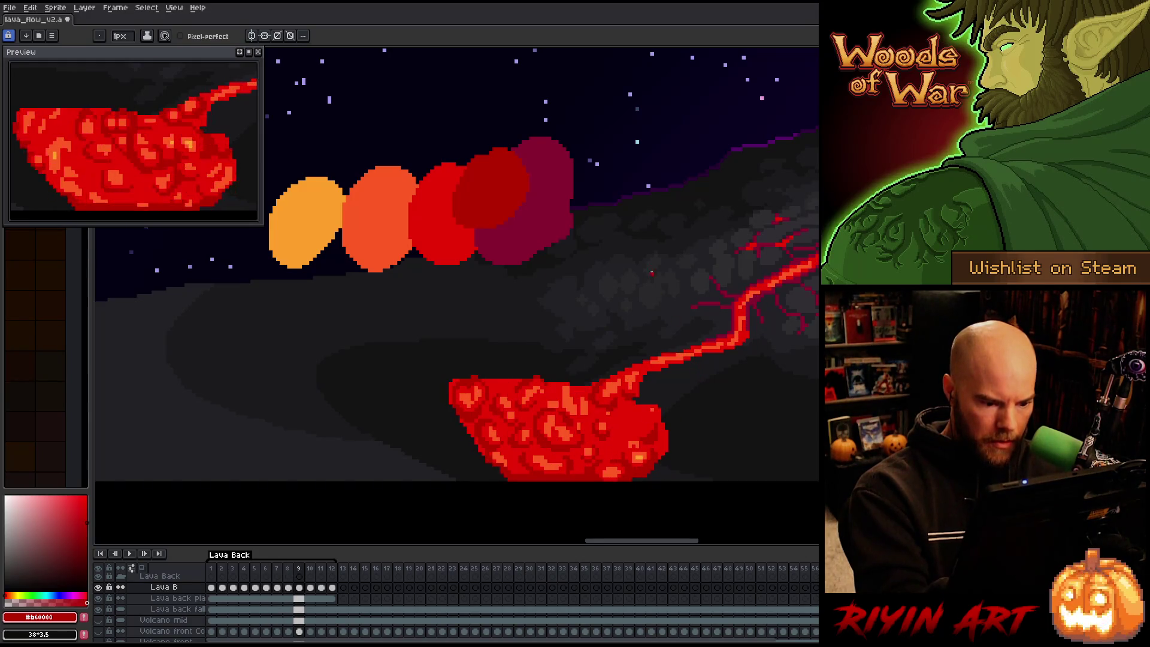
key(Right)
key(Right)
key(Right)
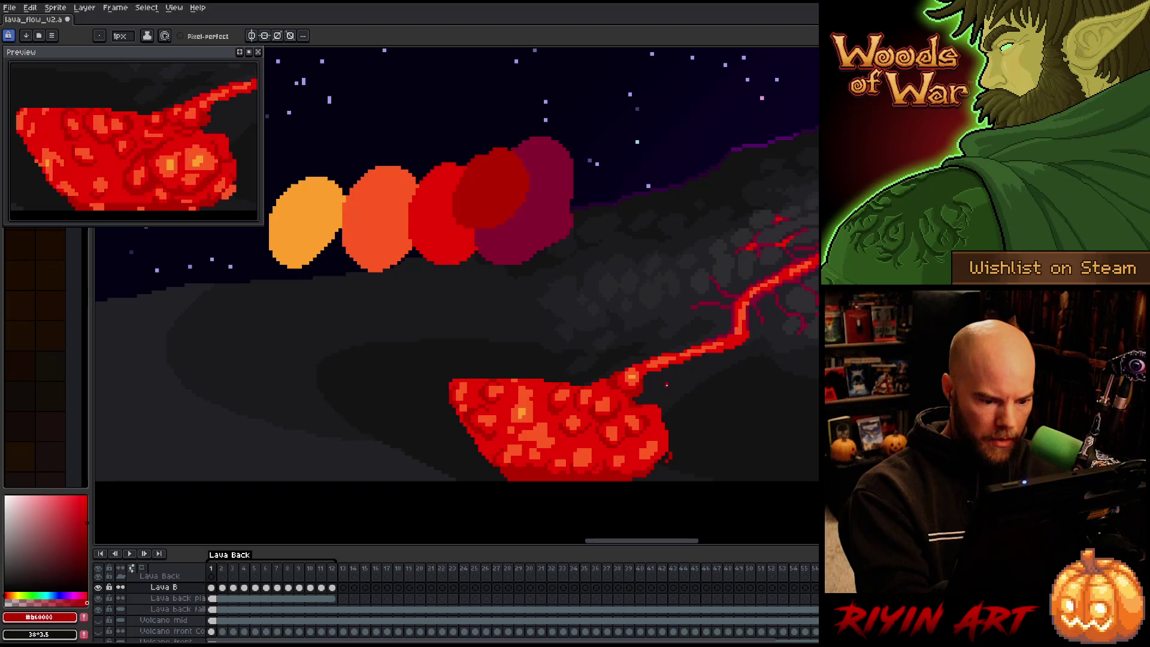
key(Left)
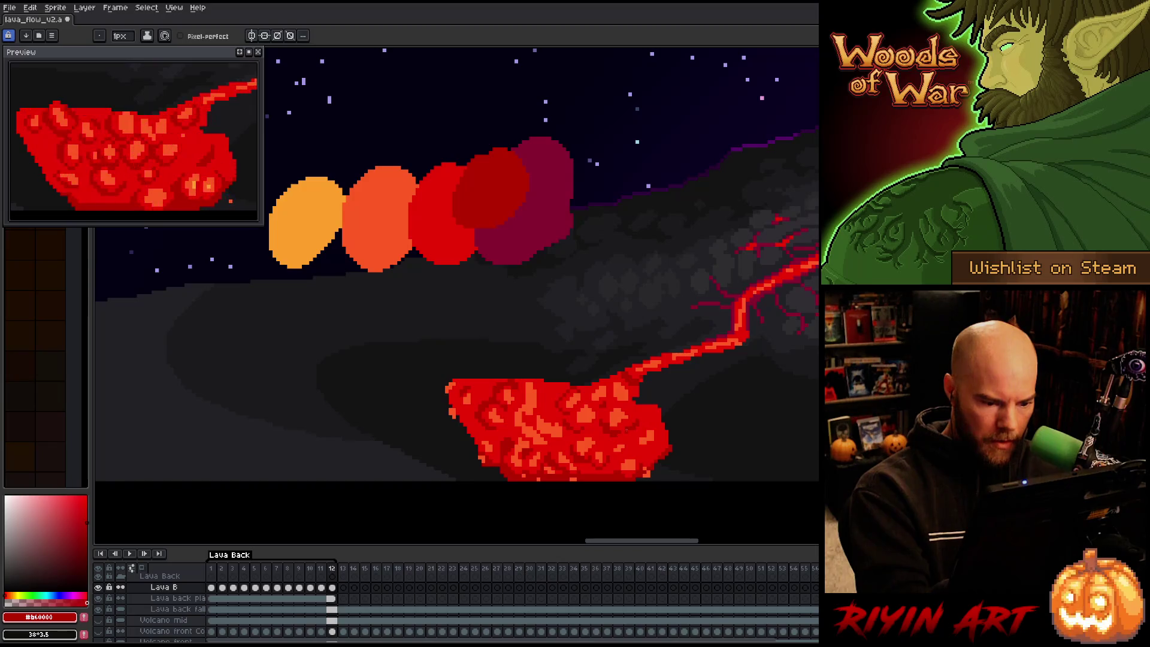
key(Right)
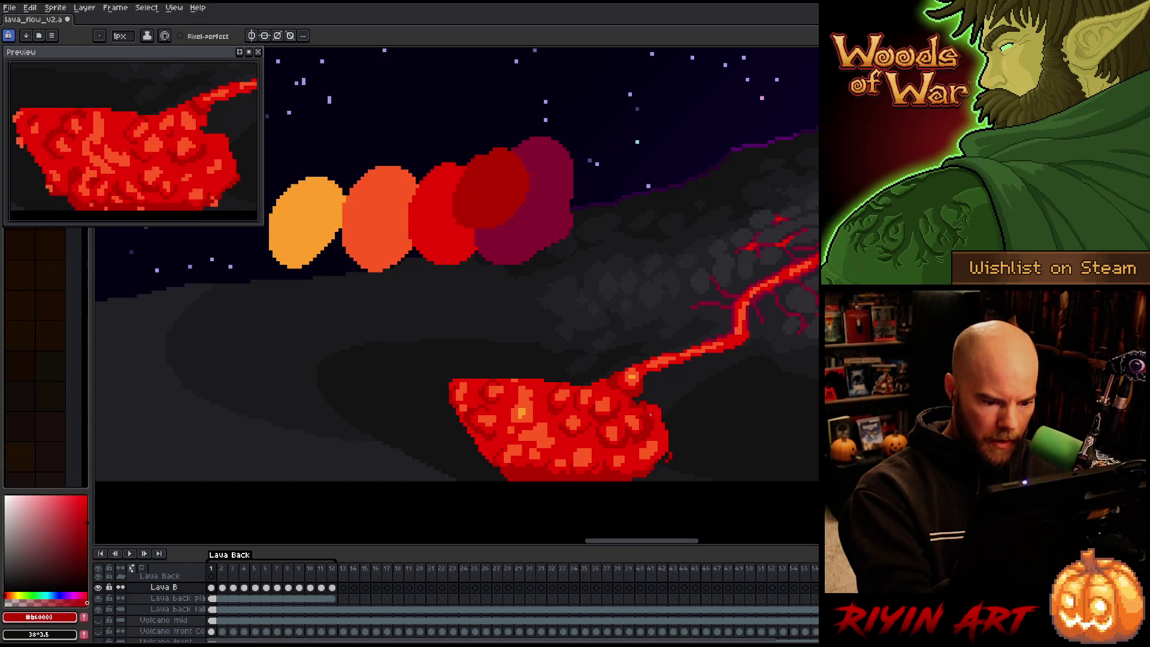
Step through frames 2 to 5, flipping between frames 3 and 4 to compare bubbles
key(Right)
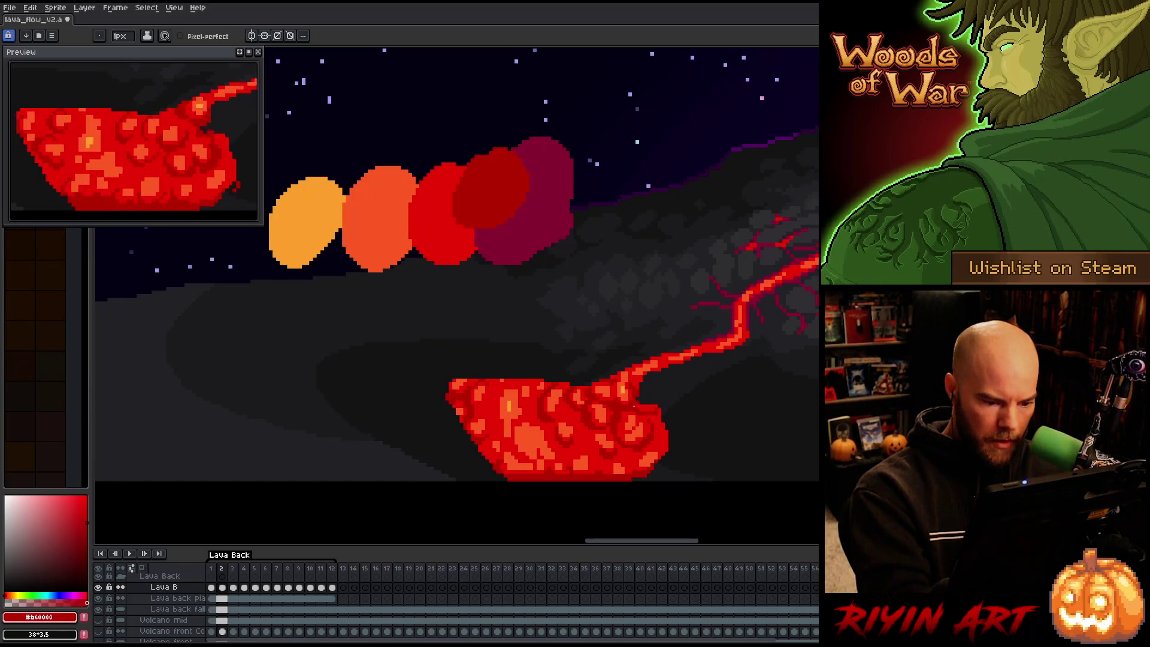
key(Right)
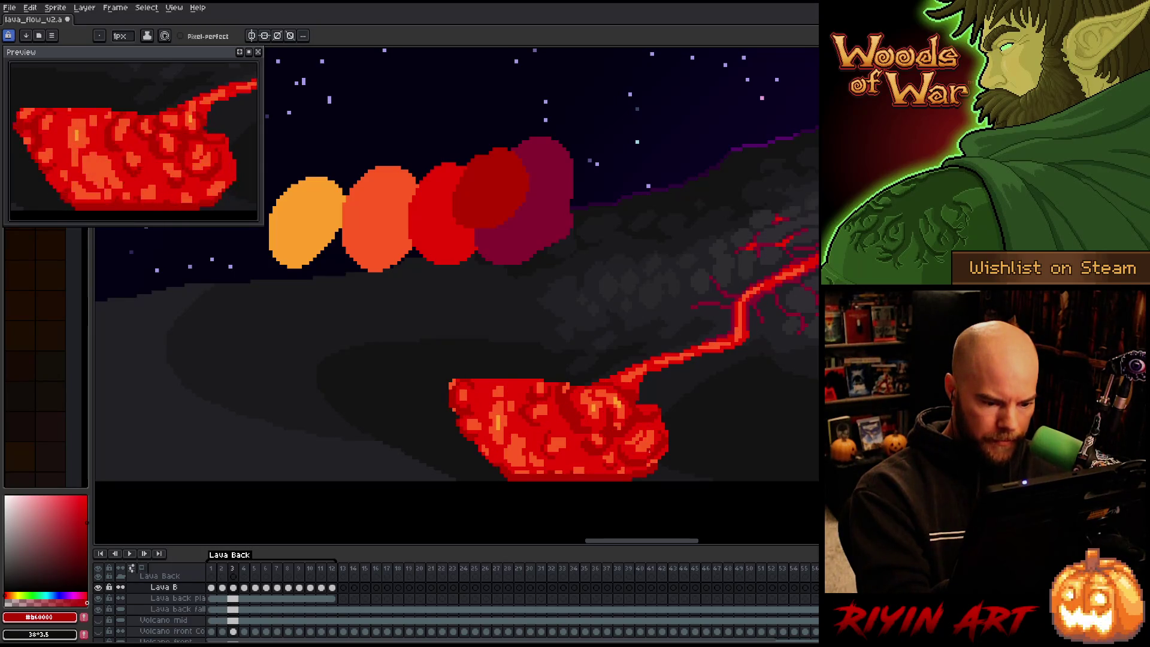
key(Right)
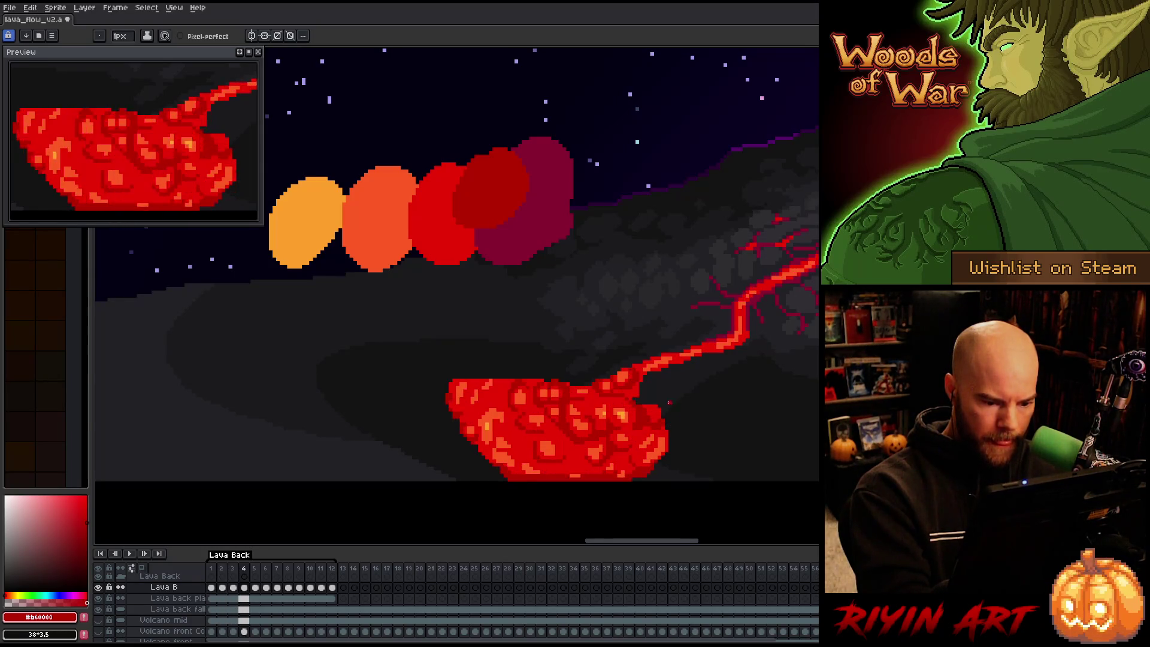
key(Left)
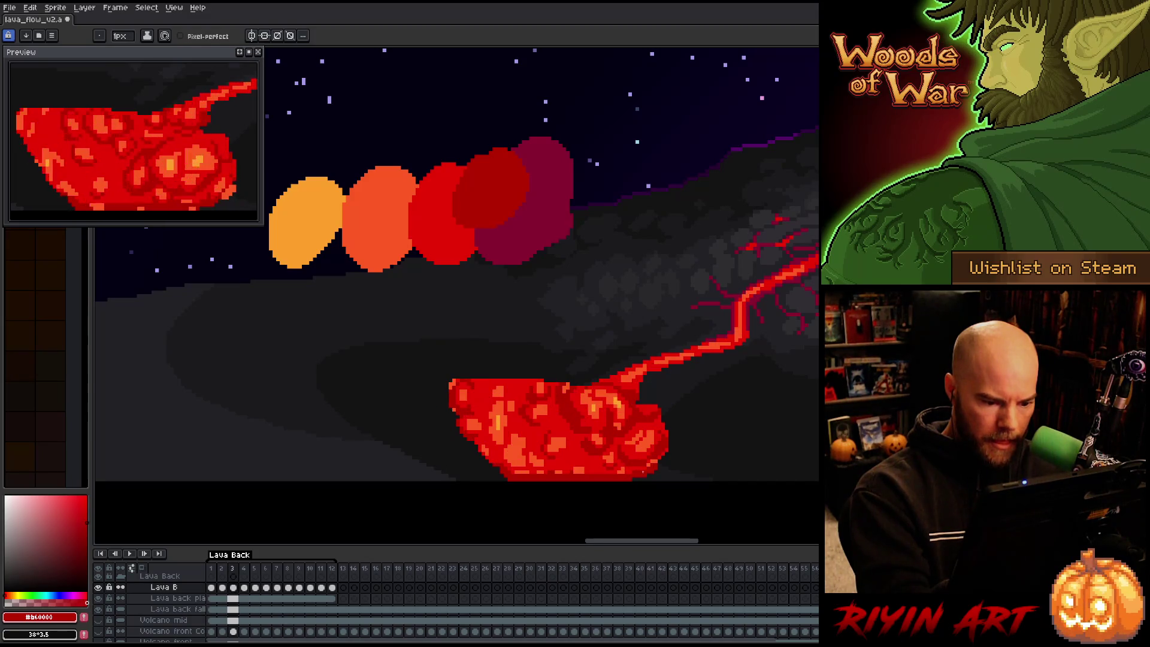
key(Right)
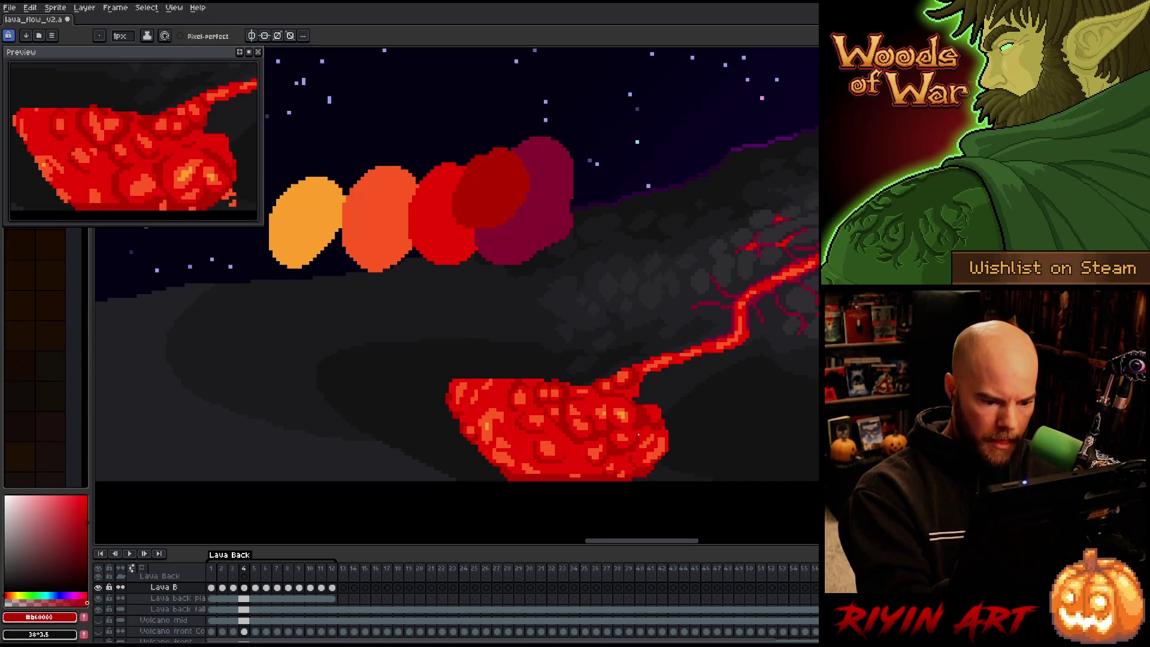
key(Right)
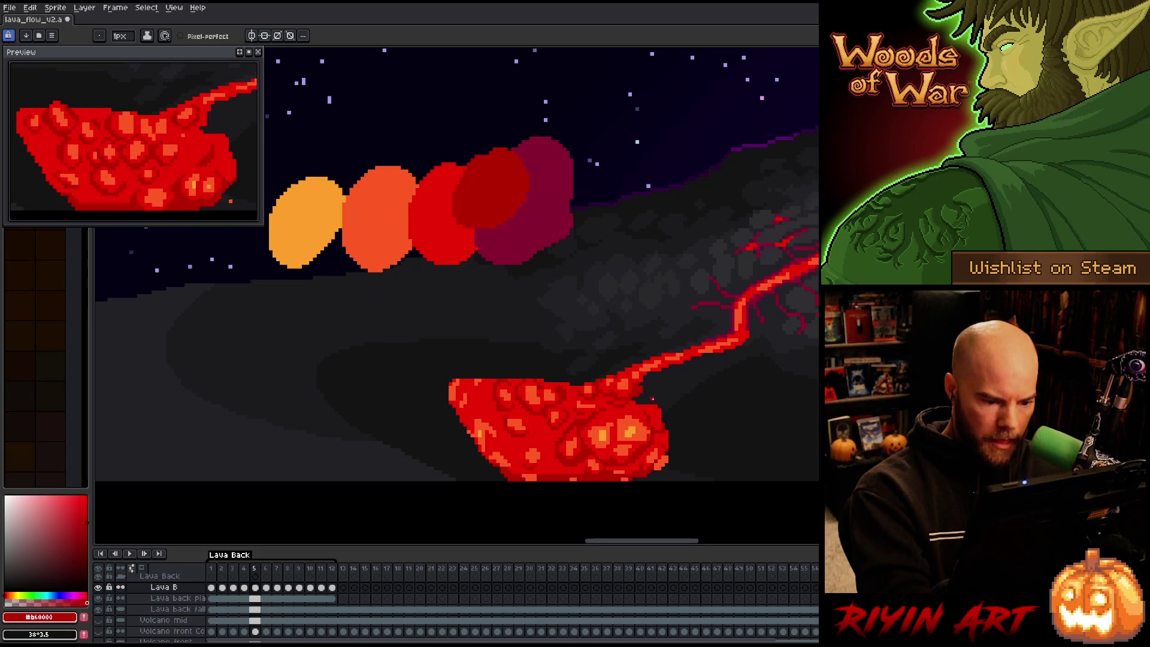
Sample the brighter and then the darker lava red, and settle on frame 6
alt+click(642, 439)
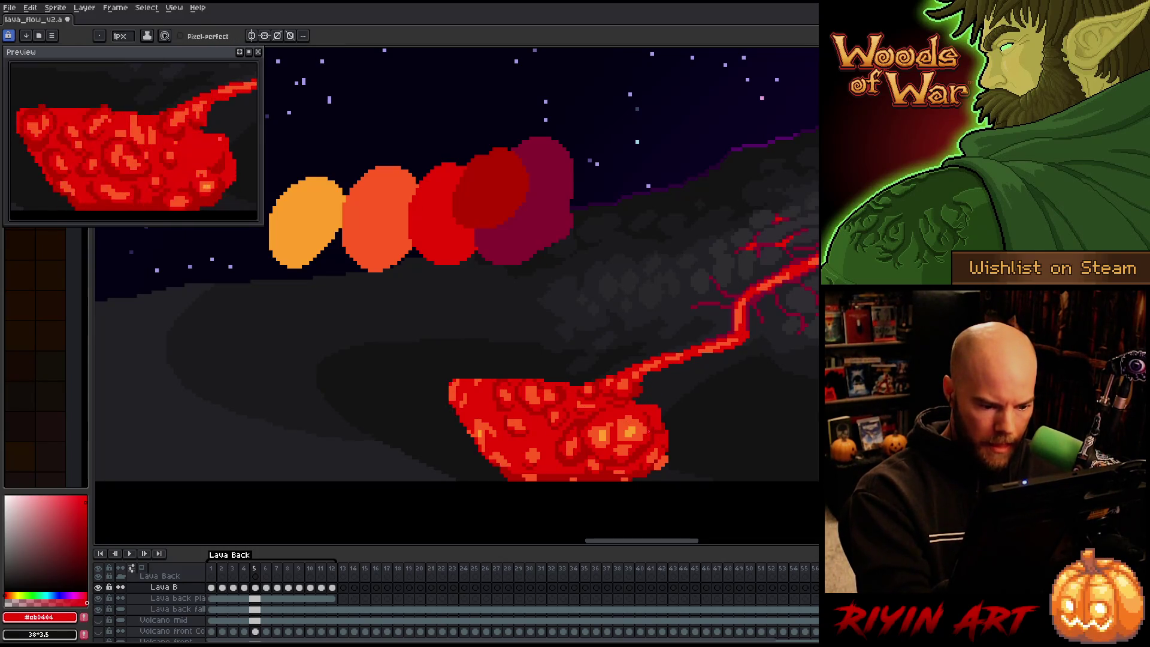
alt+click(647, 430)
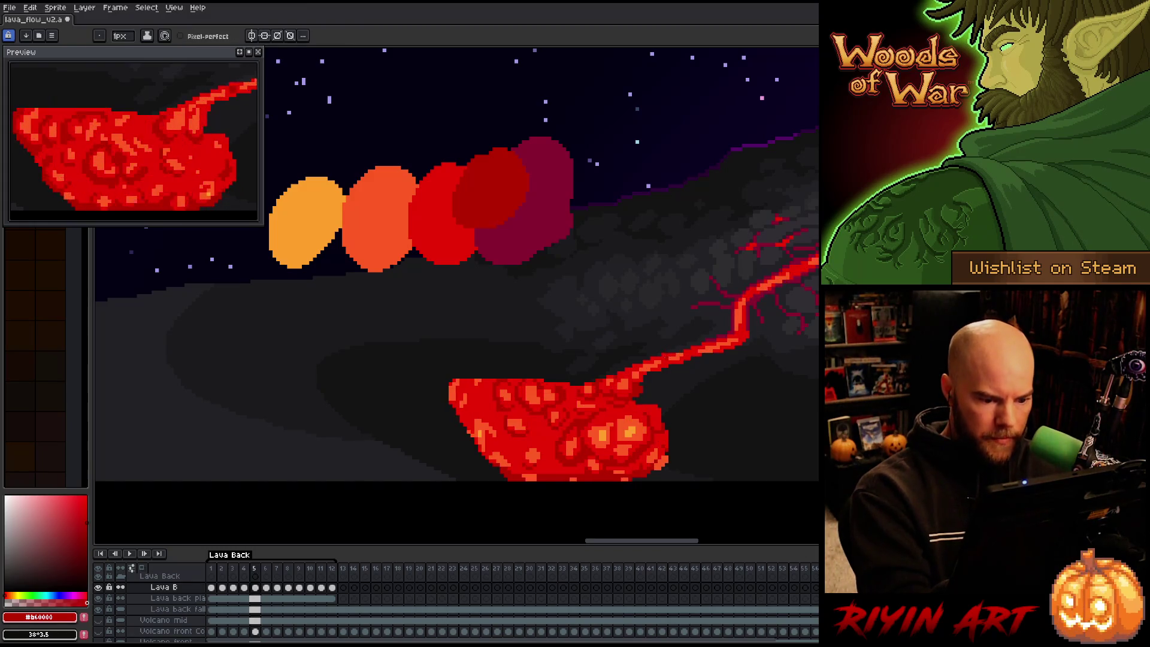
key(Right)
key(Left)
key(Right)
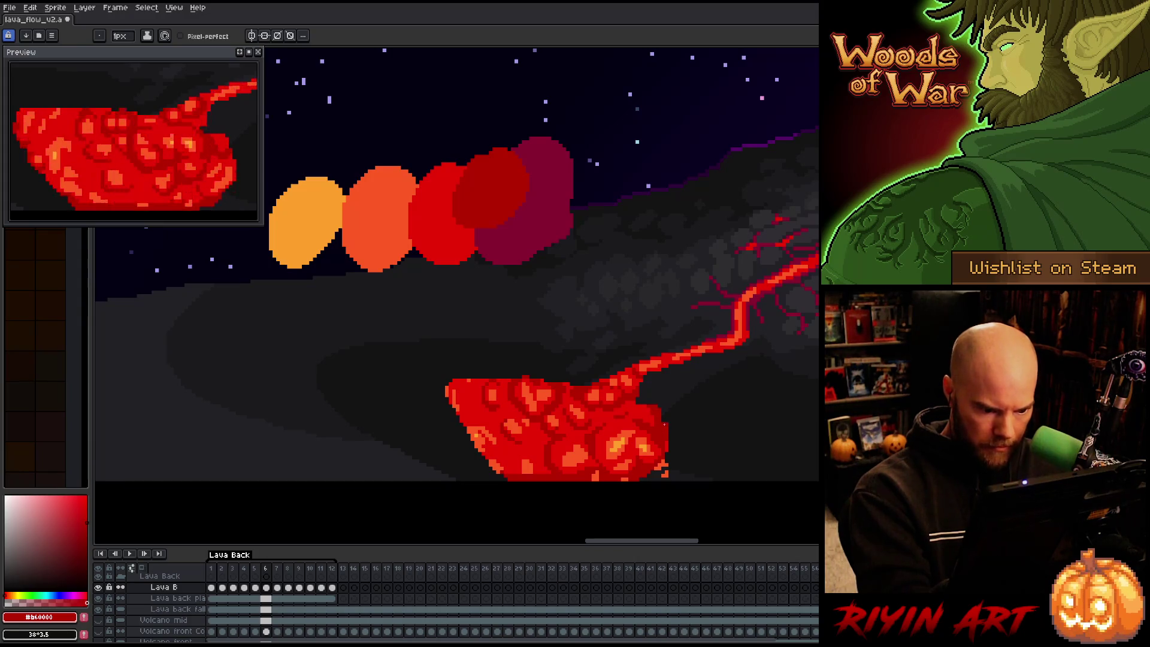
Step through lava frames 7 to 10, then play the animation
key(b)
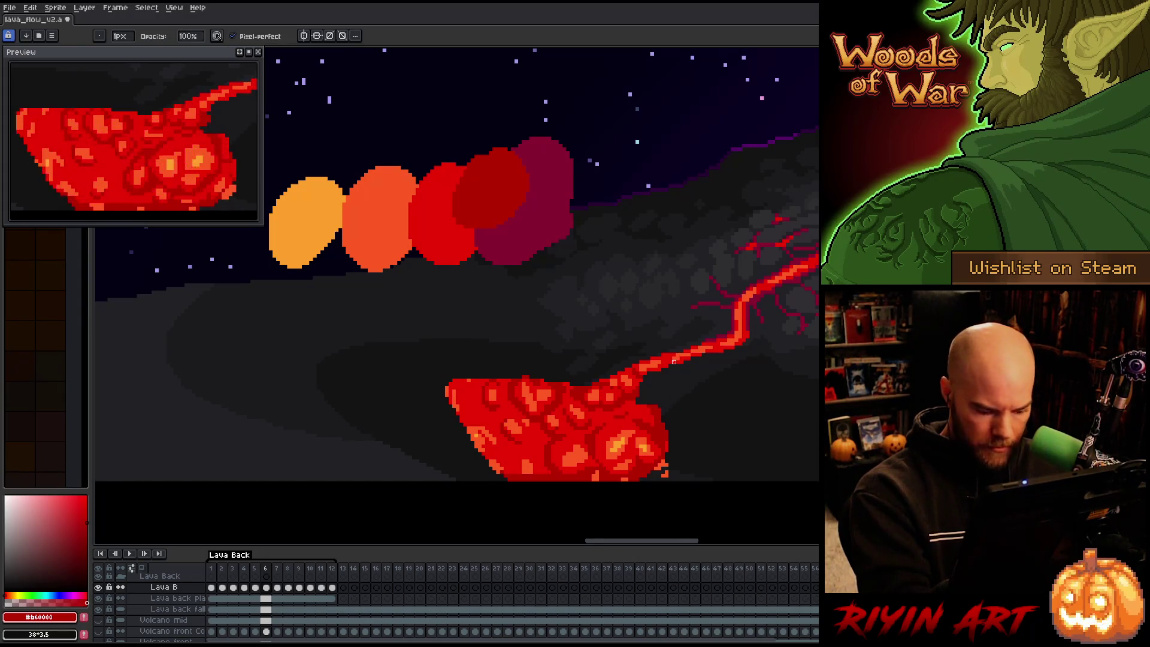
key(Right)
key(e)
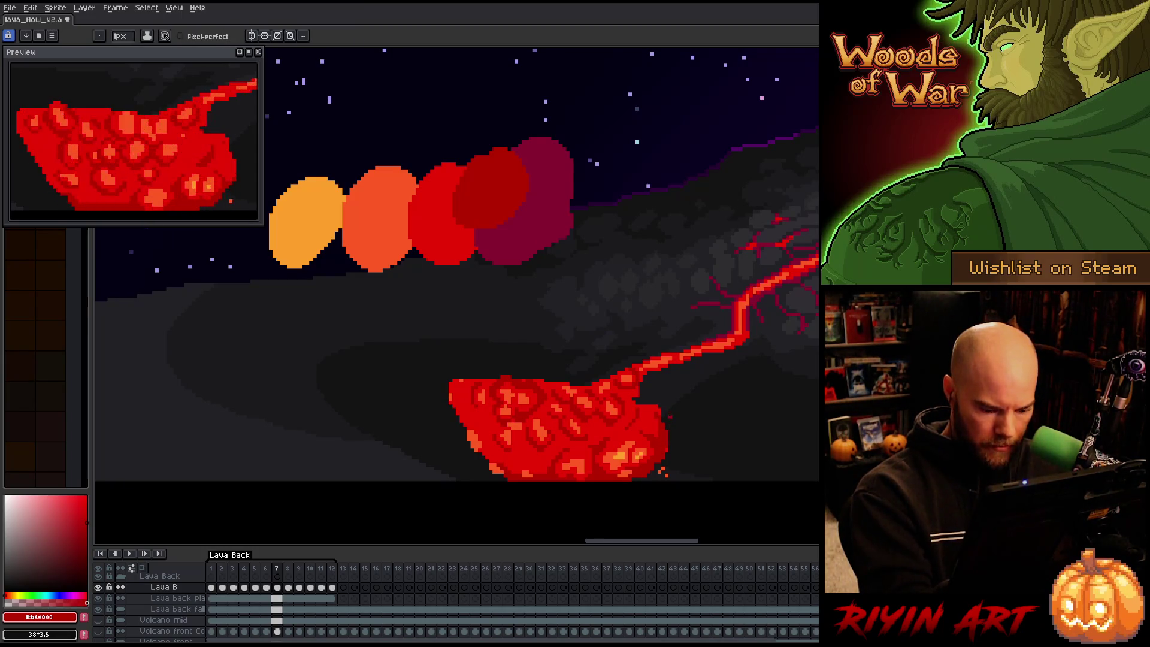
key(Right)
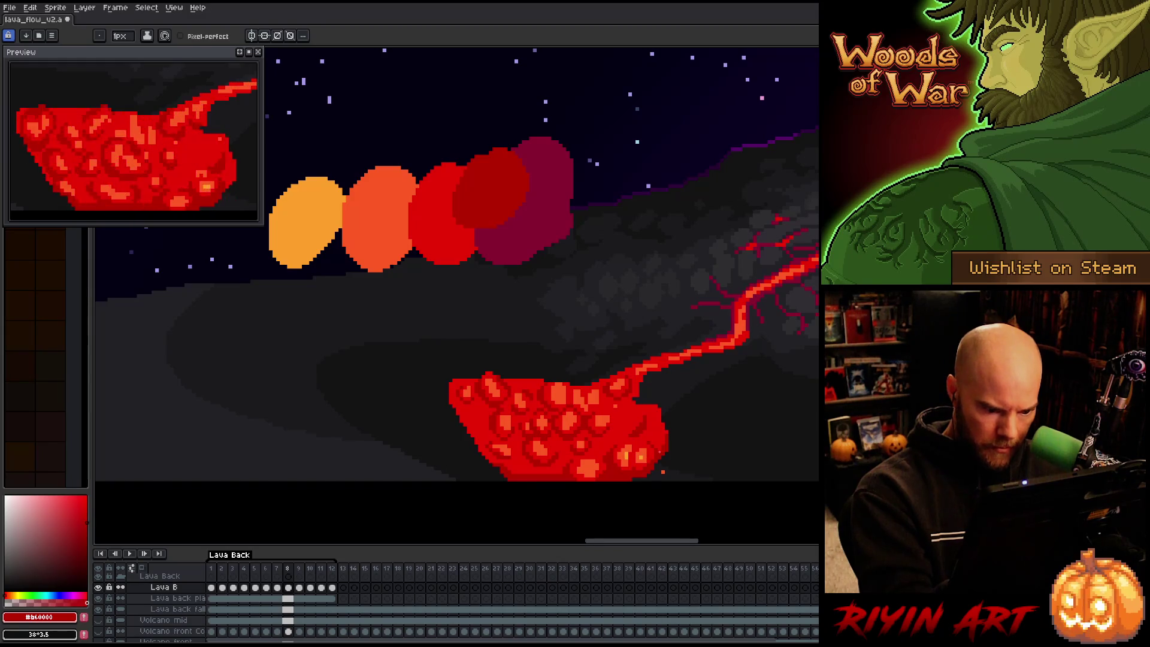
key(Right)
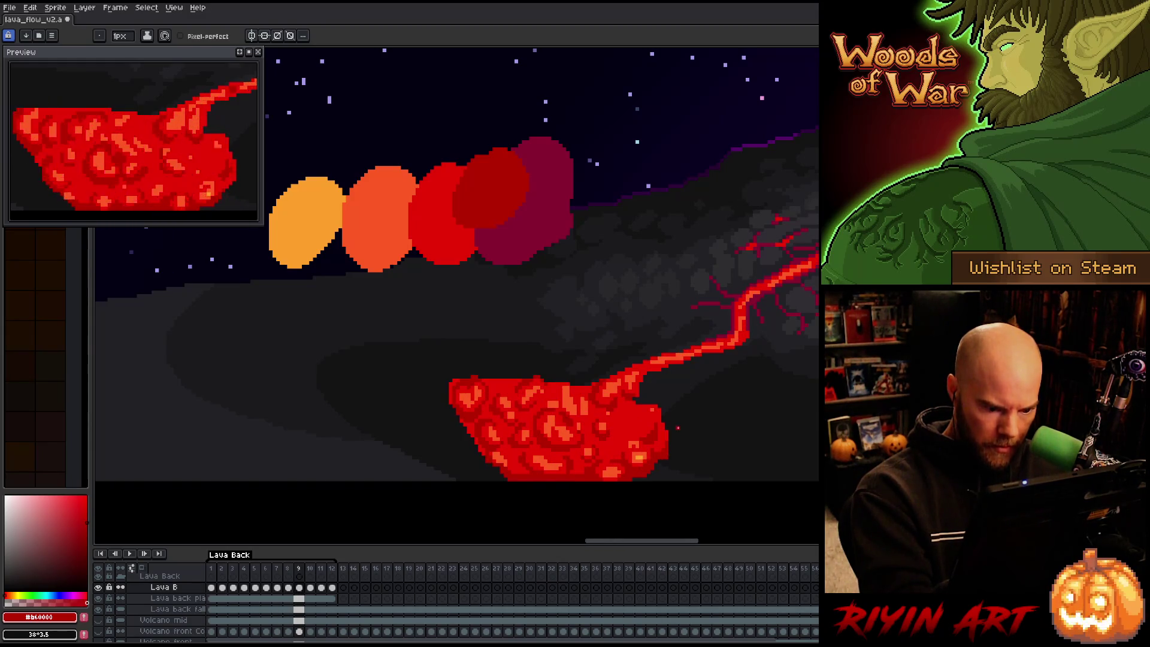
key(Right)
key(Right)
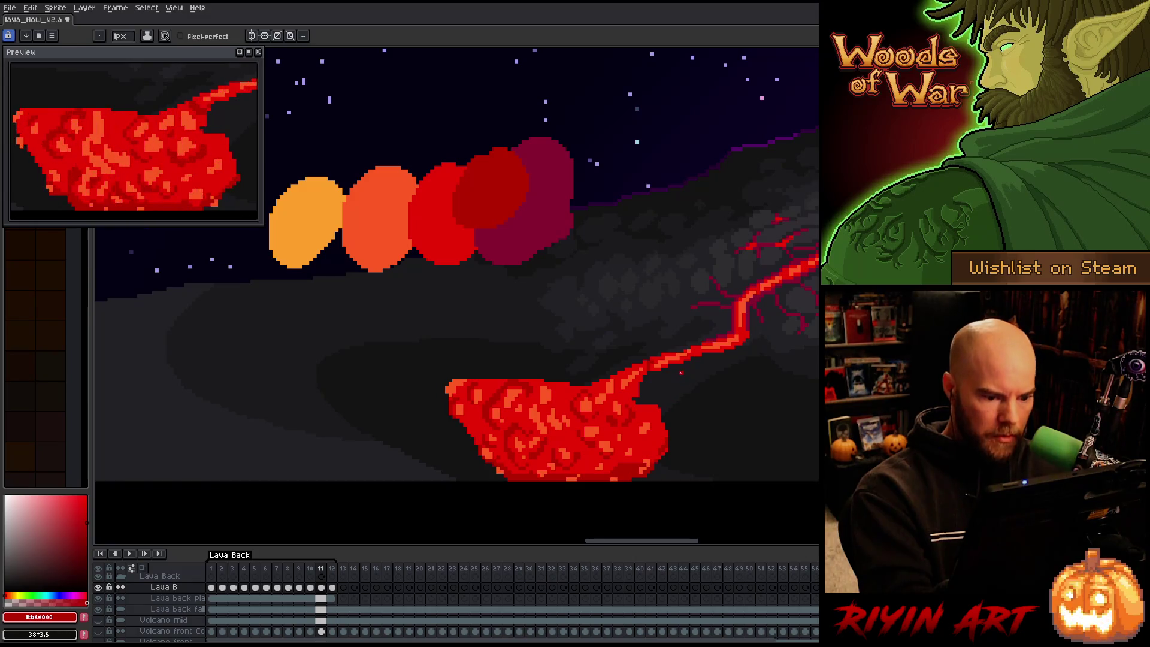
key(Return)
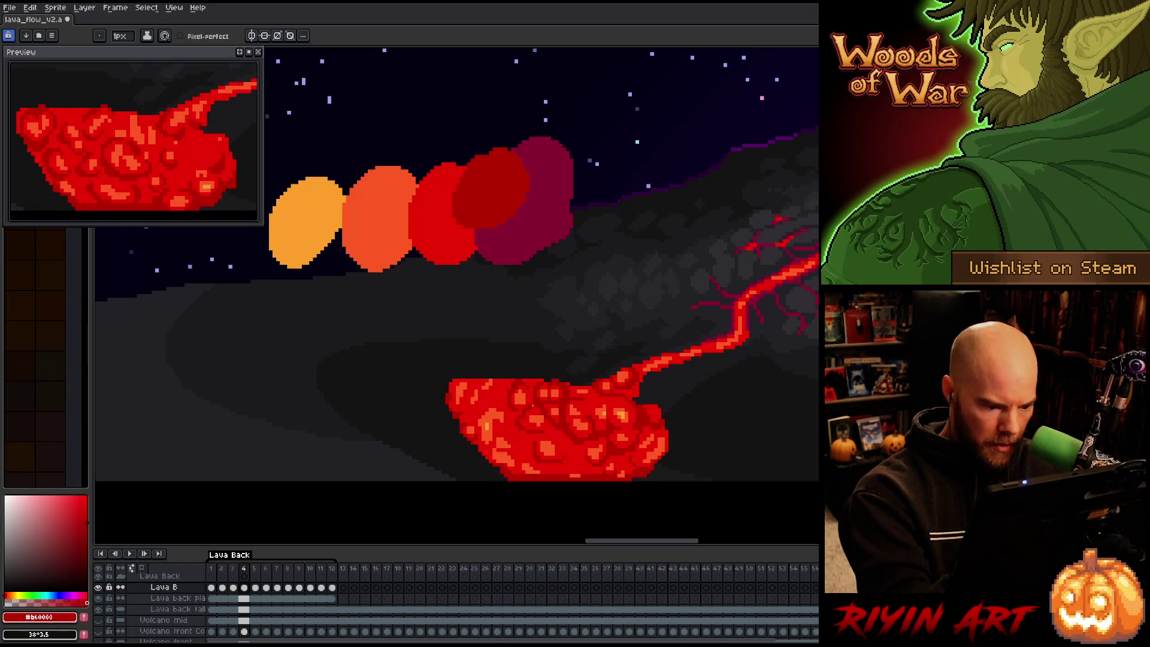
Review frames 4 to 6, flipping back and forth to compare the bubbles
key(Right)
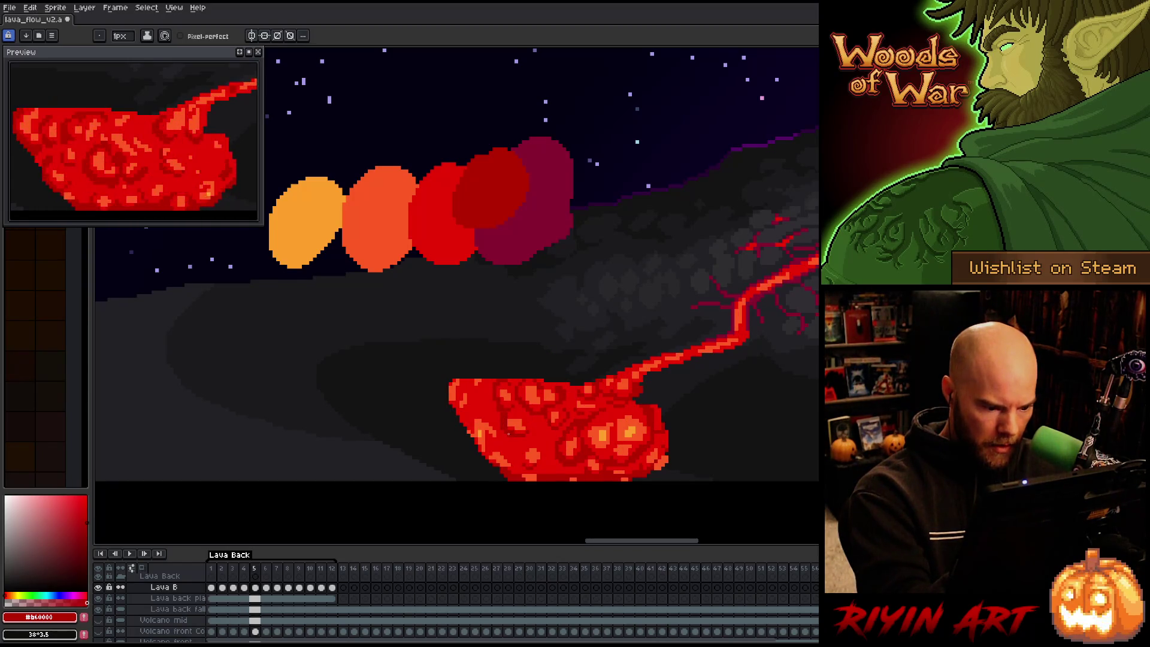
key(Left)
key(Right)
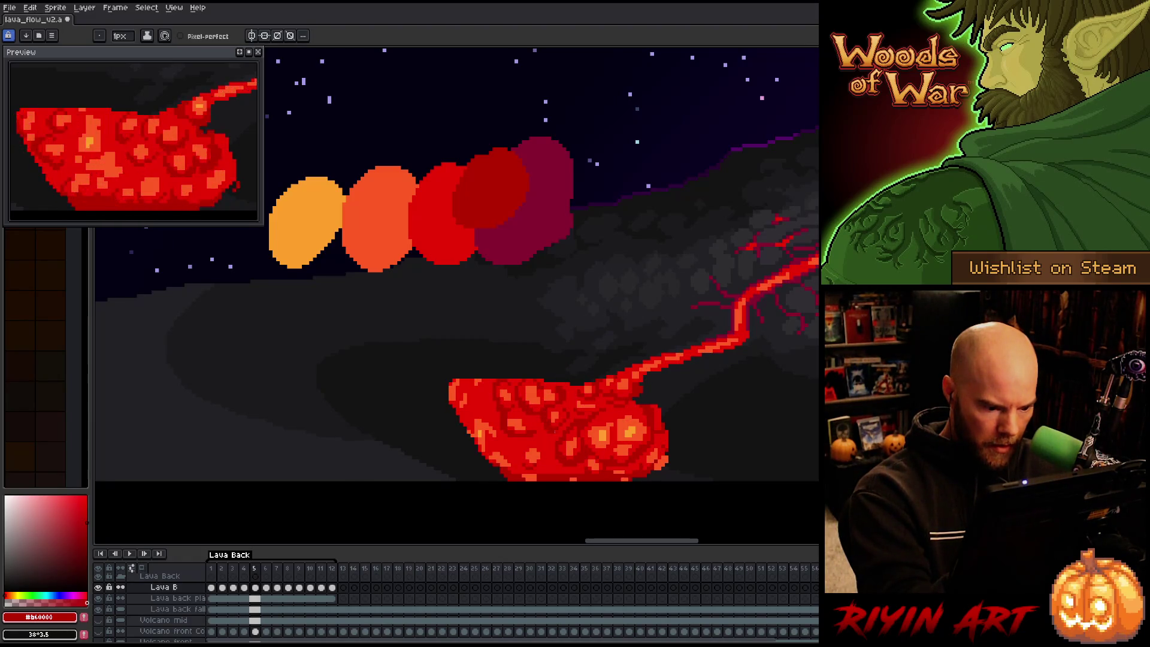
key(Right)
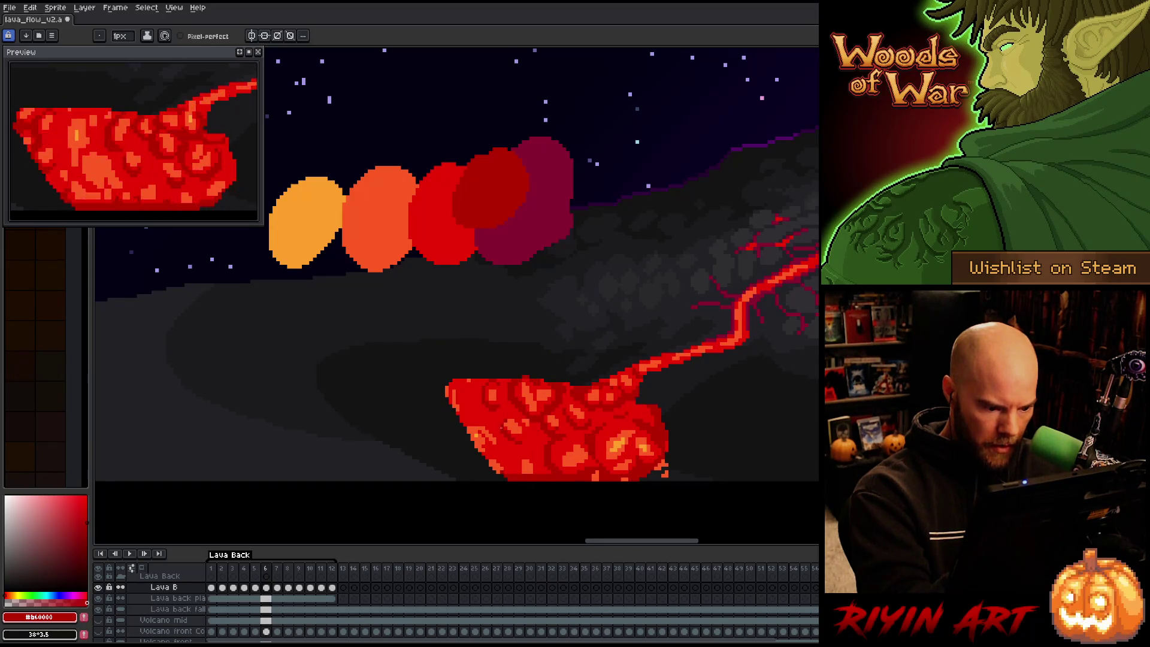
key(Left)
key(Right)
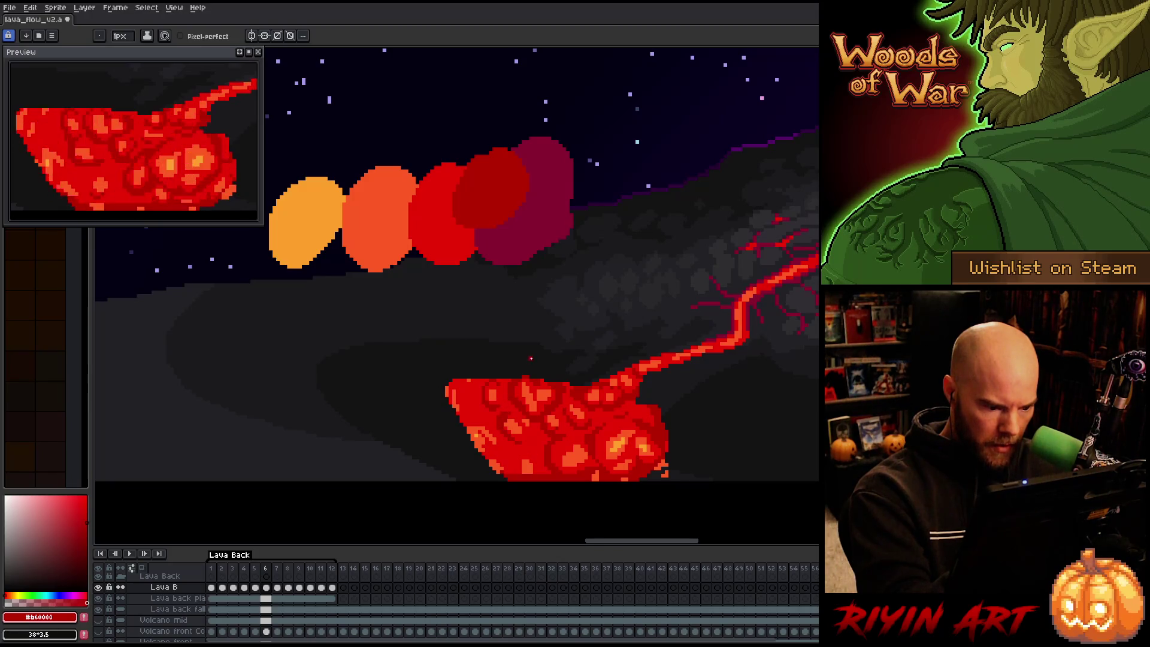
Advance through frames 7 to 9 and cycle quickly through the remaining frames
key(Right)
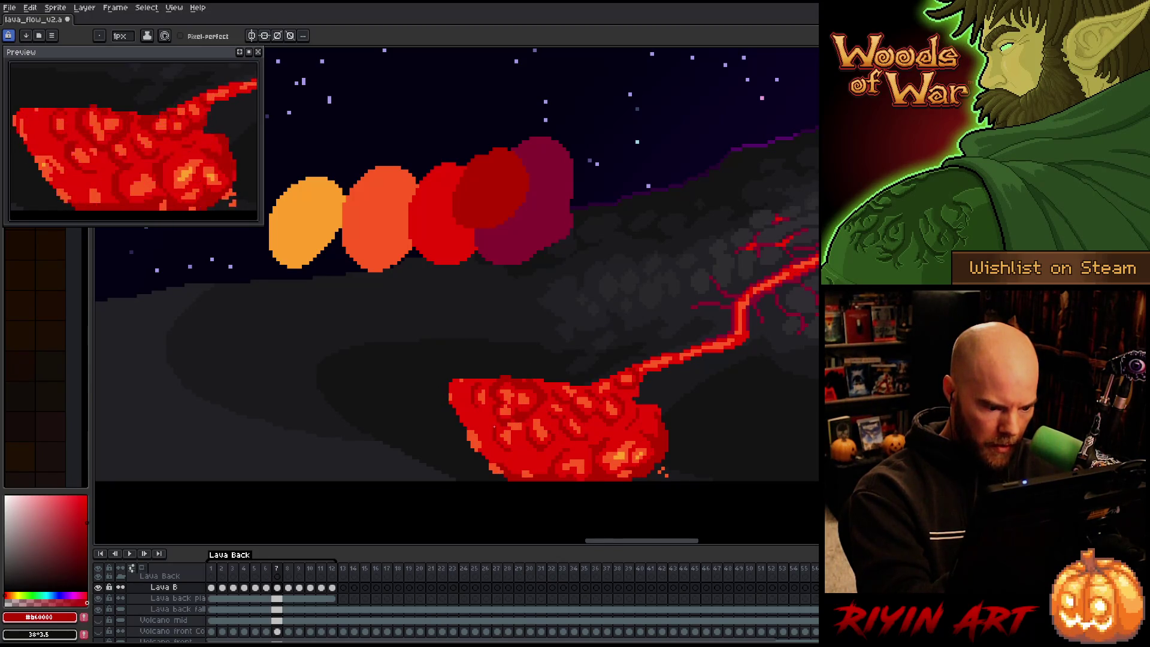
key(Right)
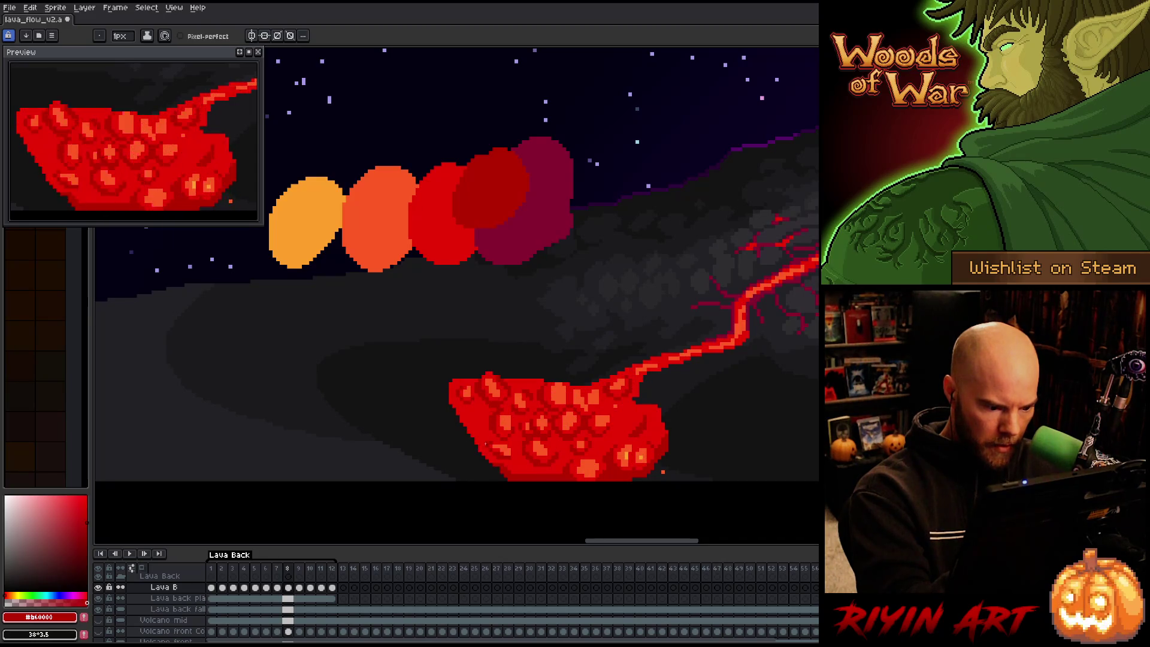
key(Right)
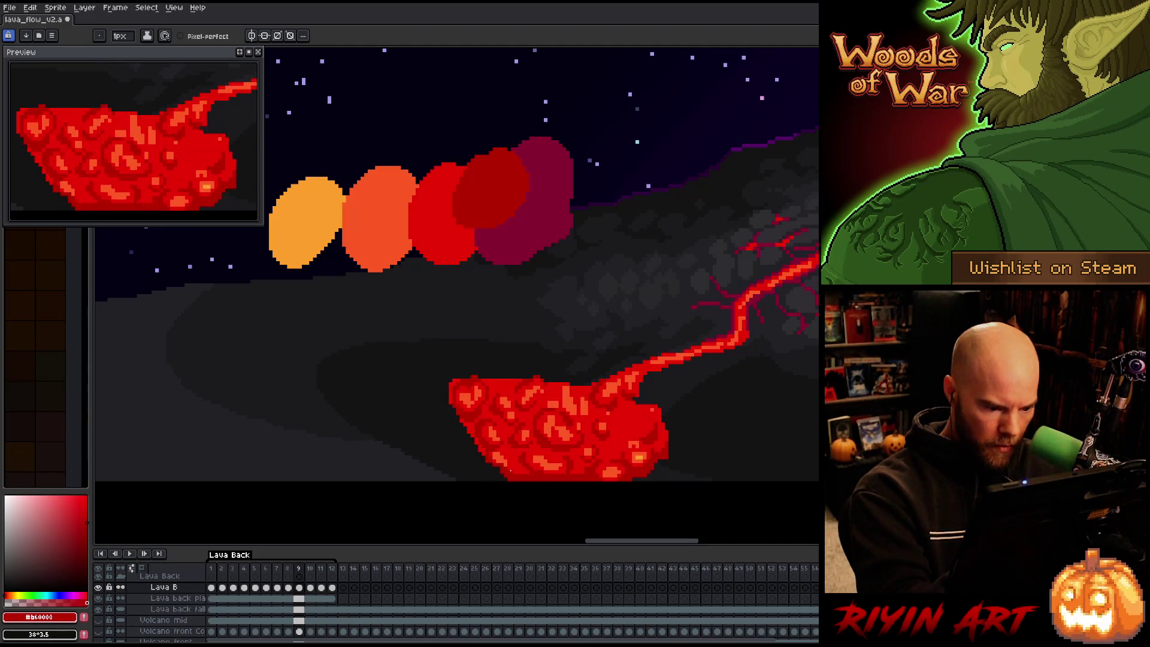
key(Right)
key(Right)
key(Right)
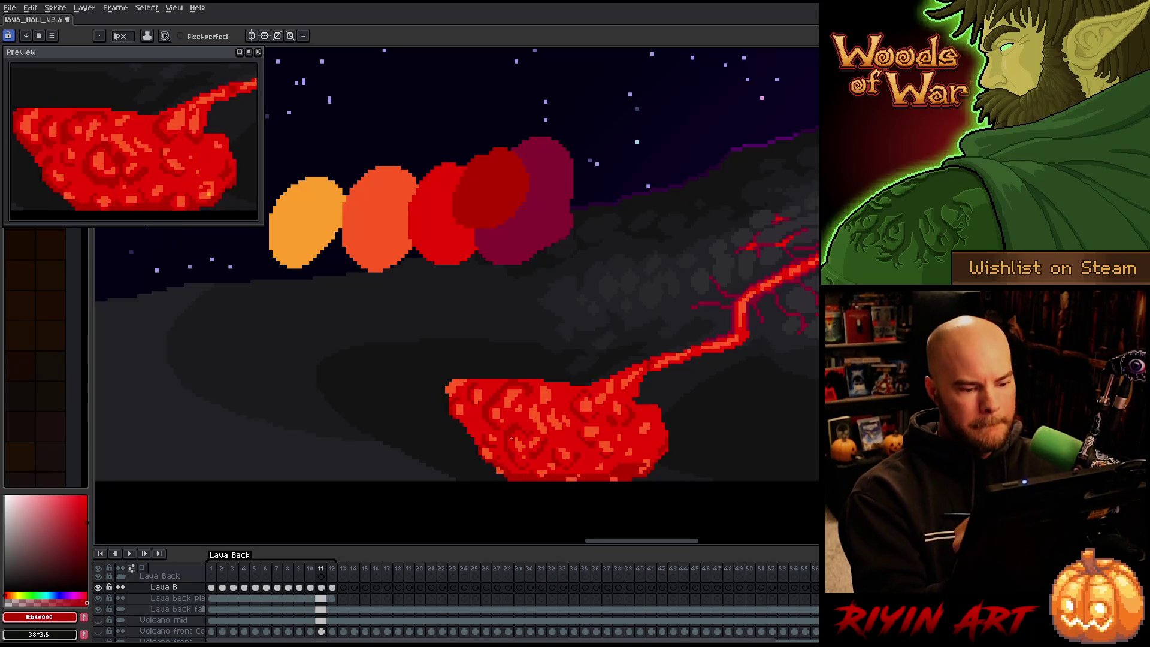
key(Return)
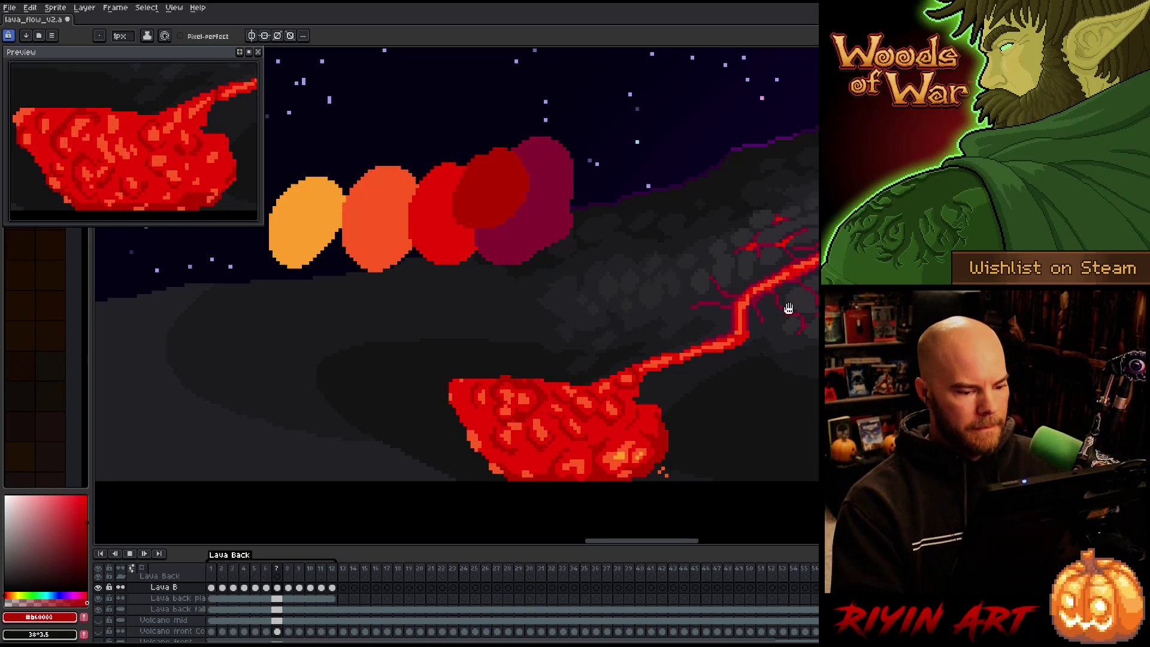
key(b)
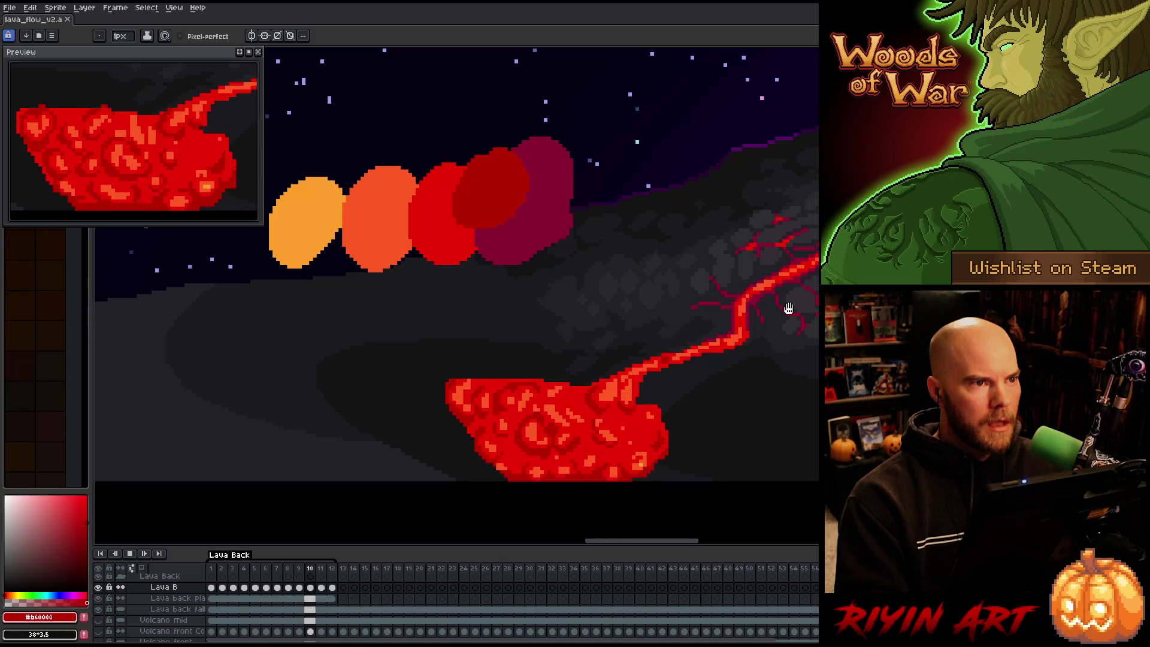
key(Return)
alt+click(752, 311)
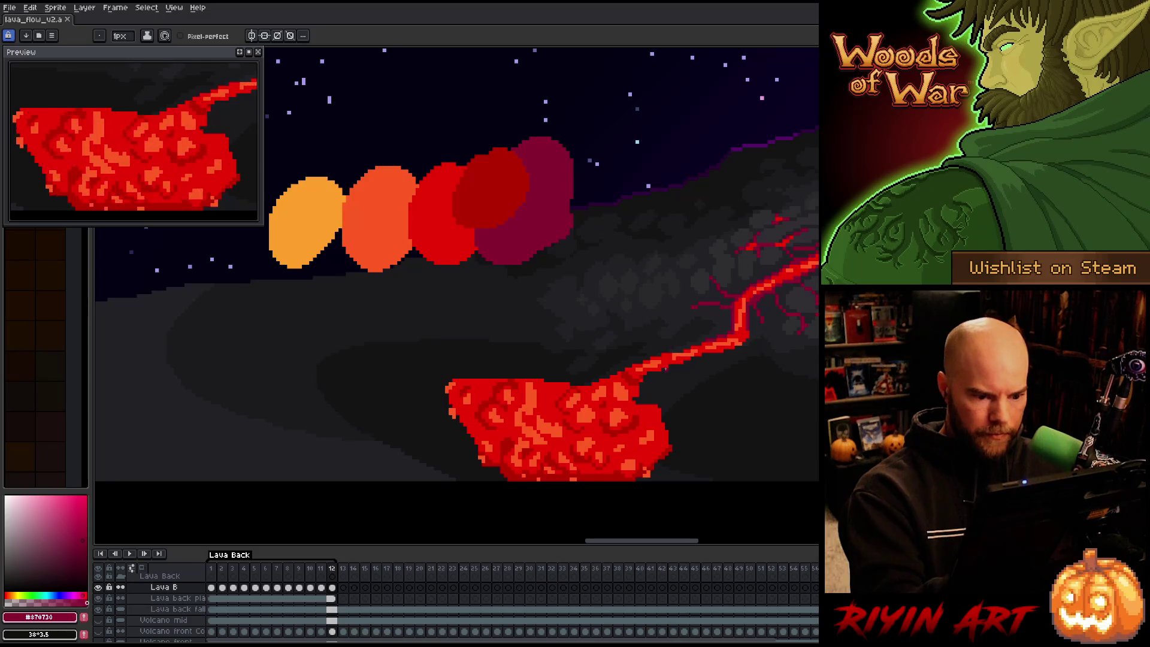
Turn on Pixel-perfect, touch up the lava pool on frame 1, and save the file
key(Home)
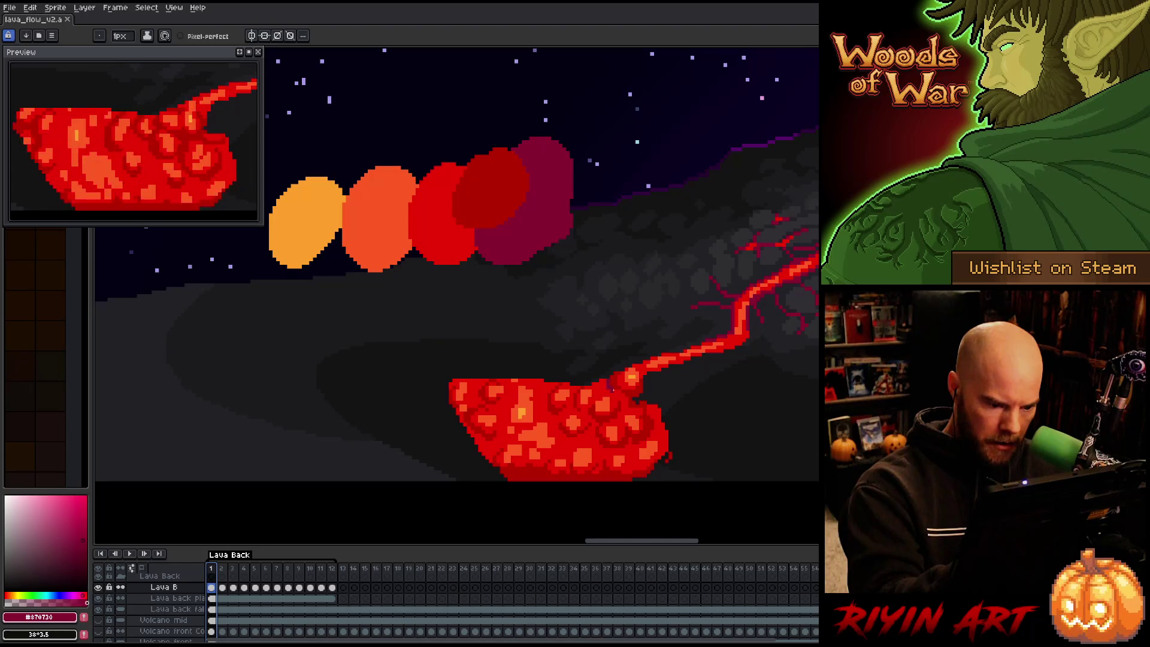
click(190, 30)
click(631, 369)
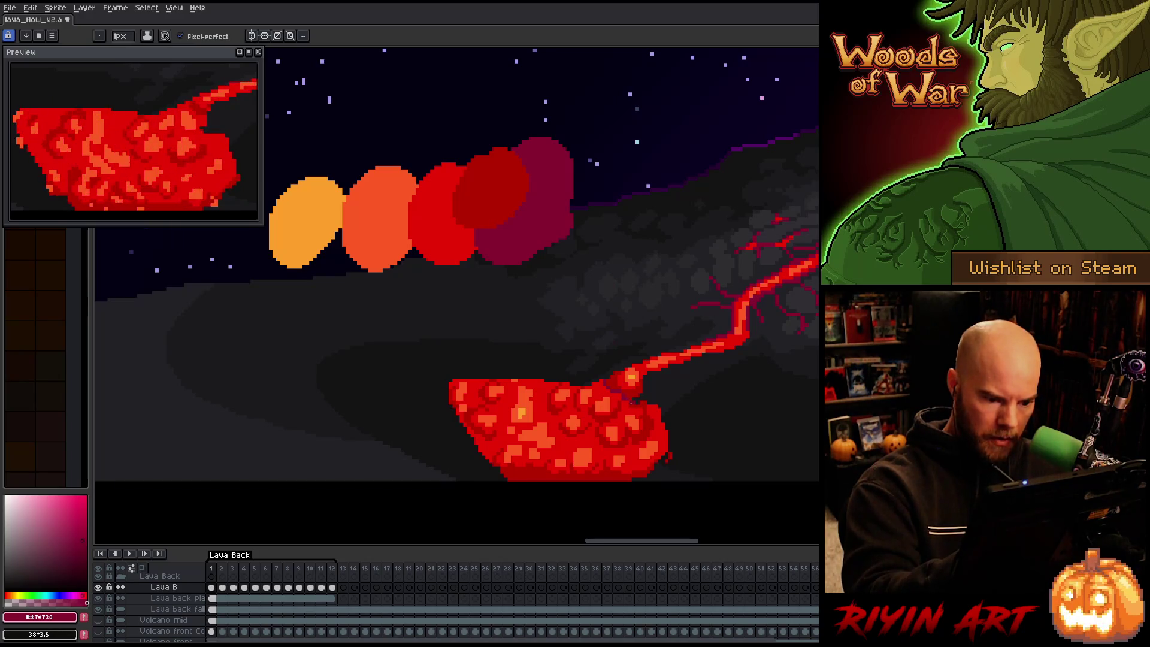
key(Right)
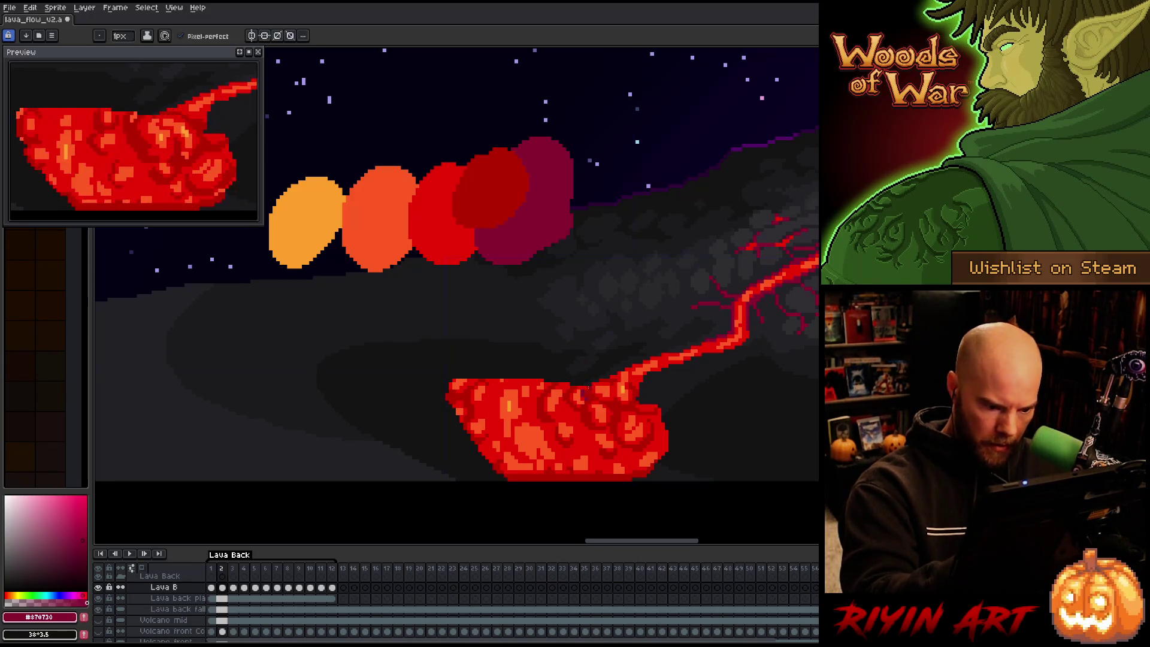
key(ctrl+s)
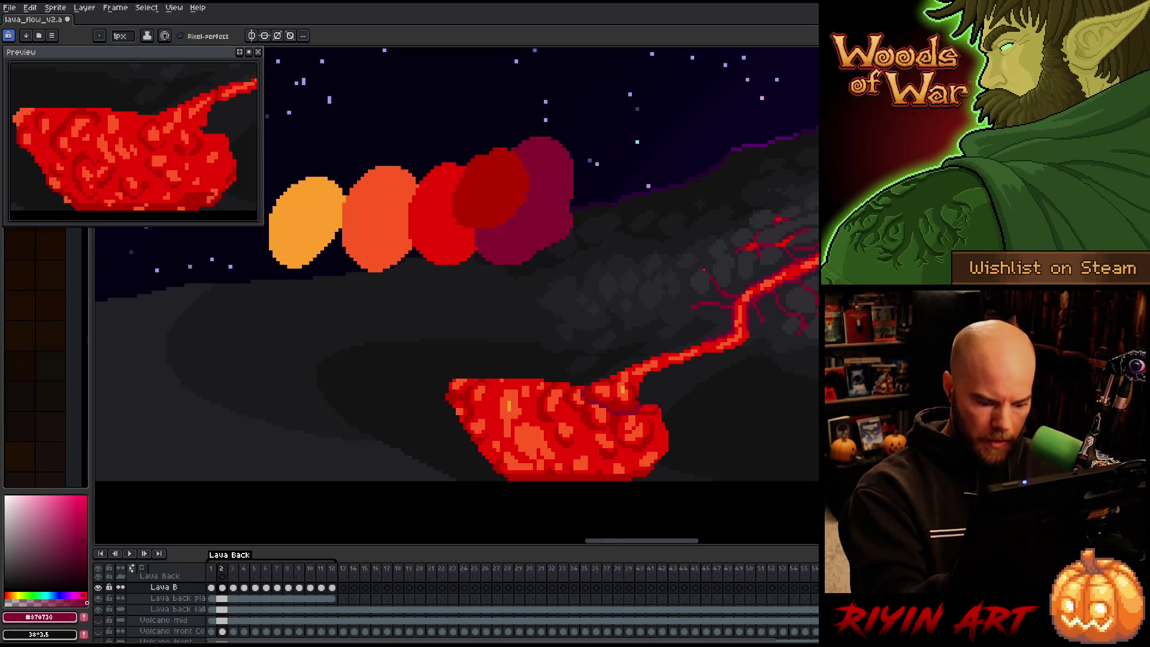
Step through frames 3 to 7, flipping between neighbouring frames to compare the bubbles
key(Right)
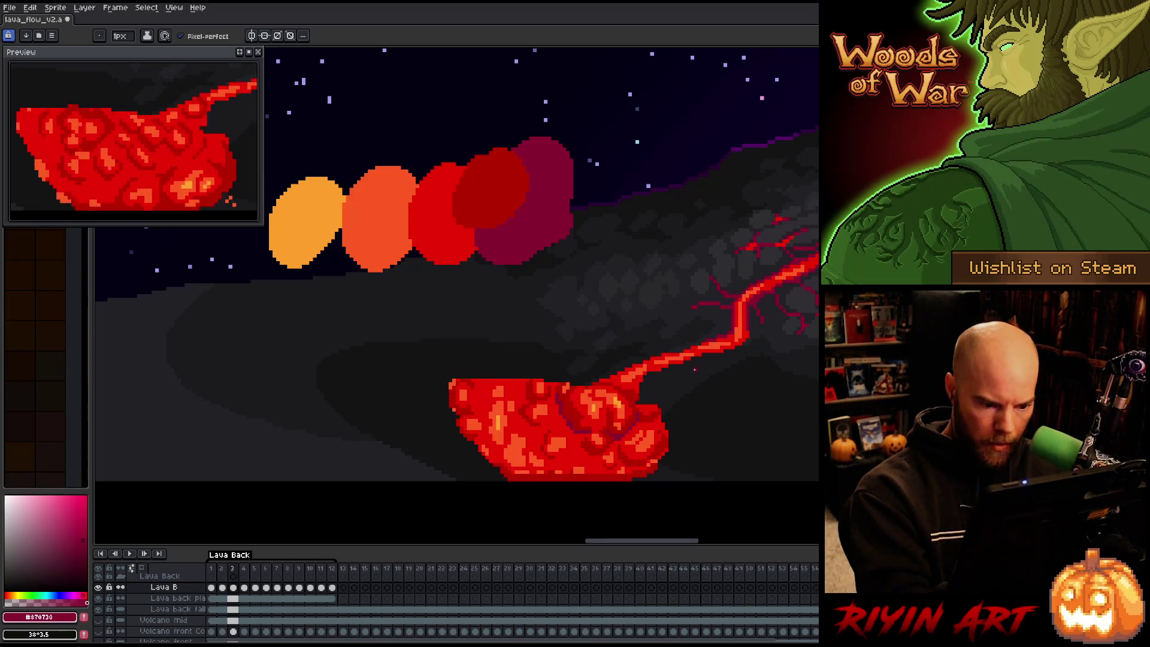
key(Right)
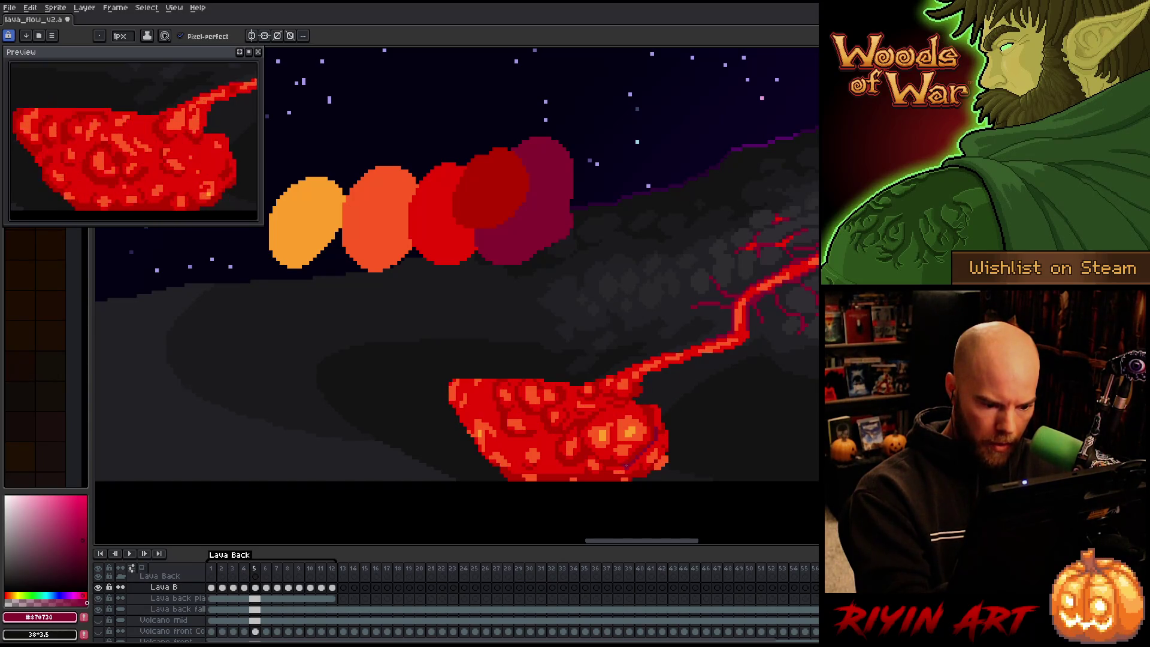
key(Left)
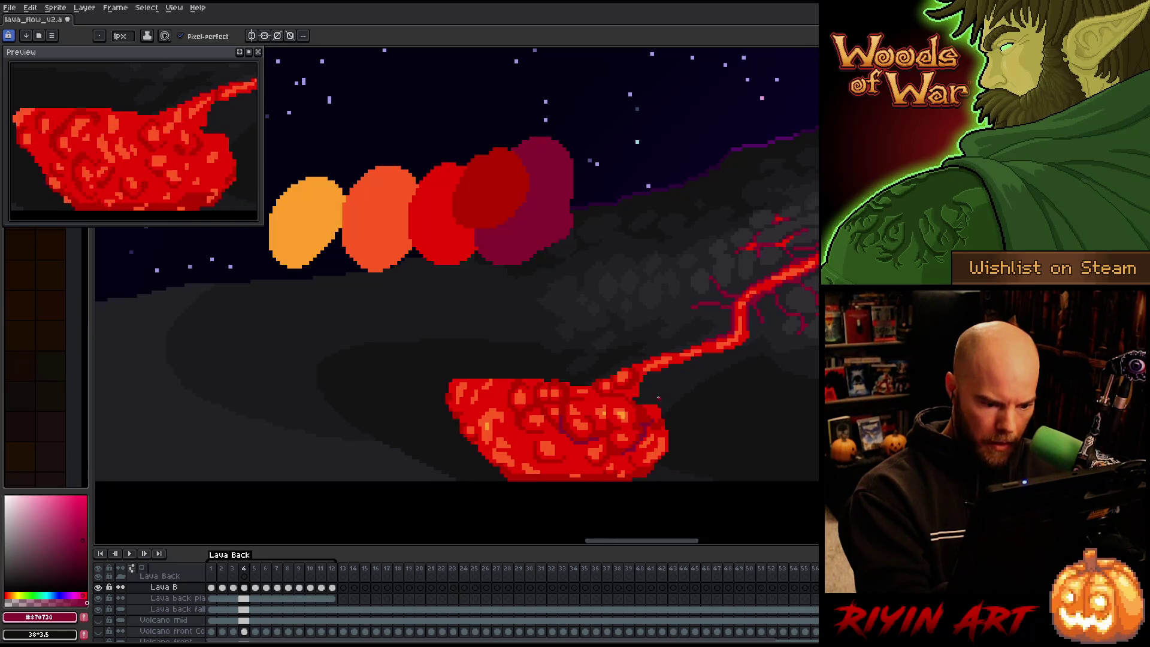
key(Right)
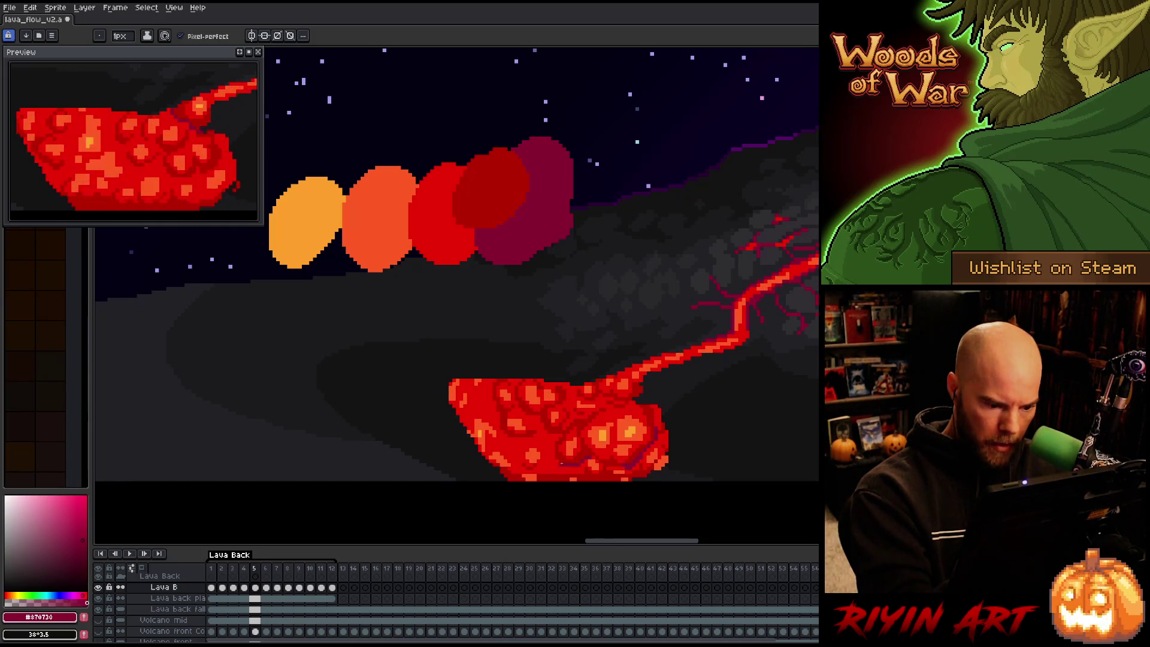
key(Left)
key(Right)
key(Right)
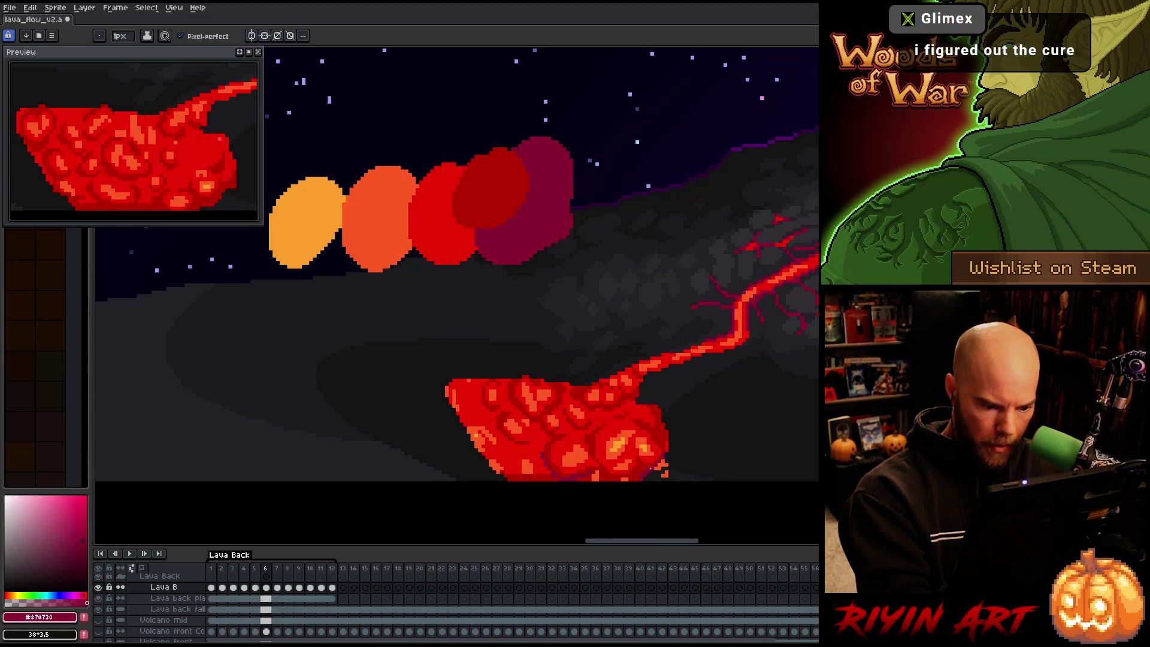
key(comma)
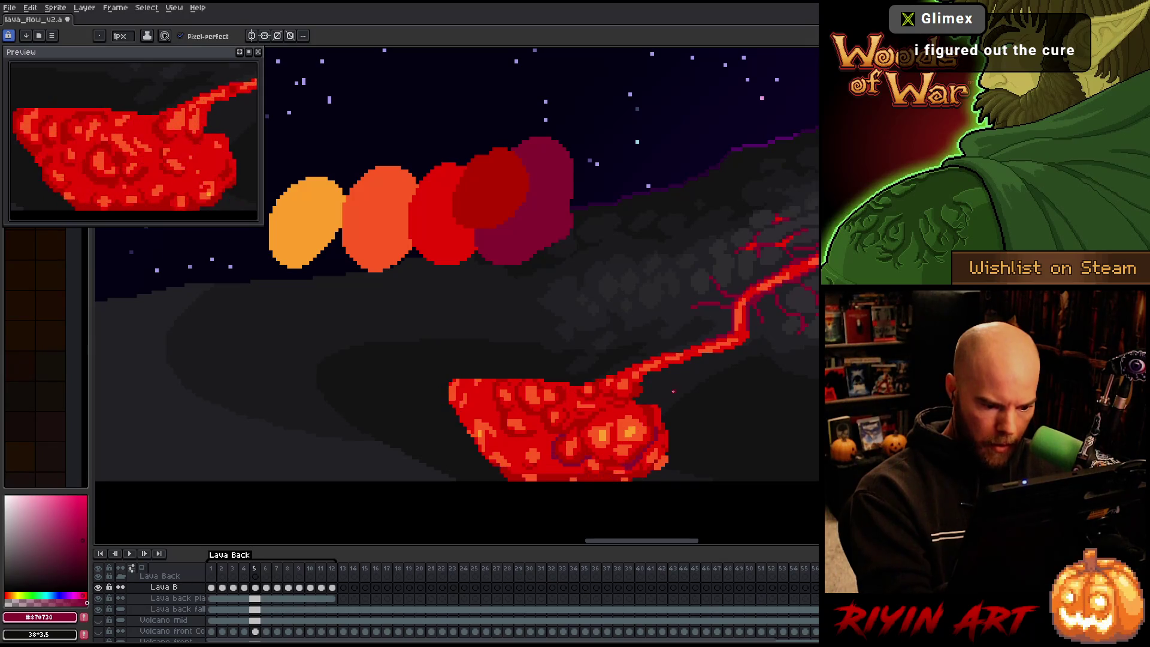
key(comma)
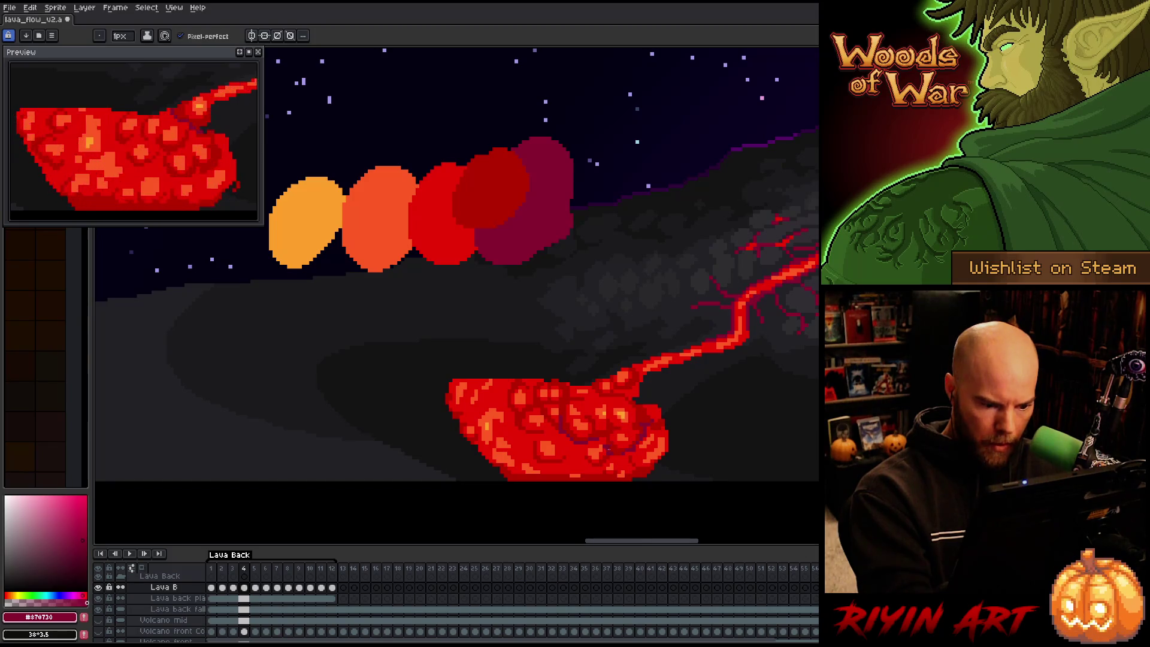
key(period)
key(period)
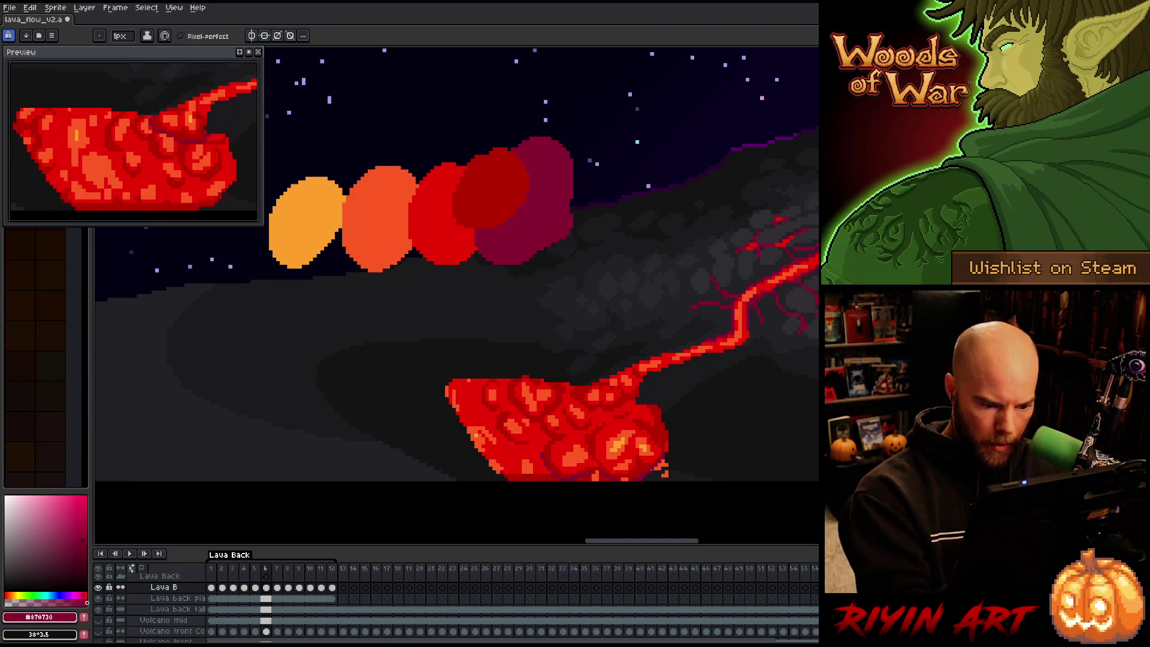
key(period)
Add orange highlight pixels to the lava pool on frame 7, then play the loop
click(563, 471)
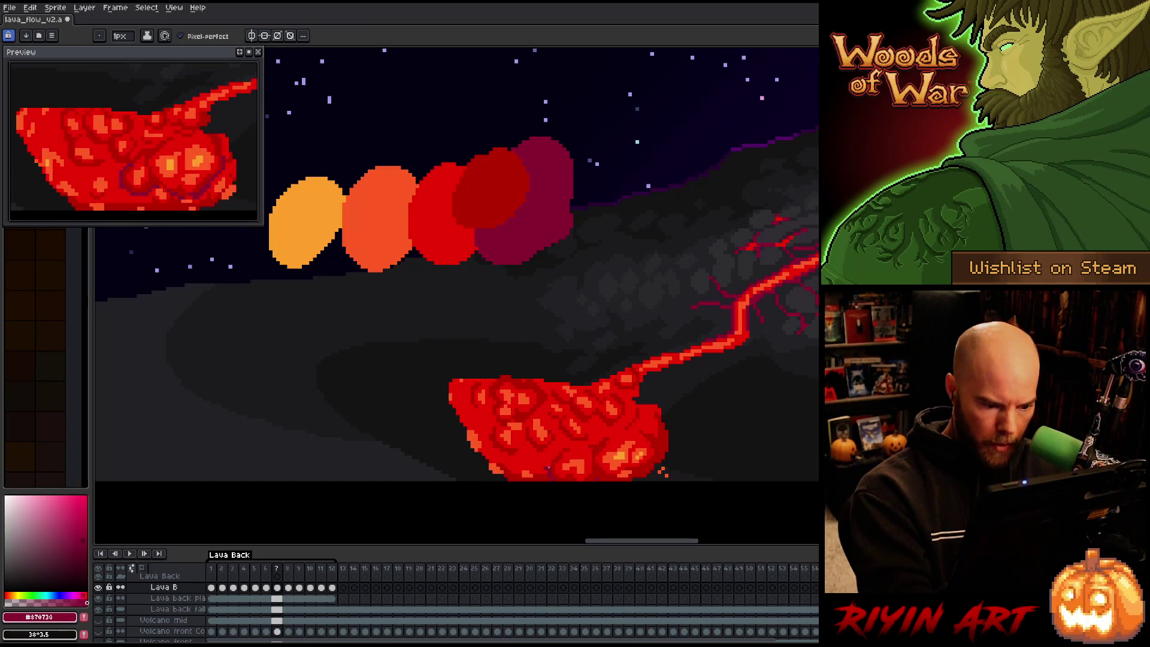
key(e)
key(b)
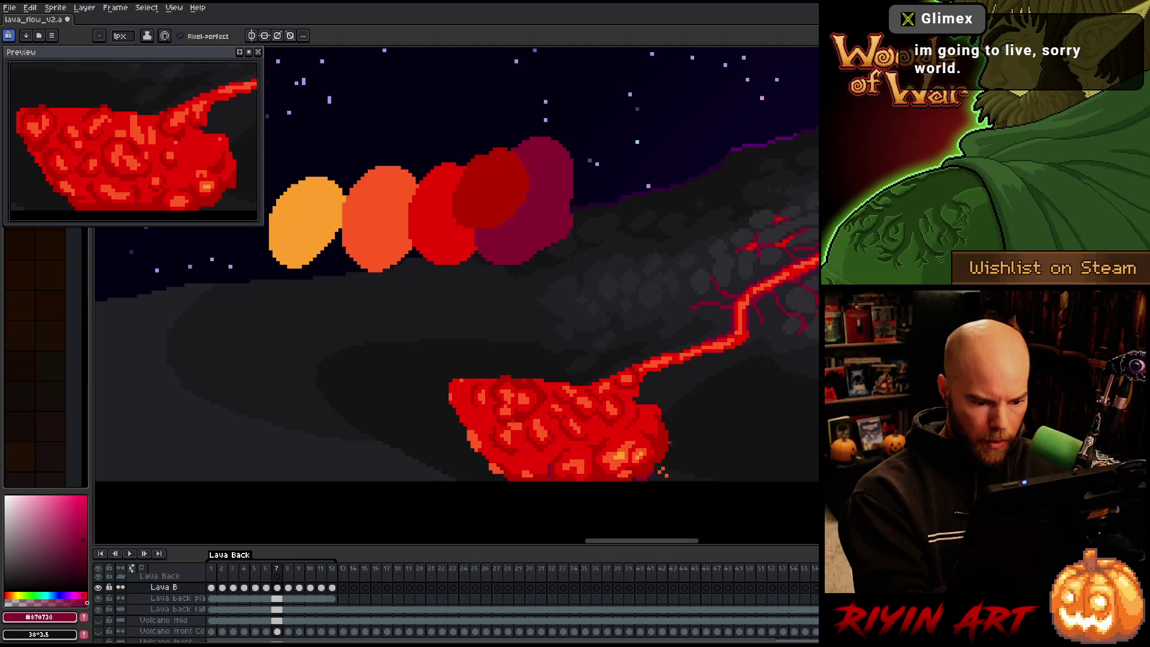
key(Return)
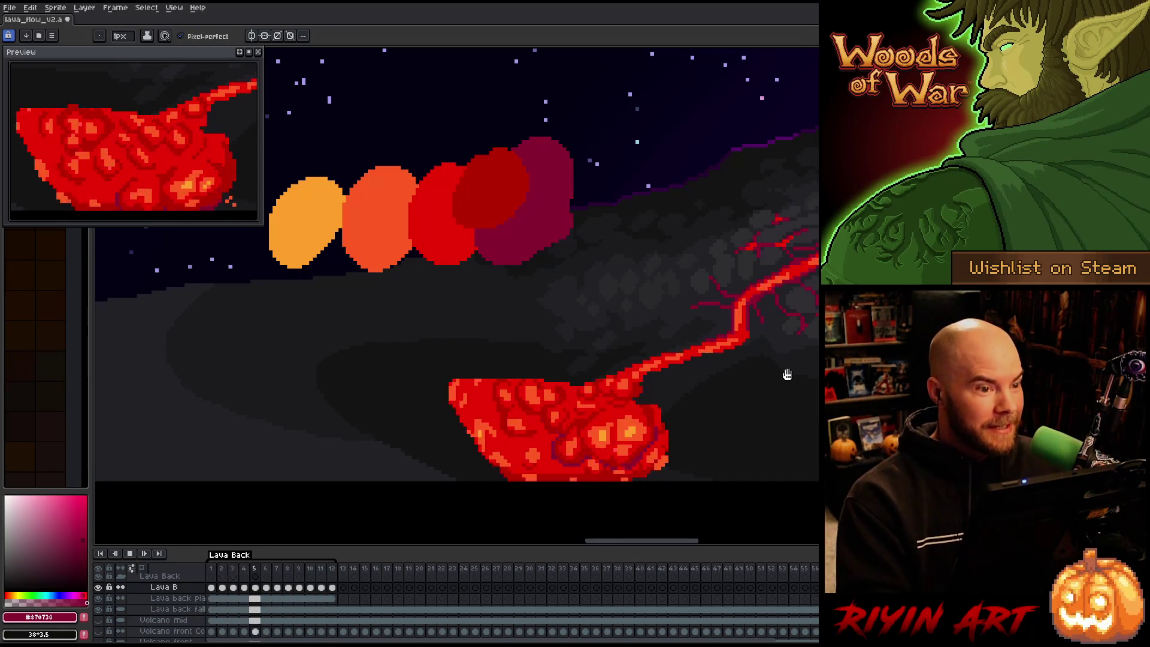
scroll(787, 374, down, 3)
Unhide the lava river and left volcano layers, replay the scene, then select Lava back frame 1
scroll(629, 380, up, 2)
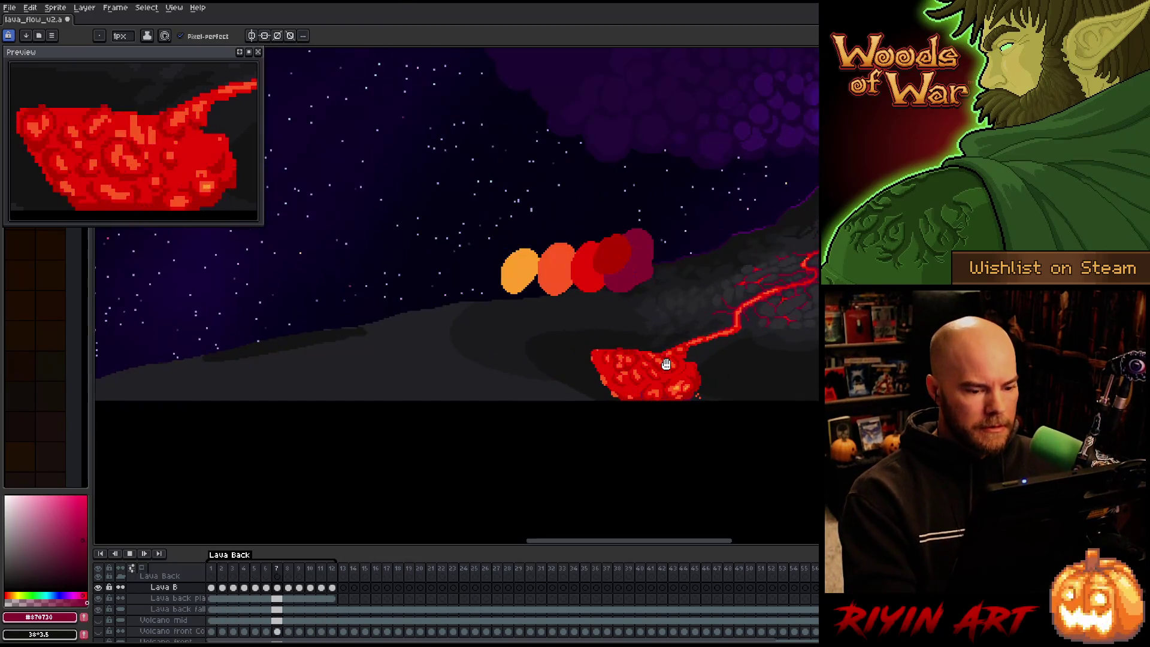
scroll(156, 596, down, 3)
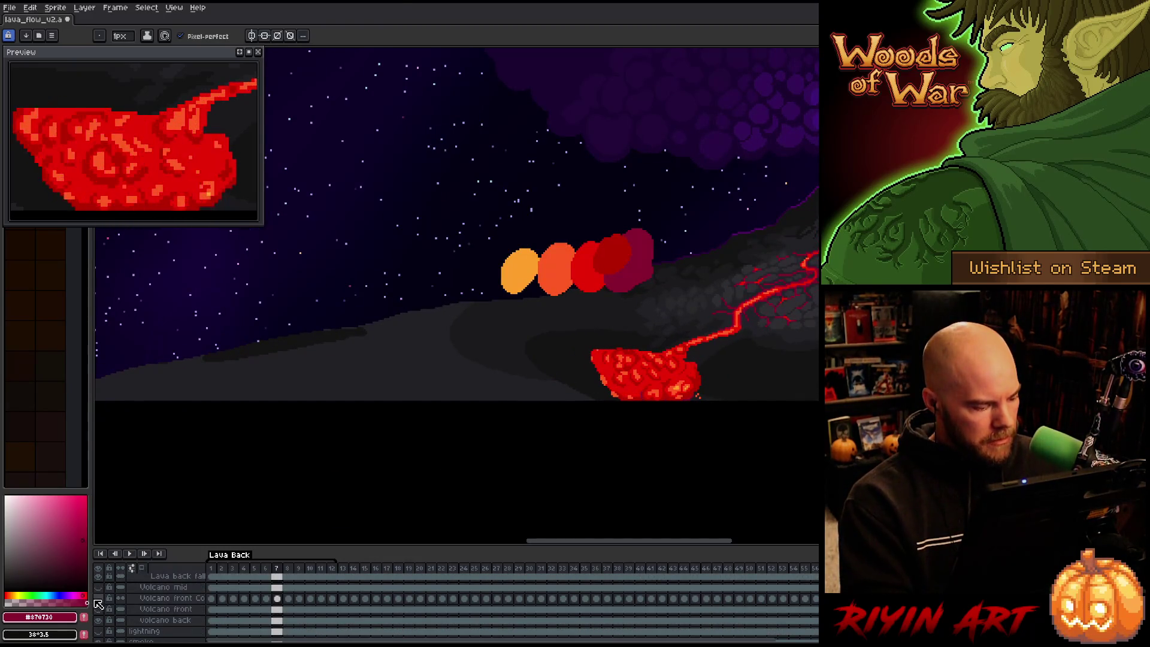
click(99, 598)
scroll(105, 603, up, 2)
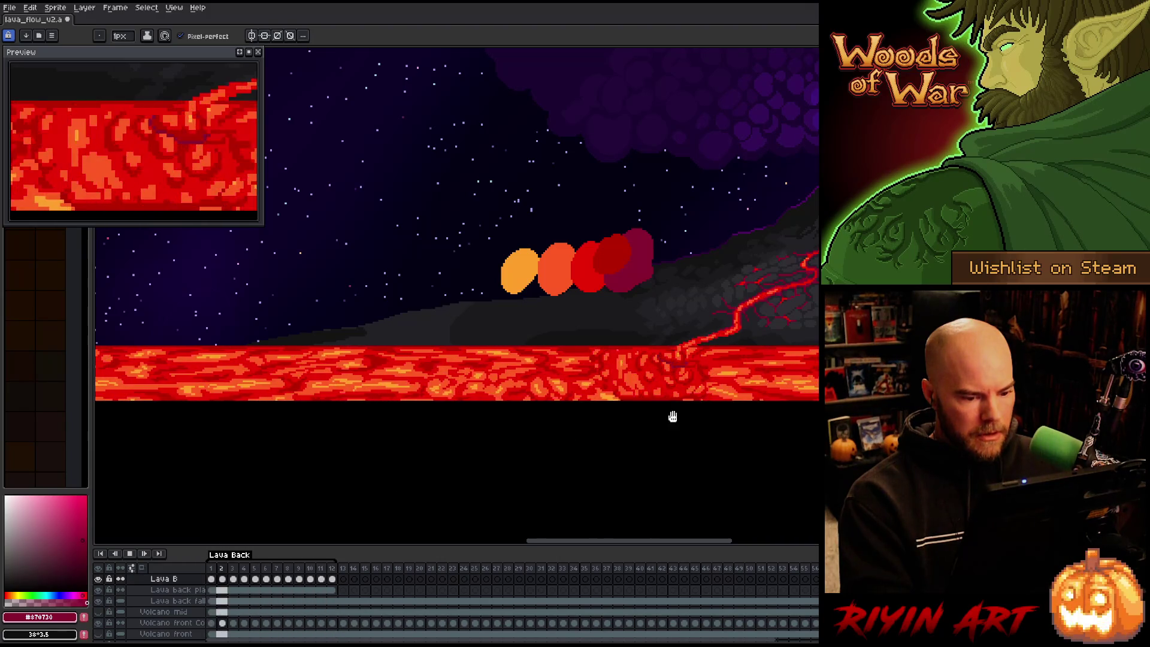
scroll(748, 375, up, 2)
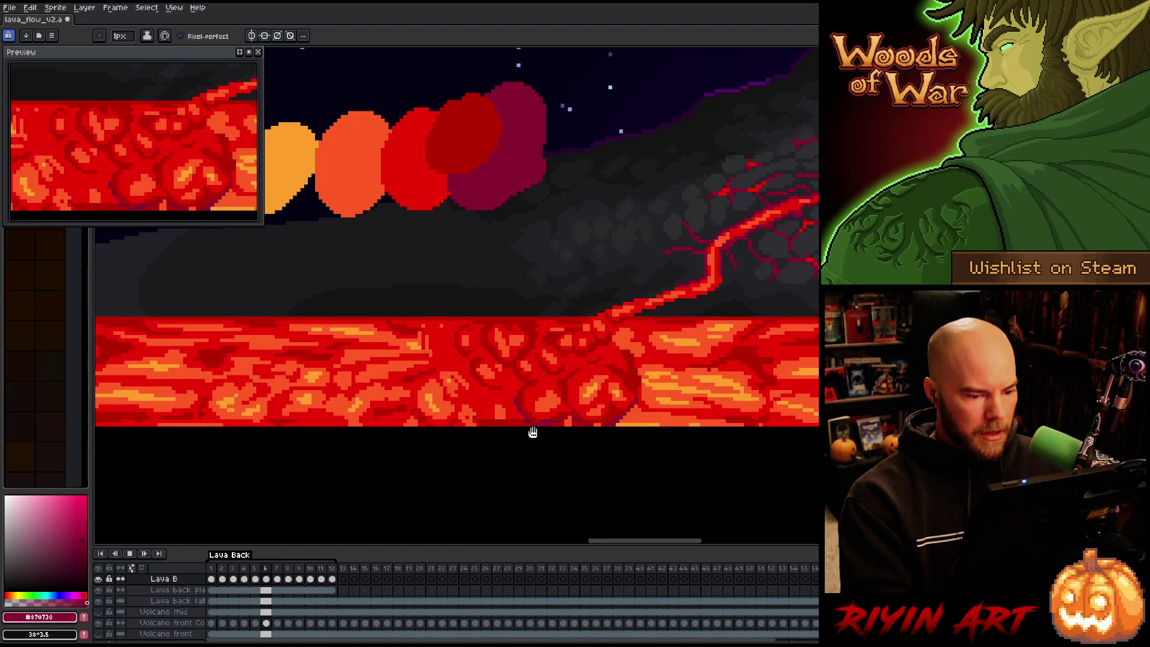
scroll(493, 424, down, 2)
scroll(493, 425, down, 1)
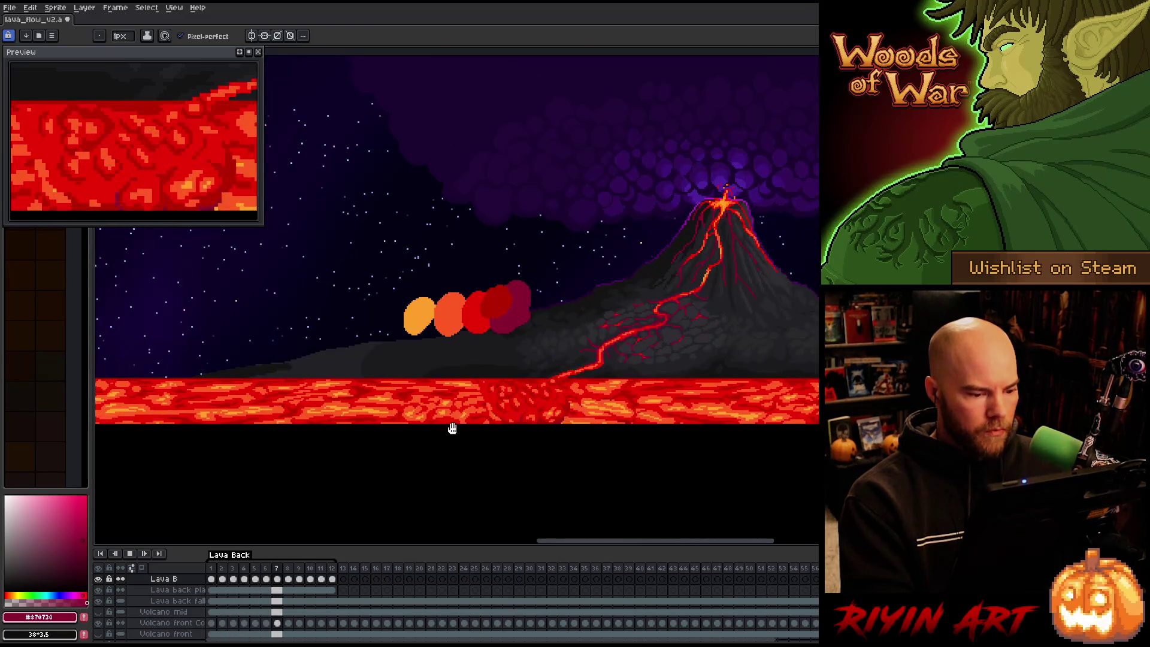
click(98, 623)
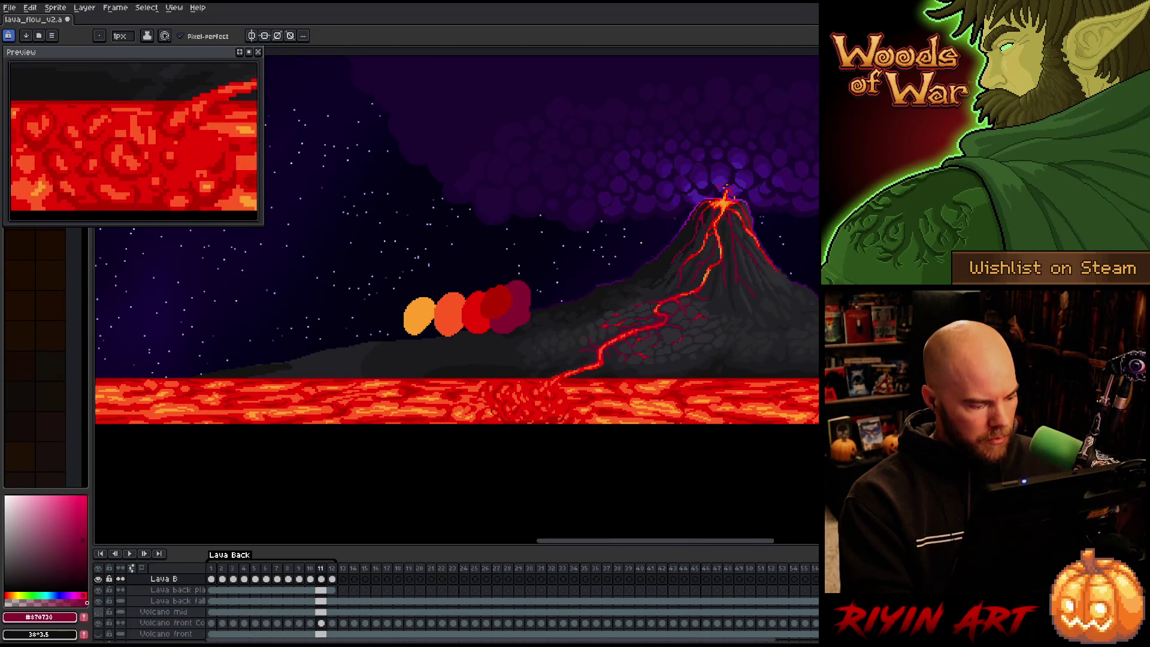
key(Return)
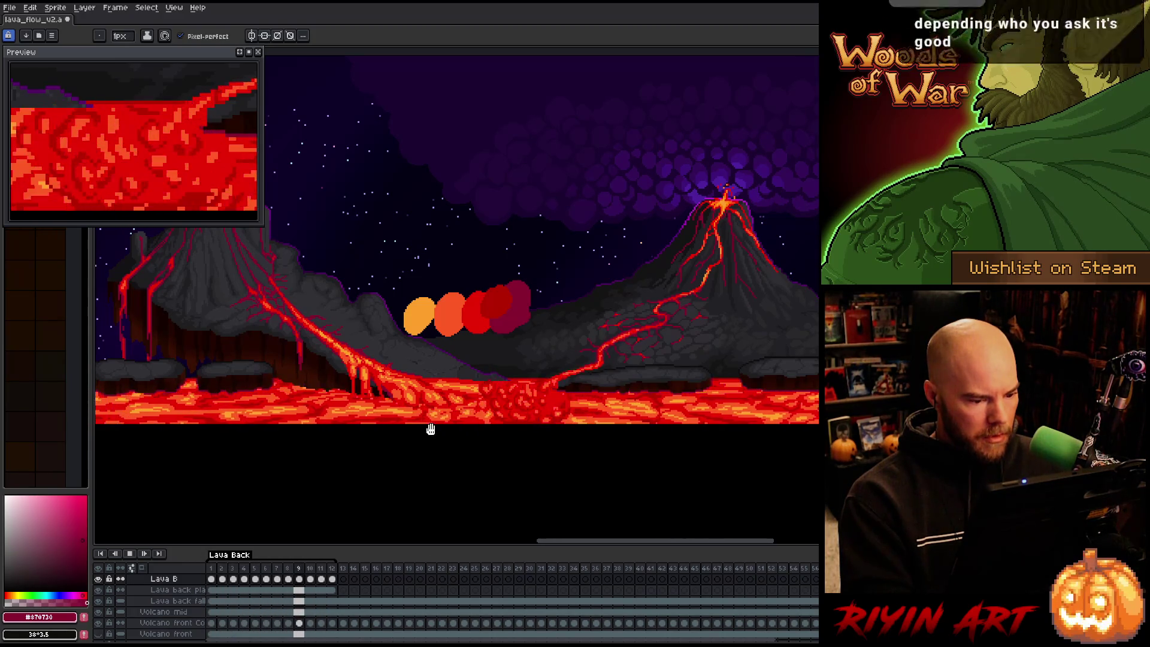
scroll(513, 384, up, 2)
scroll(514, 384, down, 2)
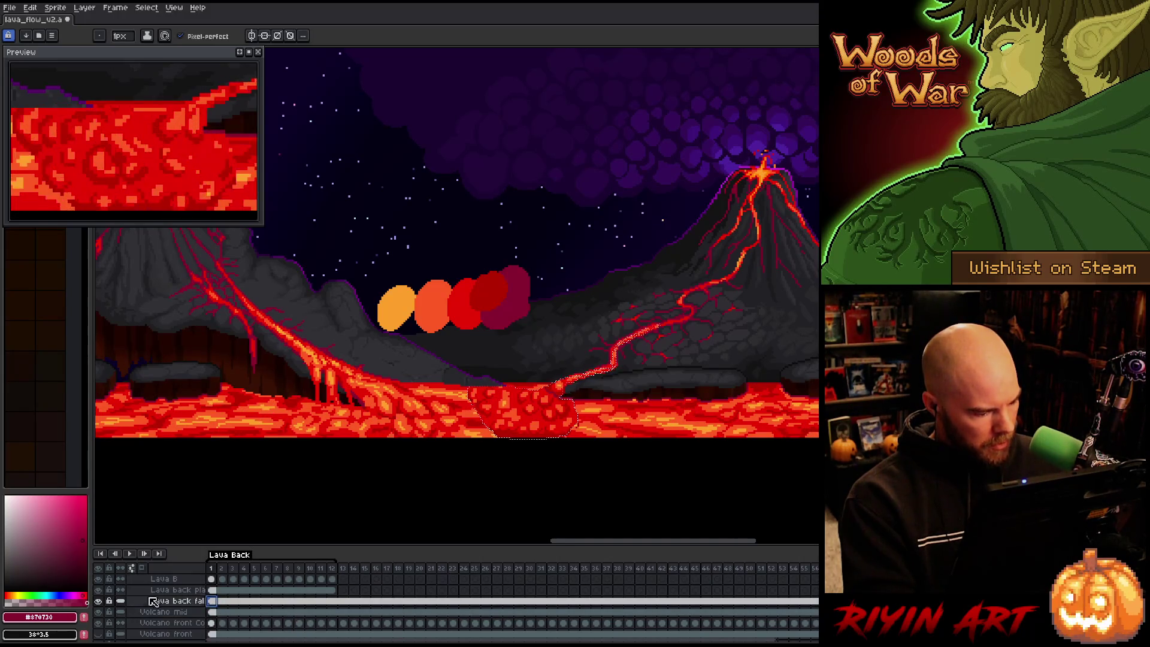
click(213, 590)
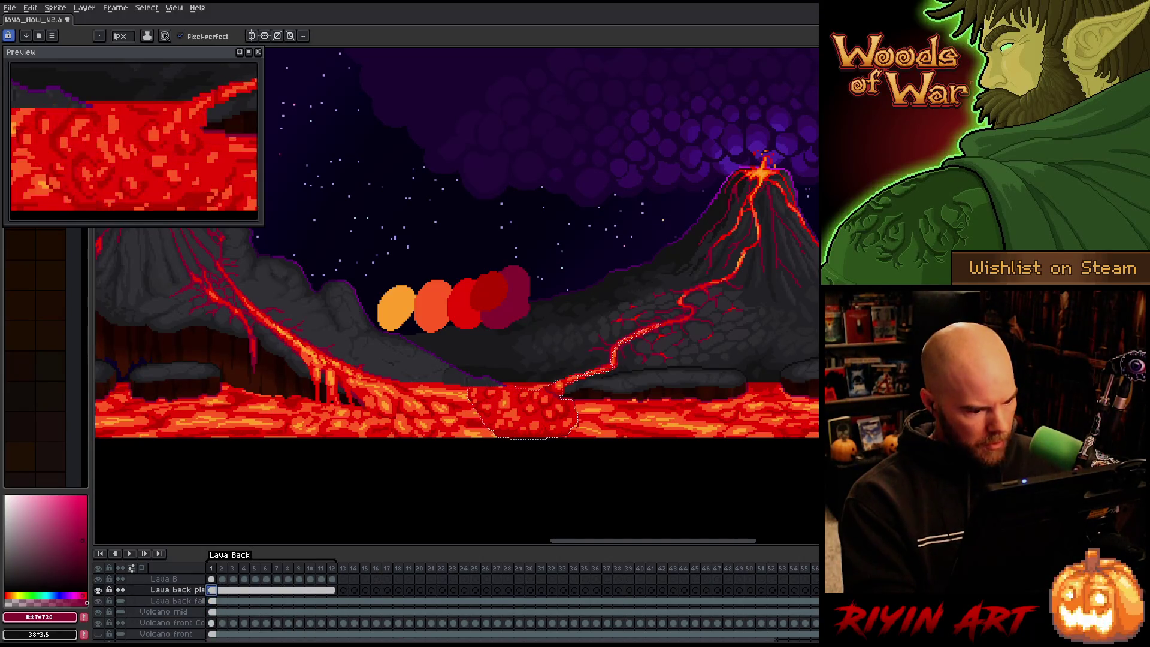
Eyedrop dark grey #141415 and paint it over the lava river's top edge, then play the scene
scroll(498, 417, up, 3)
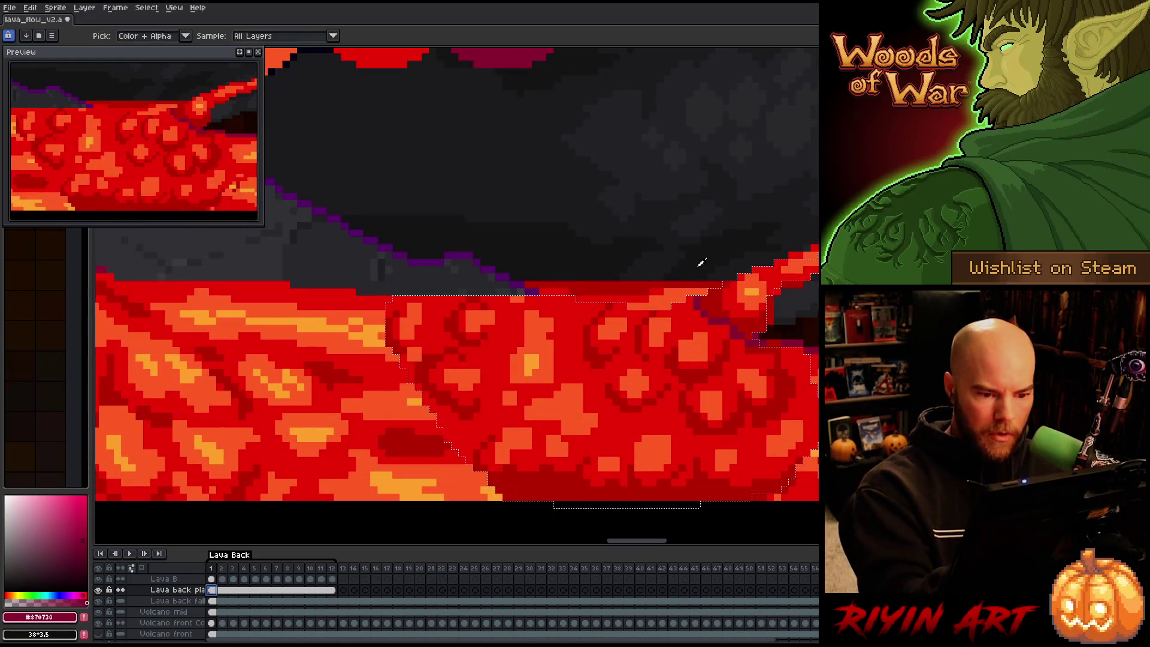
alt+click(706, 272)
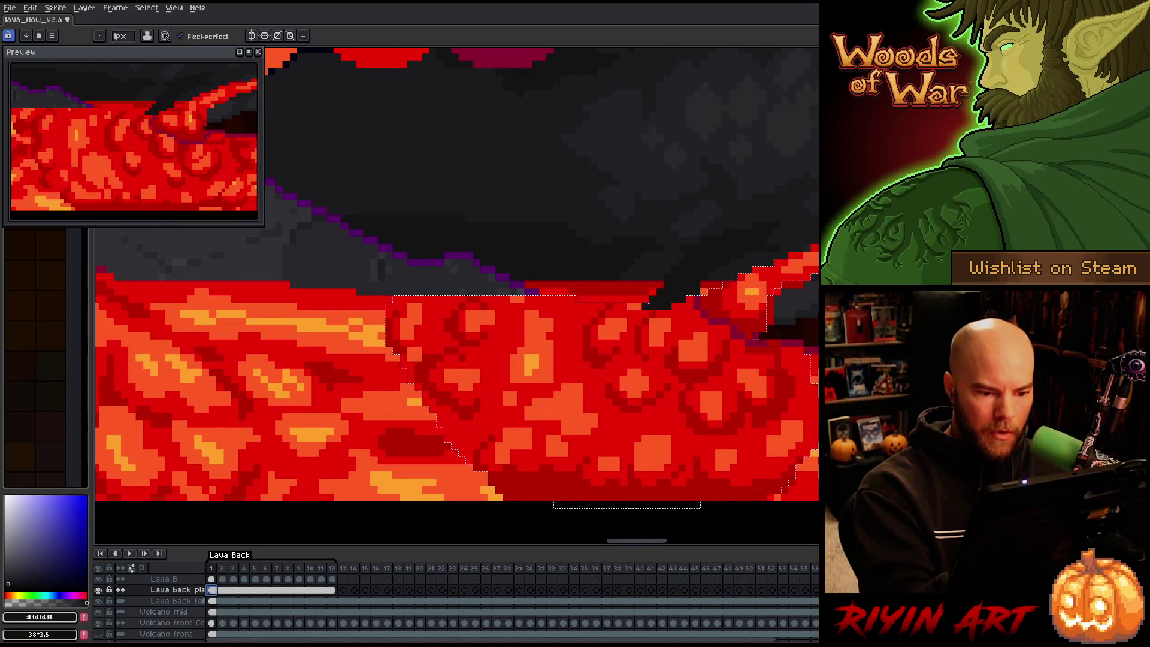
alt+click(734, 260)
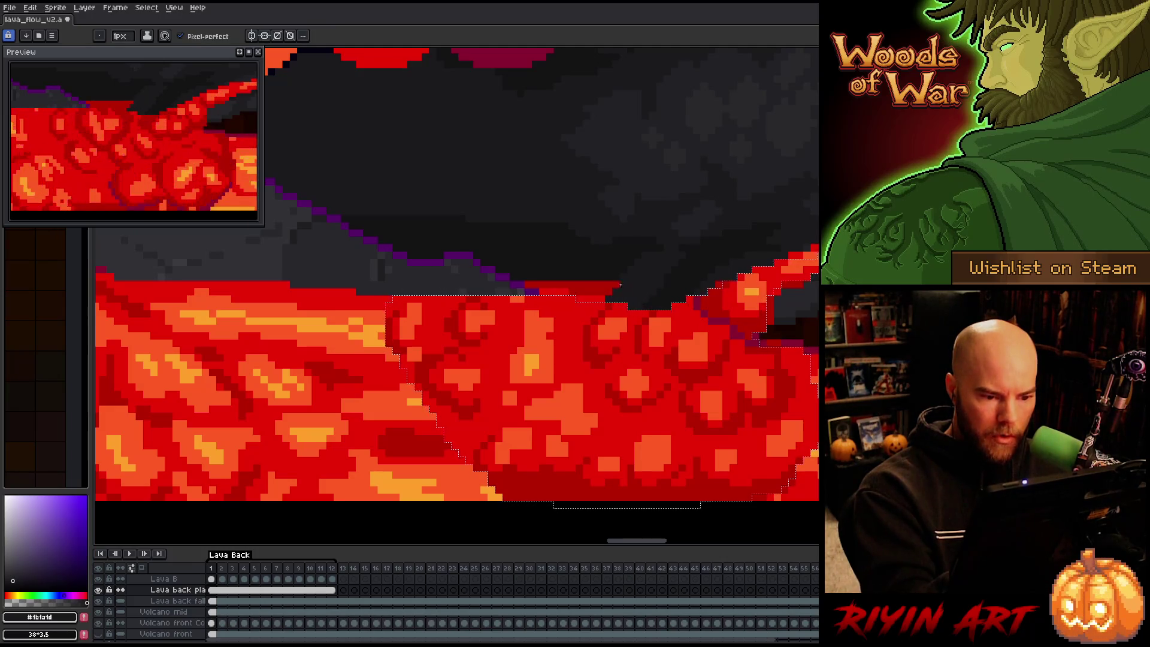
alt+click(609, 285)
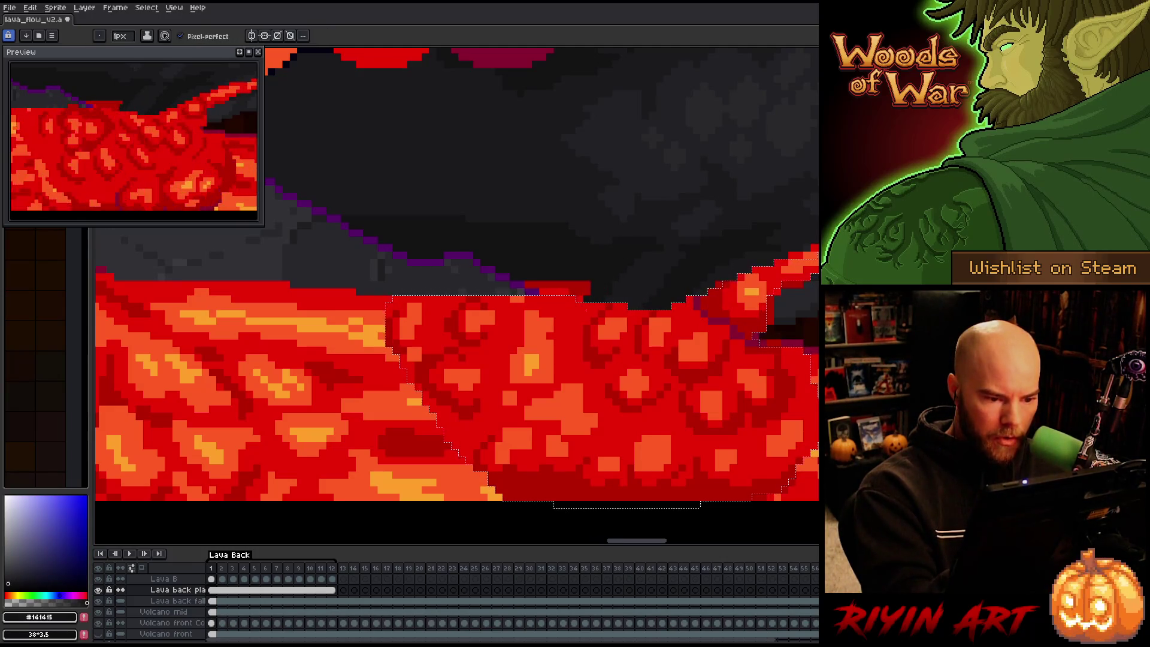
drag(571, 281, 553, 278)
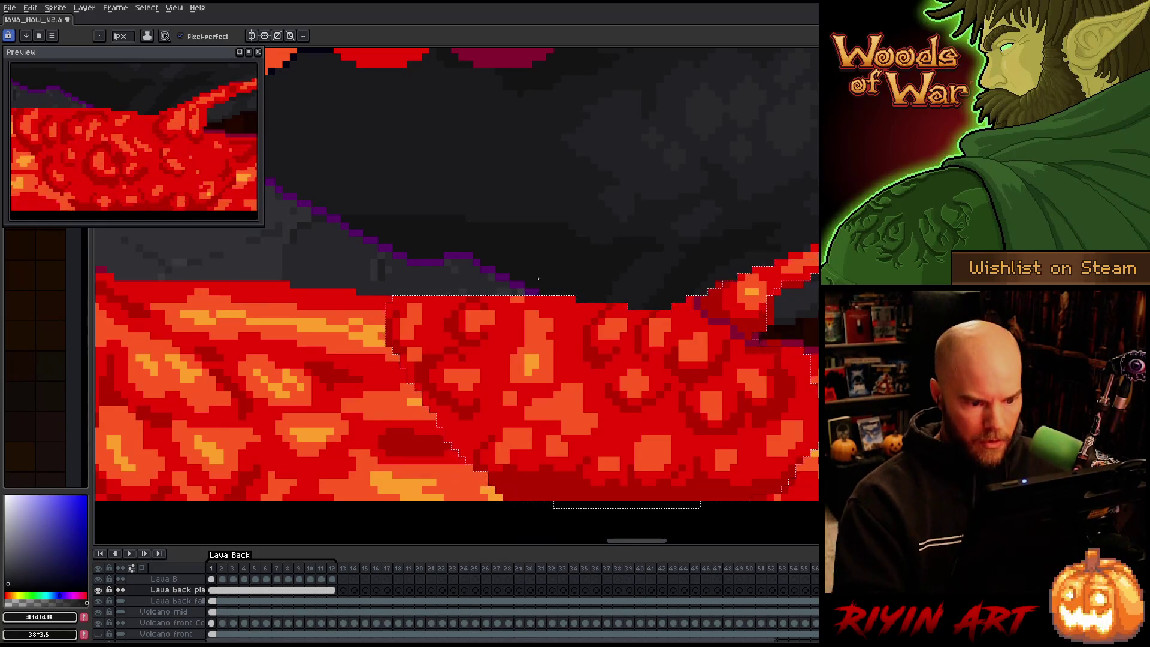
scroll(530, 282, down, 4)
key(Return)
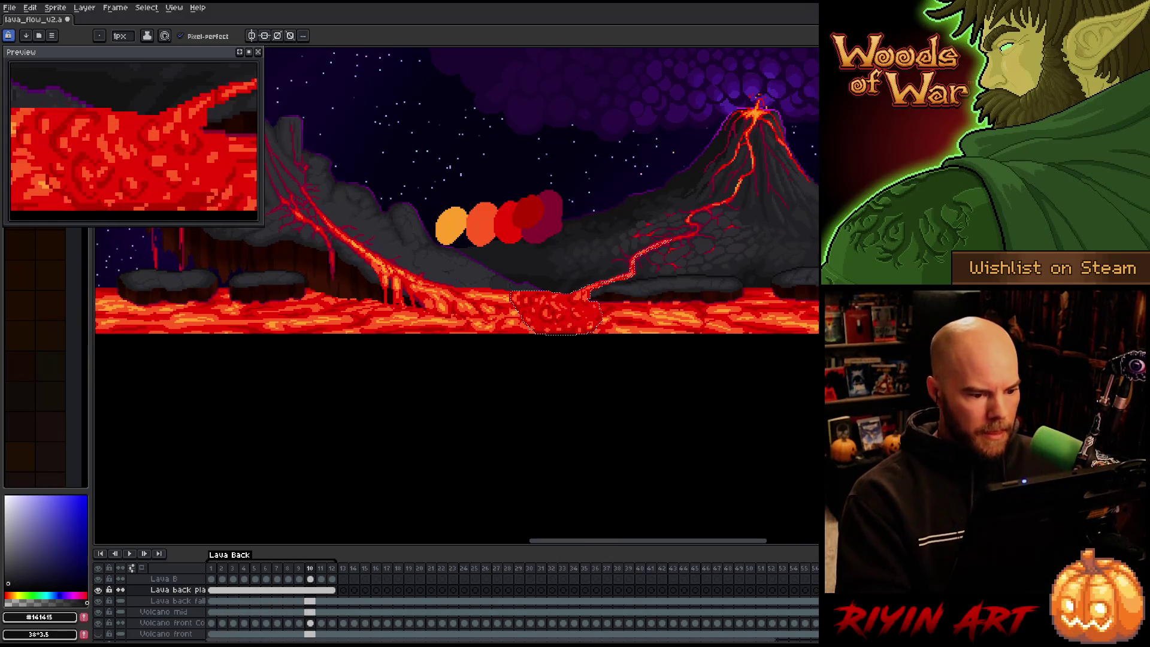
Clear the selection, zoom to the confluence, and play then stop Lava B from frame 1
key(ctrl+d)
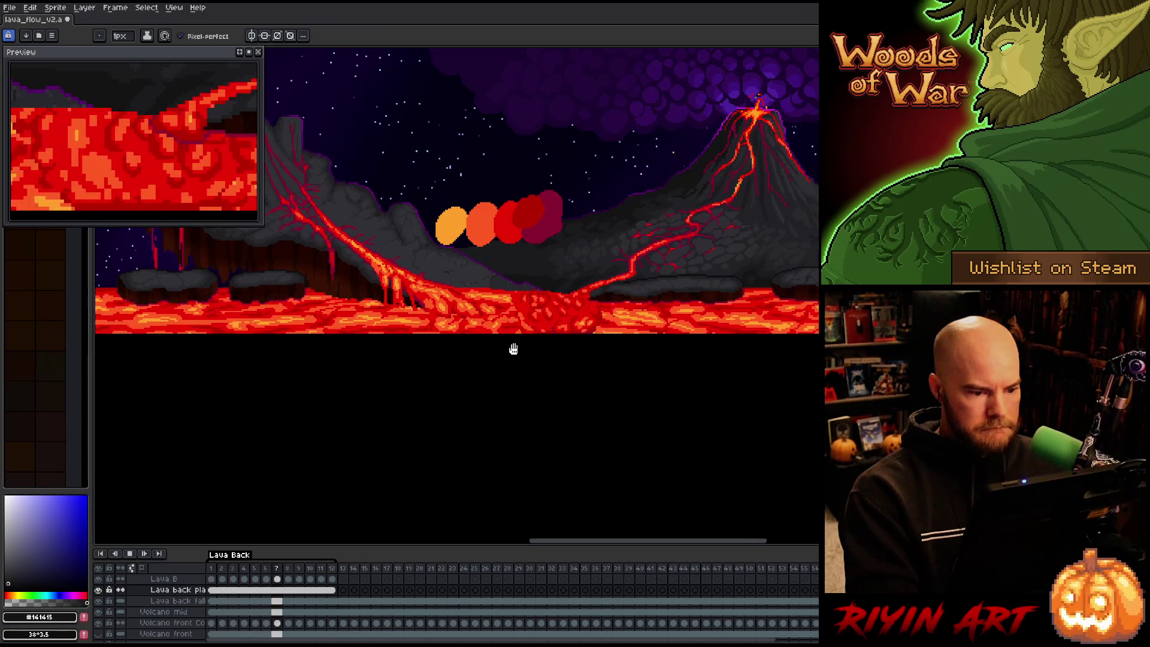
scroll(495, 270, up, 1)
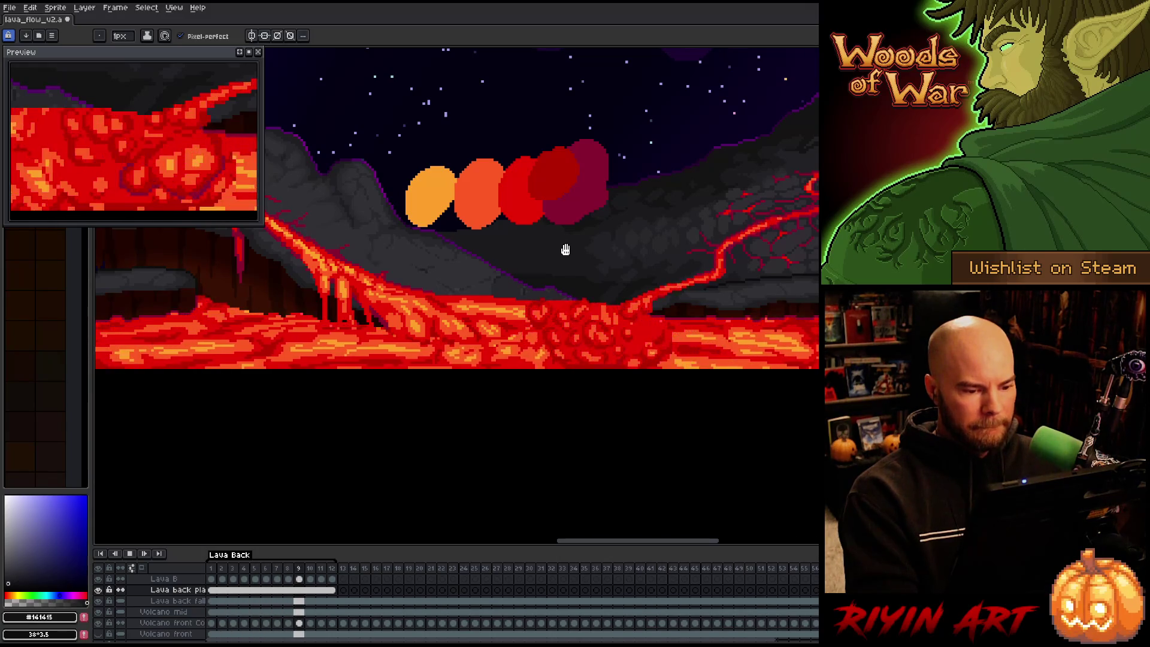
scroll(572, 251, up, 2)
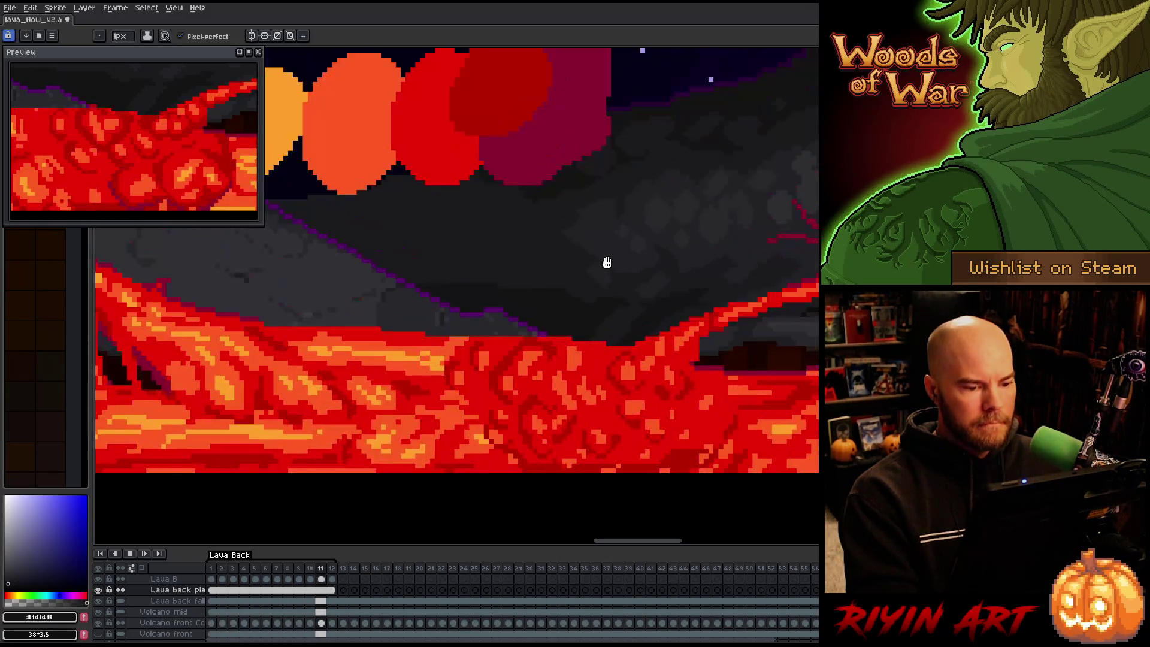
scroll(599, 264, down, 3)
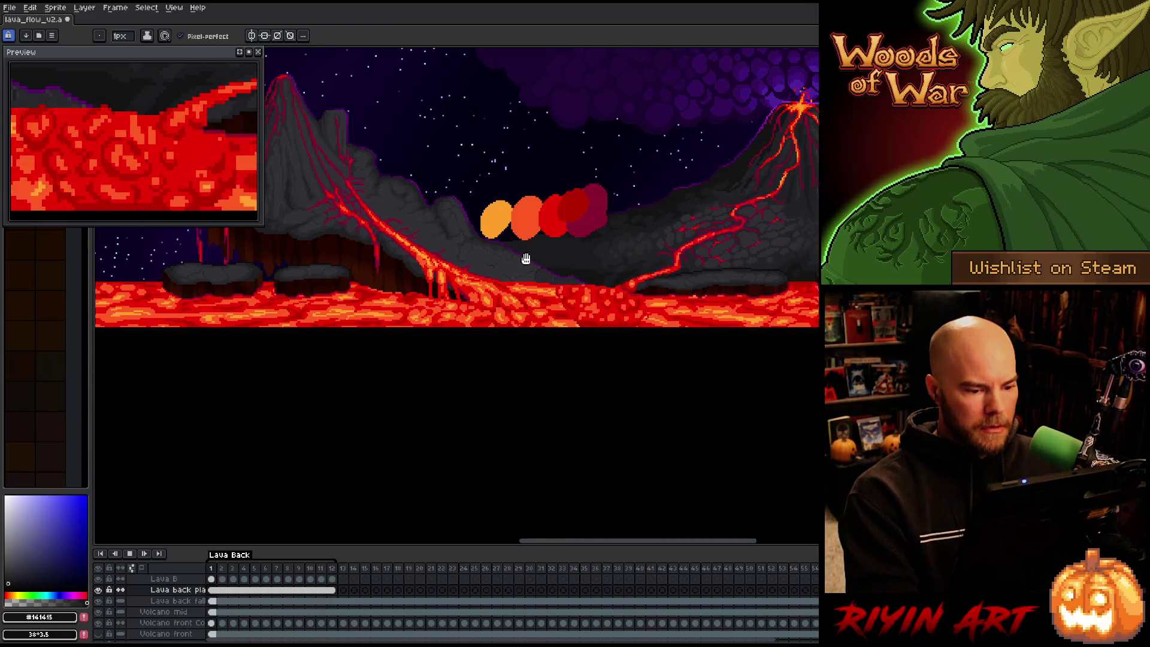
scroll(653, 256, up, 3)
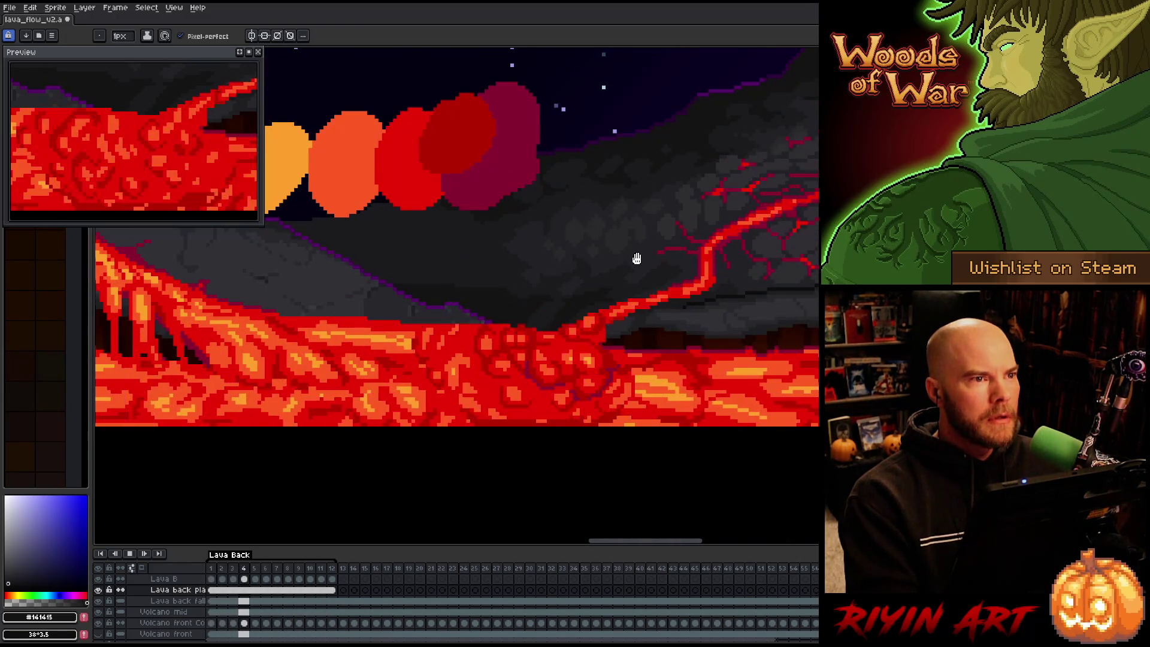
scroll(599, 398, right, 5)
scroll(599, 398, up, 1)
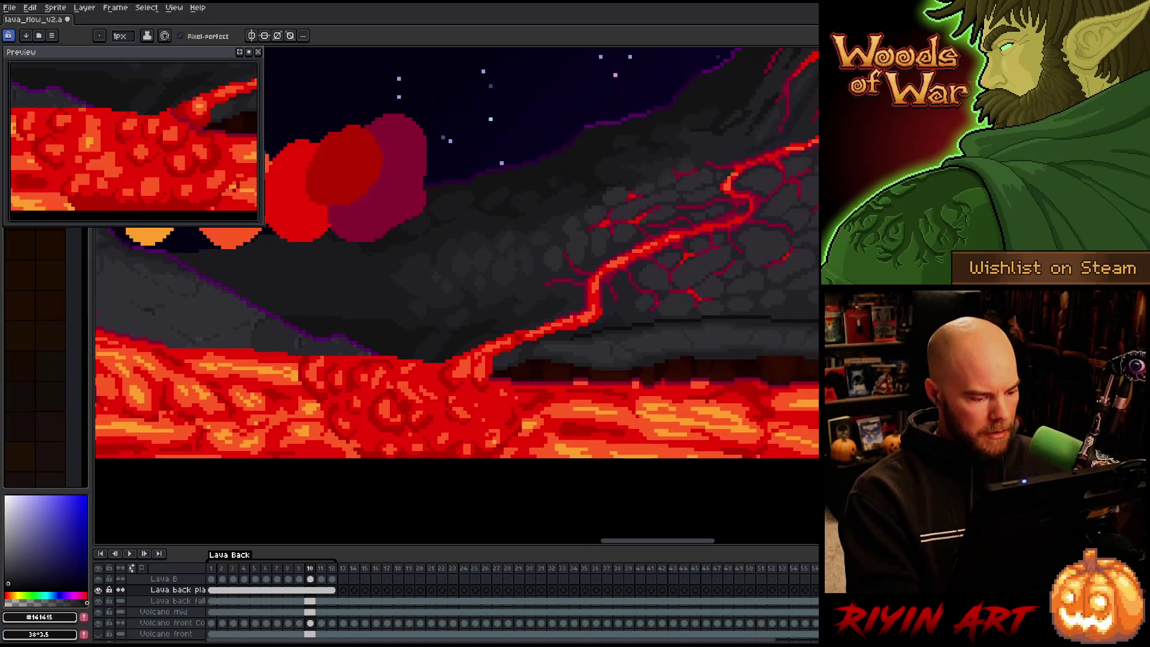
click(211, 579)
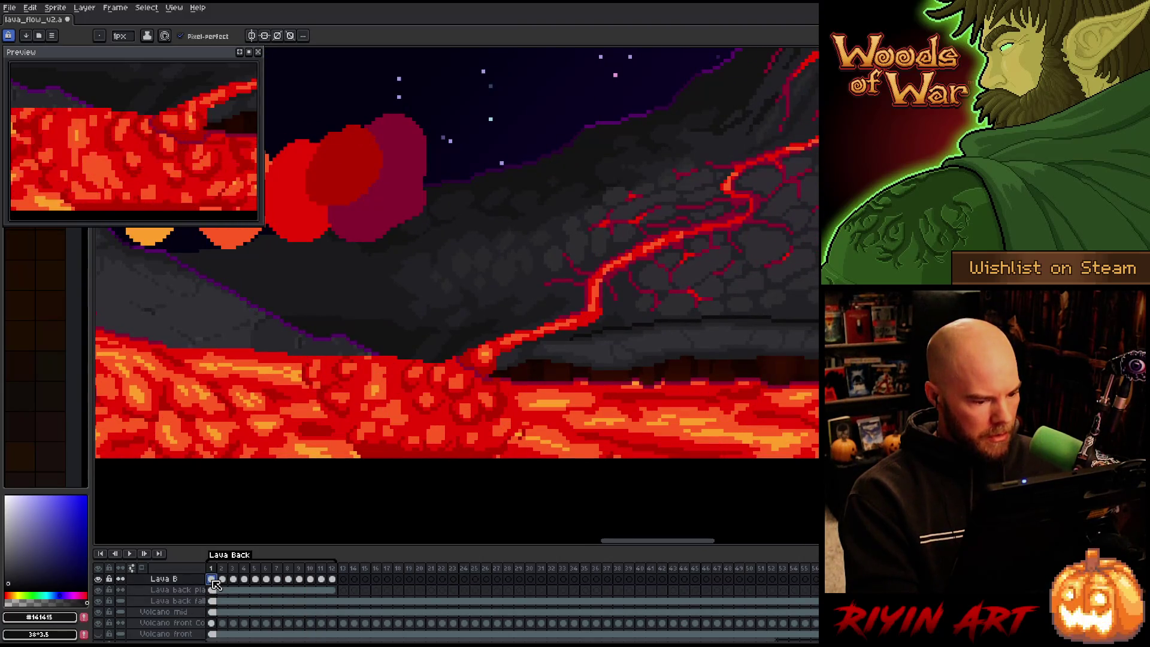
key(Return)
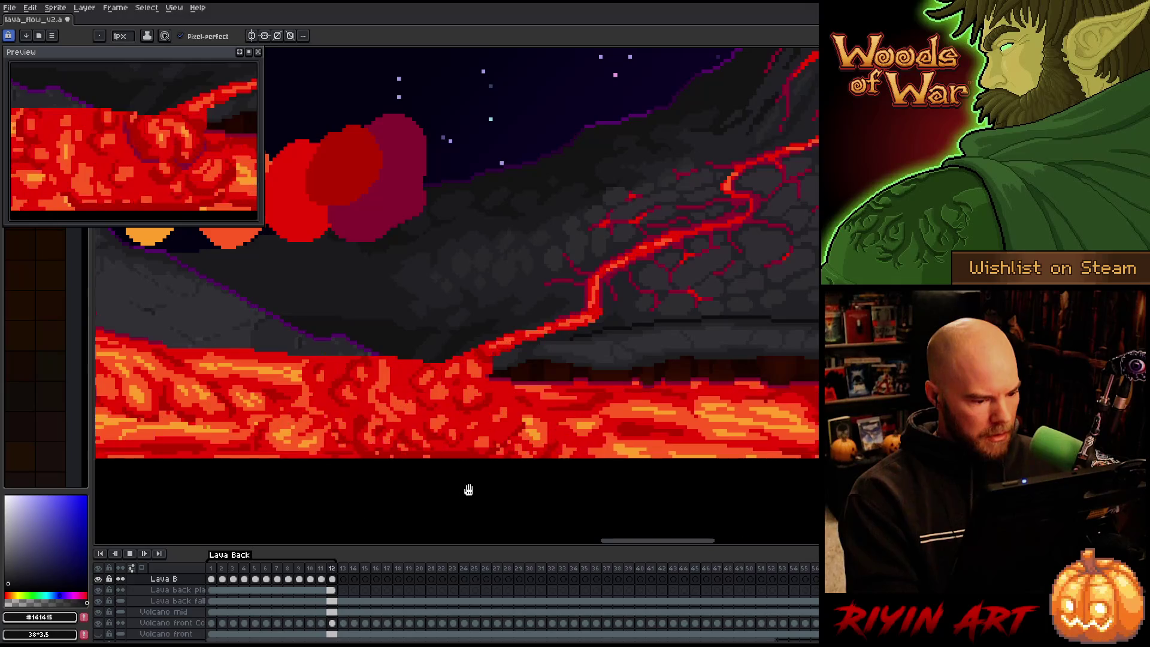
key(Return)
Return to Lava B frame 1 and shift the view slightly along the lava stream
scroll(467, 430, up, 1)
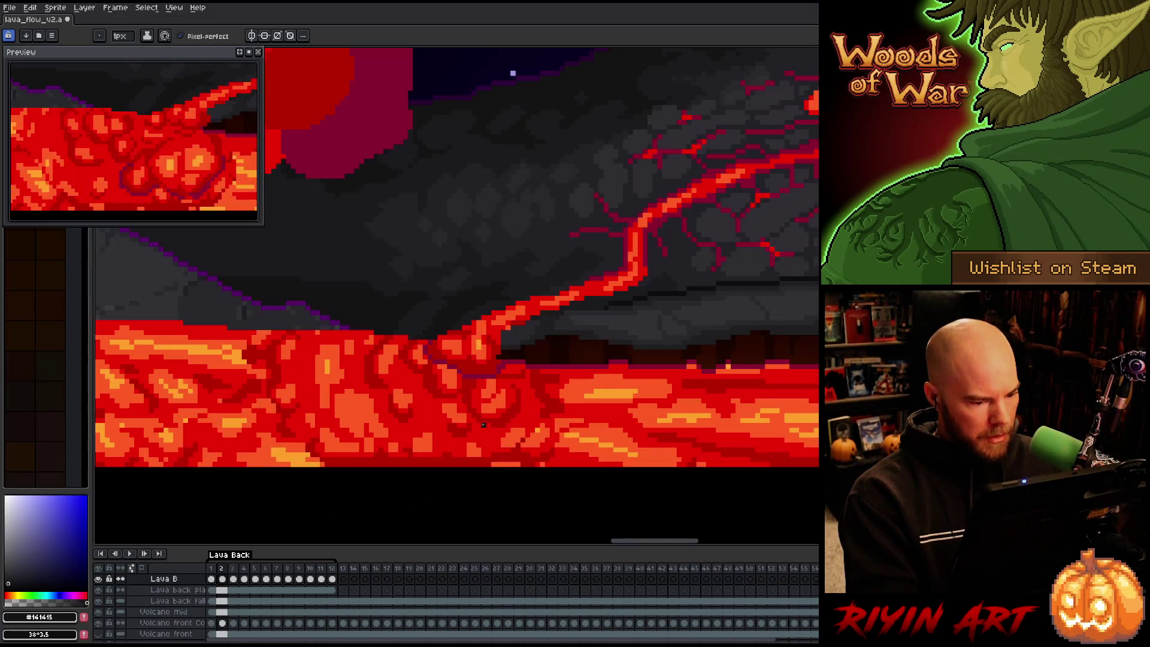
click(211, 578)
scroll(219, 583, up, 1)
scroll(220, 583, up, 2)
scroll(225, 585, down, 1)
drag(447, 488, 426, 487)
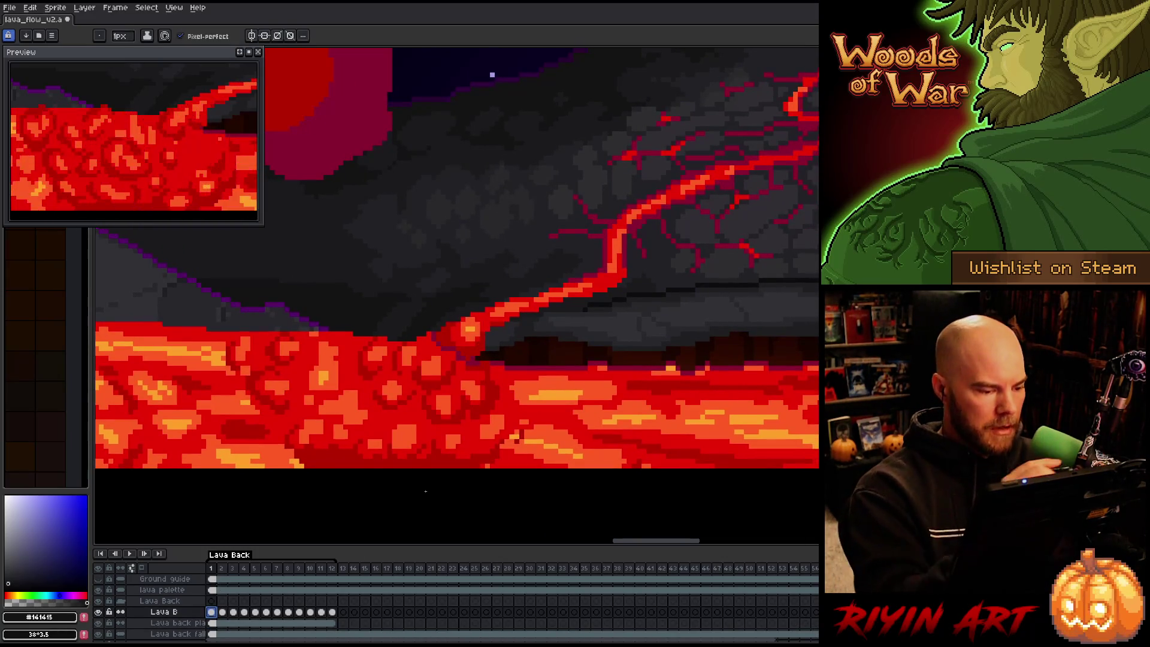
Eyedrop the lava orange #fe5a22 and reduce the brush size from 5 to 3
alt+click(339, 363)
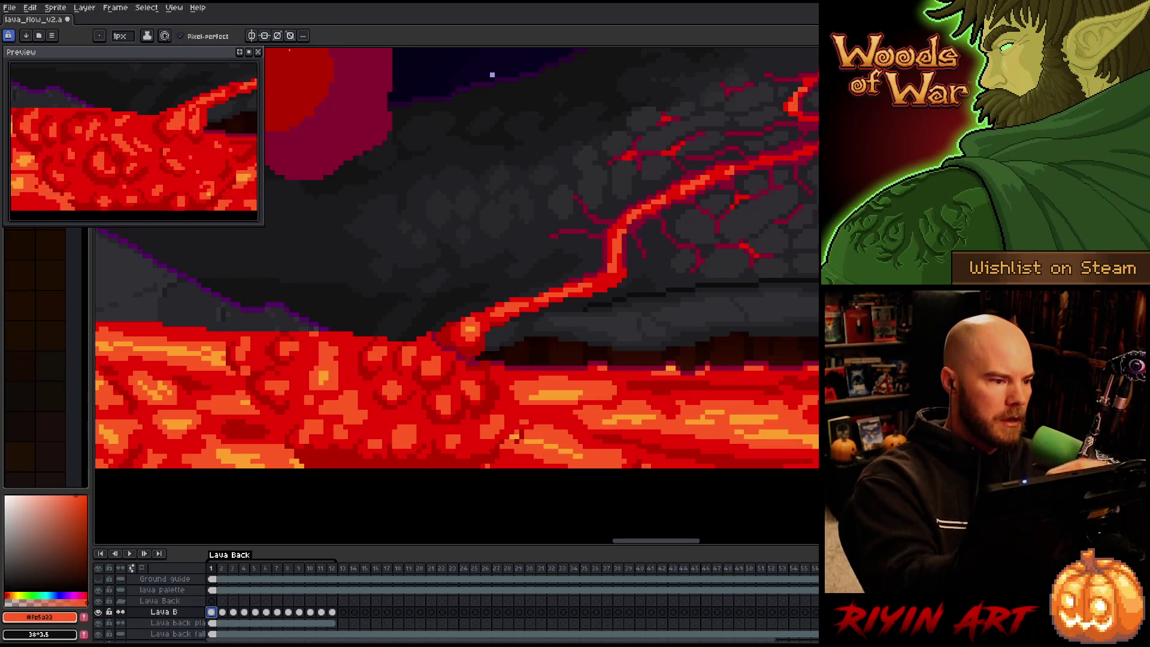
click(119, 36)
drag(127, 53, 123, 55)
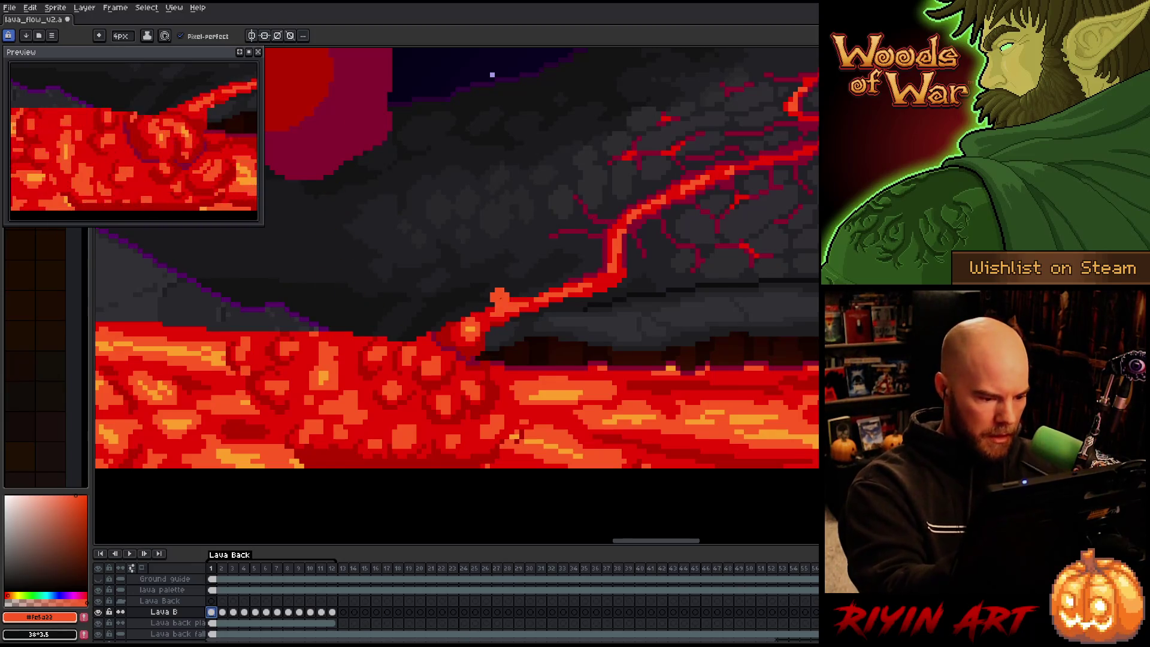
Jump to frame 12, then step through the loop from frame 10 around to frame 6
click(332, 612)
key(Left)
key(Left)
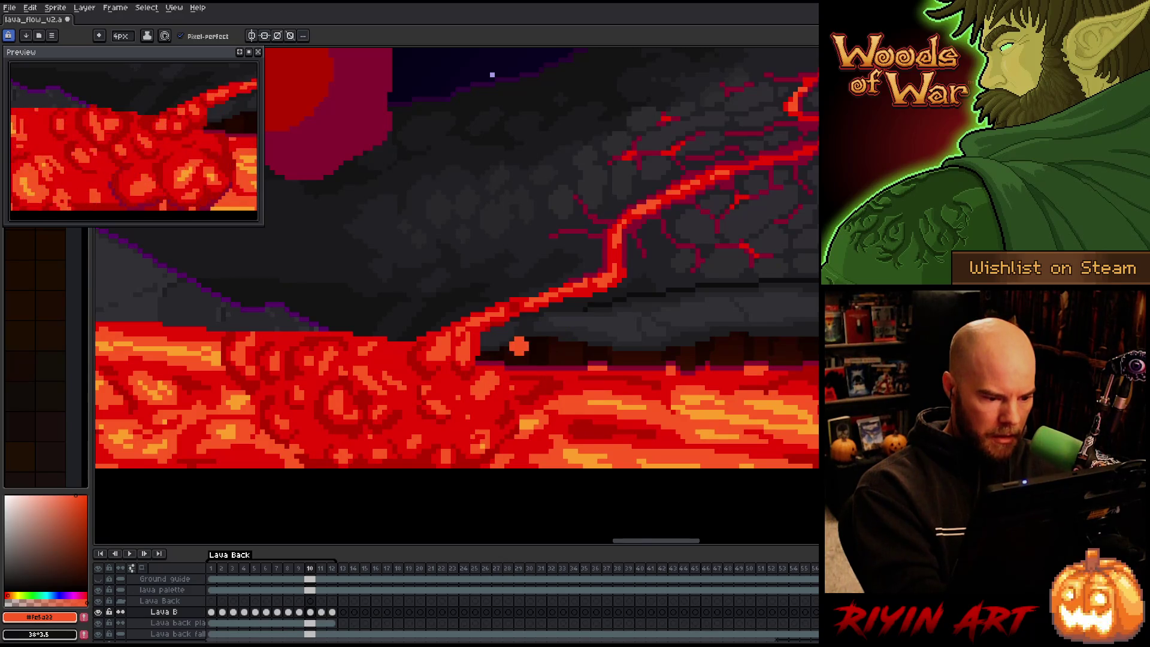
key(Right)
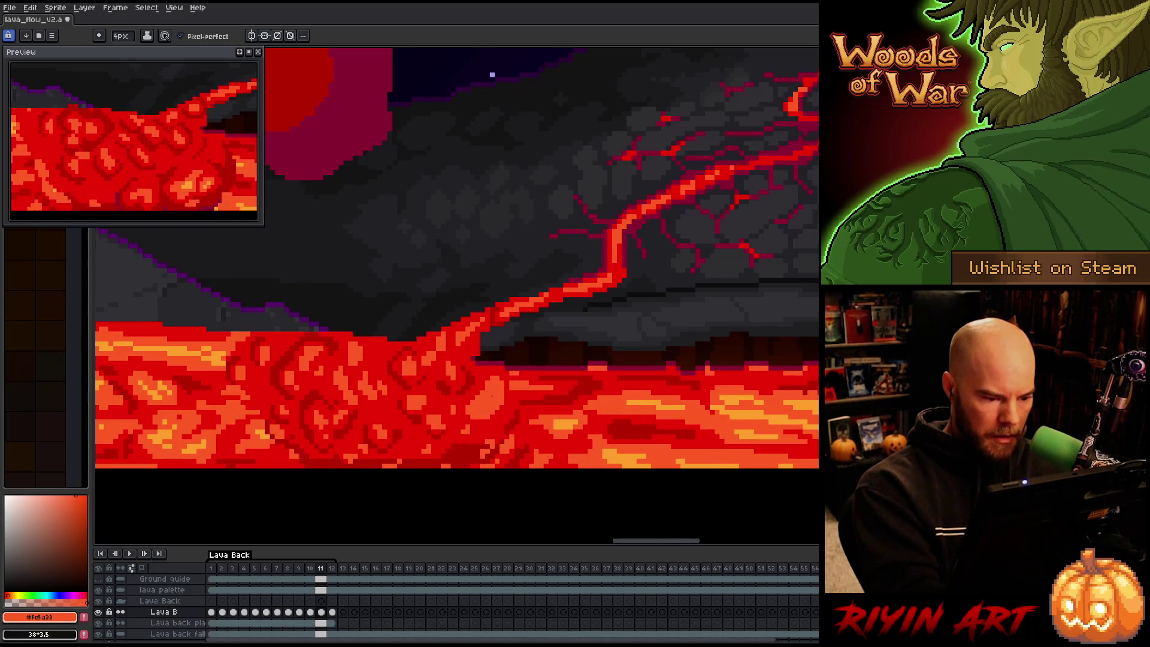
key(Right)
key(Right)
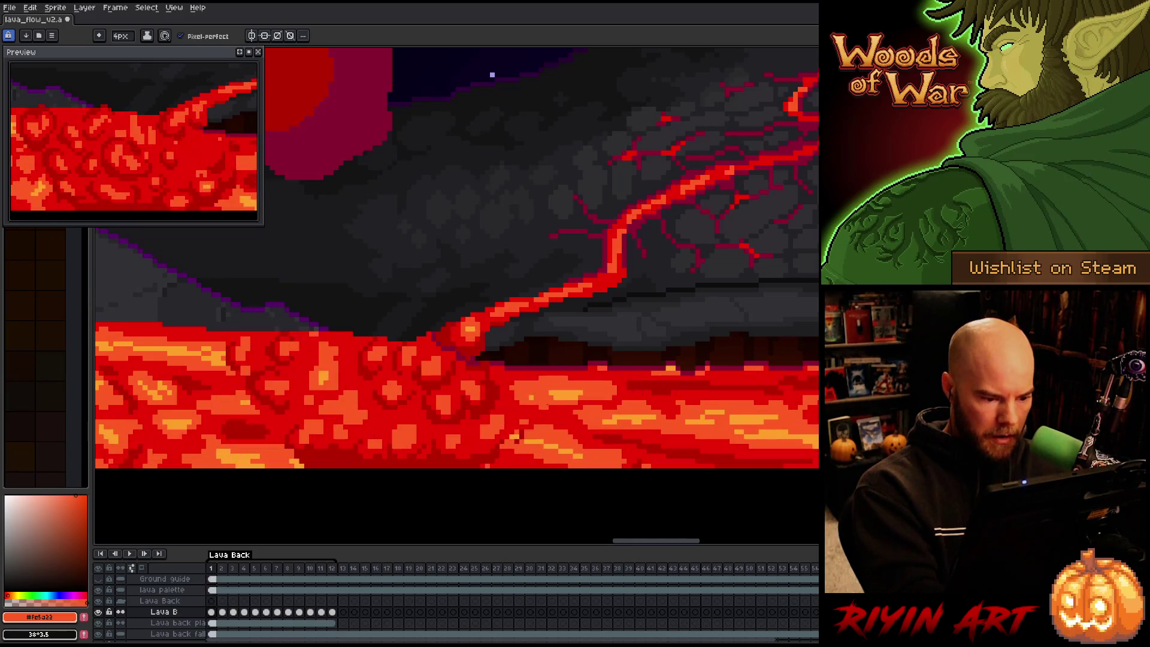
key(Right)
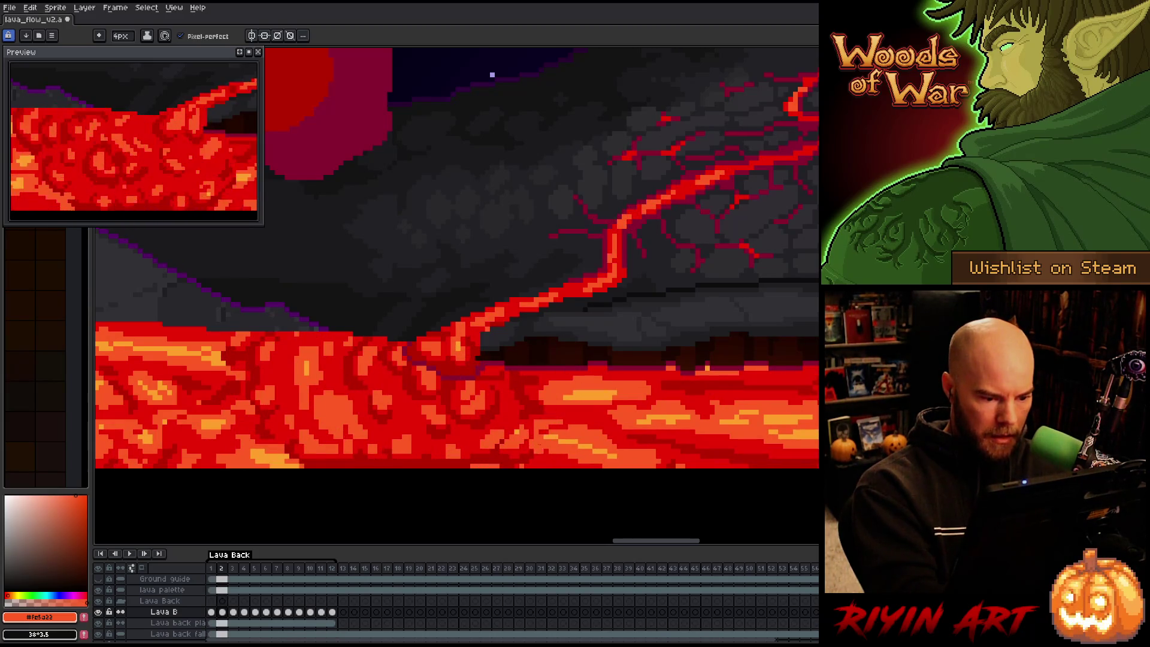
key(Right)
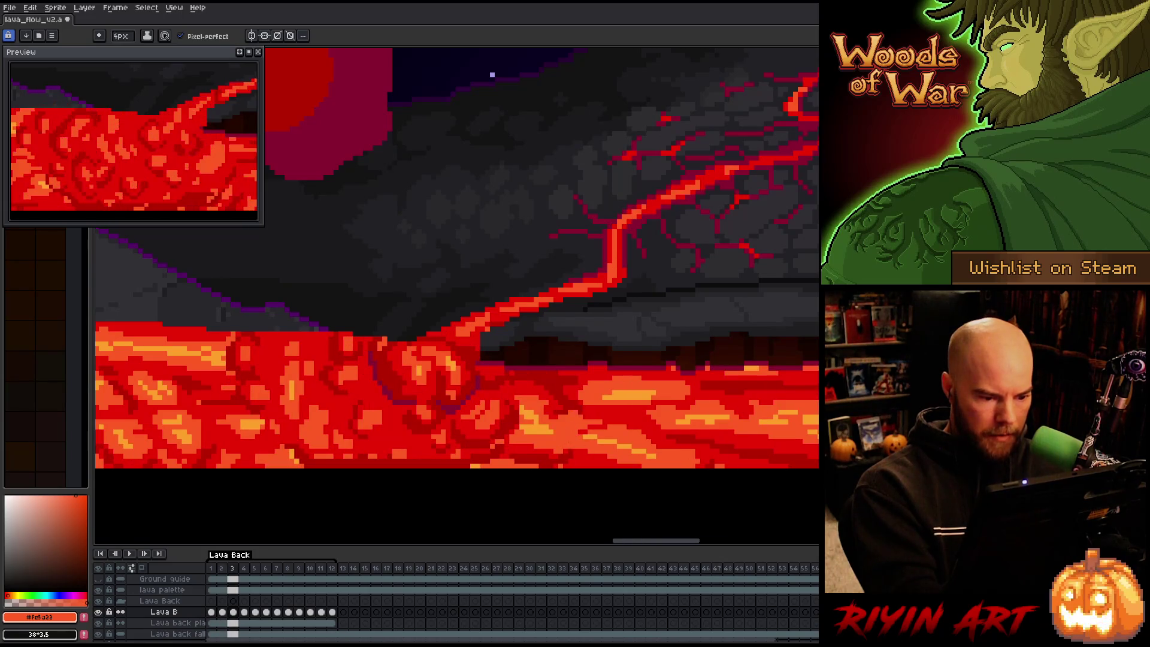
key(Right)
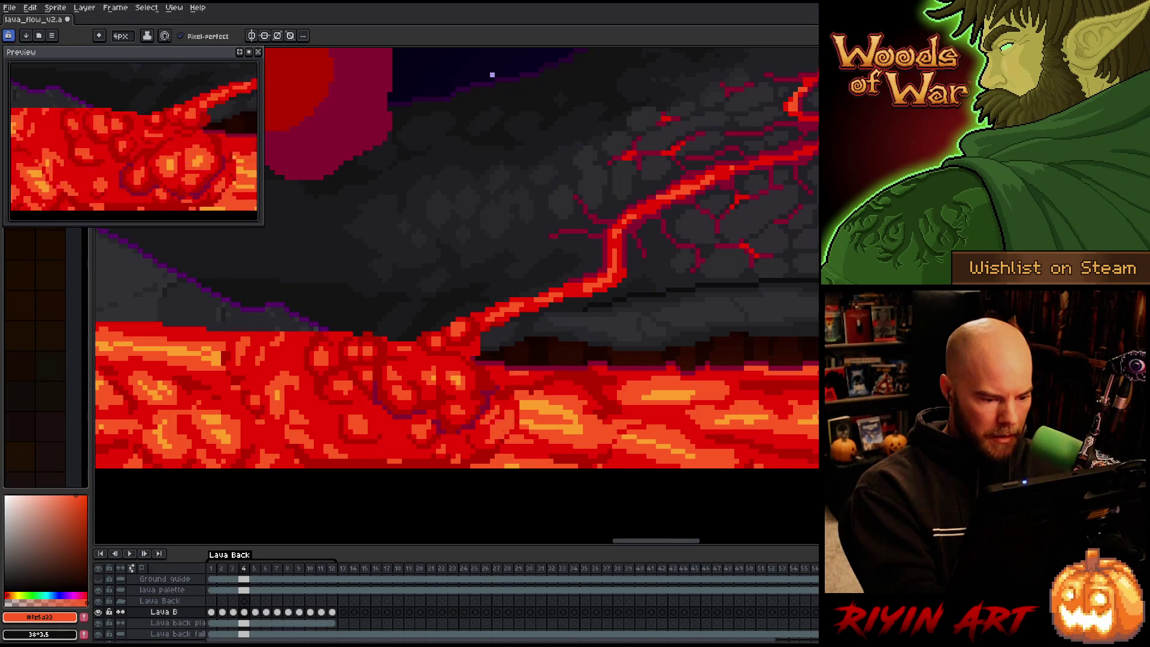
key(Right)
key(Right)
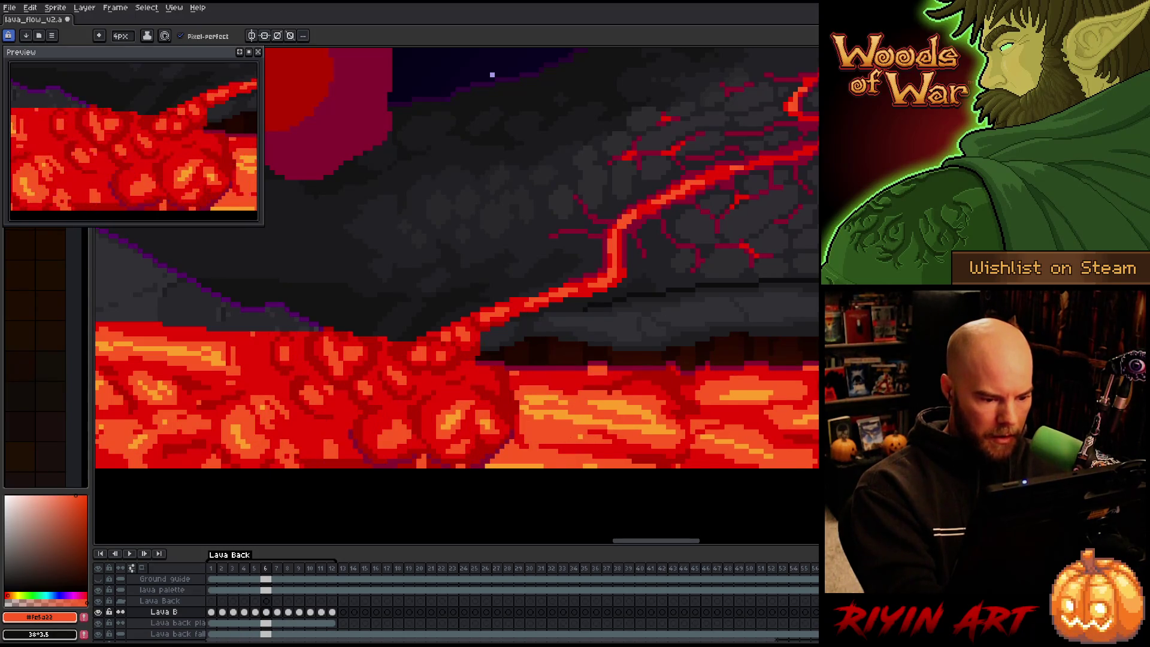
key(Right)
Continue through frames 8 to 11 and wrap around to frame 2
key(Right)
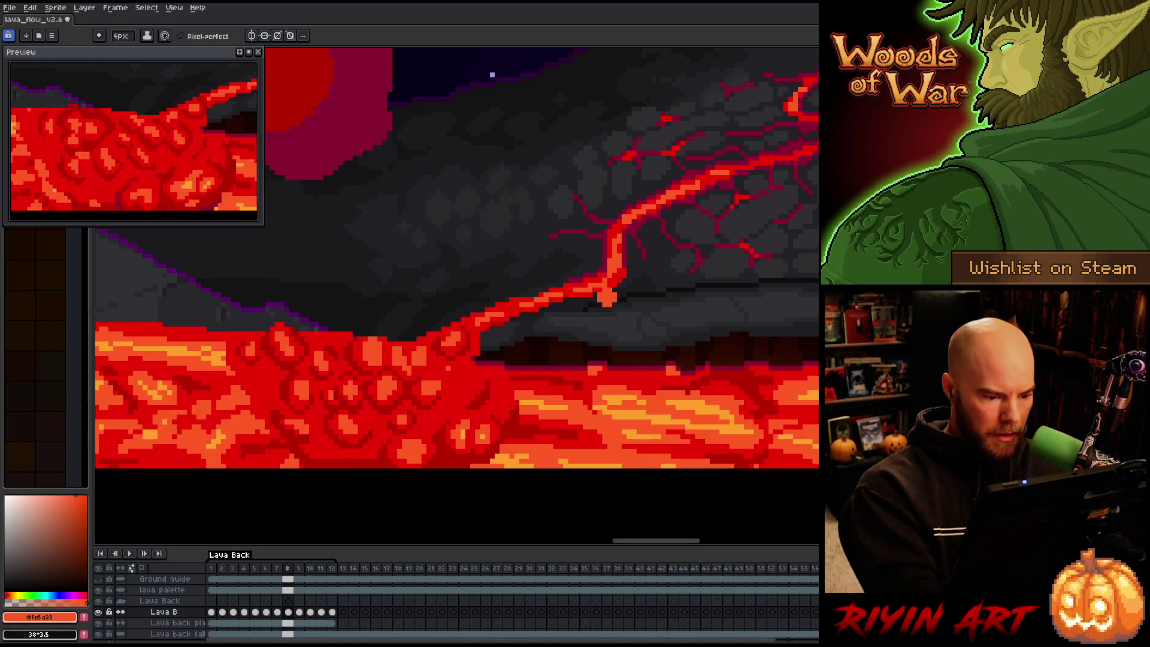
key(Right)
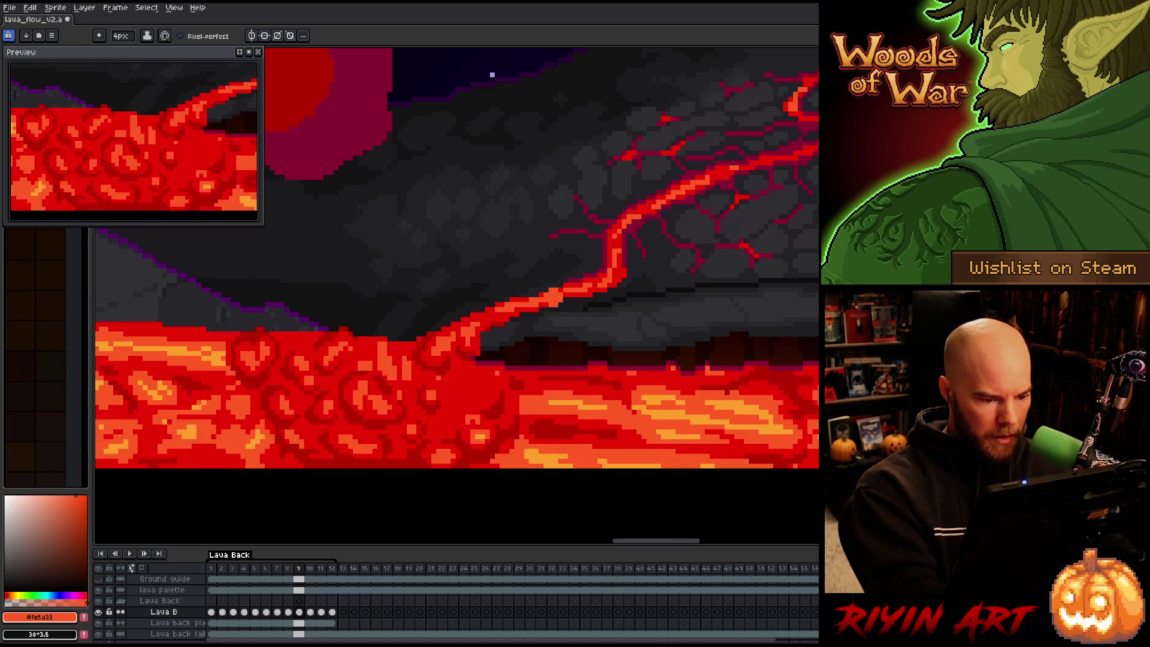
key(Right)
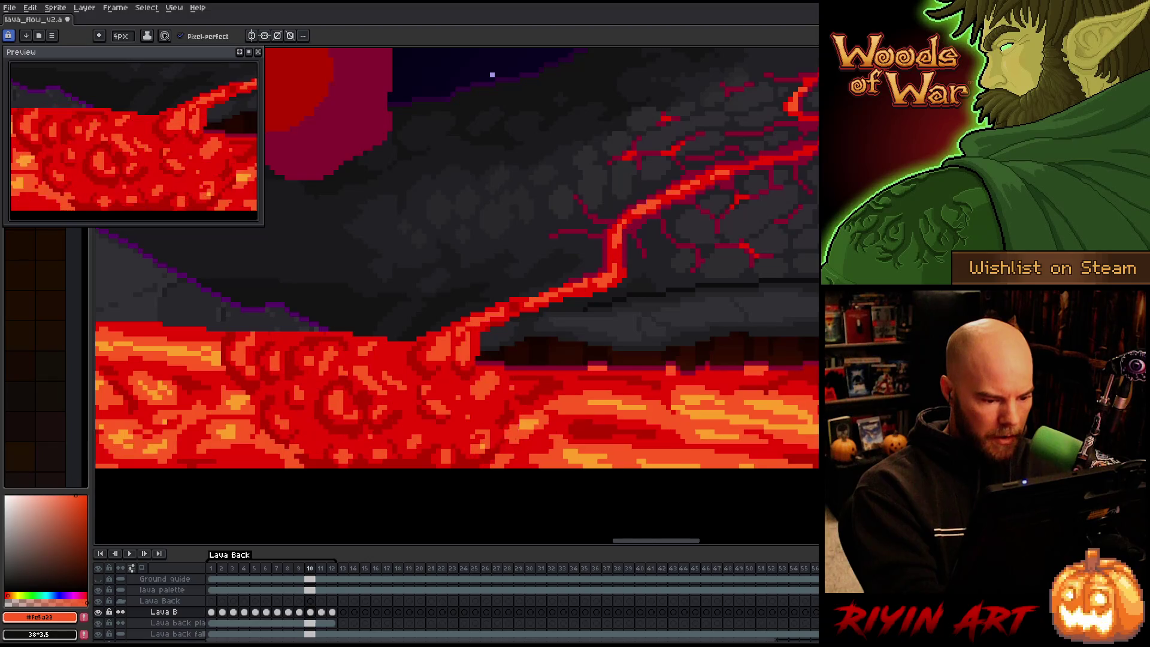
key(Right)
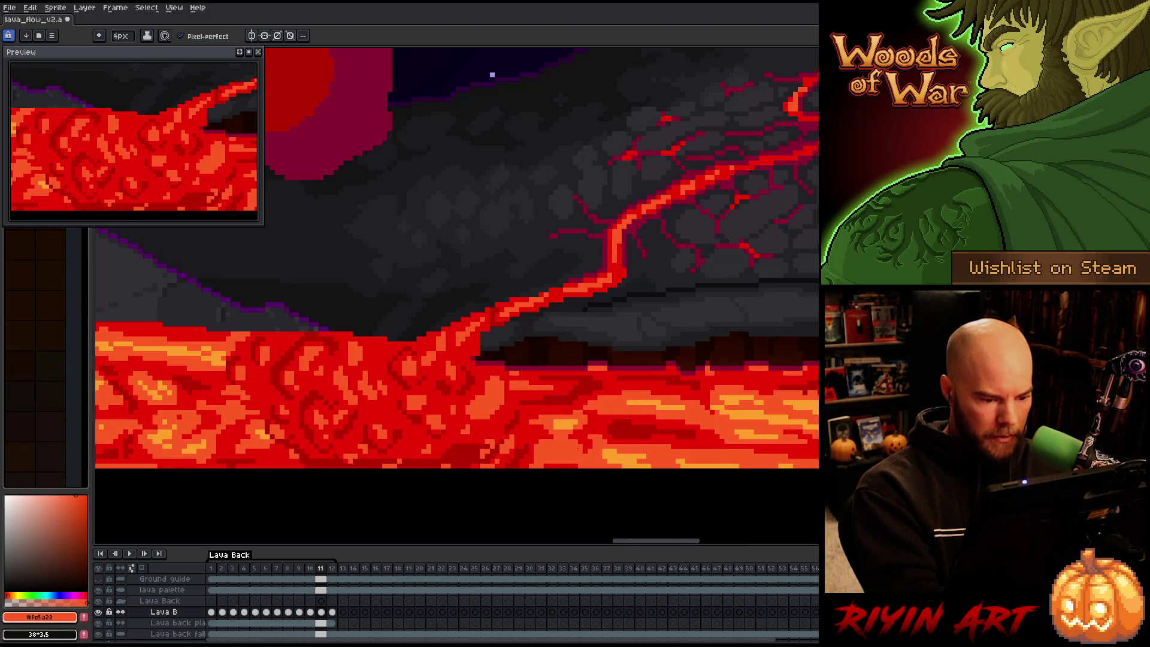
key(Right)
key(Right)
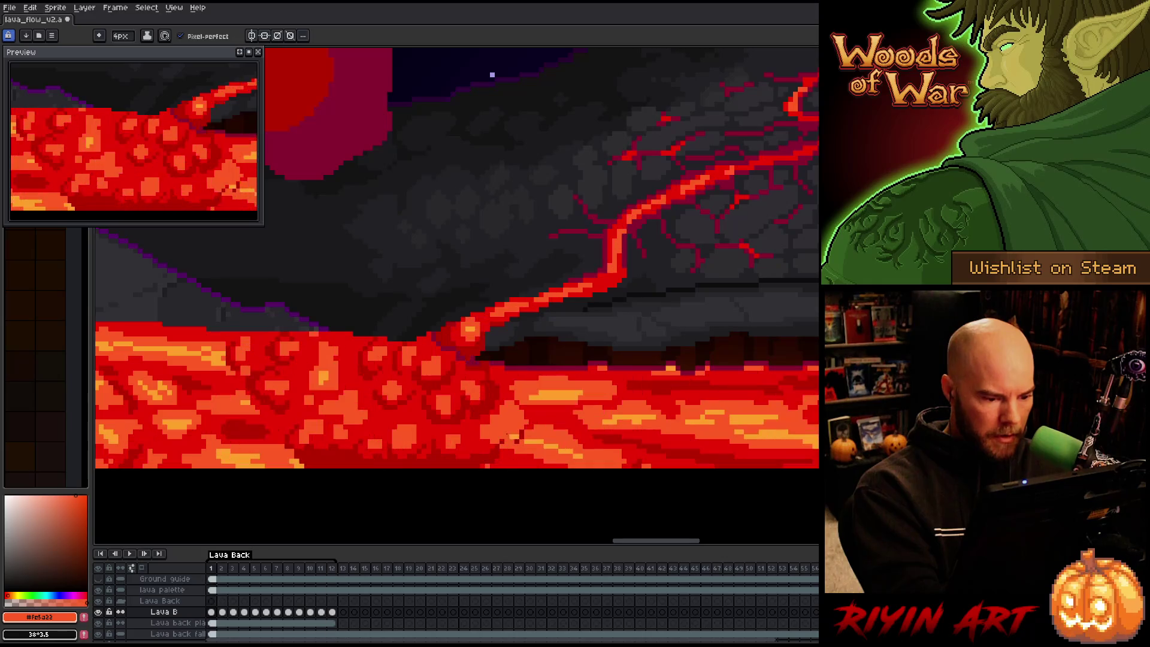
key(Right)
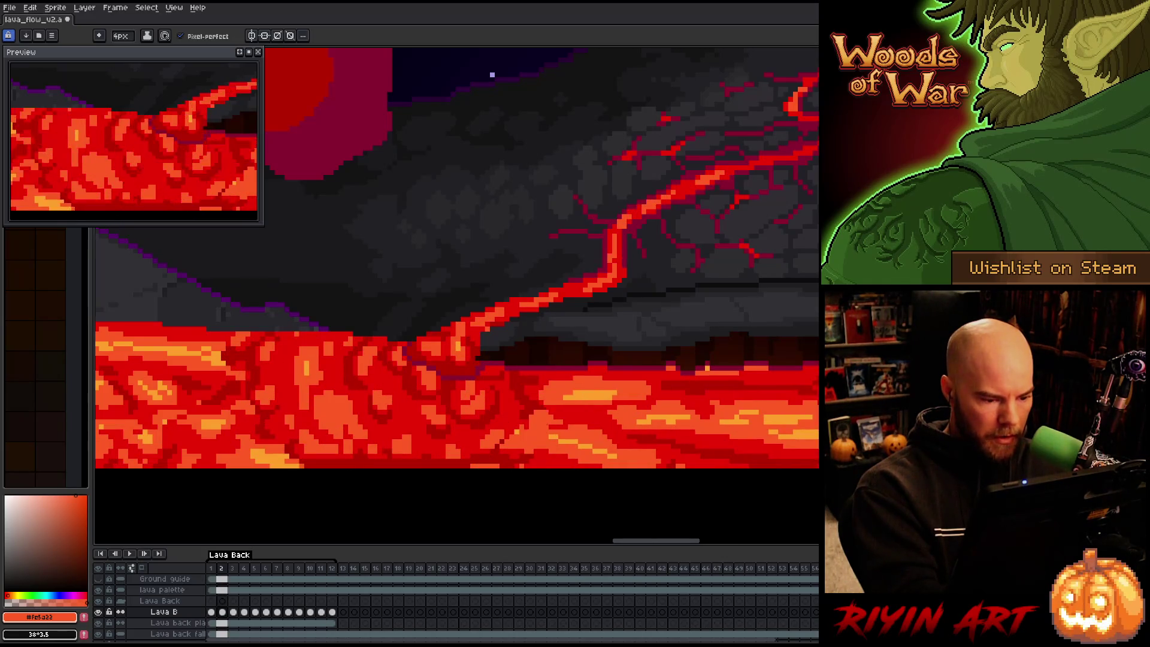
key(Right)
key(Right)
key(Left)
key(Left)
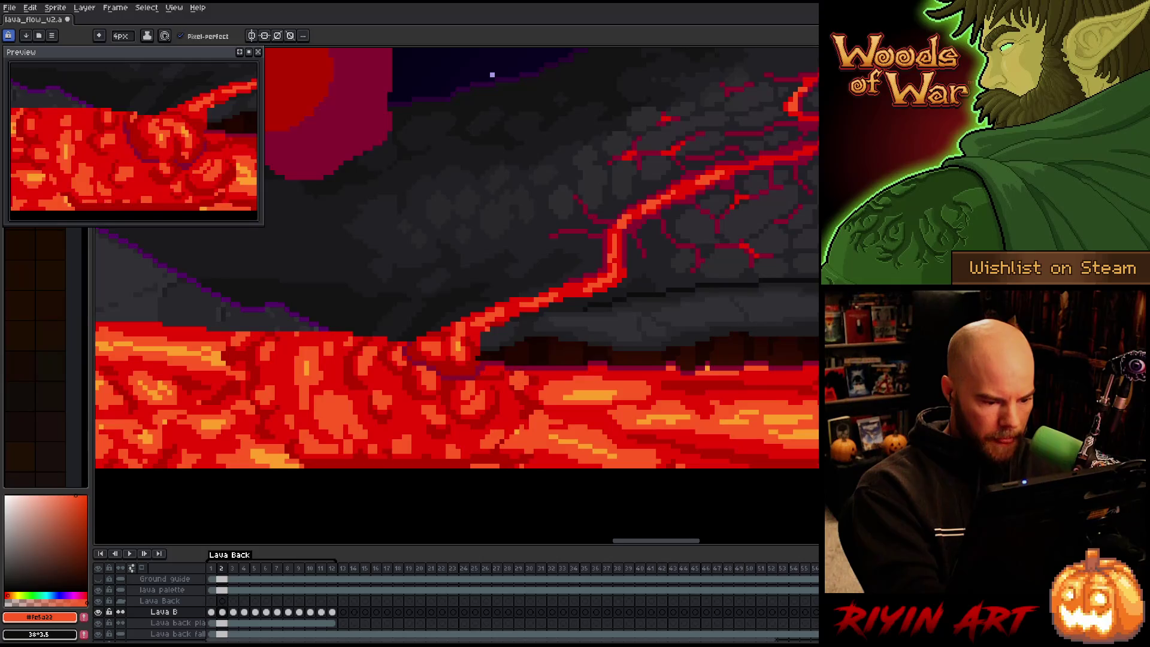
Step through frames 3 to 9, then go back to frame 6
key(Right)
key(Right)
key(Right)
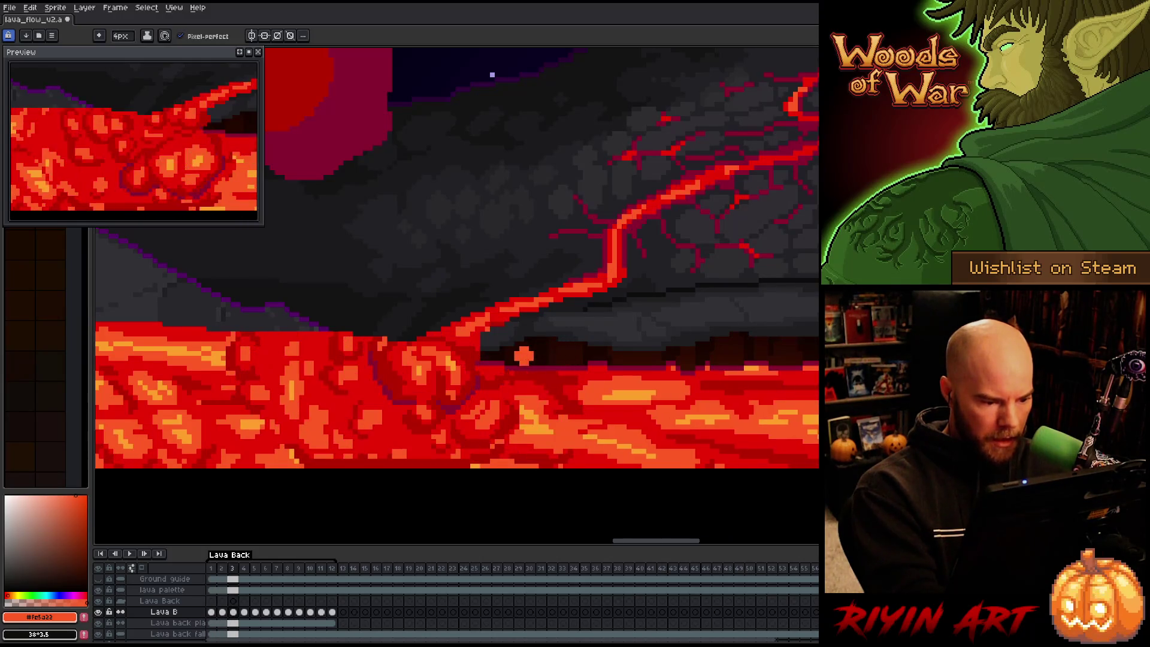
key(Left)
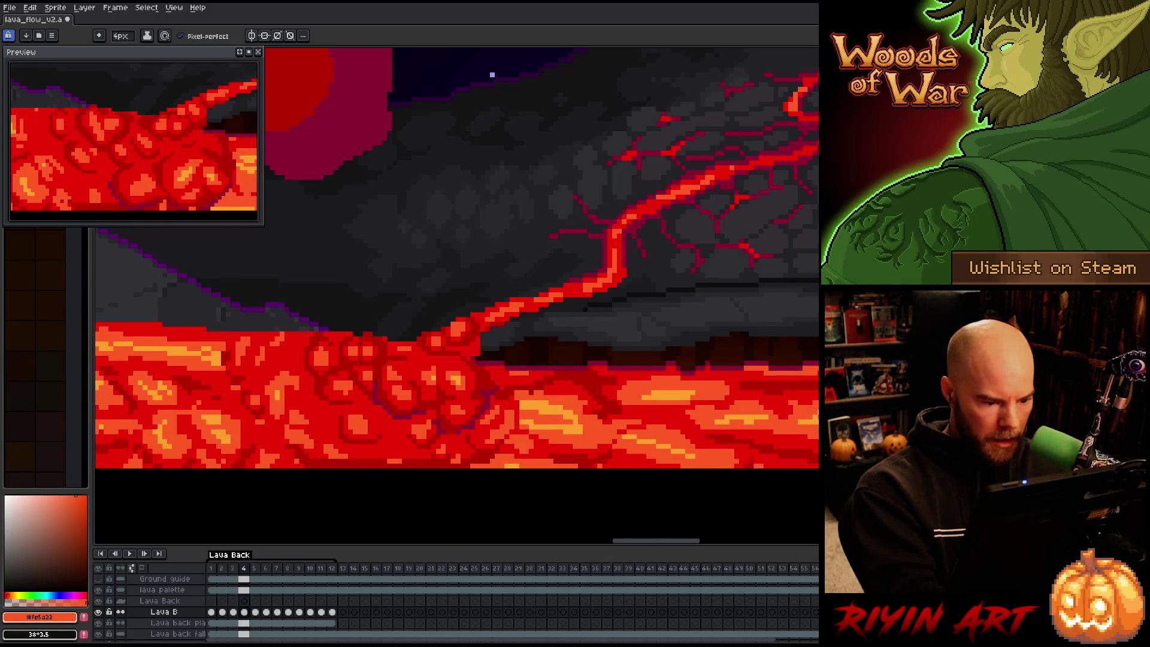
key(Right)
key(Right)
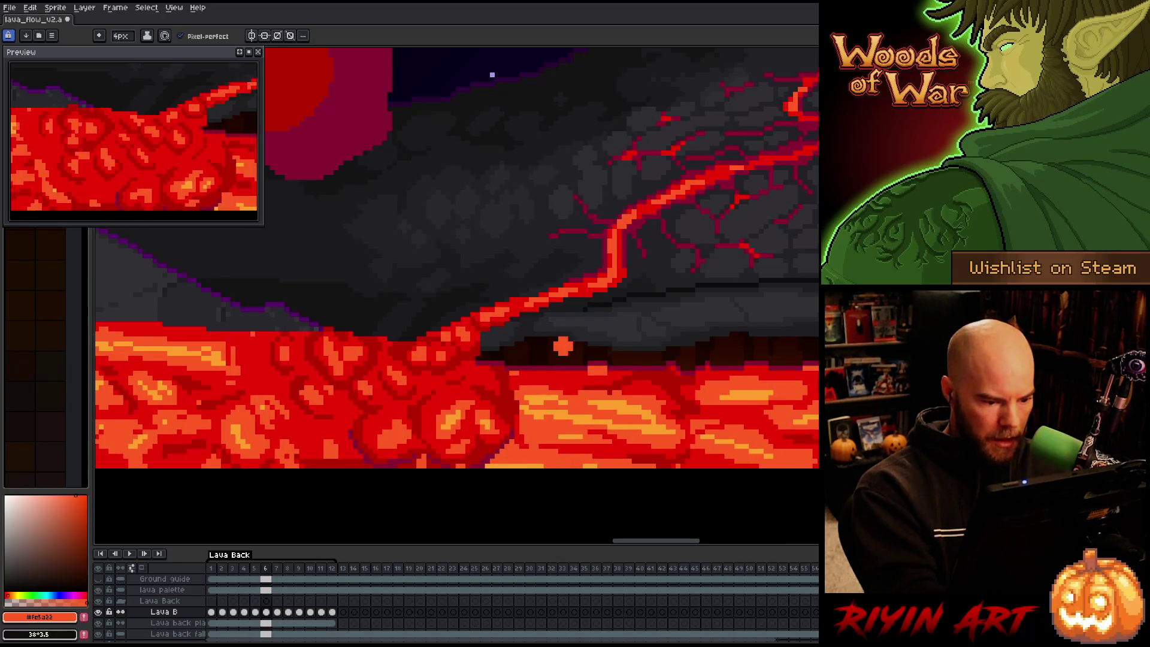
key(Right)
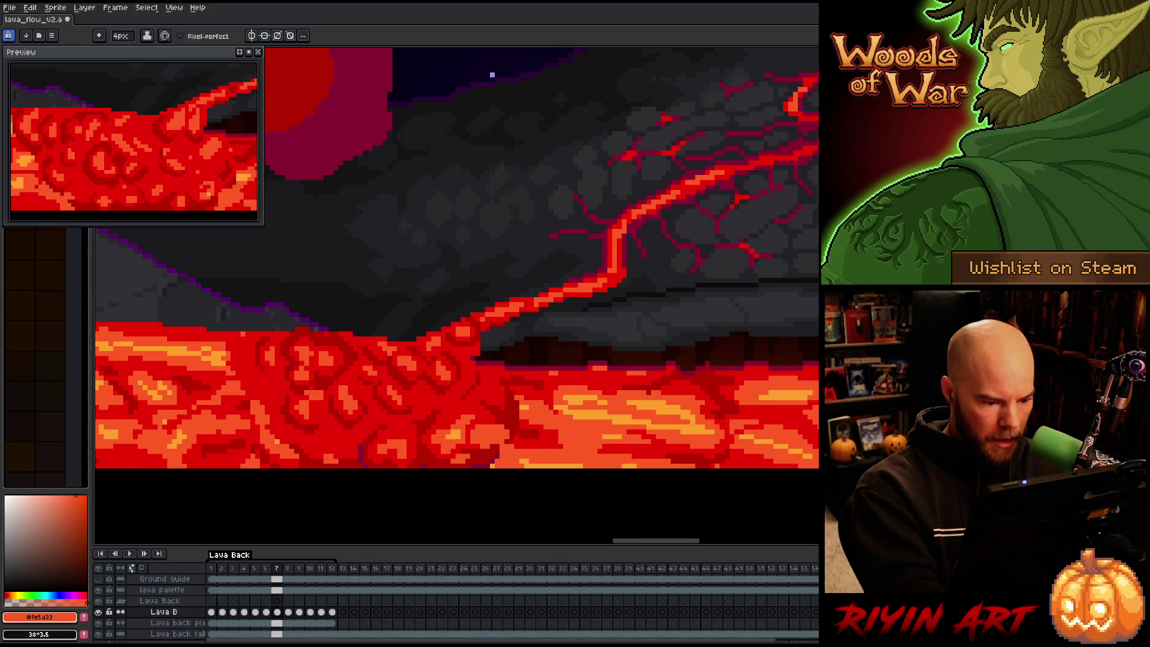
key(Right)
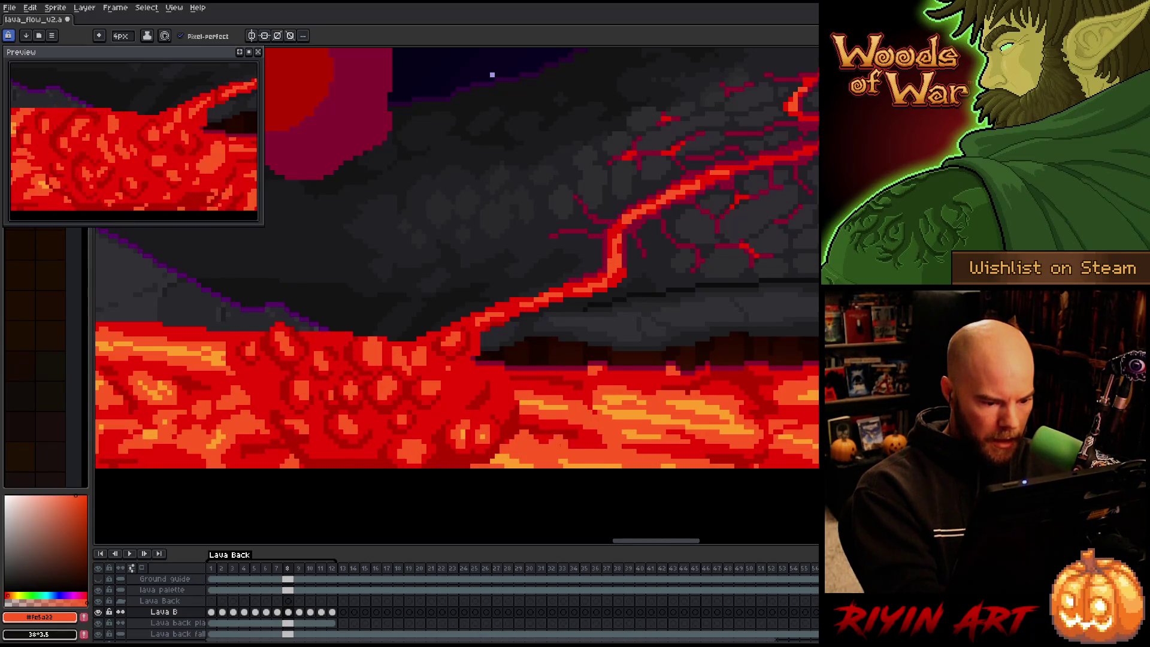
key(Right)
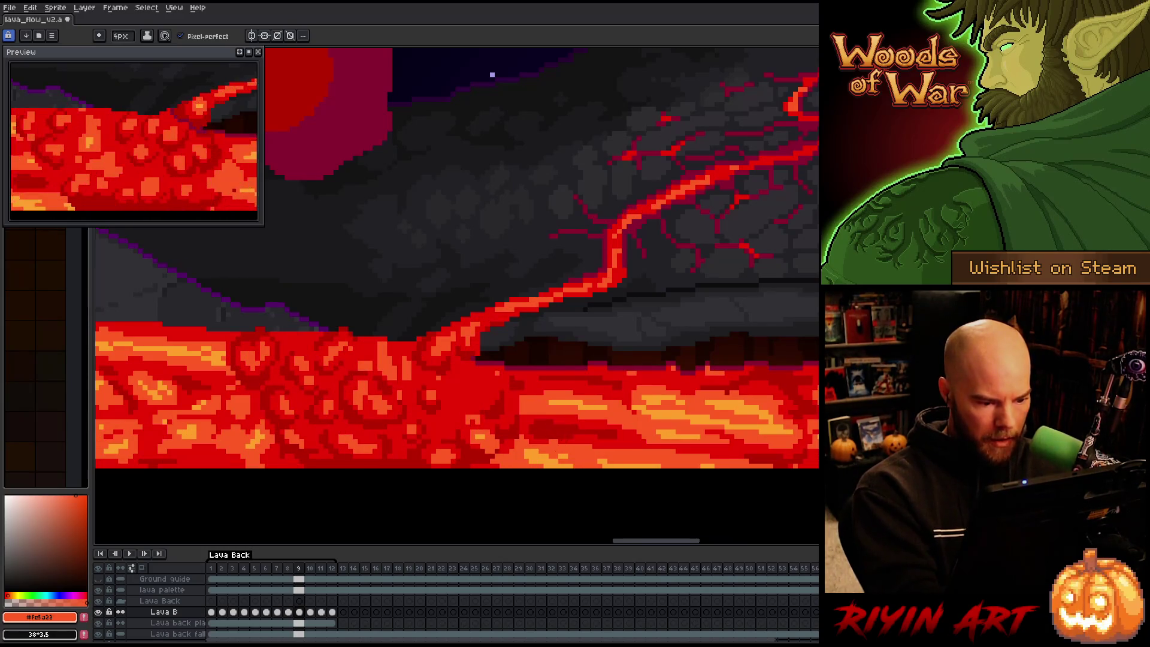
key(Left)
key(Left)
key(Left)
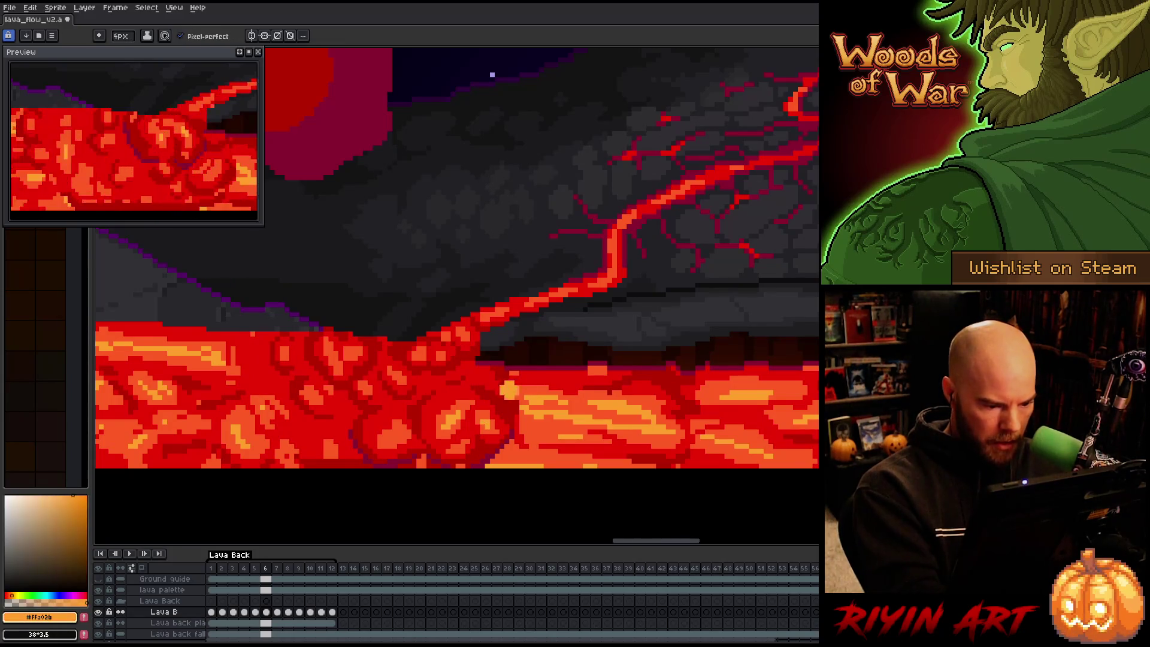
Step ahead from frame 7, eyedrop the orange #fe5a22 from the lava, and wrap to frame 1
key(Right)
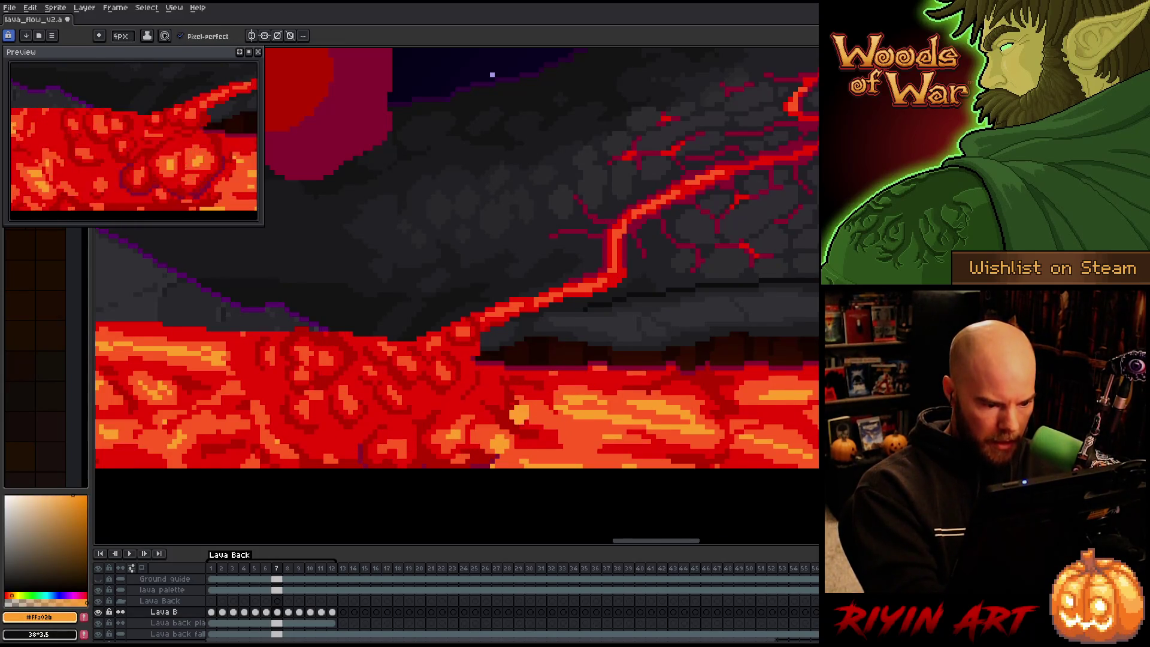
key(Right)
key(Right)
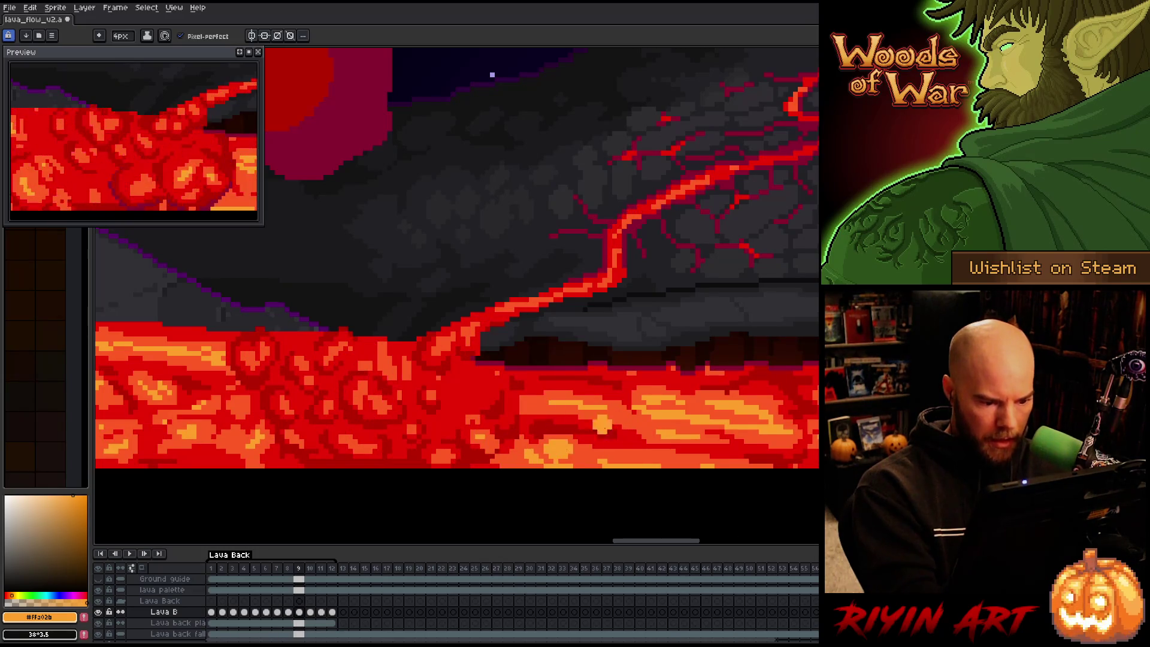
key(Right)
key(Right)
key(Right)
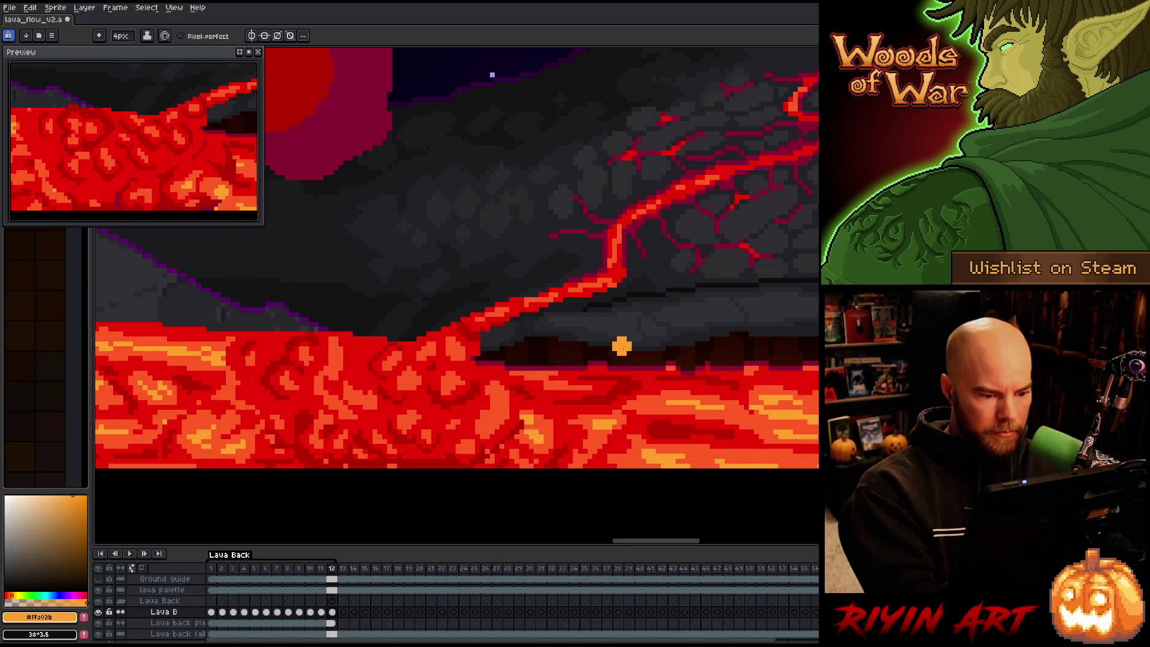
alt+click(500, 412)
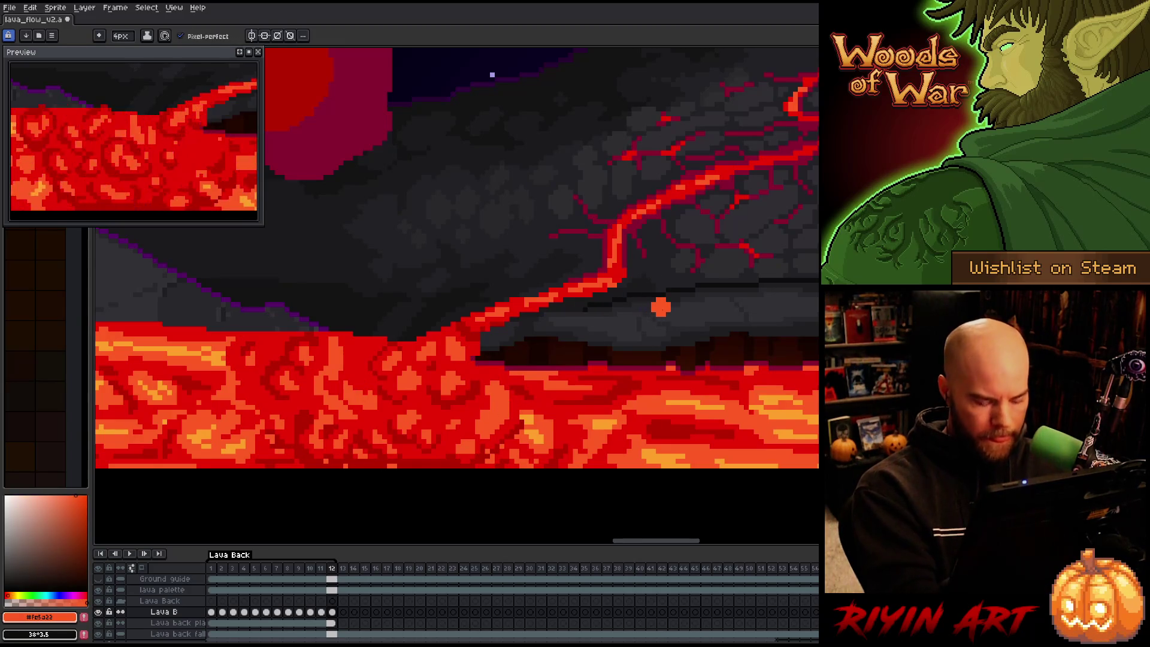
key(Right)
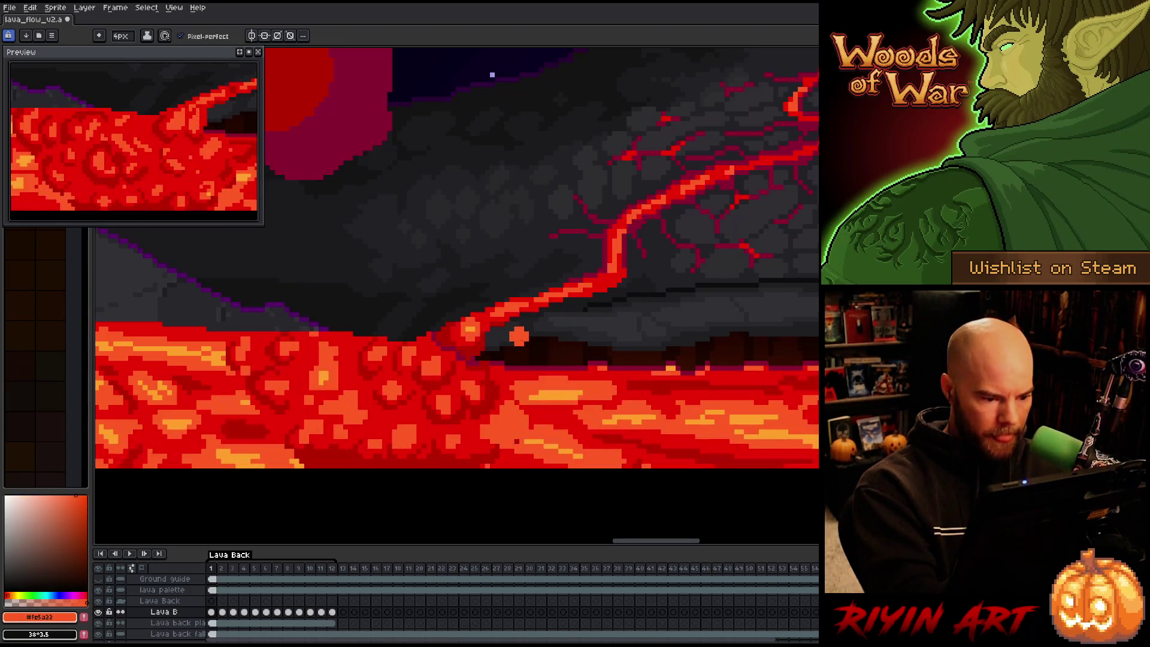
drag(571, 393, 683, 385)
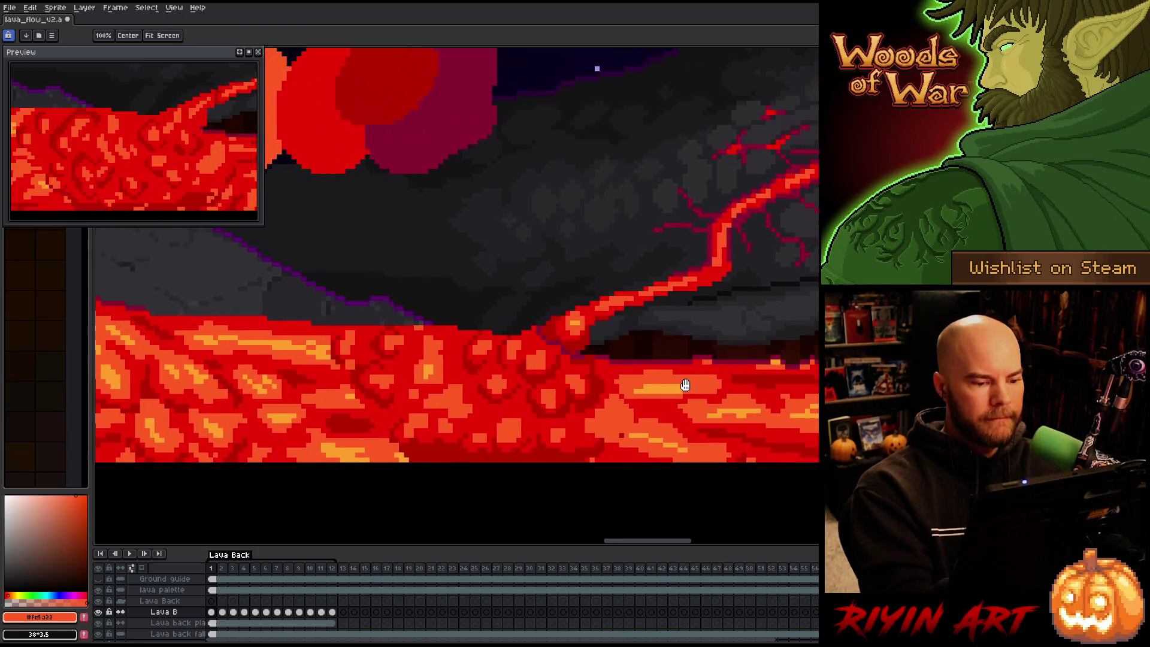
Compare the first lava frames and sample the pool's dark red colour
key(Right)
key(Left)
key(Right)
alt+click(623, 377)
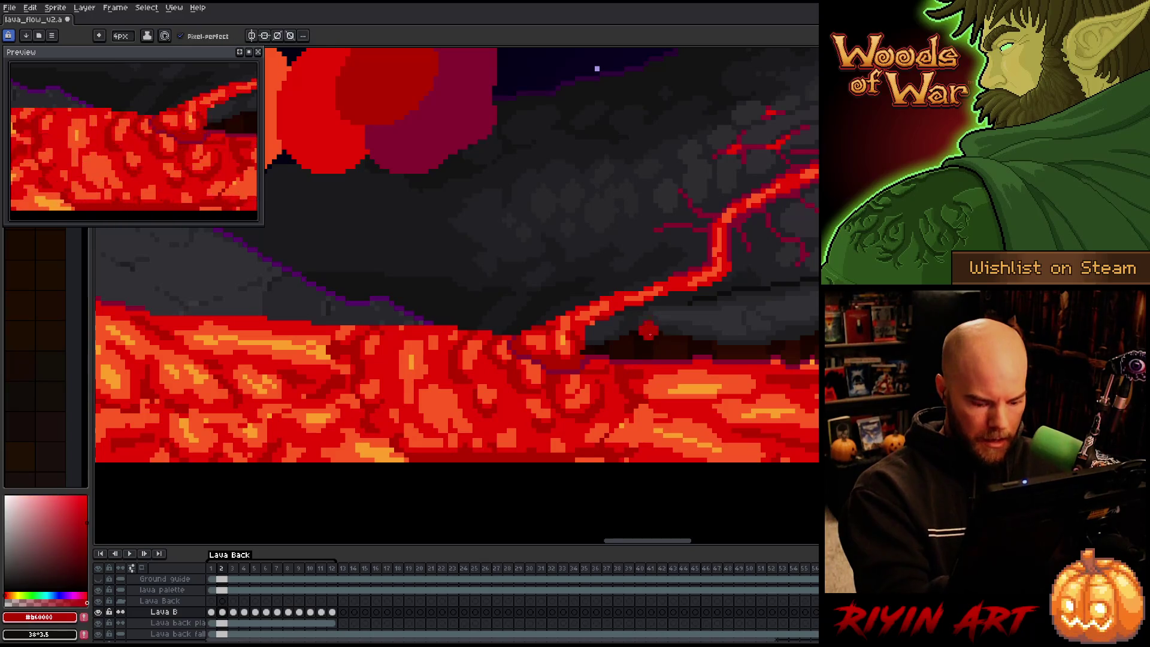
key(Right)
key(Right)
key(Right)
key(Right)
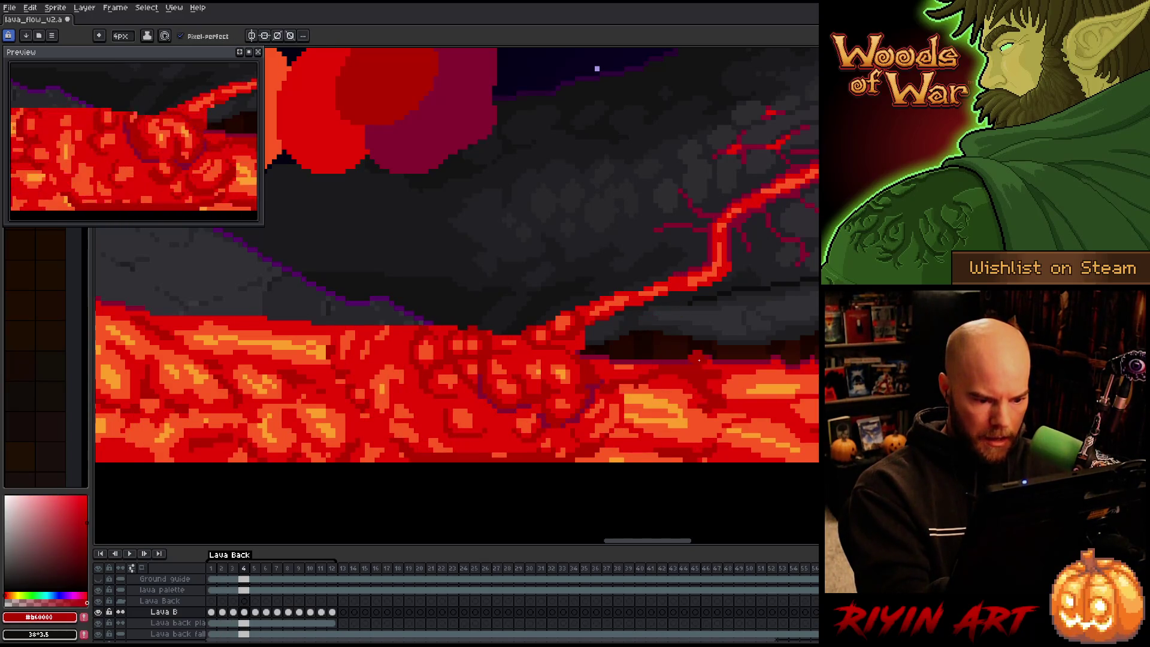
key(Right)
key(Right)
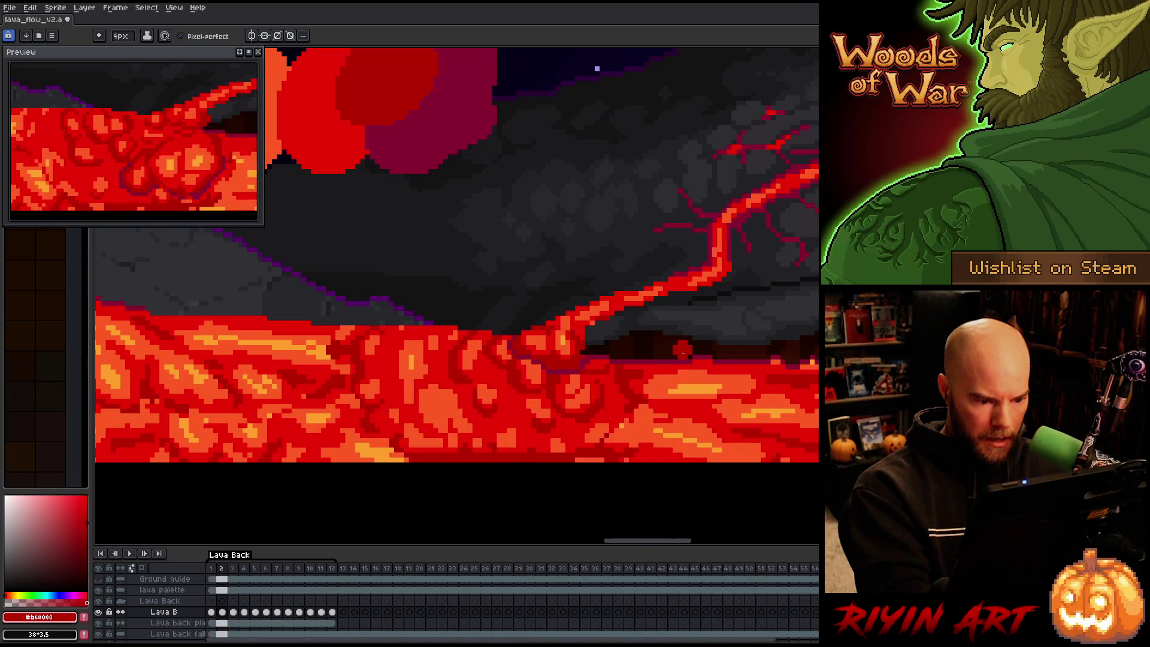
Compare neighbouring frames, then sample deeper red, orange and dark red on lava frame 4
key(Right)
key(Left)
key(Right)
key(Left)
key(Left)
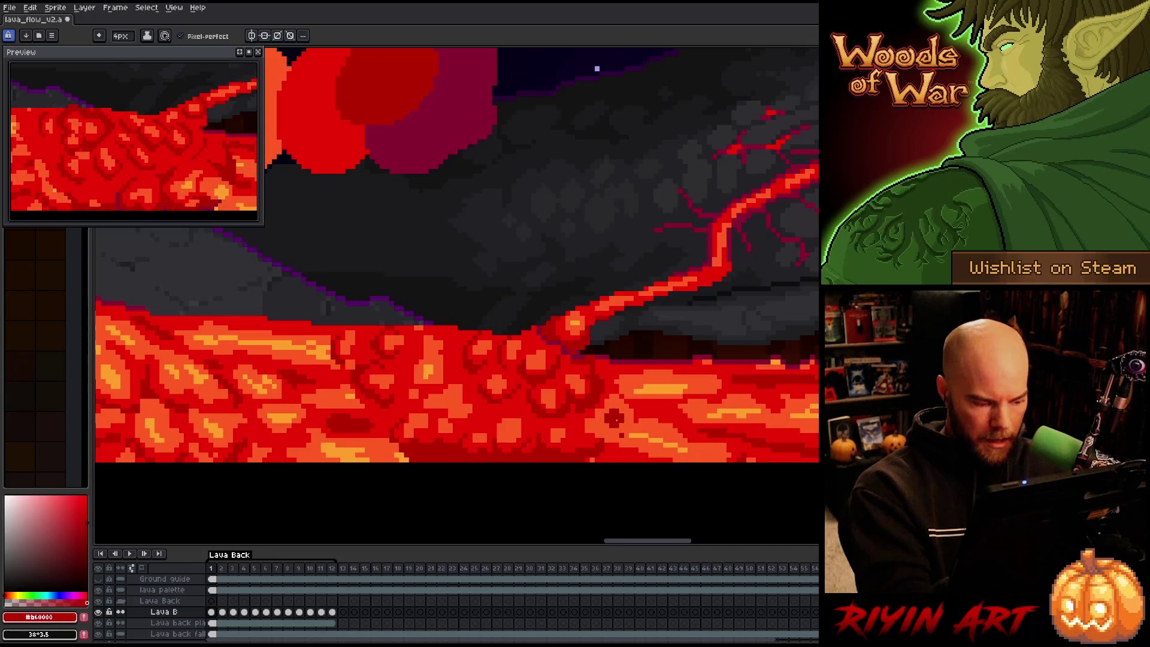
key(Right)
key(Right)
key(Right)
key(Left)
key(Right)
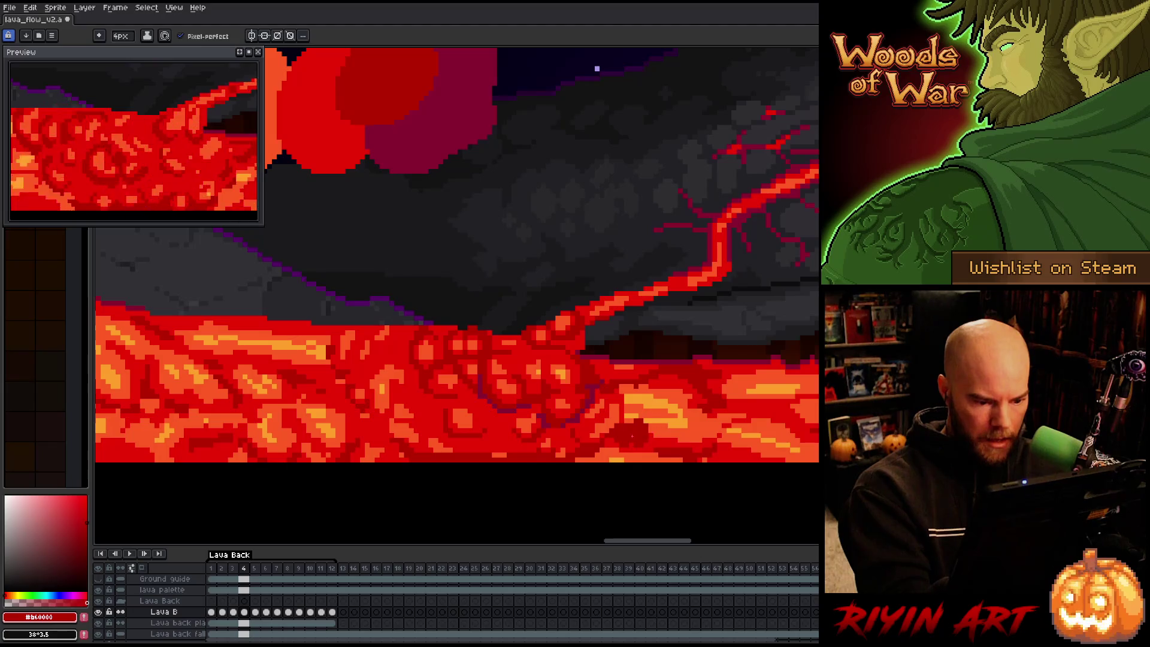
key(Right)
key(Left)
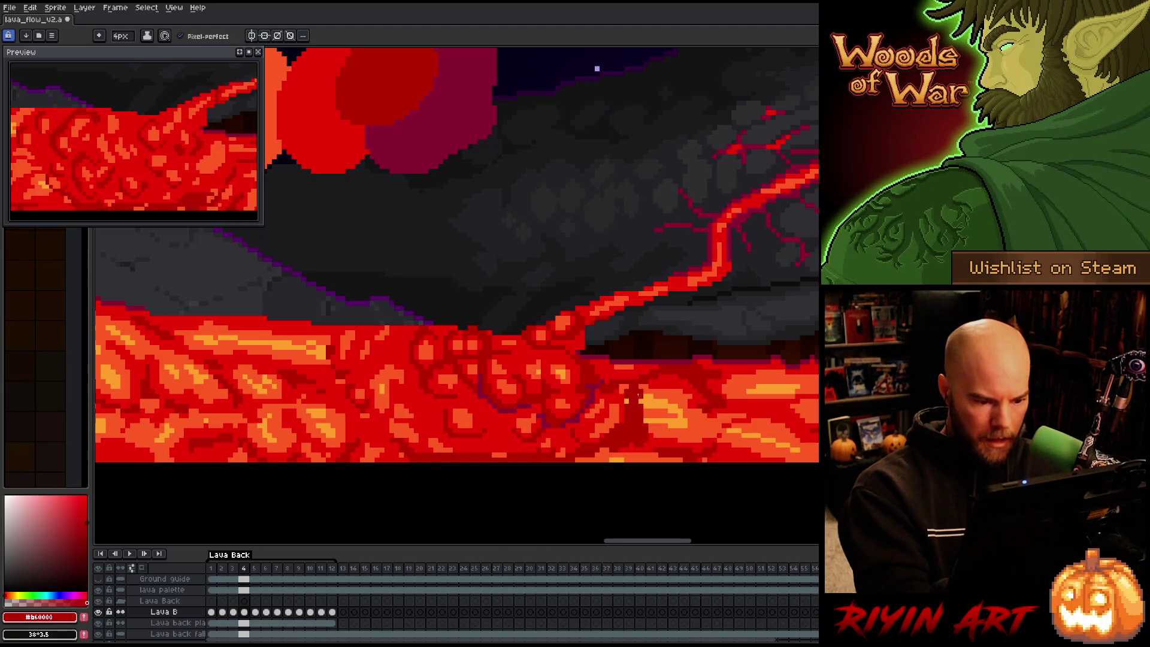
alt+click(624, 426)
alt+click(614, 415)
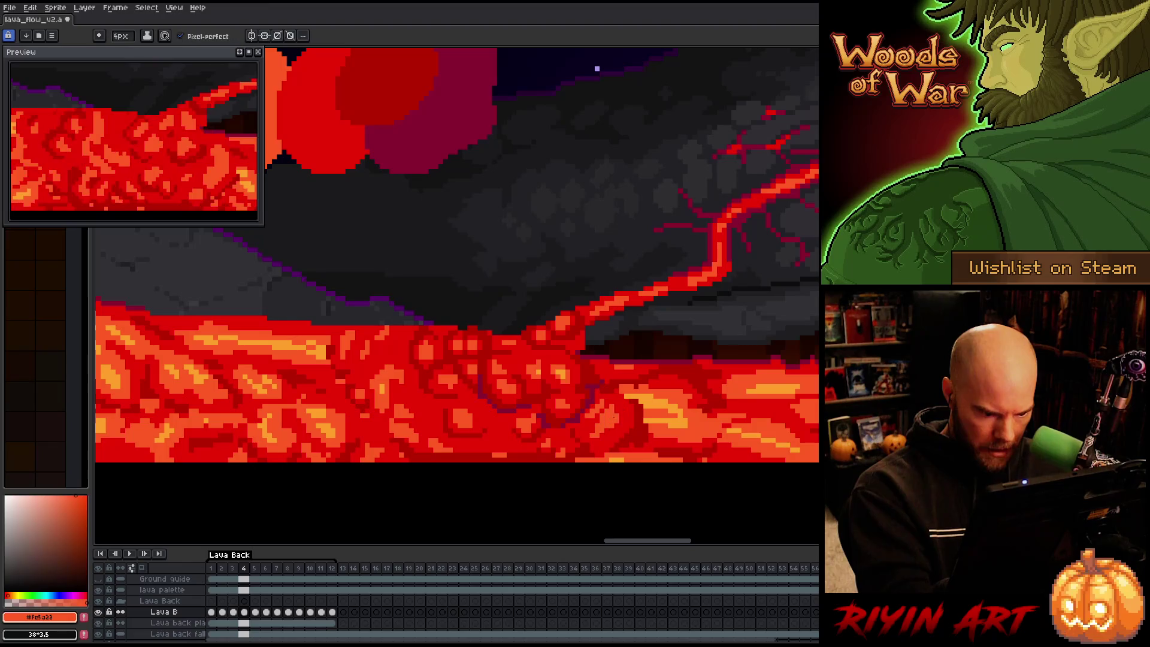
alt+click(636, 419)
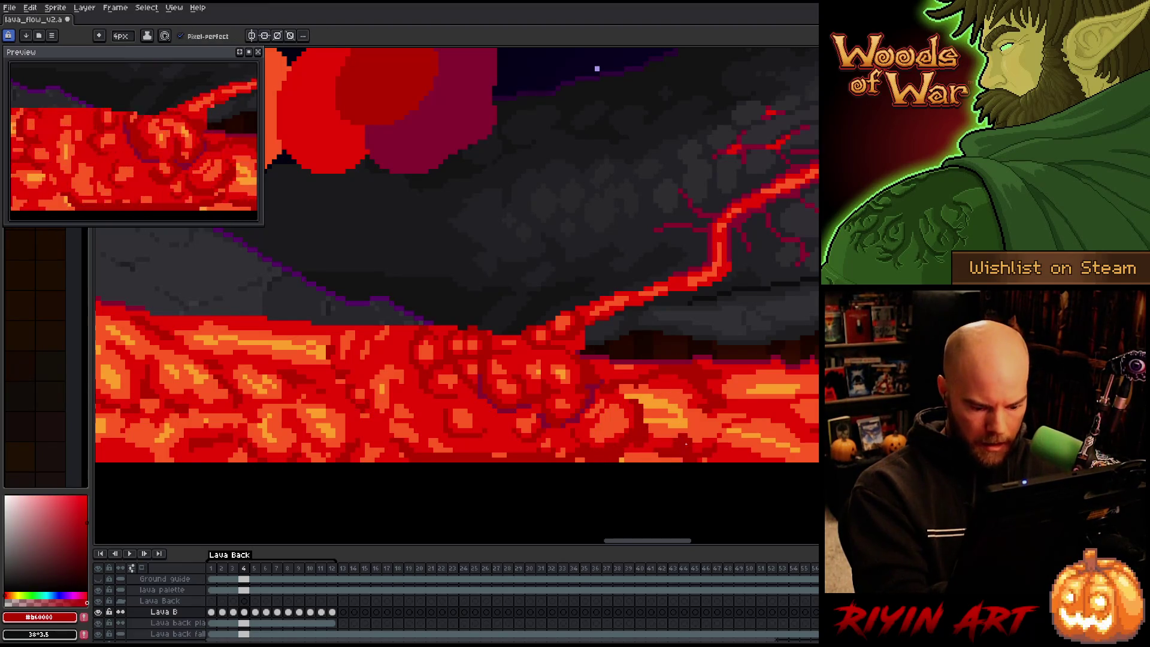
Paint dark red, red and orange shading into the lava on frame 5
key(Right)
mouse_move(665, 454)
mouse_down()
mouse_move(678, 437)
mouse_move(647, 421)
mouse_up()
alt+click(672, 392)
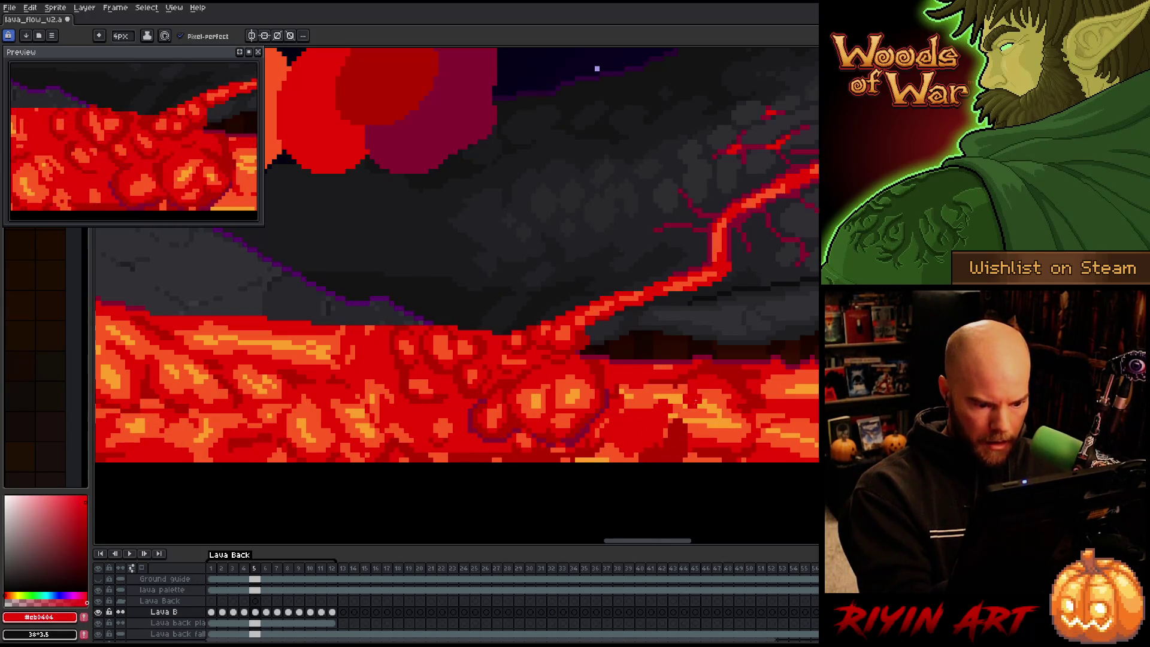
alt+click(640, 427)
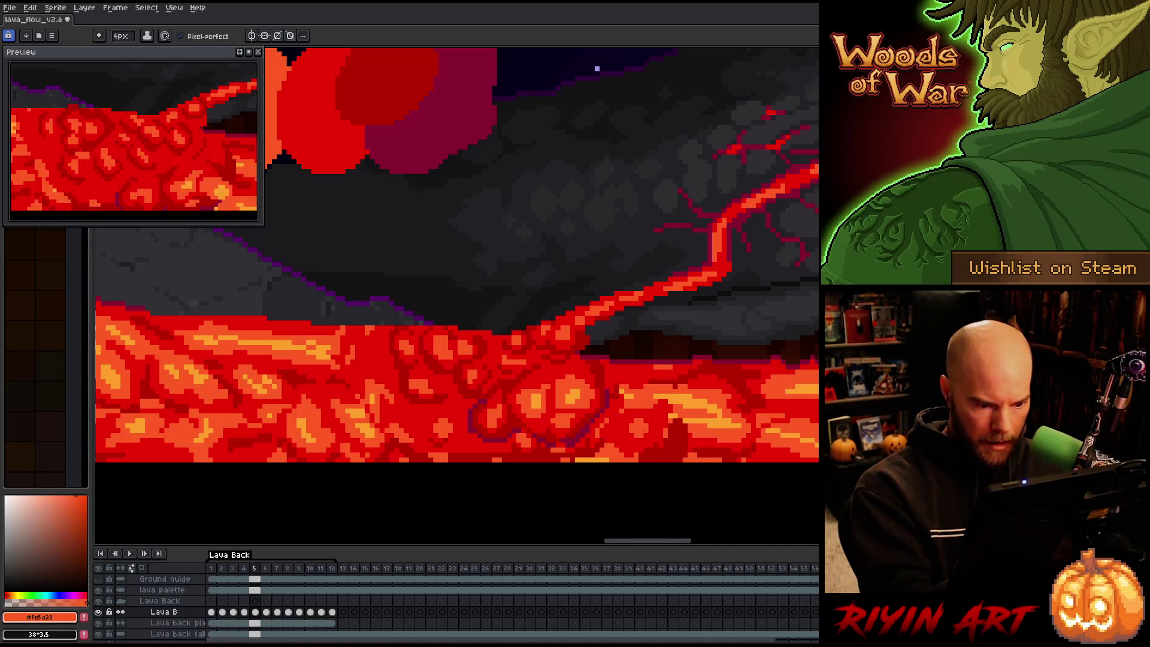
key(Right)
key(Left)
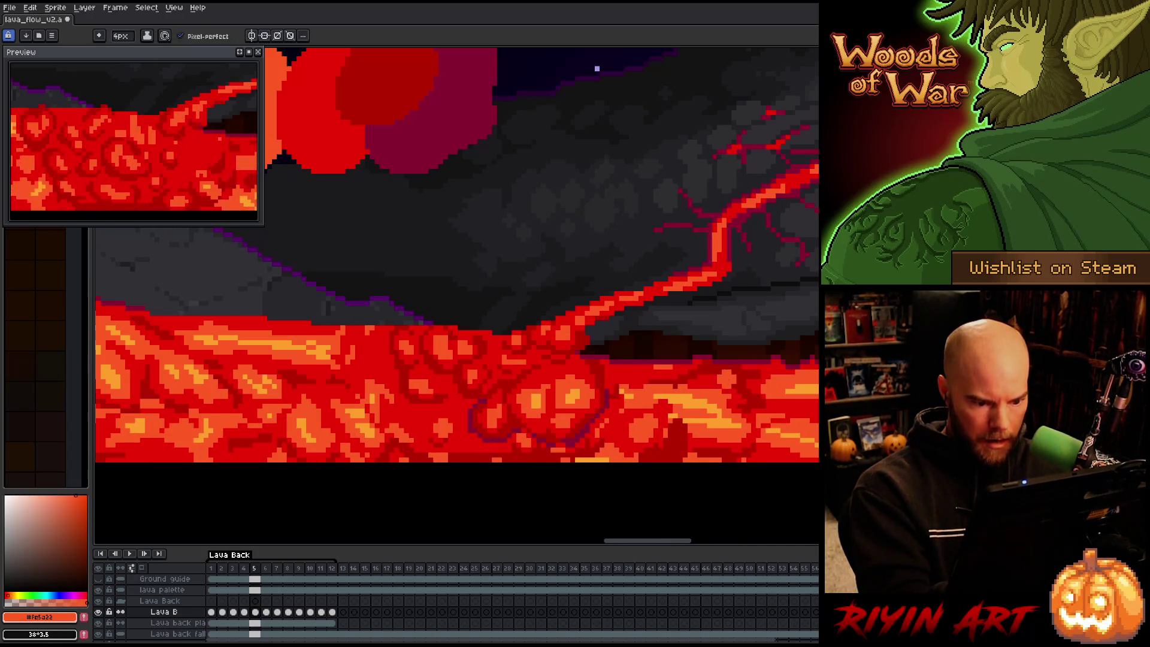
alt+click(663, 445)
alt+click(695, 405)
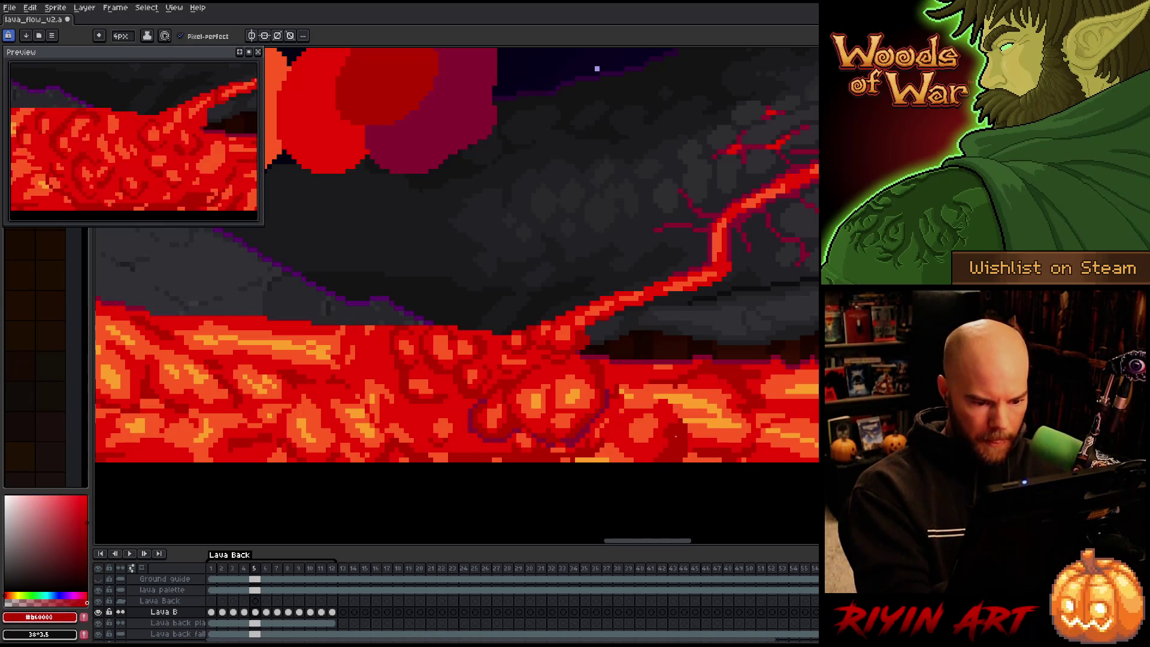
alt+click(702, 400)
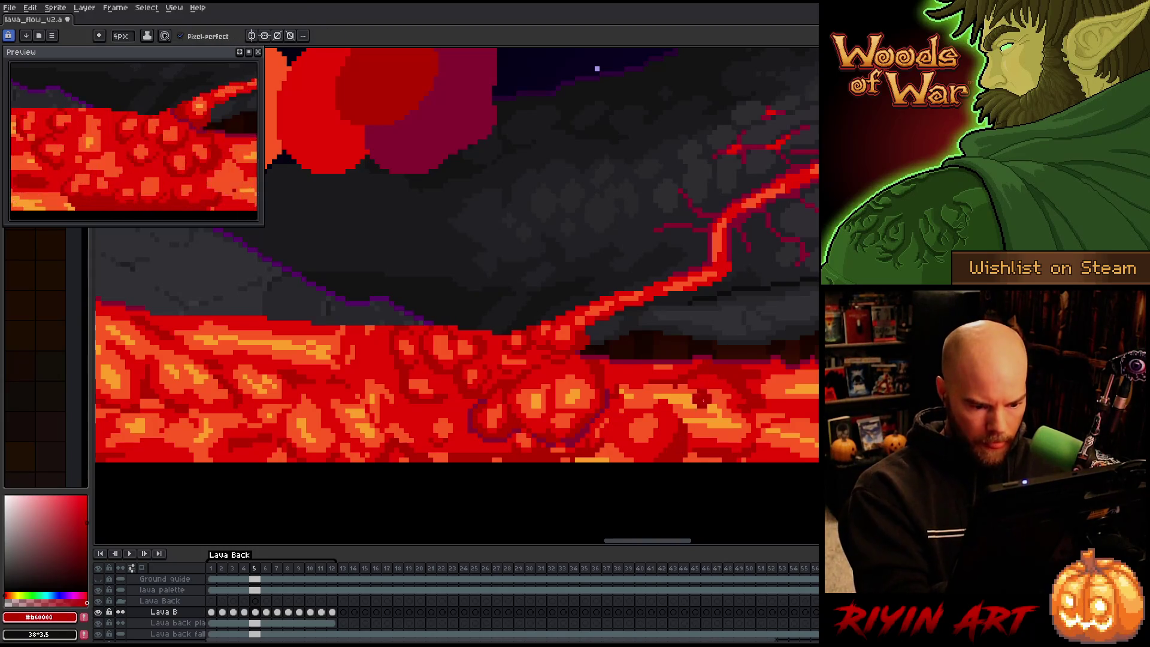
Repaint red and orange on frames 6 and 7, adding orange highlights, then preview the animation
key(period)
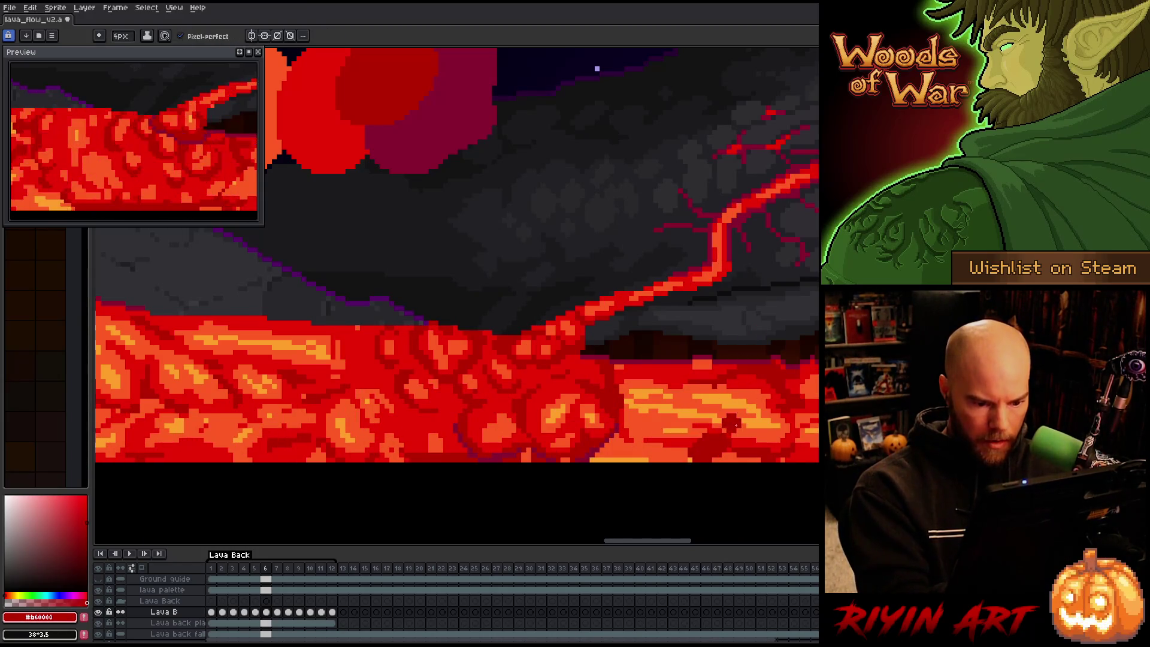
alt+click(671, 443)
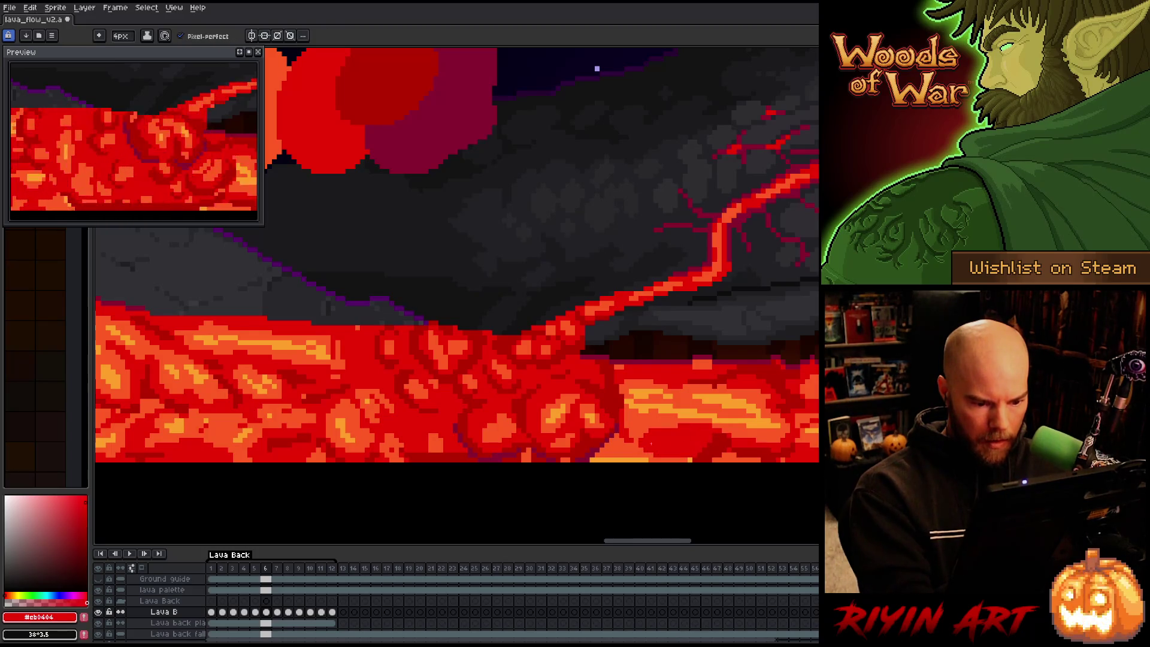
alt+click(679, 424)
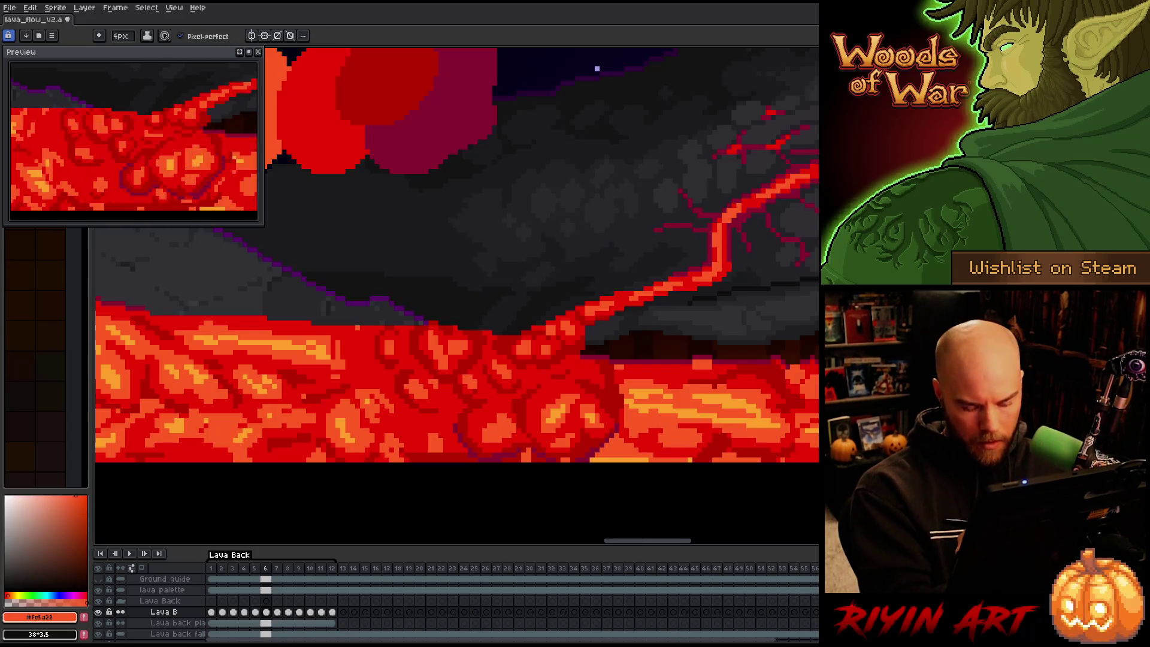
key(period)
alt+click(783, 450)
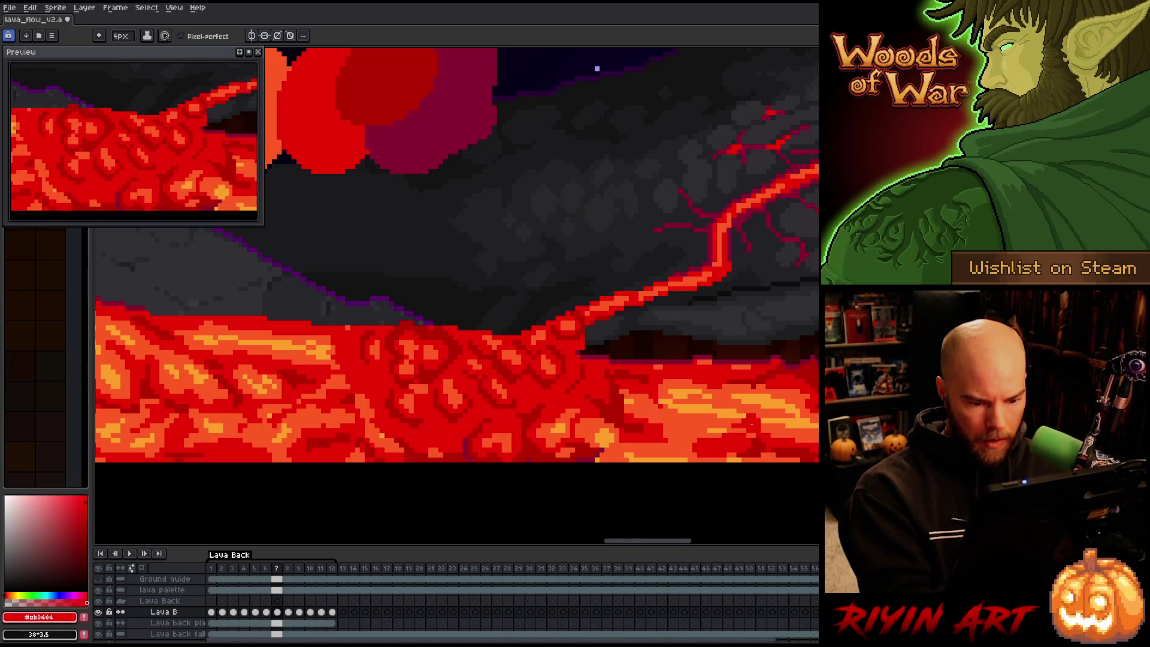
alt+click(744, 431)
drag(743, 431, 698, 446)
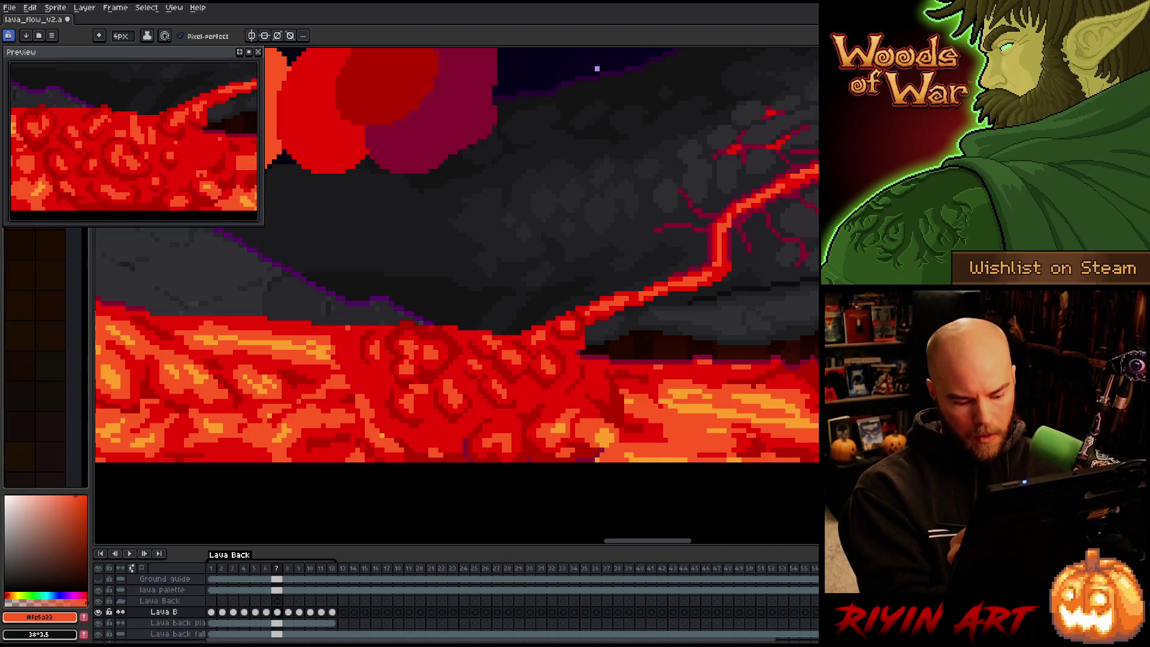
key(Return)
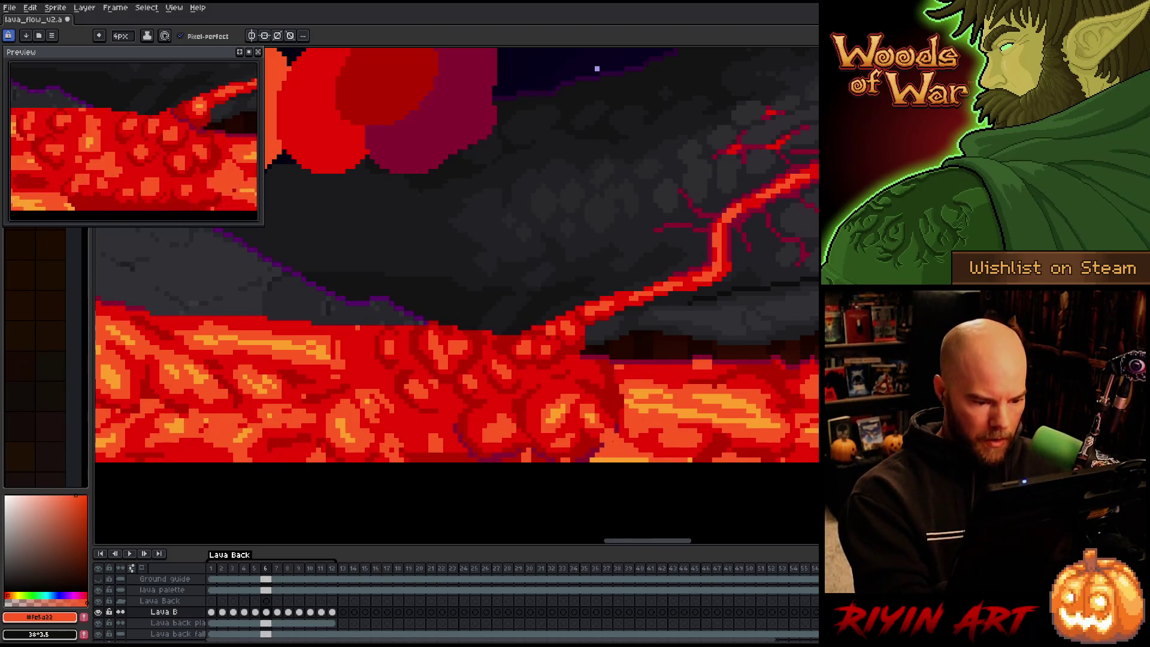
Repaint the bubbles in dark magenta shadow, dark red, red and orange
alt+click(621, 420)
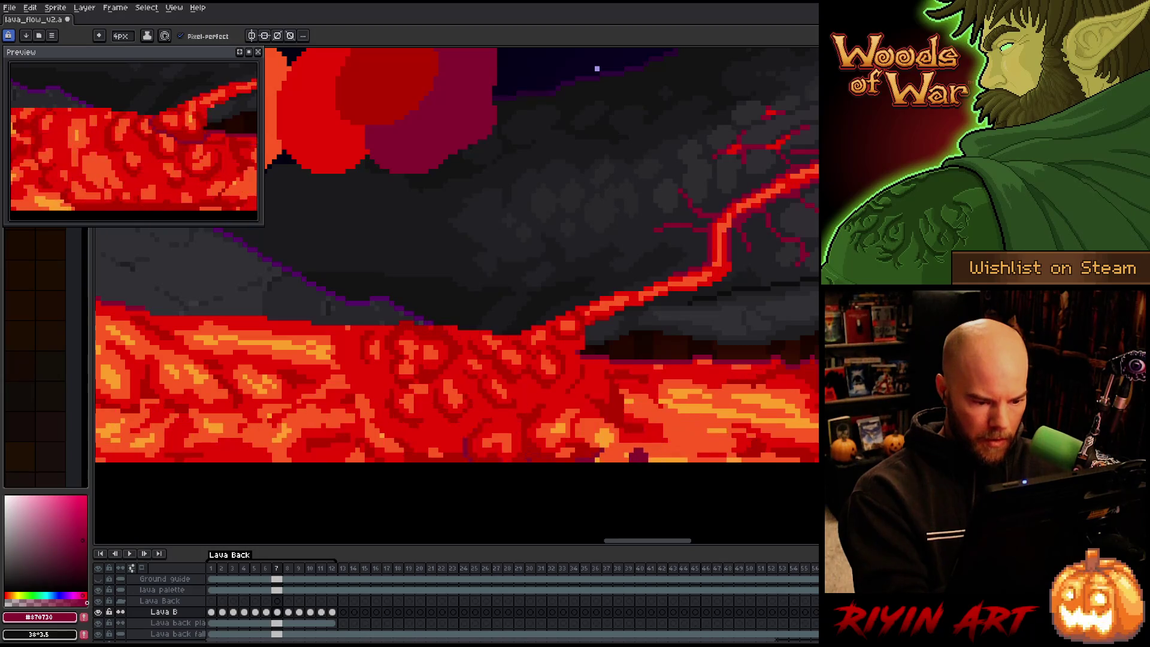
alt+click(634, 429)
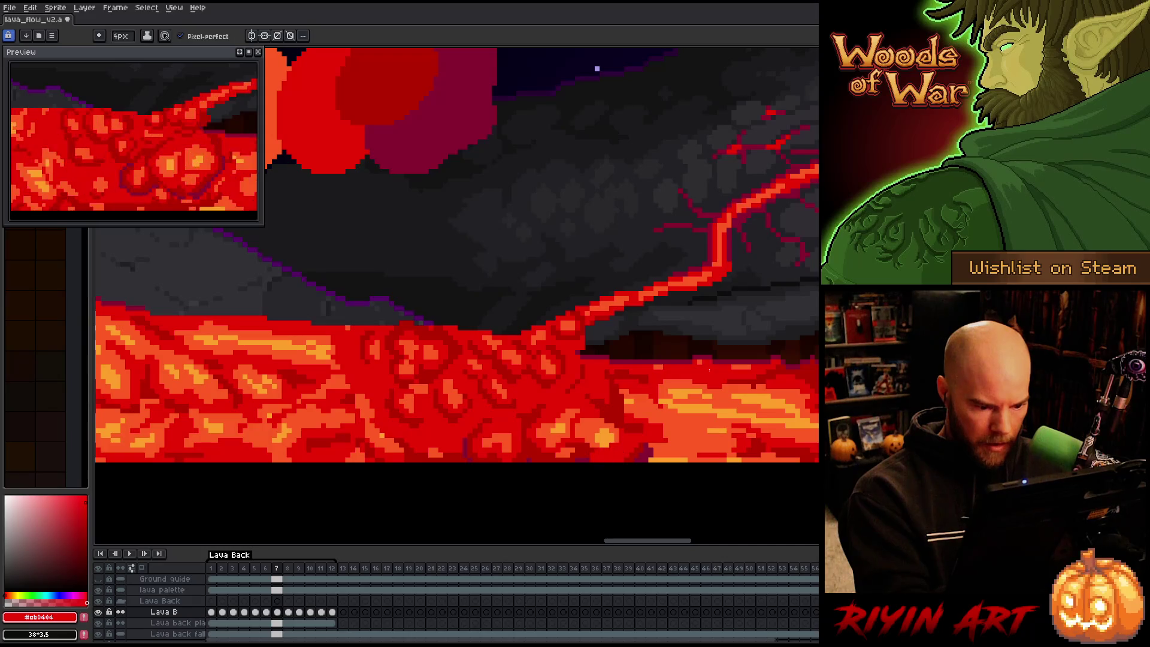
alt+click(617, 440)
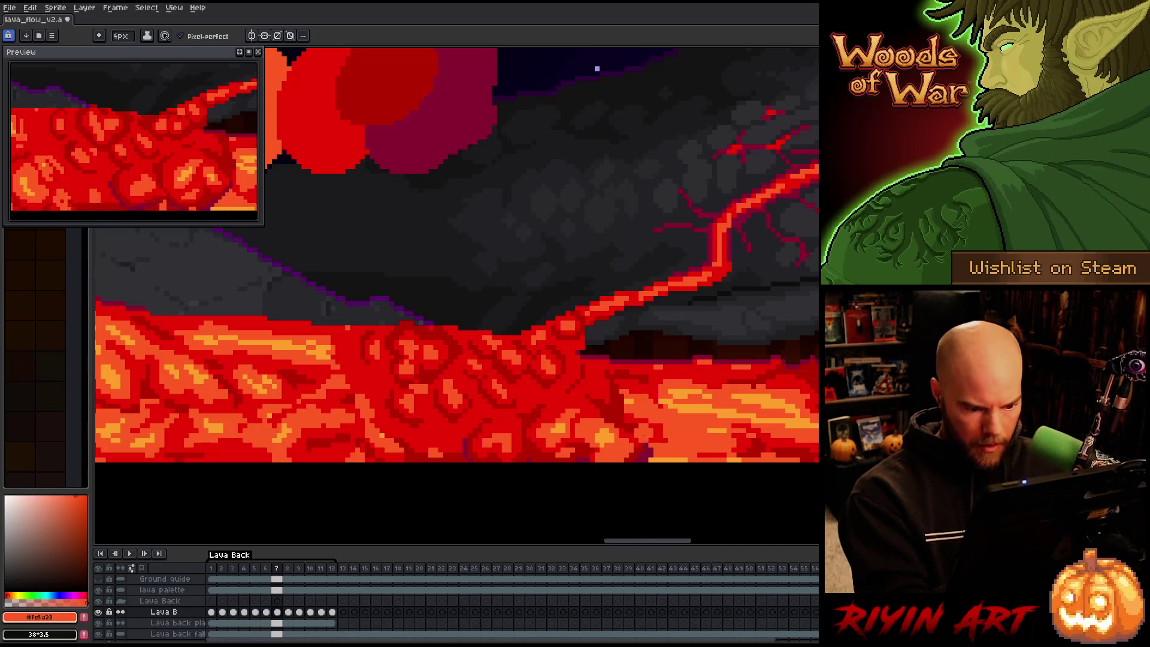
alt+click(626, 454)
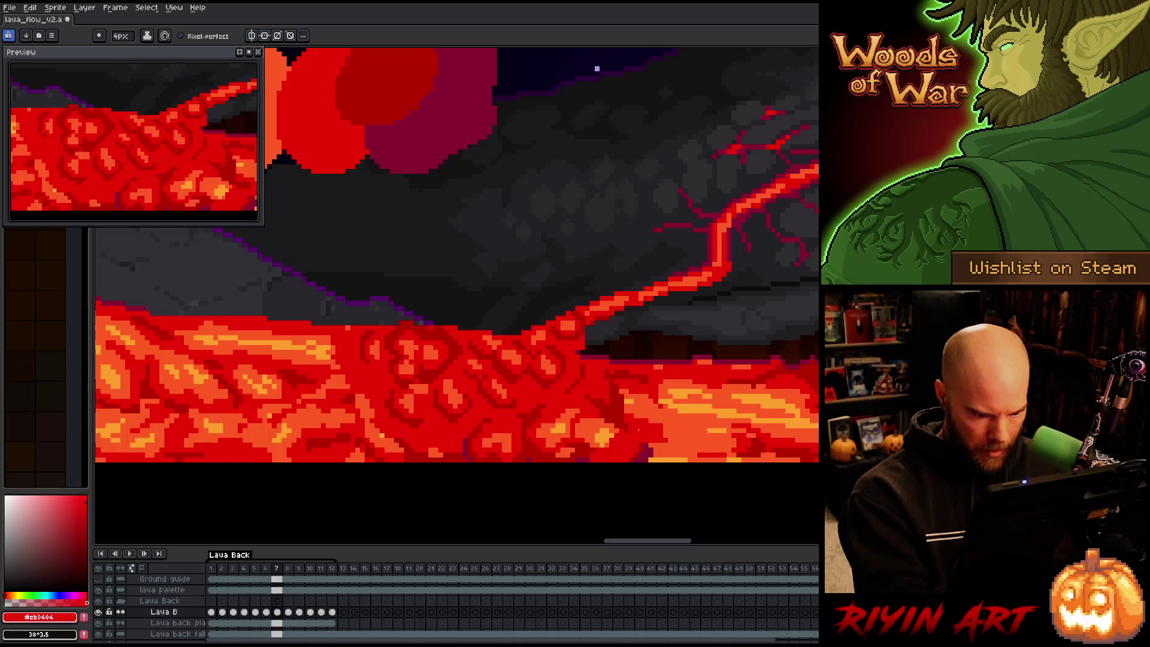
alt+click(617, 443)
alt+click(636, 448)
alt+click(629, 442)
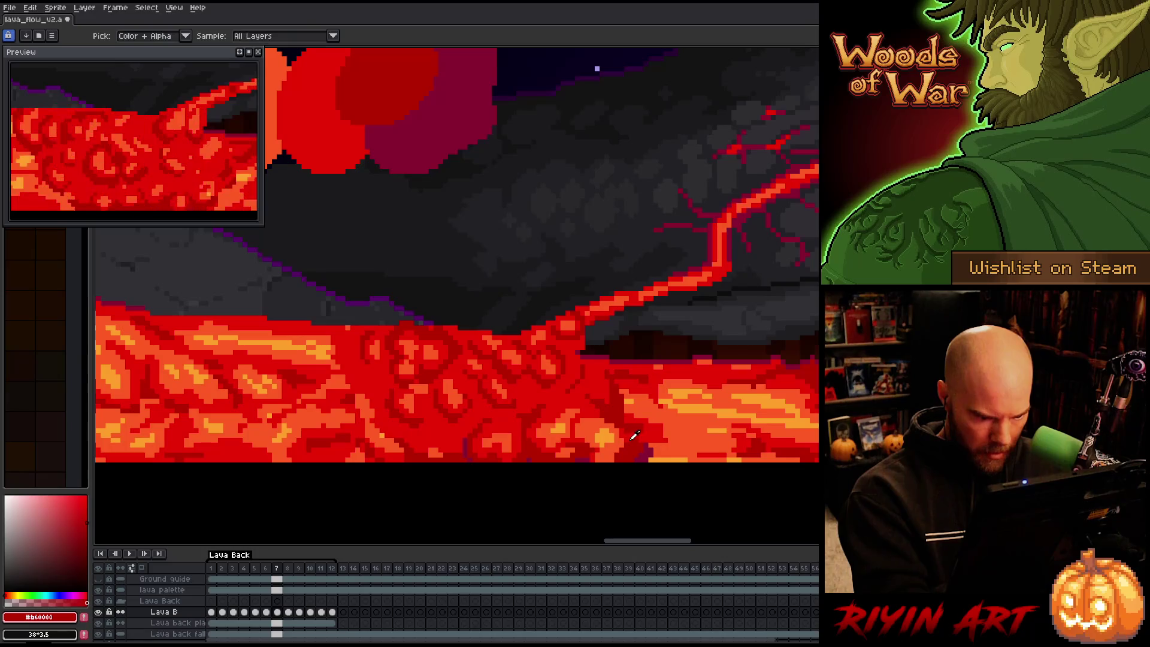
alt+click(617, 450)
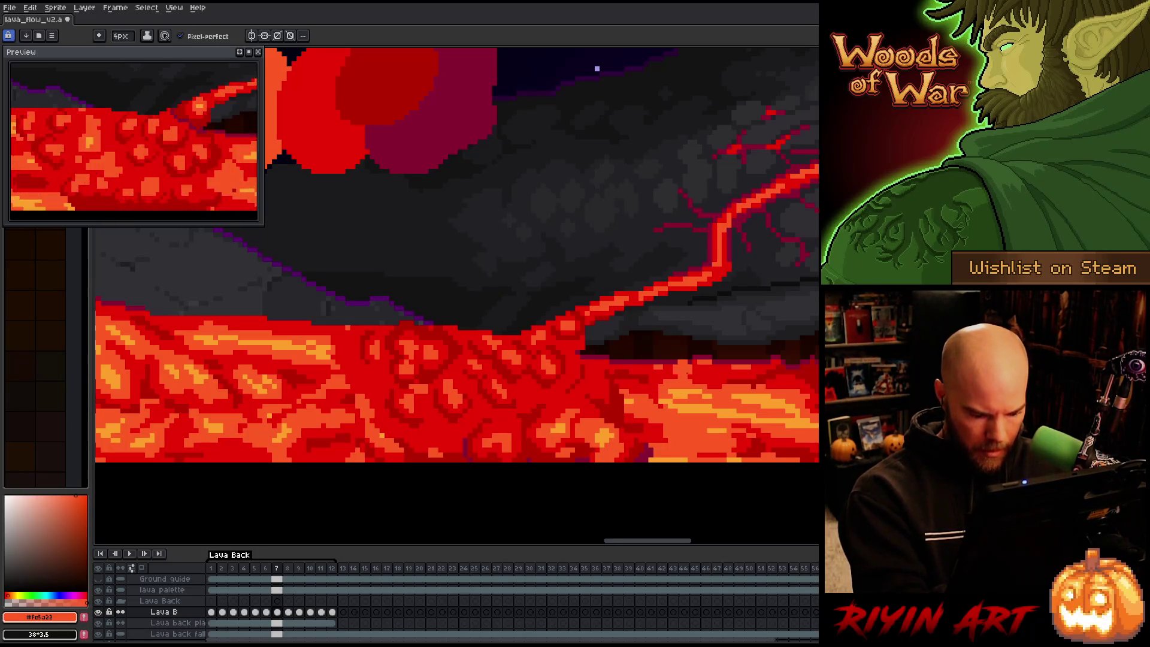
alt+click(647, 454)
On lava frame 8 and the next, repaint bubbles with dark red, orange and dark magenta outlines
key(period)
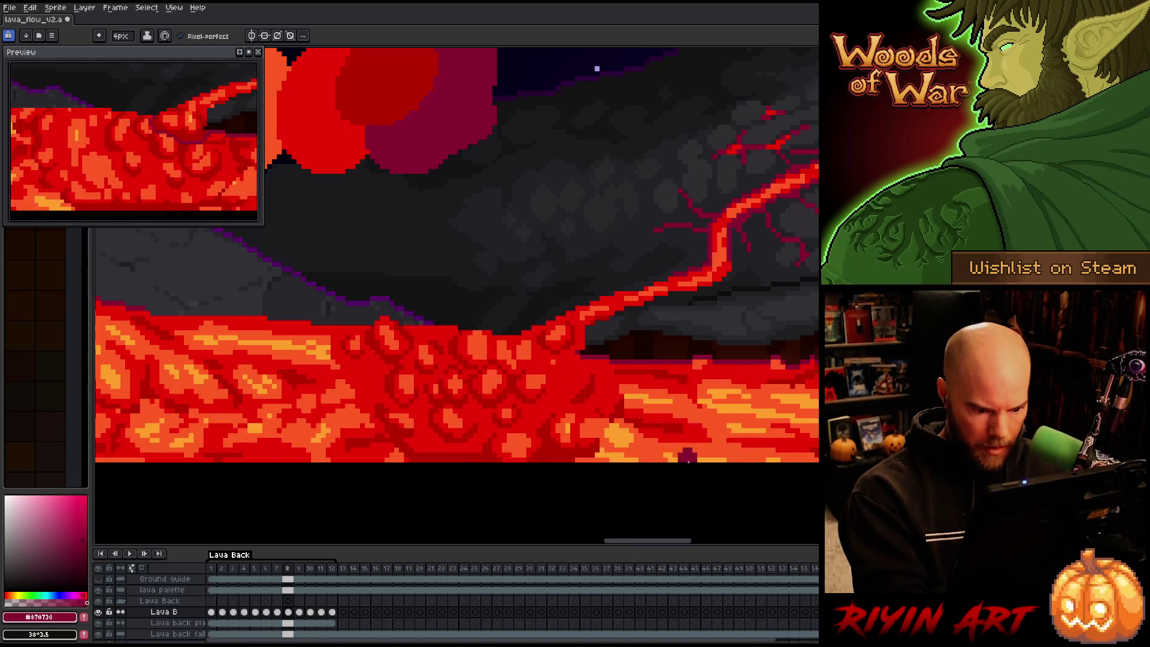
alt+click(677, 447)
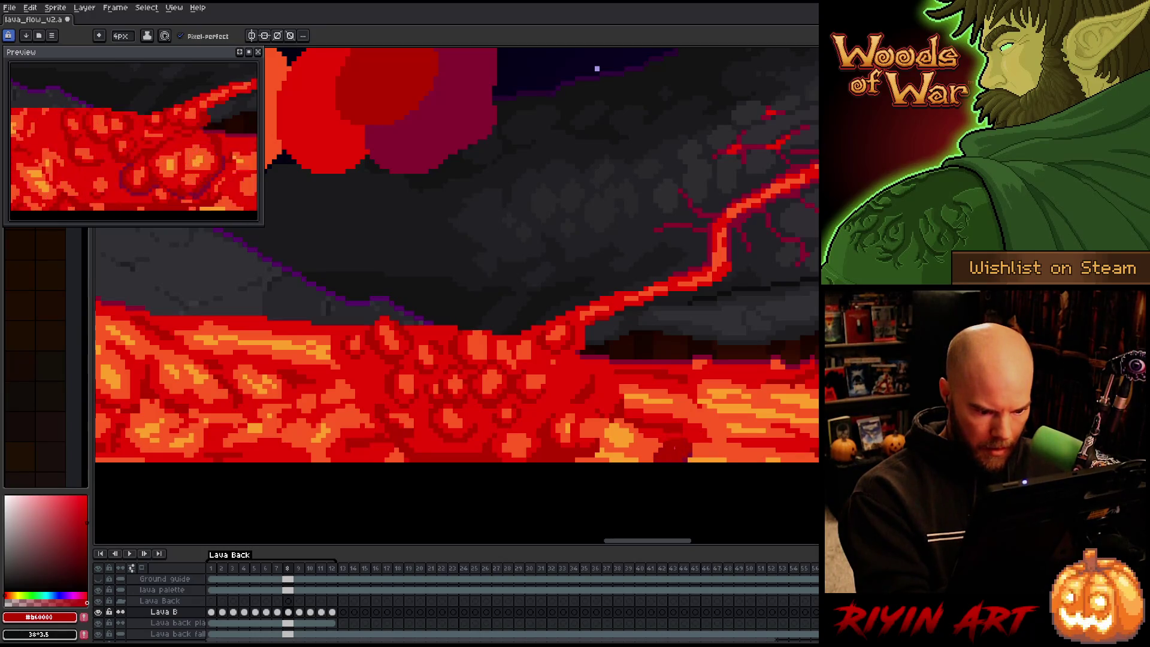
alt+click(665, 447)
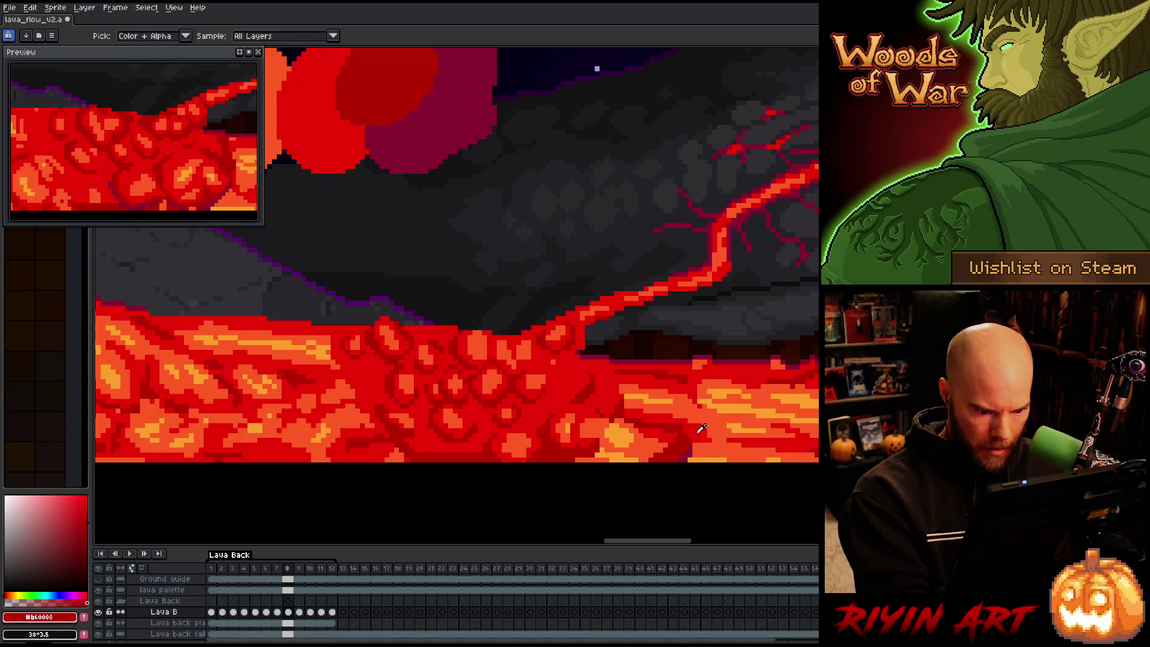
alt+click(673, 408)
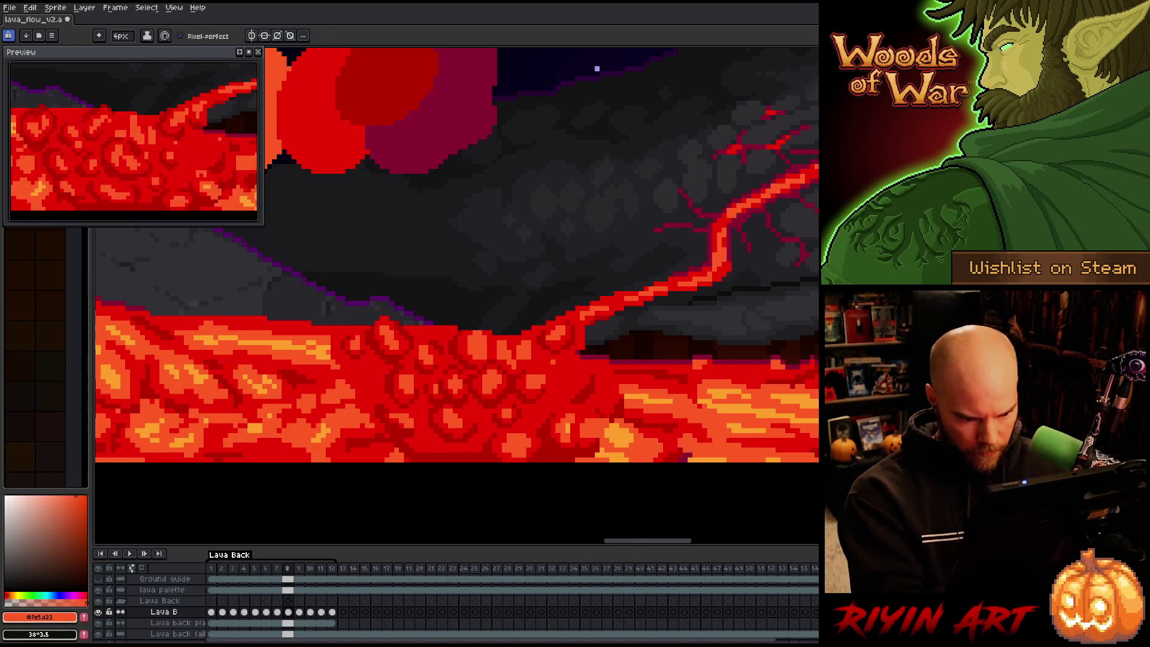
alt+click(689, 448)
key(period)
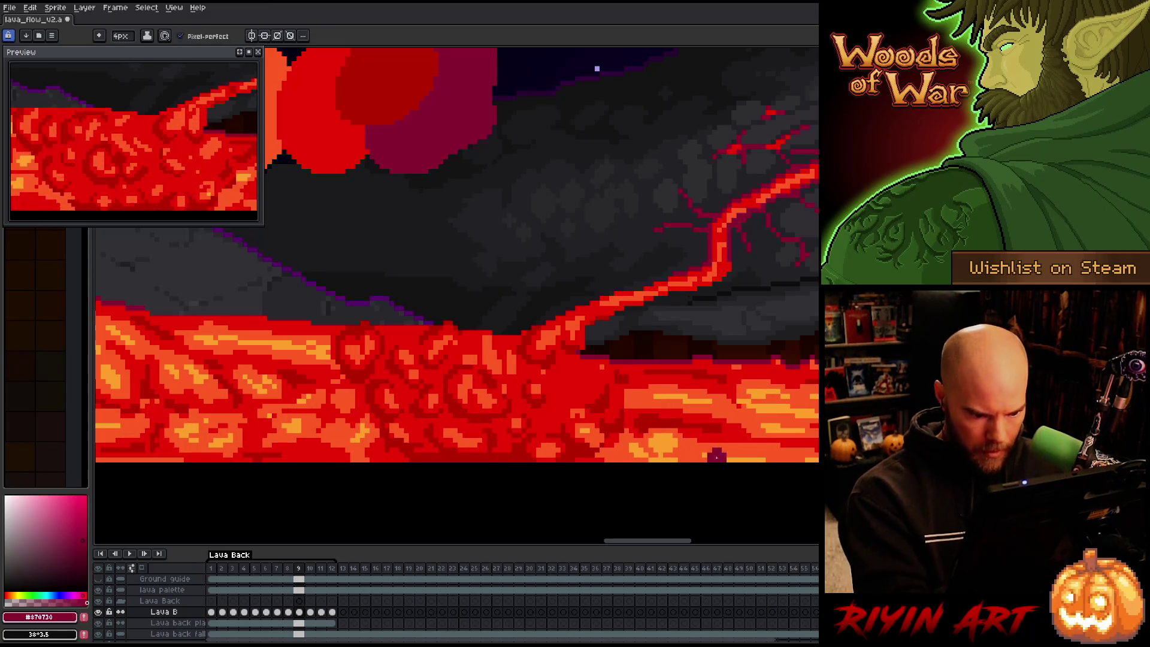
mouse_move(740, 454)
mouse_down()
mouse_move(721, 451)
mouse_move(735, 451)
mouse_up()
alt+click(721, 451)
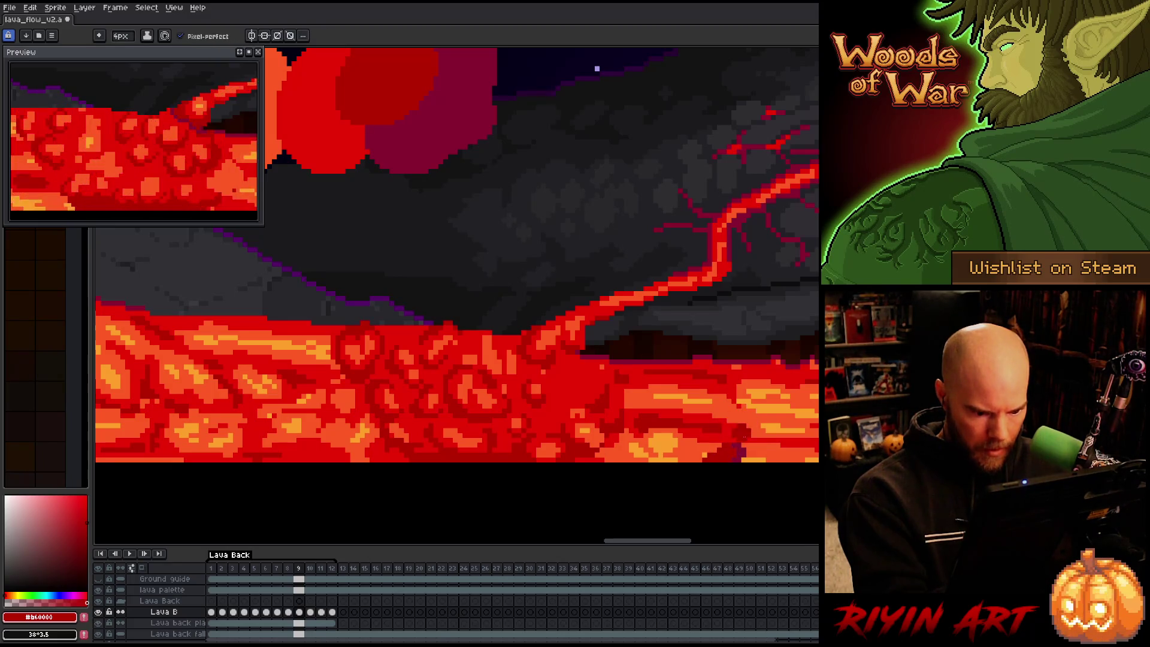
Dab darker red, orange and red onto bubbles across the last frames, then play the animation
alt+click(728, 446)
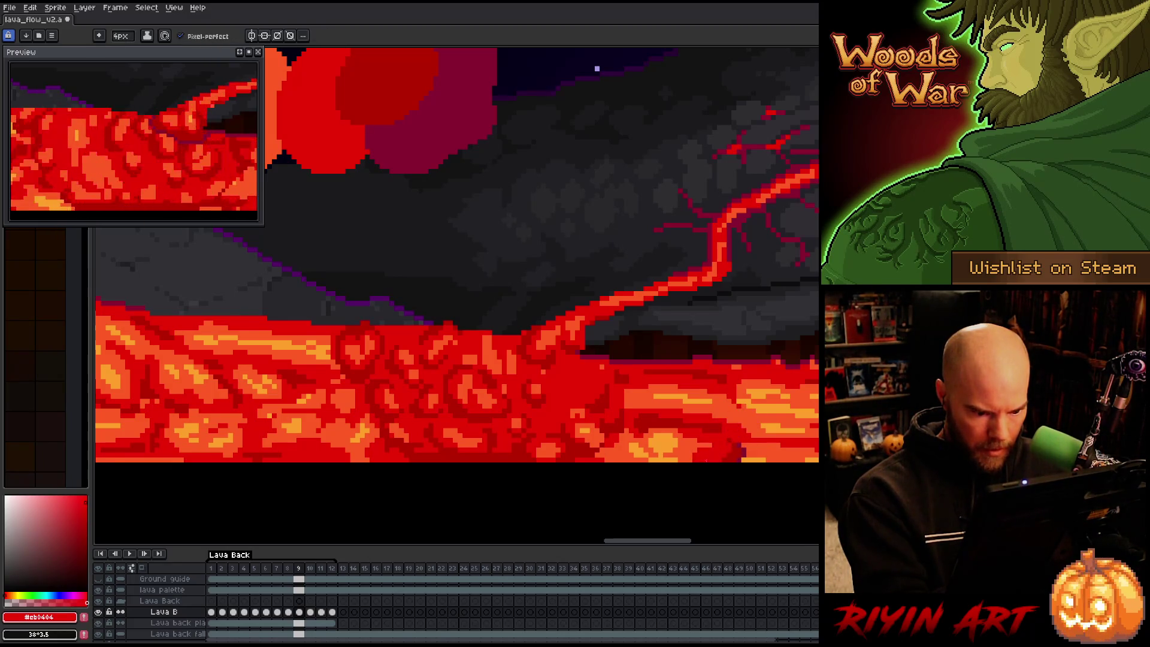
alt+click(707, 448)
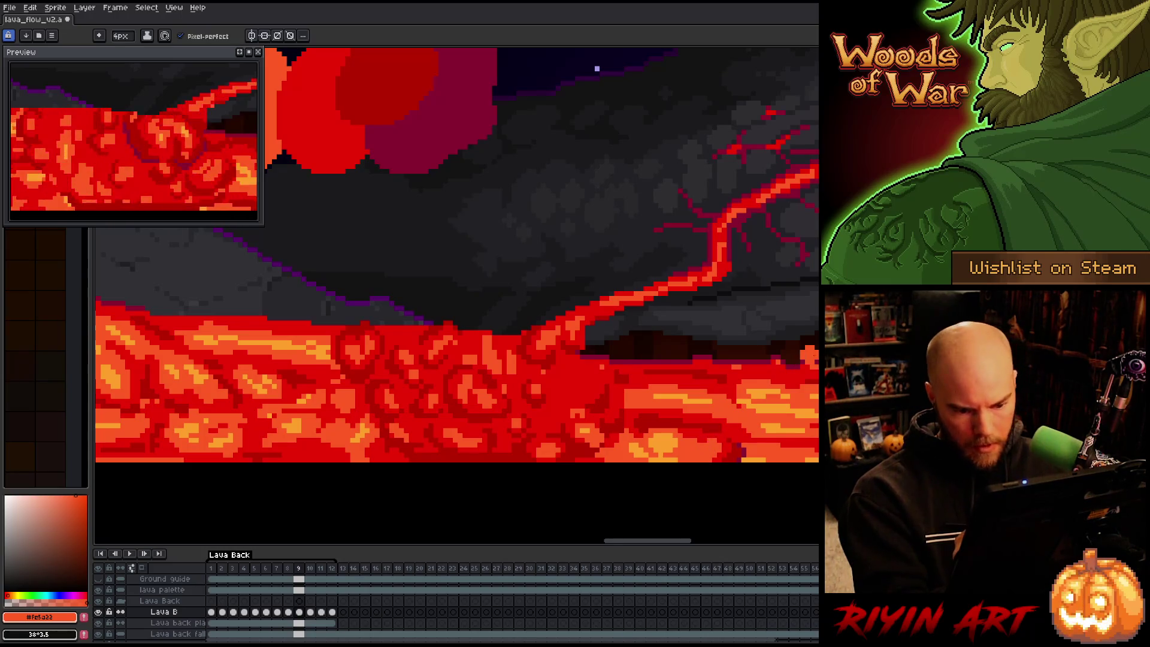
alt+click(741, 443)
click(770, 398)
key(period)
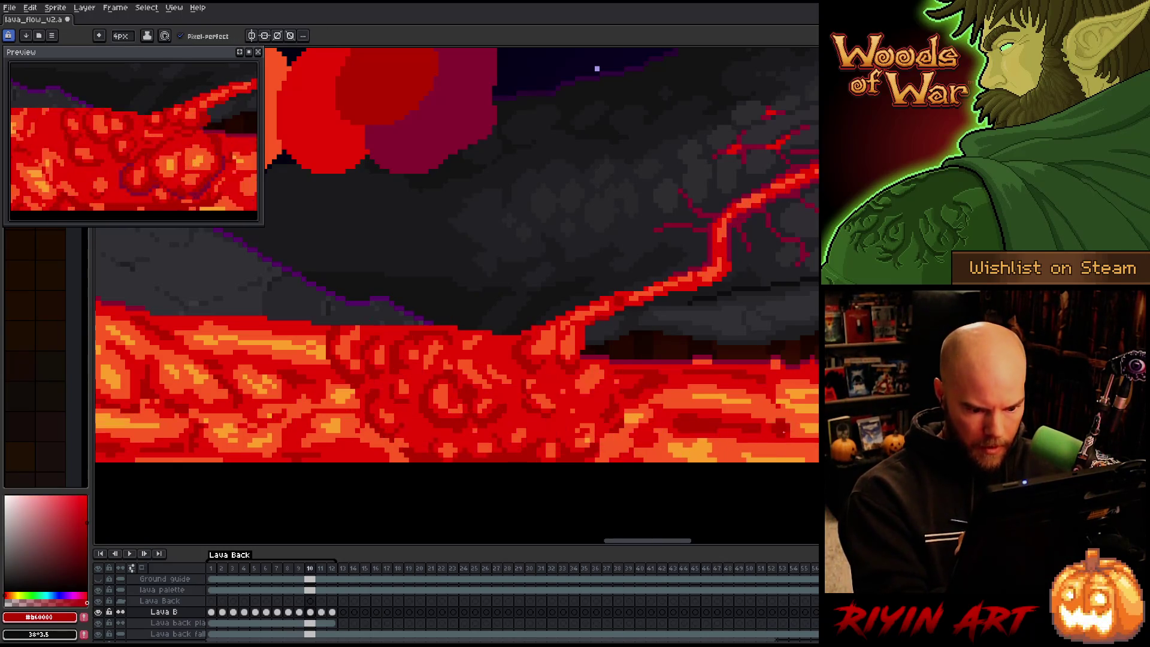
alt+click(757, 455)
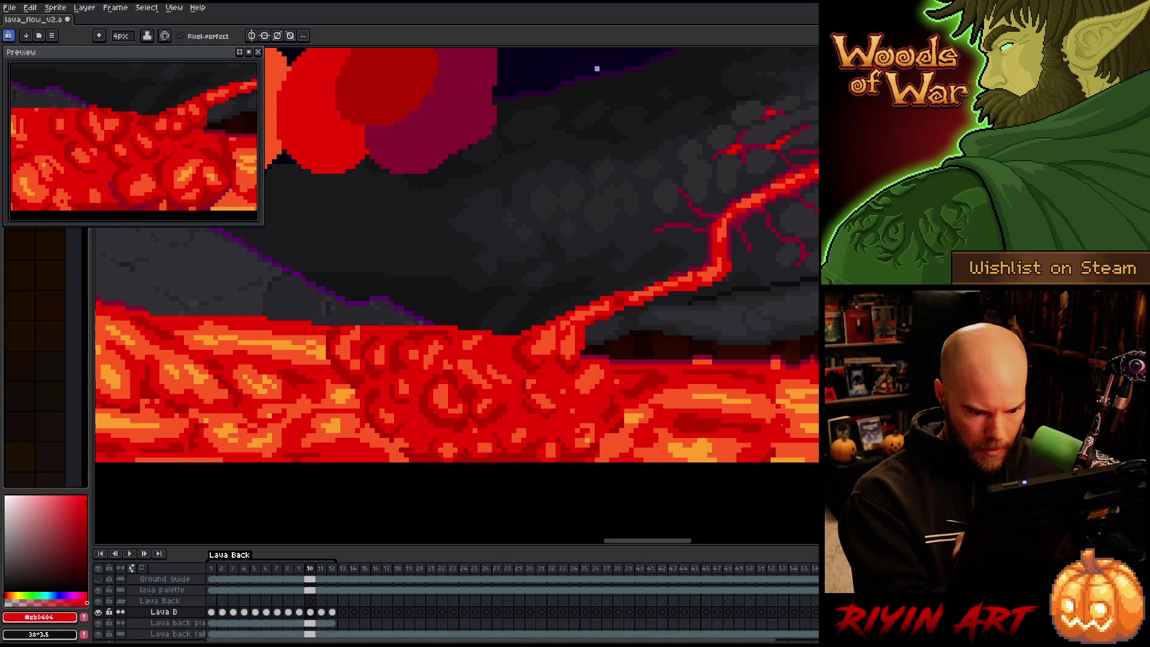
alt+click(782, 425)
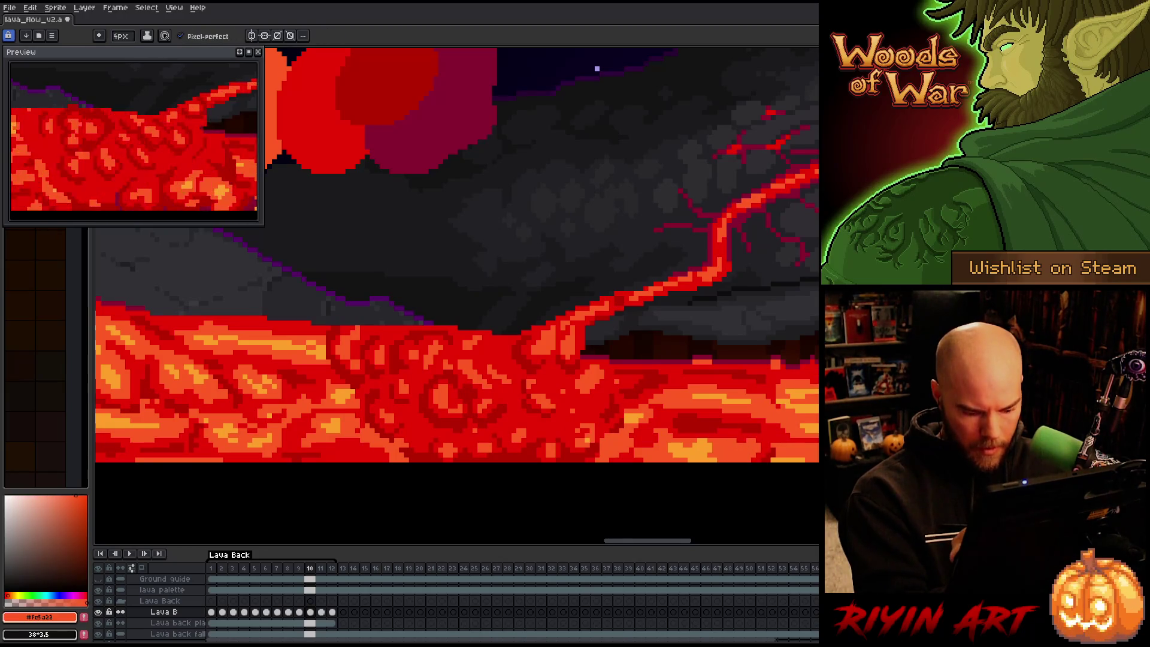
key(period)
alt+click(777, 446)
key(Return)
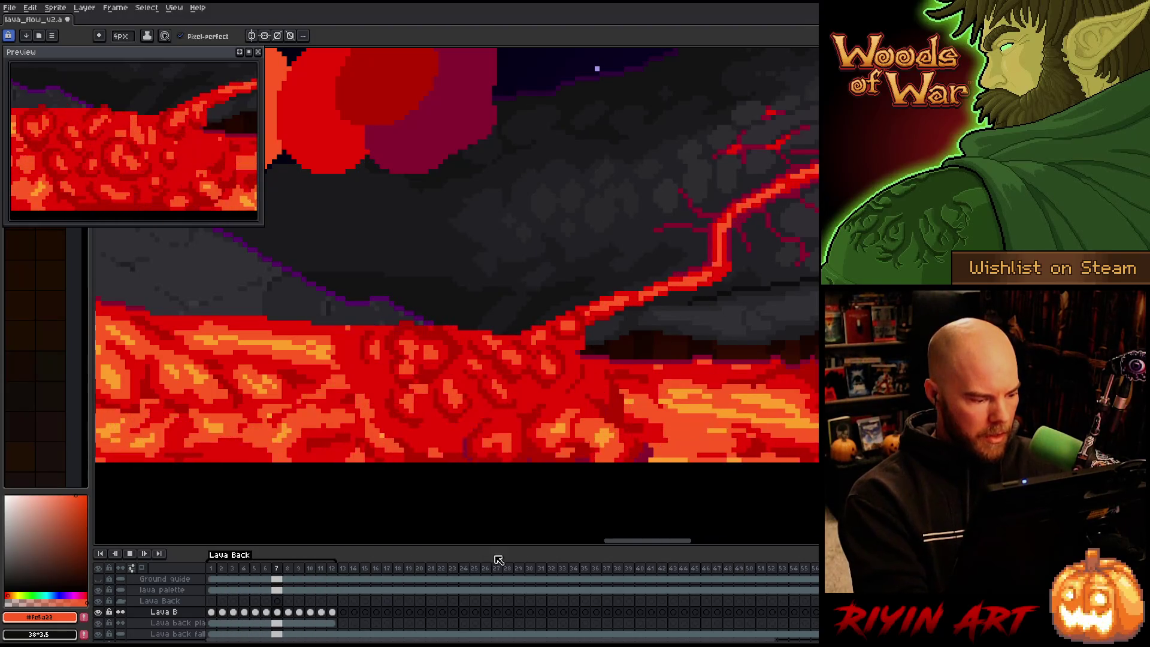
Stop the lava animation playback back on frame 1
key(Return)
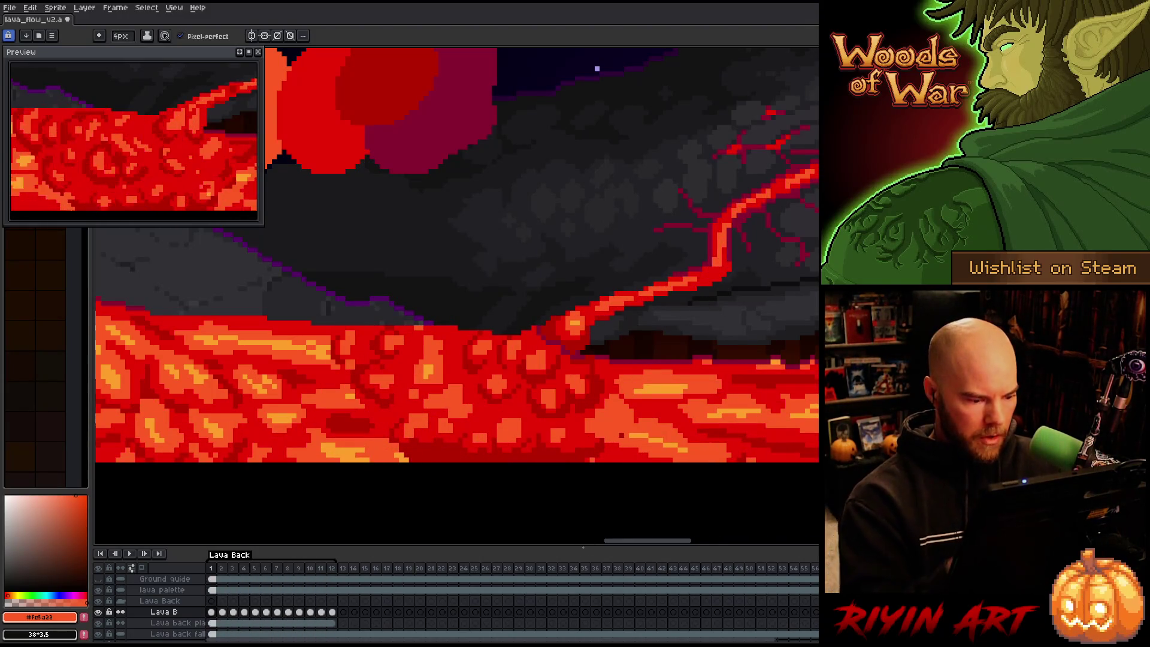
scroll(138, 593, down, 2)
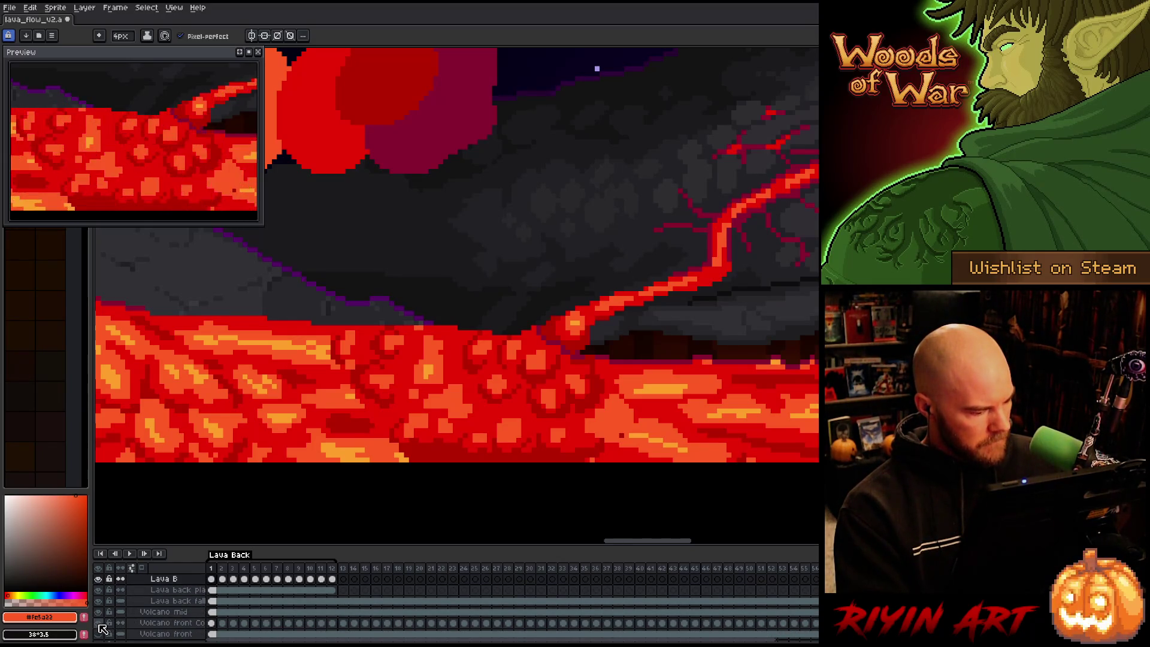
Hide the two Volcano front layers and extend a red splash blob downward
click(97, 623)
click(98, 633)
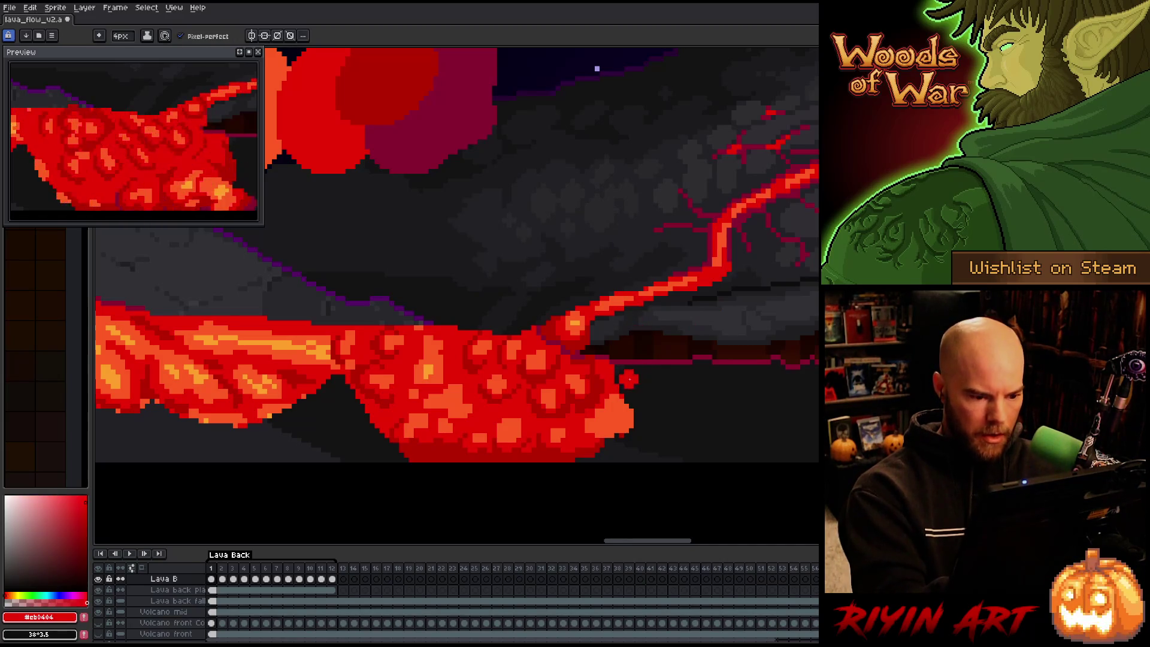
key(Right)
key(Right)
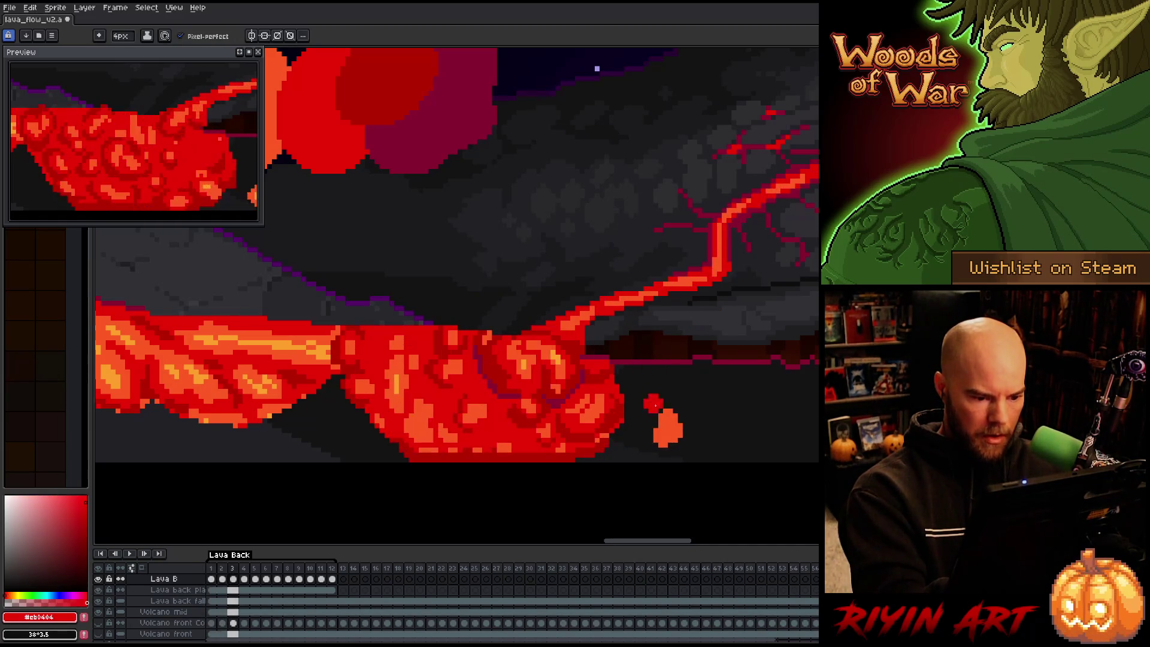
drag(641, 391, 641, 413)
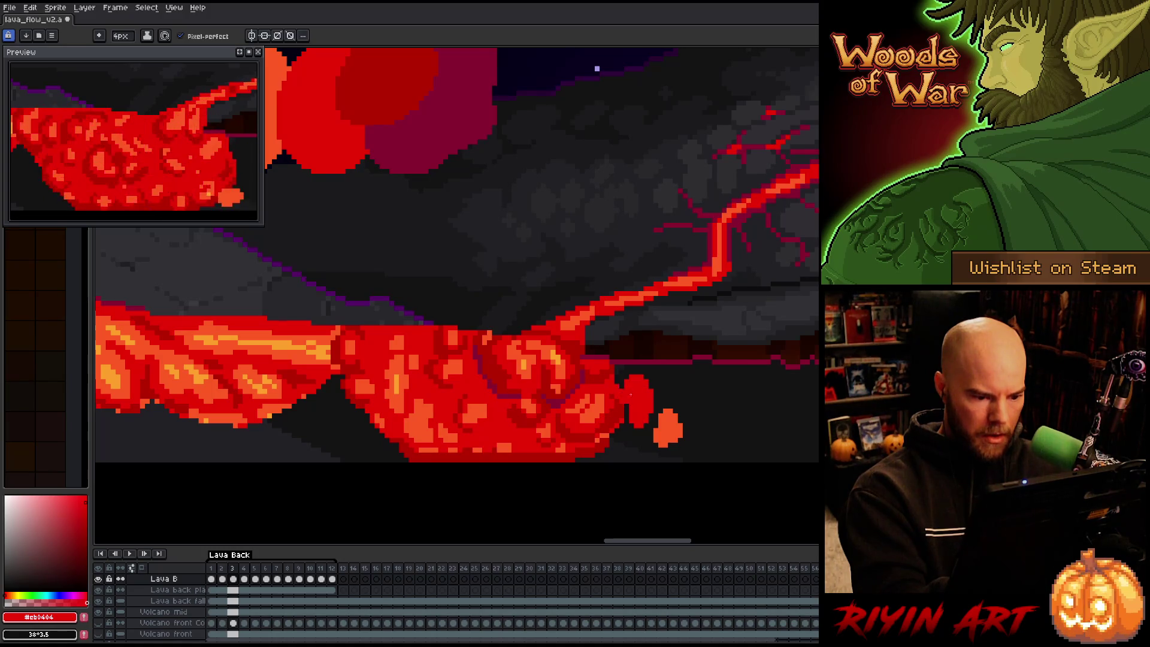
key(Right)
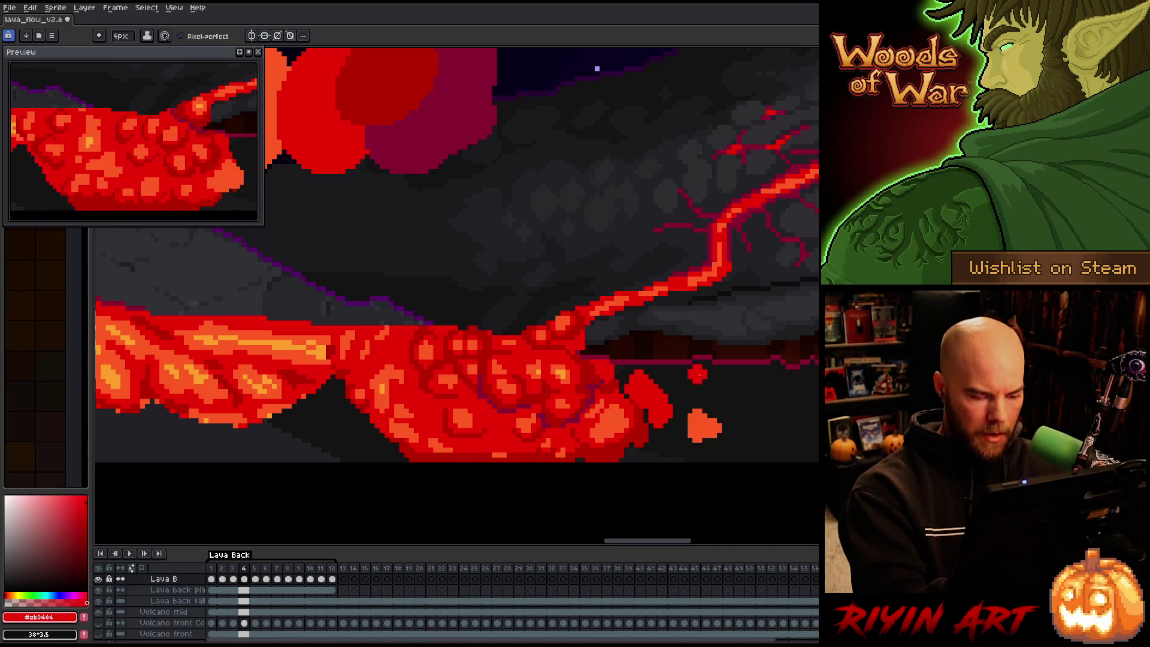
key(Right)
key(Right)
key(Left)
key(Right)
Move the small lava droplet up and left, sample the pool's red, and advance frames
mouse_move(726, 390)
mouse_down()
mouse_move(682, 340)
mouse_move(690, 333)
mouse_move(645, 373)
mouse_up()
alt+click(630, 391)
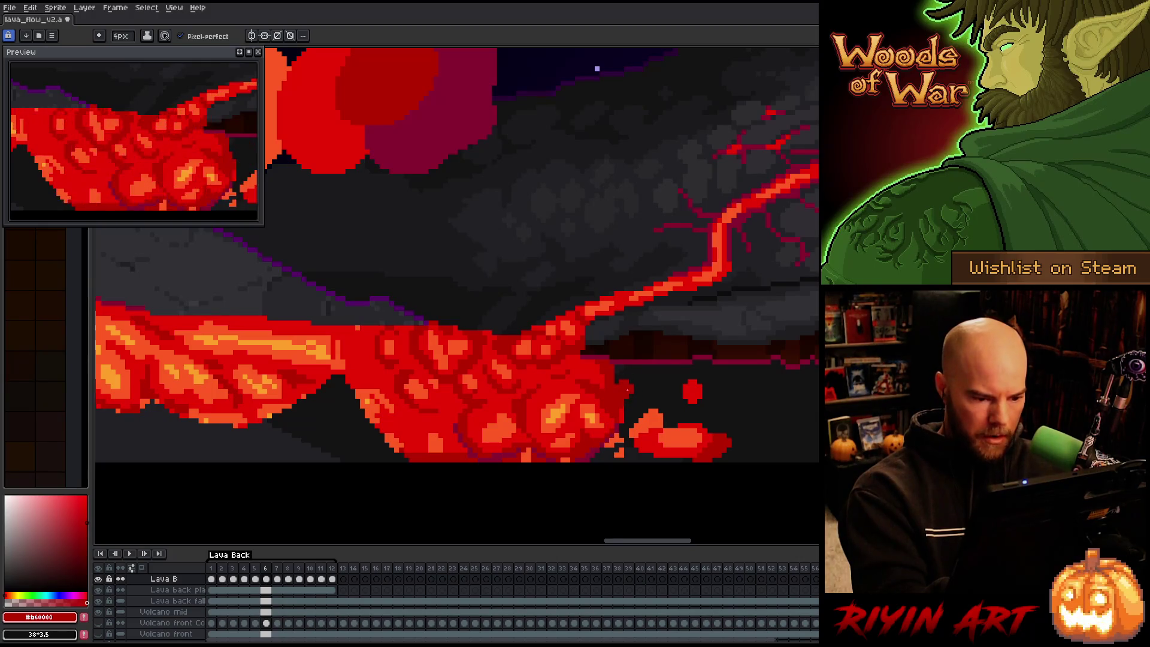
key(Left)
key(Right)
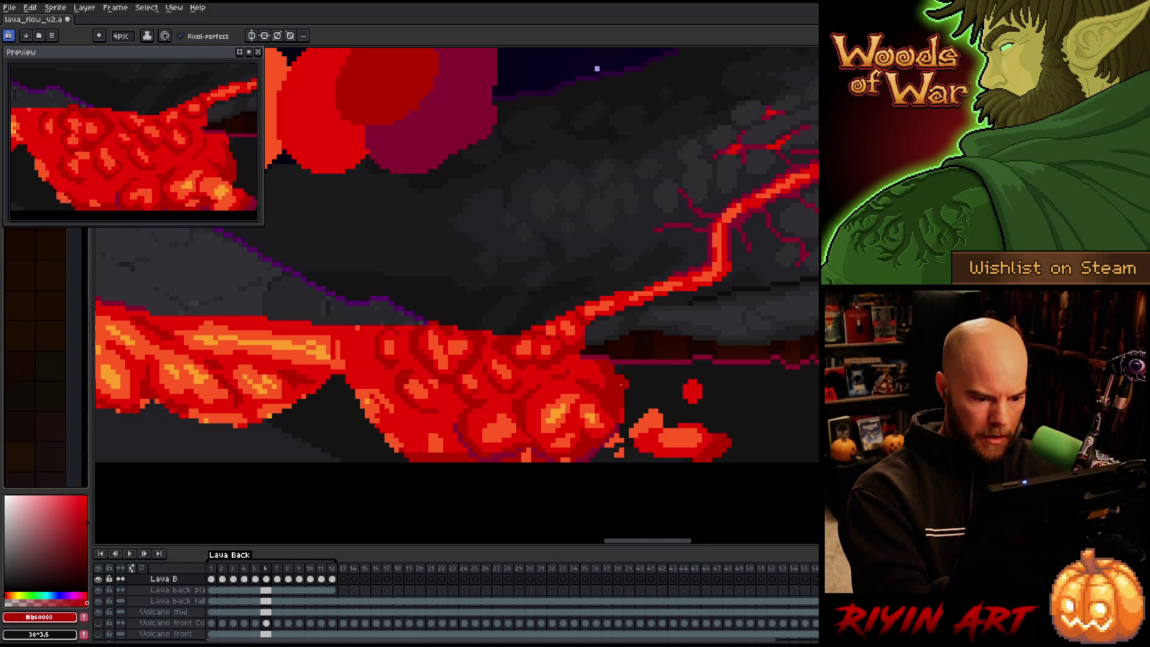
key(Right)
key(Right)
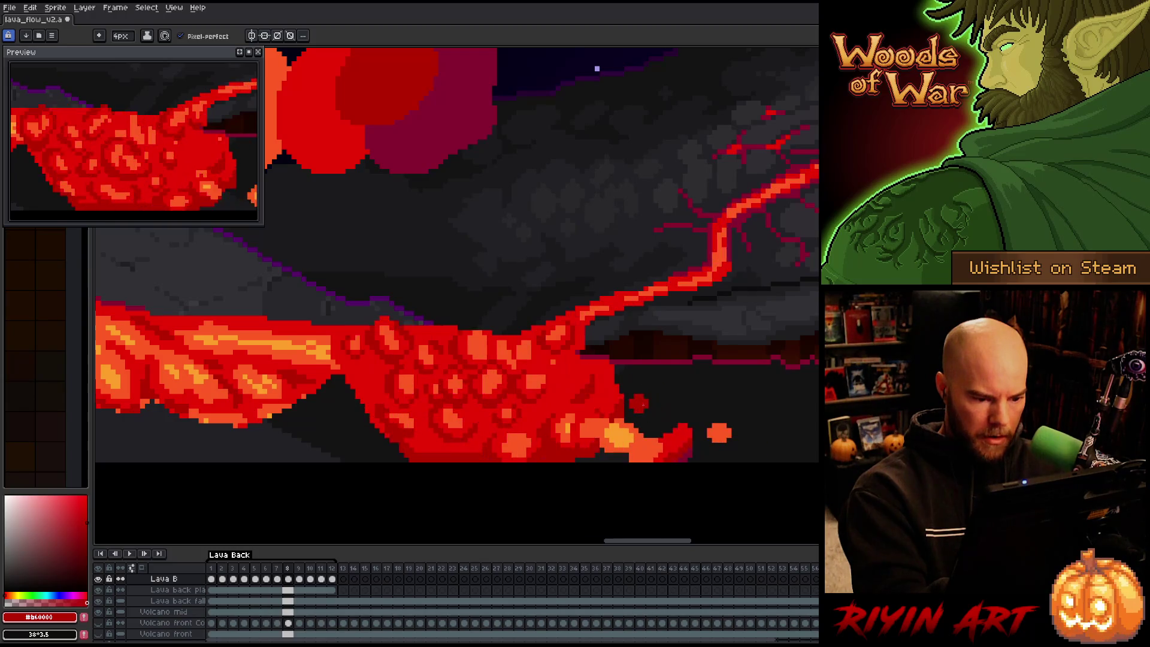
key(Right)
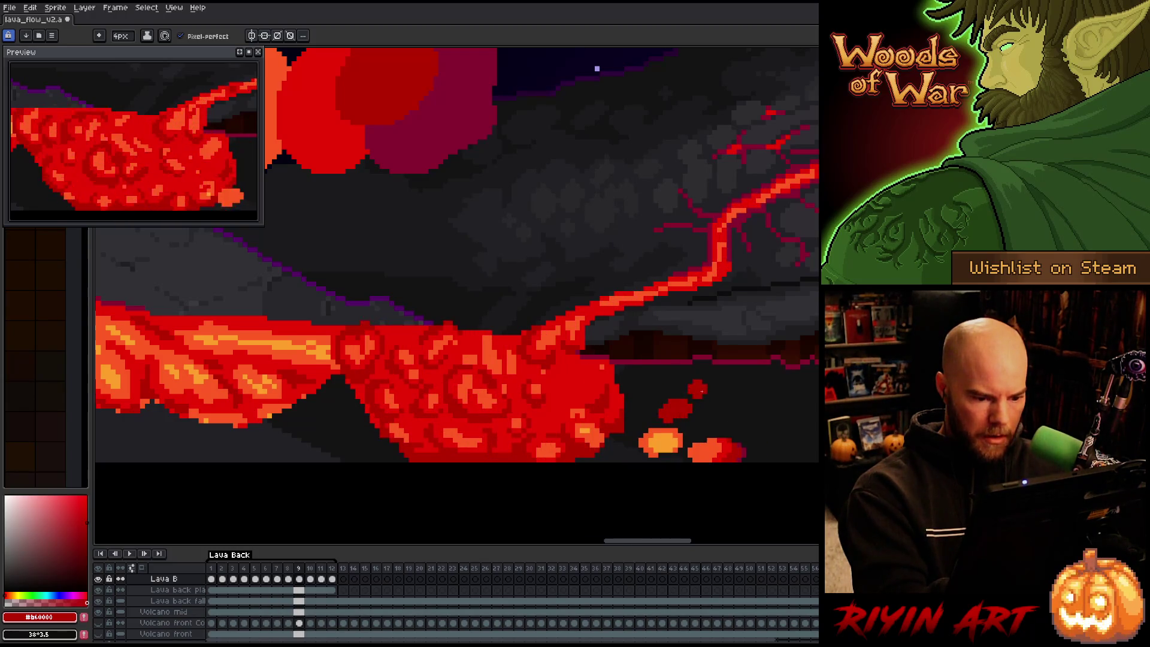
key(Right)
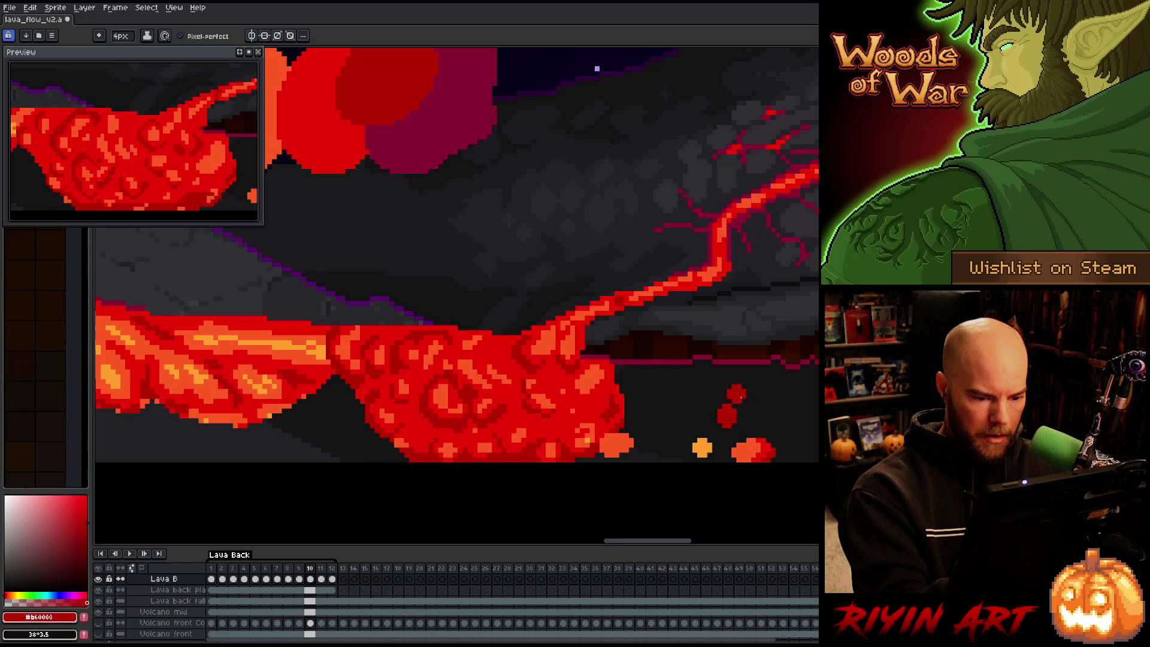
key(Right)
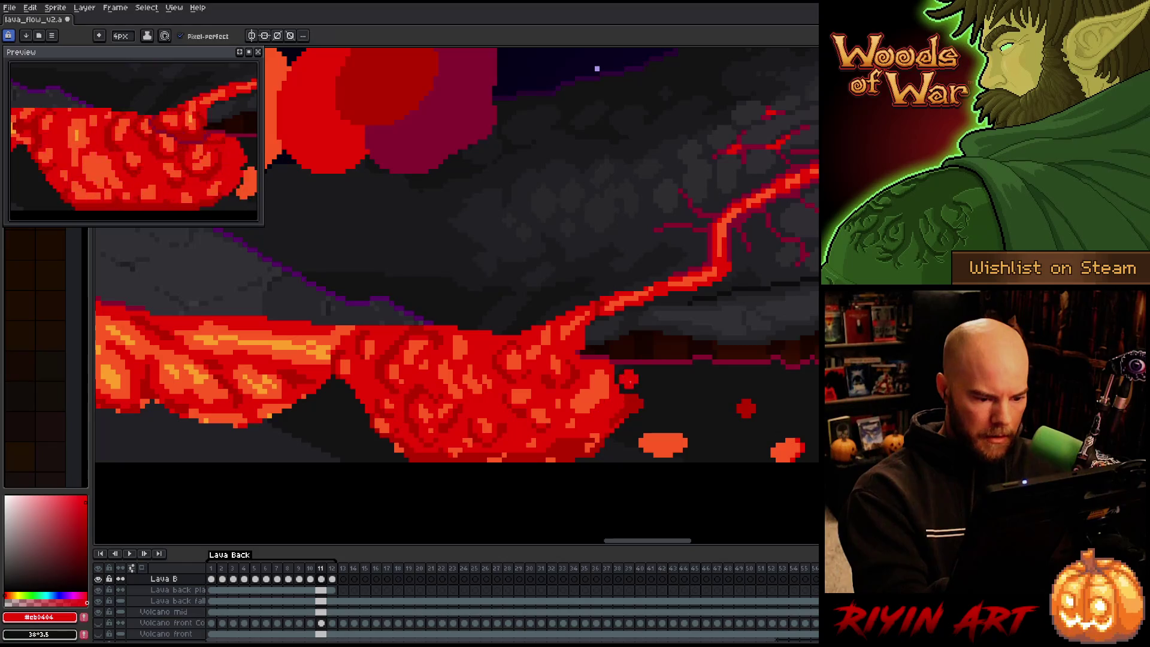
key(Right)
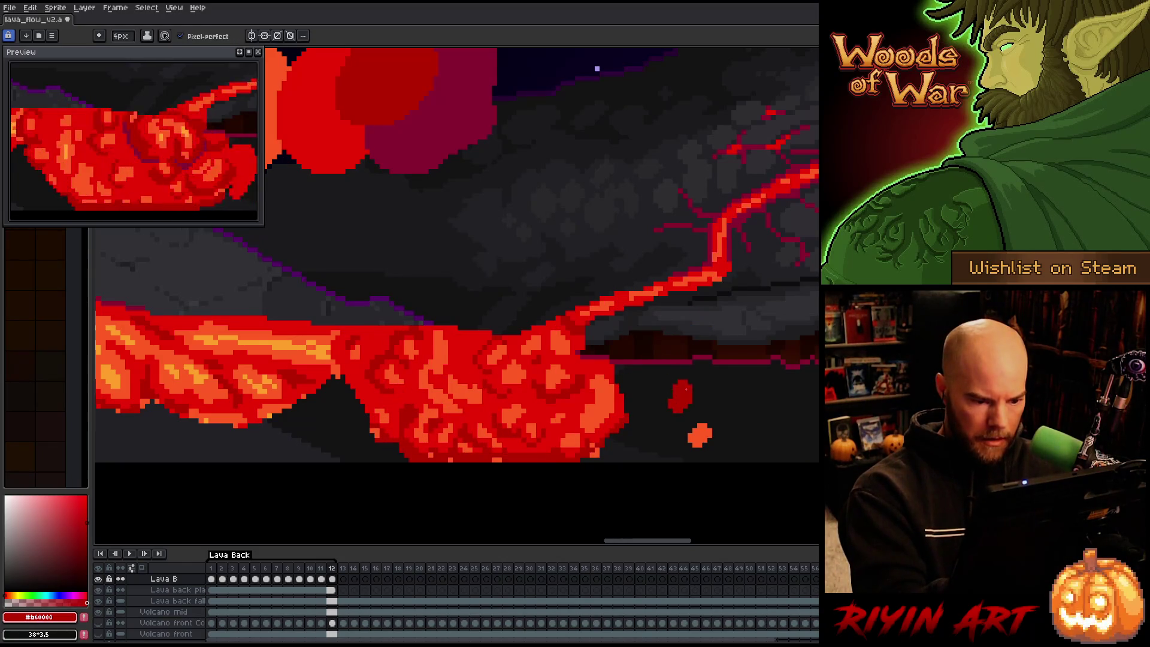
Reshape the red droplet down and left, then erase most of it on the first frame
drag(665, 408, 647, 418)
key(Left)
key(Right)
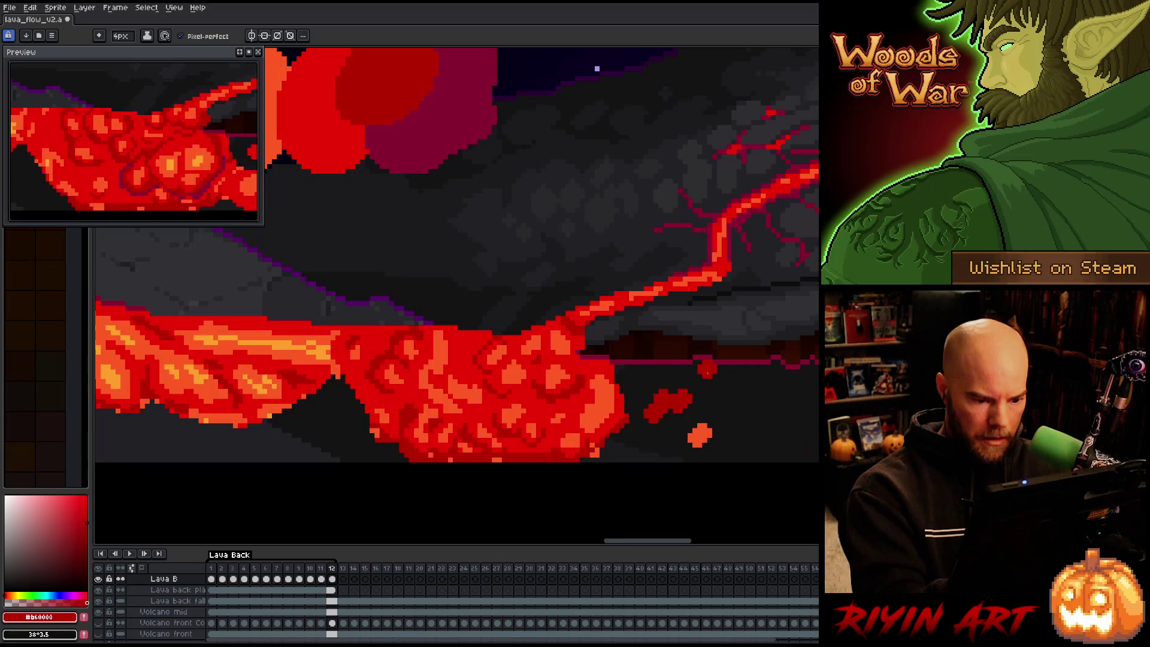
key(e)
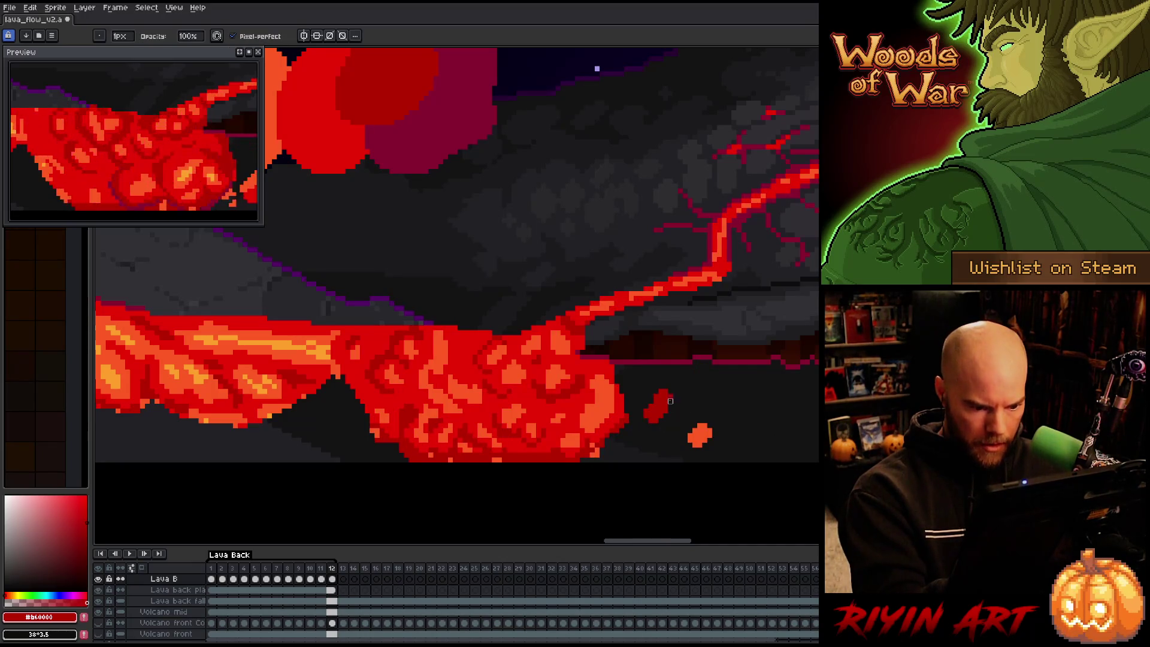
key(b)
key(Home)
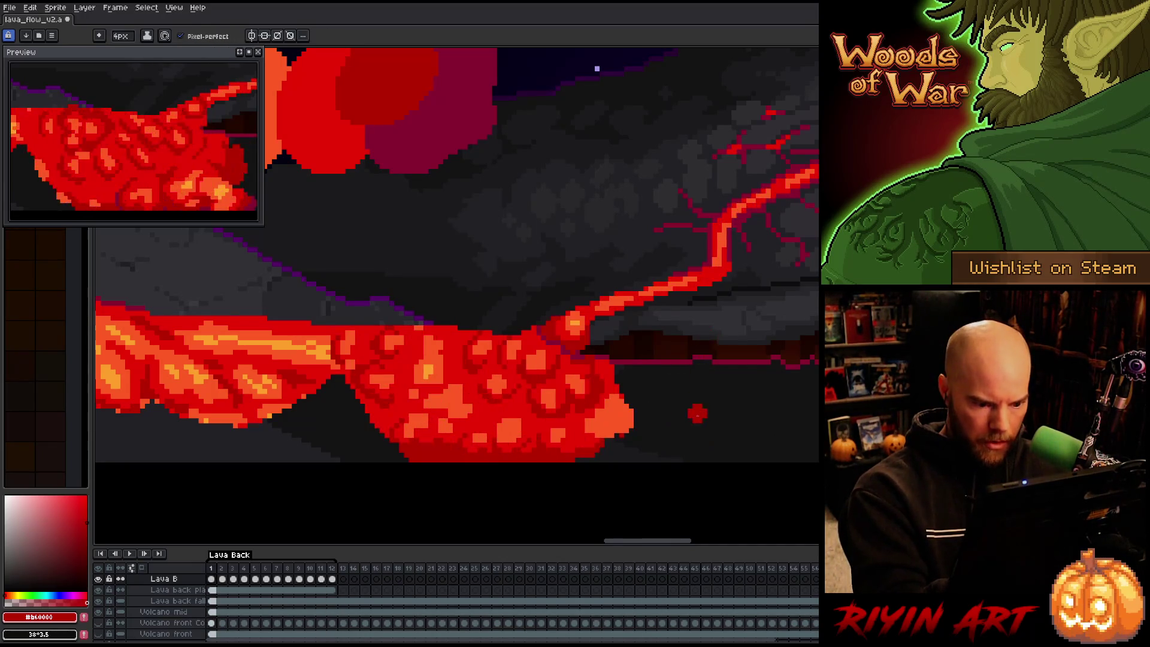
key(e)
mouse_move(692, 404)
mouse_down()
mouse_move(705, 414)
mouse_move(726, 399)
mouse_up()
Erase the left part of the small red droplet on the following frames
key(b)
key(period)
key(e)
key(b)
key(e)
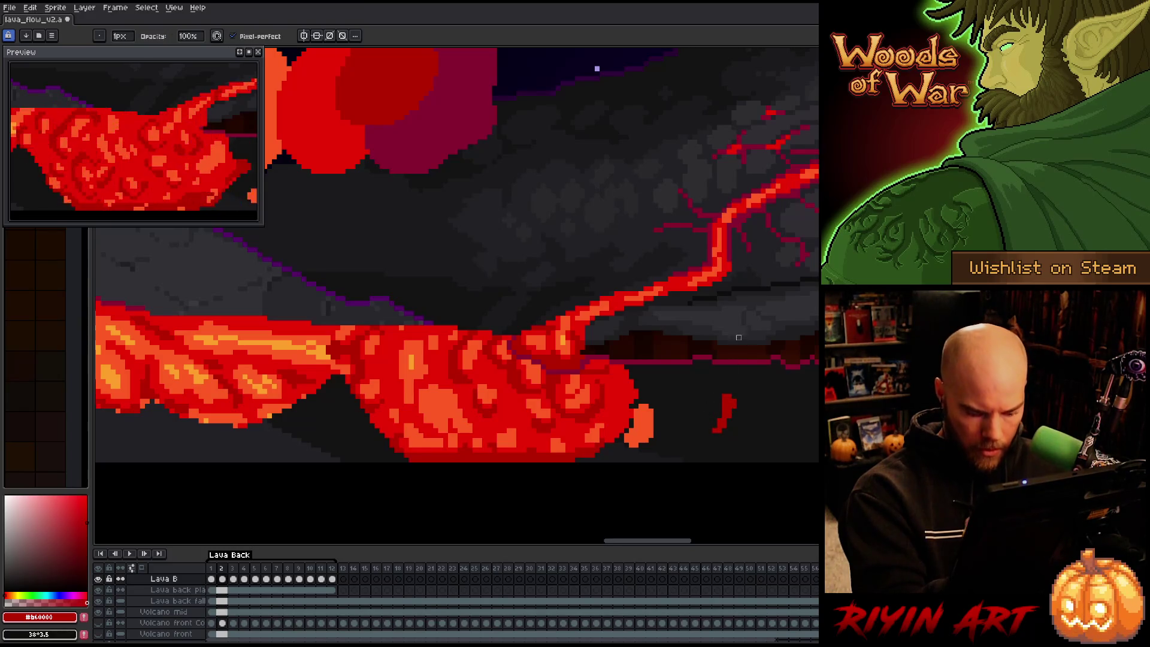
key(period)
key(b)
key(e)
drag(734, 411, 739, 396)
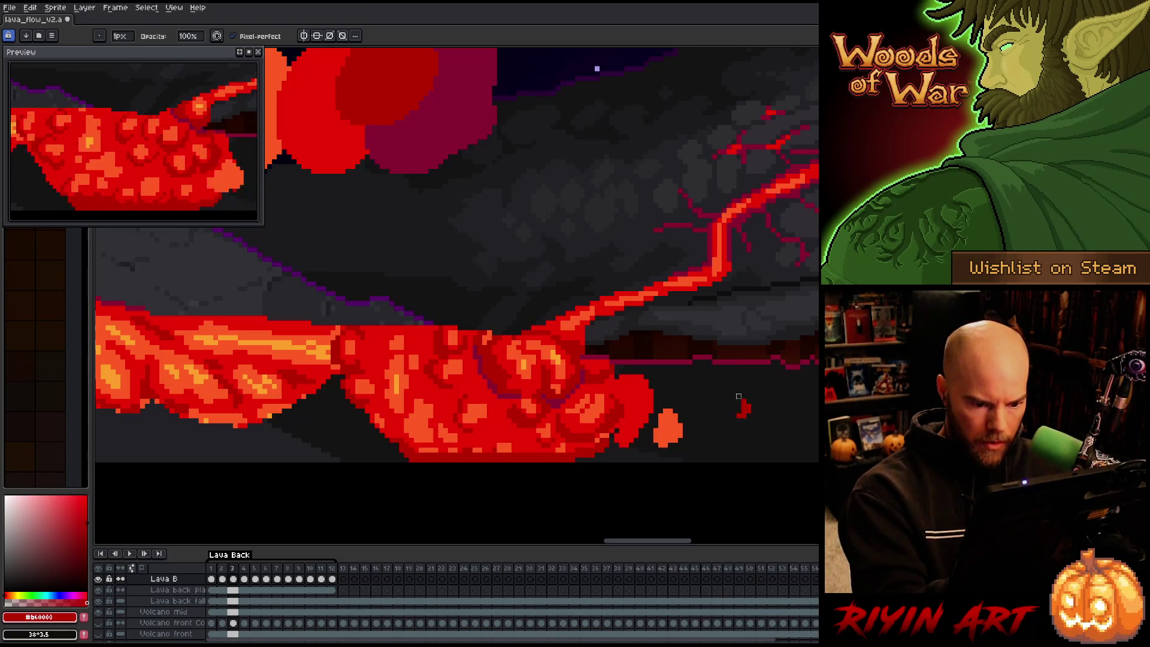